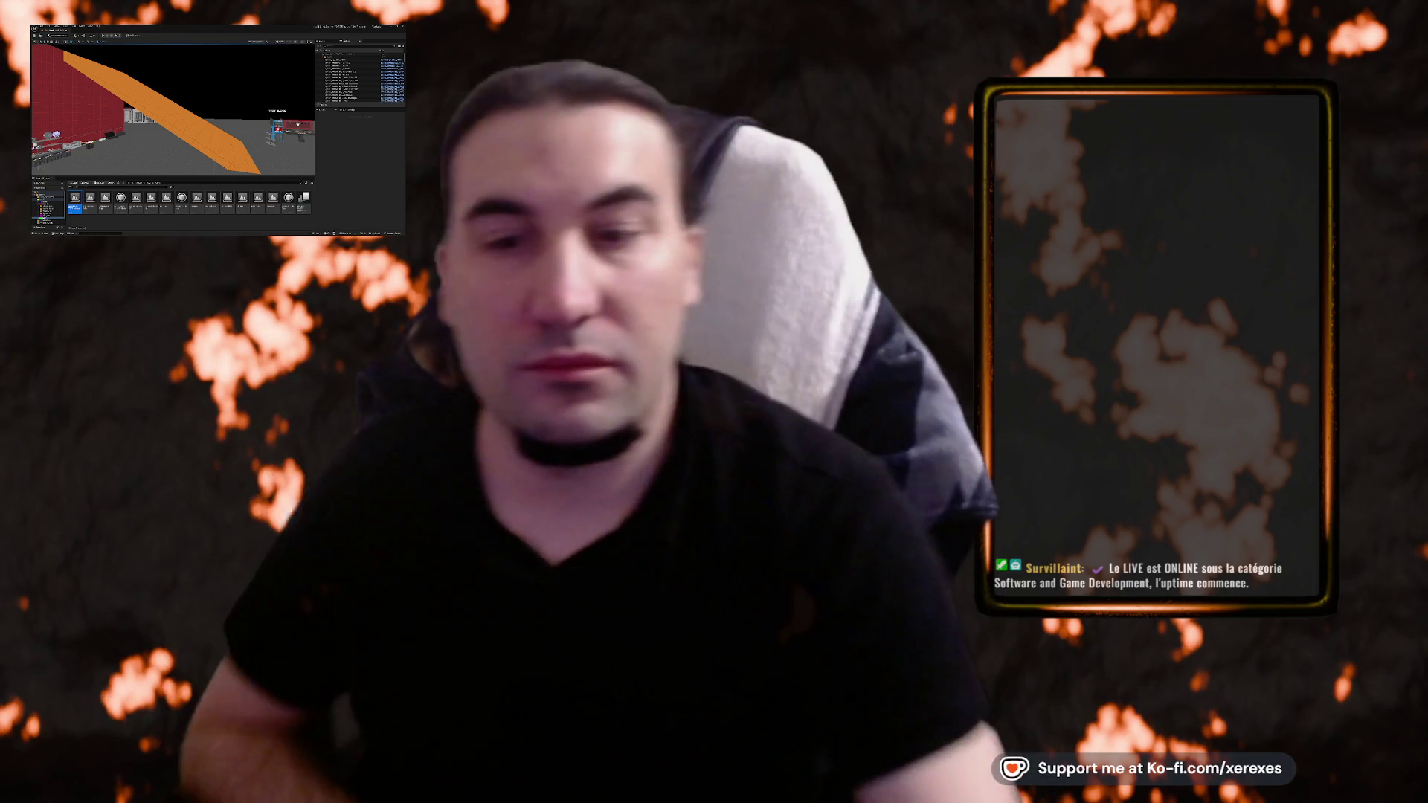
# Step: Swing the viewport away from the orange ramp and in toward the red hull
pyautogui.press('super')
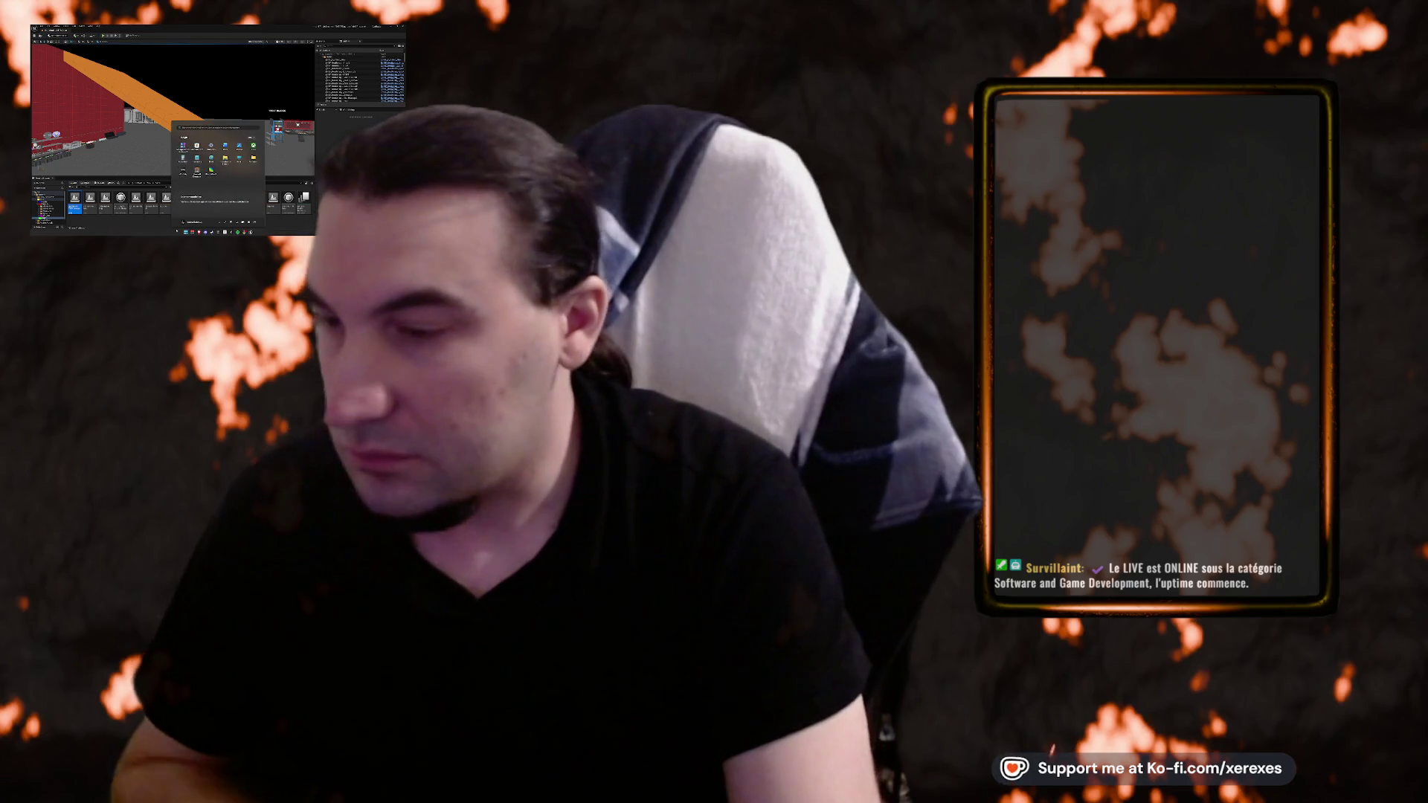
pyautogui.press('Escape')
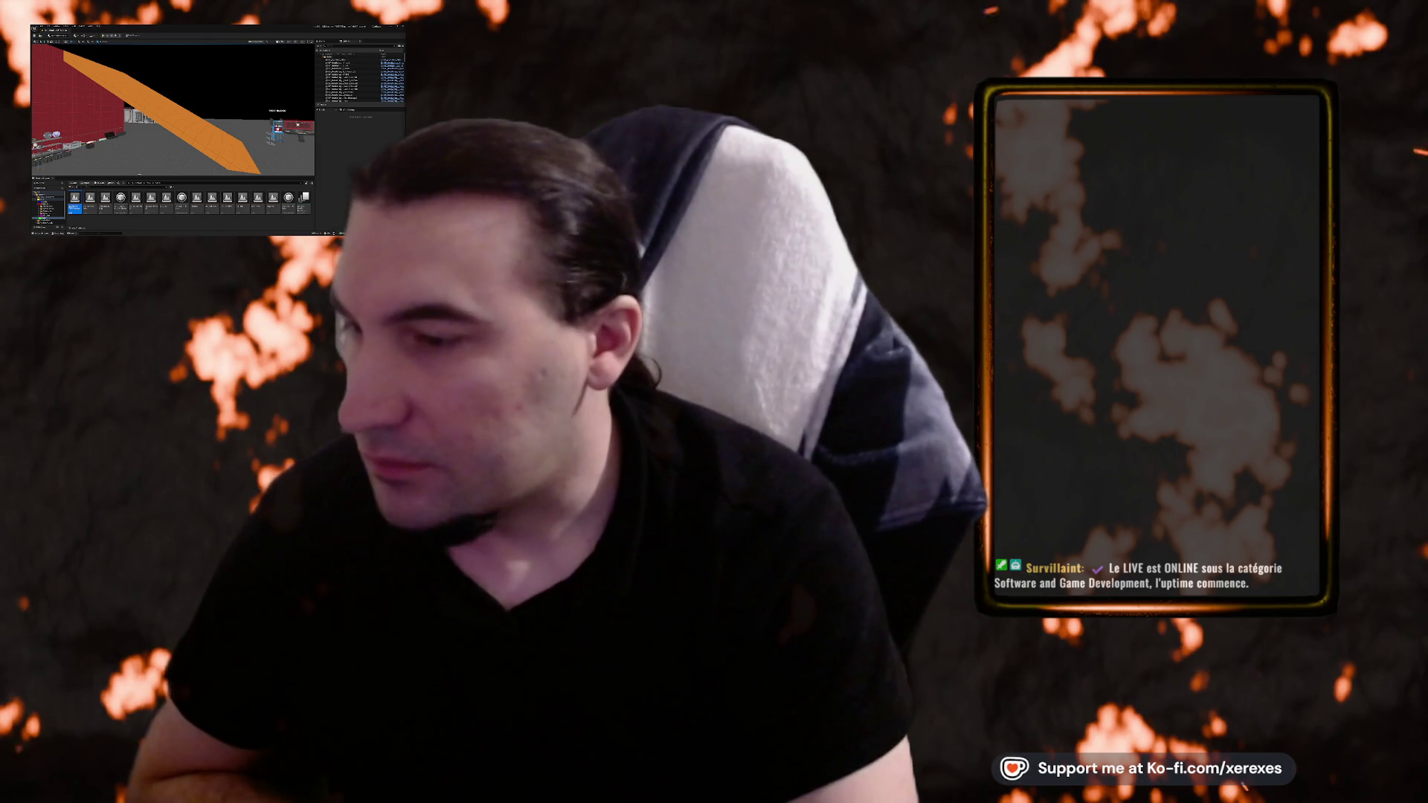
pyautogui.moveTo(223, 149); pyautogui.dragTo(239, 161)
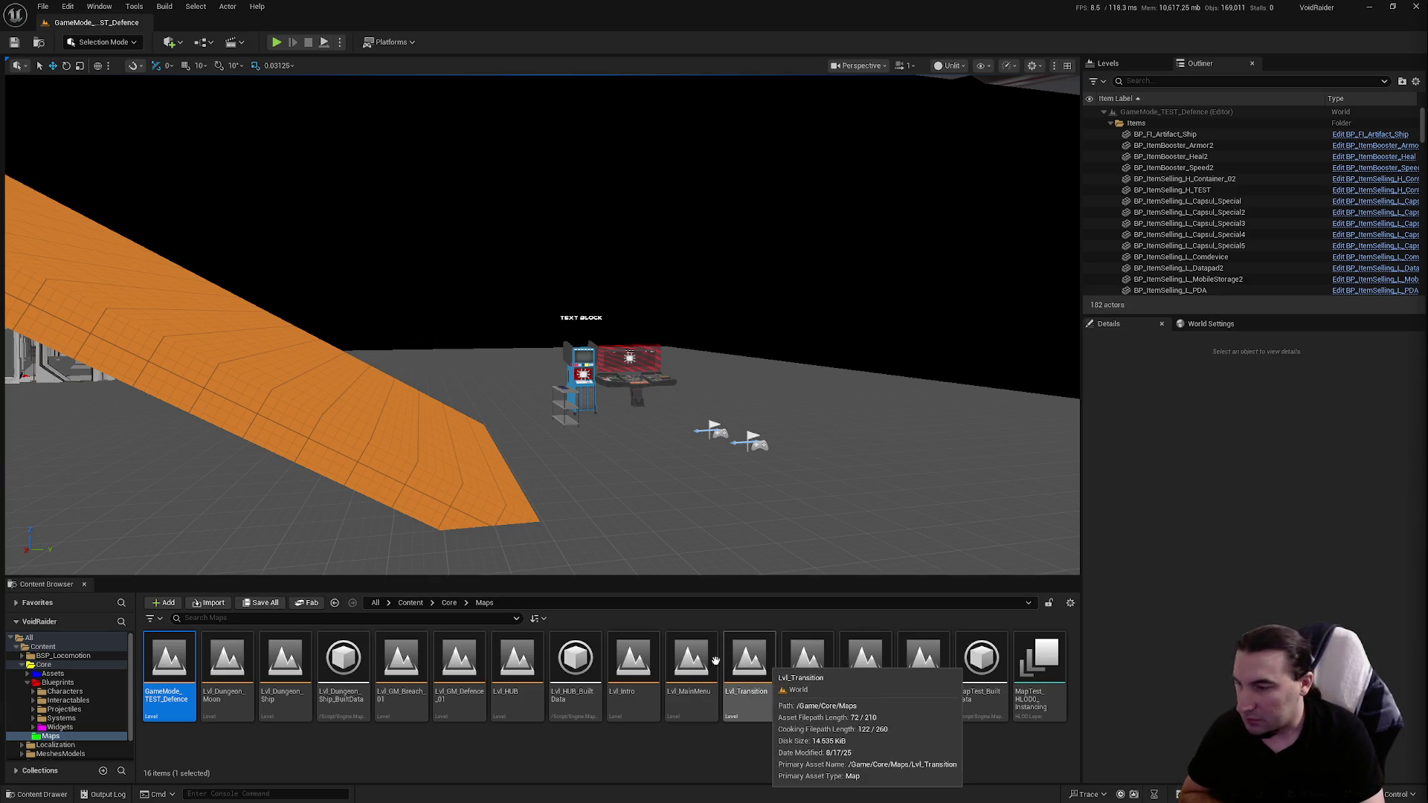
pyautogui.moveTo(670, 446); pyautogui.dragTo(893, 432)
pyautogui.moveTo(701, 523); pyautogui.dragTo(856, 476)
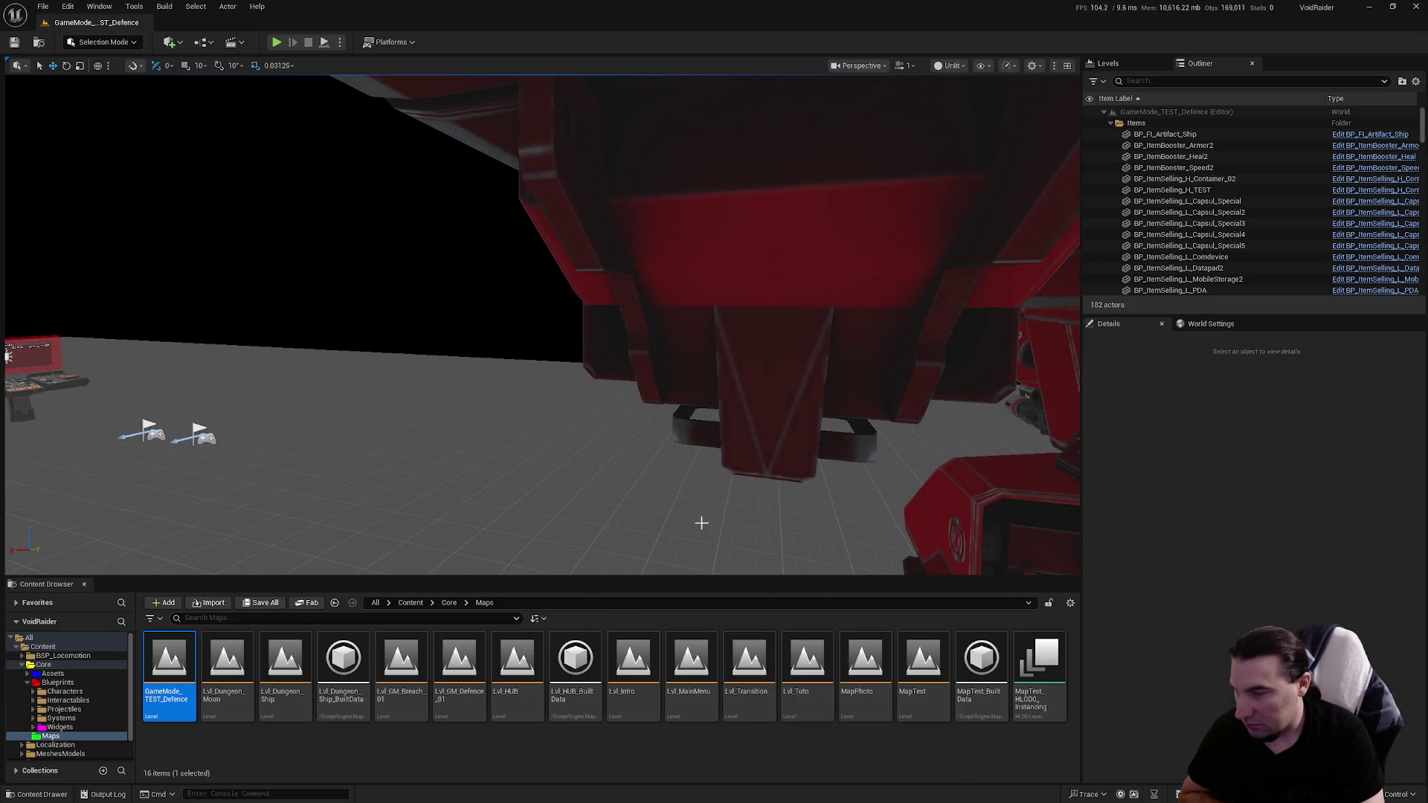
# Step: Load Lvl_HUB from the Maps folder, look over the hub and select the desk
pyautogui.click(519, 683)
pyautogui.doubleClick(519, 684)
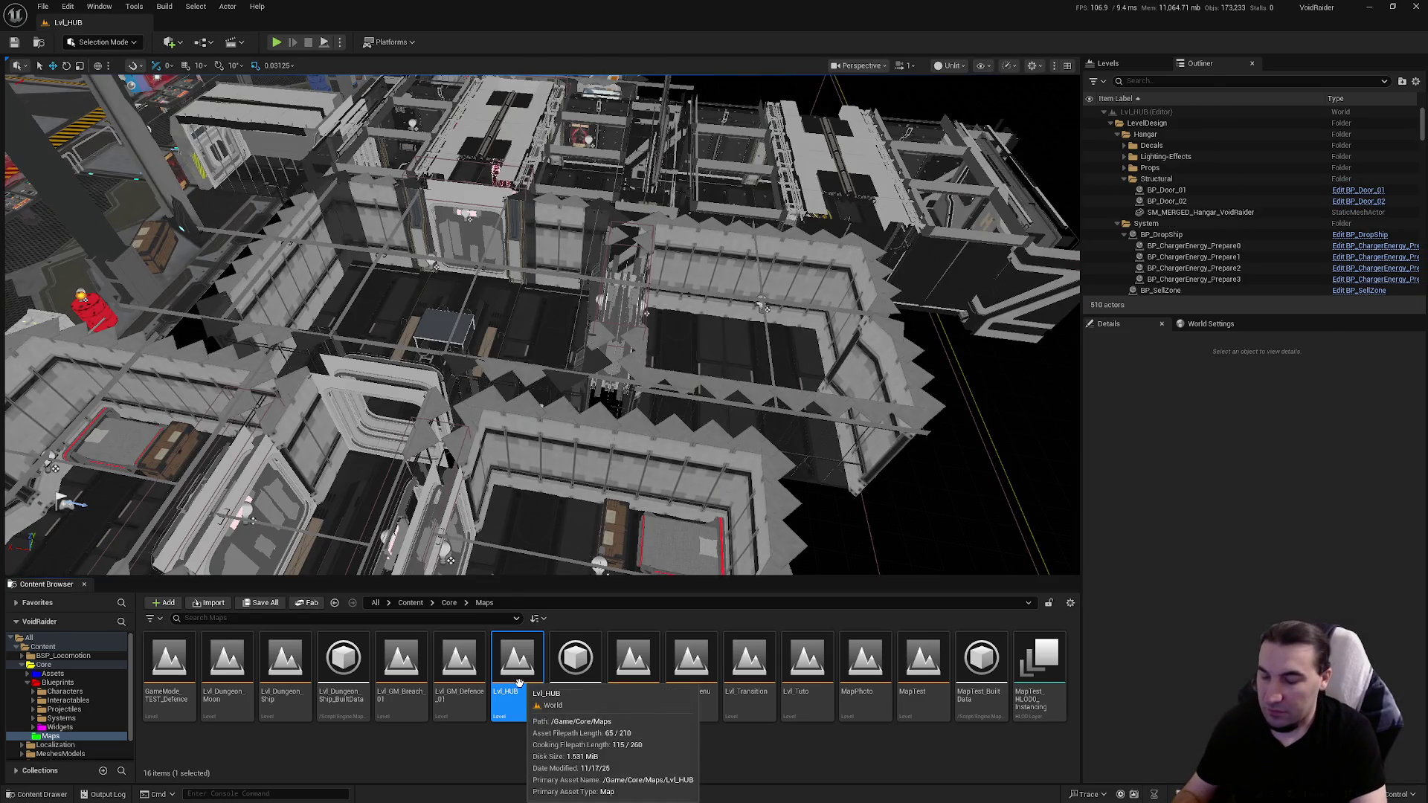
pyautogui.moveTo(521, 371)
pyautogui.mouseDown()
pyautogui.moveTo(513, 346)
pyautogui.moveTo(508, 356)
pyautogui.moveTo(697, 332)
pyautogui.moveTo(509, 343)
pyautogui.mouseUp()
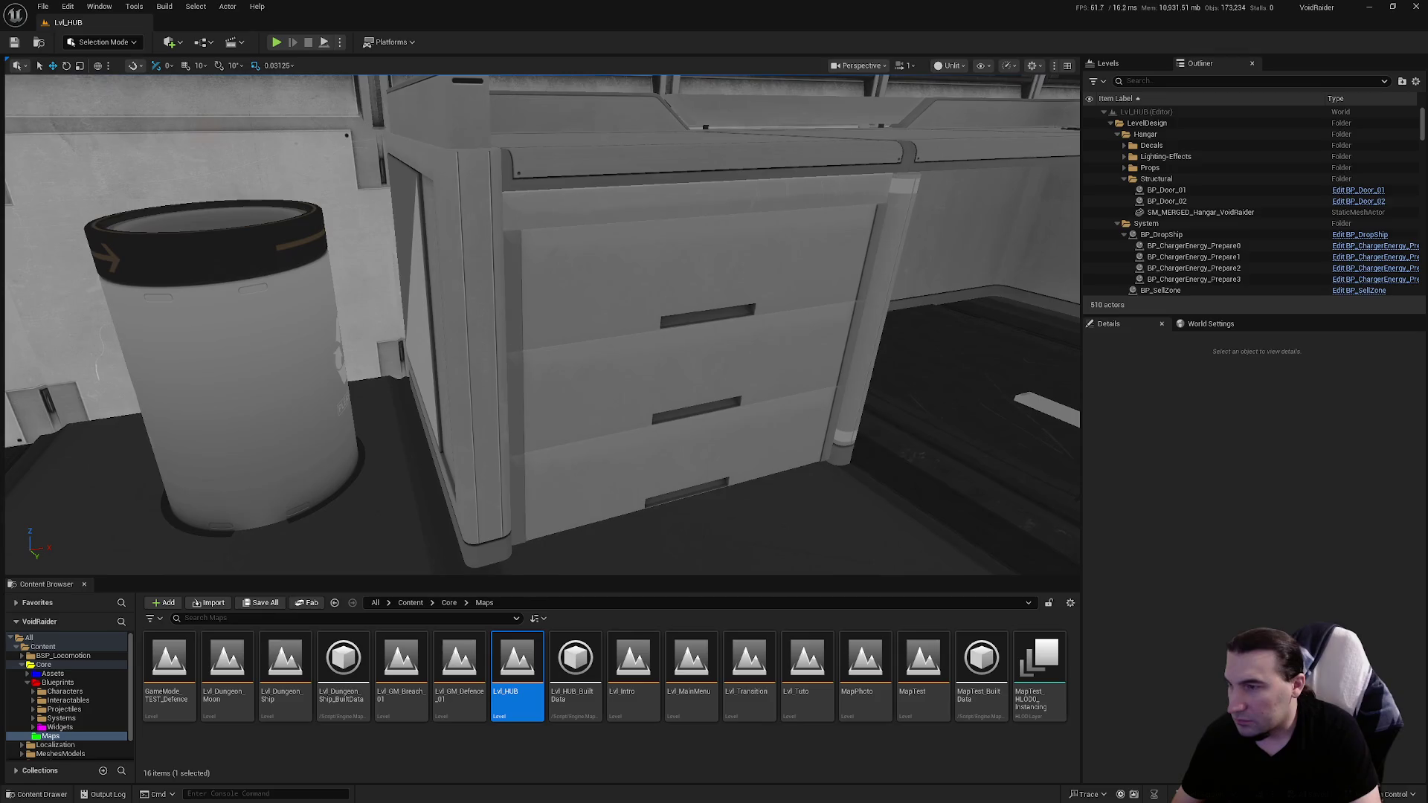
pyautogui.click(670, 334)
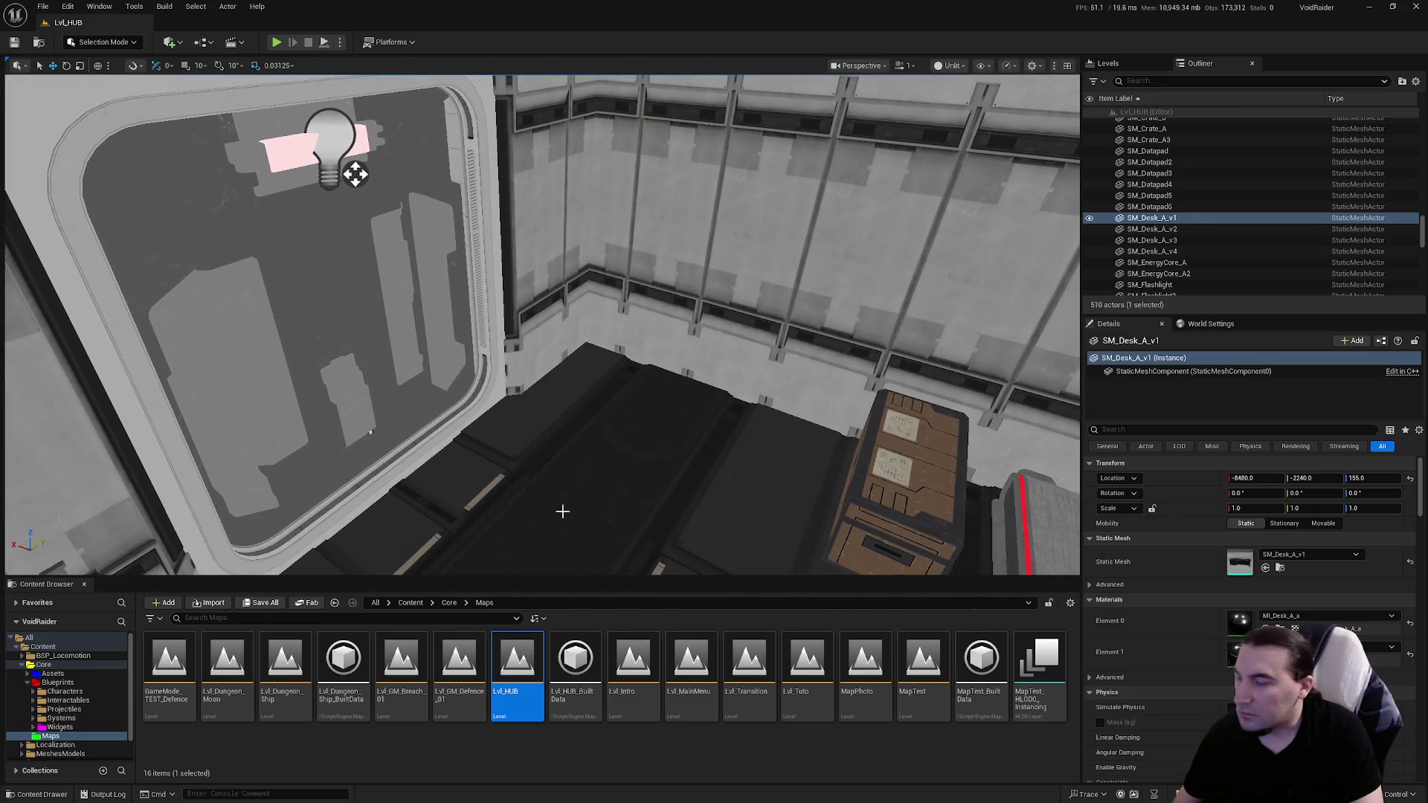
# Step: Collapse the Blueprints folder and fly from the corridor into the table room
pyautogui.click(28, 683)
pyautogui.moveTo(404, 494); pyautogui.dragTo(446, 476)
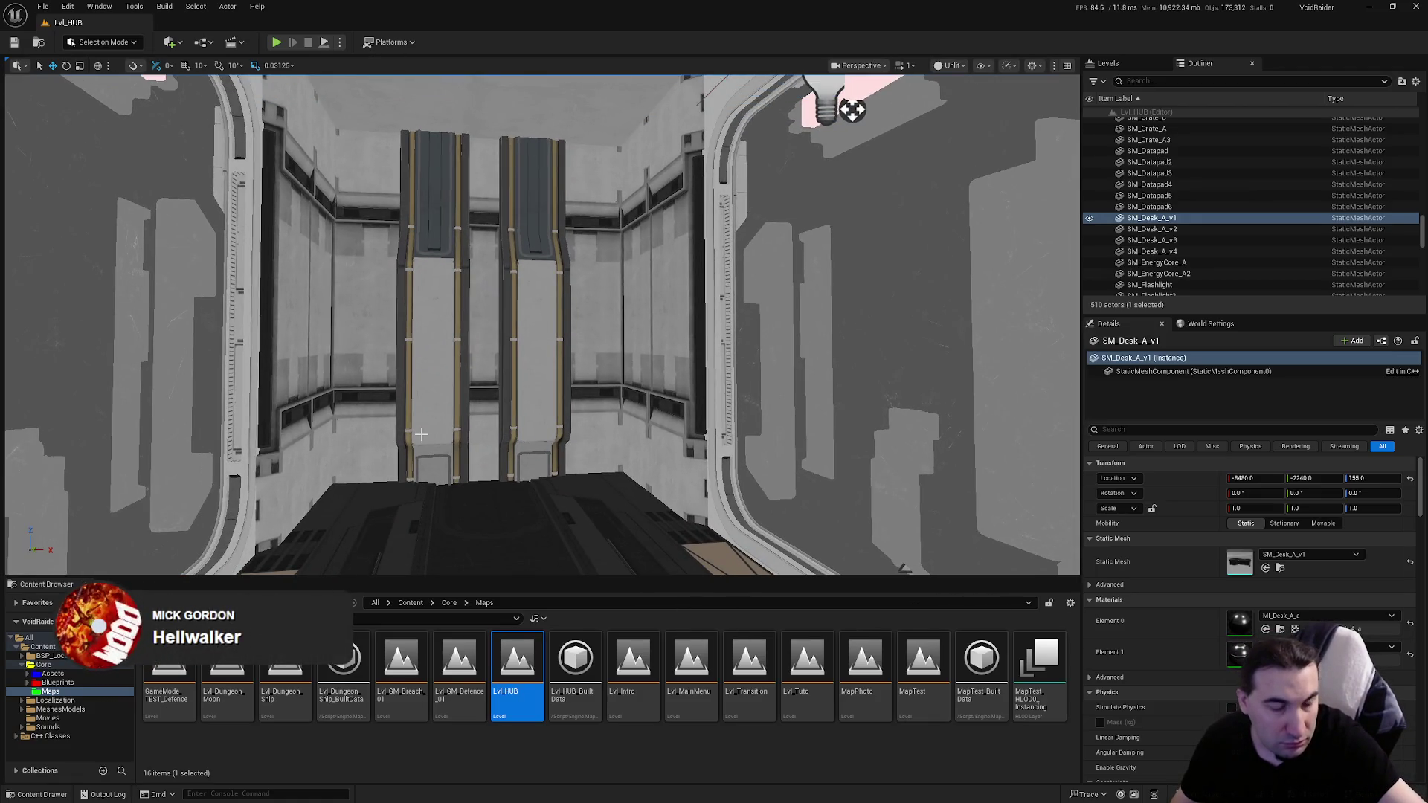
pyautogui.moveTo(333, 431); pyautogui.dragTo(328, 357)
# Step: Fly past the stairs into the hangar to face the red mech and robot dog
pyautogui.press('w')
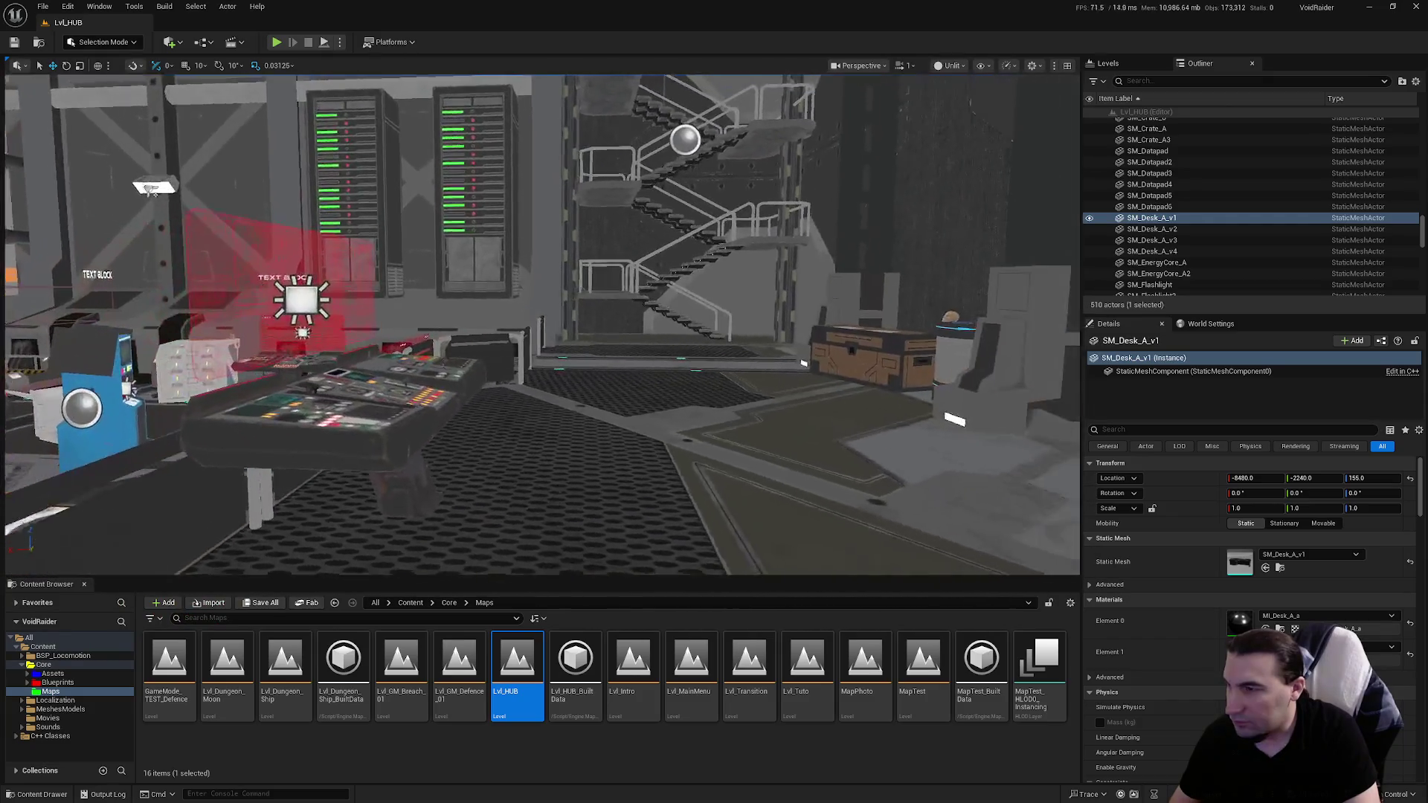
pyautogui.press('w')
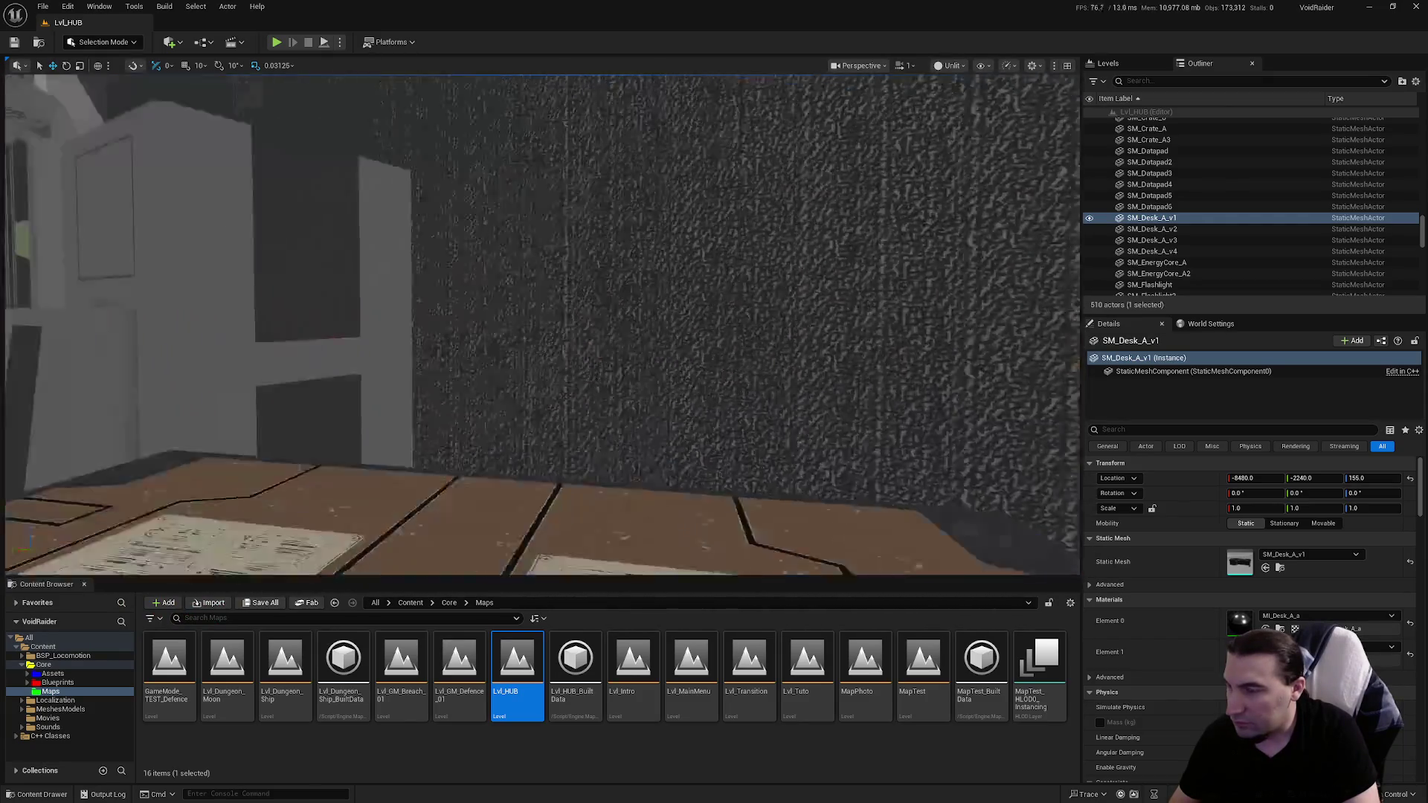
pyautogui.press('w')
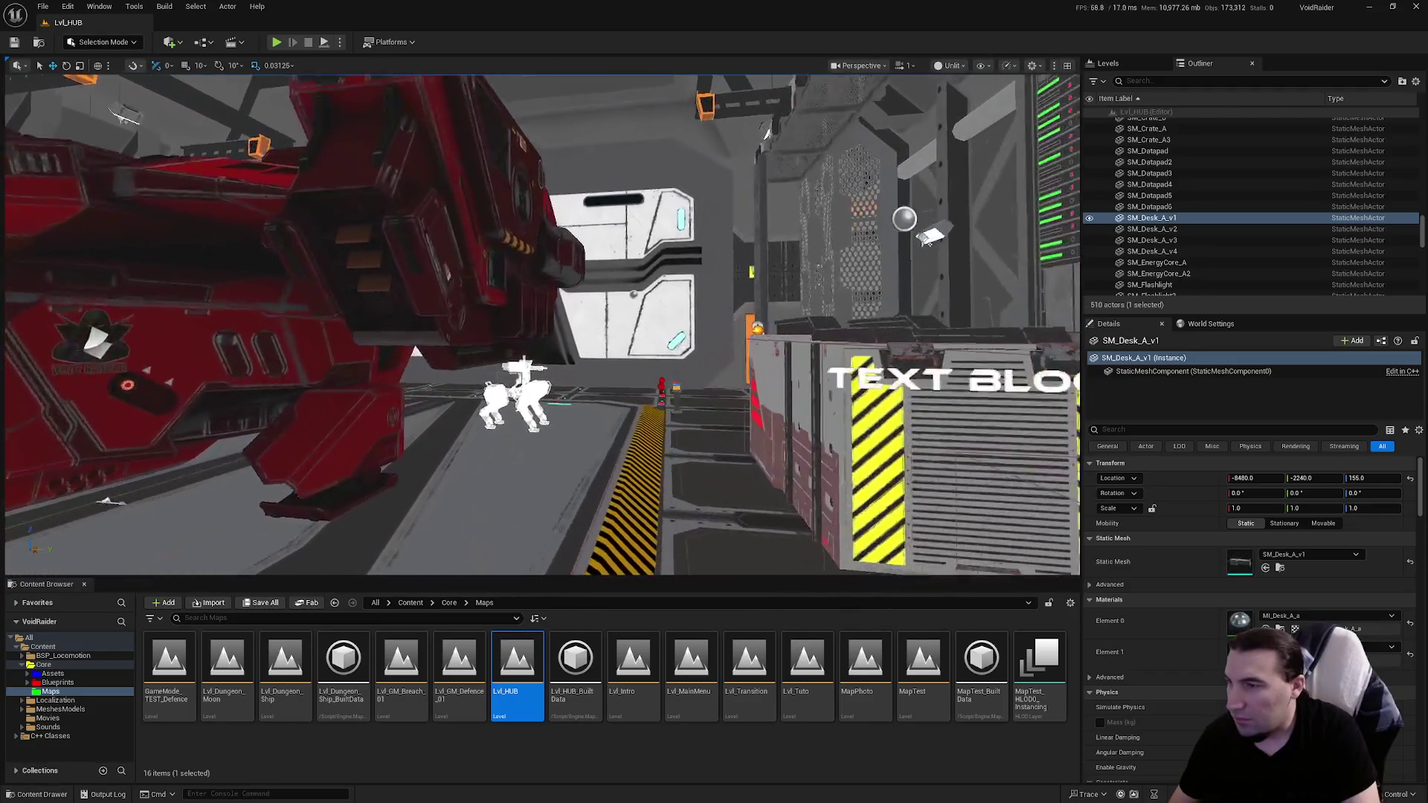
pyautogui.press('w')
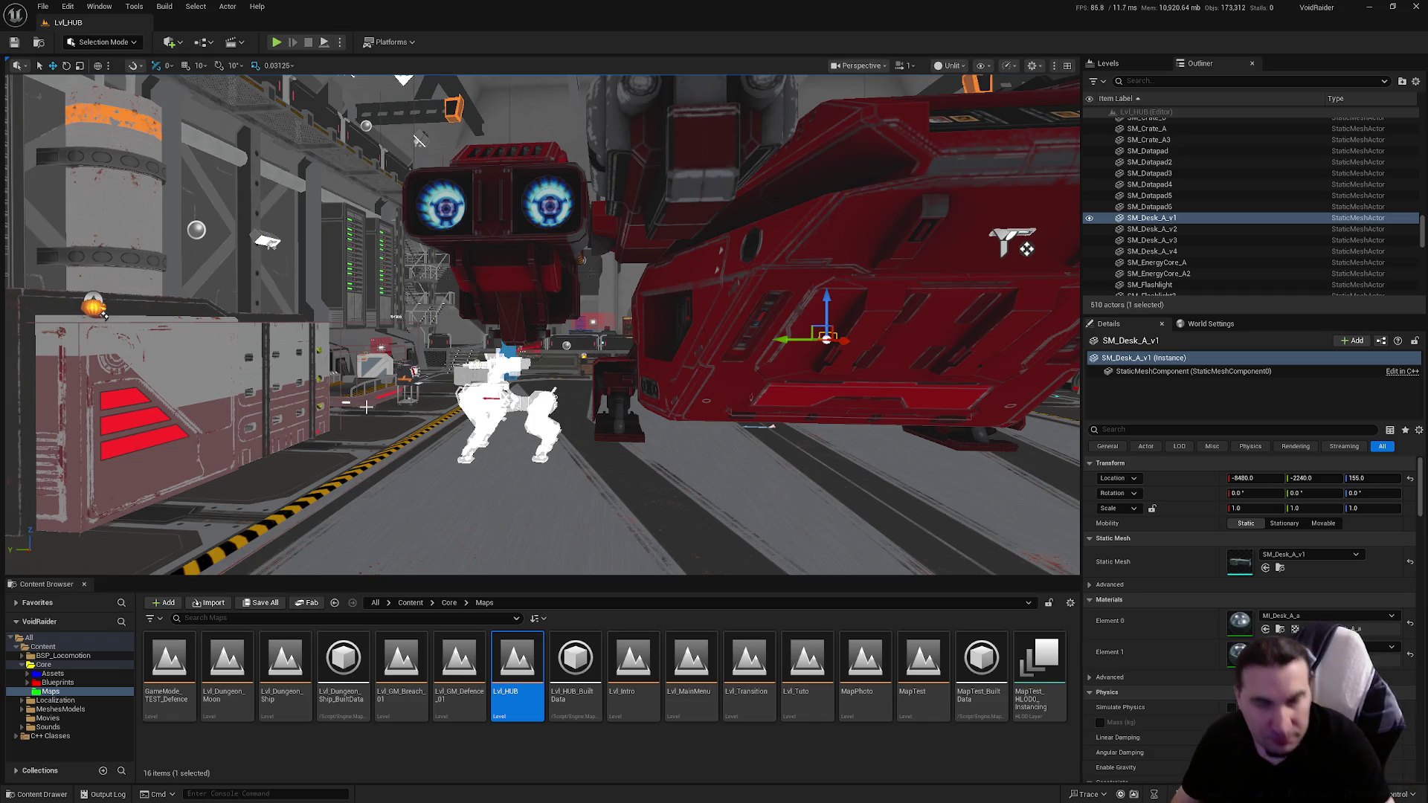
# Step: Fly from the red ship through the doorway and along the corridor to the Raiders Wanted posters
pyautogui.moveTo(344, 400)
pyautogui.mouseDown()
pyautogui.moveTo(327, 335)
pyautogui.moveTo(56, 231)
pyautogui.moveTo(189, 369)
pyautogui.moveTo(462, 357)
pyautogui.mouseUp()
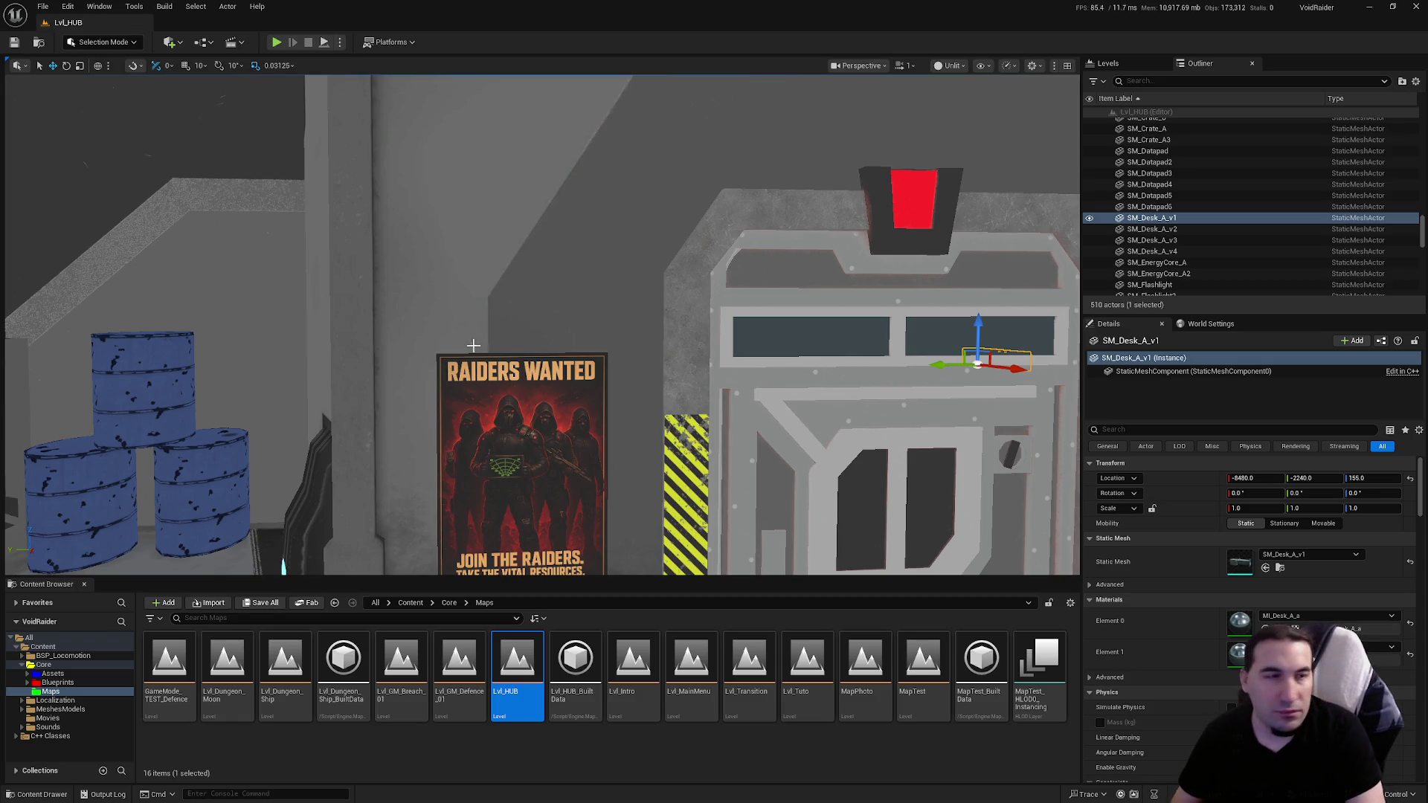
pyautogui.moveTo(369, 354)
pyautogui.mouseDown()
pyautogui.moveTo(328, 387)
pyautogui.moveTo(371, 357)
pyautogui.mouseUp()
pyautogui.moveTo(515, 223)
pyautogui.mouseDown()
pyautogui.moveTo(515, 125)
pyautogui.moveTo(353, 364)
pyautogui.mouseUp()
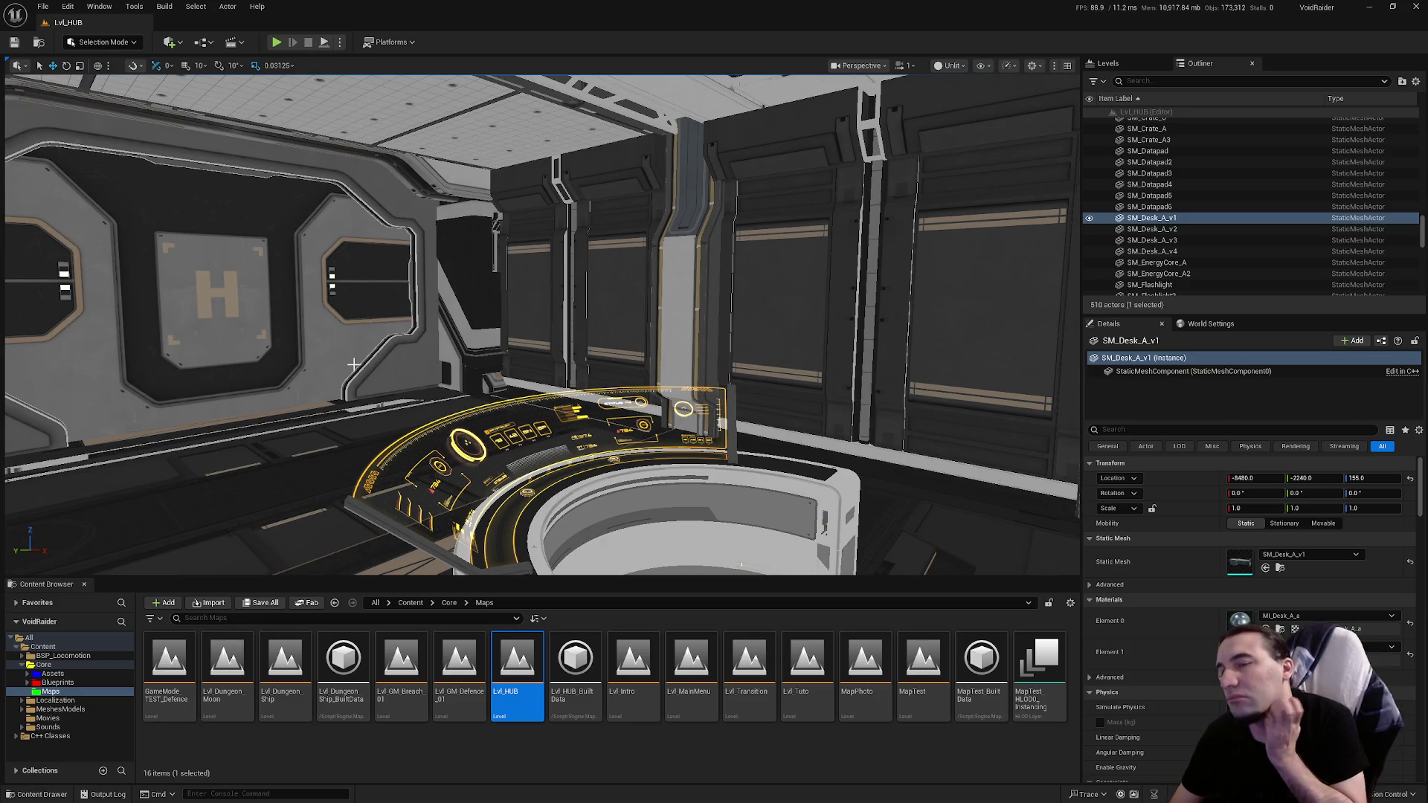
pyautogui.moveTo(353, 364)
pyautogui.mouseDown()
pyautogui.moveTo(835, 194)
pyautogui.moveTo(633, 253)
pyautogui.moveTo(743, 231)
pyautogui.moveTo(640, 253)
pyautogui.moveTo(699, 230)
pyautogui.moveTo(684, 223)
pyautogui.moveTo(655, 246)
pyautogui.moveTo(670, 238)
pyautogui.mouseUp()
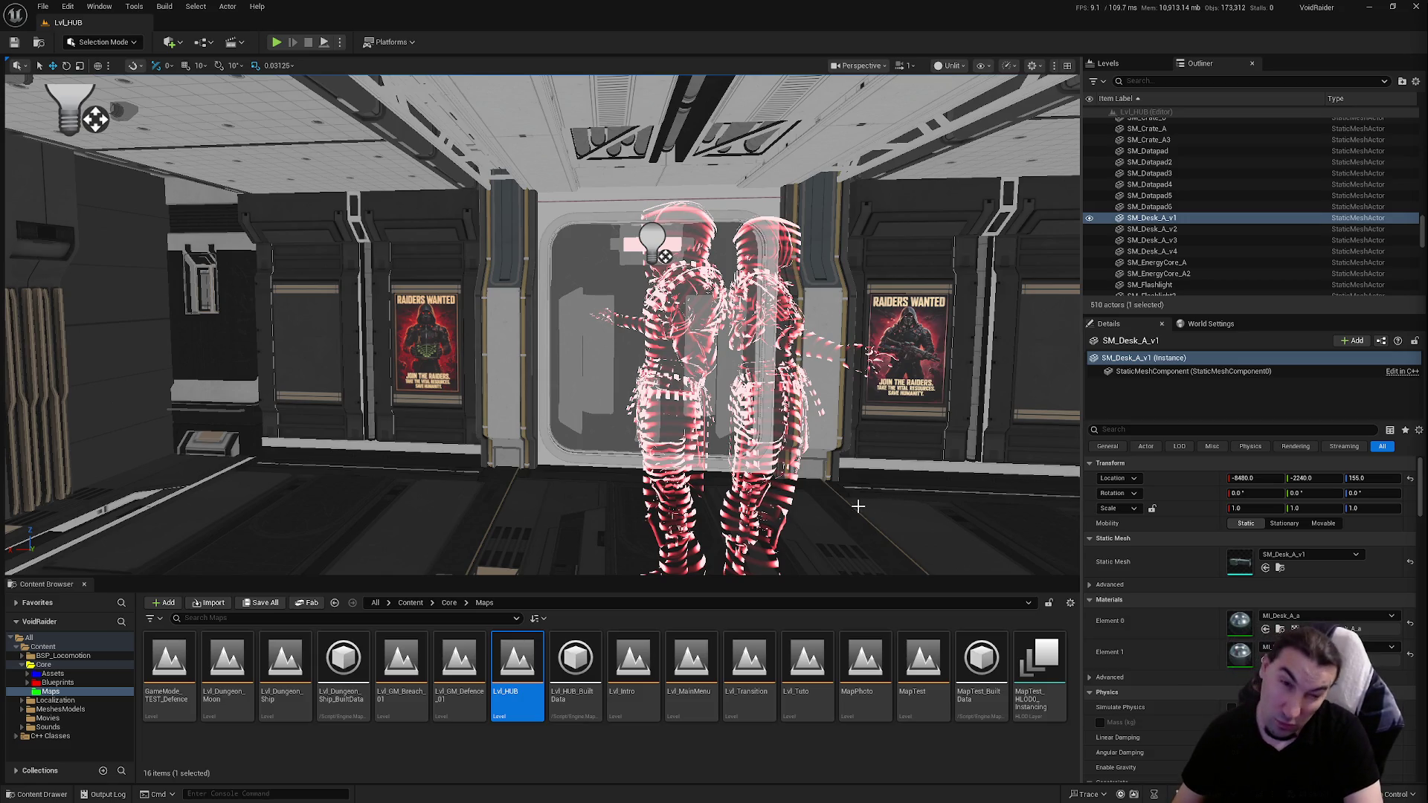
pyautogui.press('super')
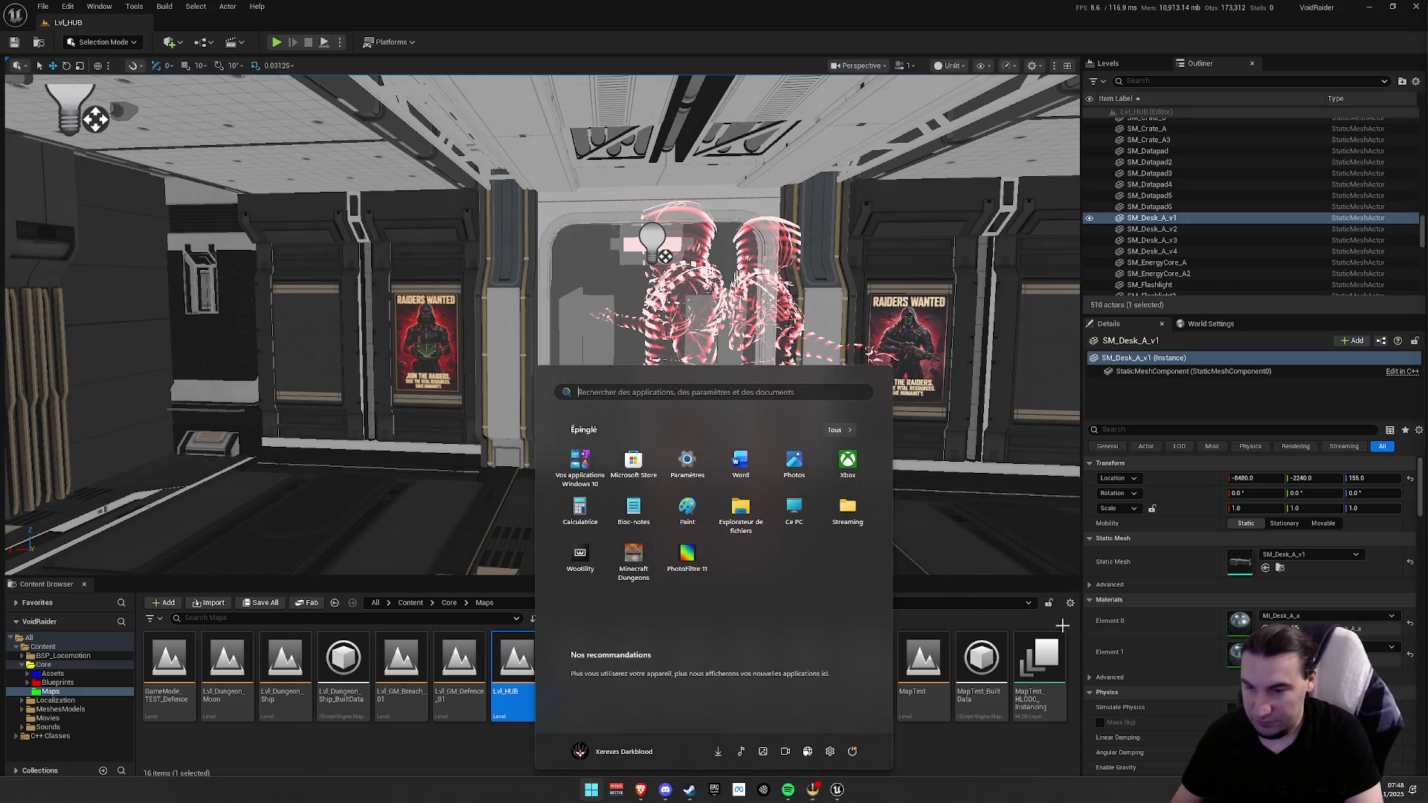
pyautogui.moveTo(640, 790)
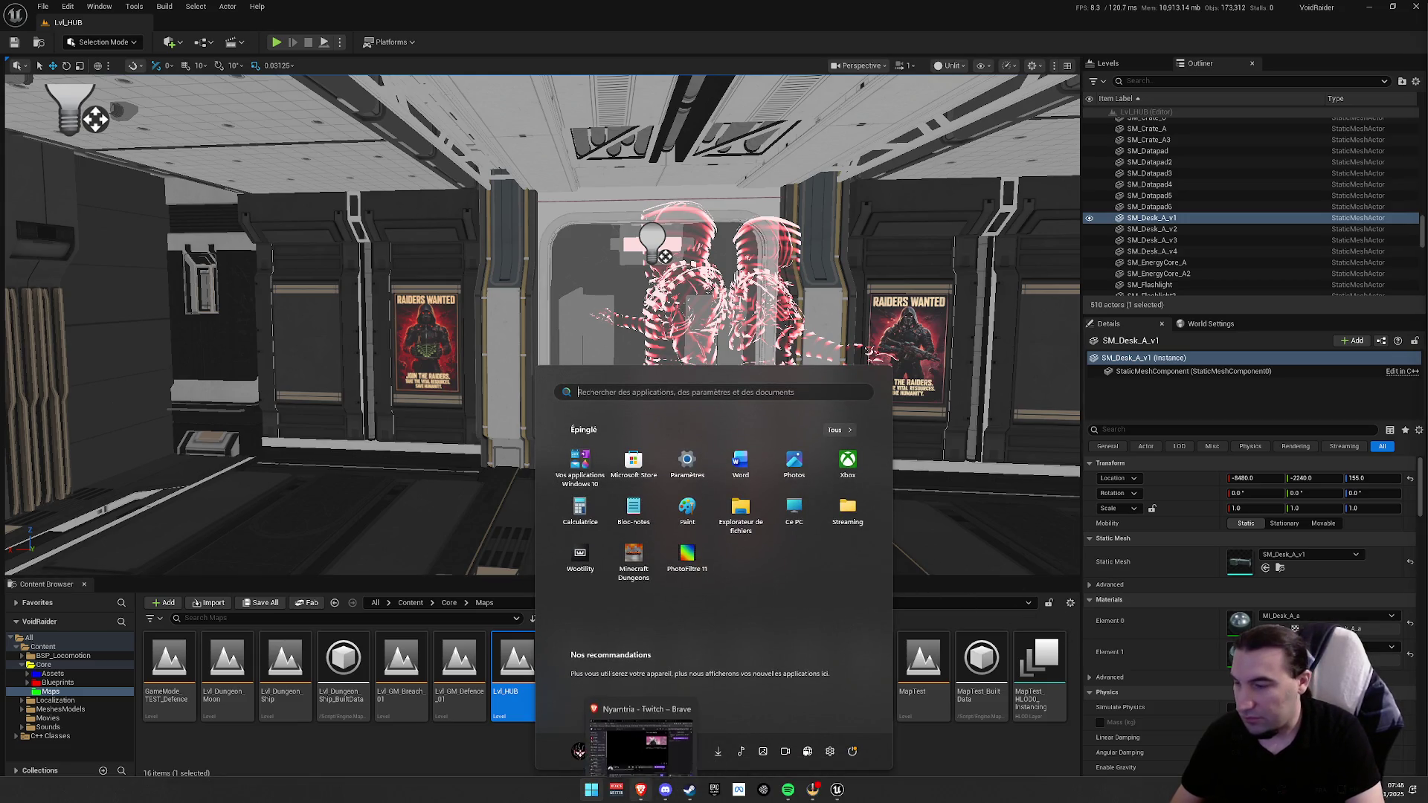
pyautogui.press('Escape')
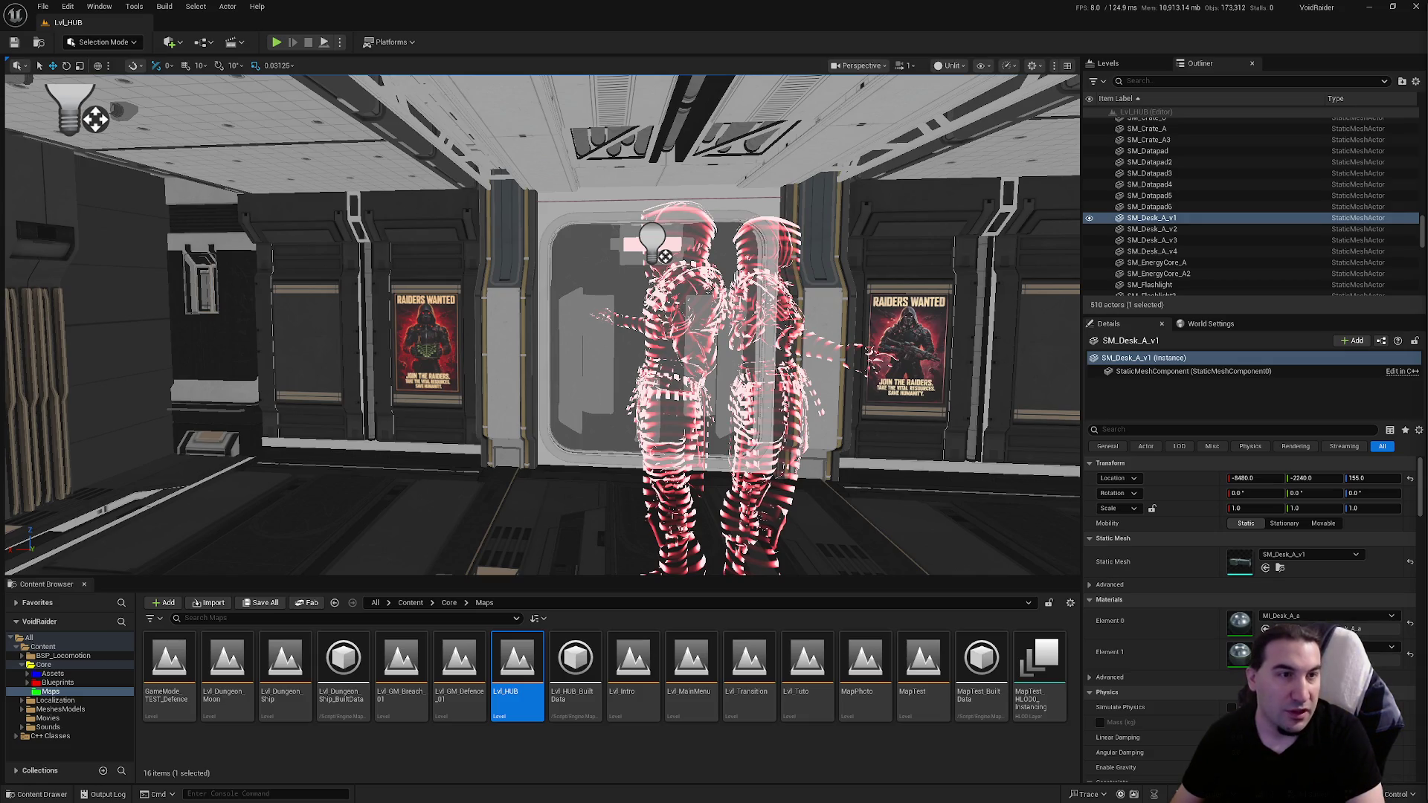
pyautogui.press('super')
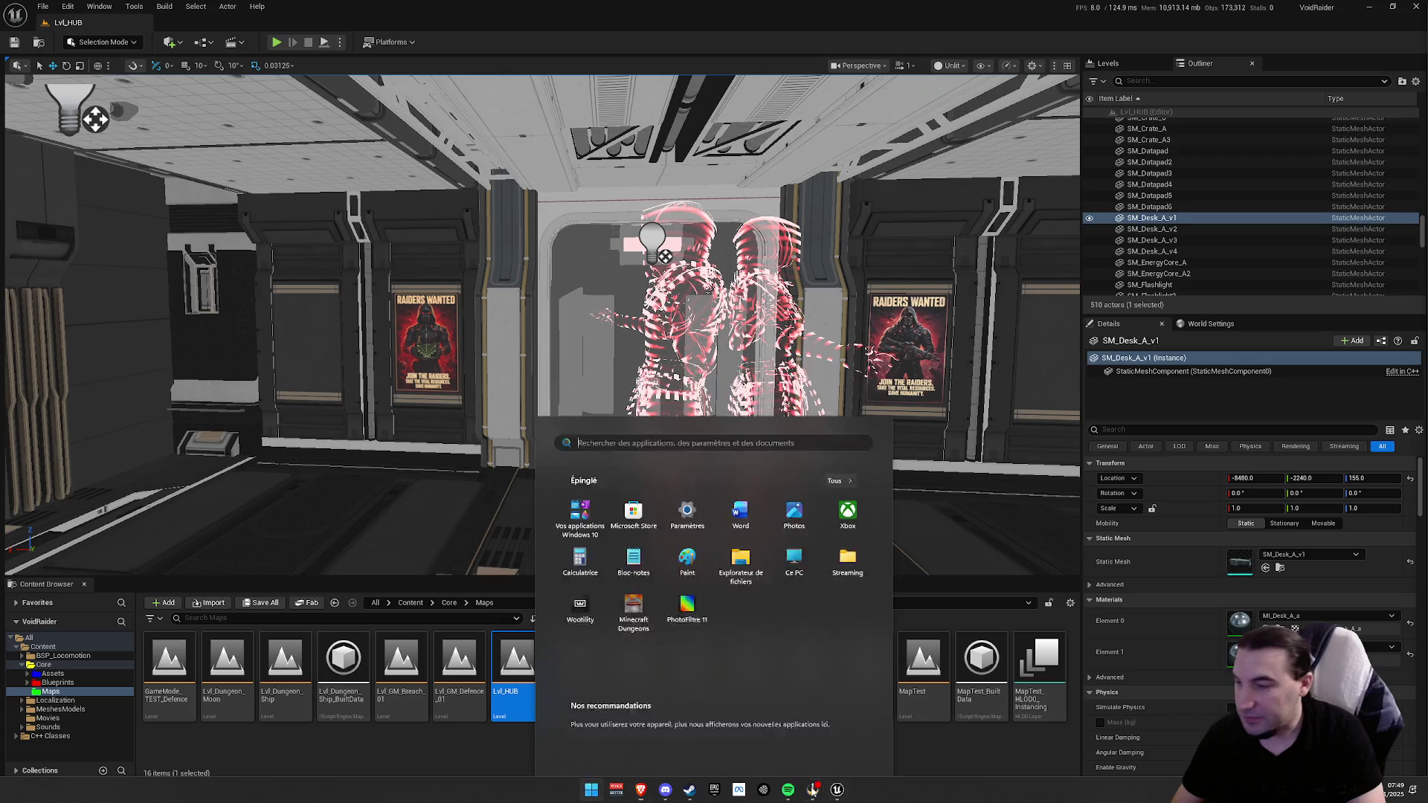
pyautogui.press('super')
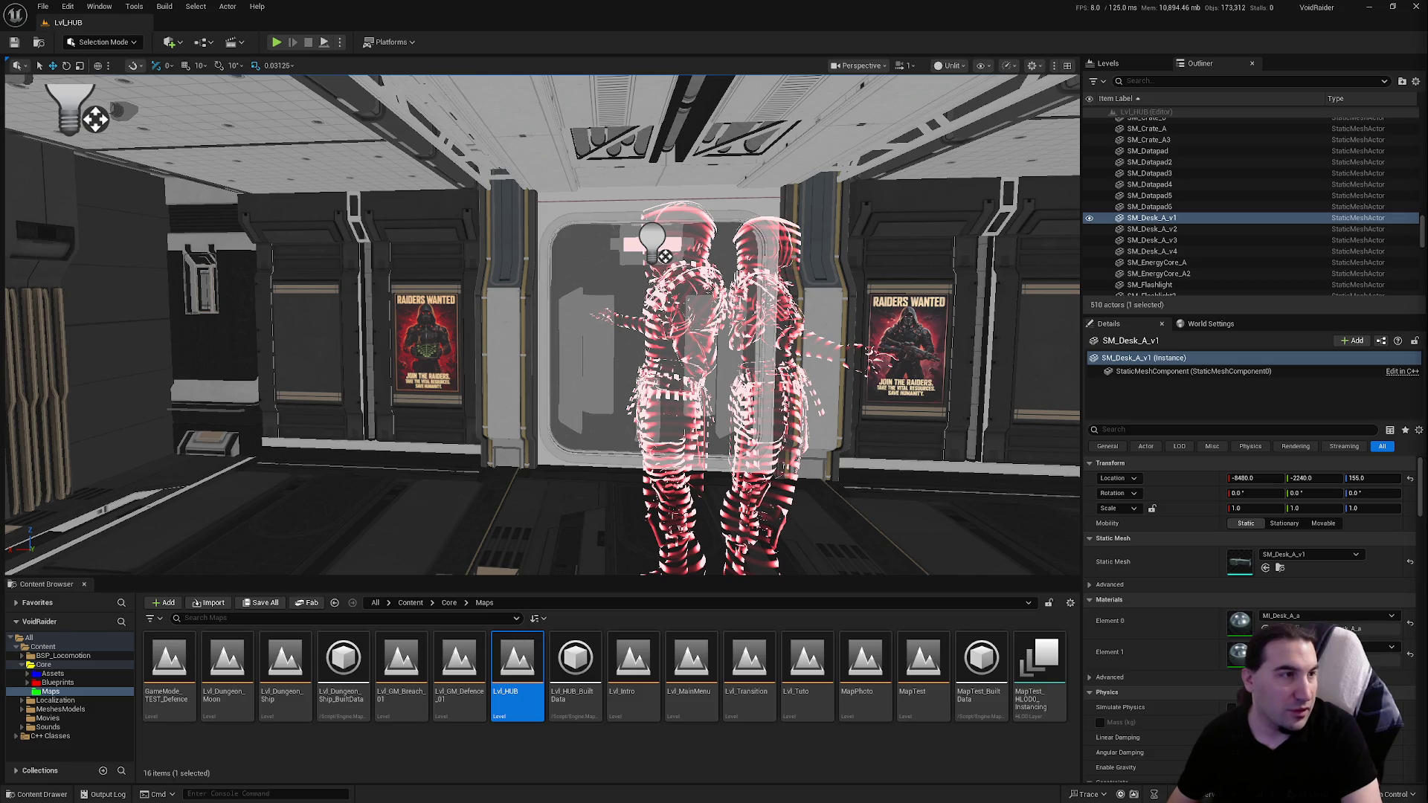
pyautogui.moveTo(719, 344); pyautogui.dragTo(828, 379)
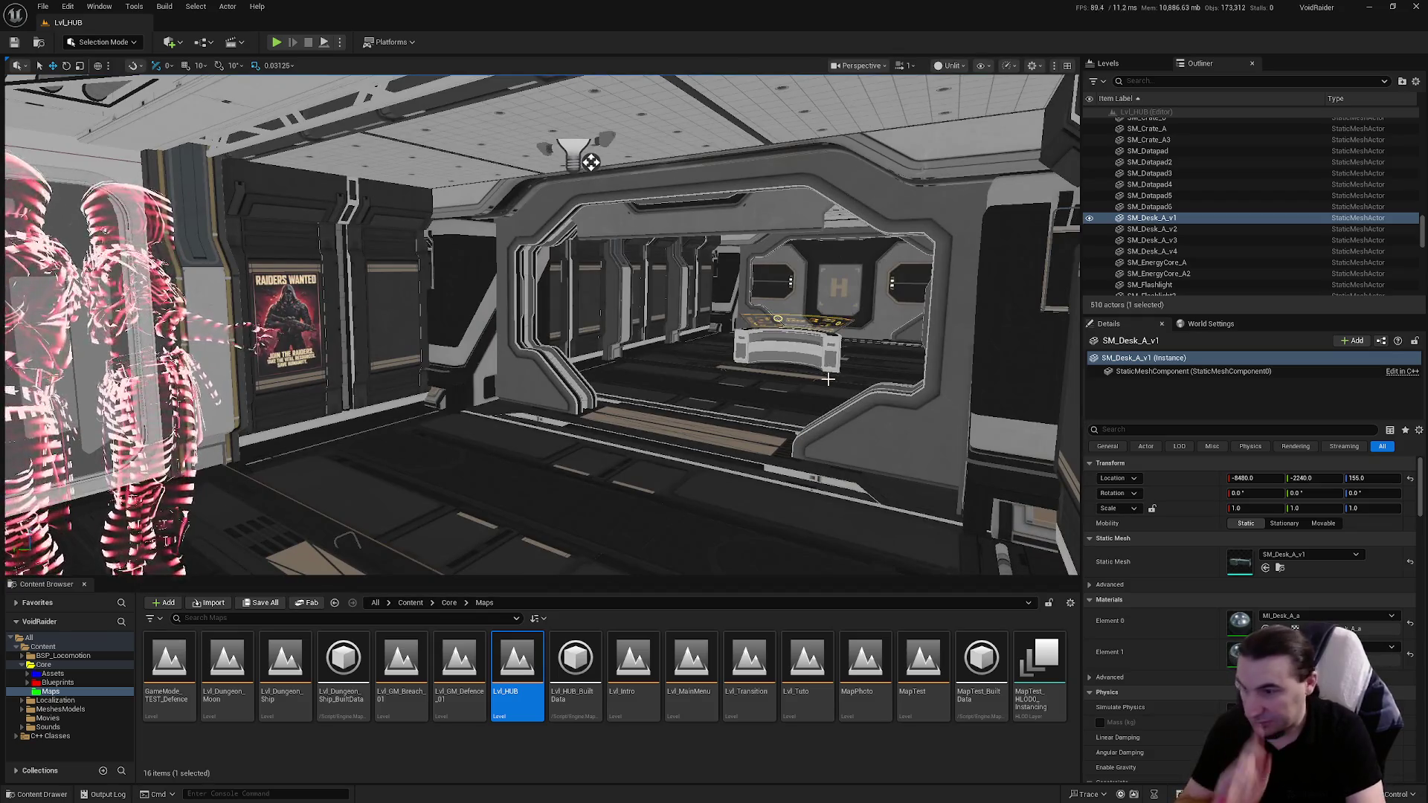
pyautogui.click(58, 682)
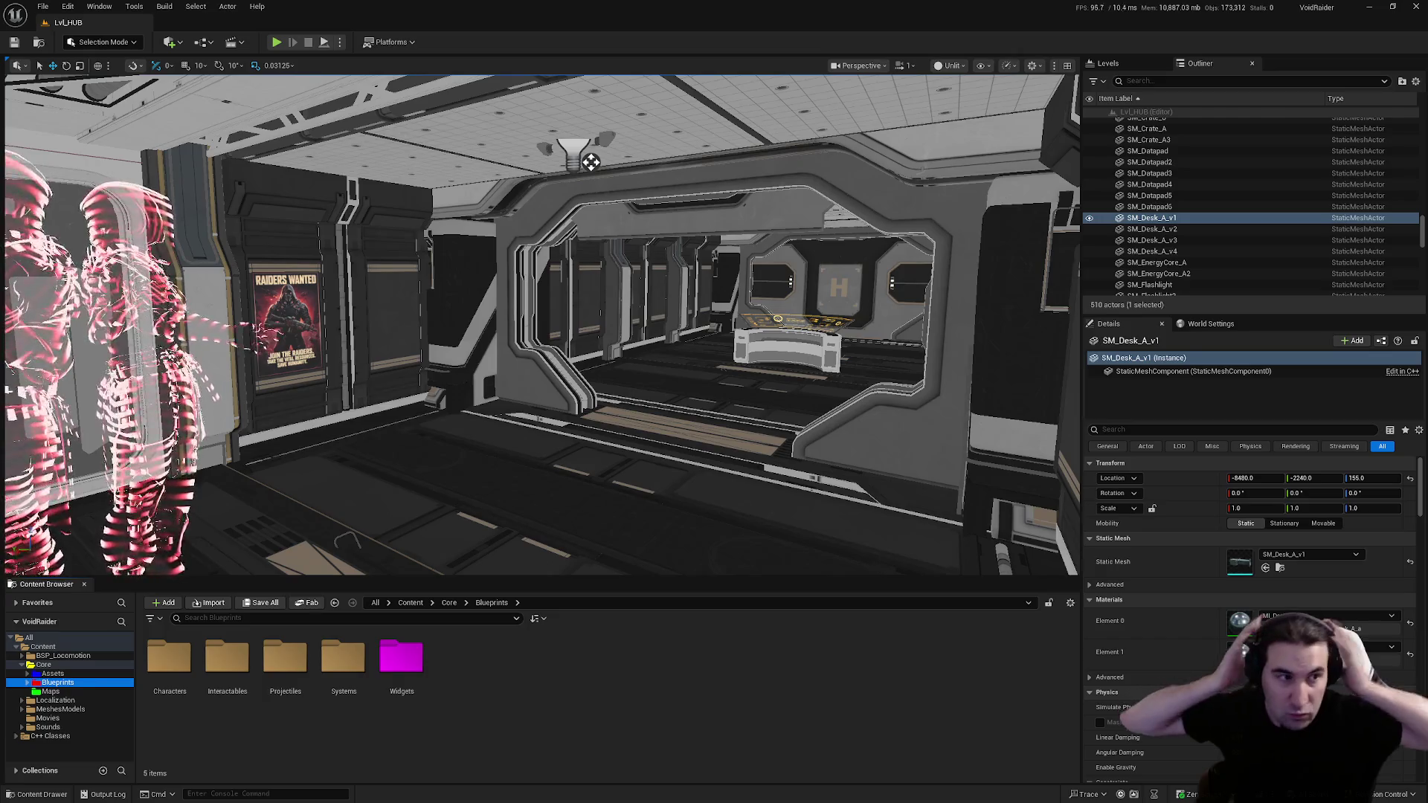
pyautogui.press('f')
pyautogui.moveTo(542, 324); pyautogui.dragTo(541, 275)
pyautogui.click(53, 673)
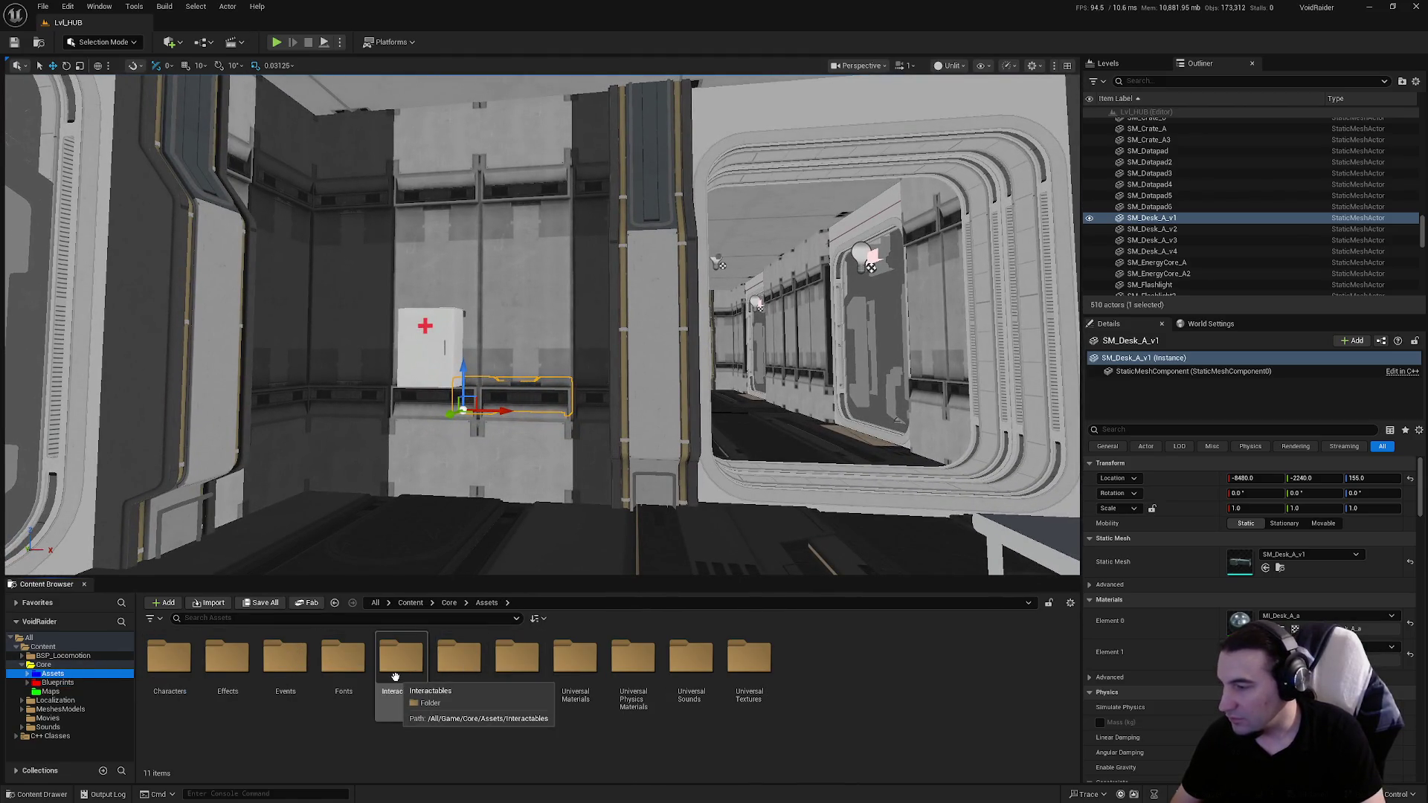
pyautogui.moveTo(446, 446); pyautogui.dragTo(446, 446)
pyautogui.moveTo(625, 464); pyautogui.dragTo(624, 464)
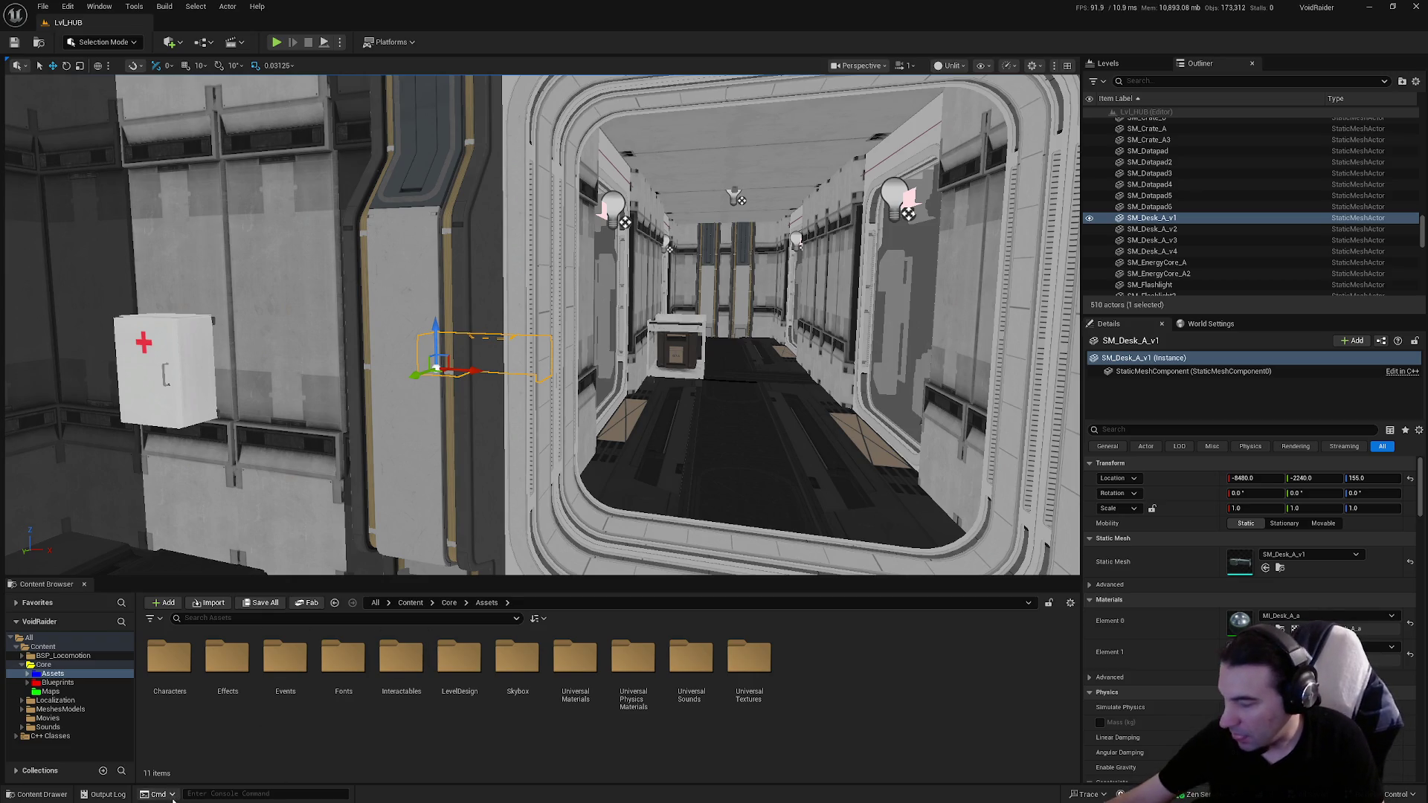
pyautogui.press('super')
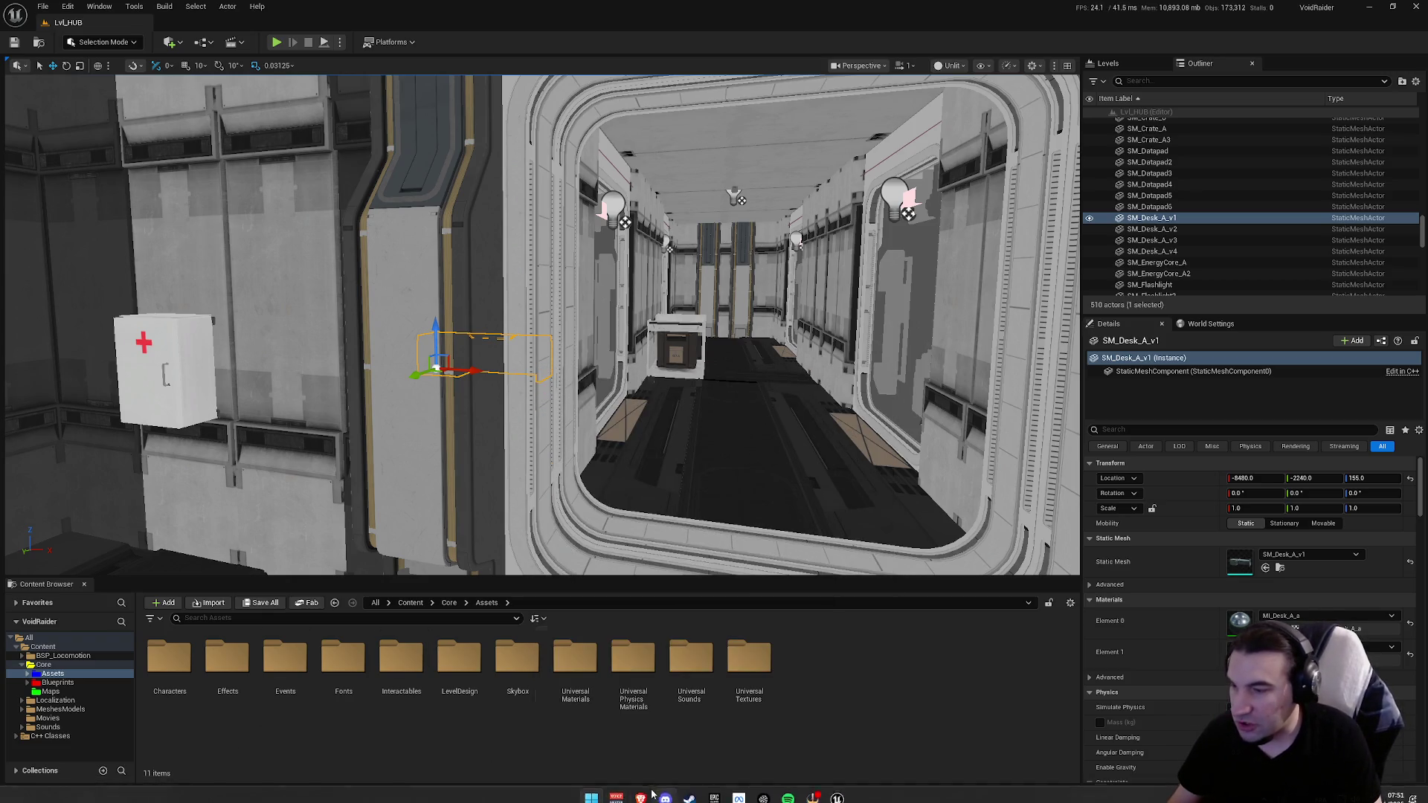
pyautogui.press('Escape')
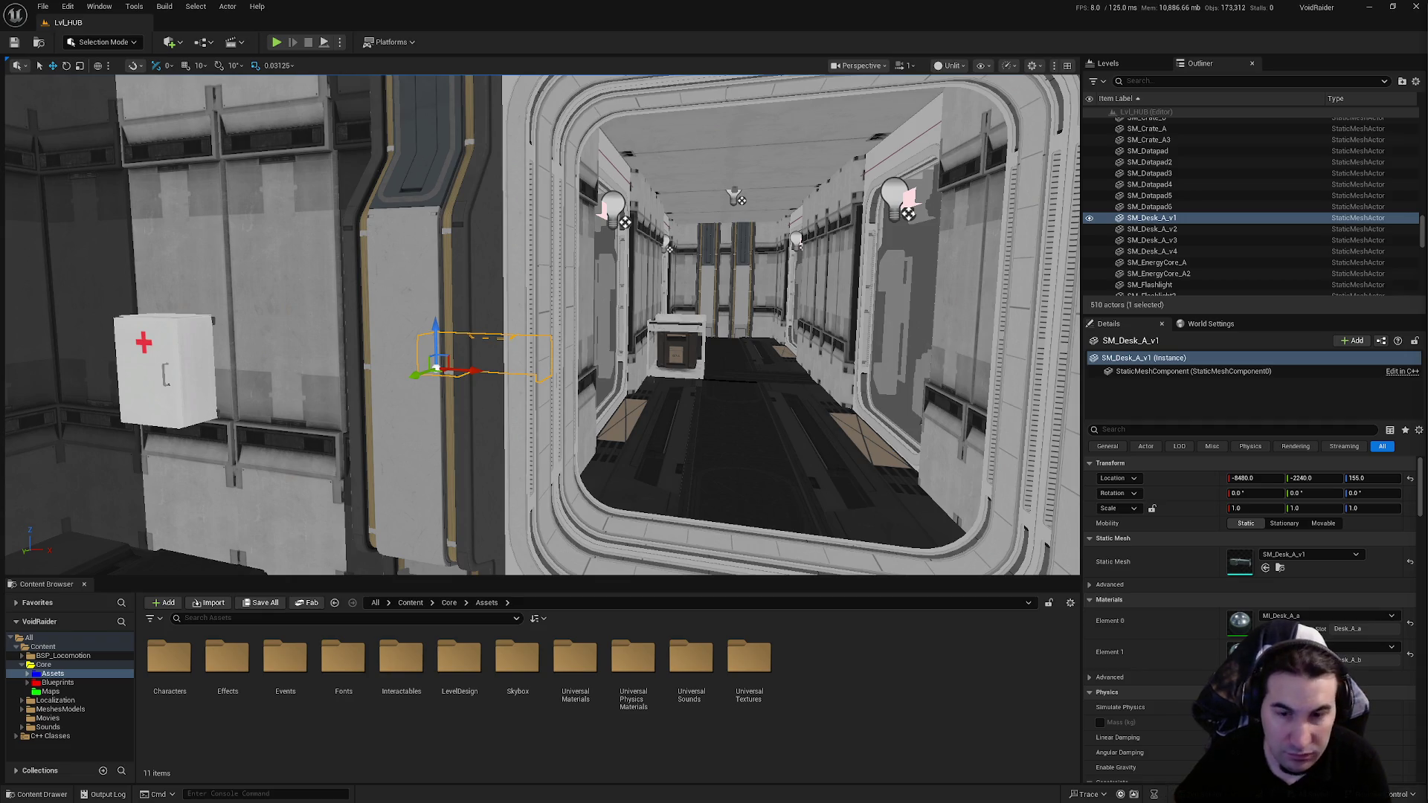
pyautogui.press('super')
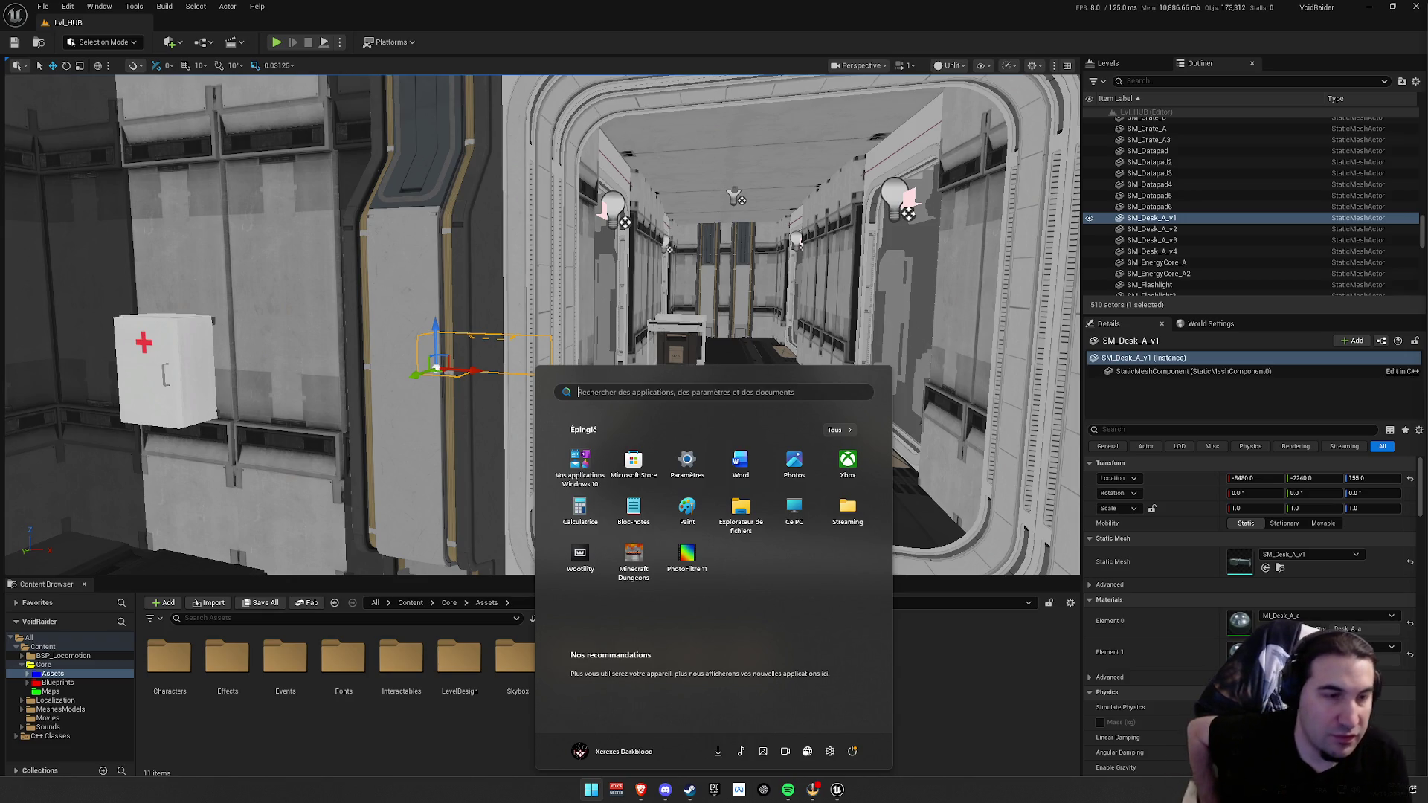
pyautogui.press('Escape')
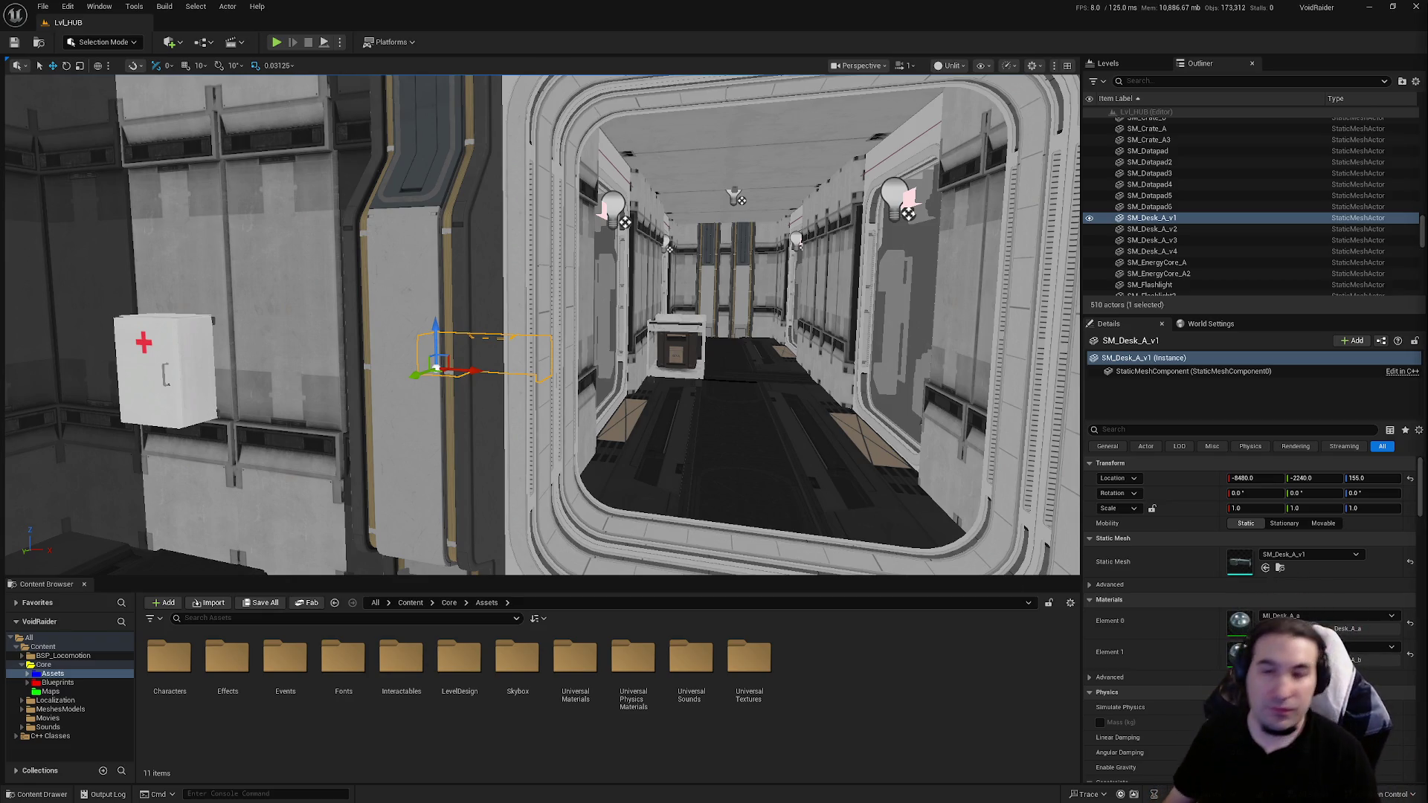
pyautogui.press('f')
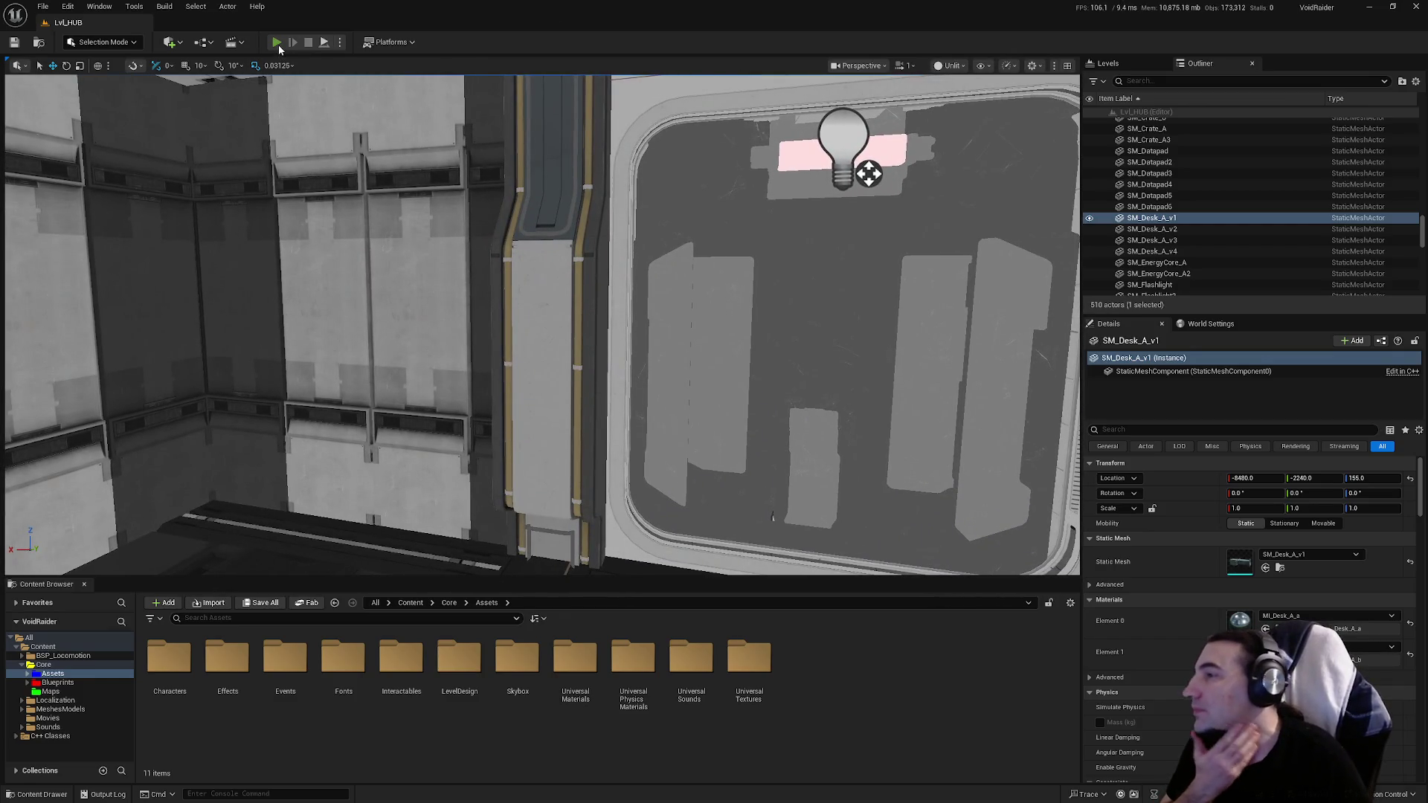
# Step: Start Play In Editor for Lvl_HUB and let the game view take the camera
pyautogui.click(277, 43)
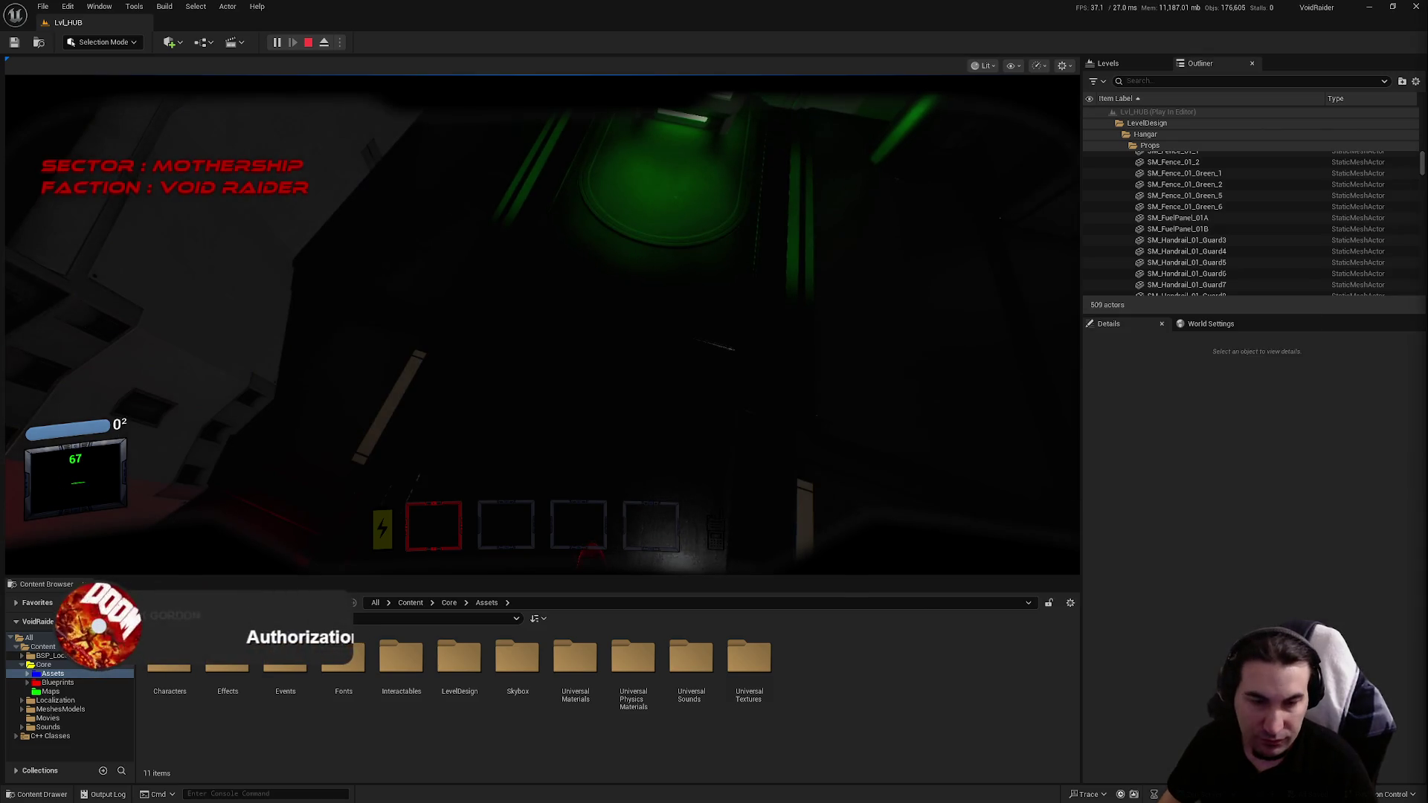
pyautogui.click(829, 414)
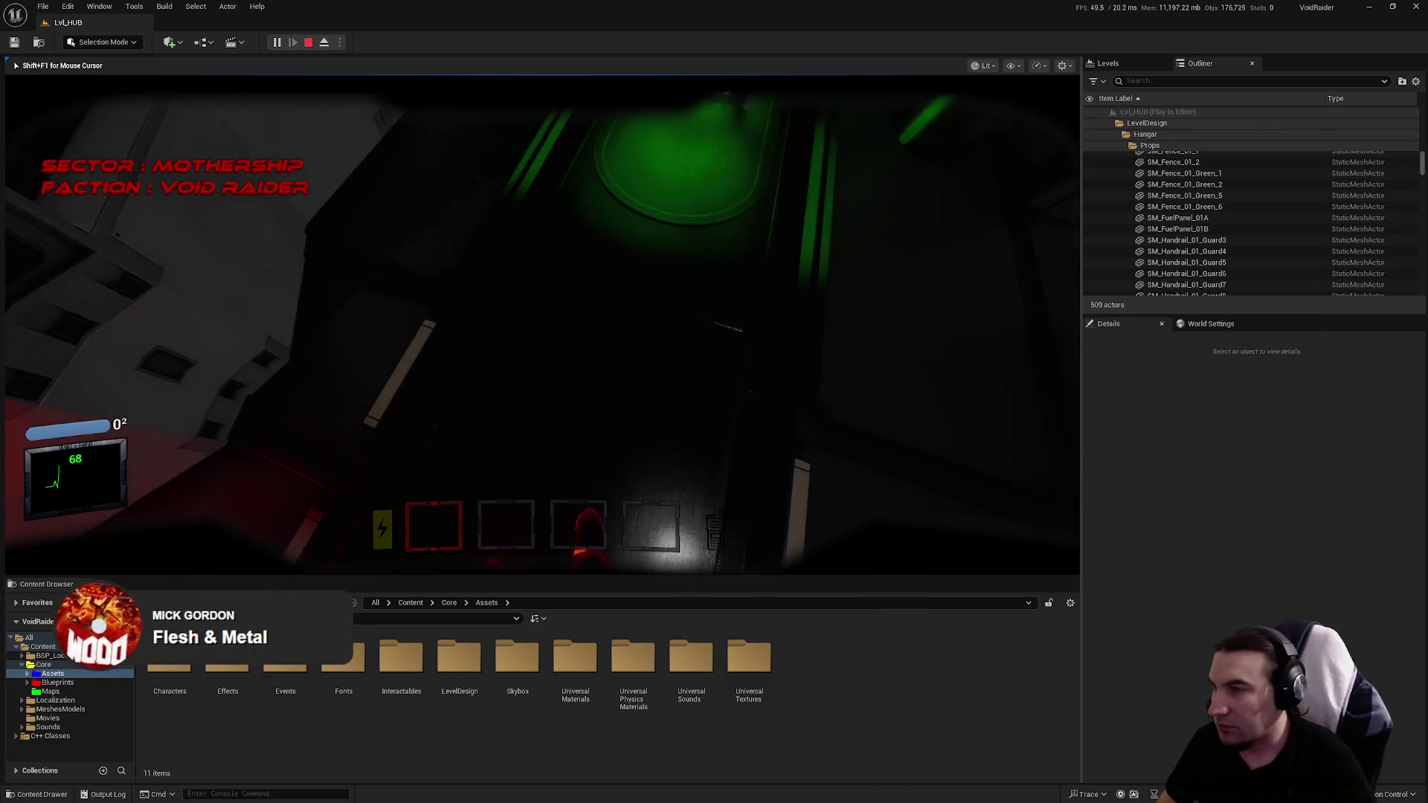
# Step: Open the locker, then walk across the quarters and open the lit door
pyautogui.press('f')
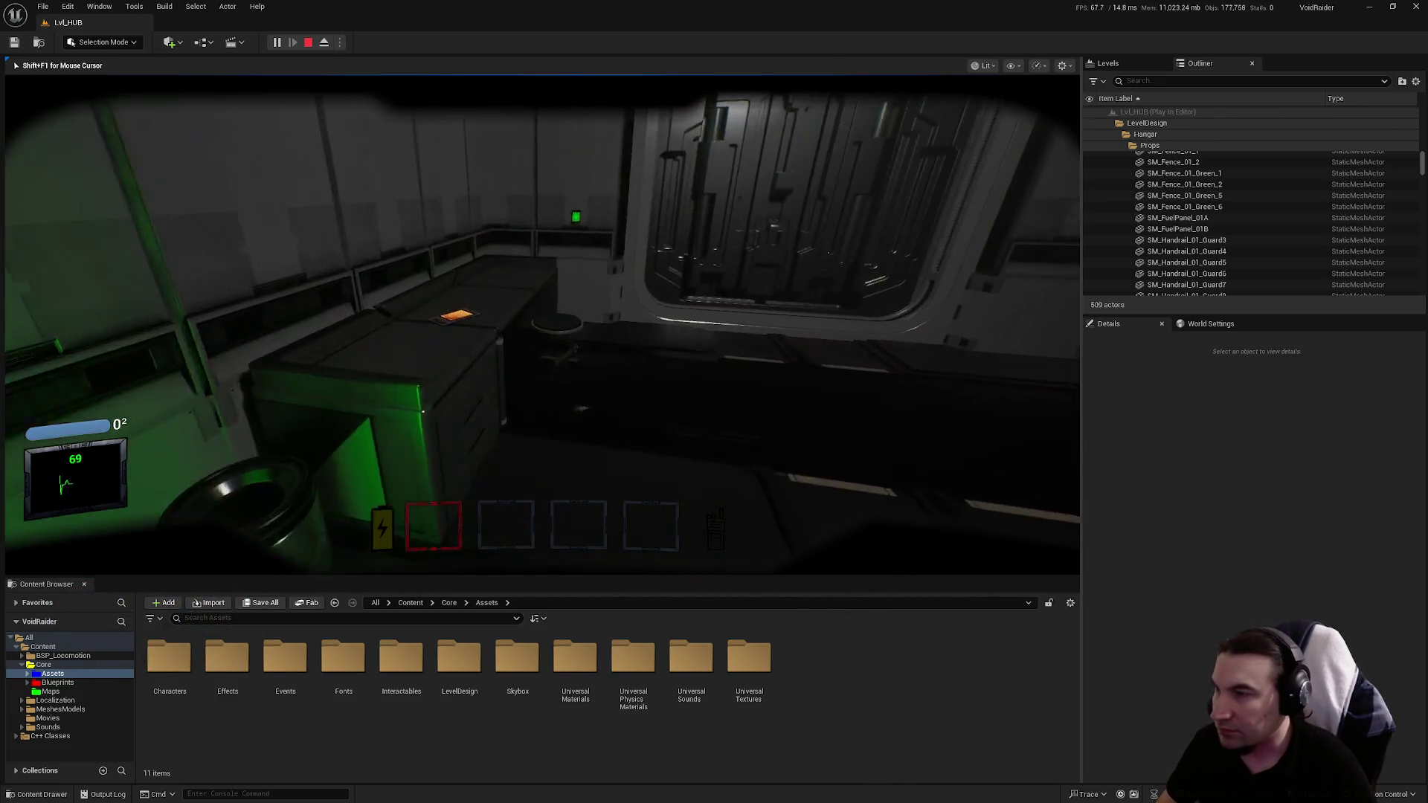
pyautogui.press('w')
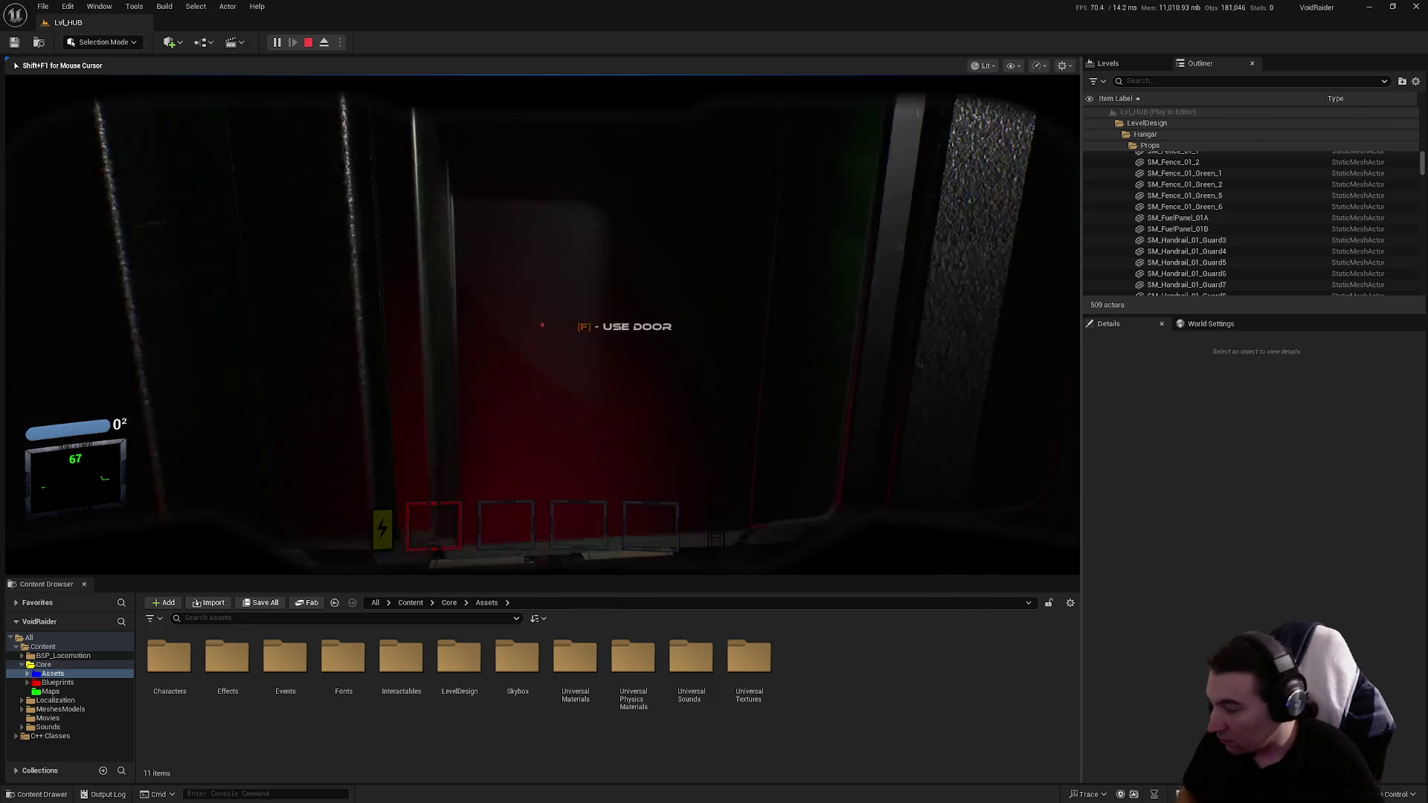
pyautogui.press('f')
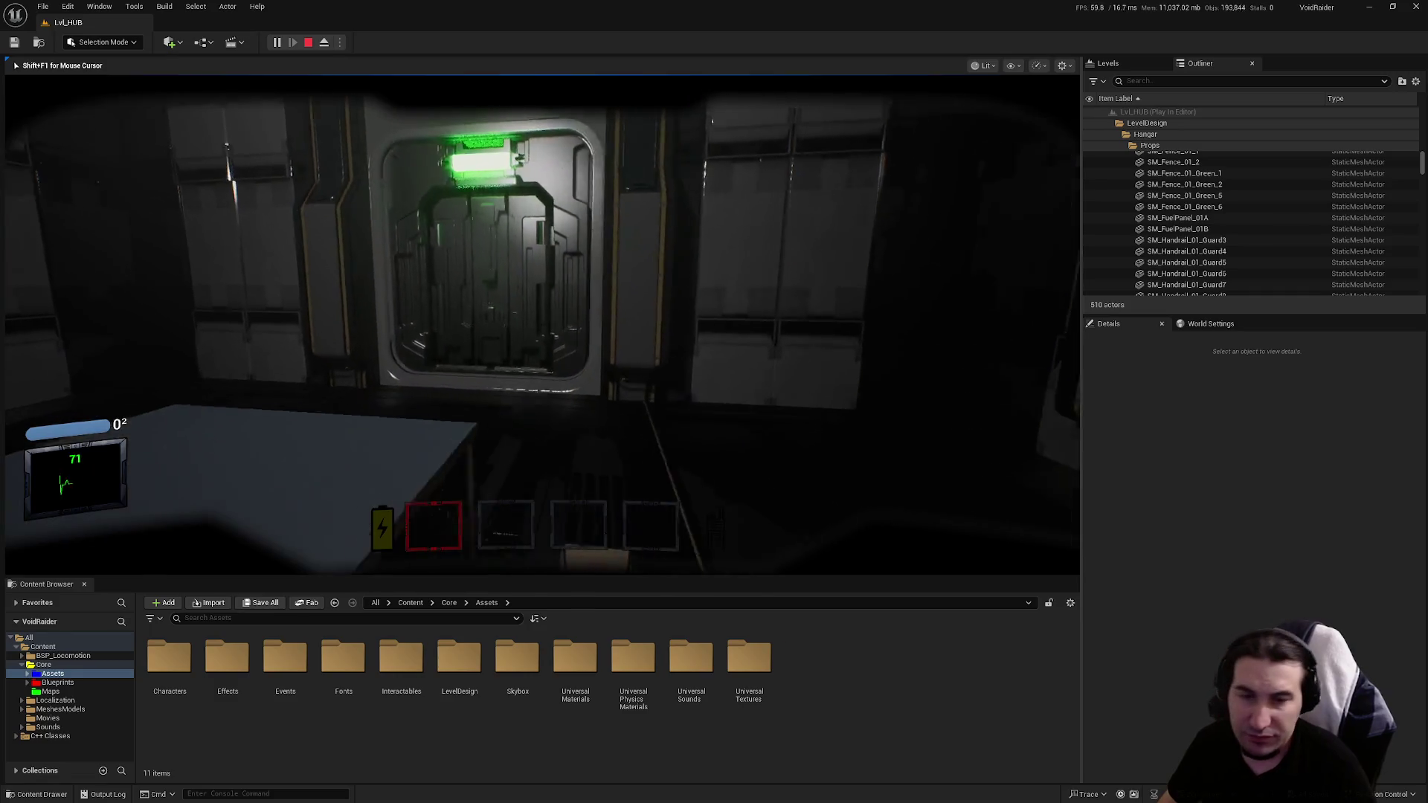
# Step: Walk through the hologram corridor doors into the red-lit hangar
pyautogui.press('w')
pyautogui.press('e')
pyautogui.press('w')
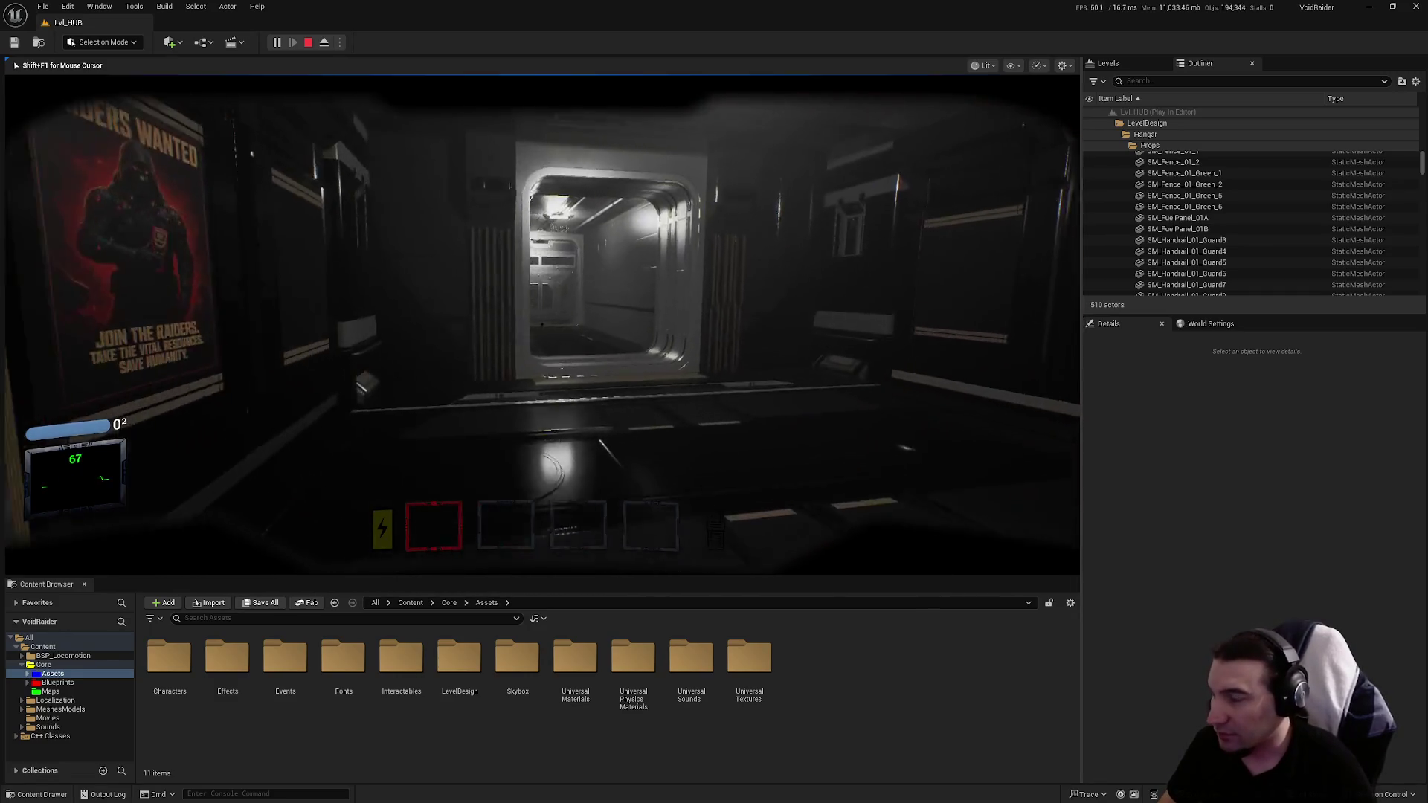
pyautogui.press('w')
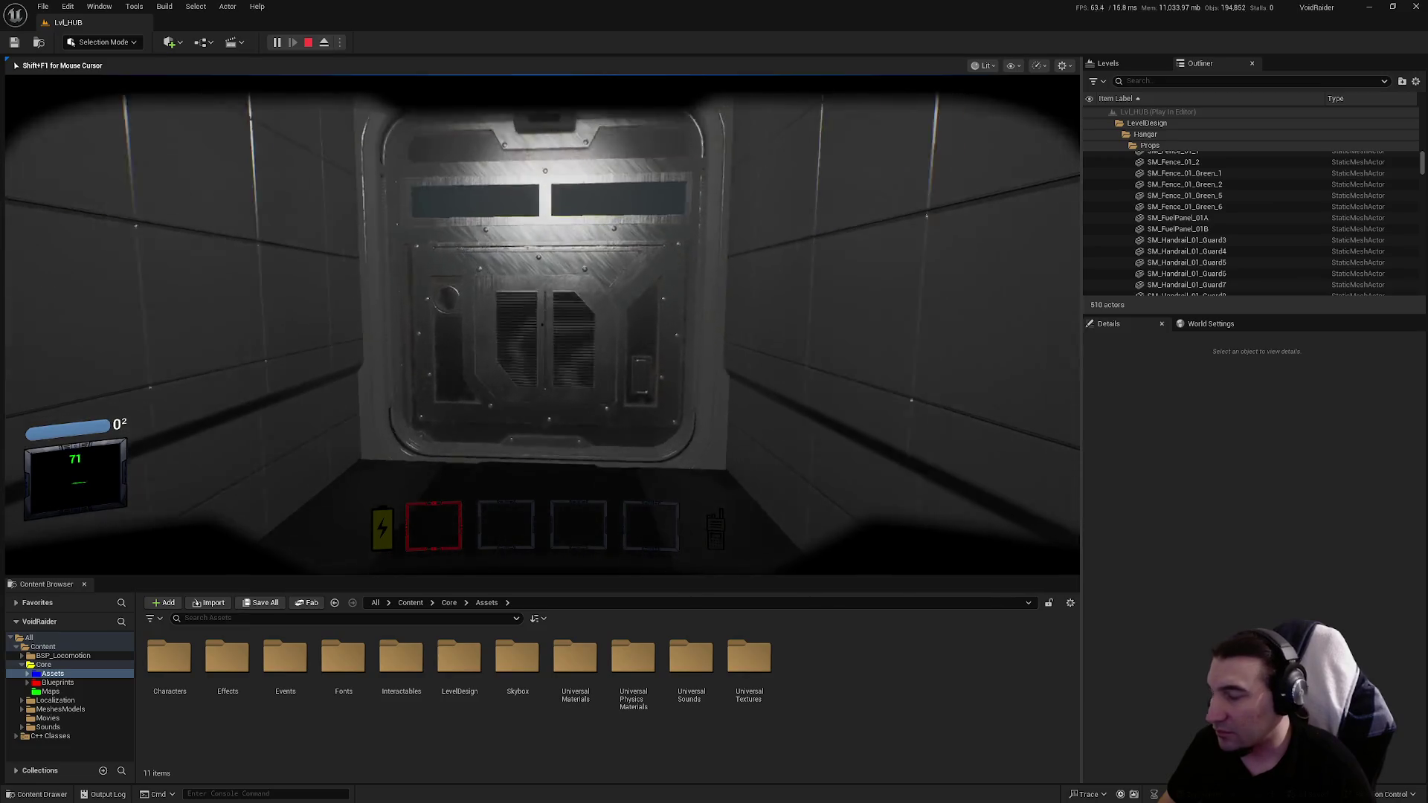
pyautogui.press('e')
# Step: Approach the red console, open its in-game menu and choose Bestiary
pyautogui.press('w')
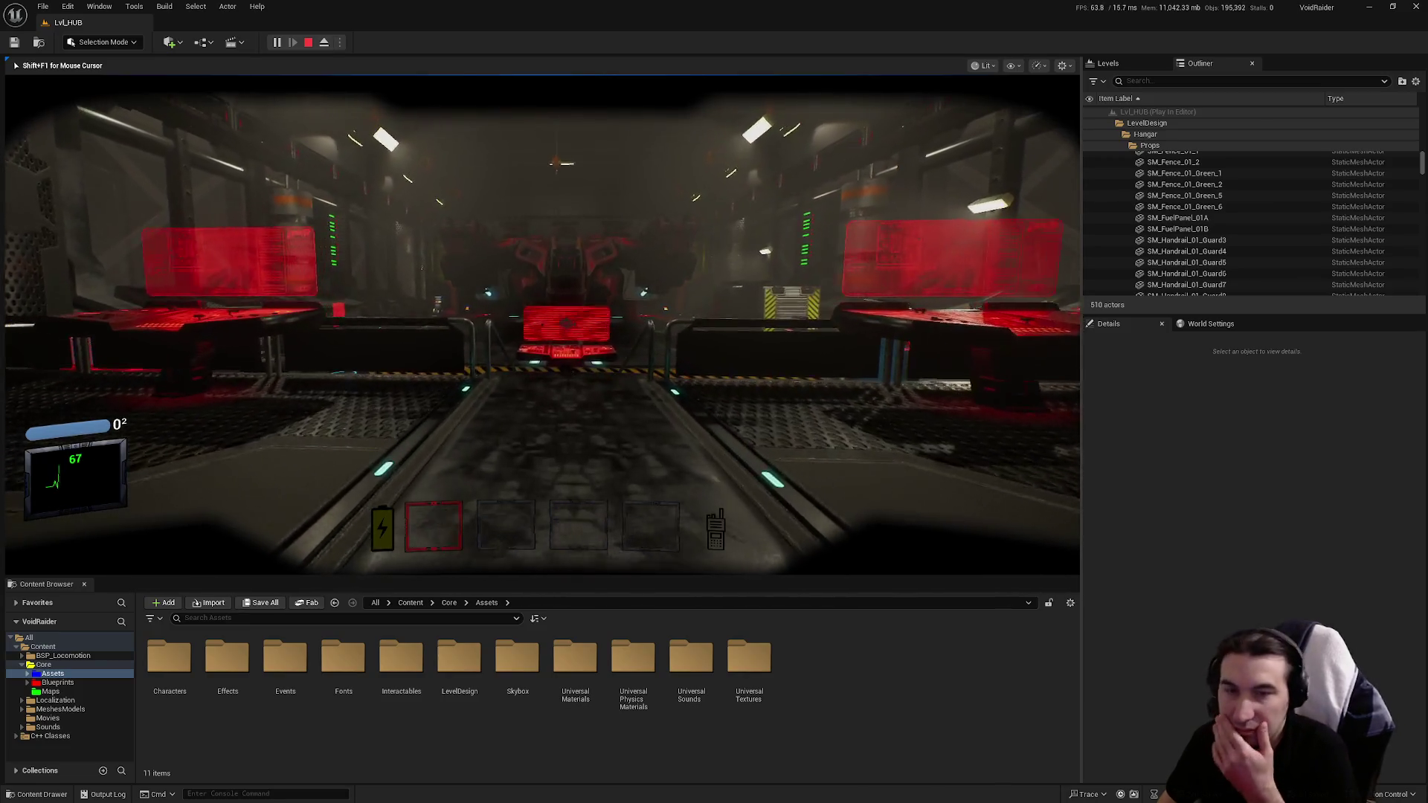
pyautogui.press('w')
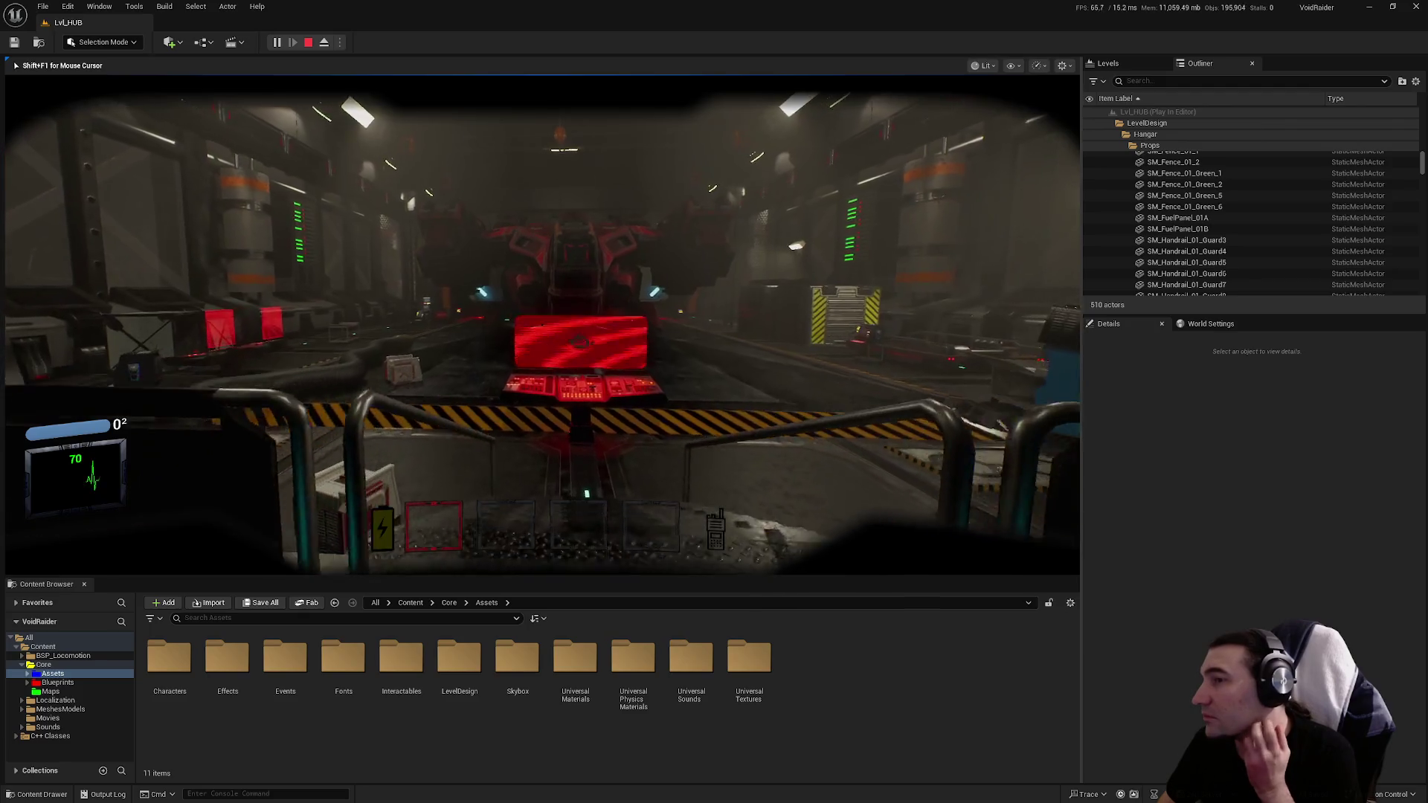
pyautogui.press('w')
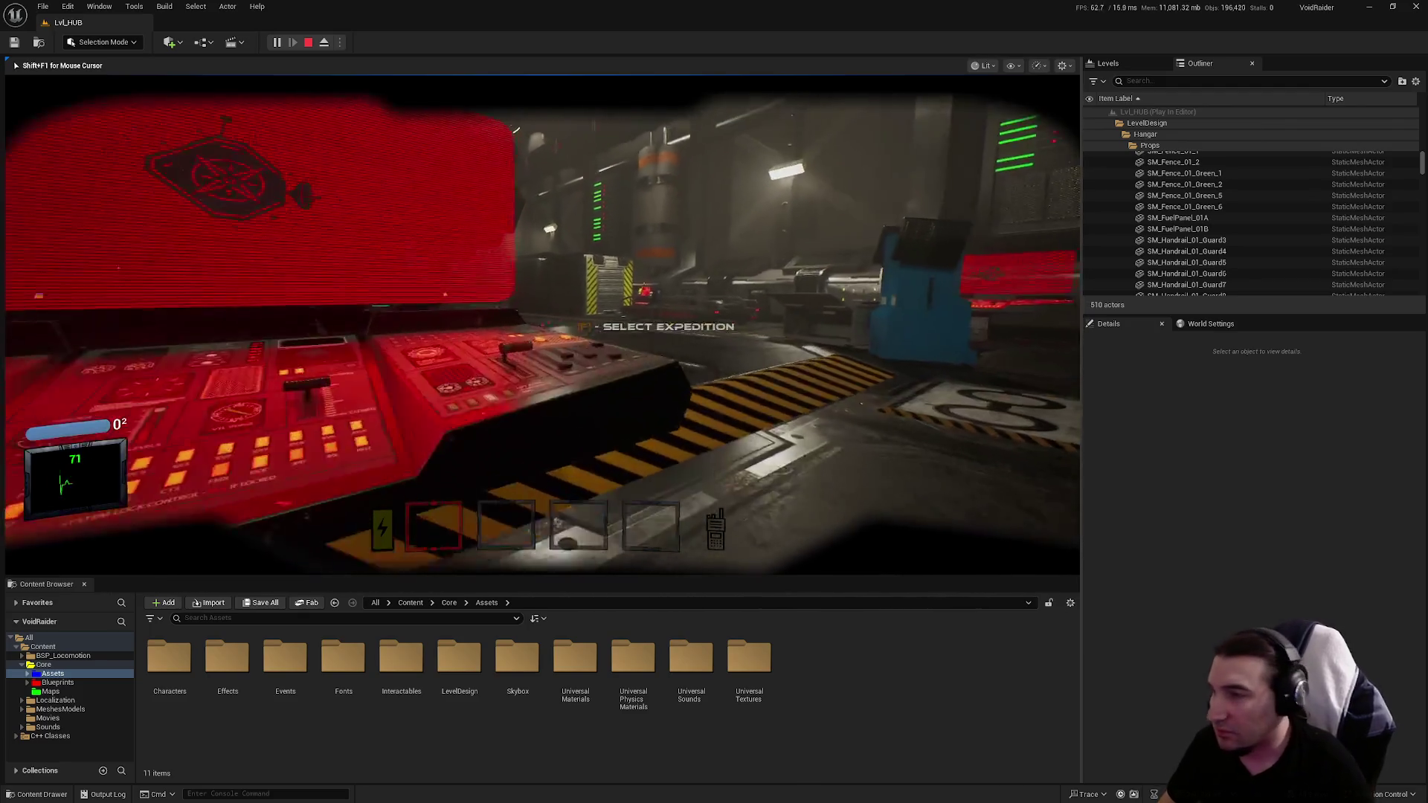
pyautogui.press('w')
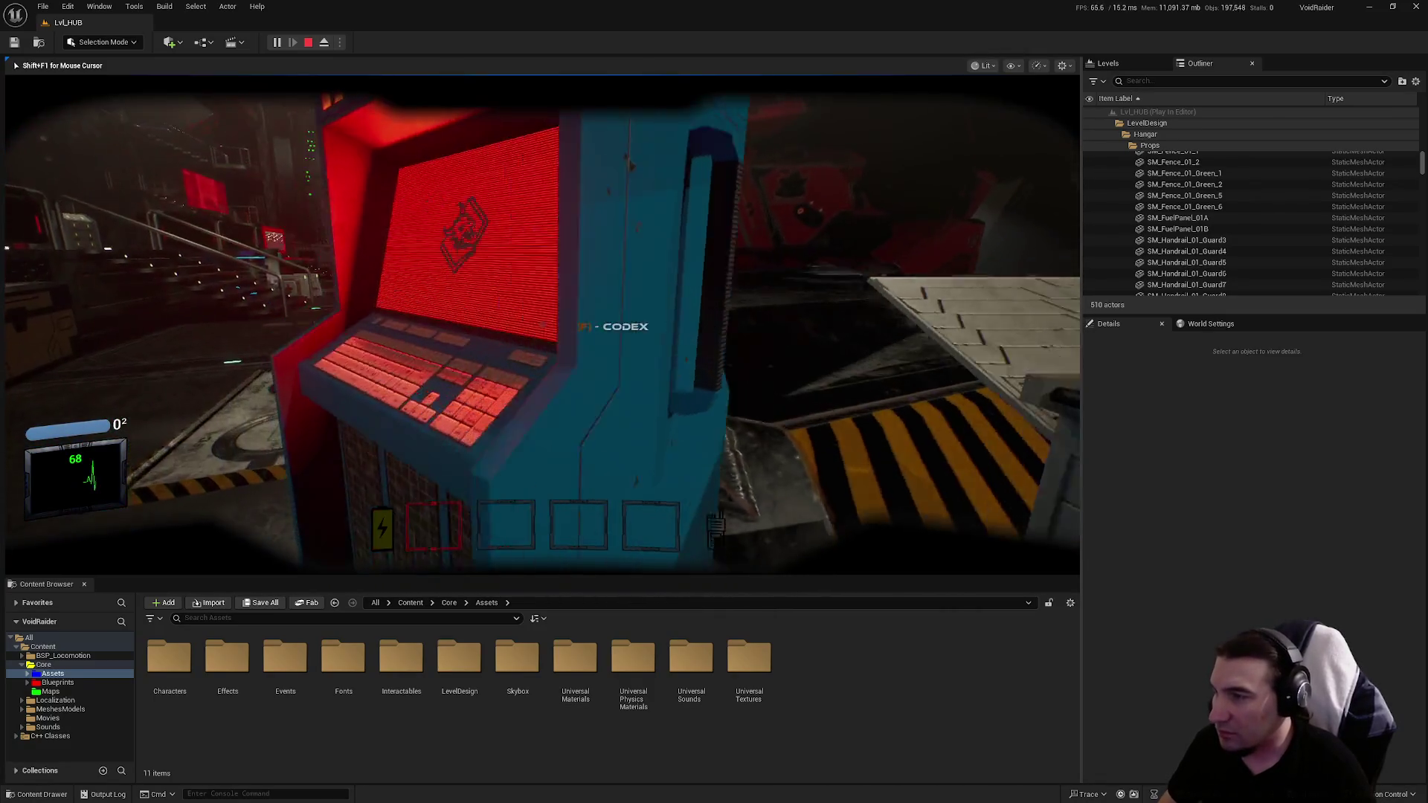
pyautogui.press('e')
pyautogui.click(606, 277)
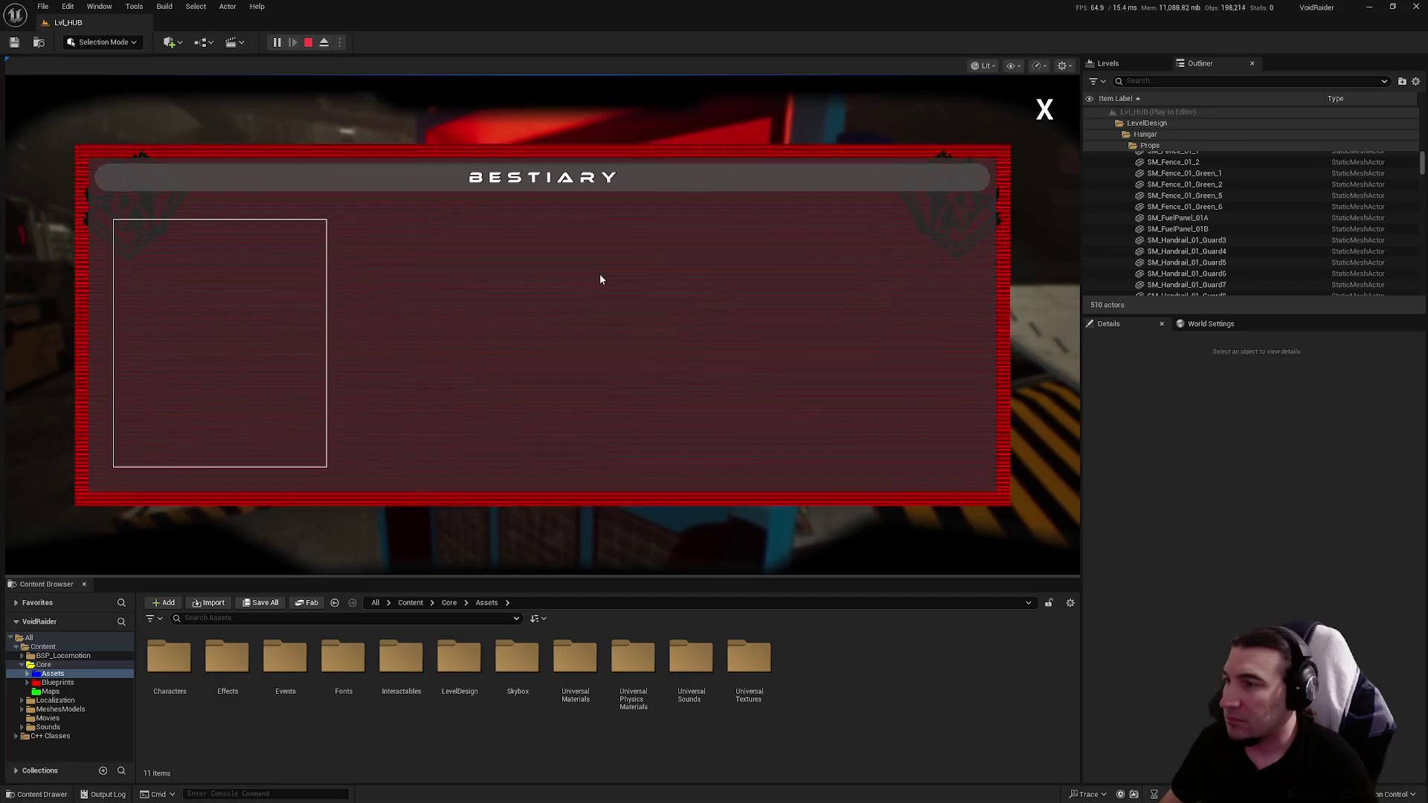
# Step: Close the Bestiary and menu, stop the playtest, and load Lvl_Intro from Maps
pyautogui.click(1038, 116)
pyautogui.click(1047, 117)
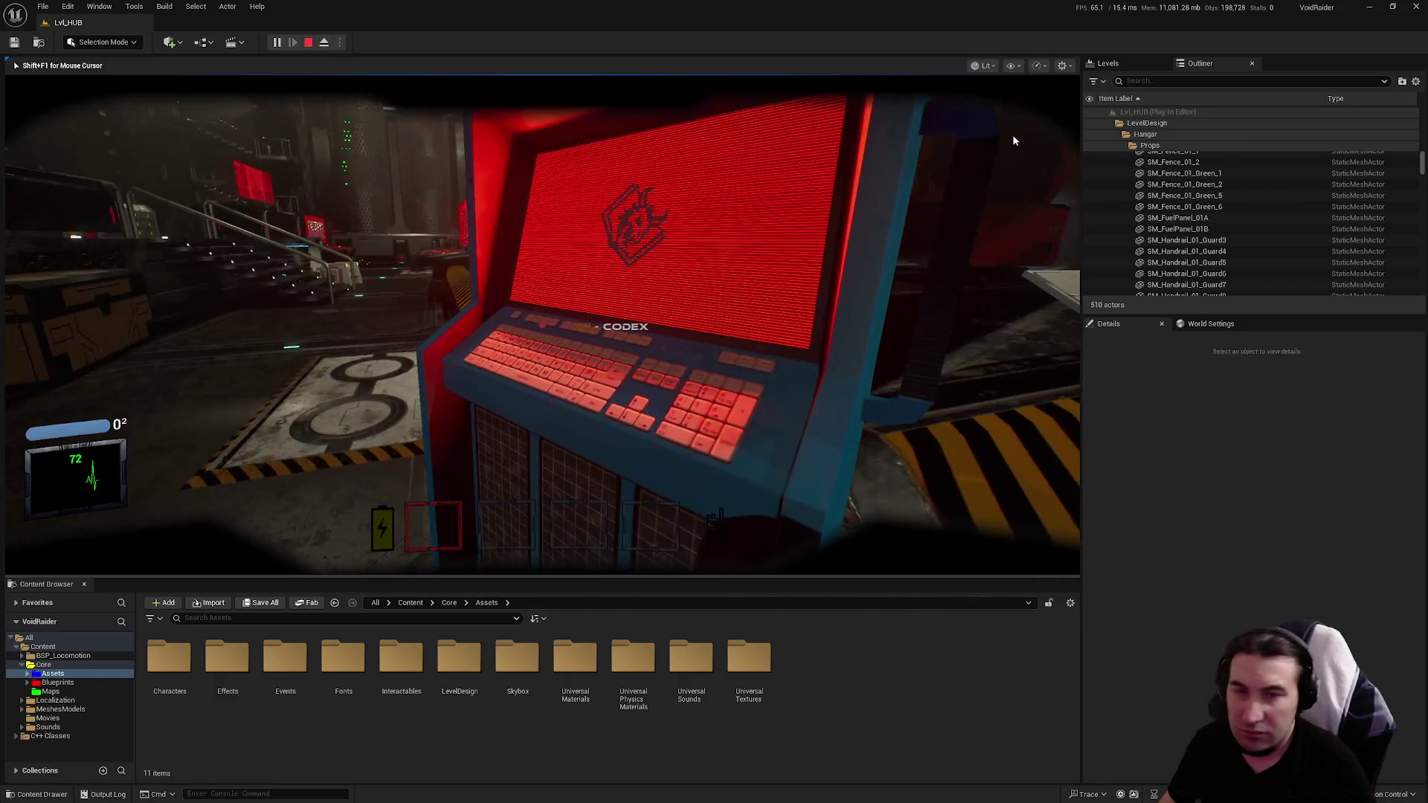
pyautogui.press('Escape')
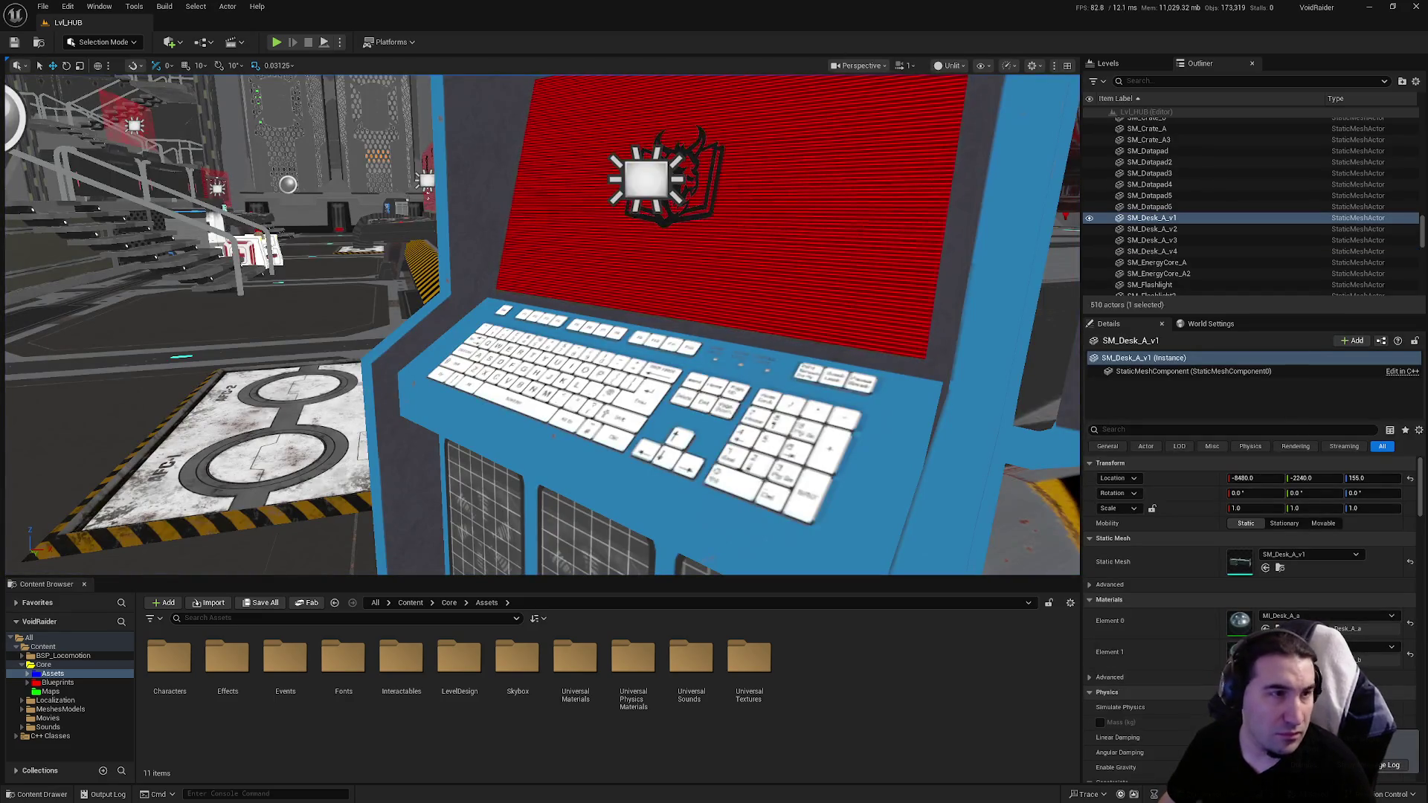
pyautogui.click(52, 693)
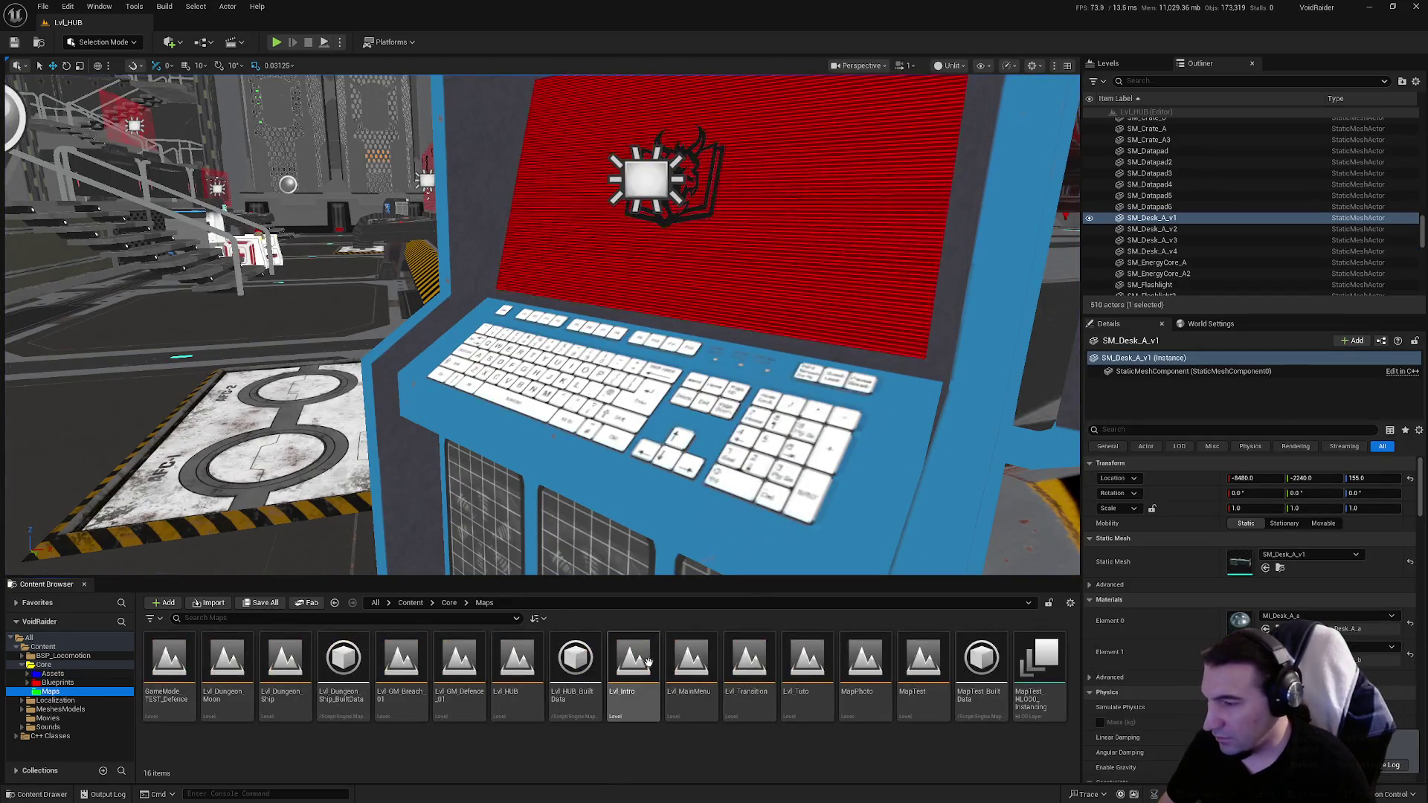
pyautogui.doubleClick(633, 660)
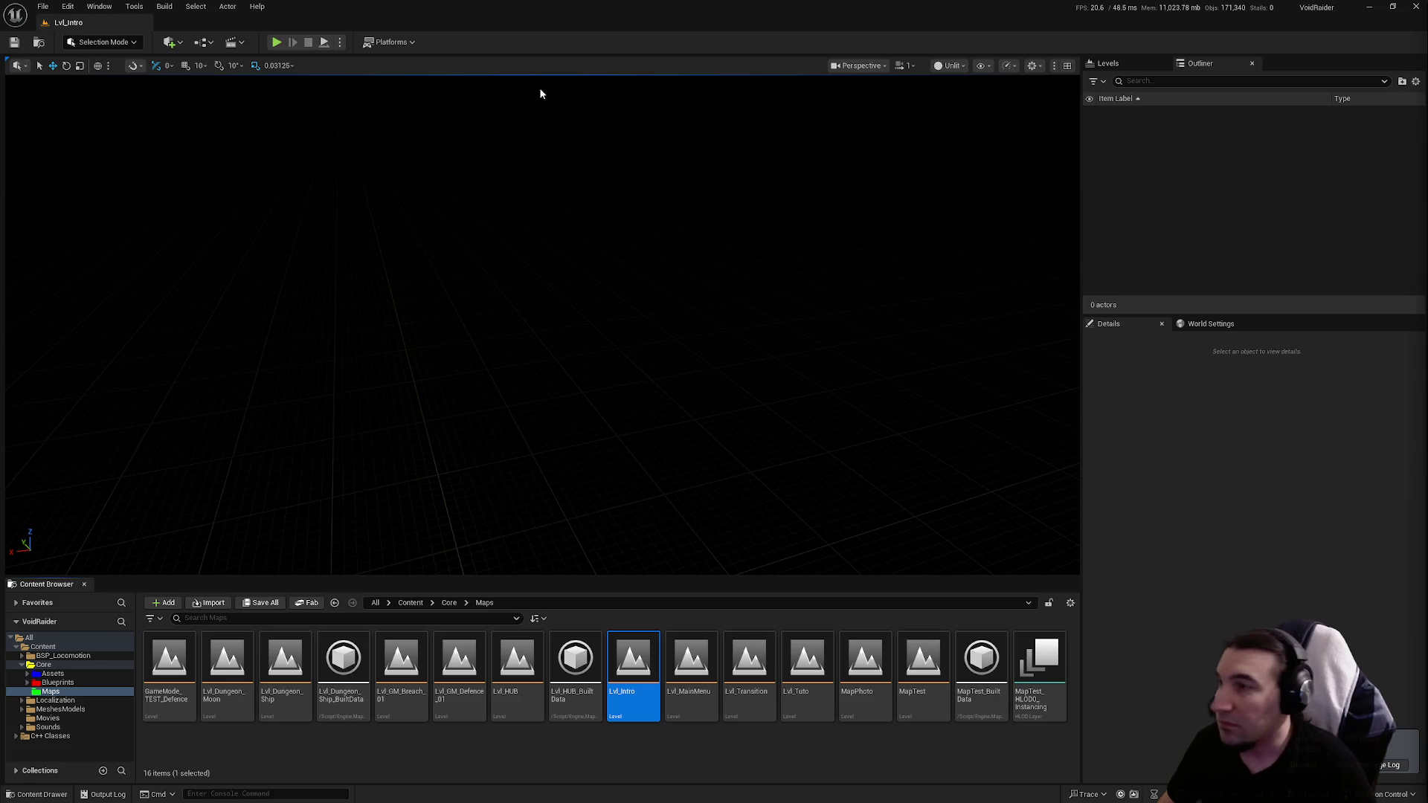
# Step: Play from Lvl_Intro, then choose Launch Game and Solo in the VOID RAIDER main menu
pyautogui.click(272, 43)
pyautogui.press('super')
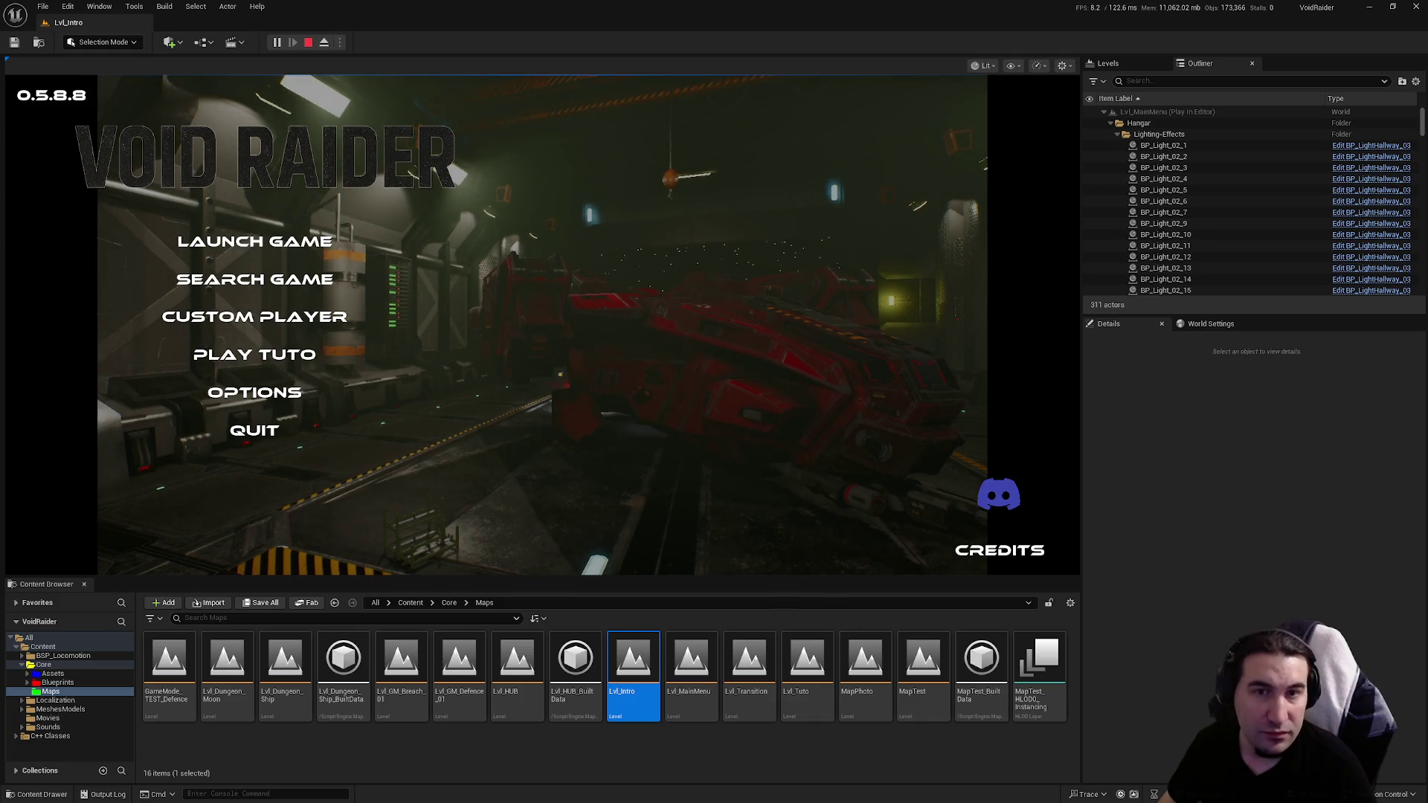
pyautogui.click(305, 248)
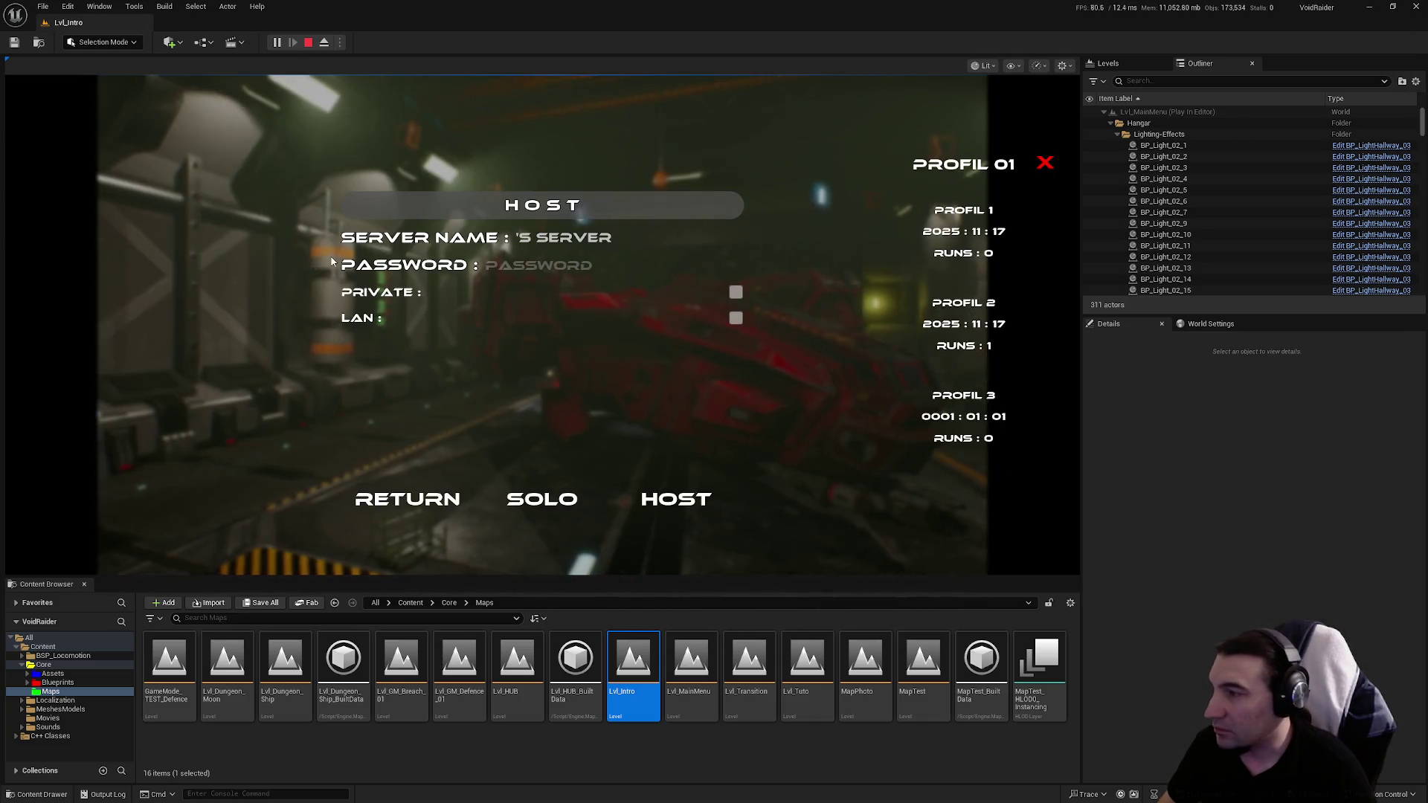
pyautogui.click(552, 499)
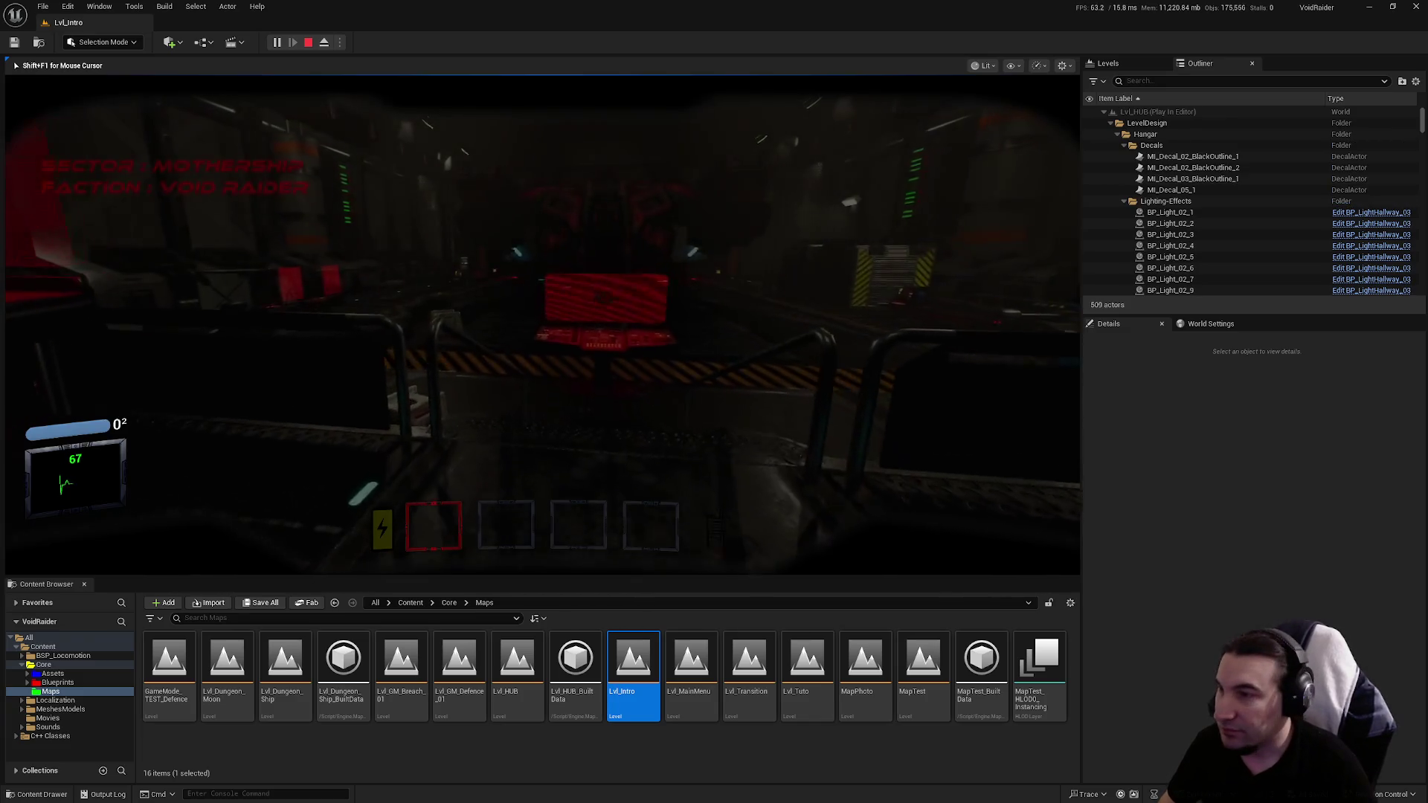
# Step: At the hangar console's Items Shop, buy an Assault Rifle, two magazines and a Combat Knife
pyautogui.press('w')
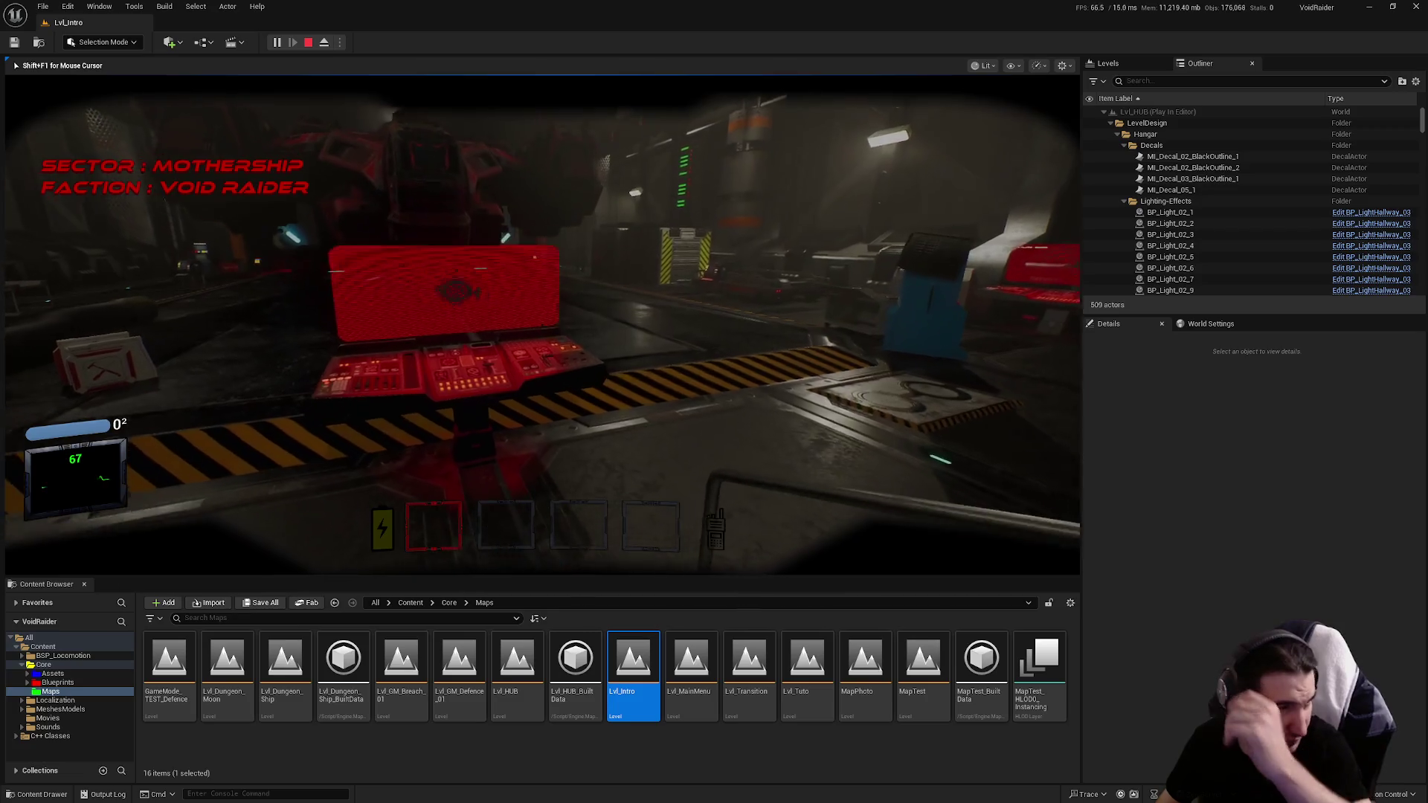
pyautogui.press('w')
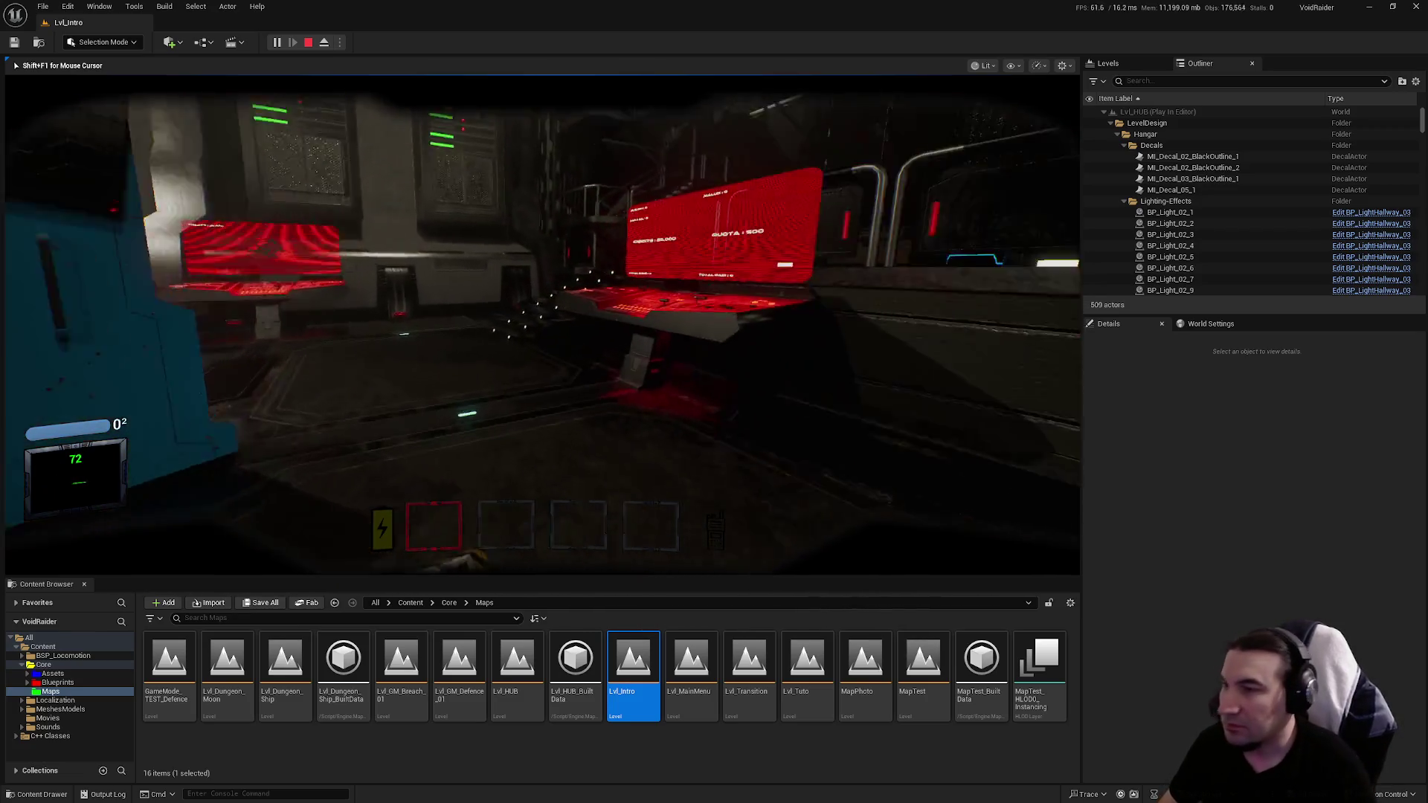
pyautogui.press('e')
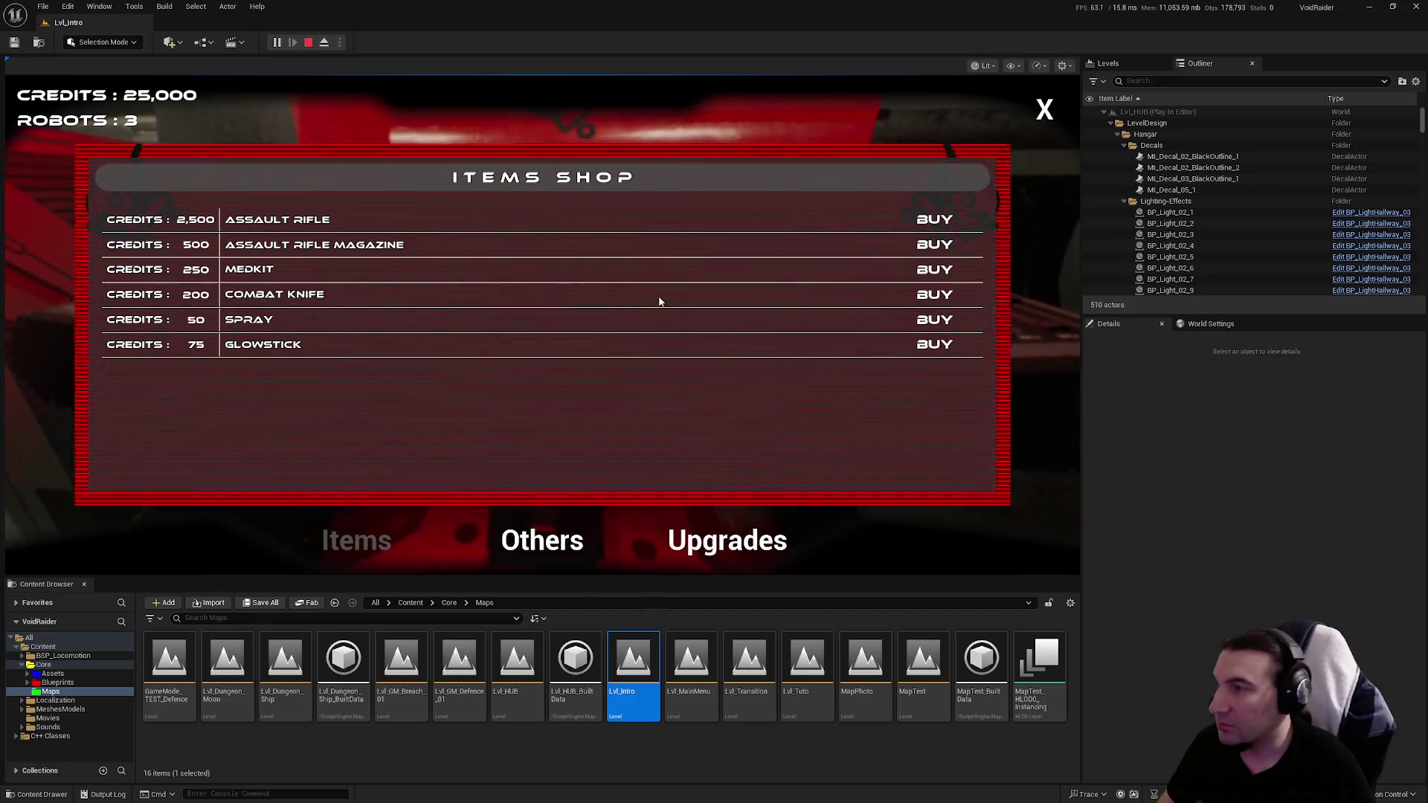
pyautogui.click(946, 219)
pyautogui.click(944, 244)
pyautogui.click(944, 244)
pyautogui.click(938, 294)
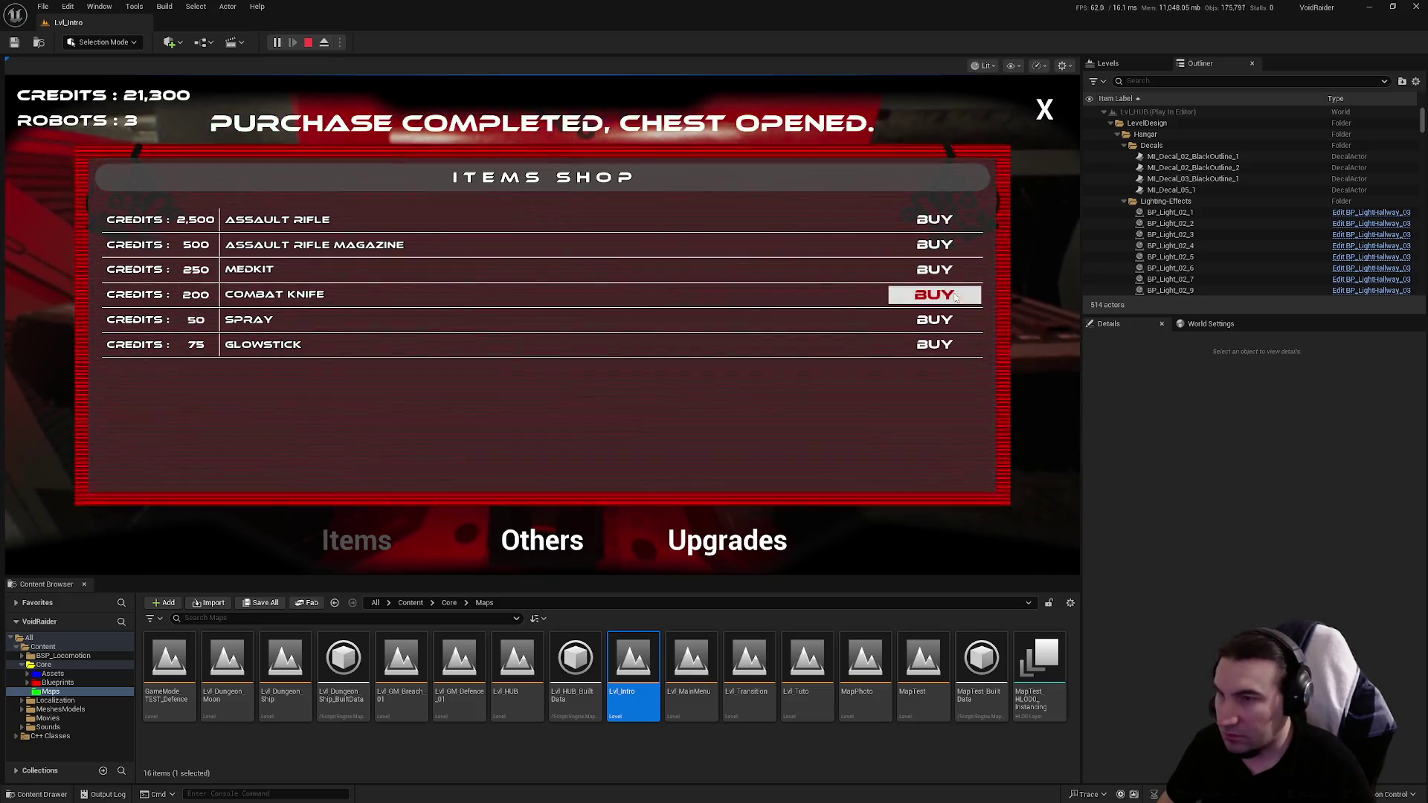
pyautogui.click(1044, 109)
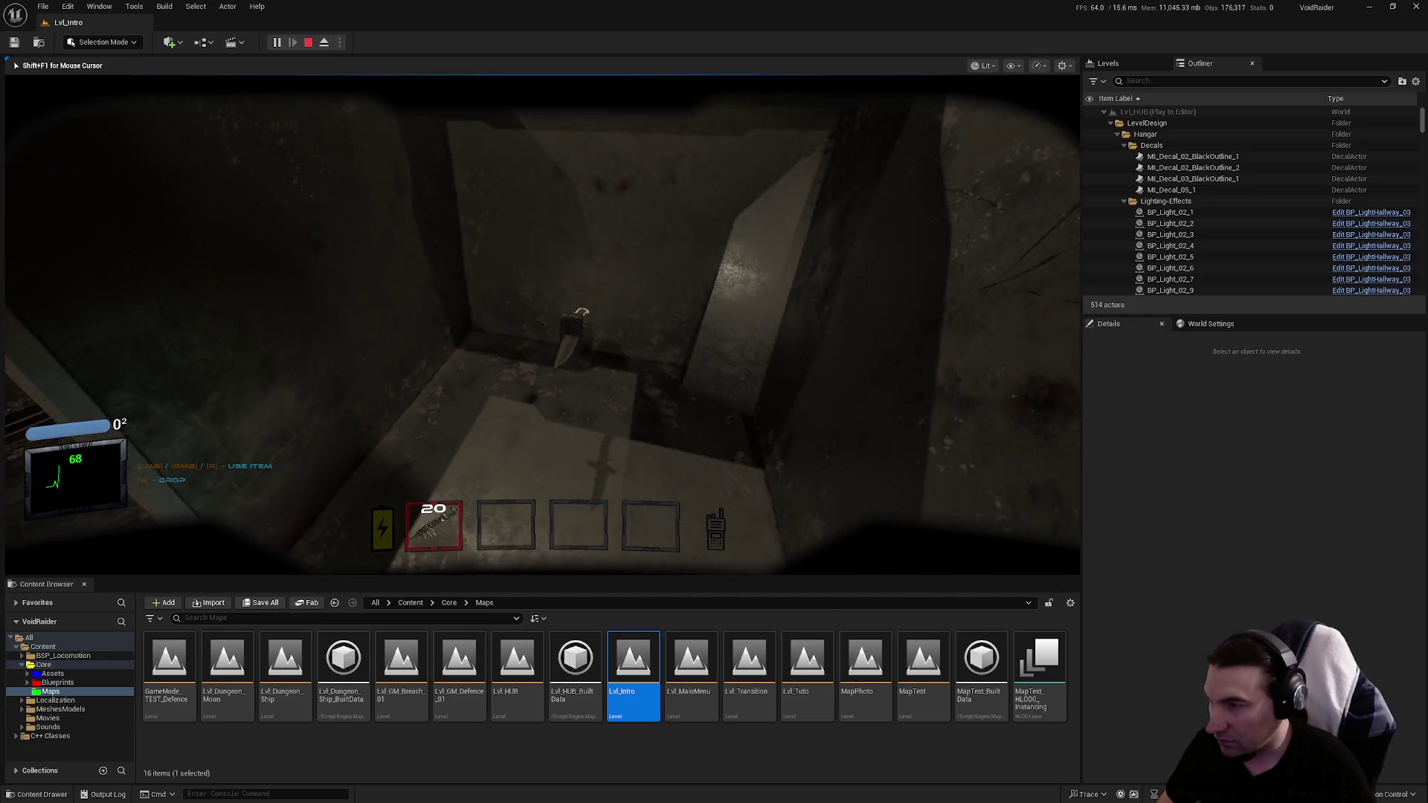
# Step: Pick up the magazines and knife, buy a Medkit, and re-equip the rifle
pyautogui.press('f')
pyautogui.press('f')
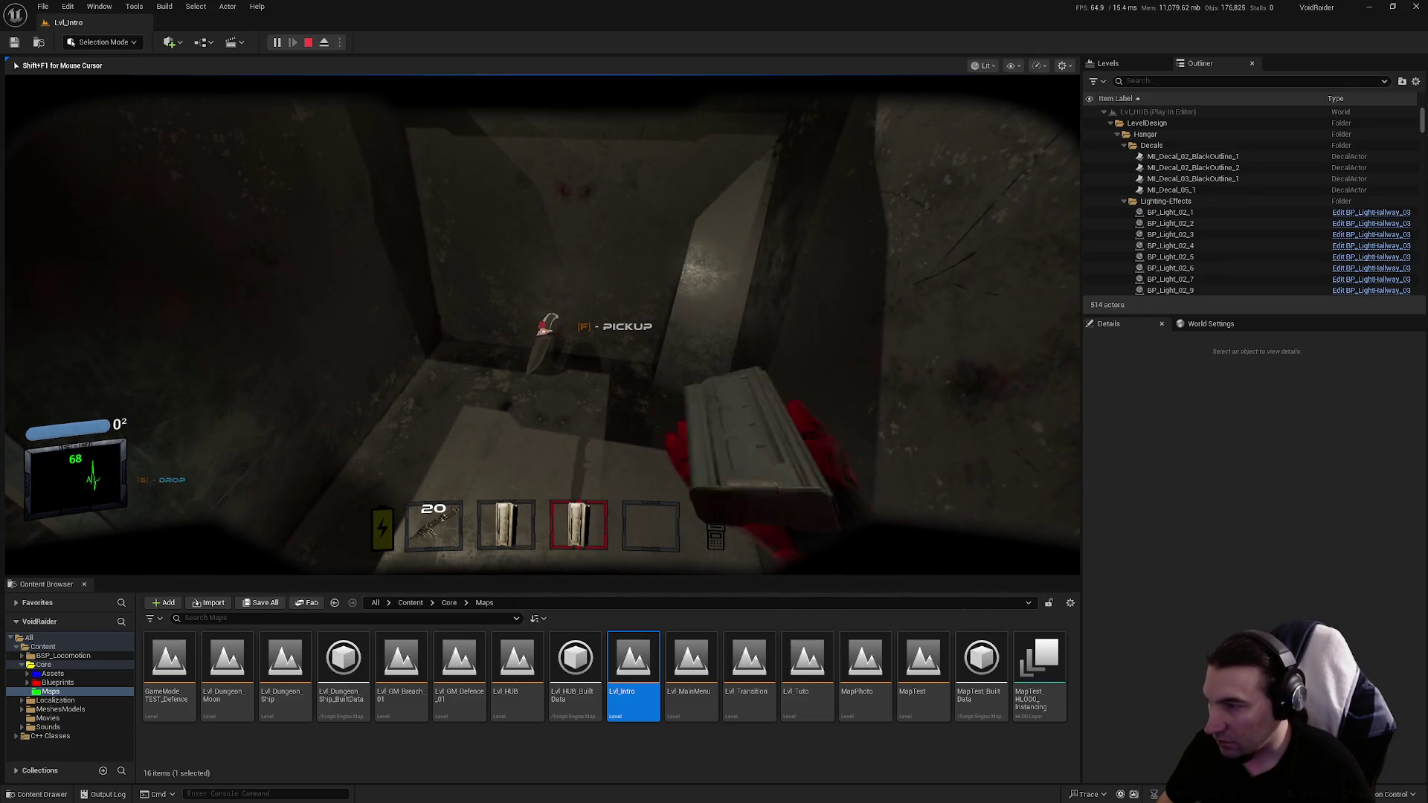
pyautogui.press('f')
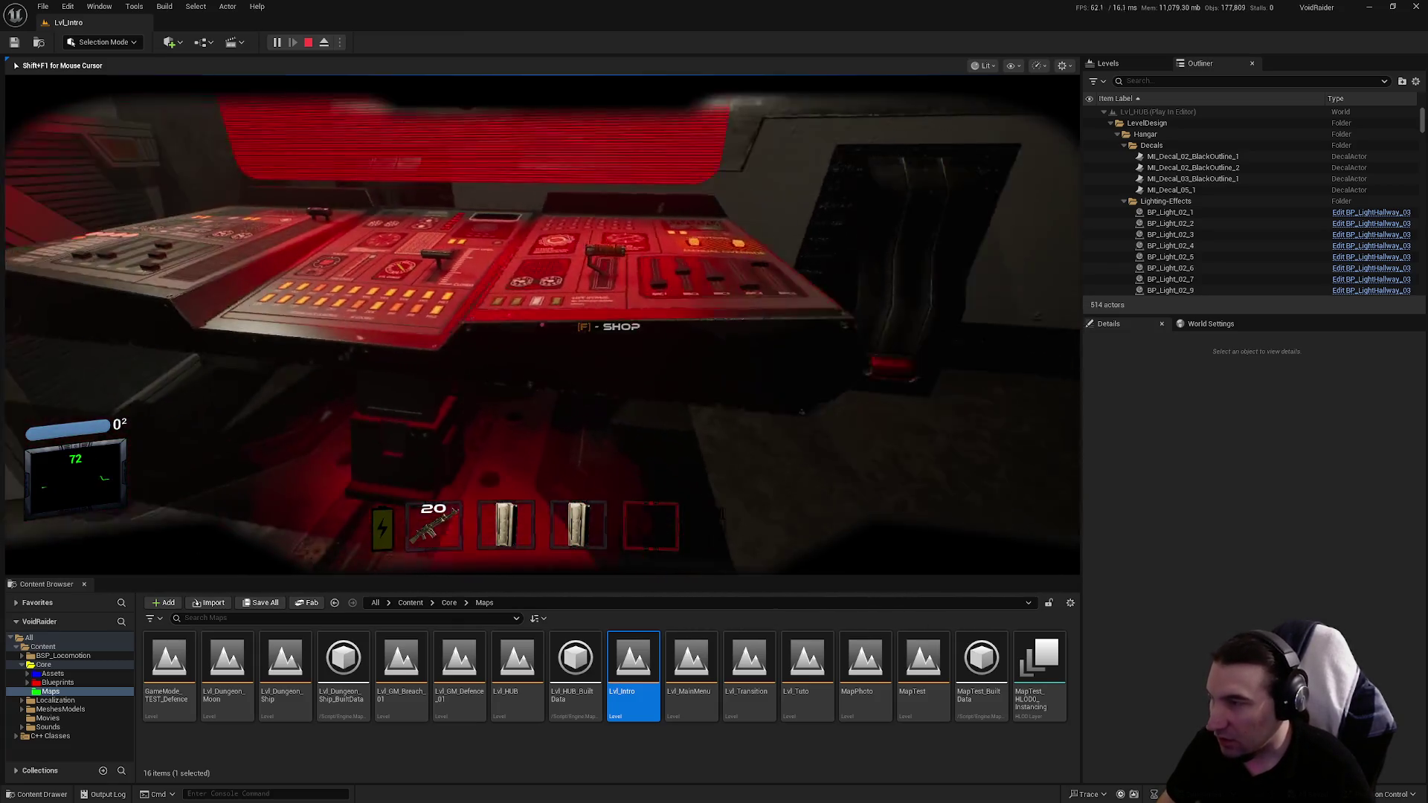
pyautogui.press('f')
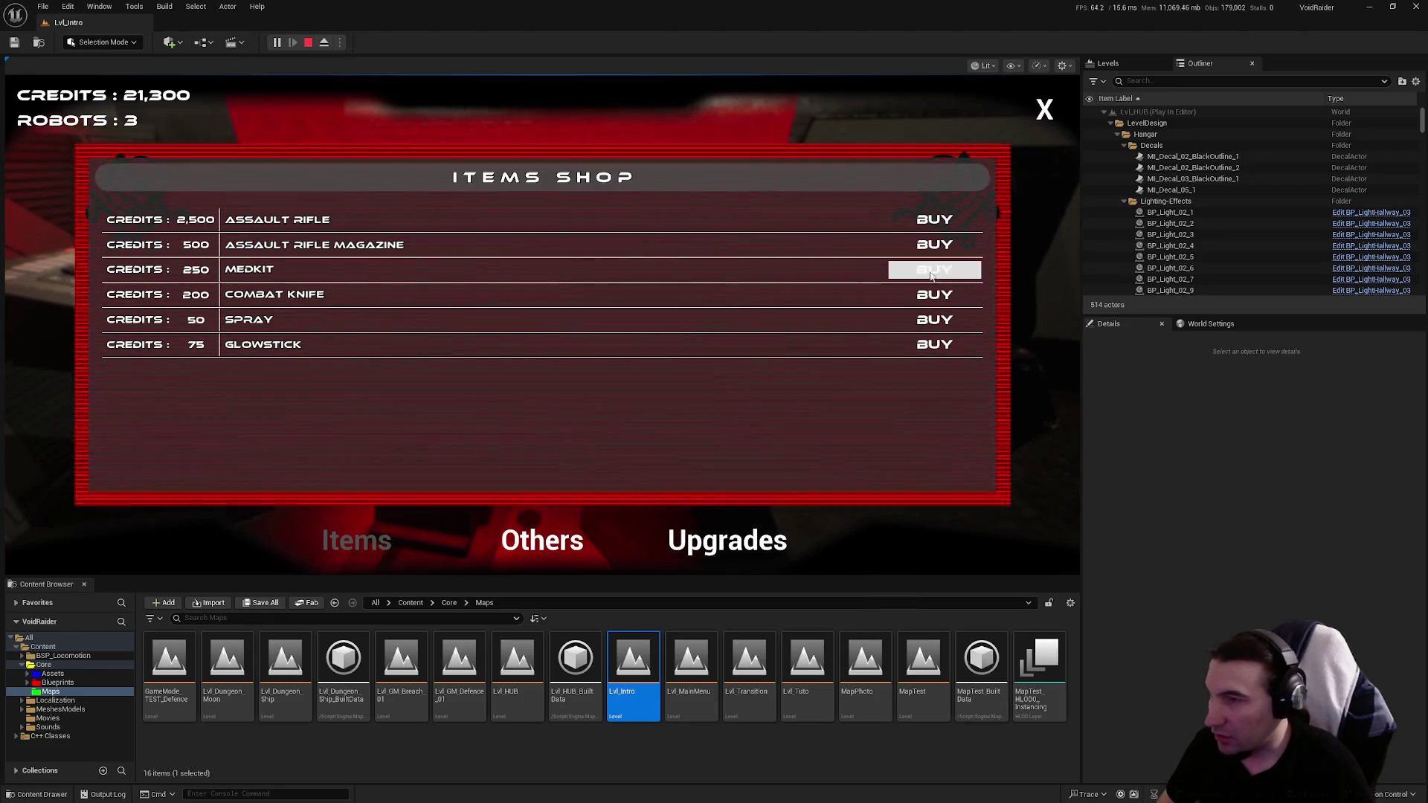
pyautogui.click(934, 269)
pyautogui.click(1044, 109)
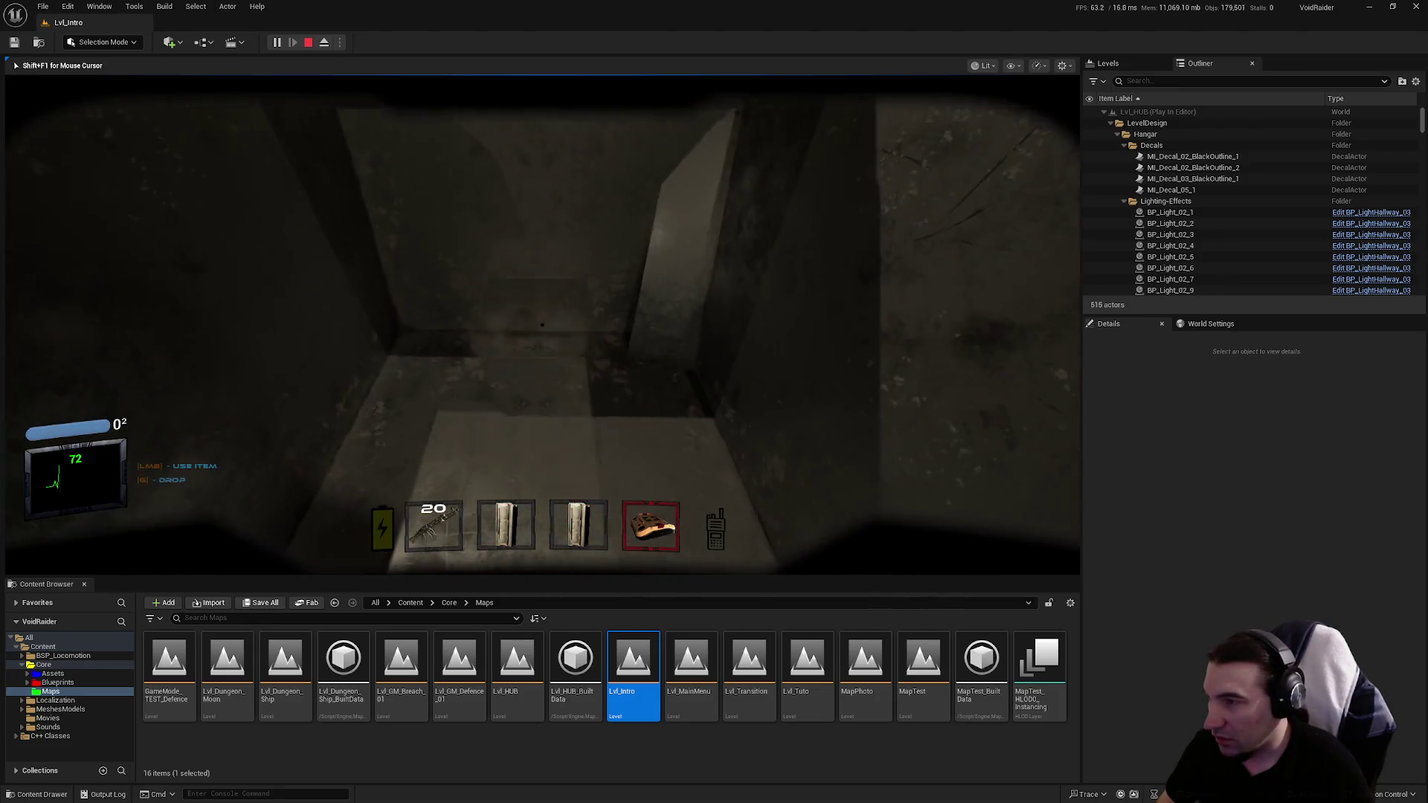
pyautogui.press('1')
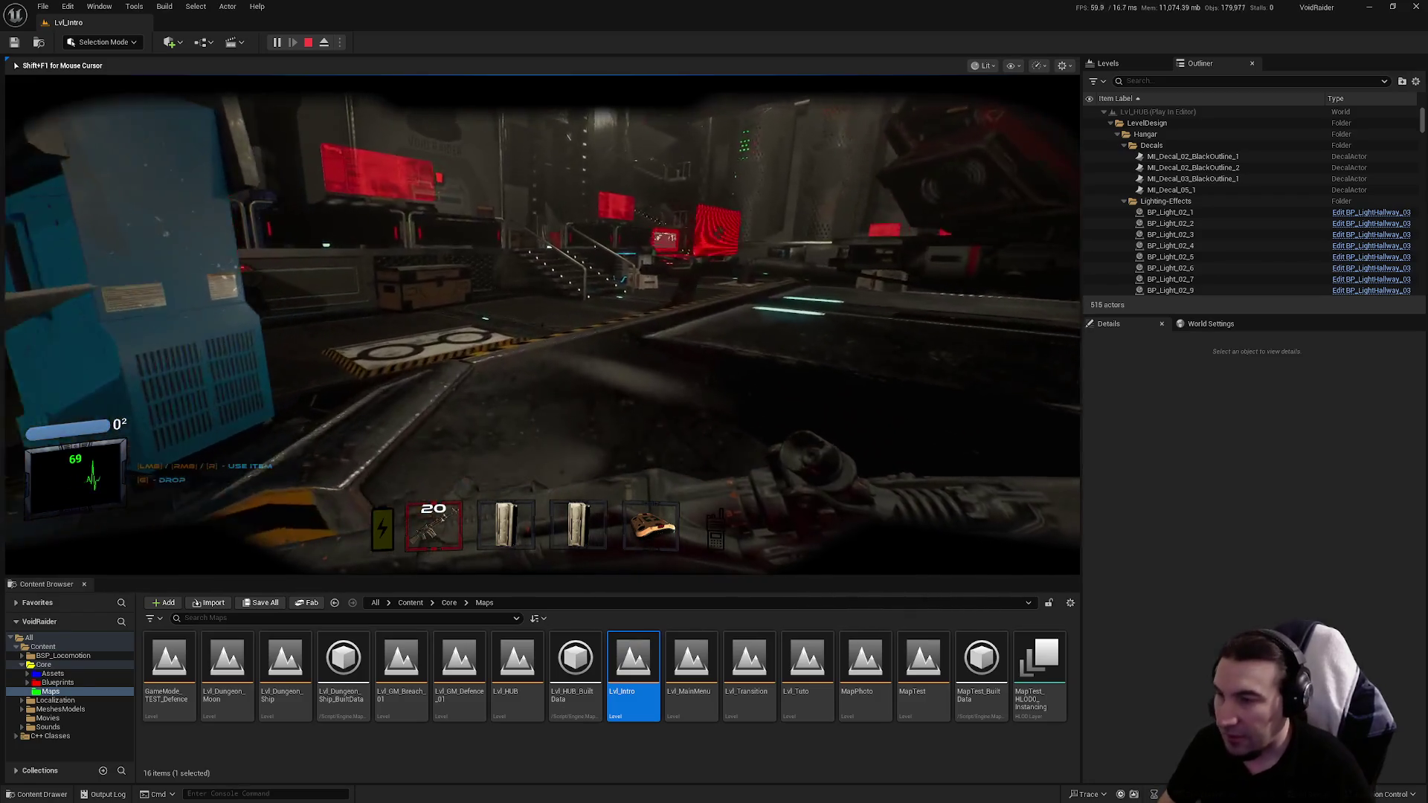
# Step: Pick an expedition destination in the Expeditions menu and validate it
pyautogui.press('e')
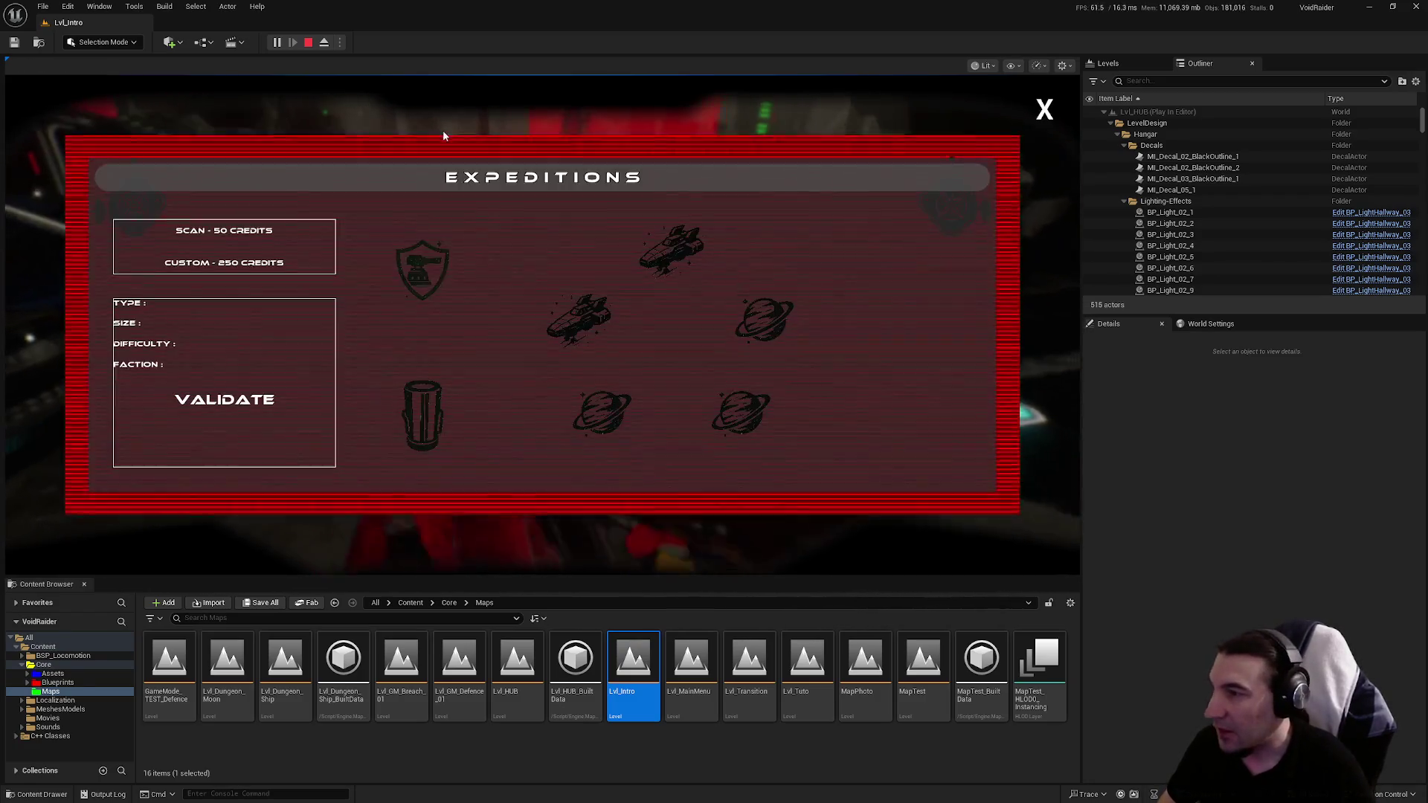
pyautogui.click(440, 399)
pyautogui.click(225, 399)
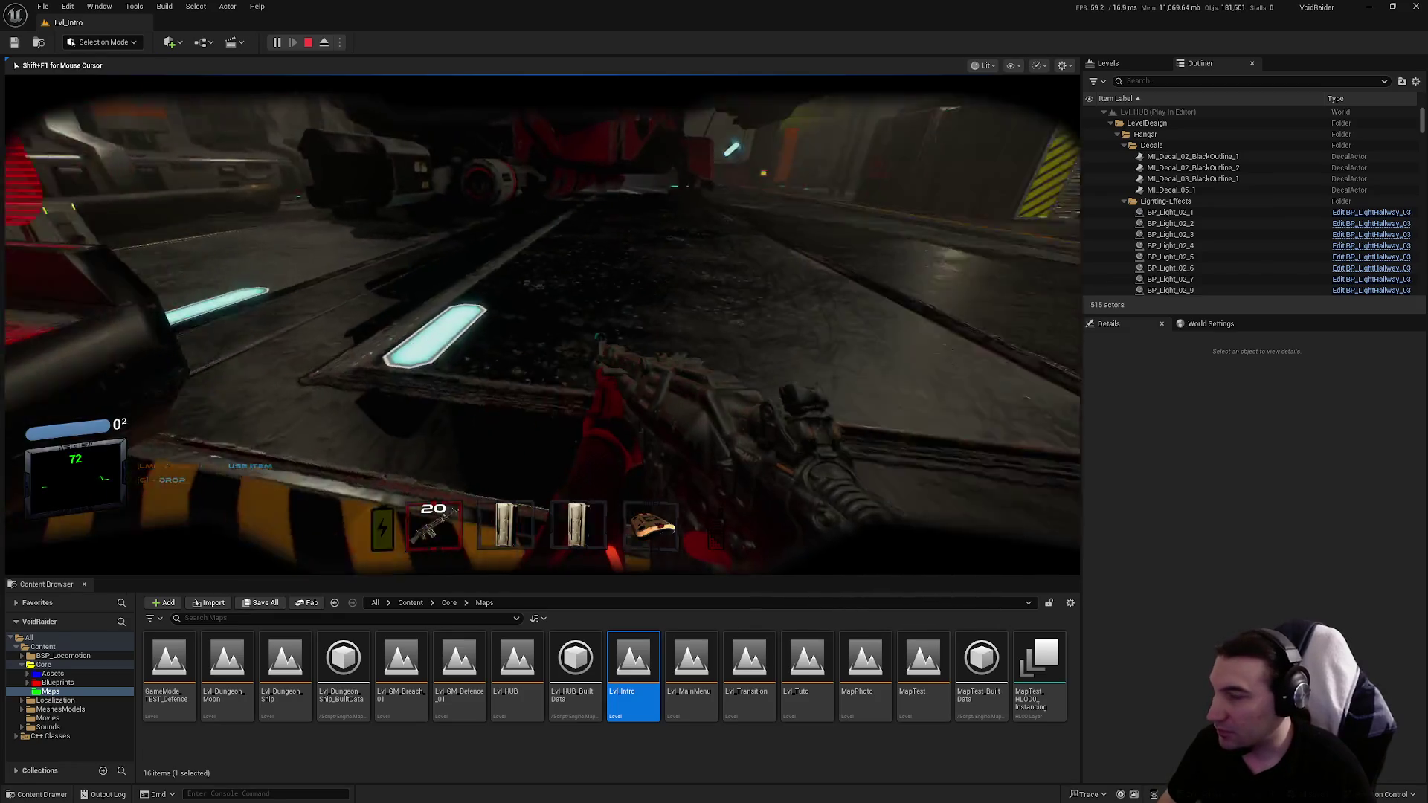
# Step: Walk through the hangar until the Spaceship Mutant sector loads
pyautogui.press('w')
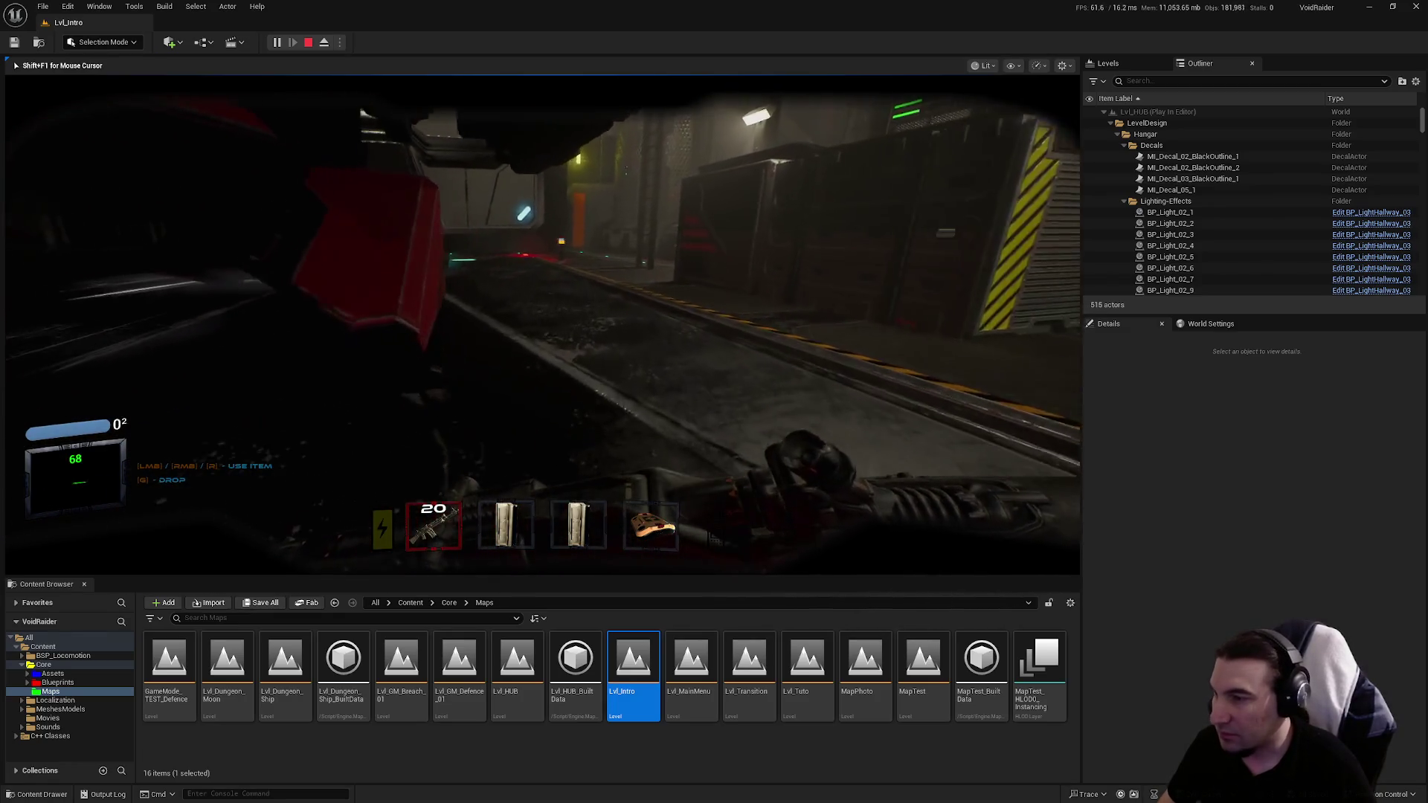
pyautogui.press('w')
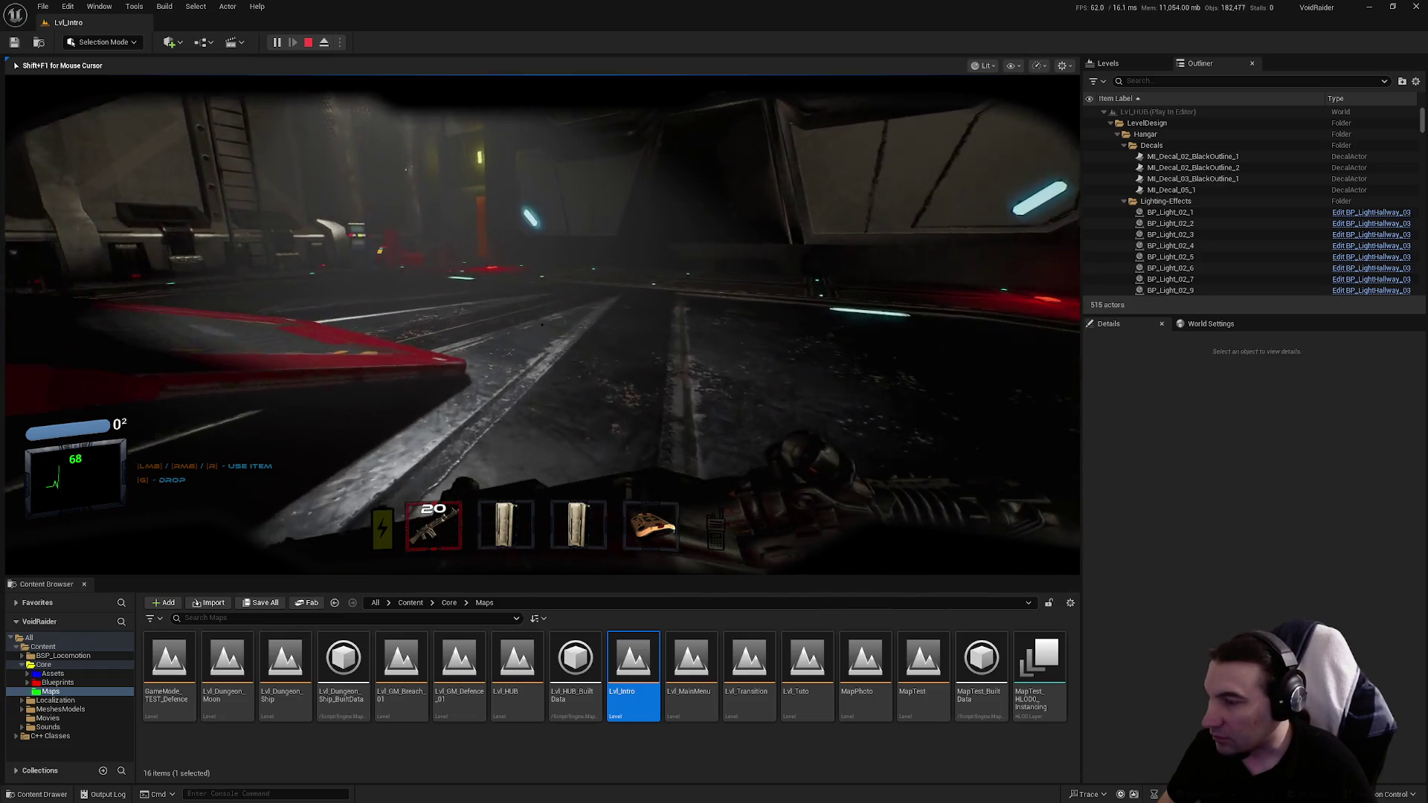
pyautogui.press('w')
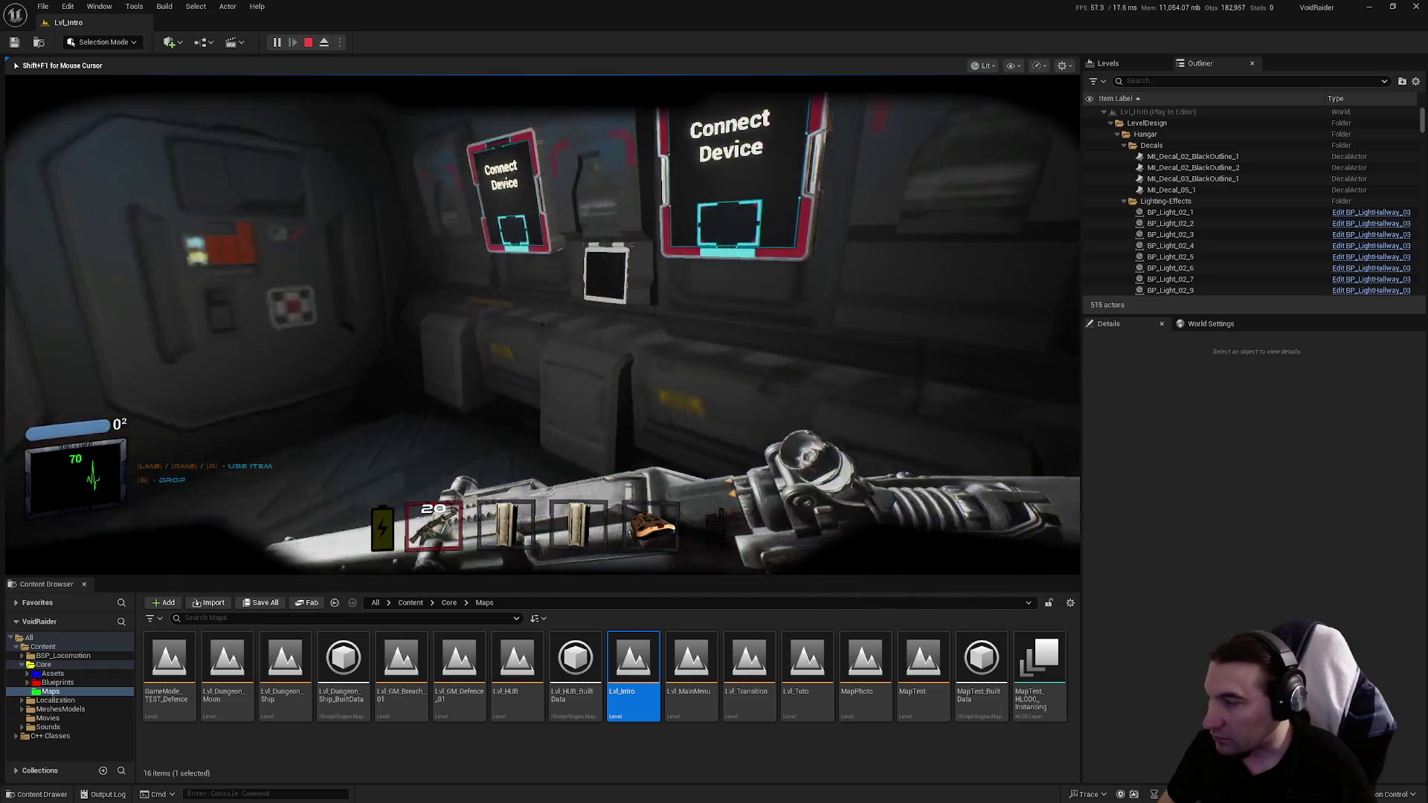
pyautogui.press('w')
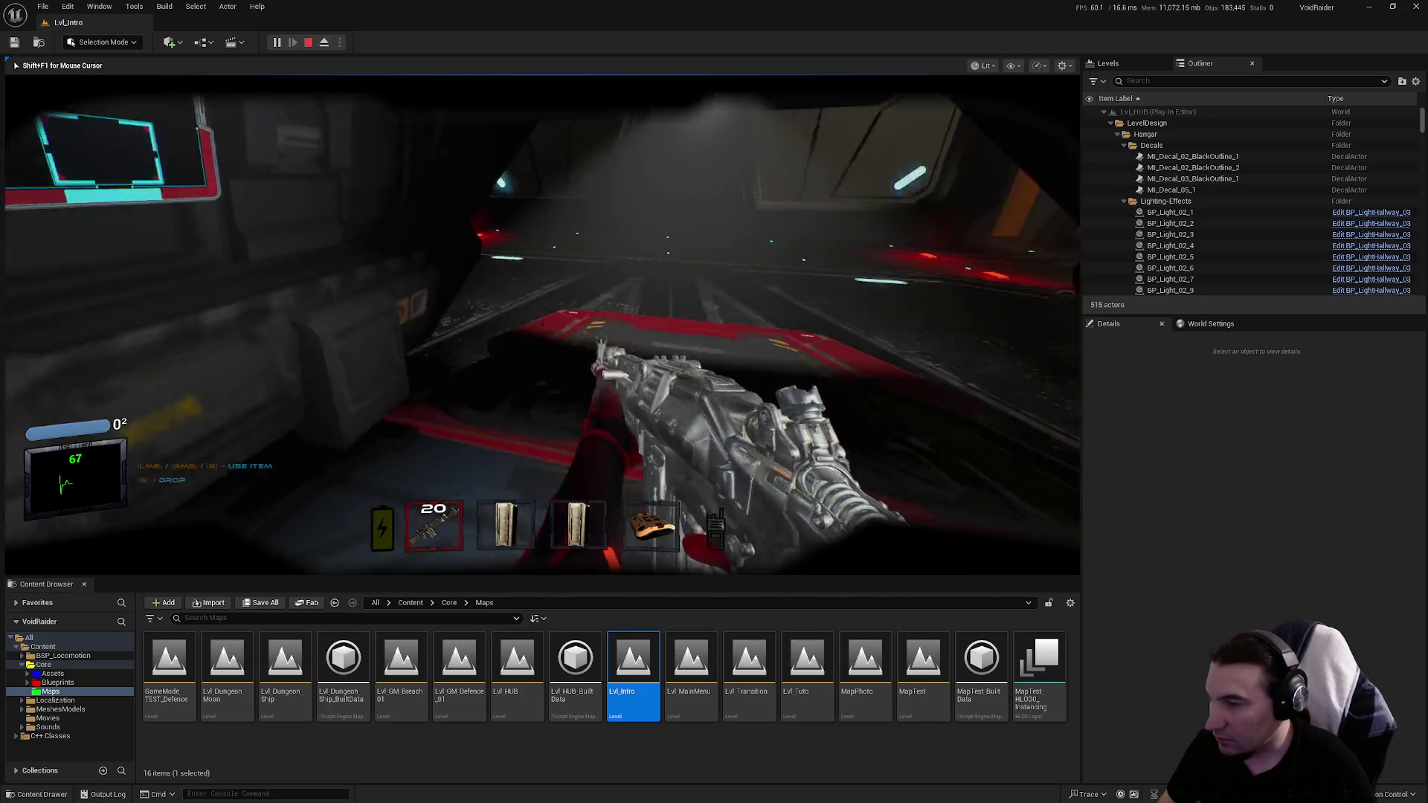
pyautogui.press('w')
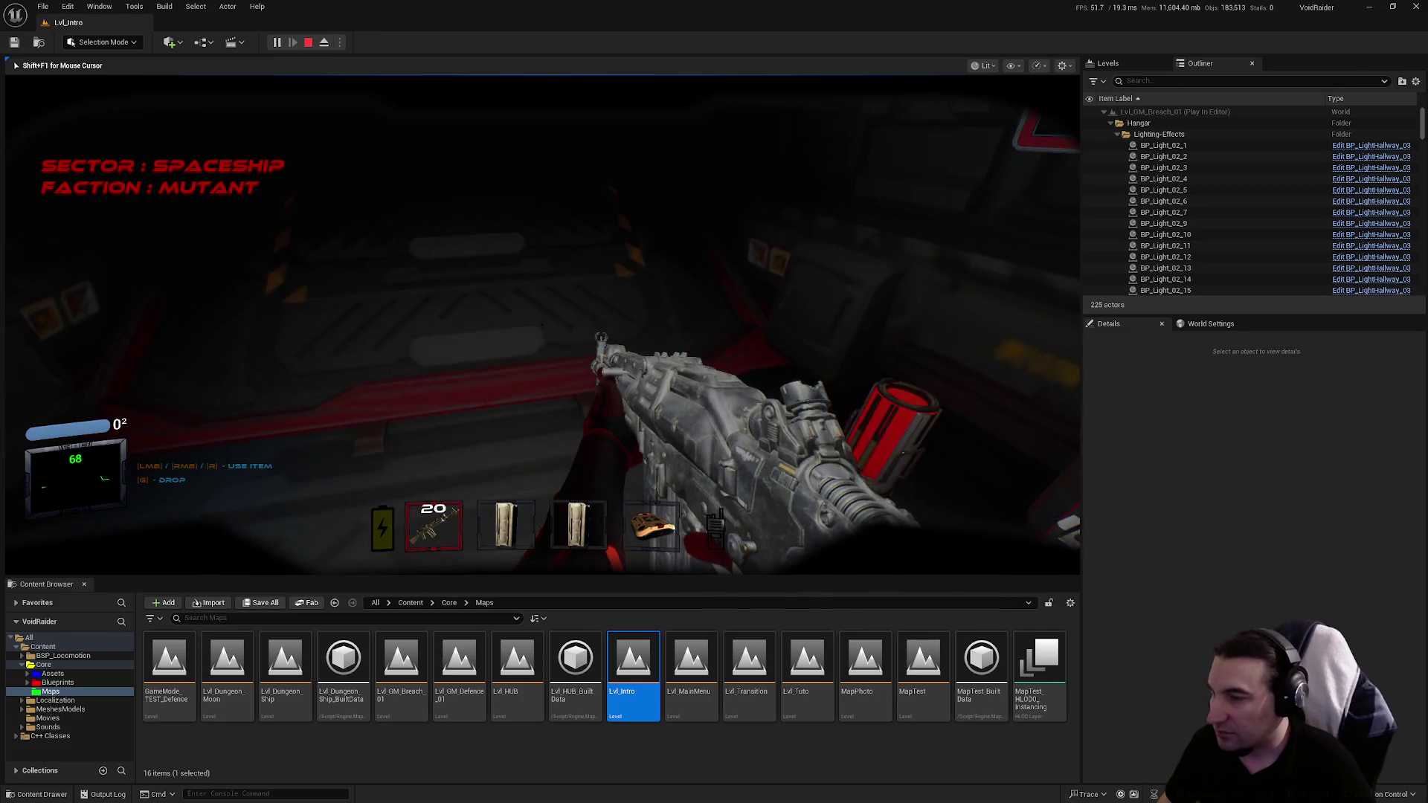
# Step: Cycle to hotbar slots 5 and 4, drop the item, and pick the red canister back up
pyautogui.press('5')
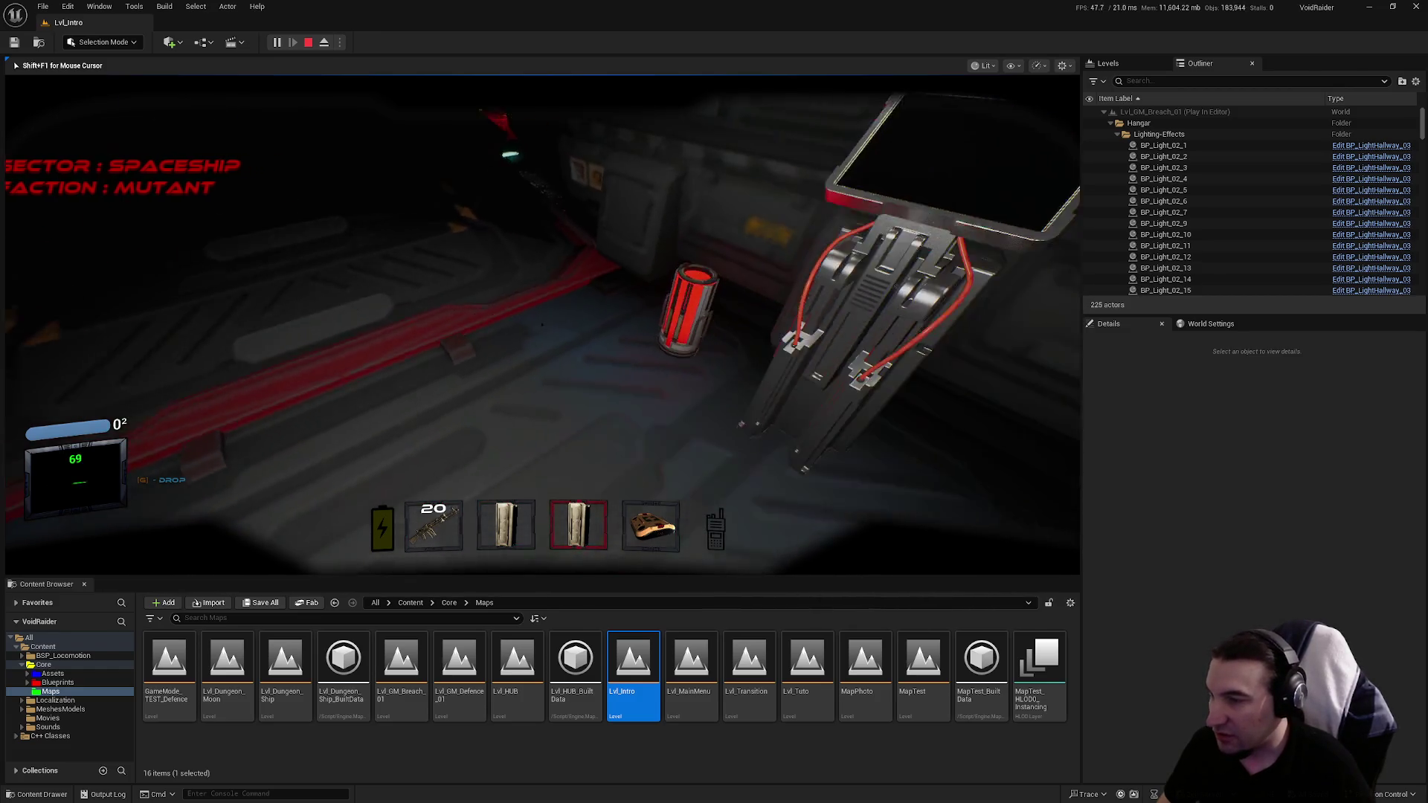
pyautogui.press('4')
pyautogui.press('g')
pyautogui.press('e')
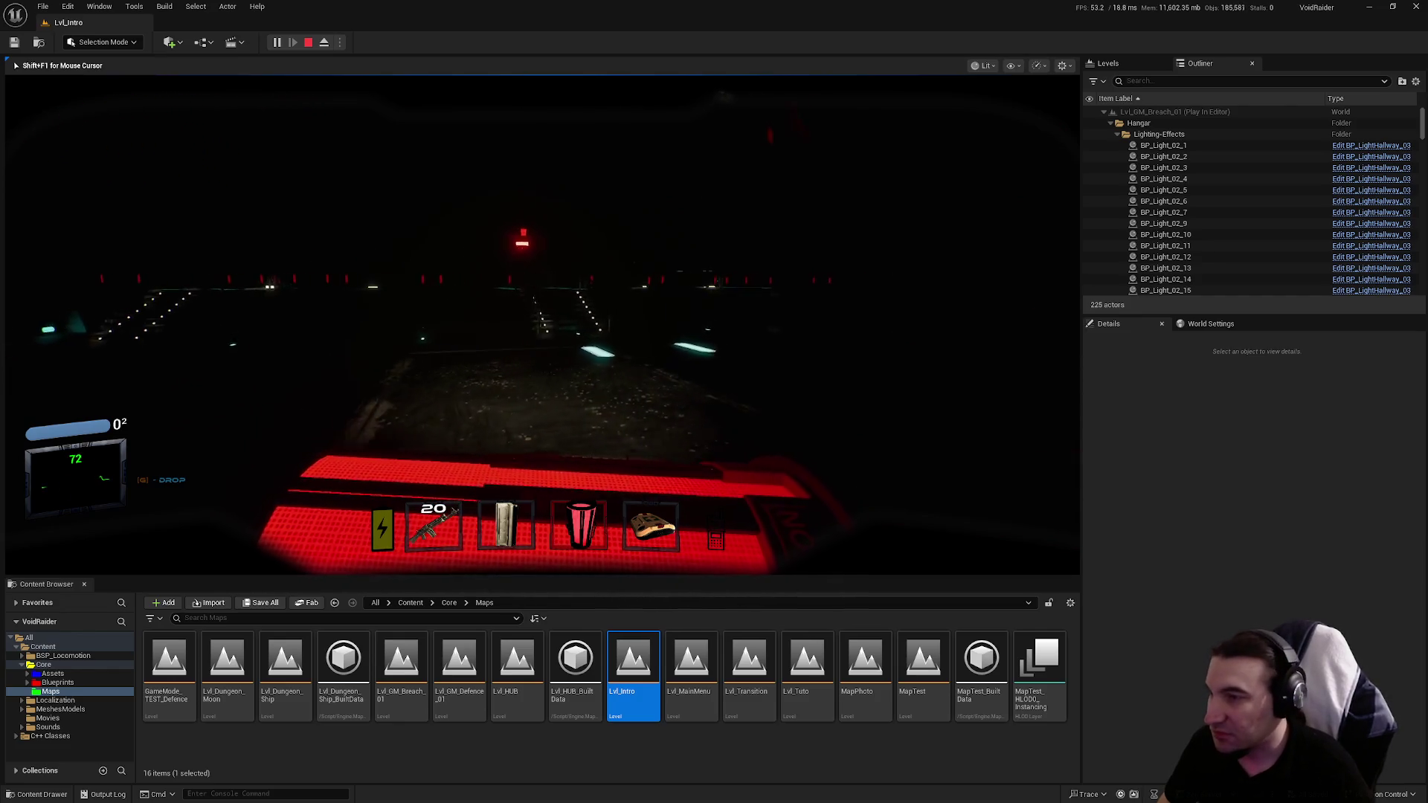
# Step: Eject into a free camera with F8, re-possess the player, and open the door to the dark corridor
pyautogui.press('F8')
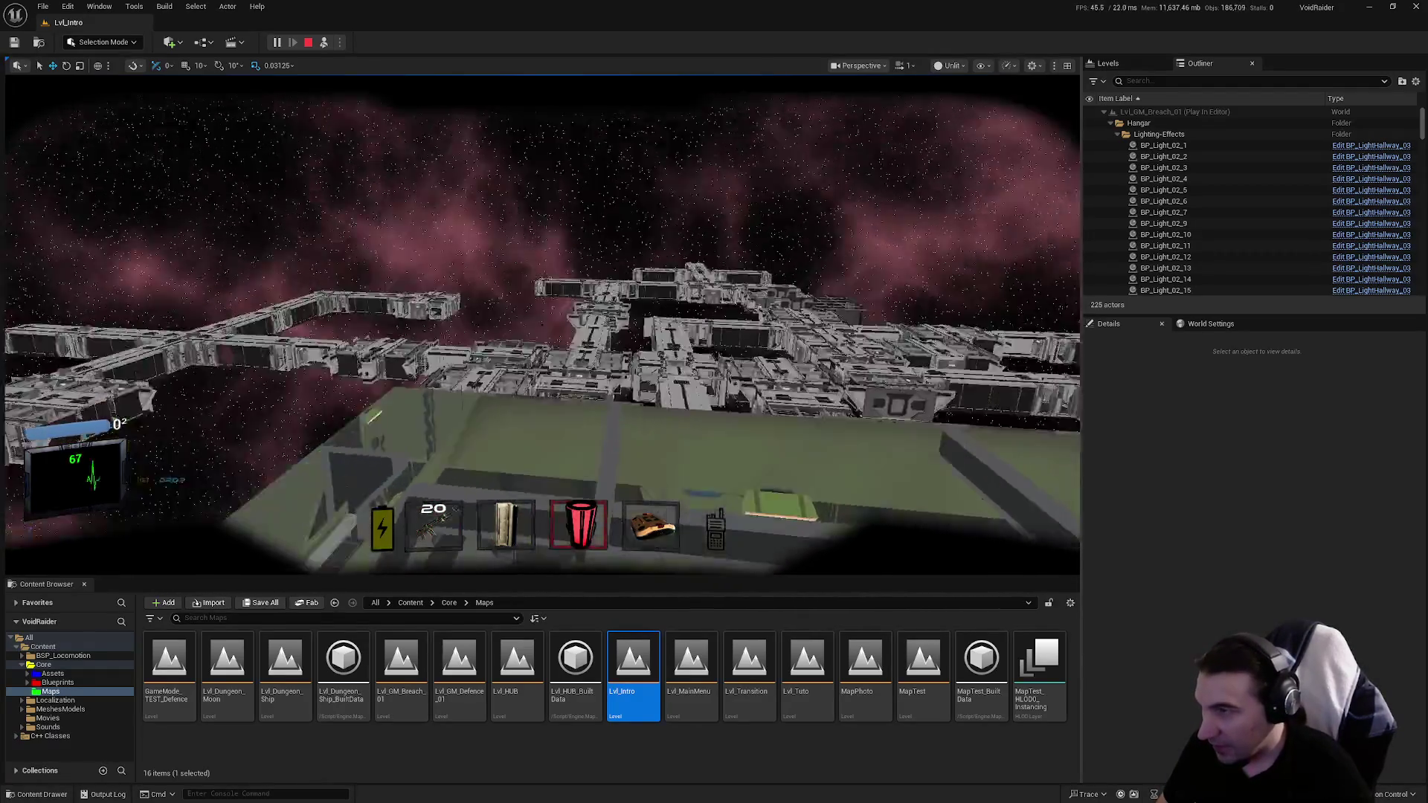
pyautogui.press('F8')
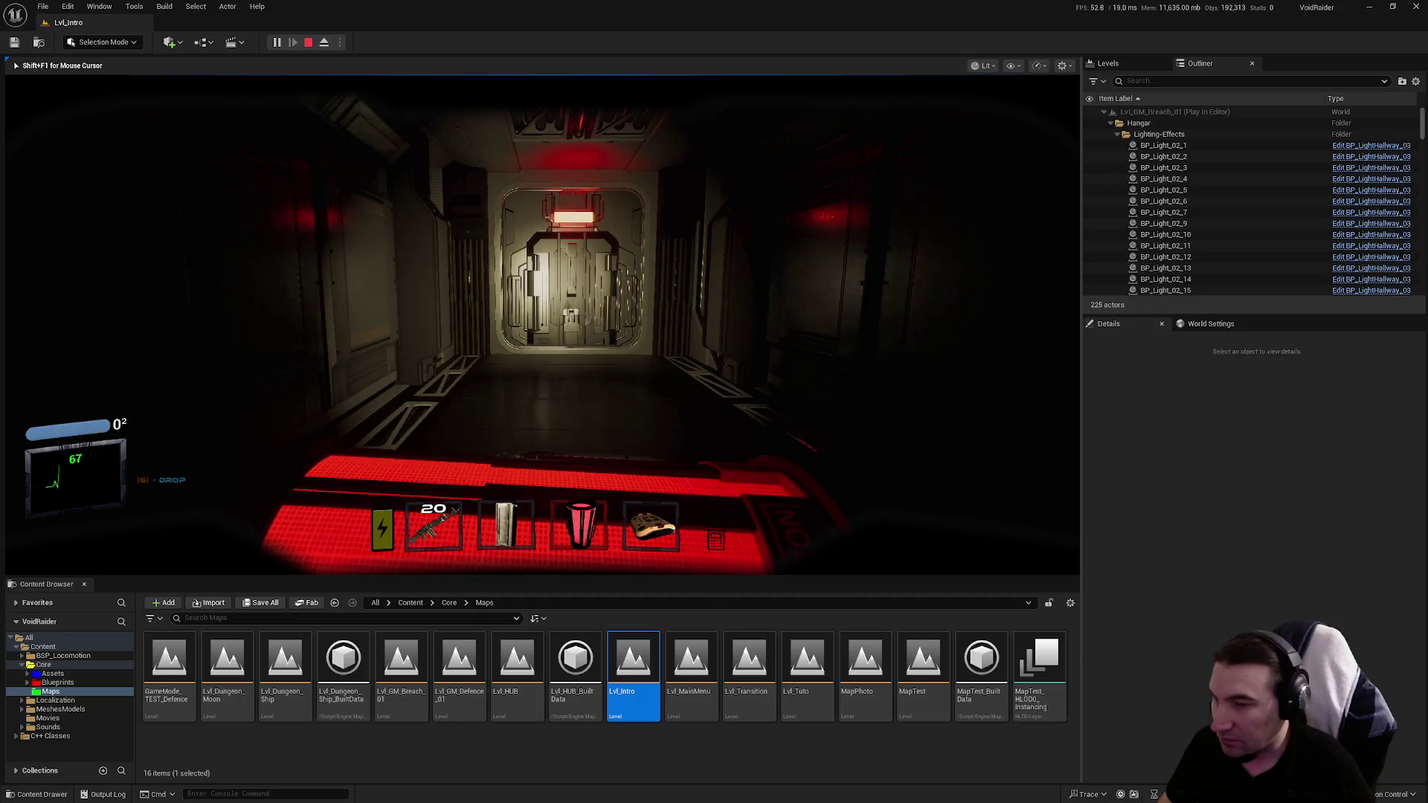
pyautogui.press('w')
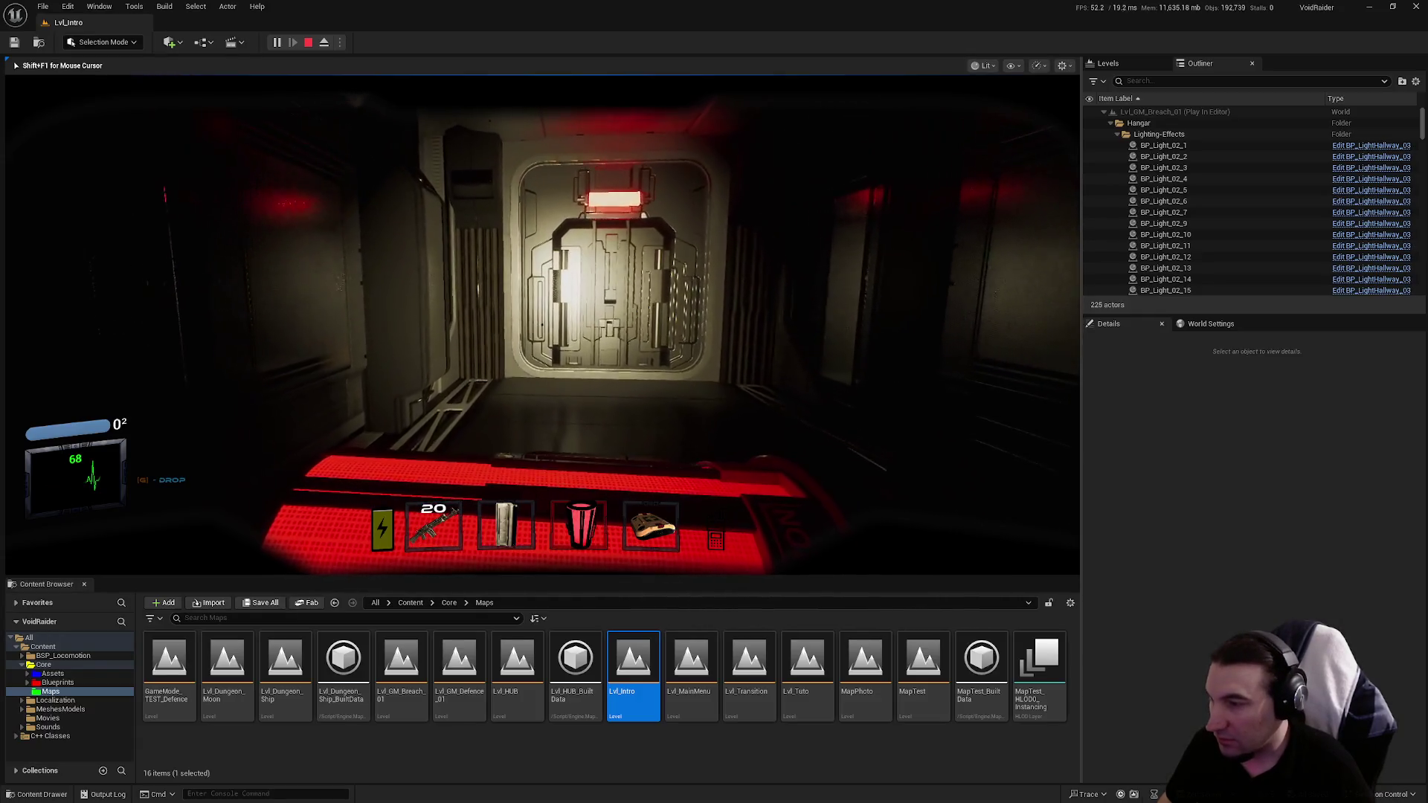
pyautogui.moveTo(542, 324)
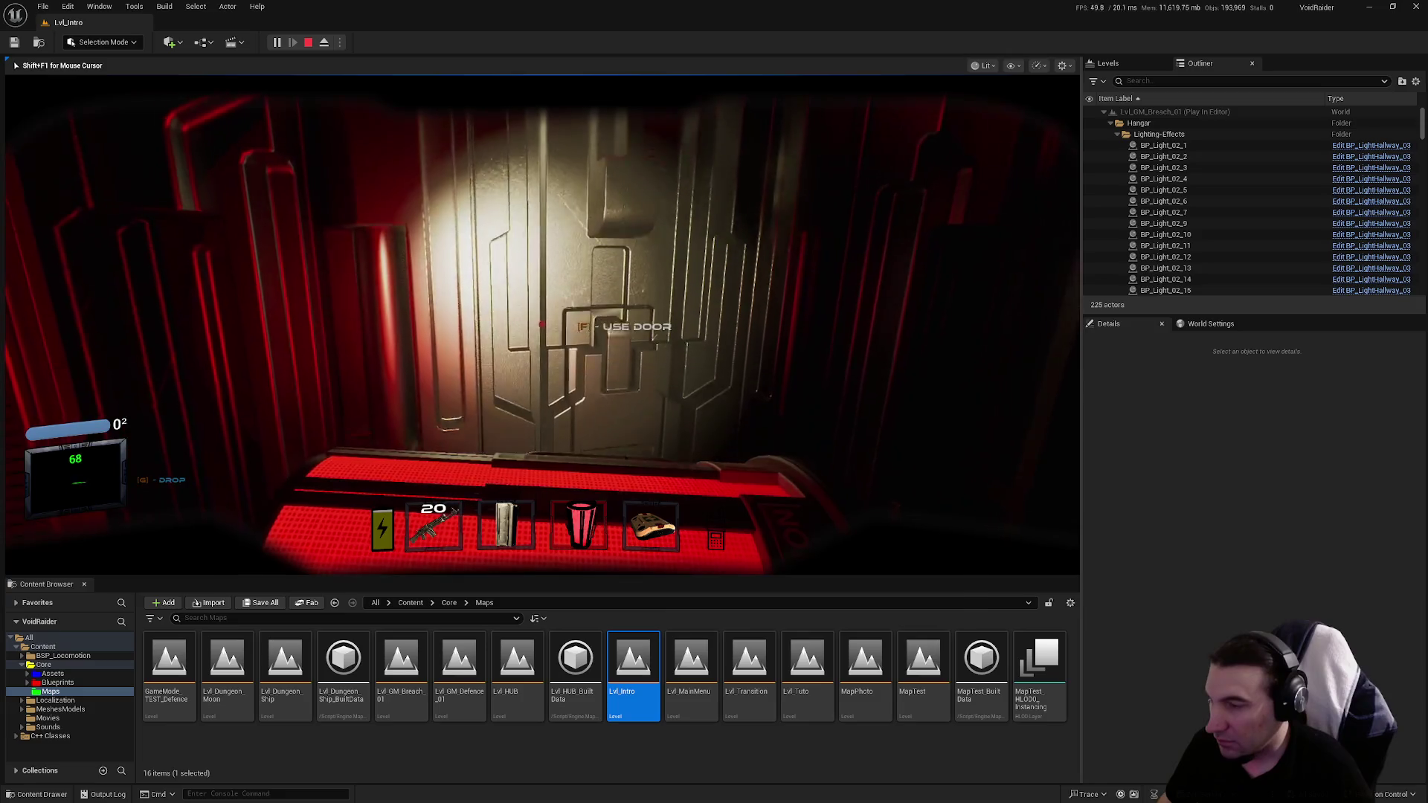
pyautogui.press('e')
pyautogui.press('w')
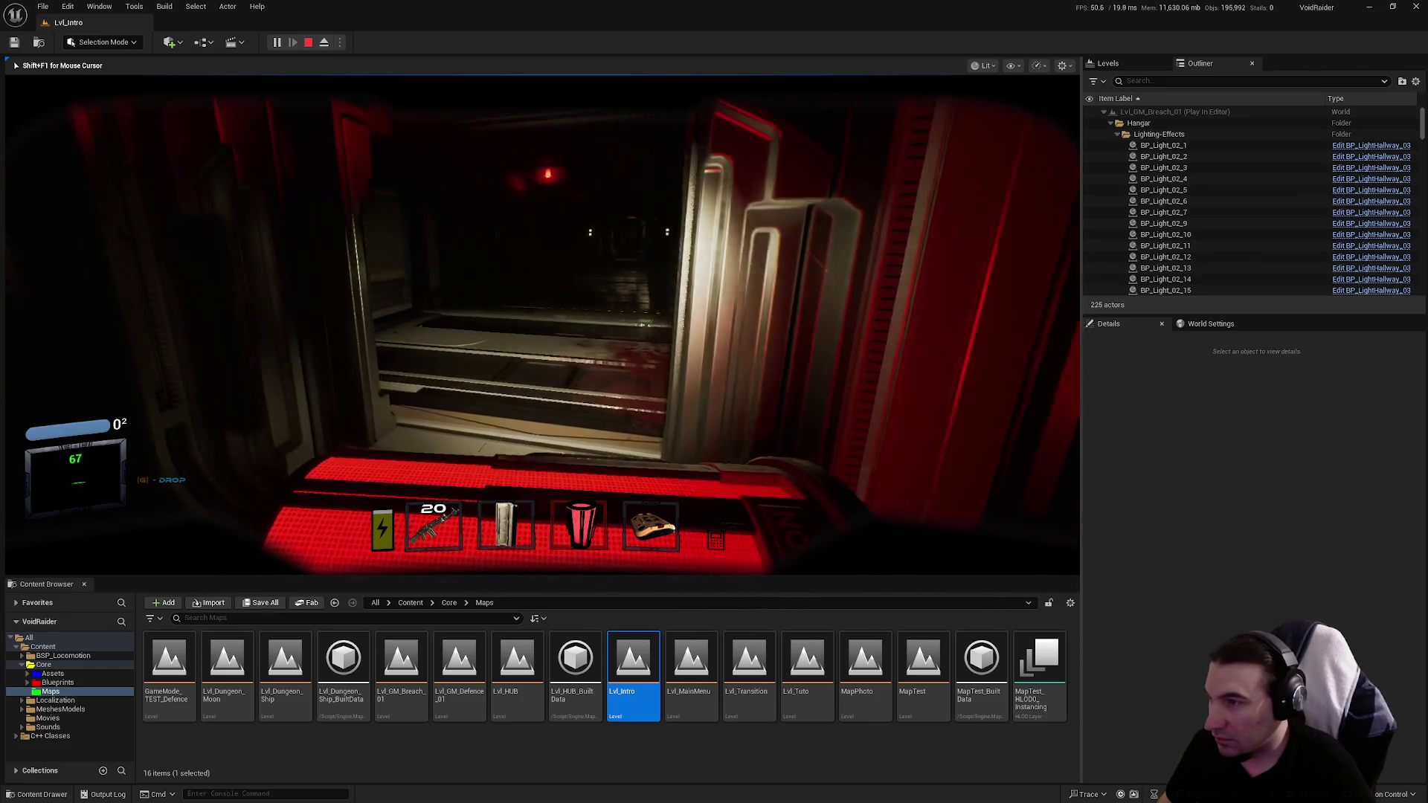
# Step: Drop the red canister, shoot the corridor creature, then pick the canister back up and stow it
pyautogui.press('g')
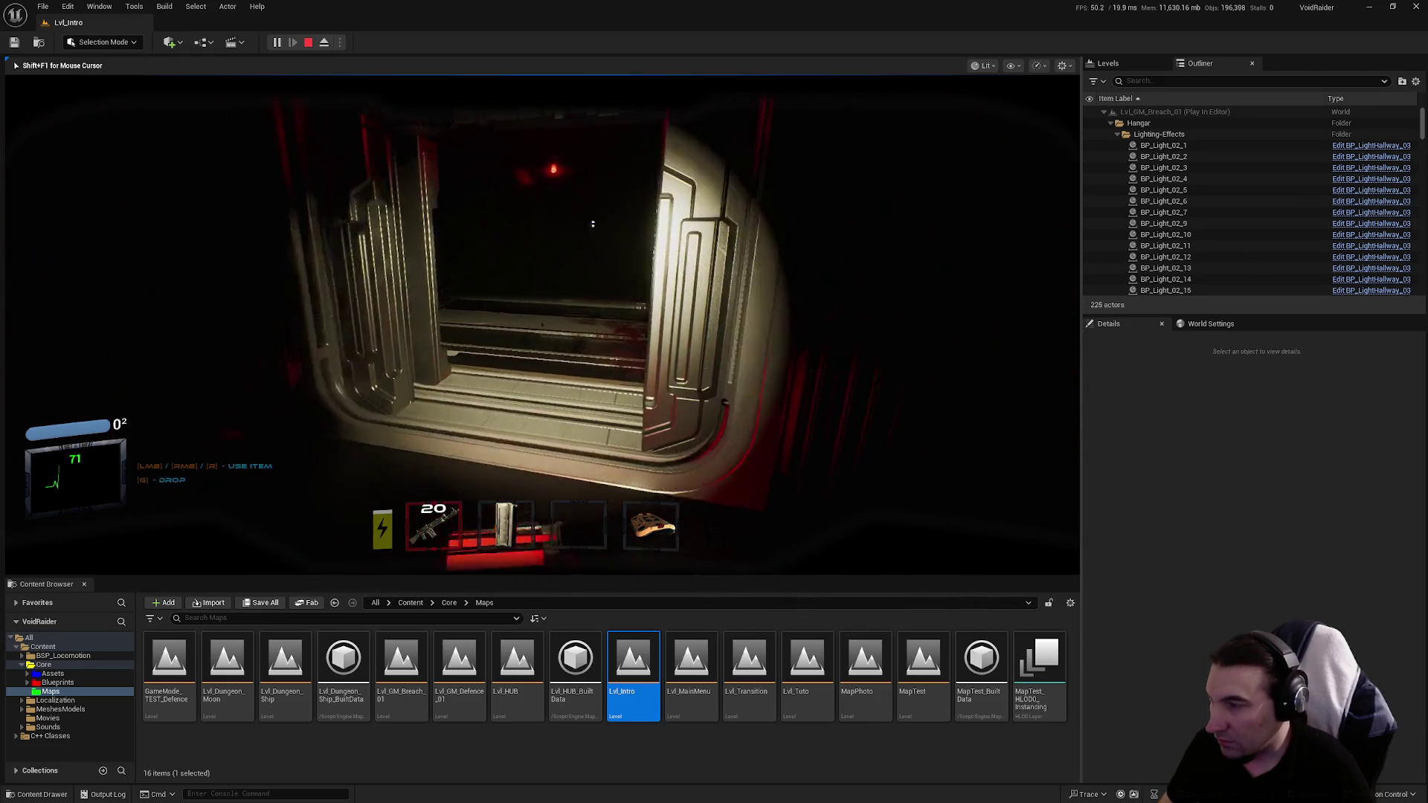
pyautogui.click(592, 224)
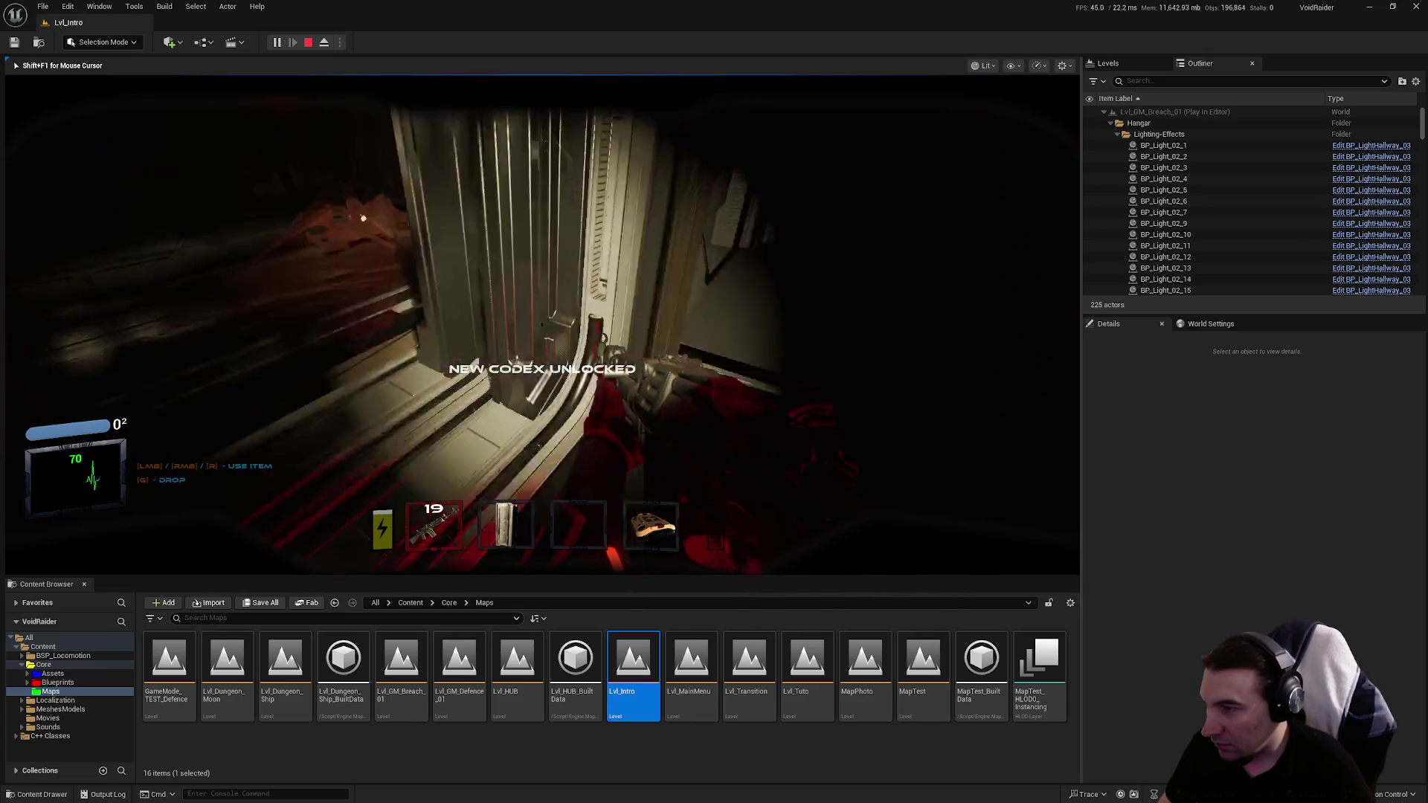
pyautogui.press('e')
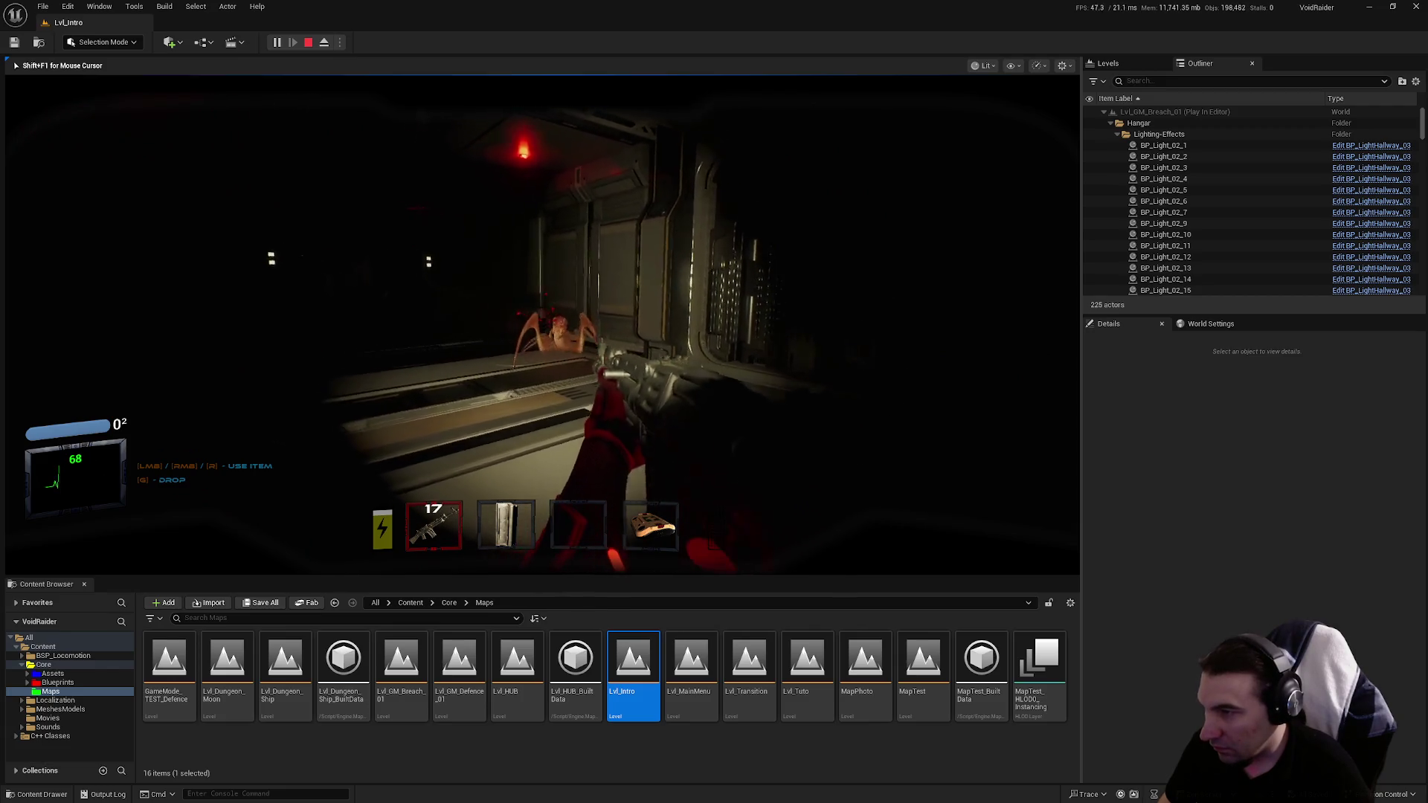
pyautogui.press('e')
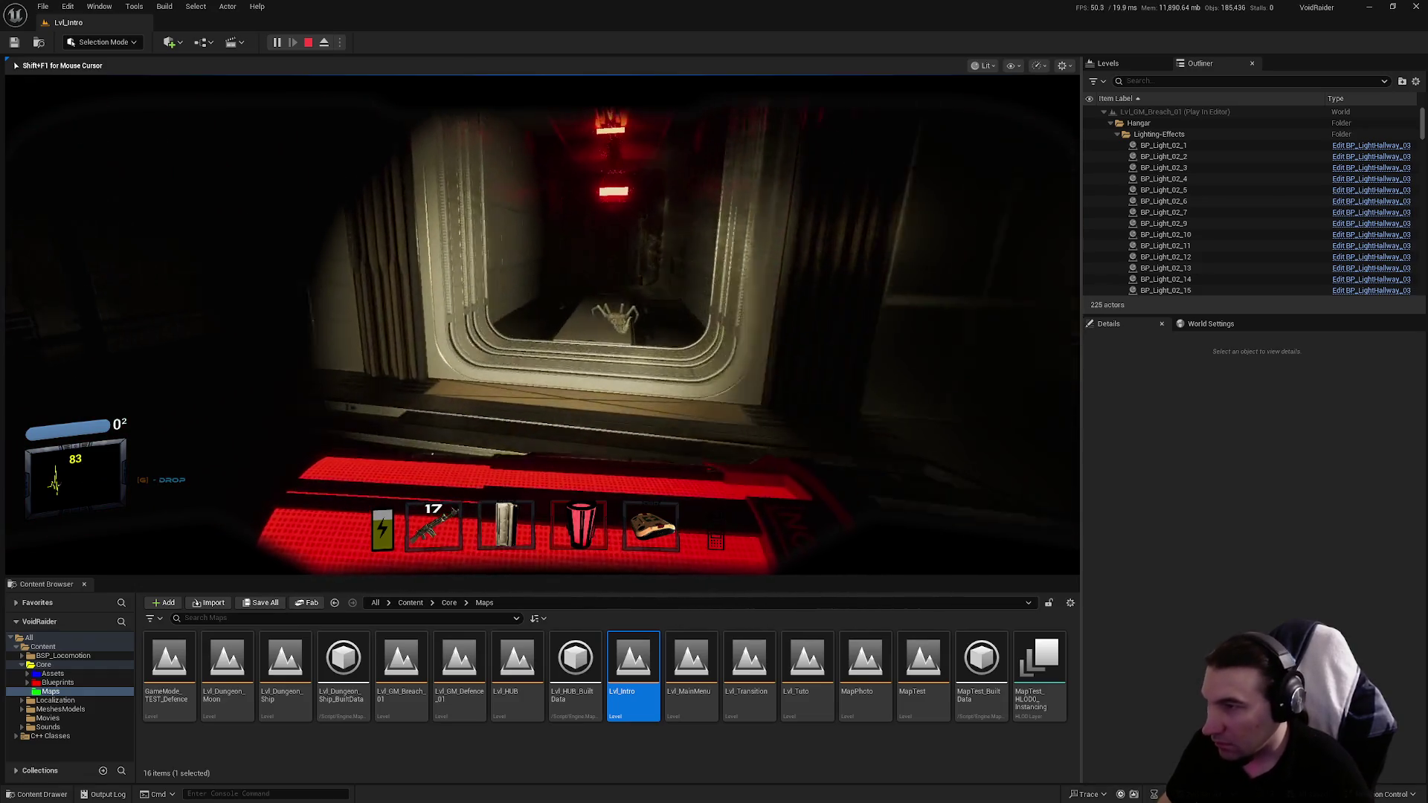
# Step: Walk through the doorway, switch to the rifle in slot 2, and shoot the creature
pyautogui.press('w')
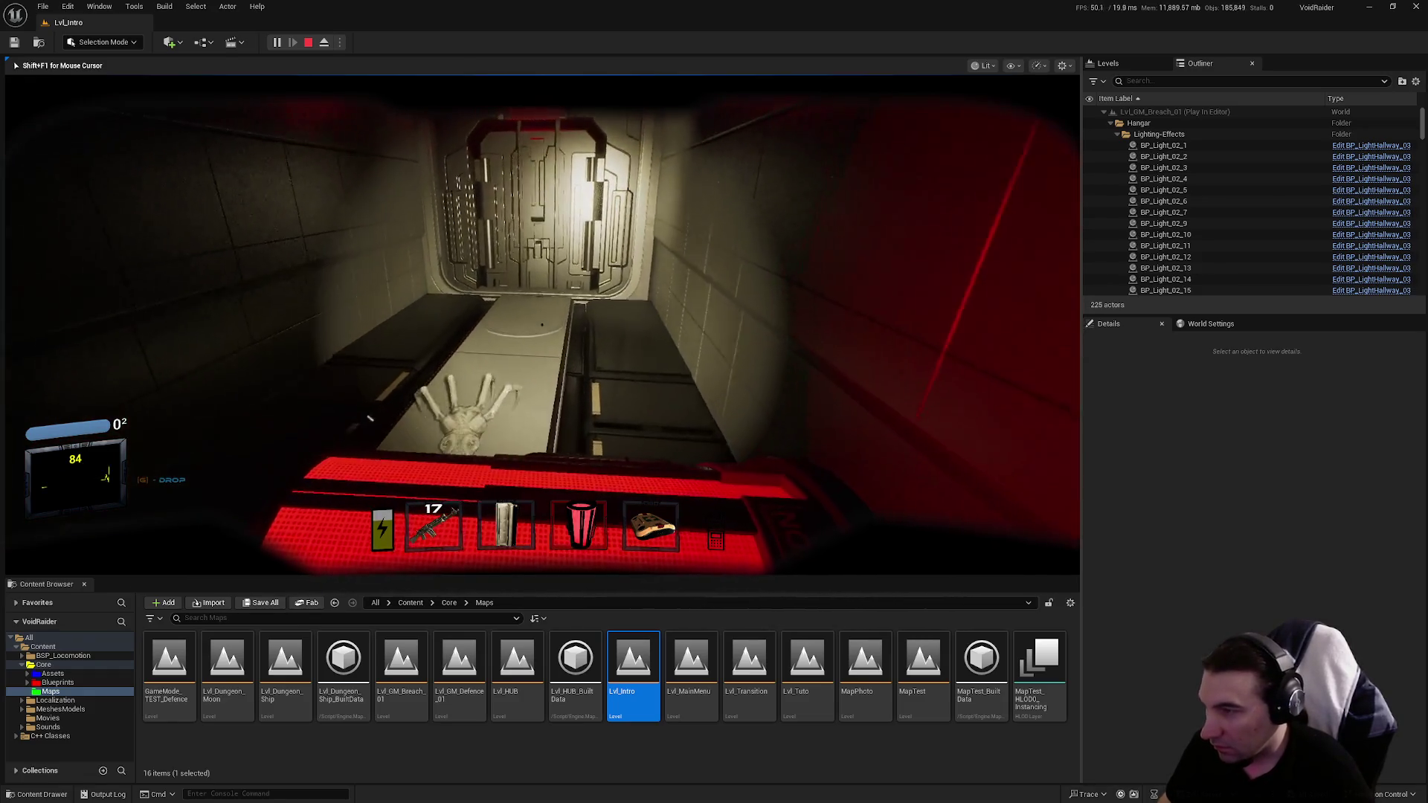
pyautogui.press('w')
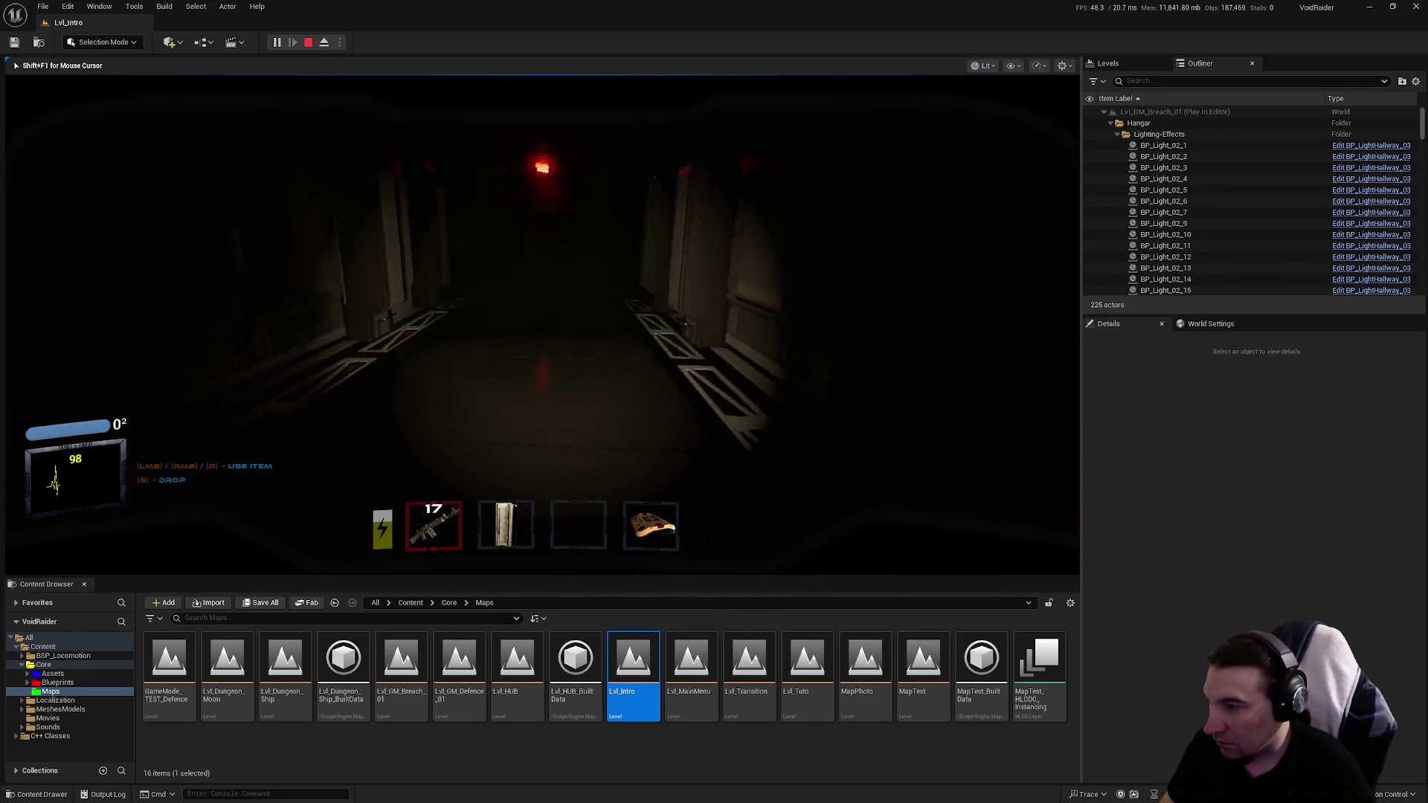
pyautogui.press('2')
pyautogui.click(543, 325)
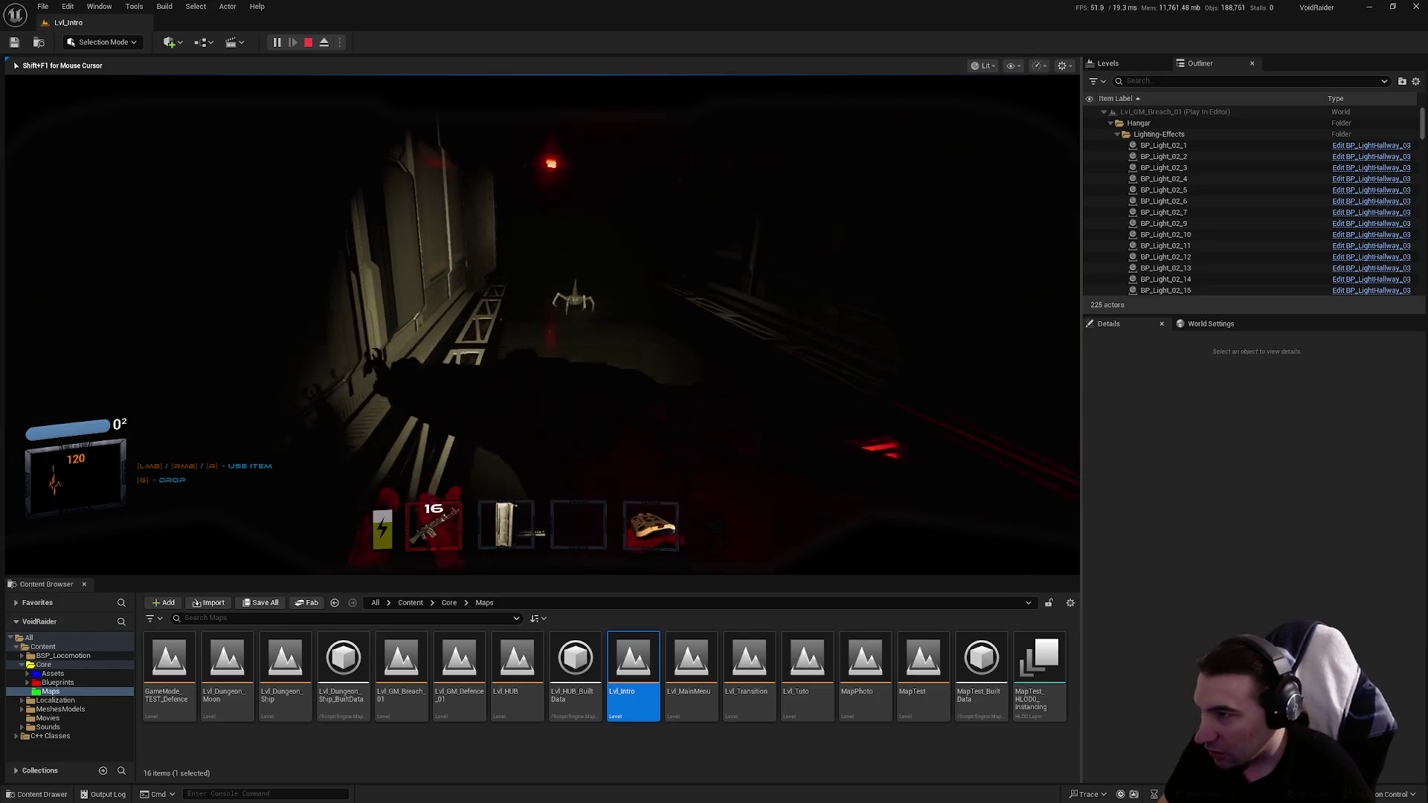
# Step: Pick up the red canister, walk to the sealed door, and eject with F8
pyautogui.press('e')
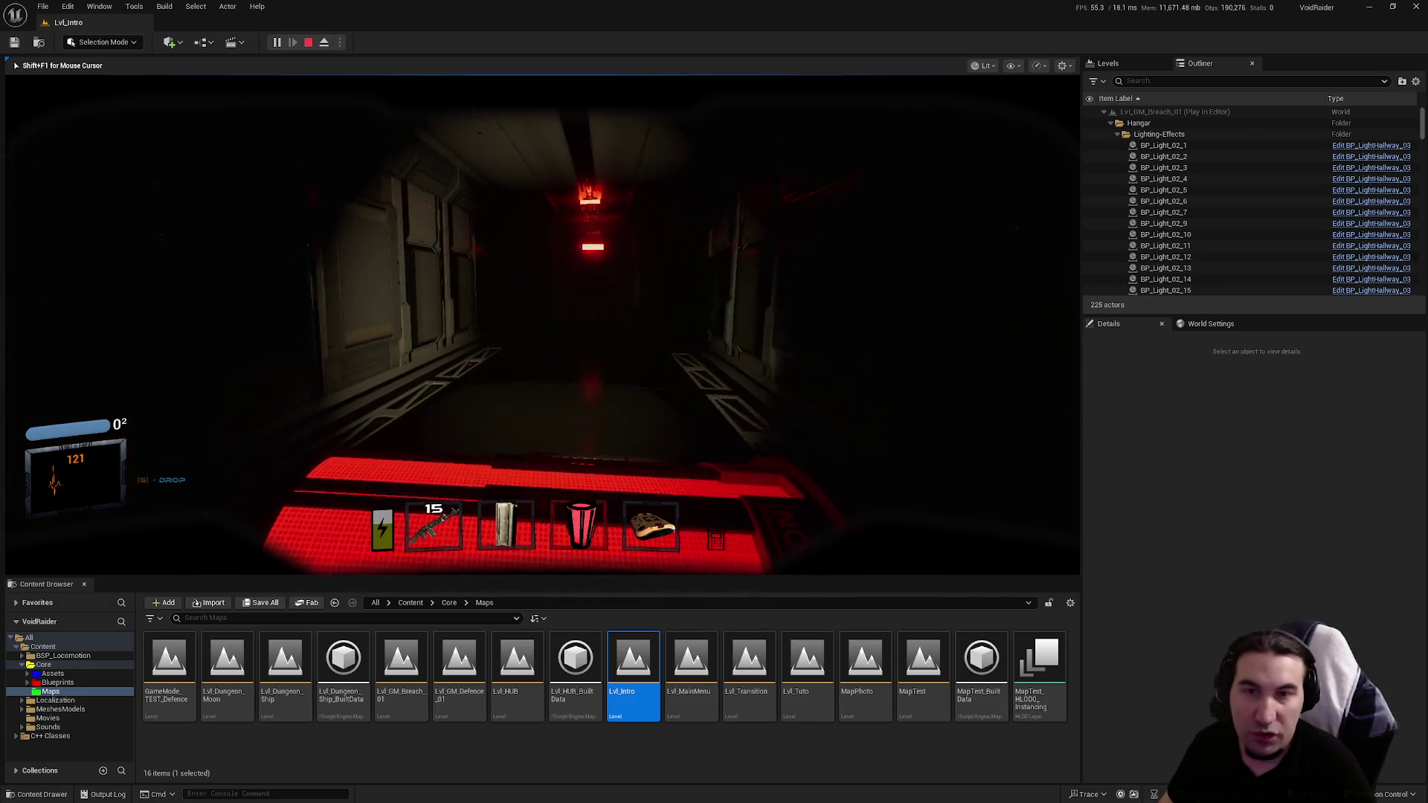
pyautogui.press('w')
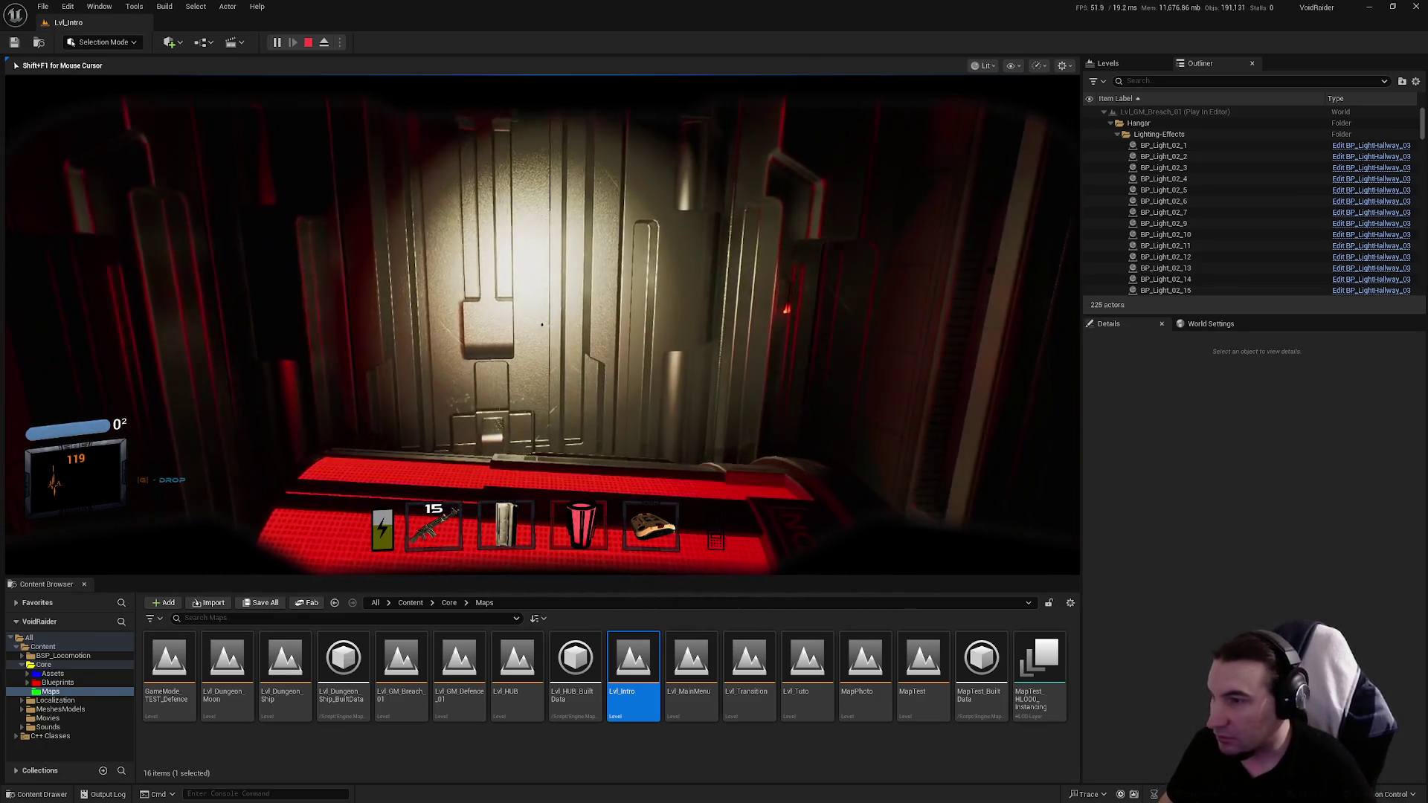
pyautogui.press('F8')
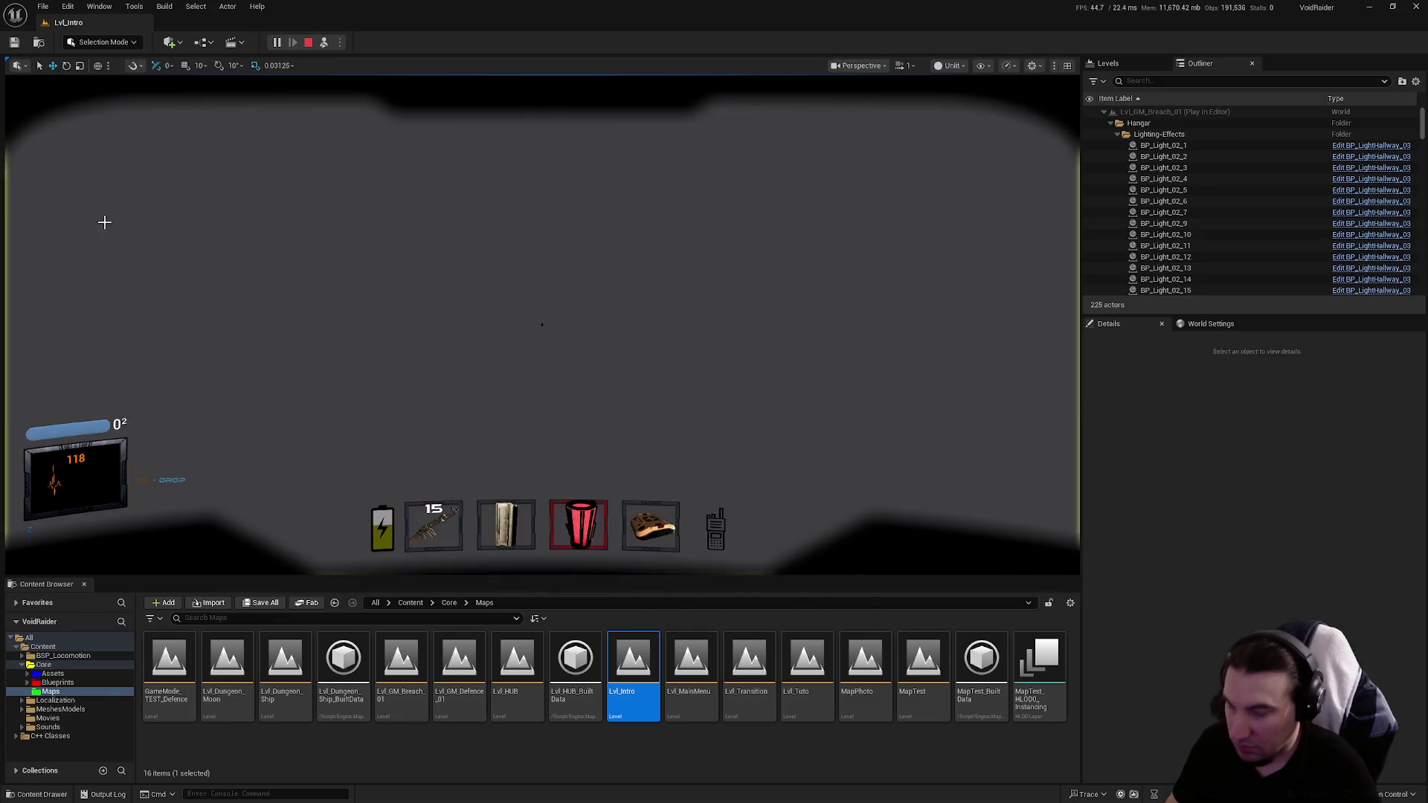
# Step: Fly the free camera around the station's exterior, then re-possess the player with F8
pyautogui.press('s')
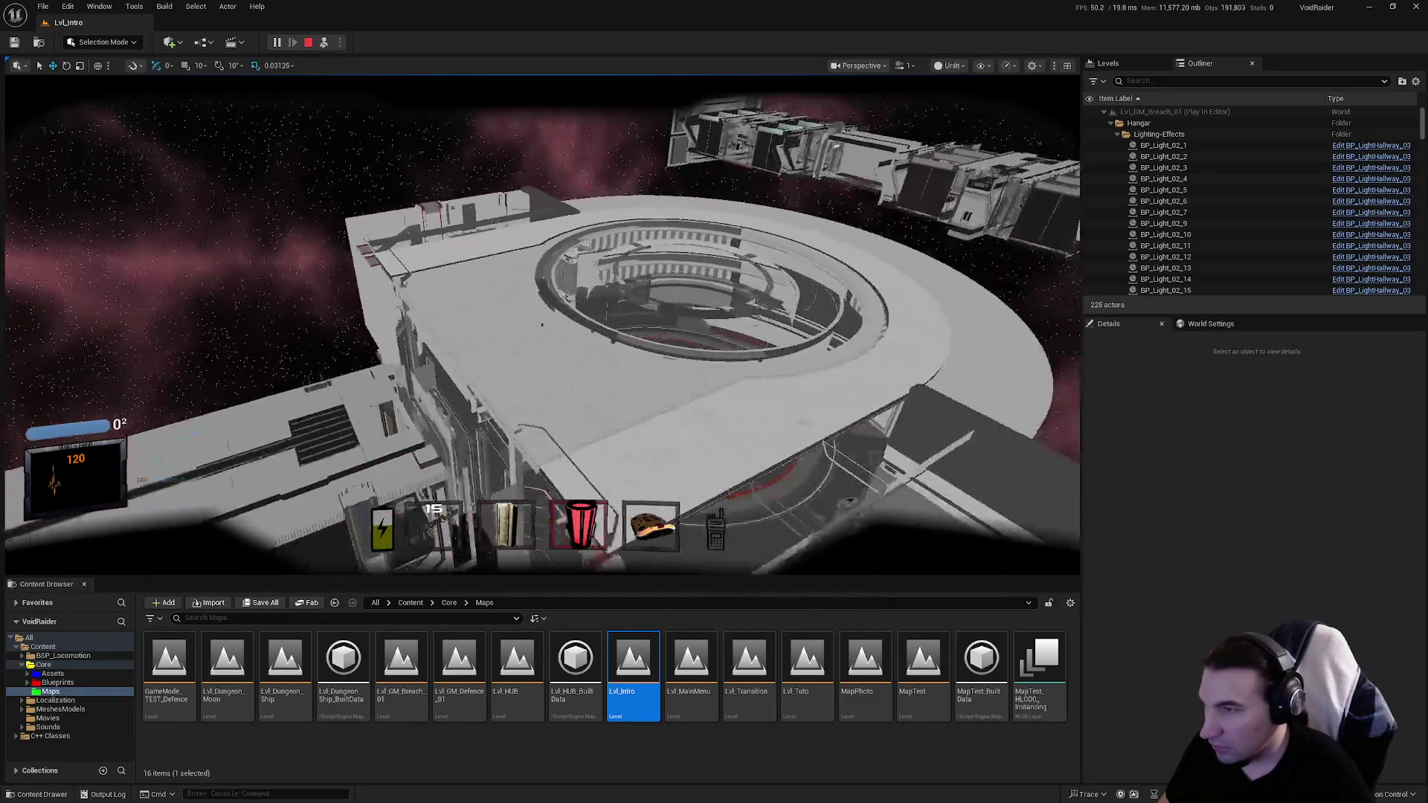
pyautogui.press('s')
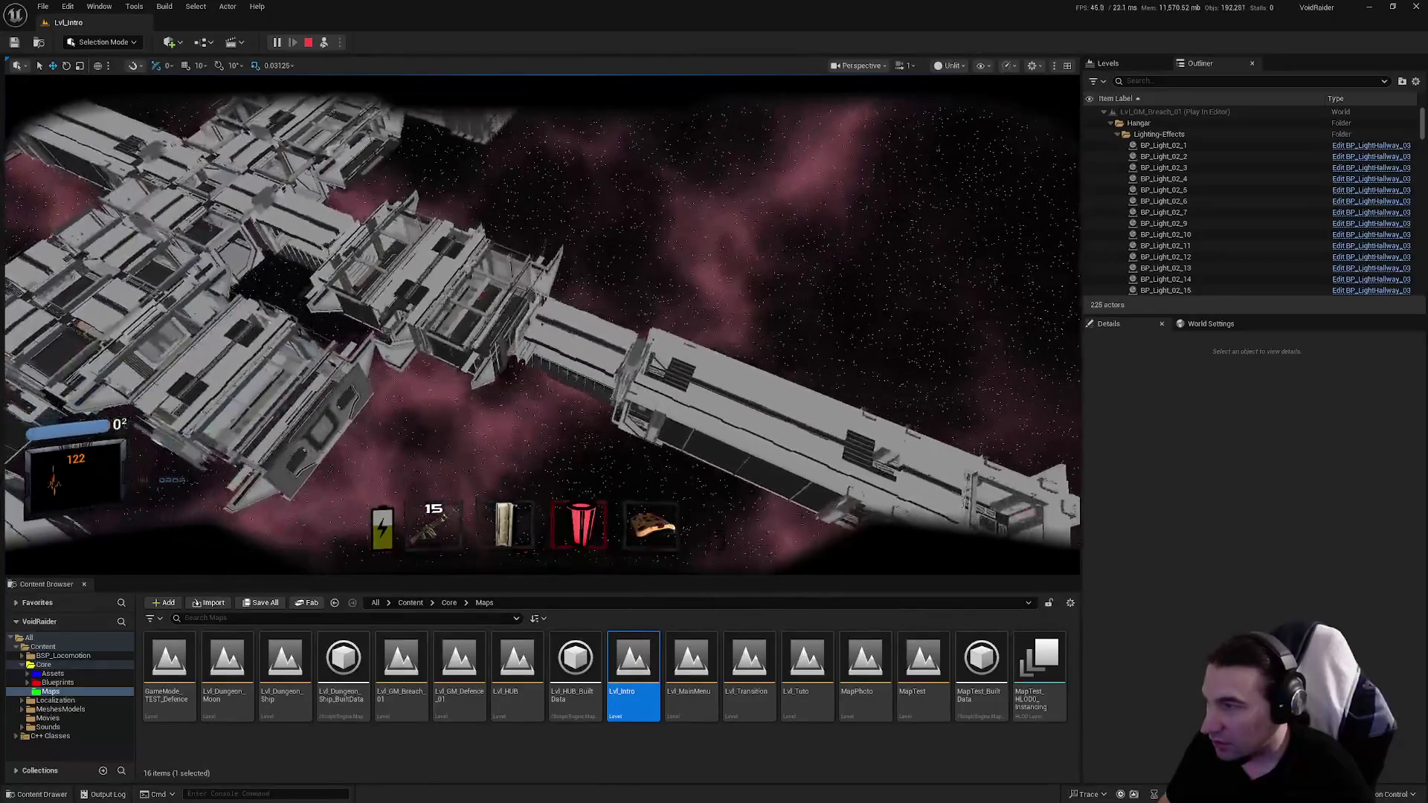
pyautogui.press('s')
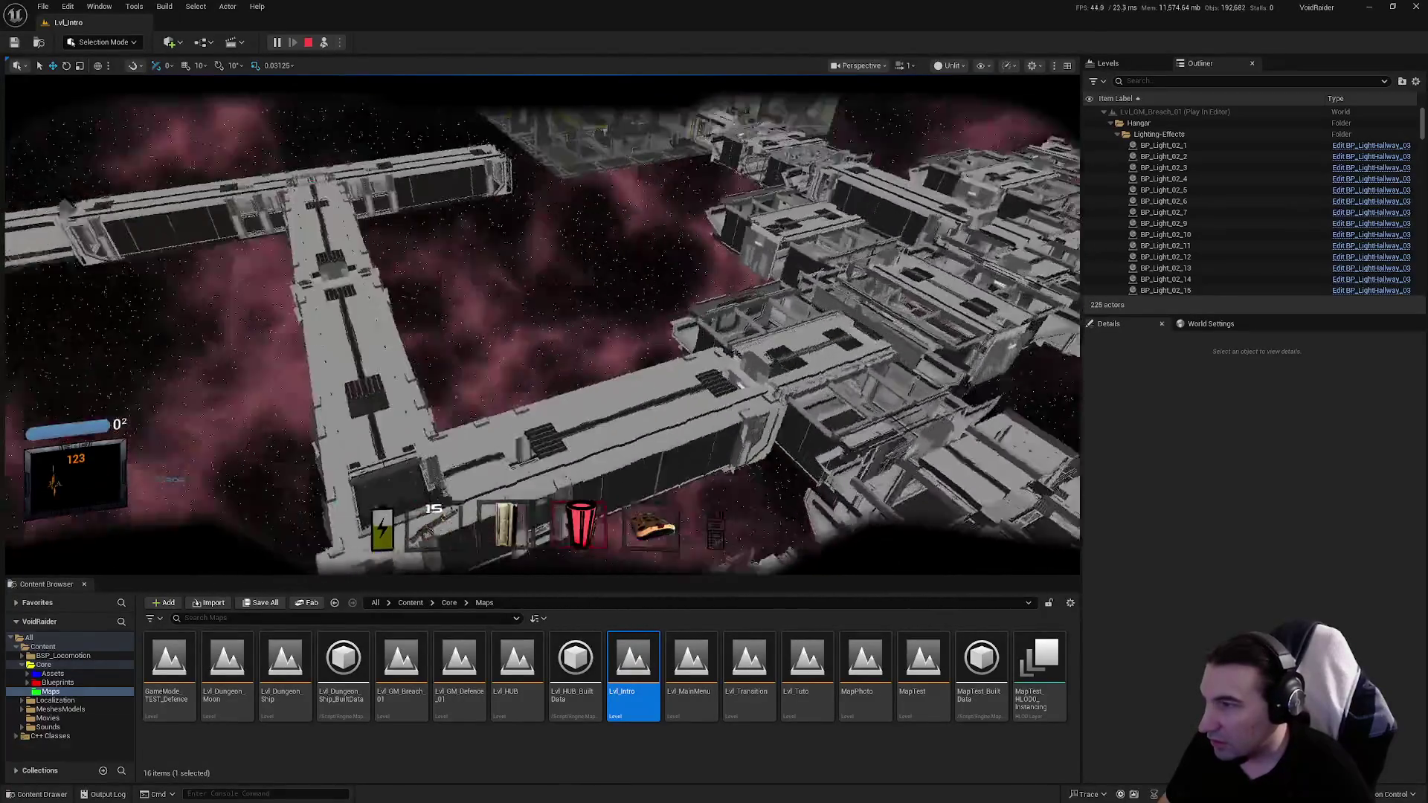
pyautogui.press('w')
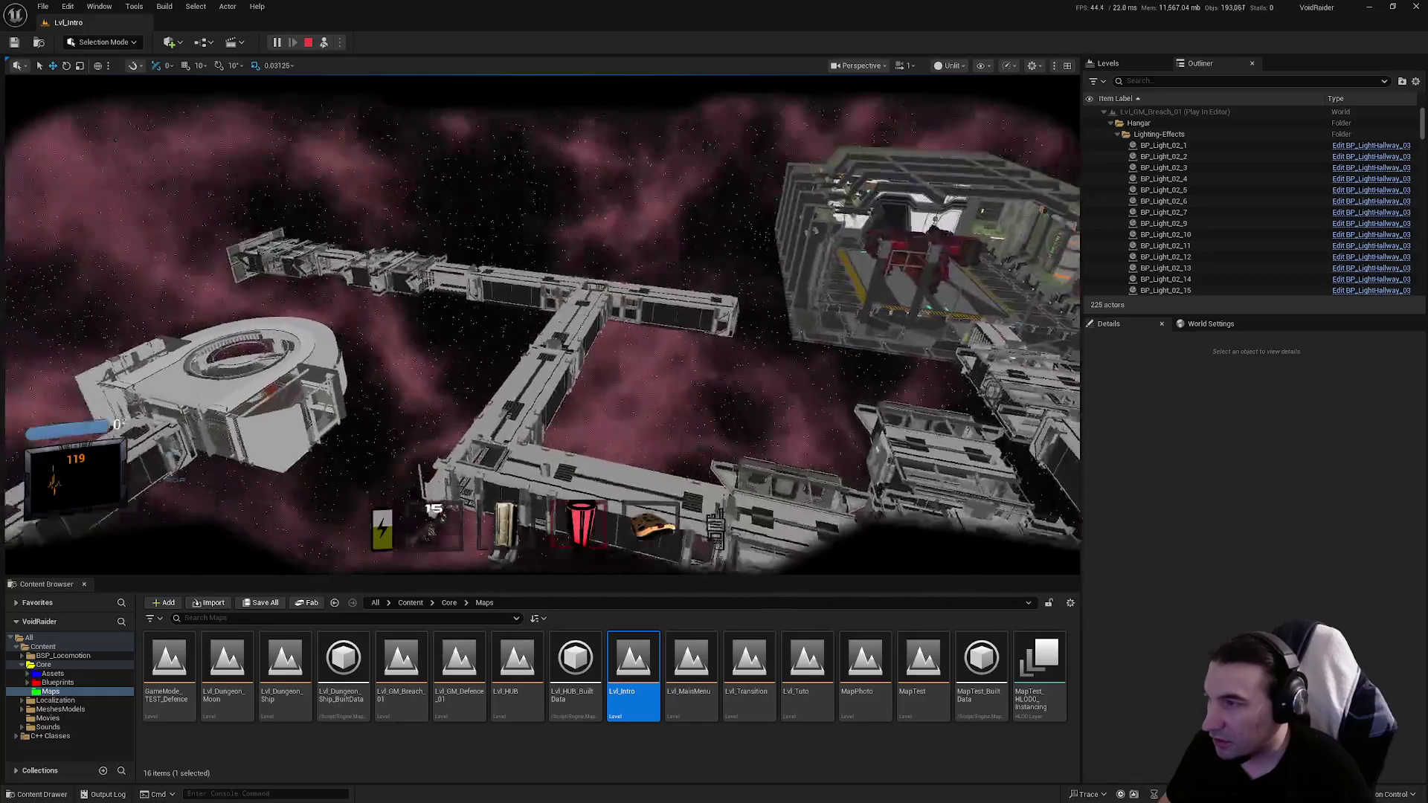
pyautogui.press('w')
pyautogui.press('F8')
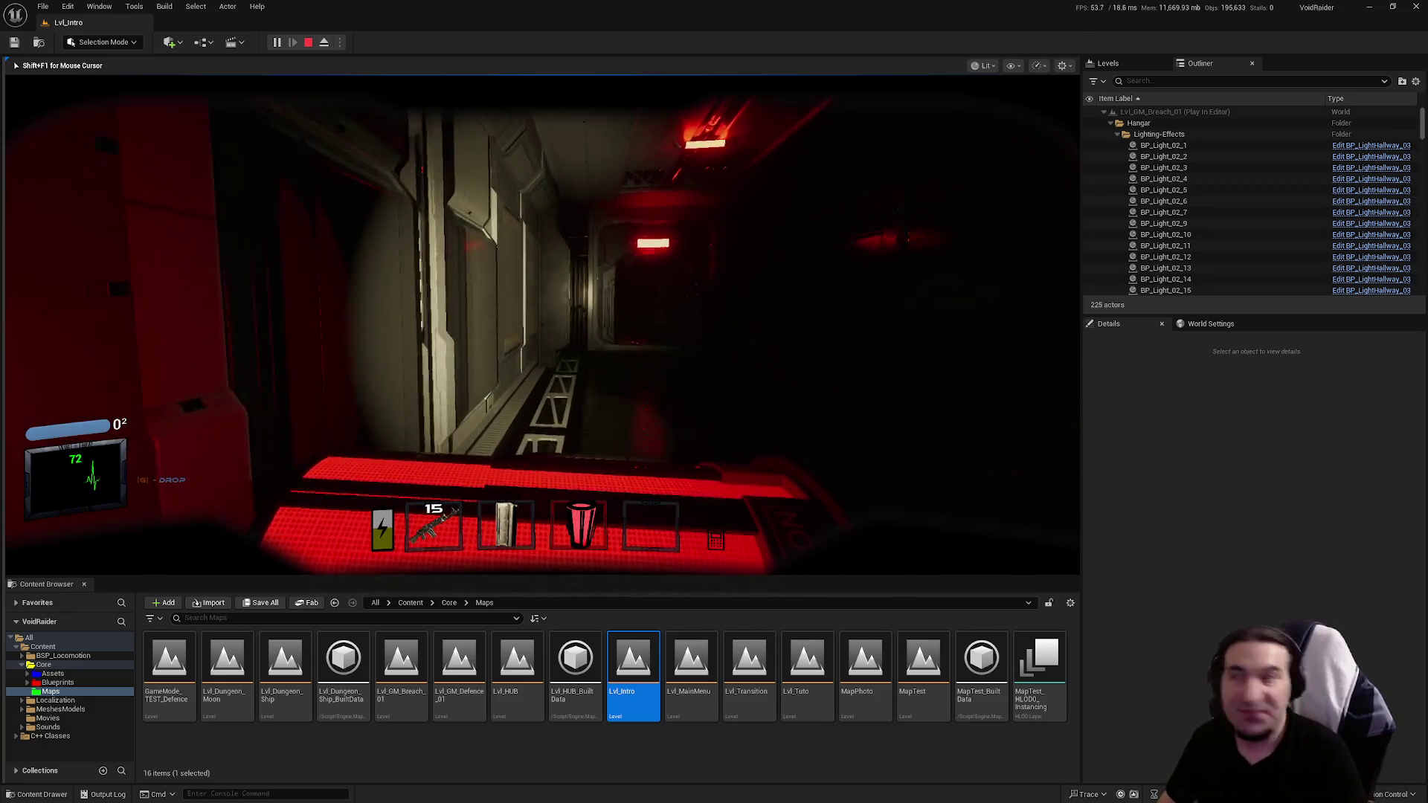
# Step: Walk the player down the corridor, through the locker room, and into the dark red-lit room
pyautogui.press('w')
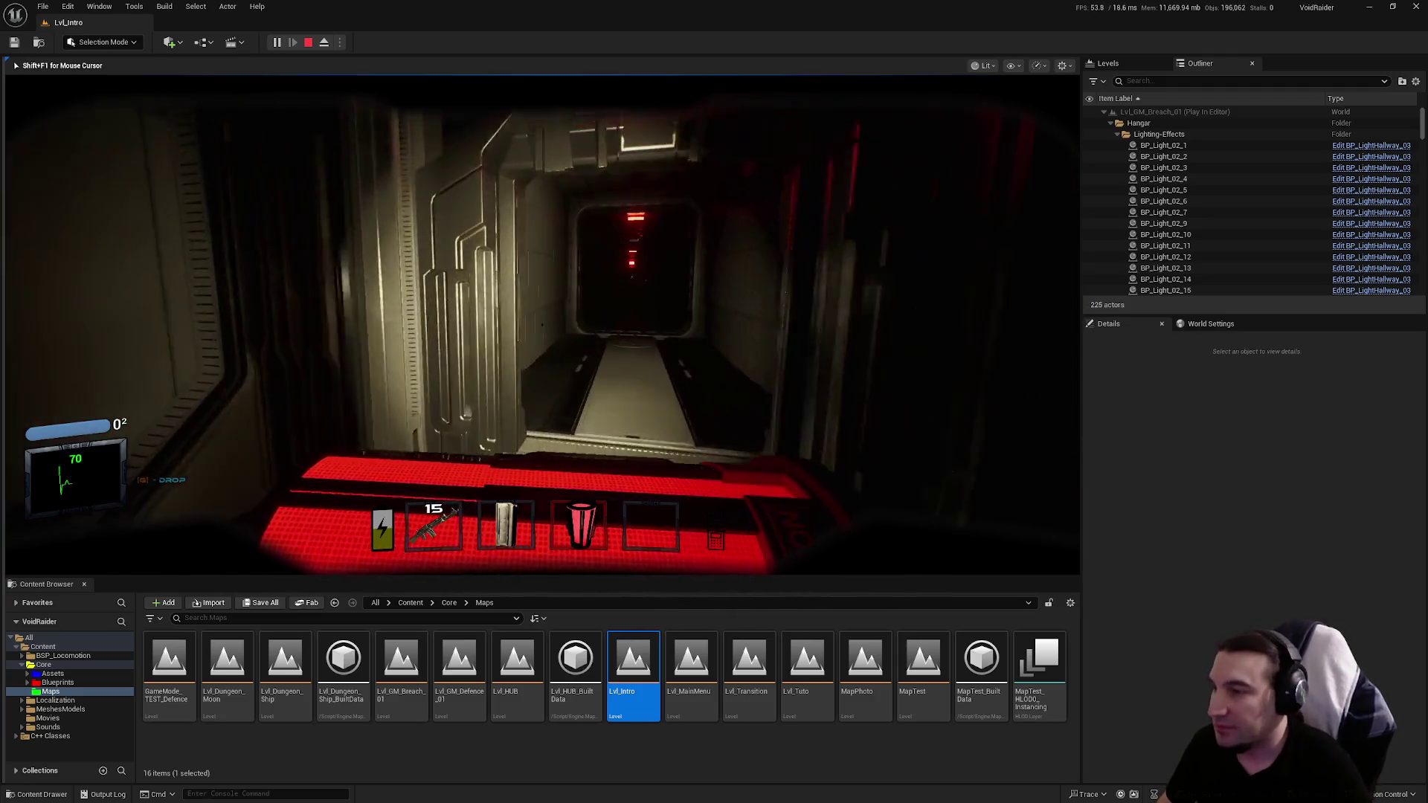
pyautogui.press('w')
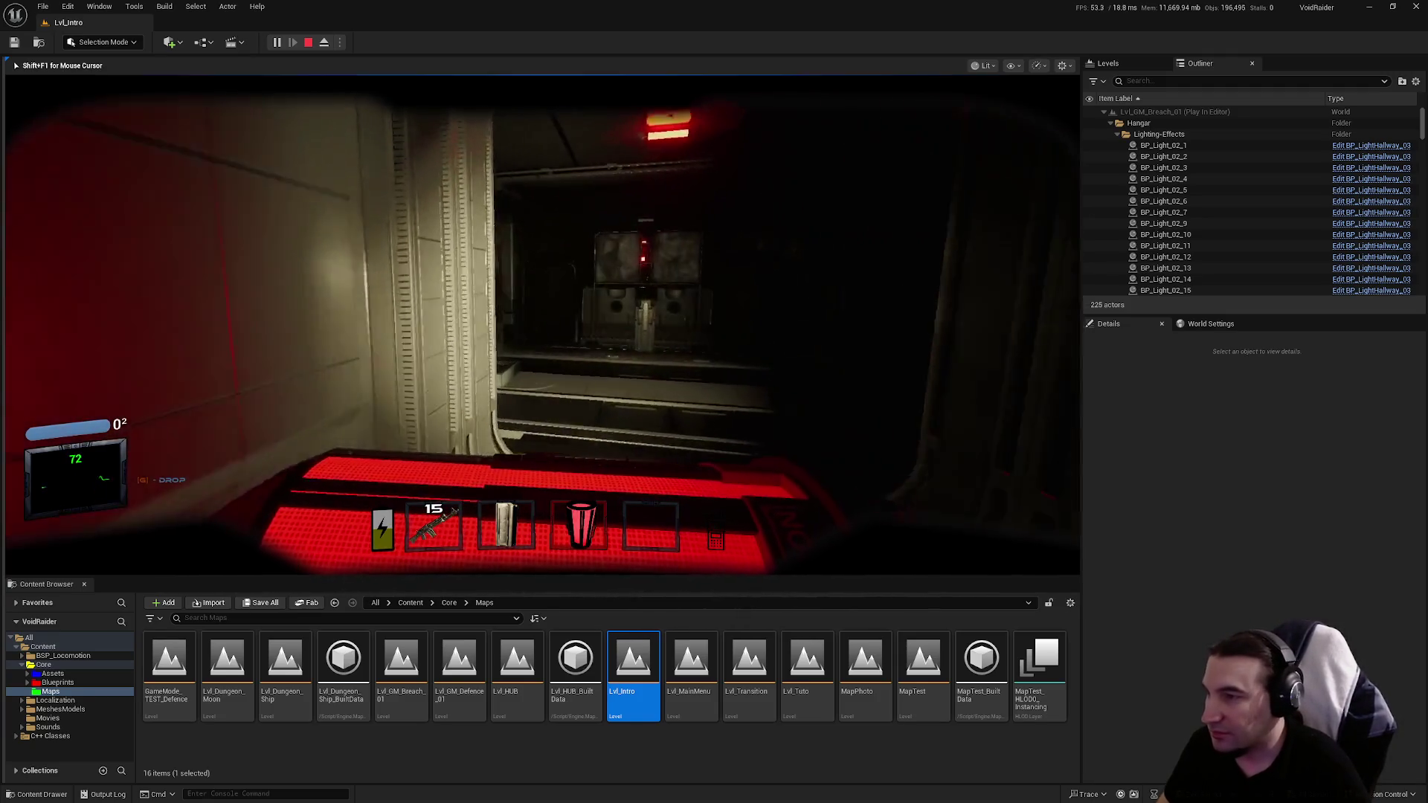
pyautogui.press('w')
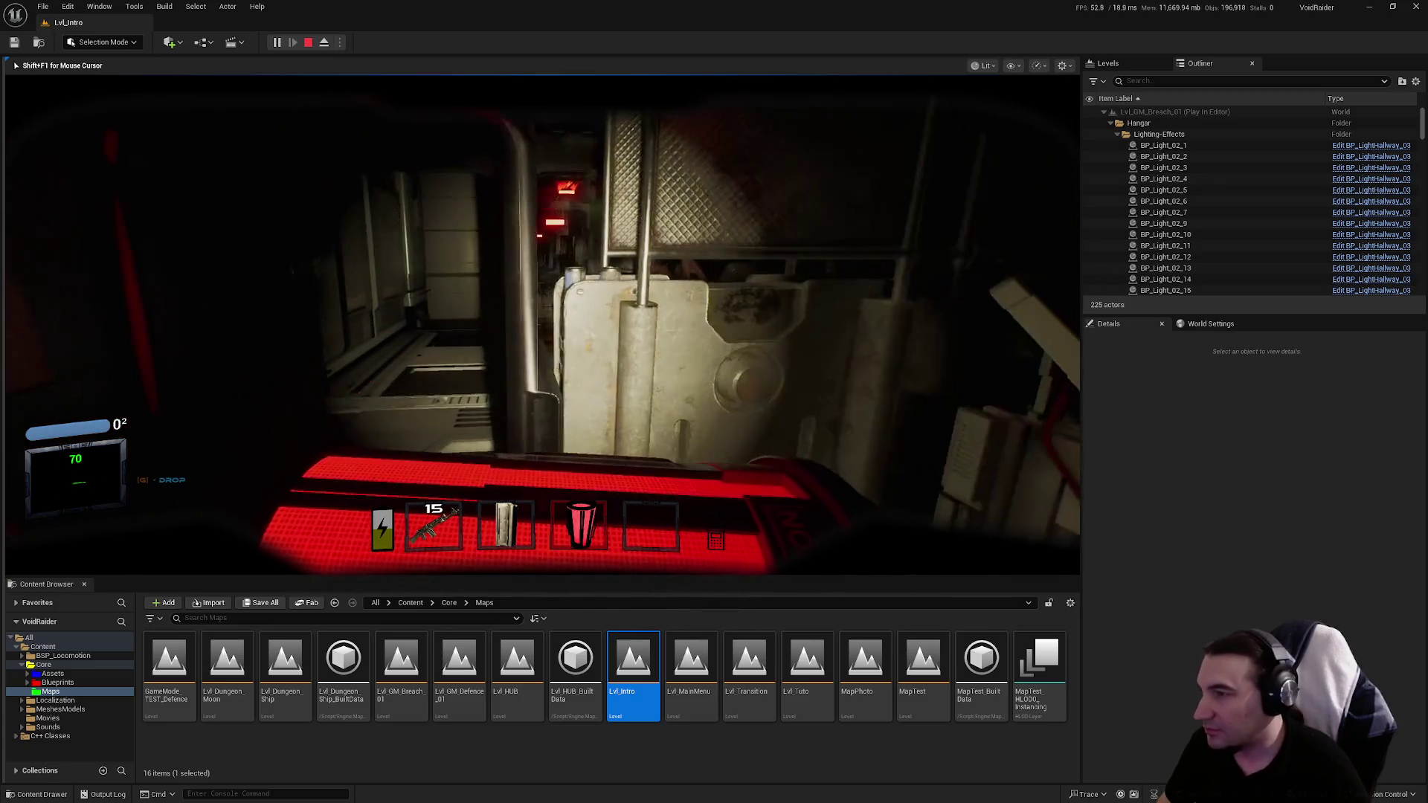
pyautogui.press('w')
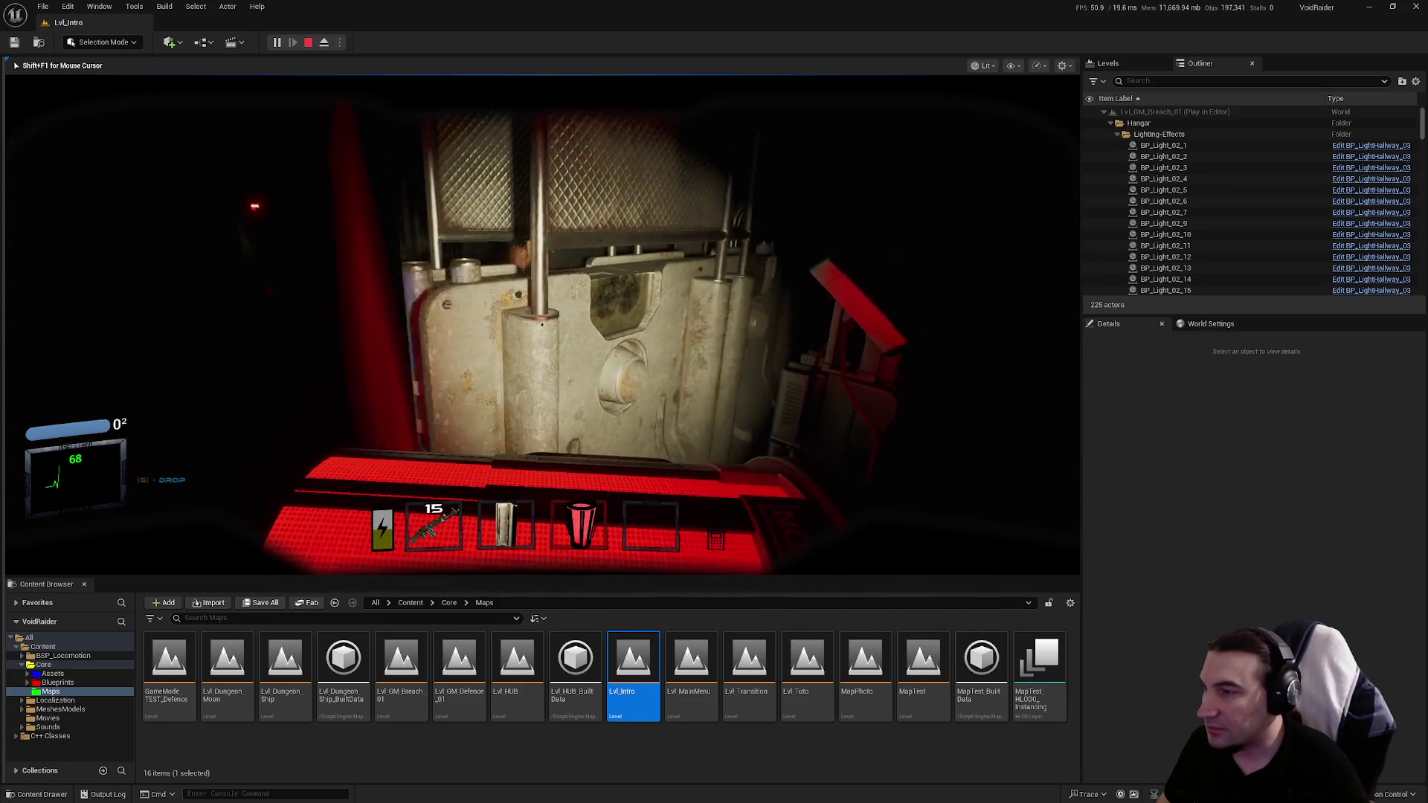
pyautogui.press('w')
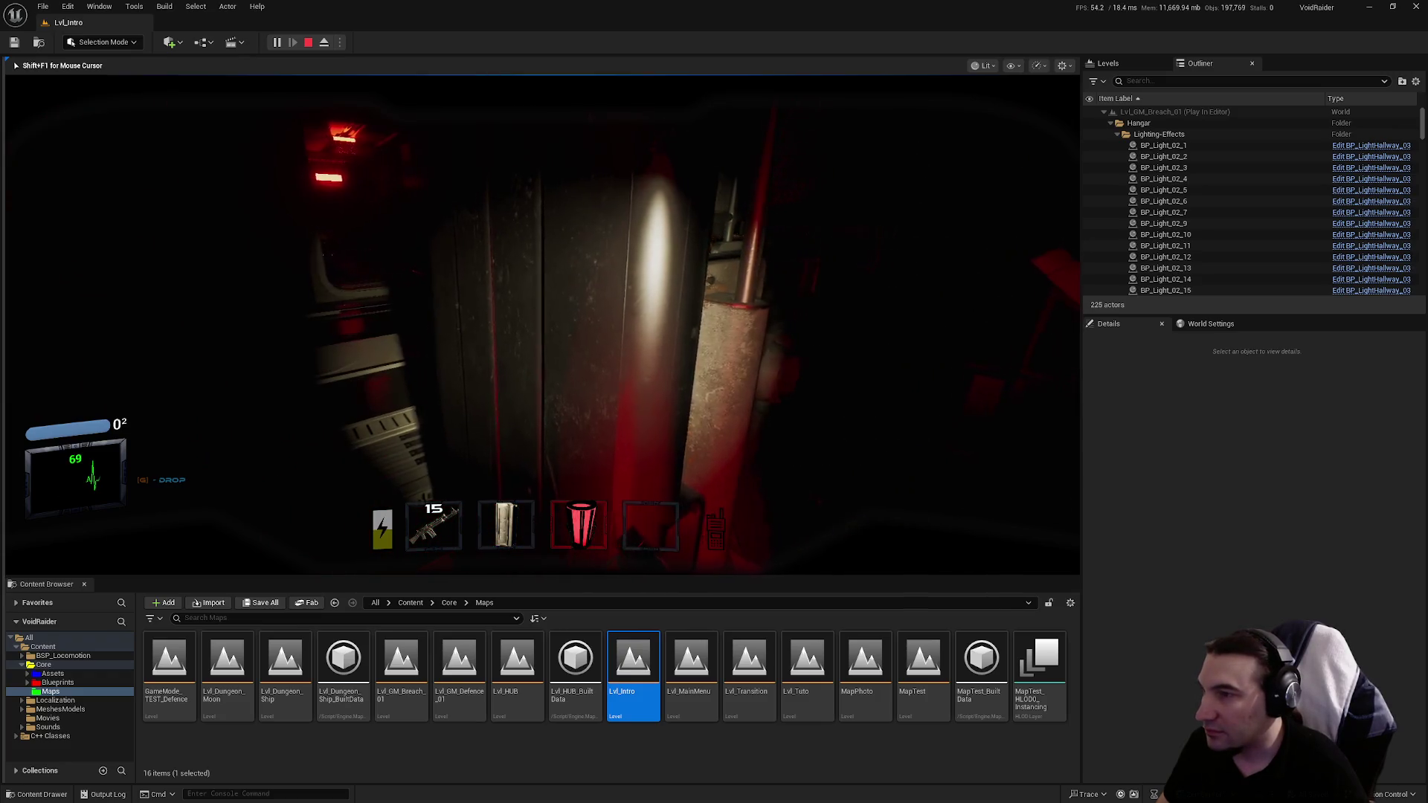
pyautogui.press('w')
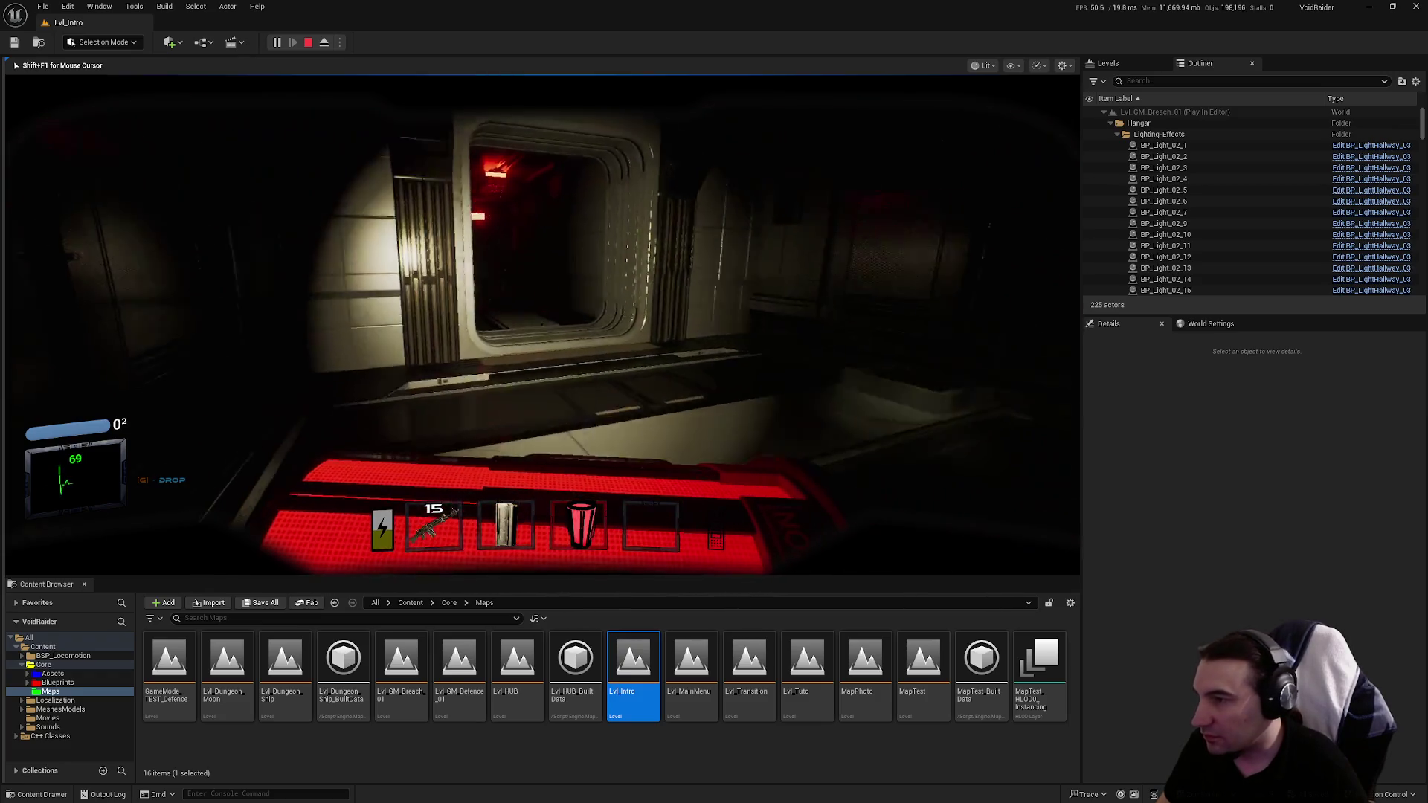
pyautogui.press('w')
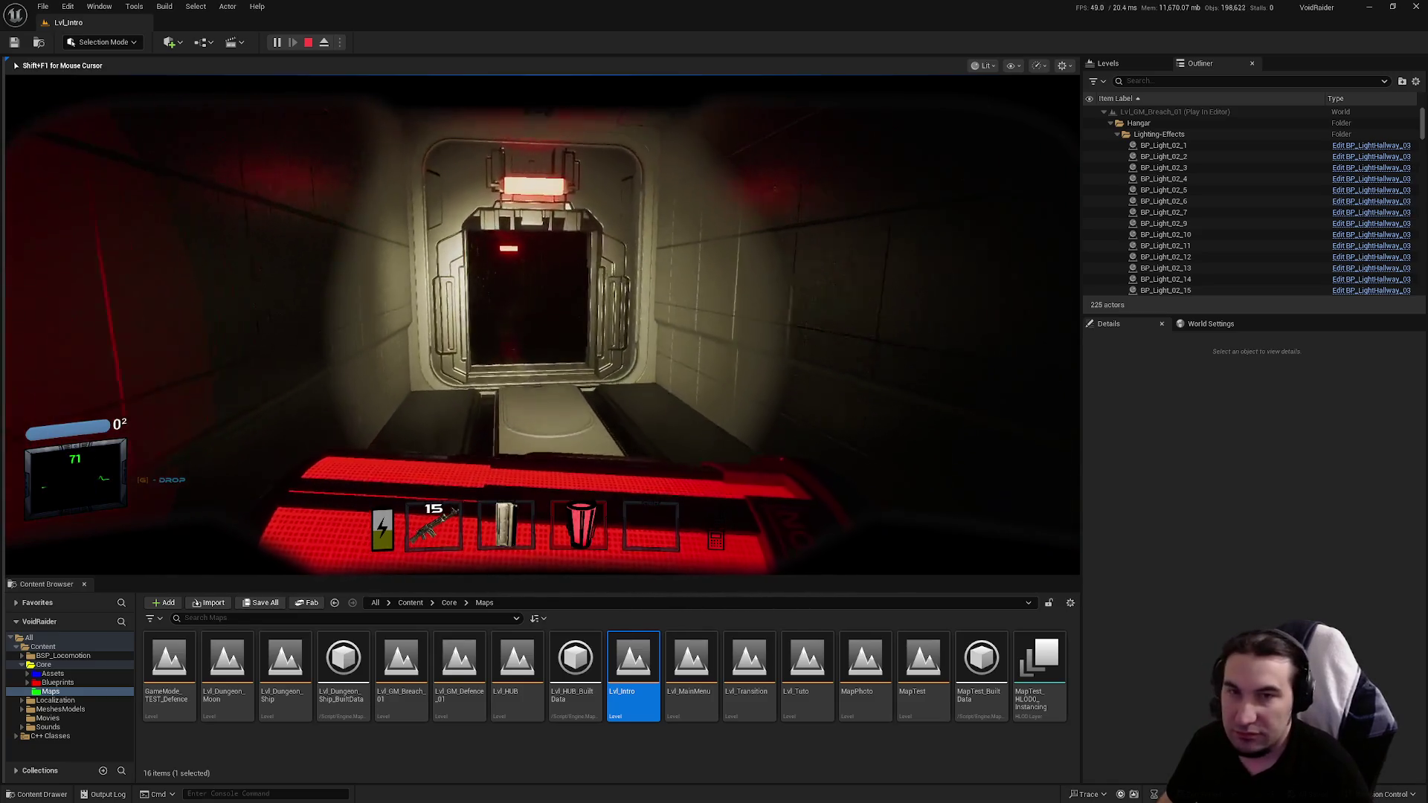
pyautogui.press('w')
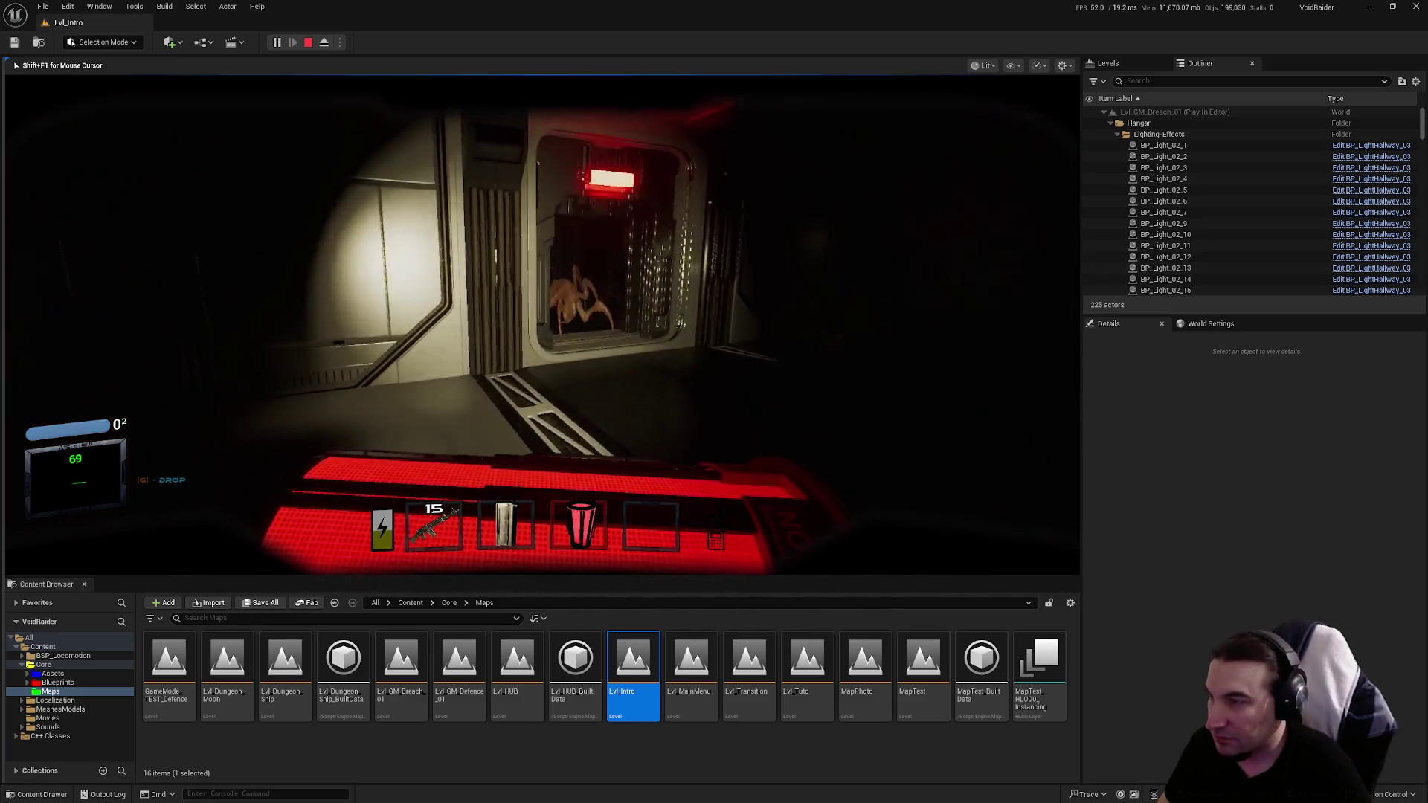
pyautogui.press('w')
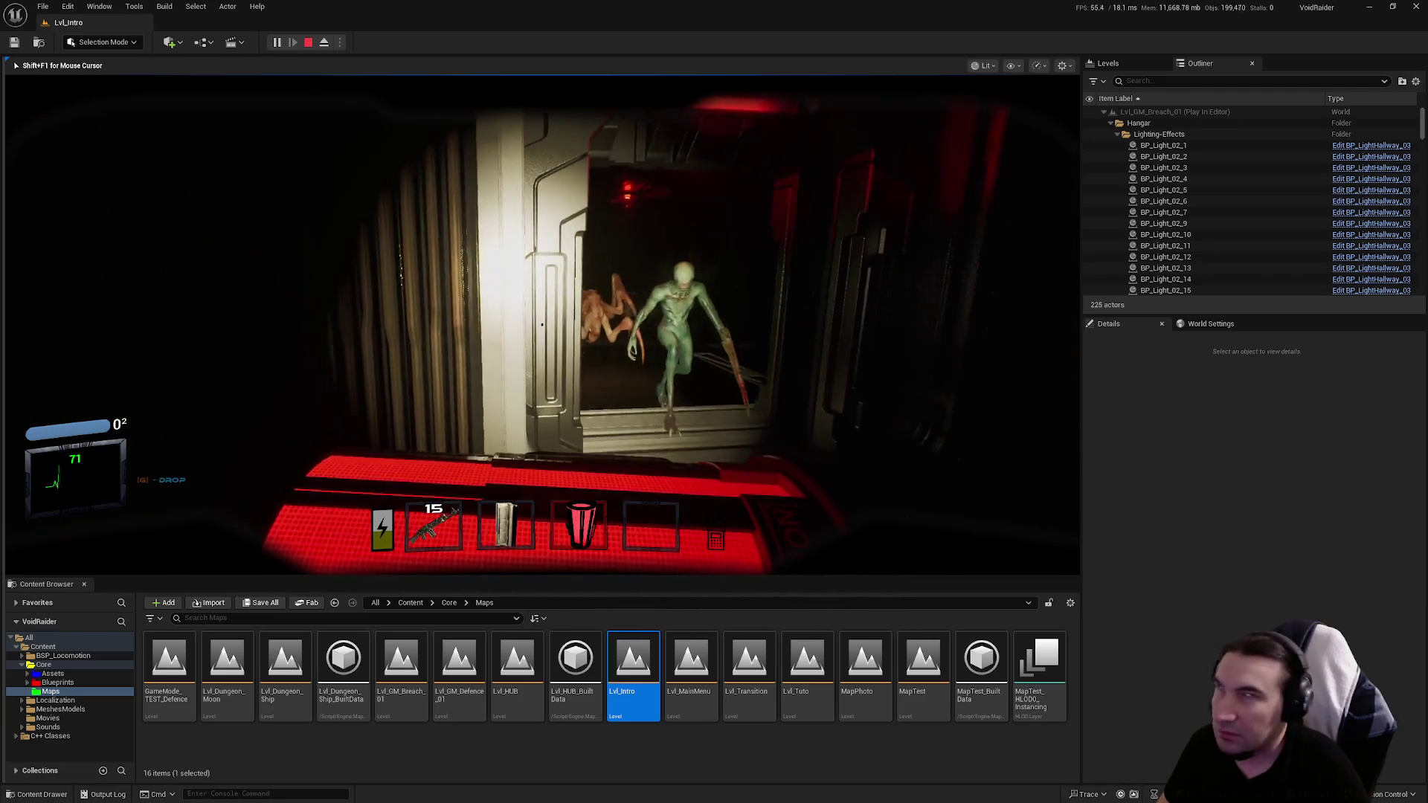
pyautogui.press('w')
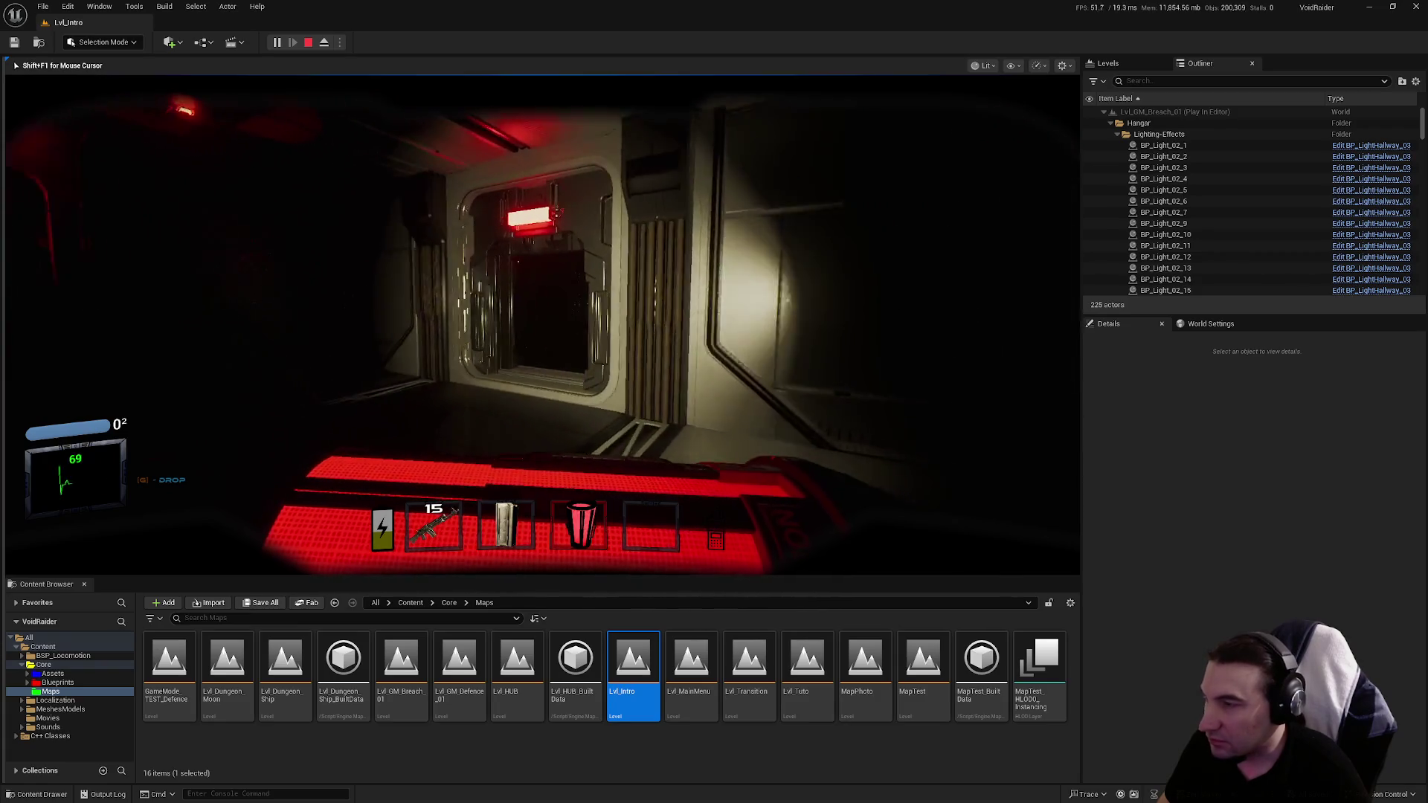
# Step: Cross the red room, follow the long dark corridor, open the end door, and eject with F8
pyautogui.press('w')
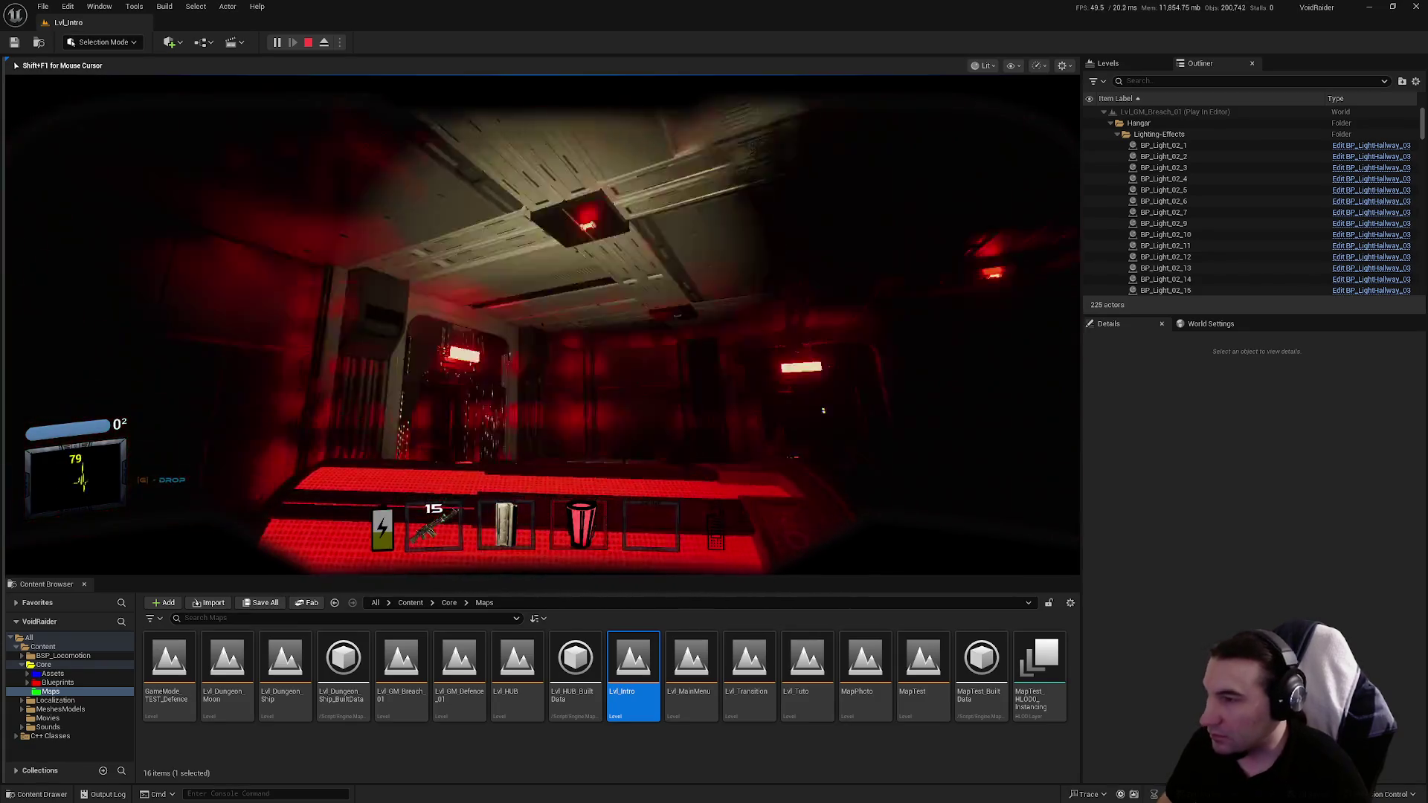
pyautogui.press('w')
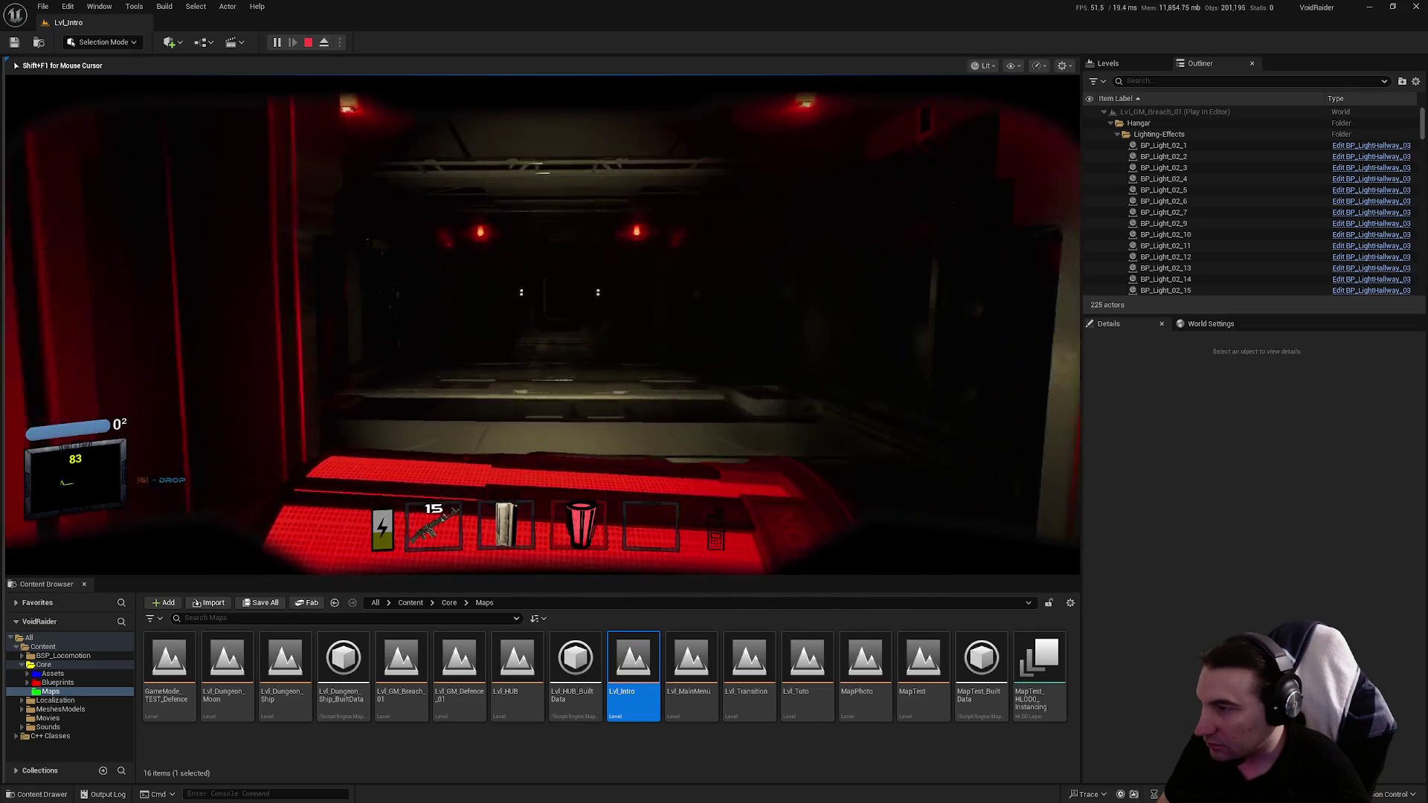
pyautogui.press('w')
pyautogui.press('w')
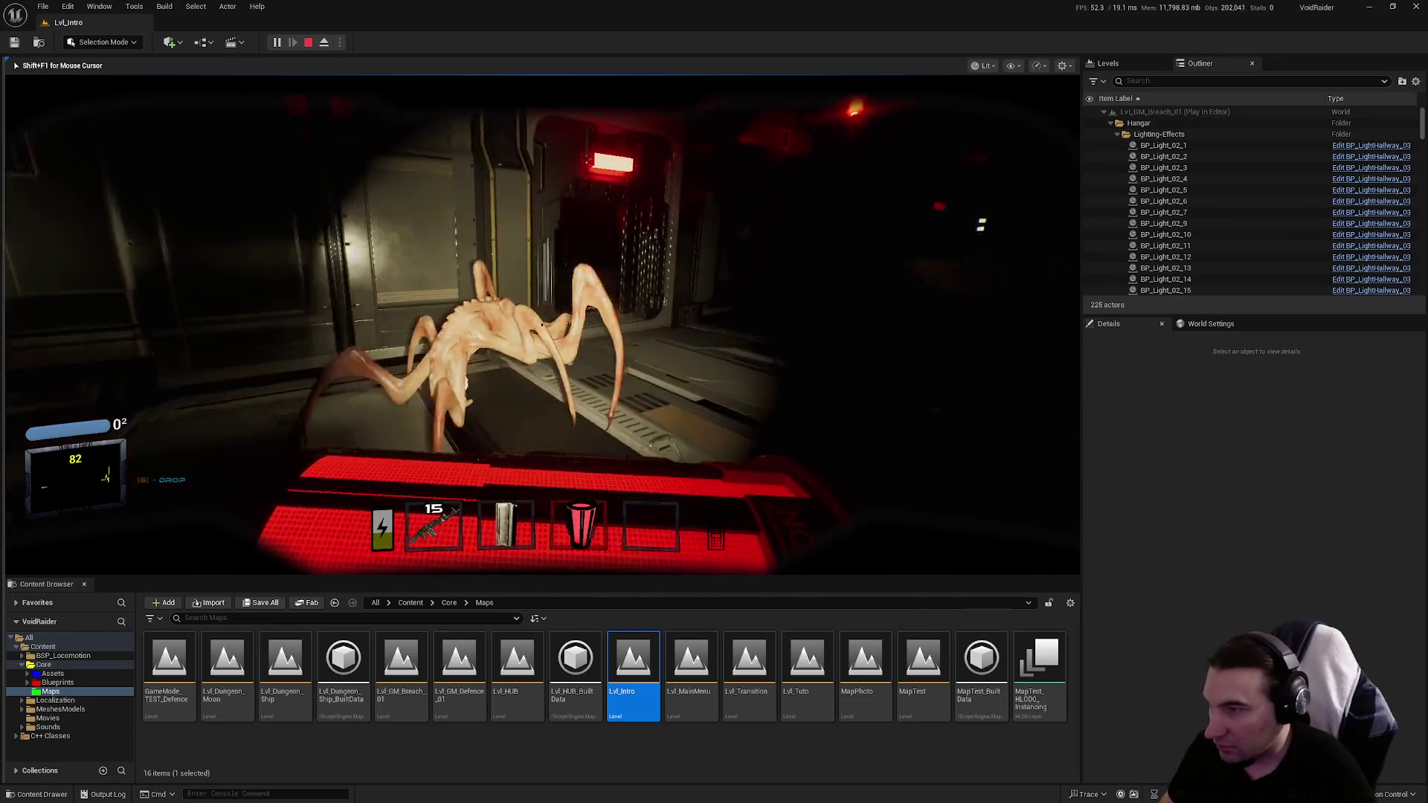
pyautogui.press('w')
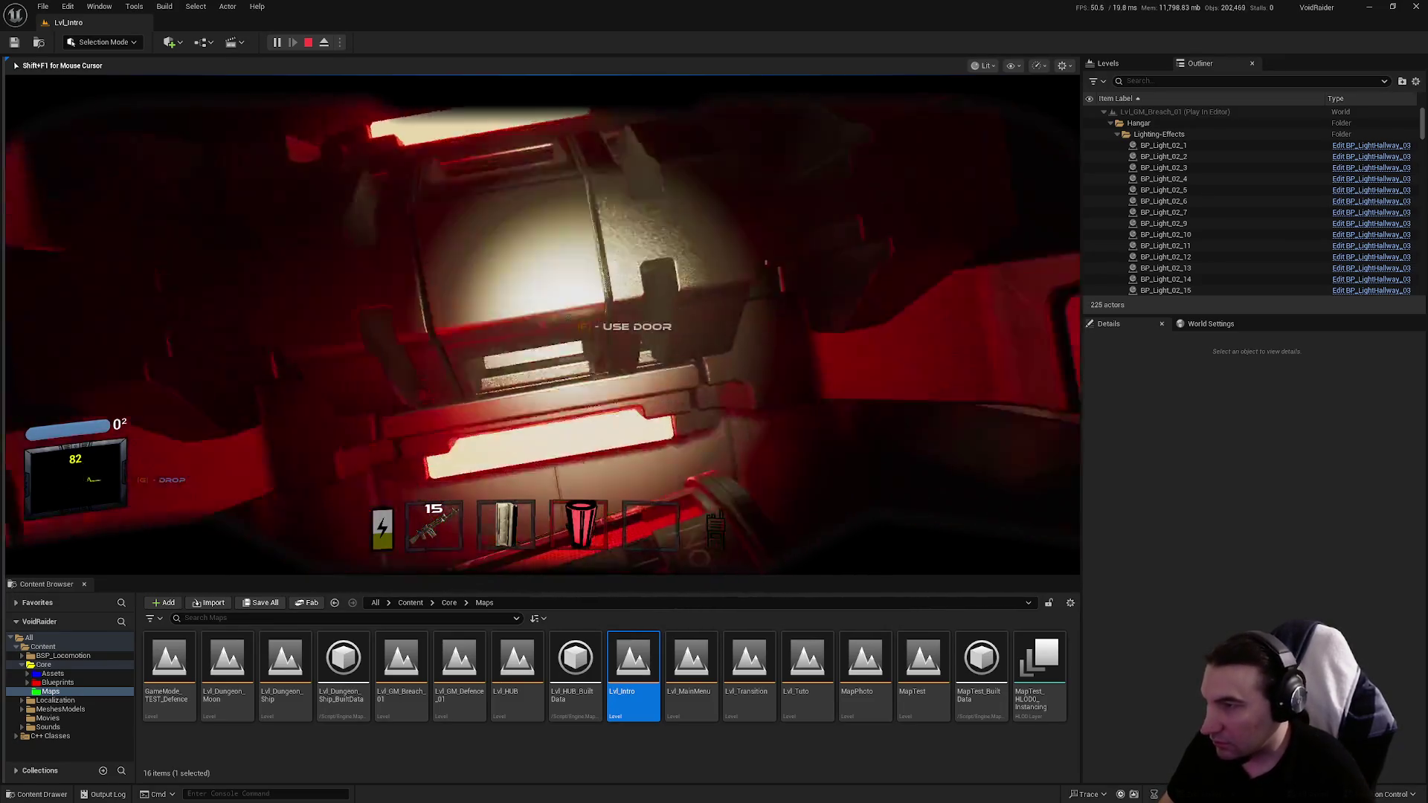
pyautogui.press('w')
pyautogui.press('w')
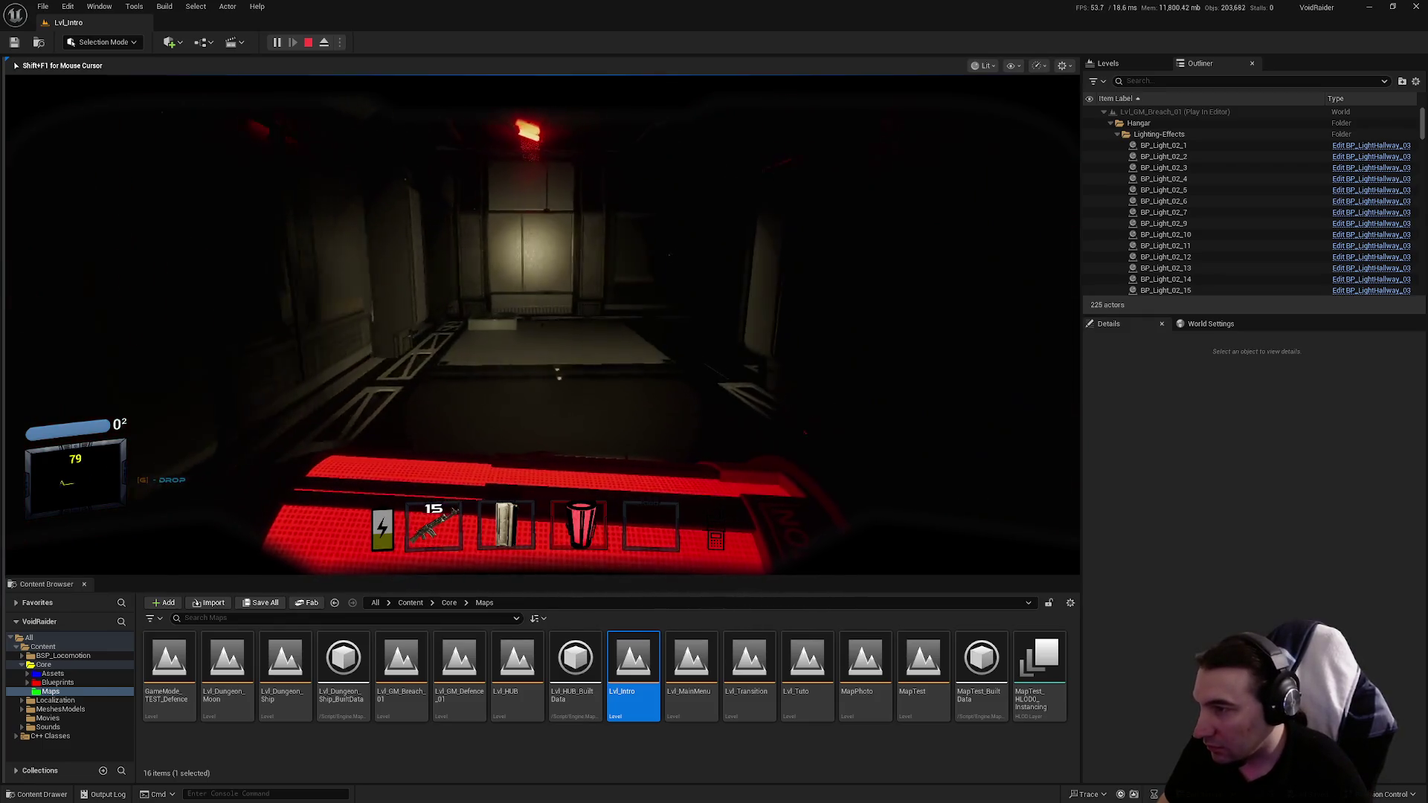
pyautogui.press('w')
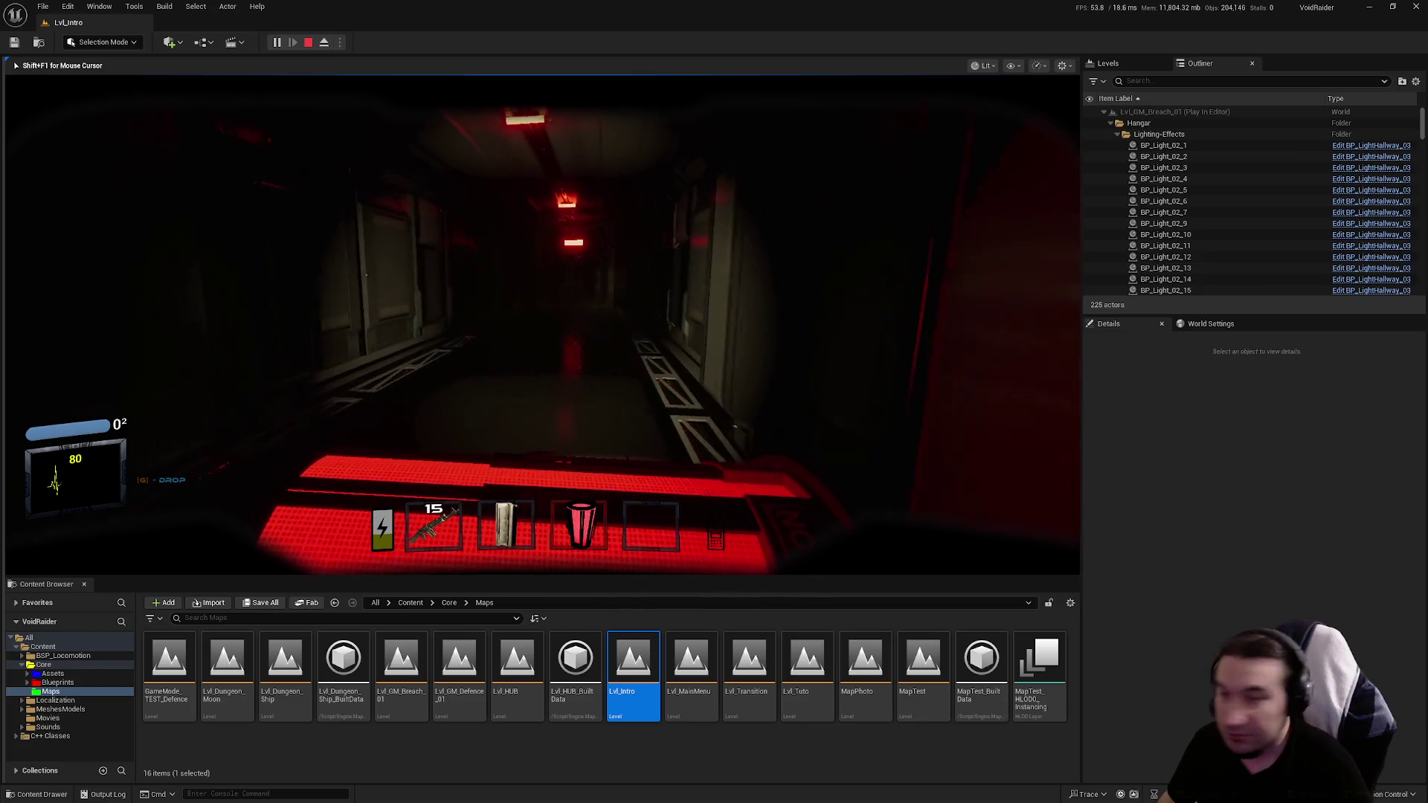
pyautogui.press('w')
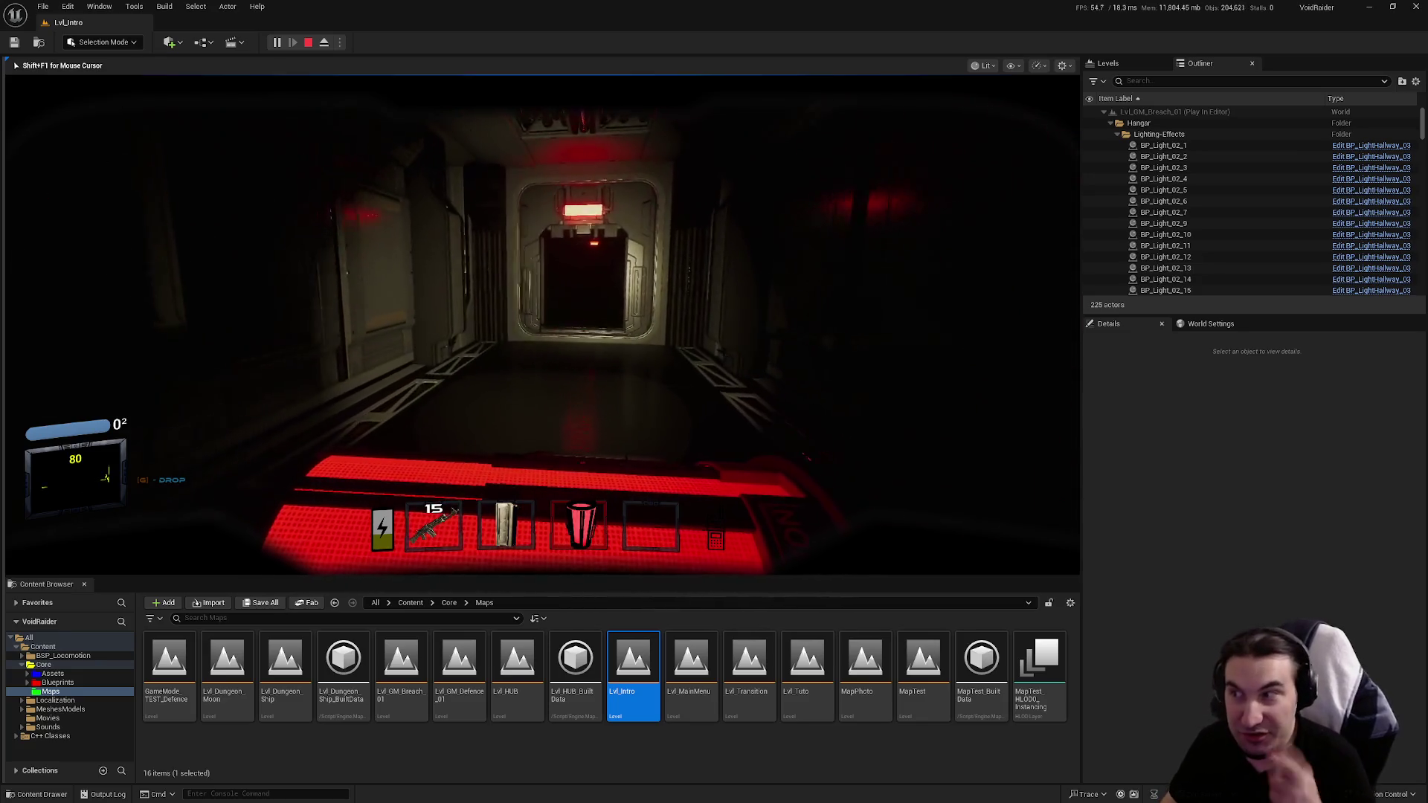
pyautogui.press('w')
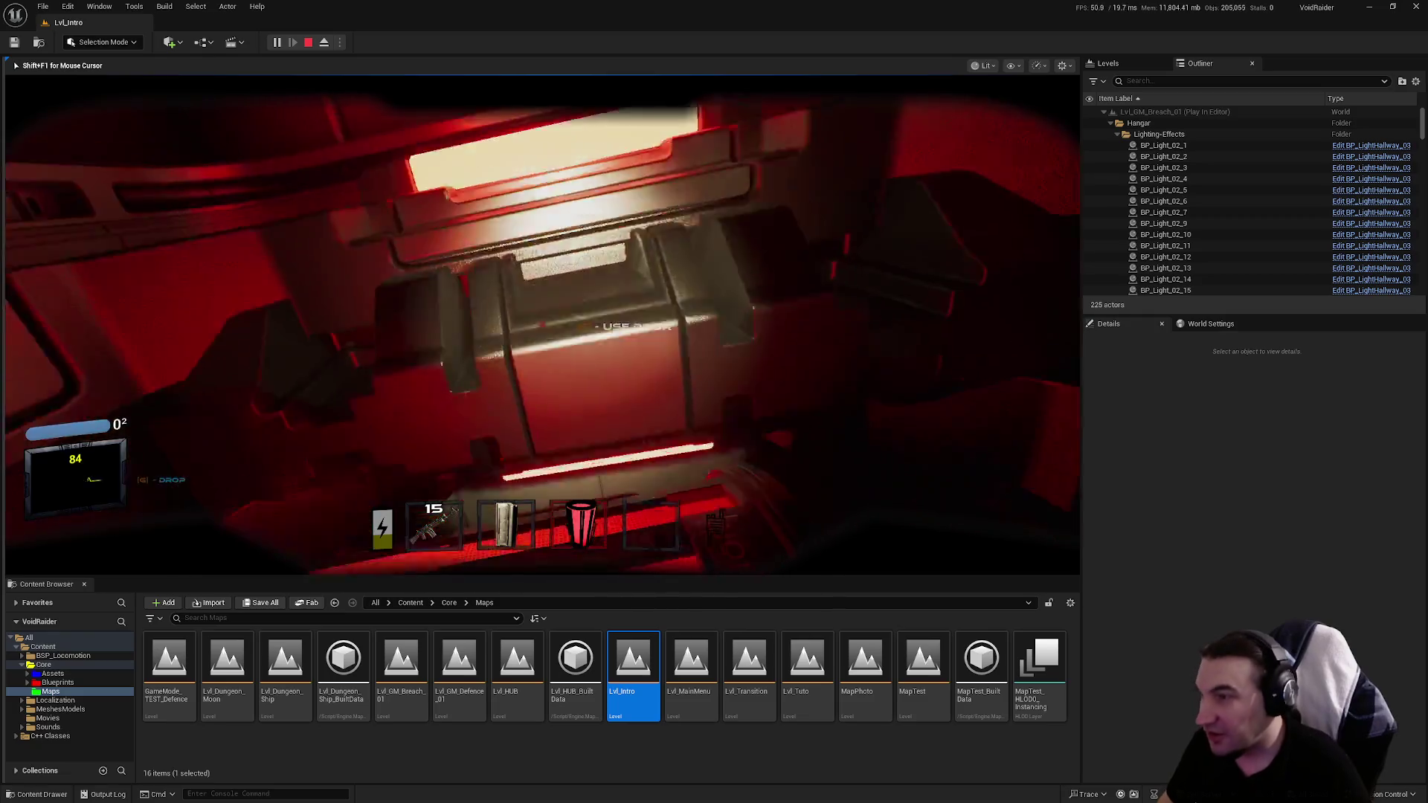
pyautogui.press('w')
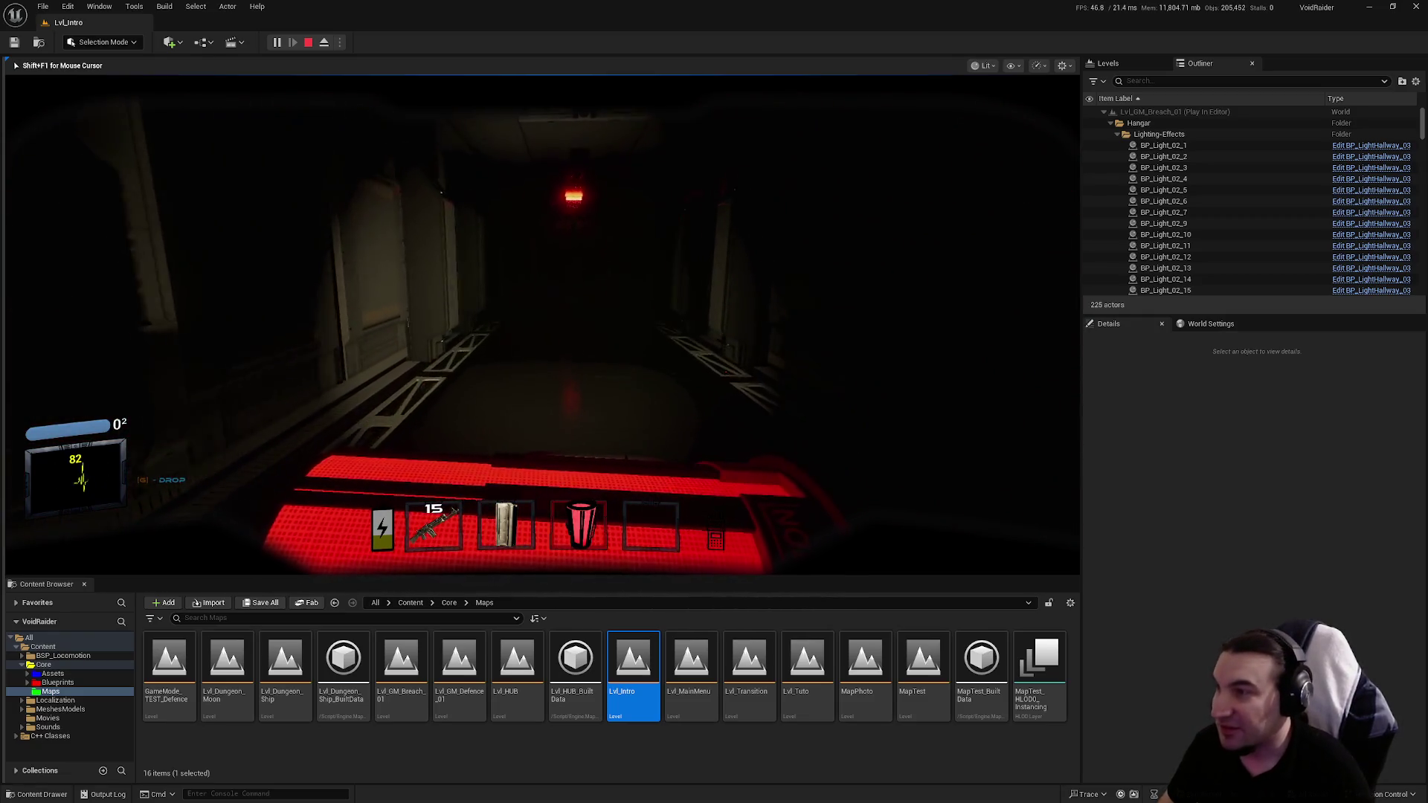
pyautogui.press('w')
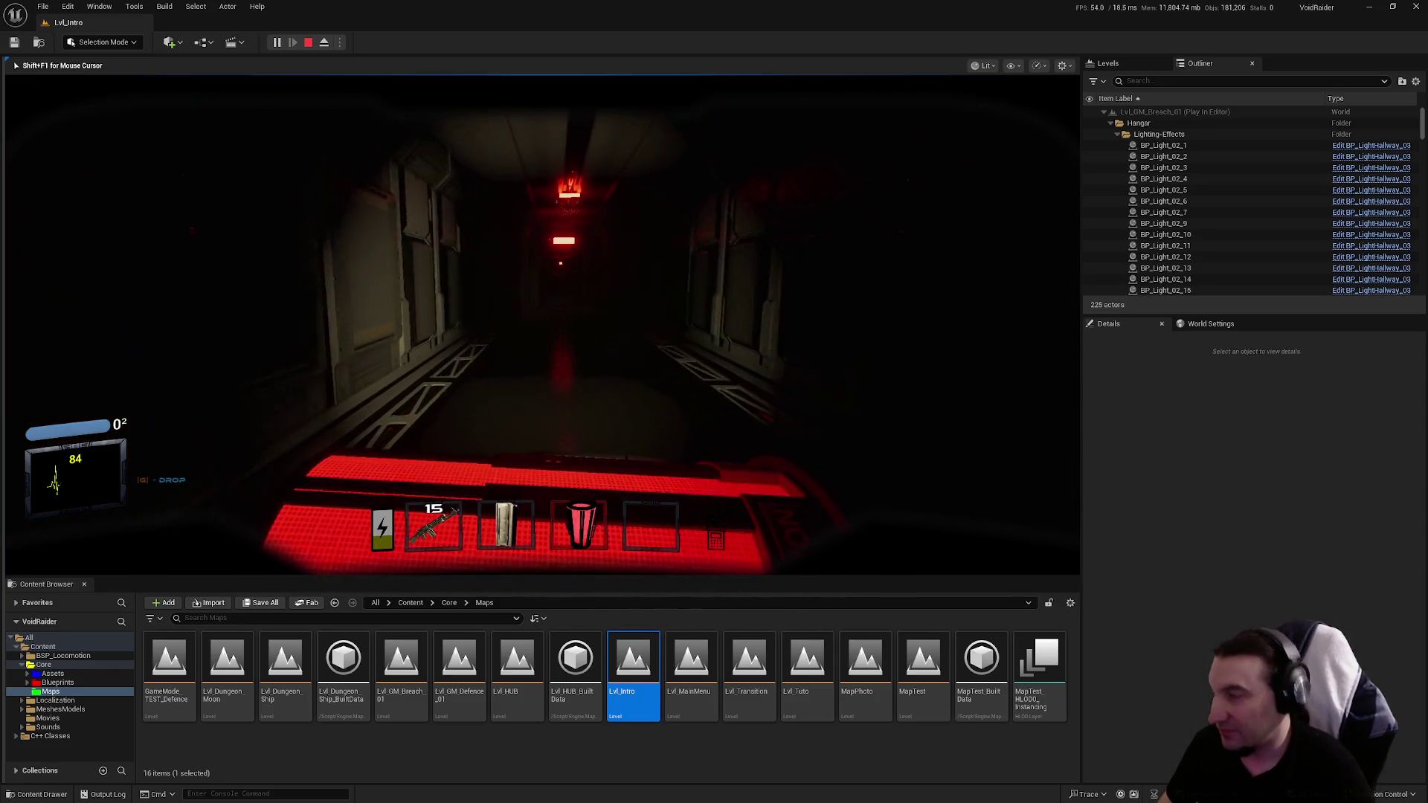
pyautogui.press('w')
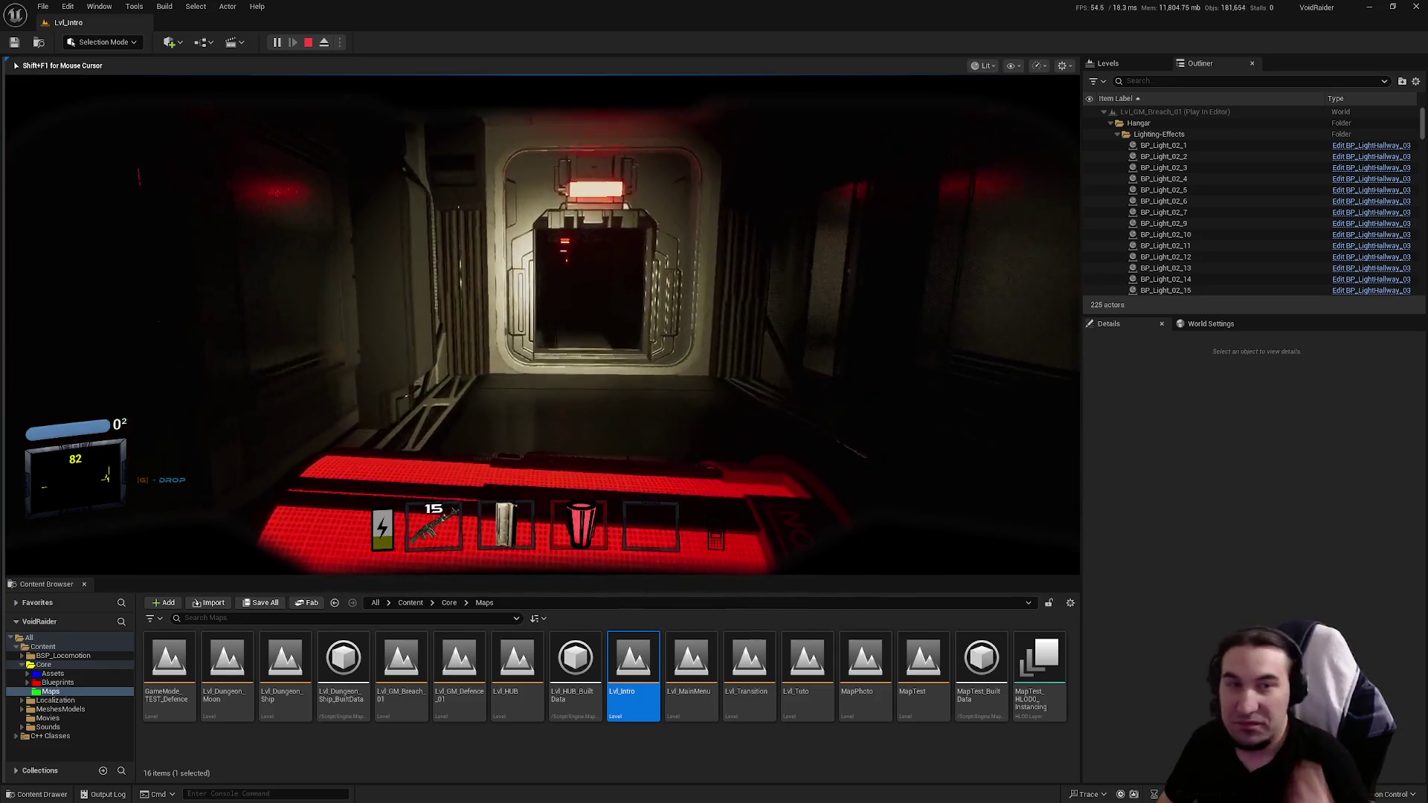
pyautogui.press('f')
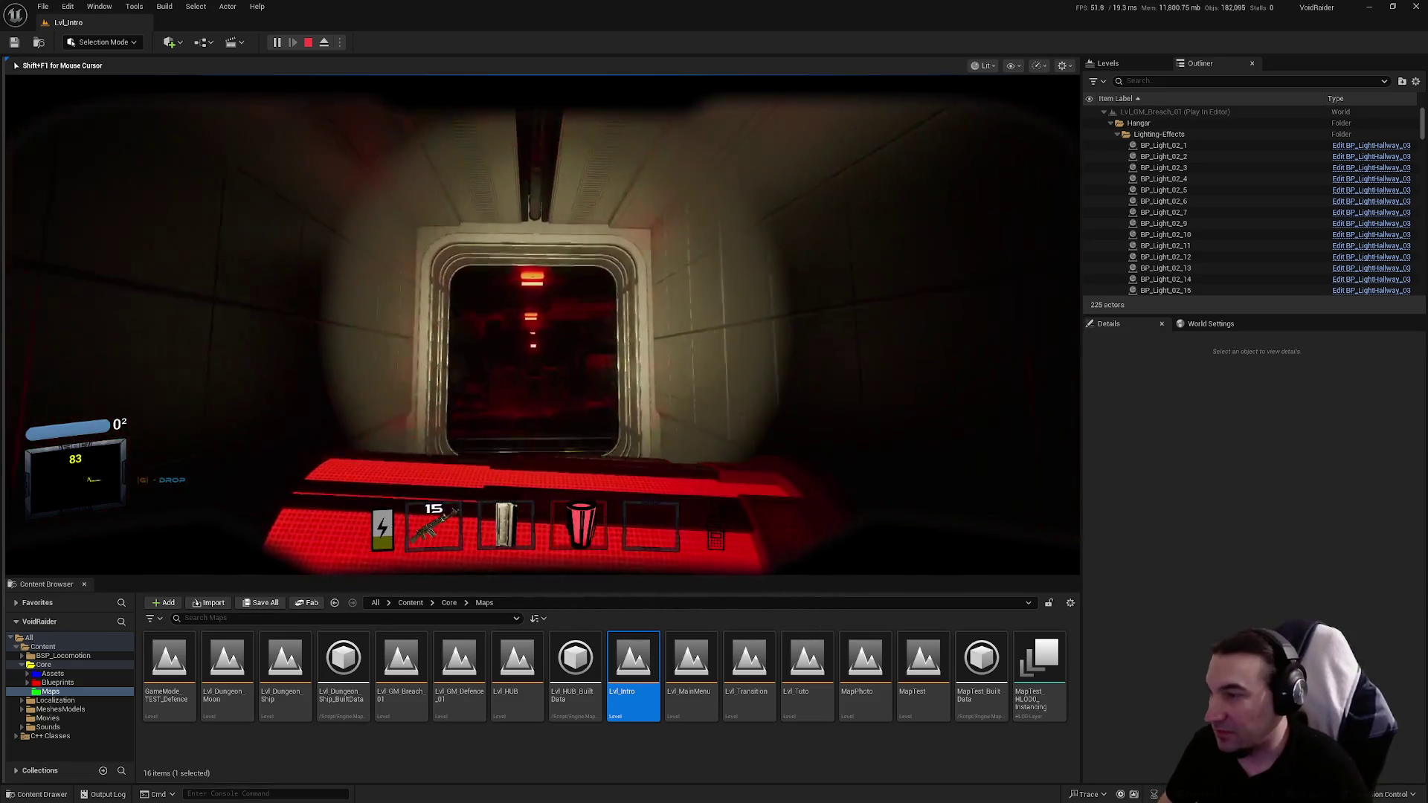
pyautogui.press('w')
pyautogui.press('F8')
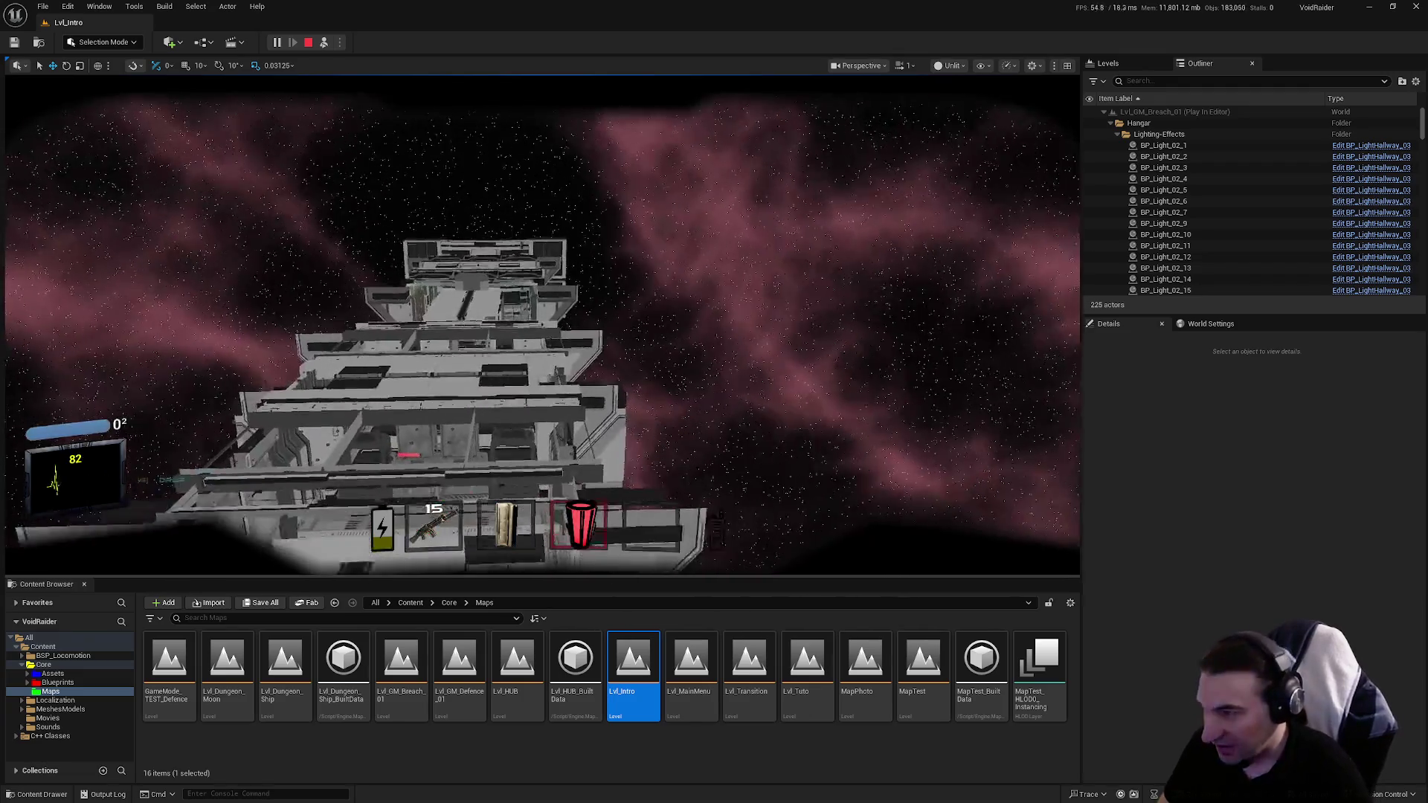
# Step: Orbit the ship exterior, re-possess the player, and walk into the lit corridor with the rifle equipped
pyautogui.moveTo(640, 482); pyautogui.dragTo(659, 482)
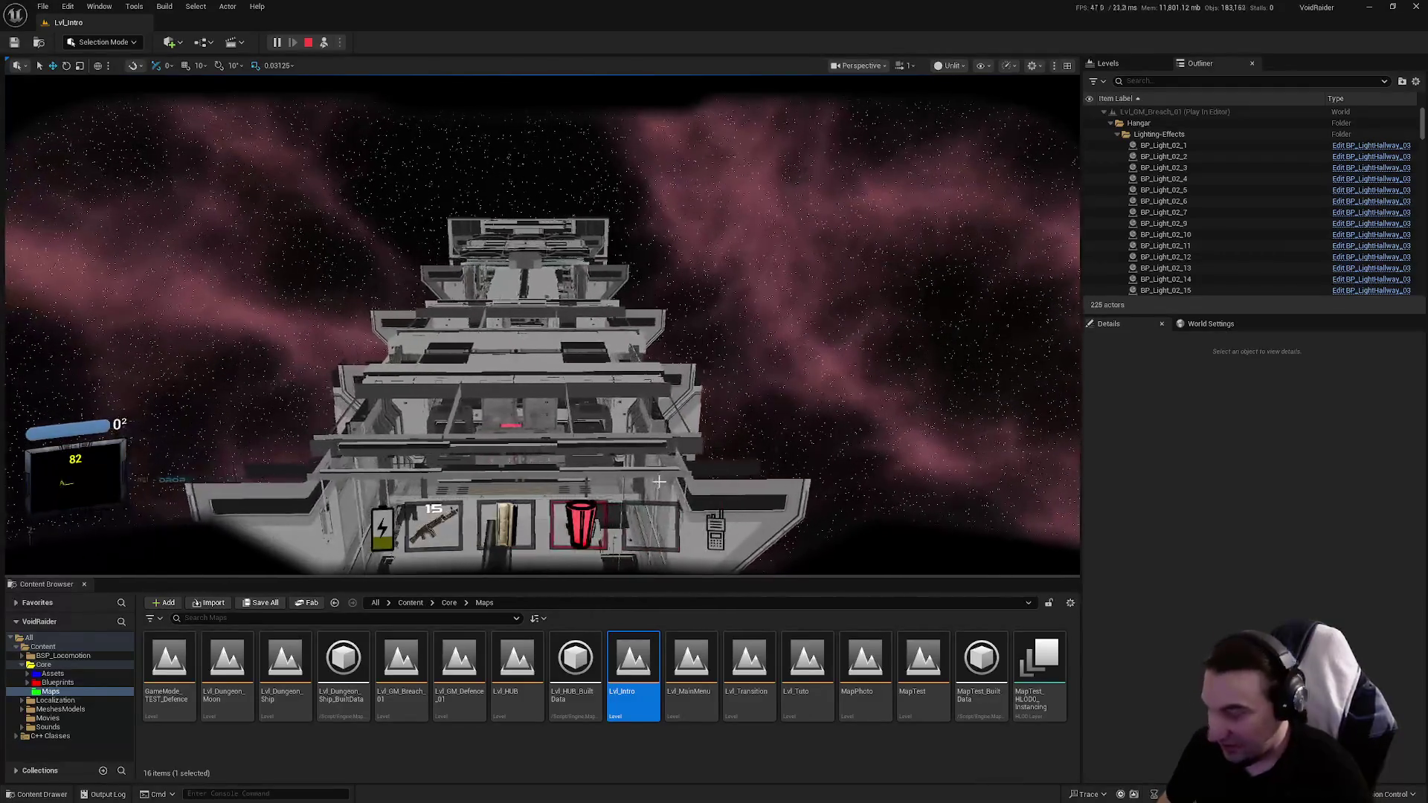
pyautogui.press('F8')
pyautogui.press('w')
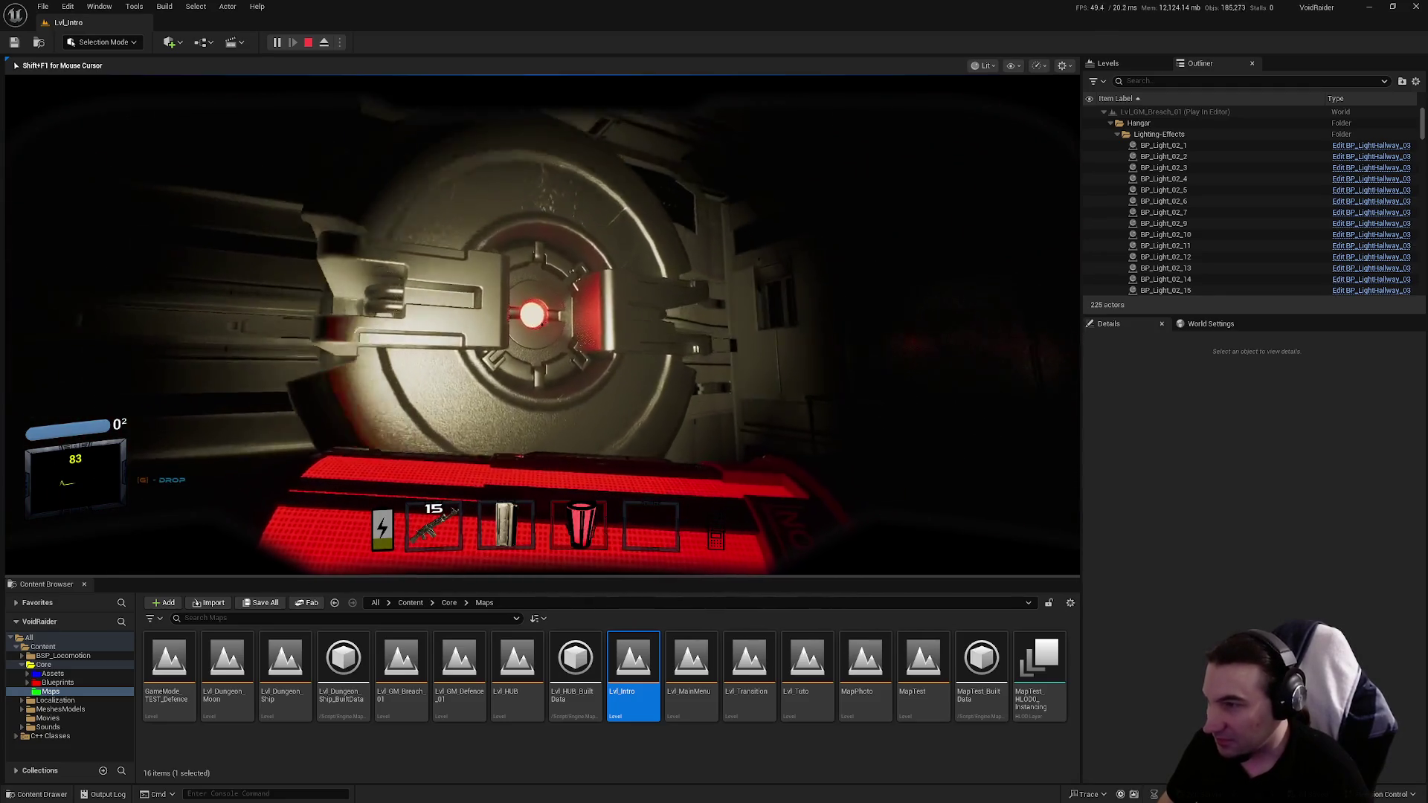
pyautogui.press('1')
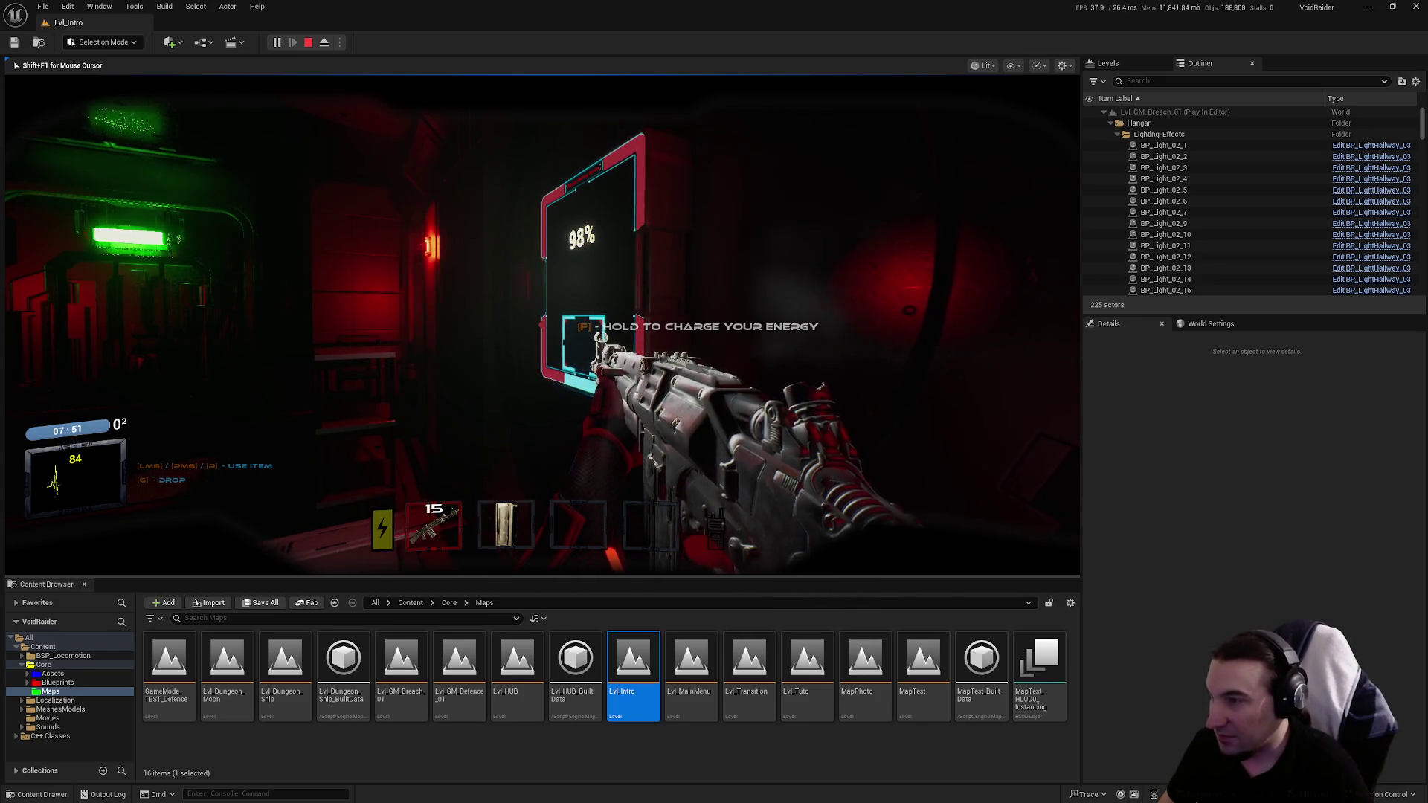
# Step: Walk through the red-lit room and long corridor until facing the SECURITY doorway
pyautogui.press('w')
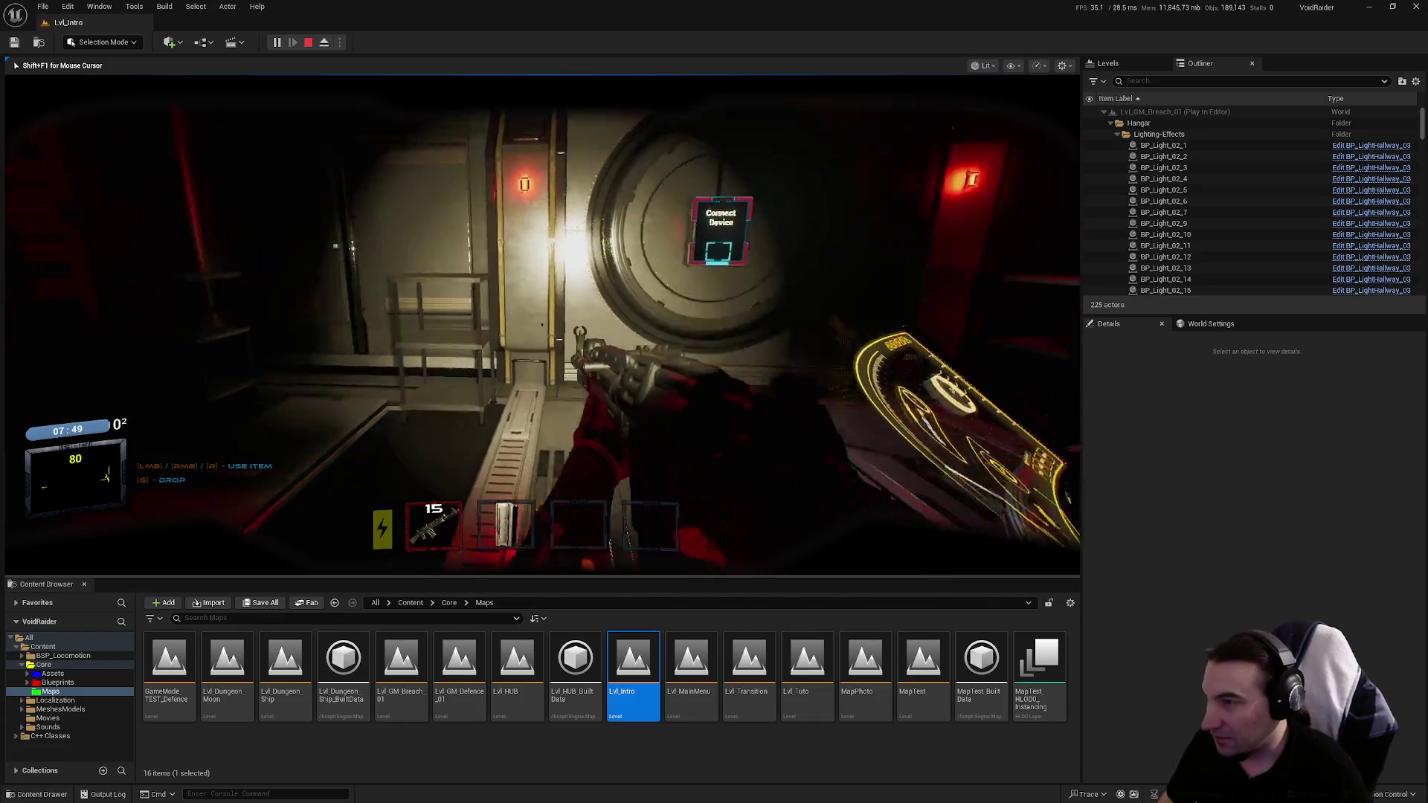
pyautogui.press('w')
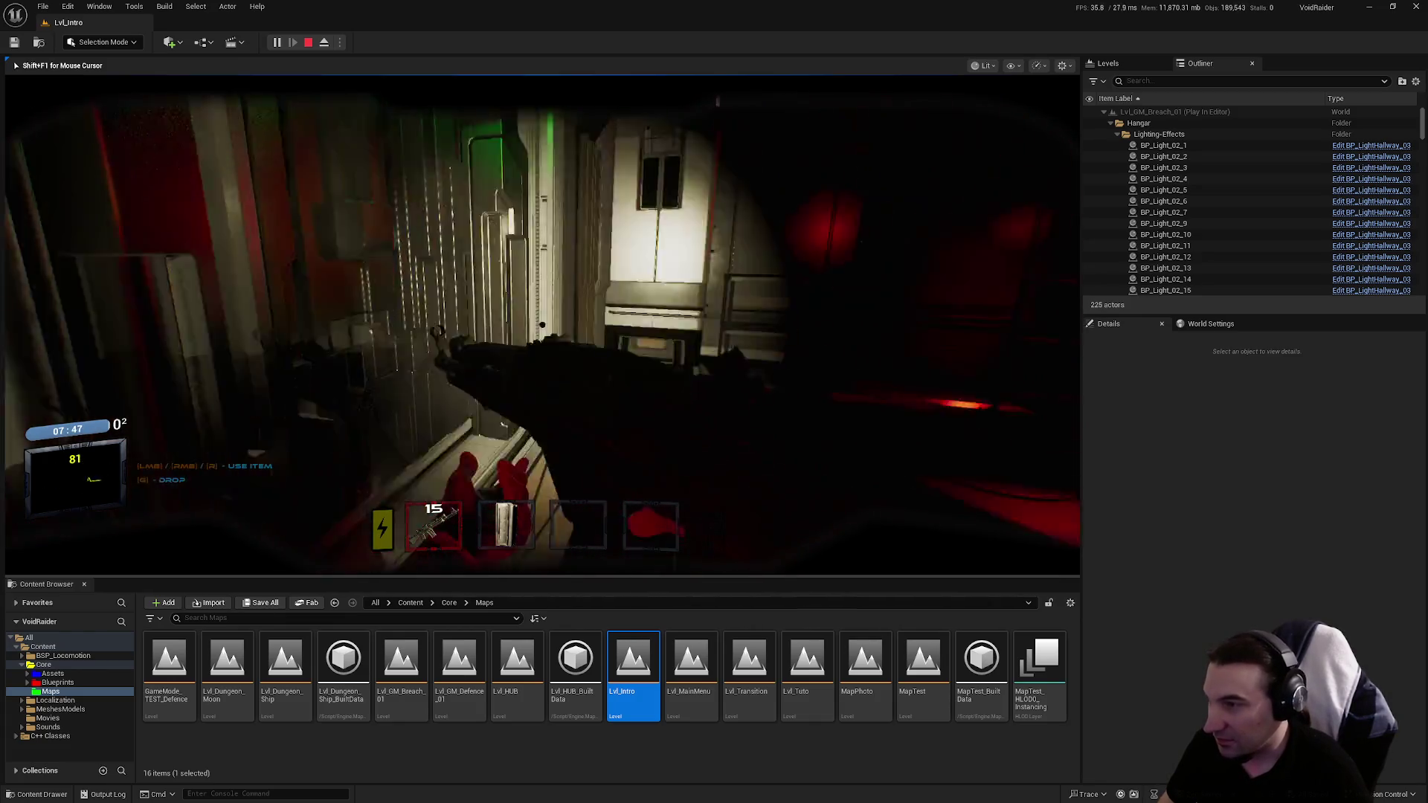
pyautogui.press('w')
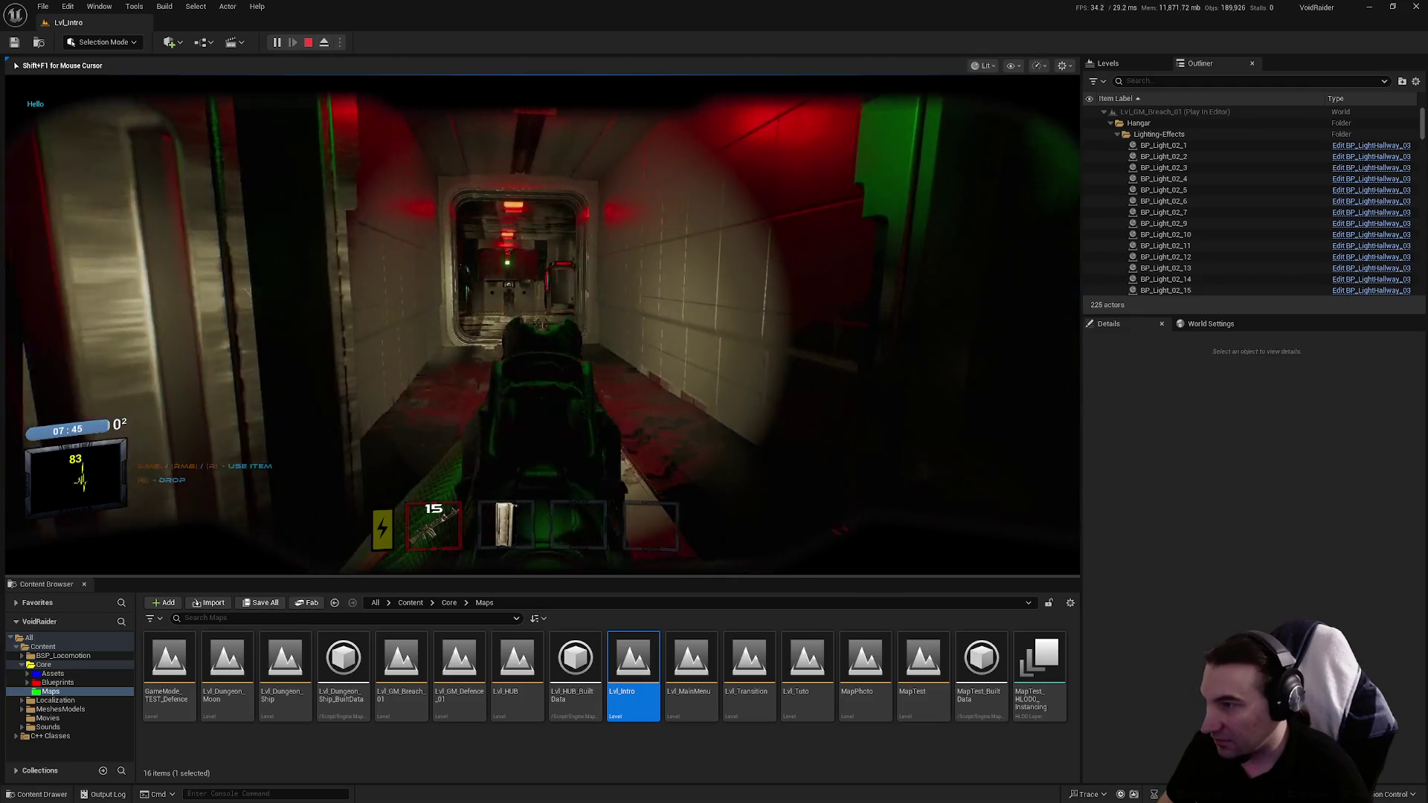
pyautogui.press('w')
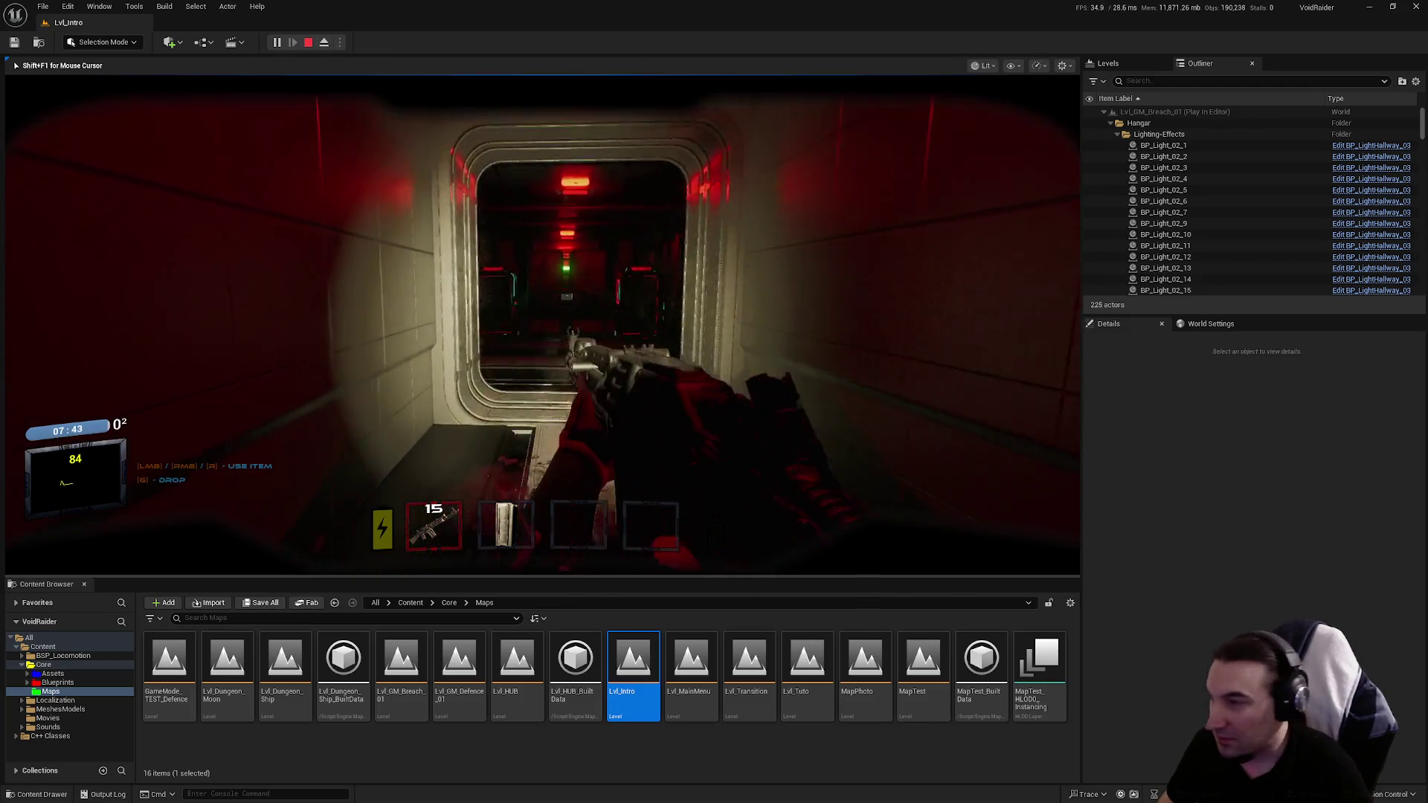
pyautogui.press('w')
pyautogui.press('w')
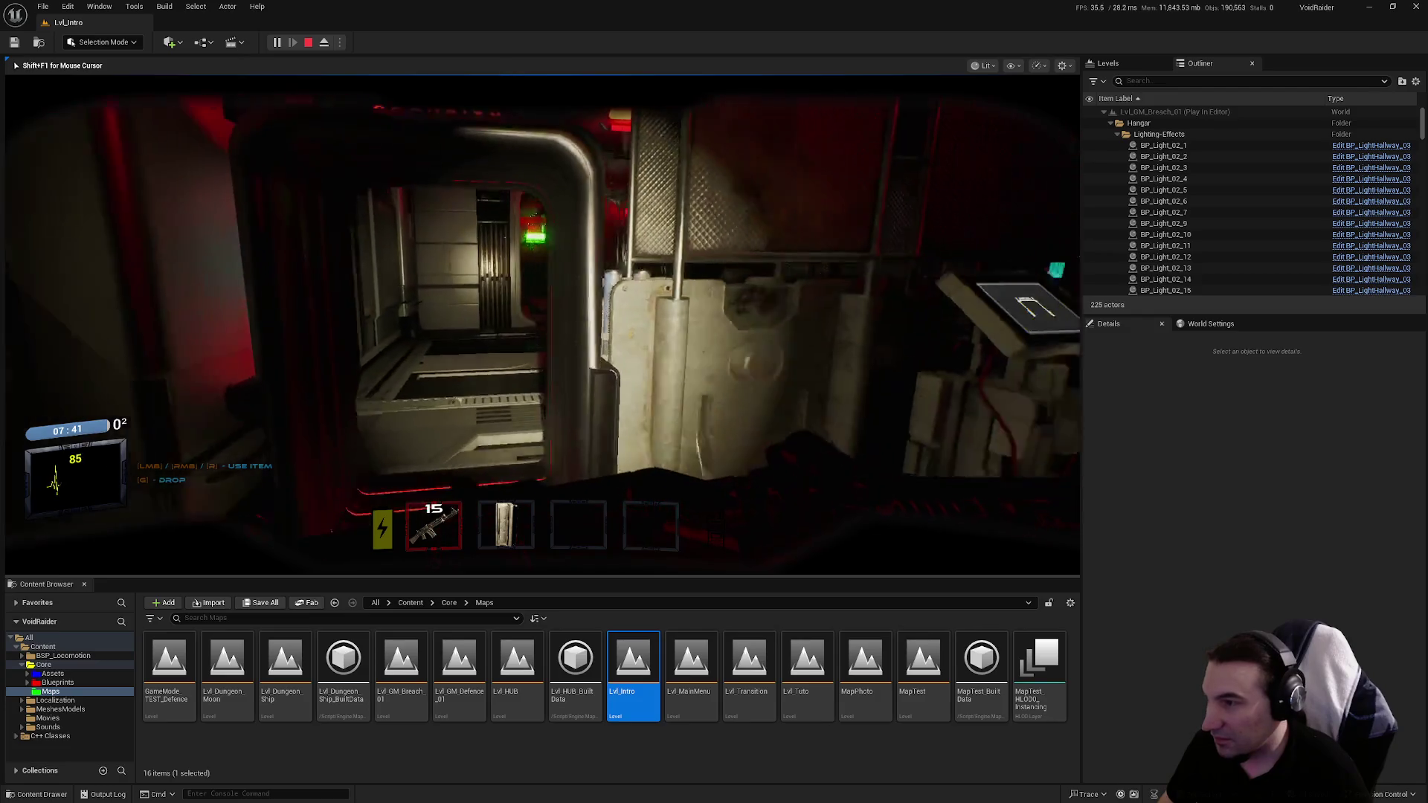
pyautogui.press('w')
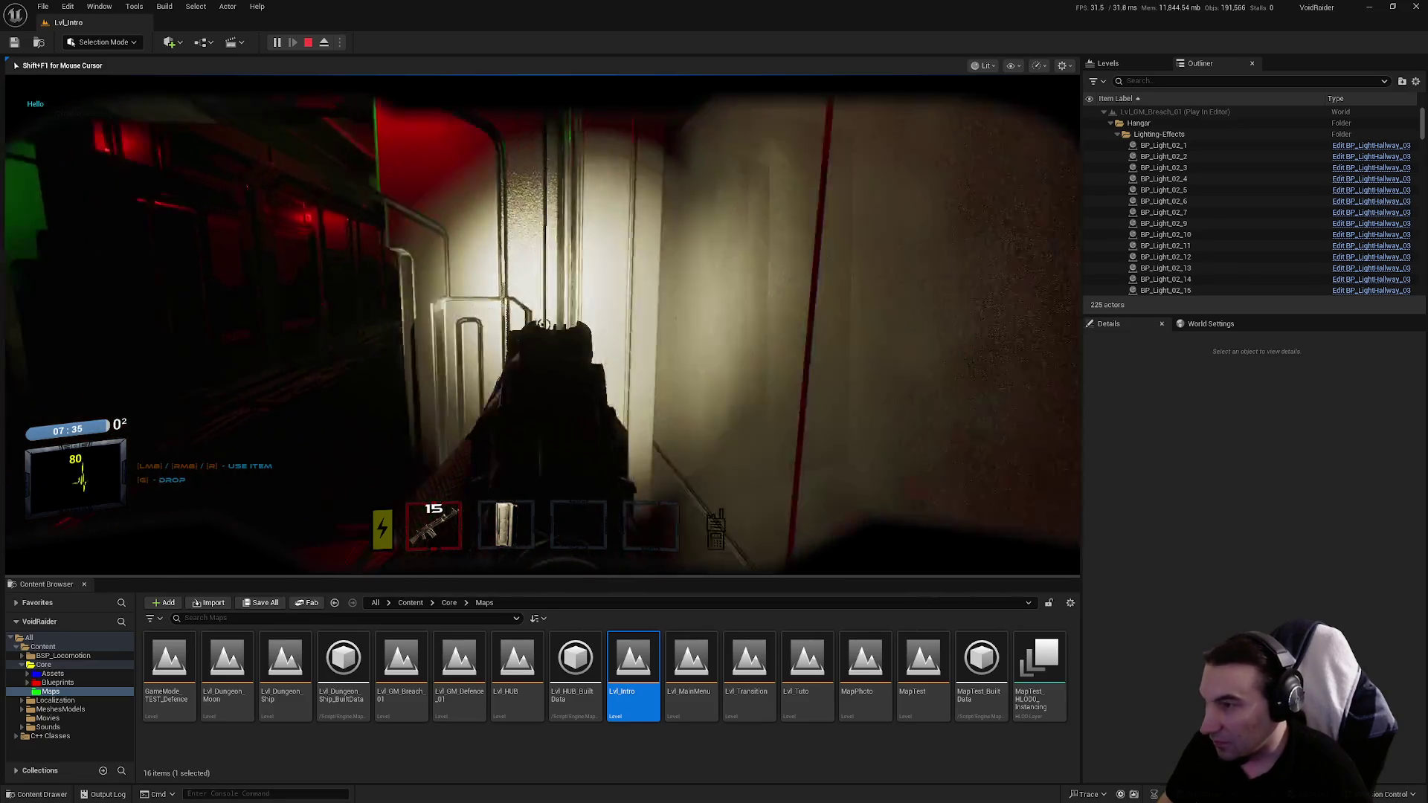
pyautogui.press('w')
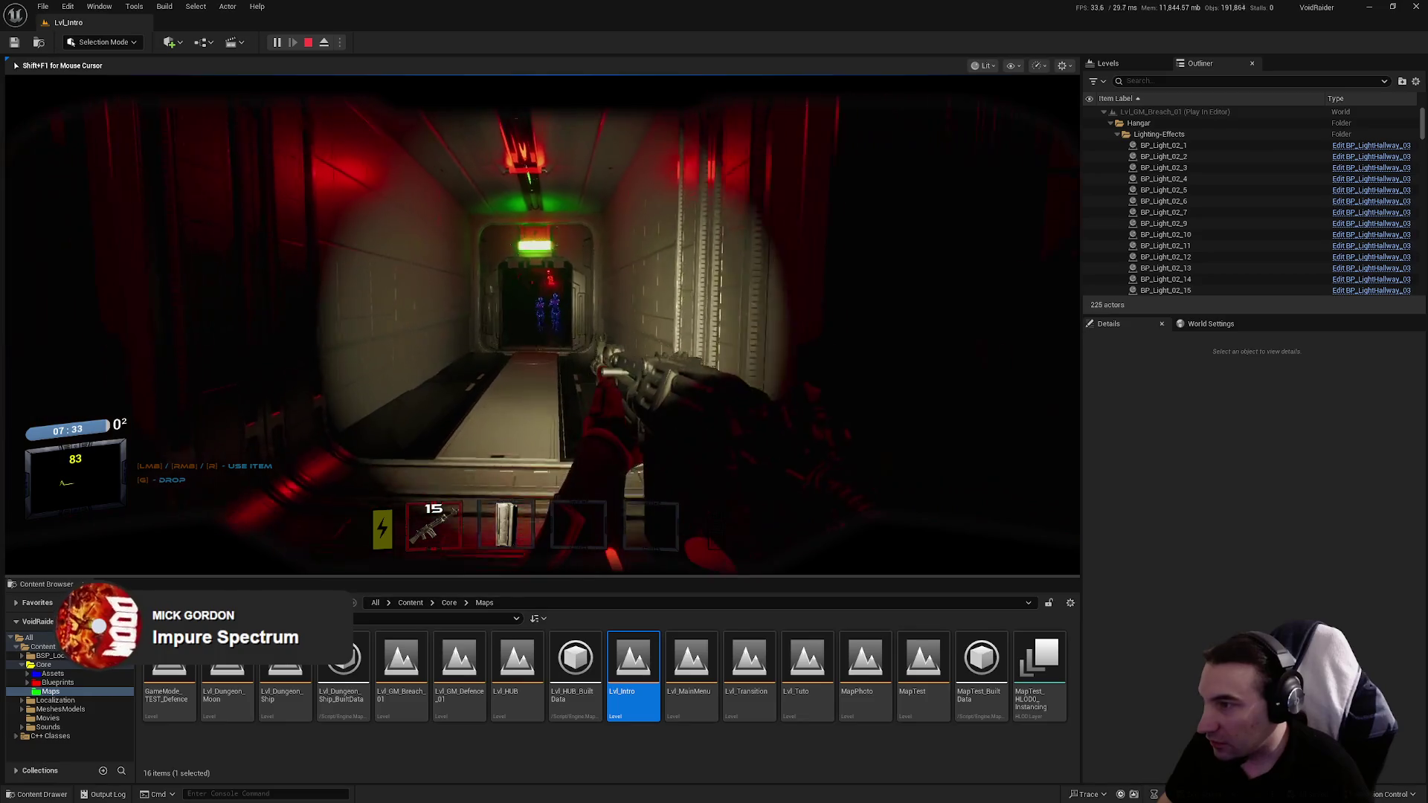
pyautogui.press('w')
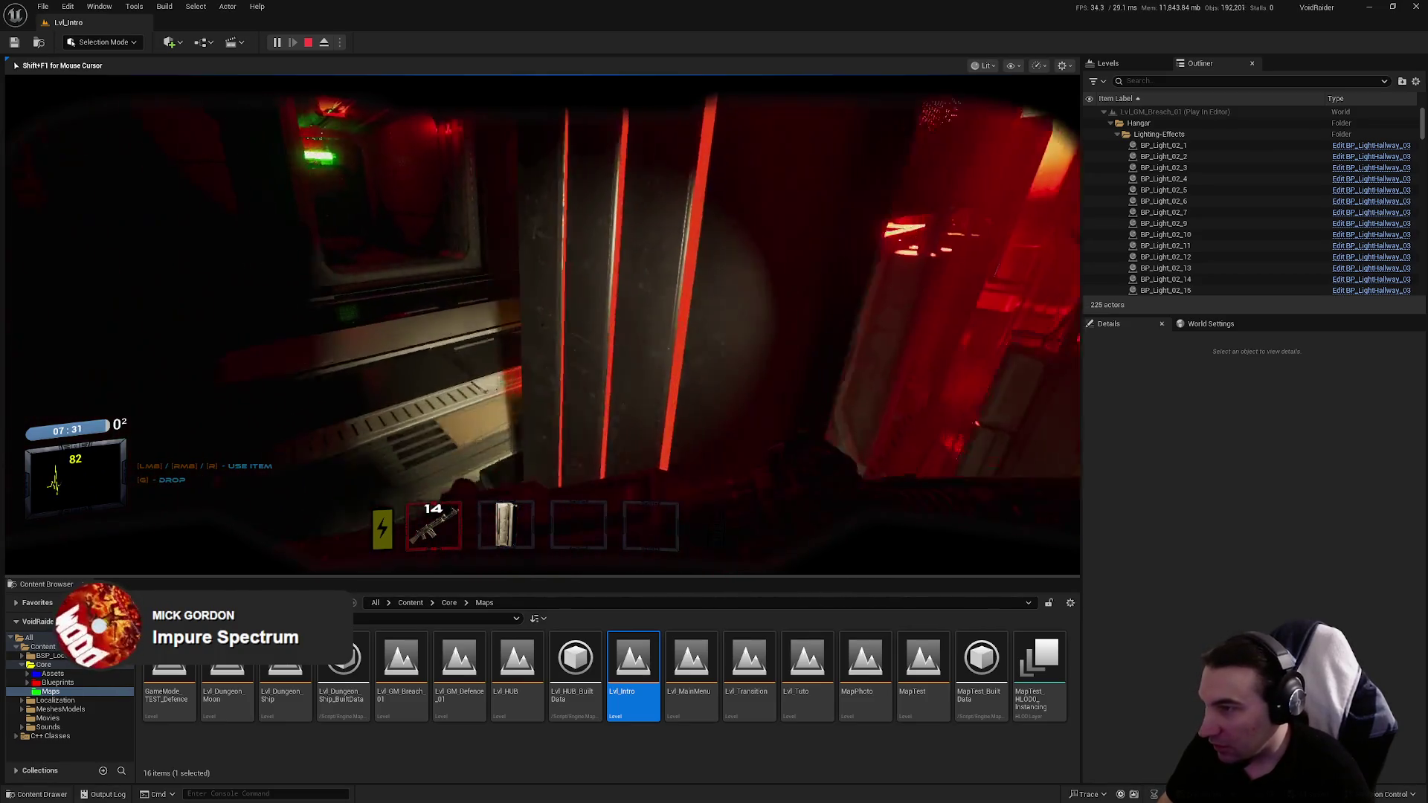
# Step: Fire toward the SECURITY doorway, go through, pick up the rifle, and open the next door
pyautogui.click(542, 320)
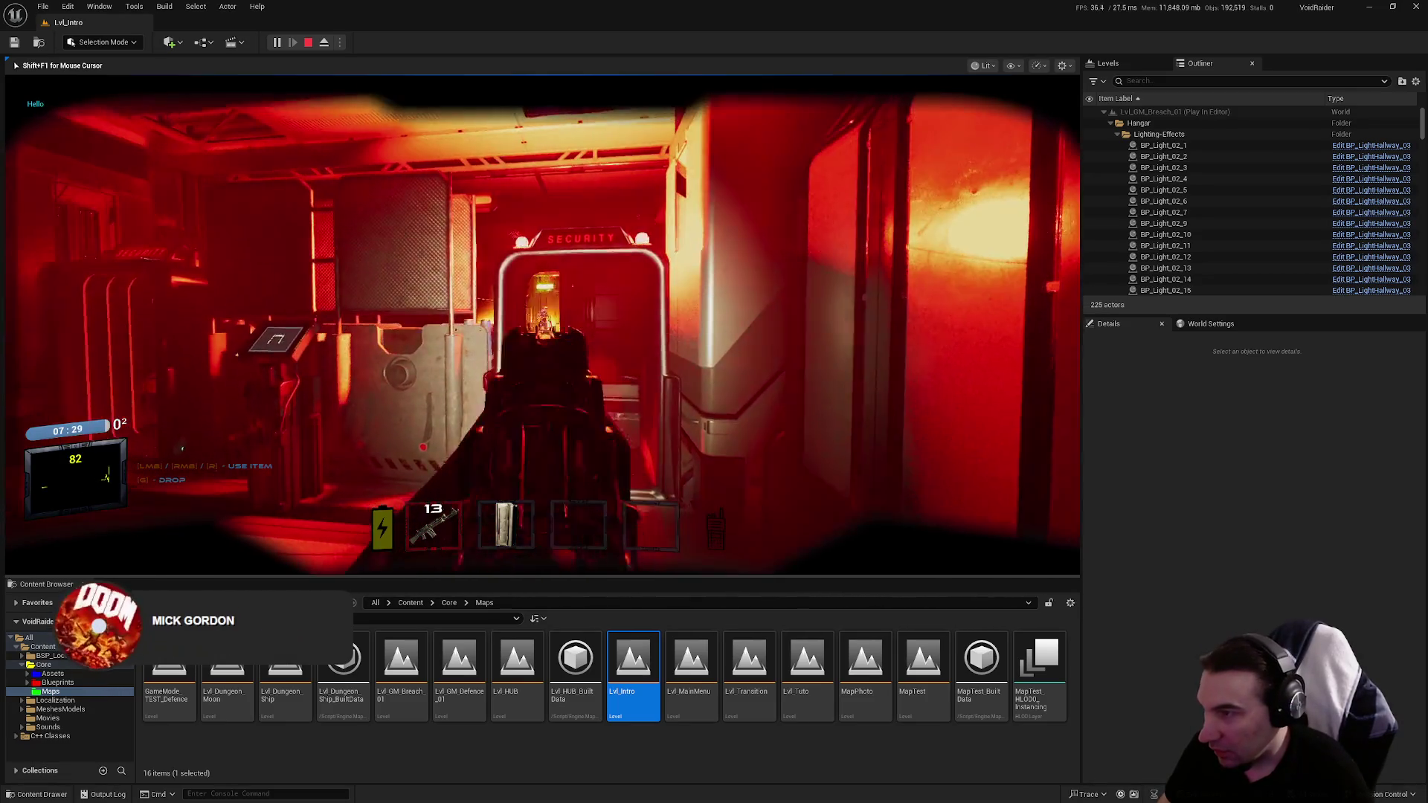
pyautogui.click(542, 320)
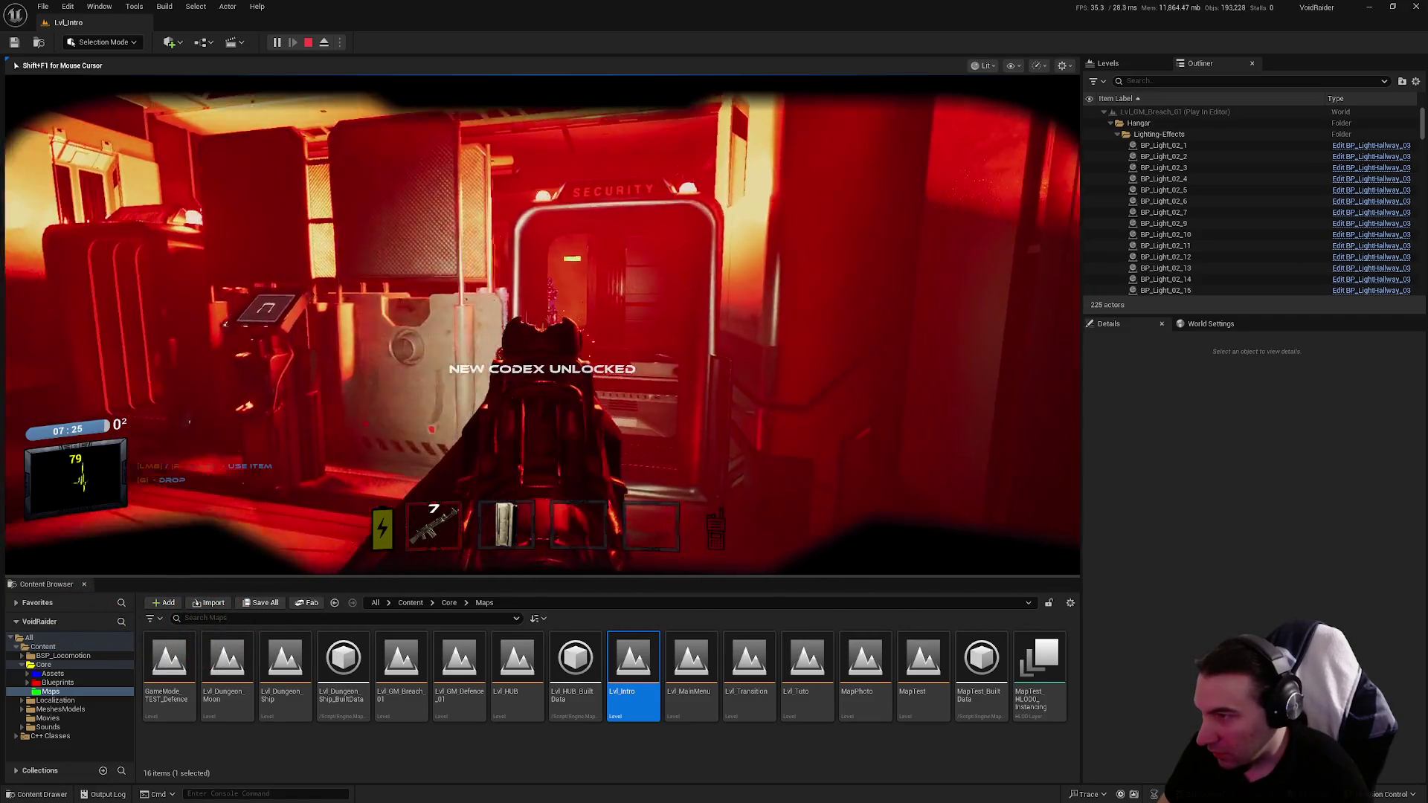
pyautogui.click(542, 320)
pyautogui.press('w')
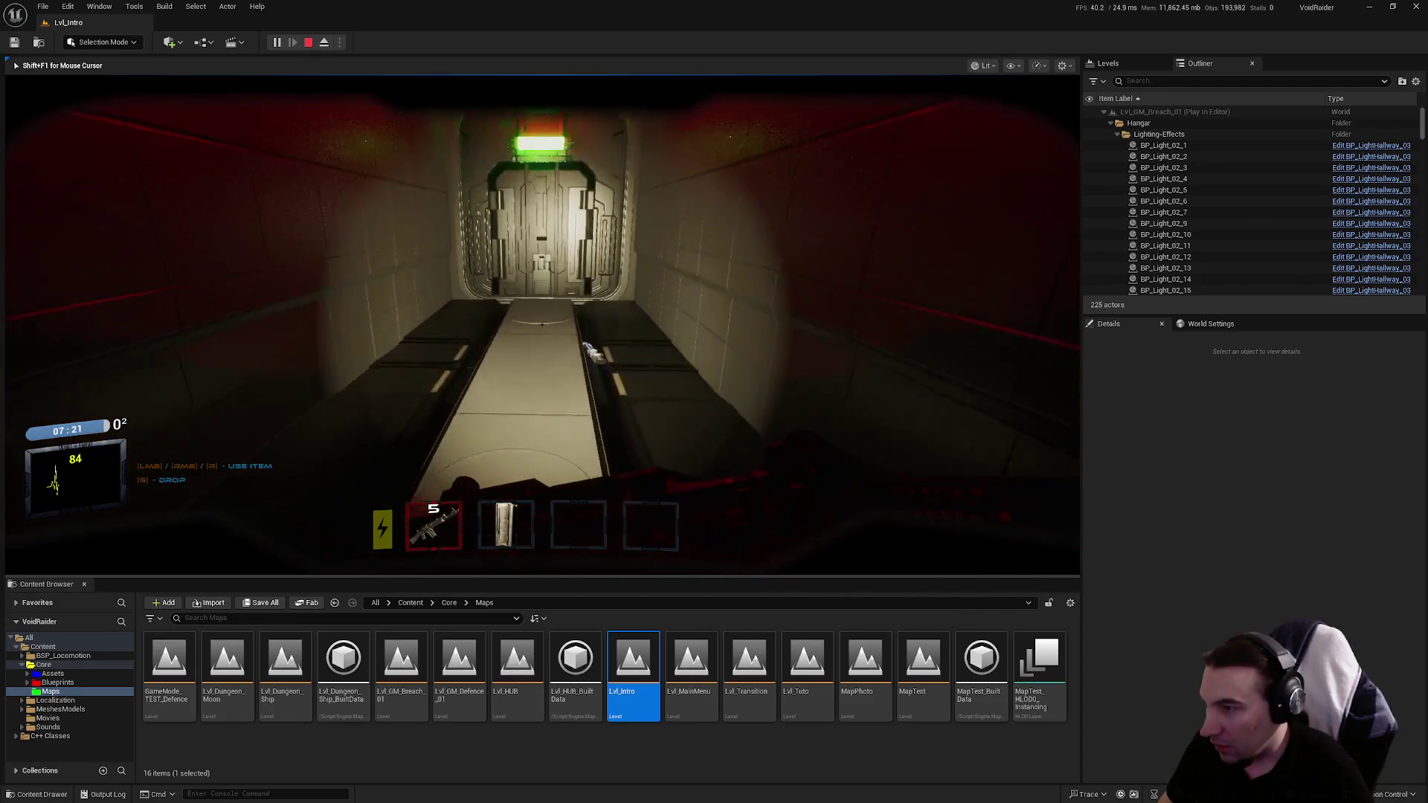
pyautogui.press('f')
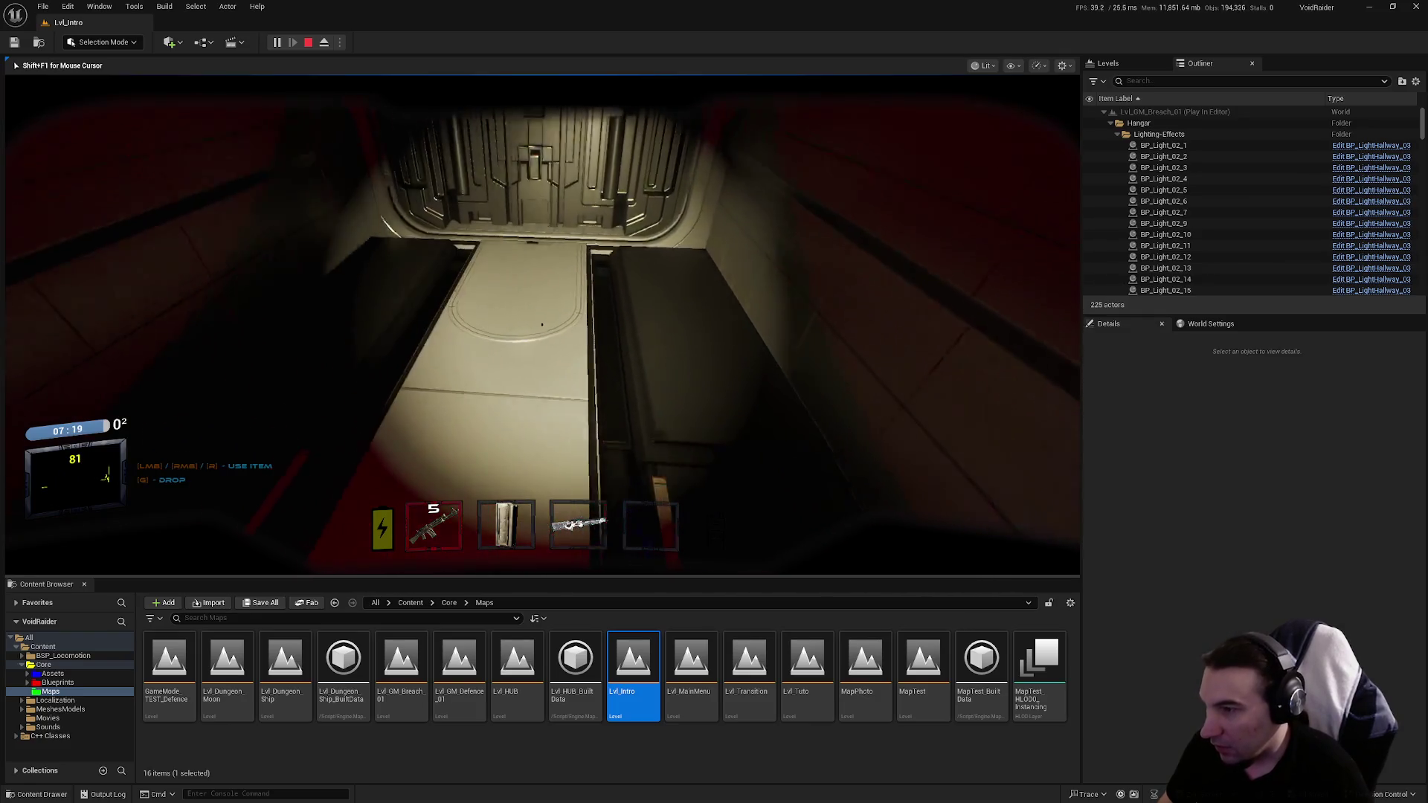
pyautogui.press('f')
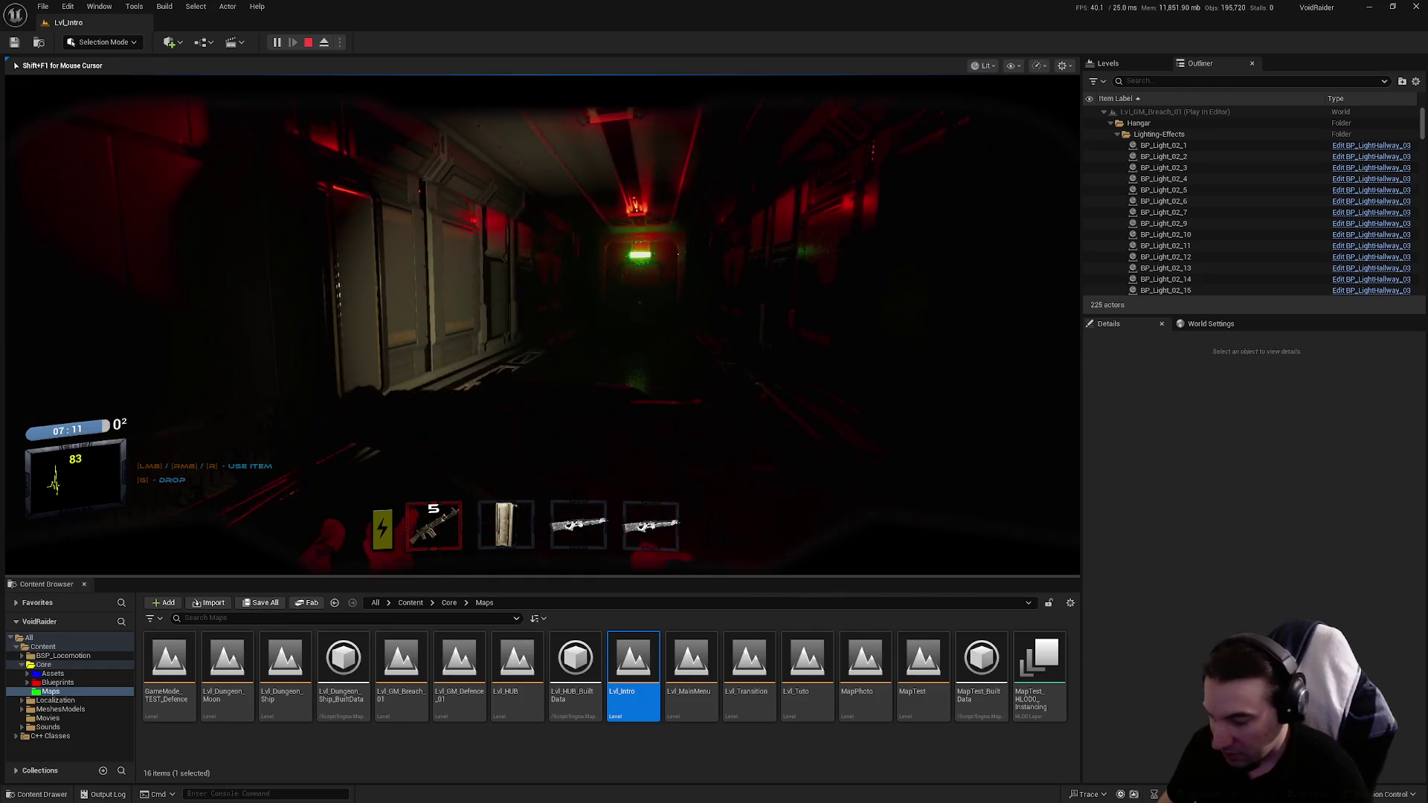
# Step: Eject and re-possess the player twice with F8 while walking down the red-lit corridor
pyautogui.press('F8')
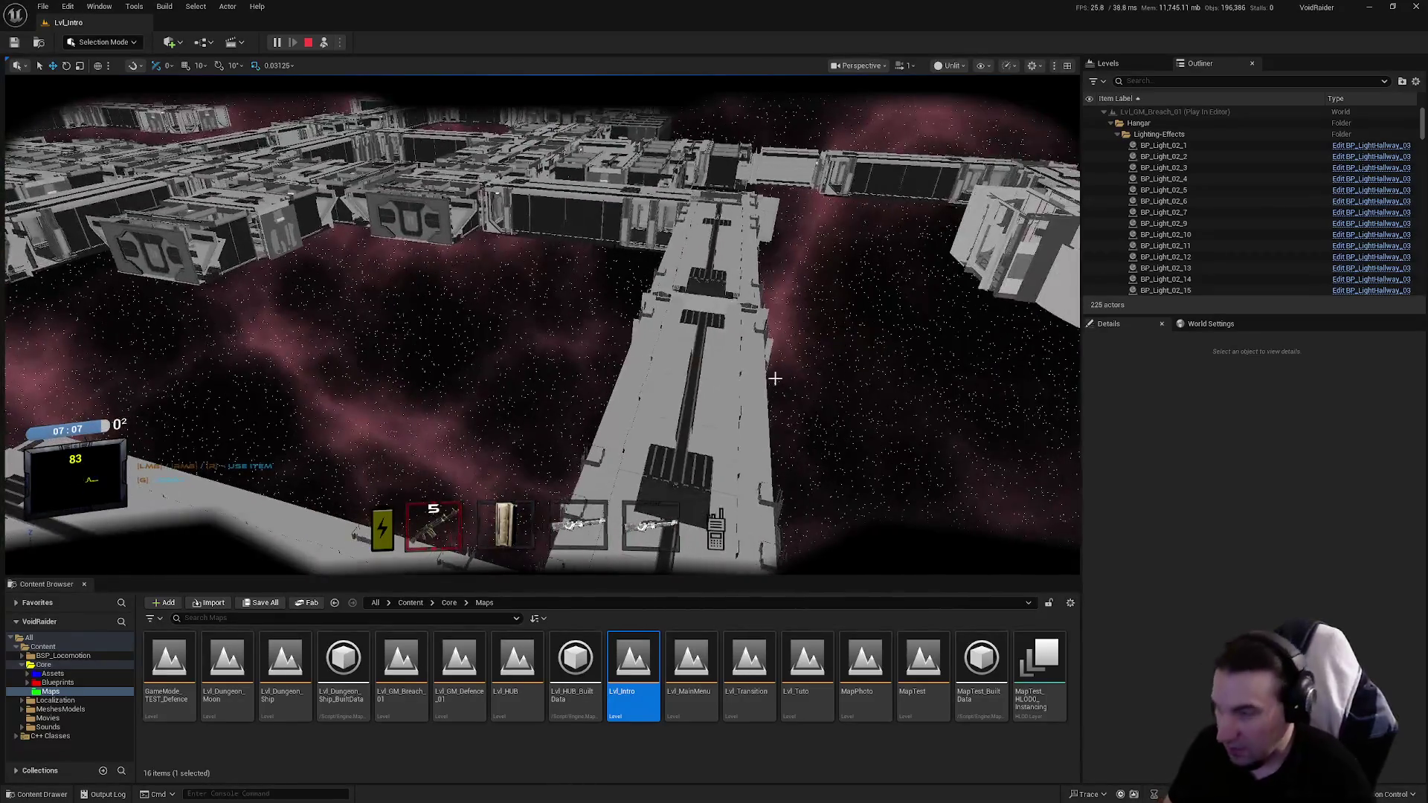
pyautogui.press('F8')
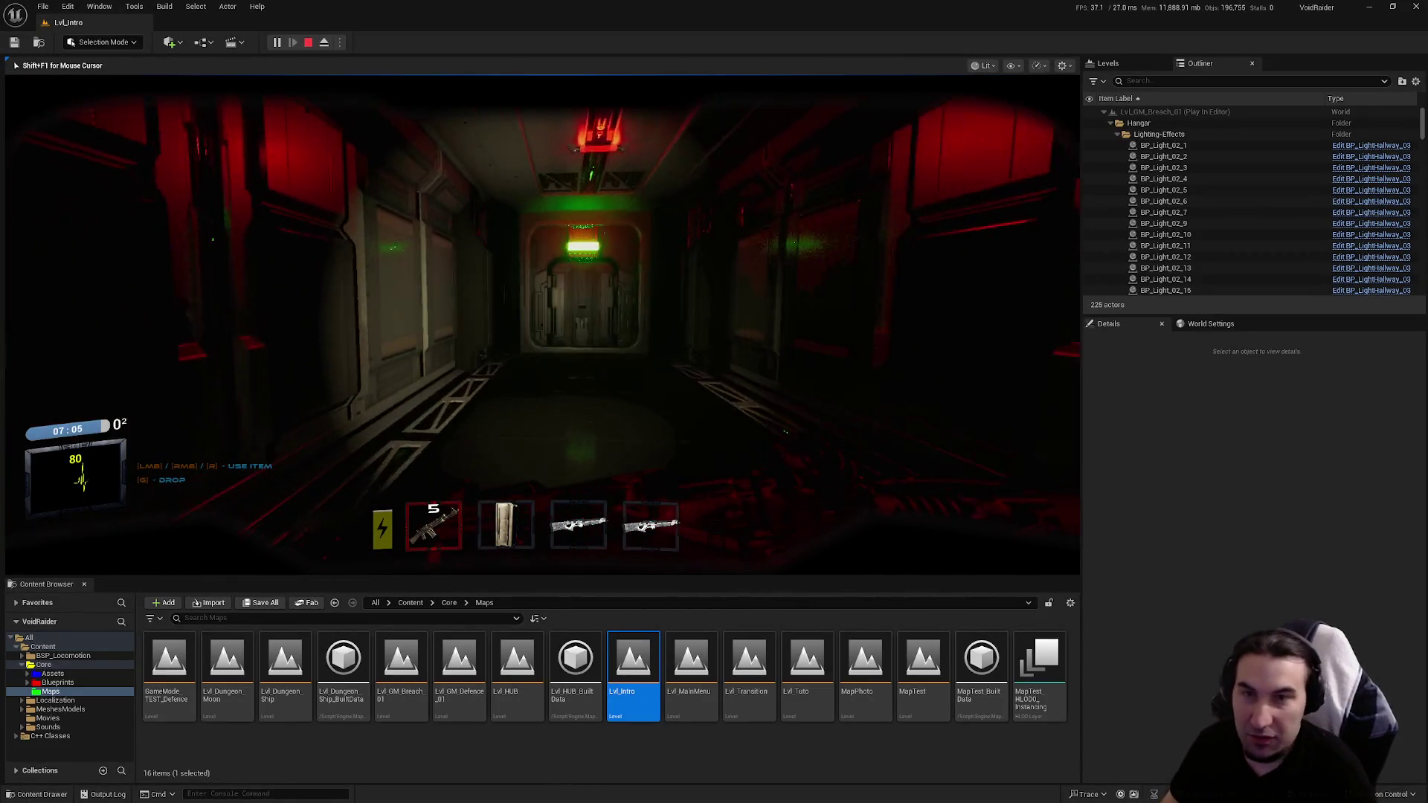
pyautogui.press('w')
pyautogui.moveTo(542, 325)
pyautogui.press('w')
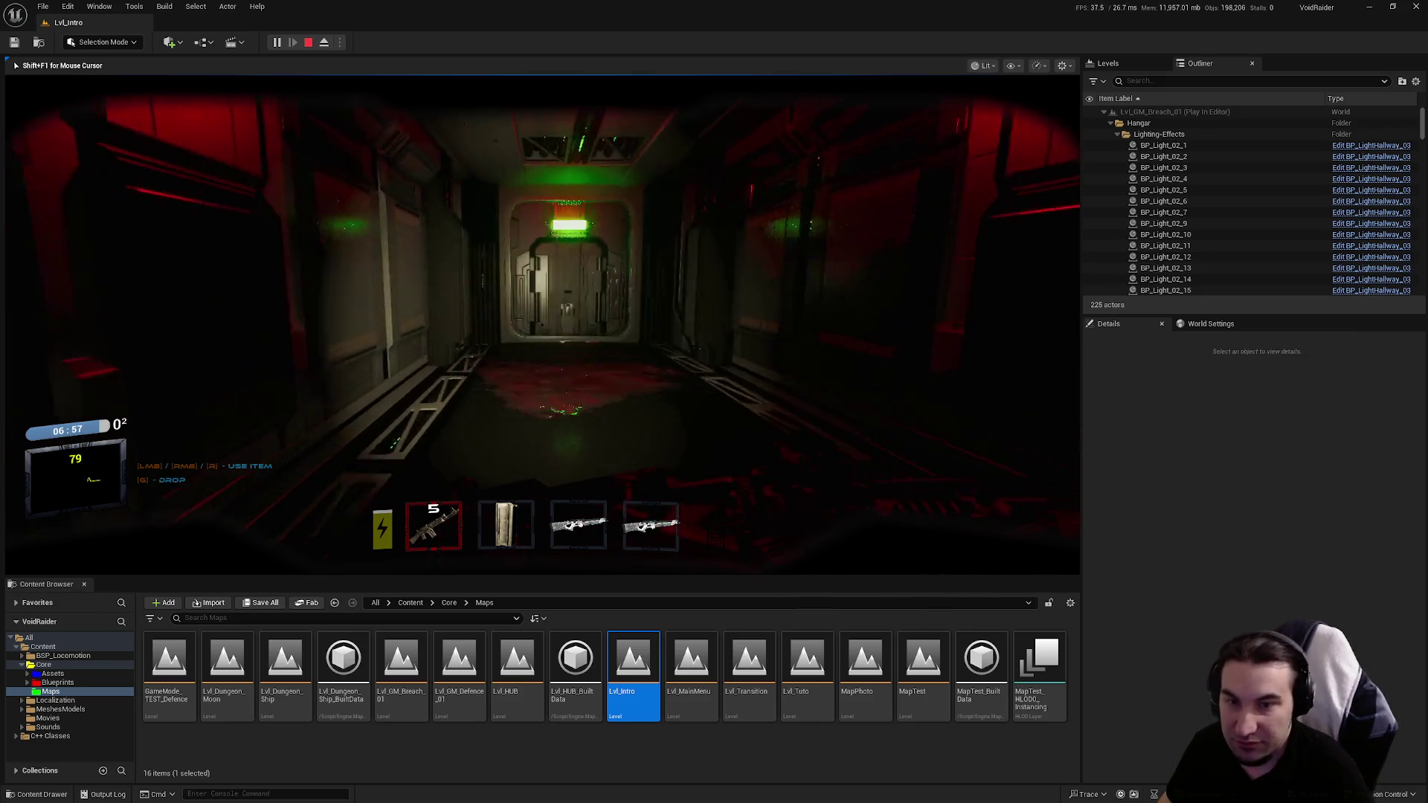
pyautogui.press('F8')
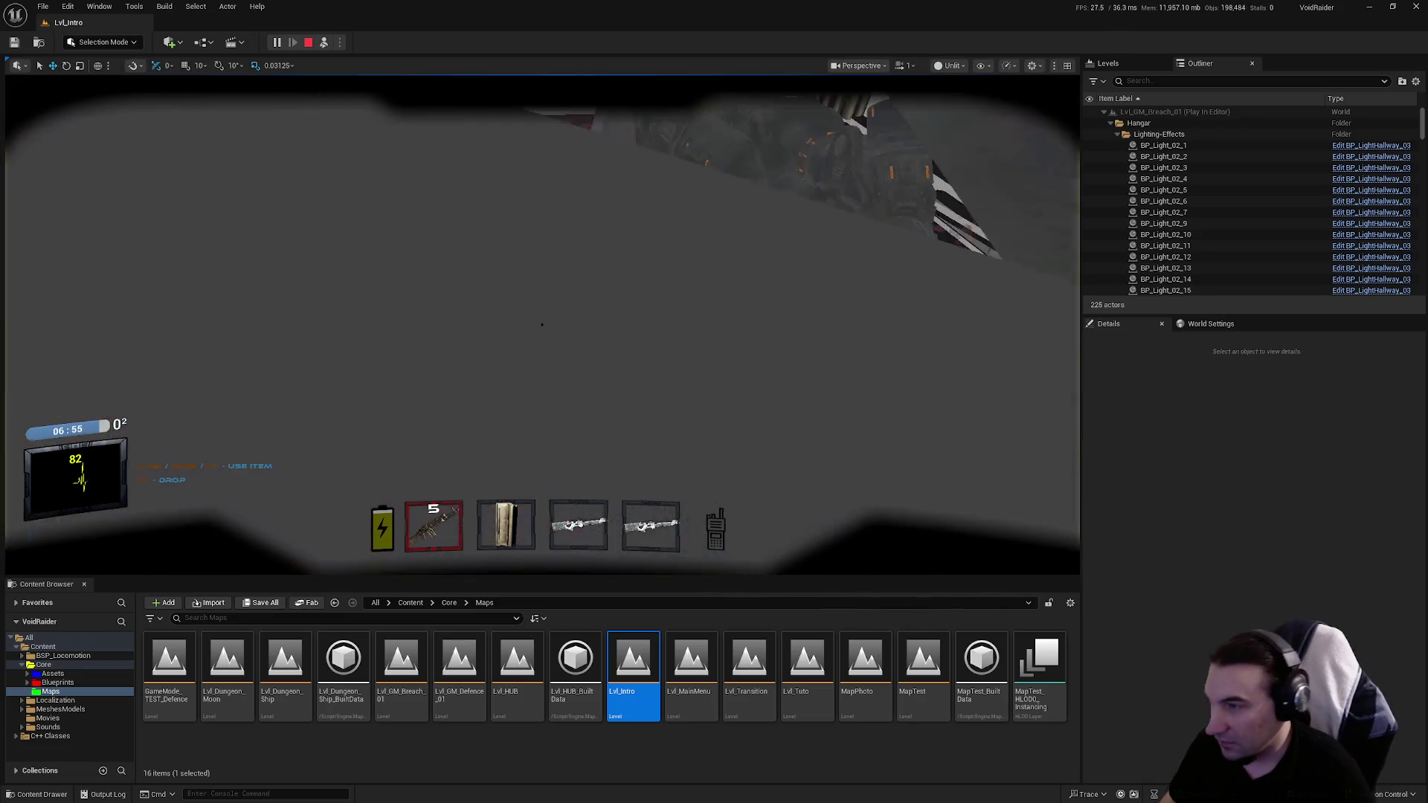
pyautogui.scroll(-10, 542, 326)
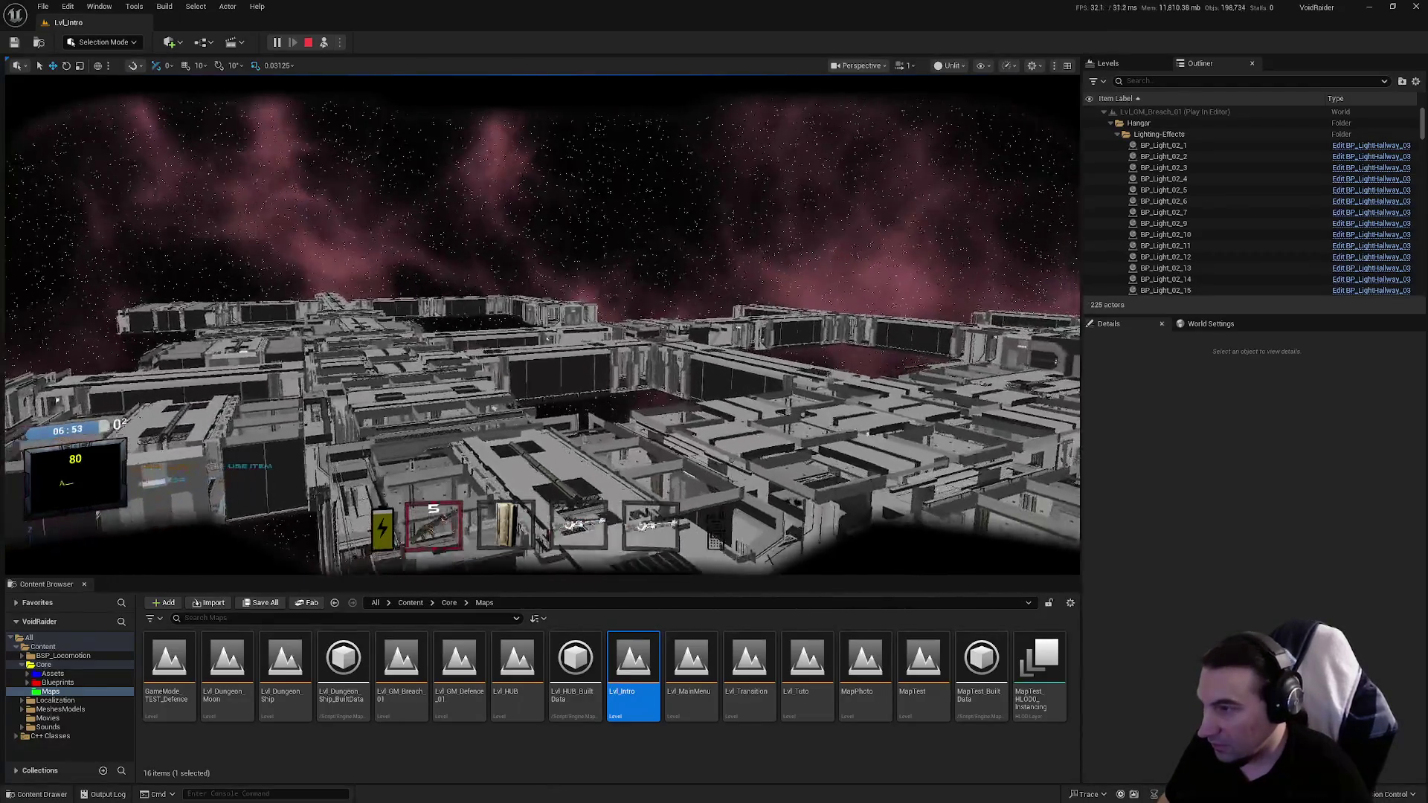
pyautogui.press('F8')
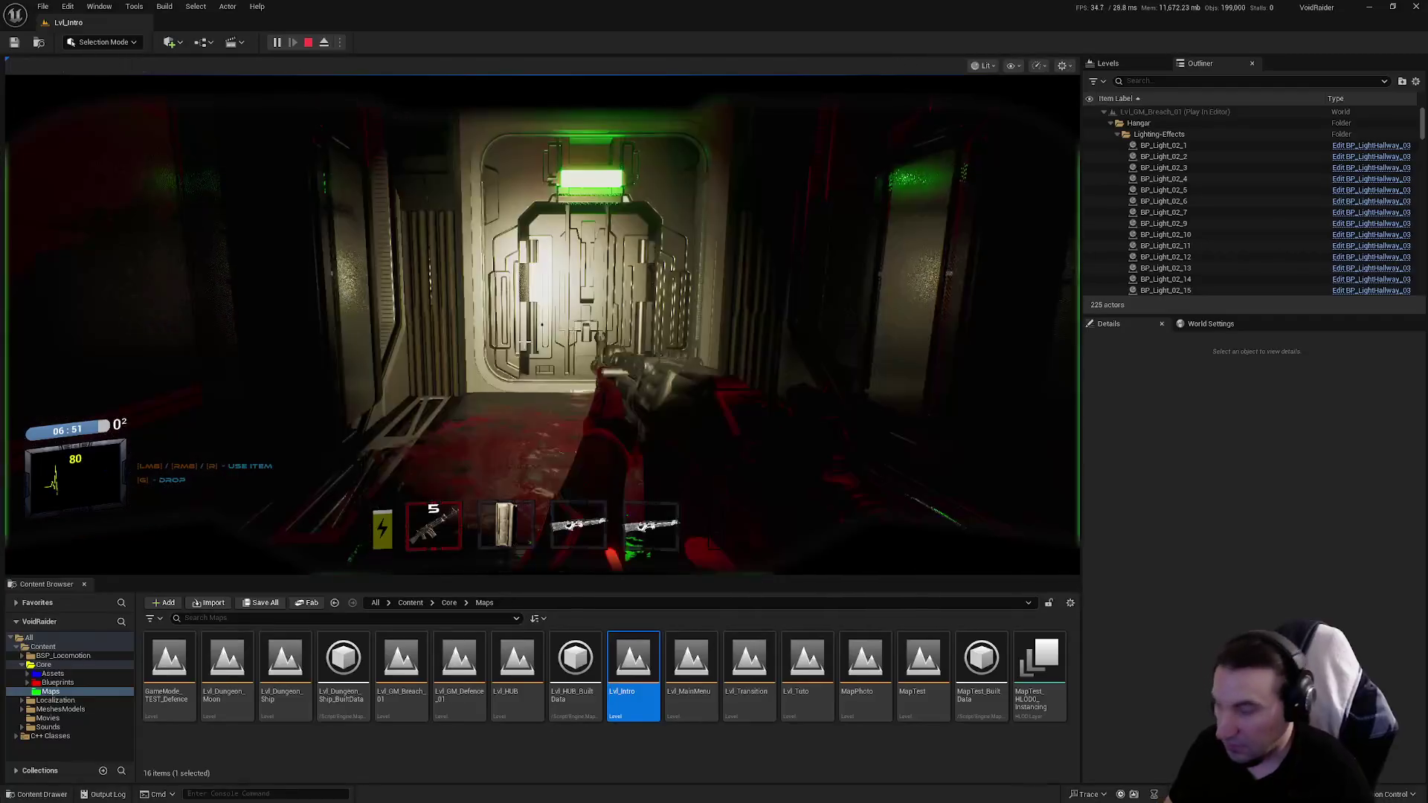
# Step: Go through the door into the red corridor and face the creature
pyautogui.press('w')
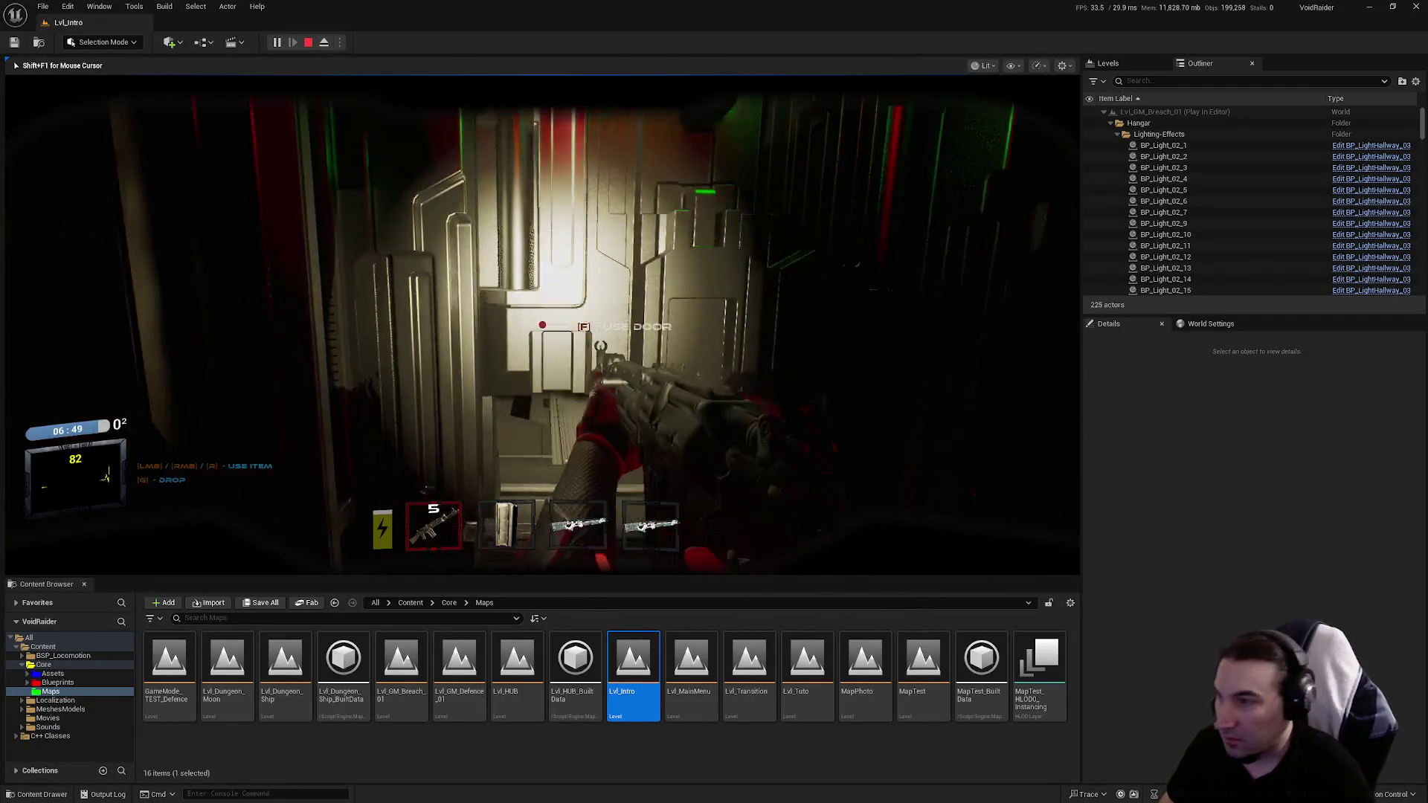
pyautogui.press('w')
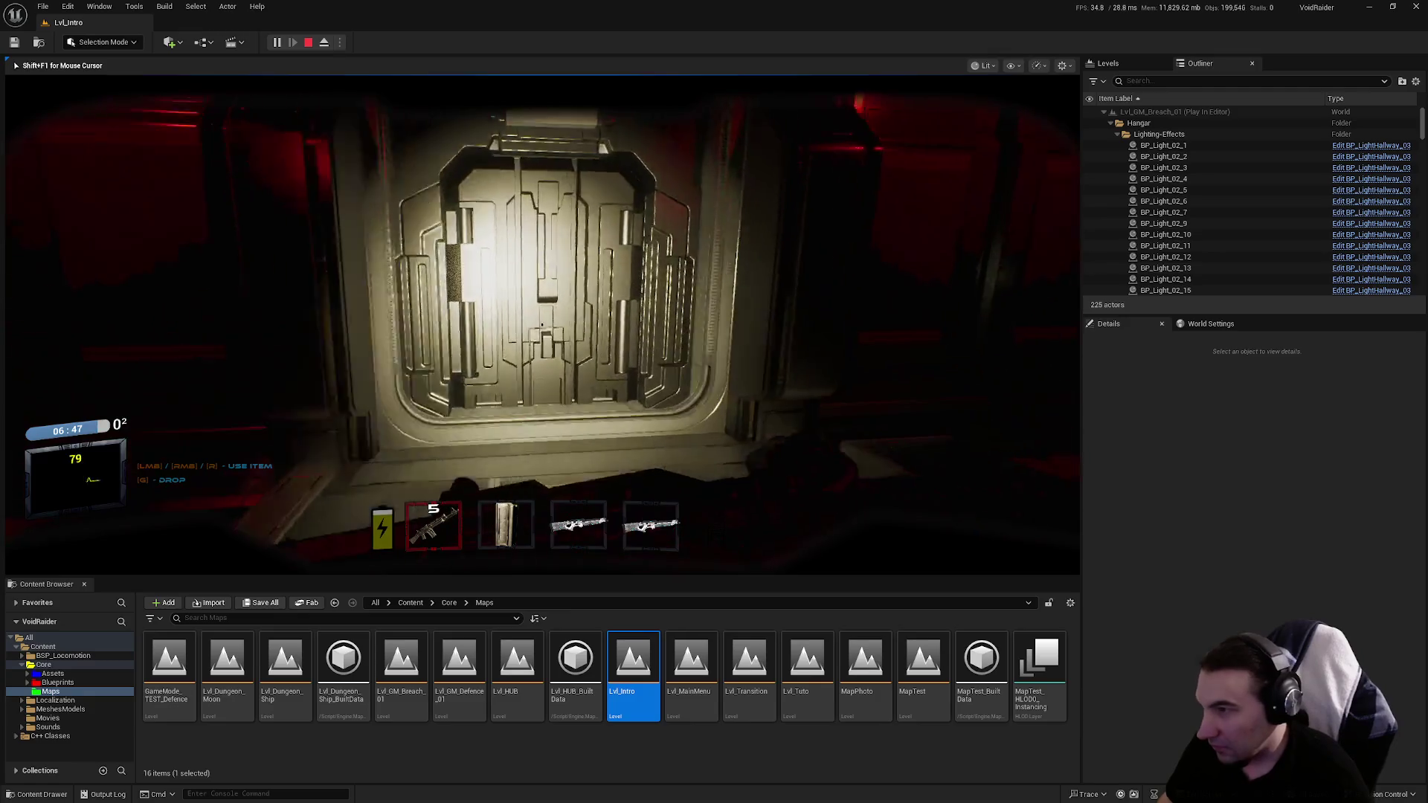
pyautogui.press('s')
pyautogui.press('w')
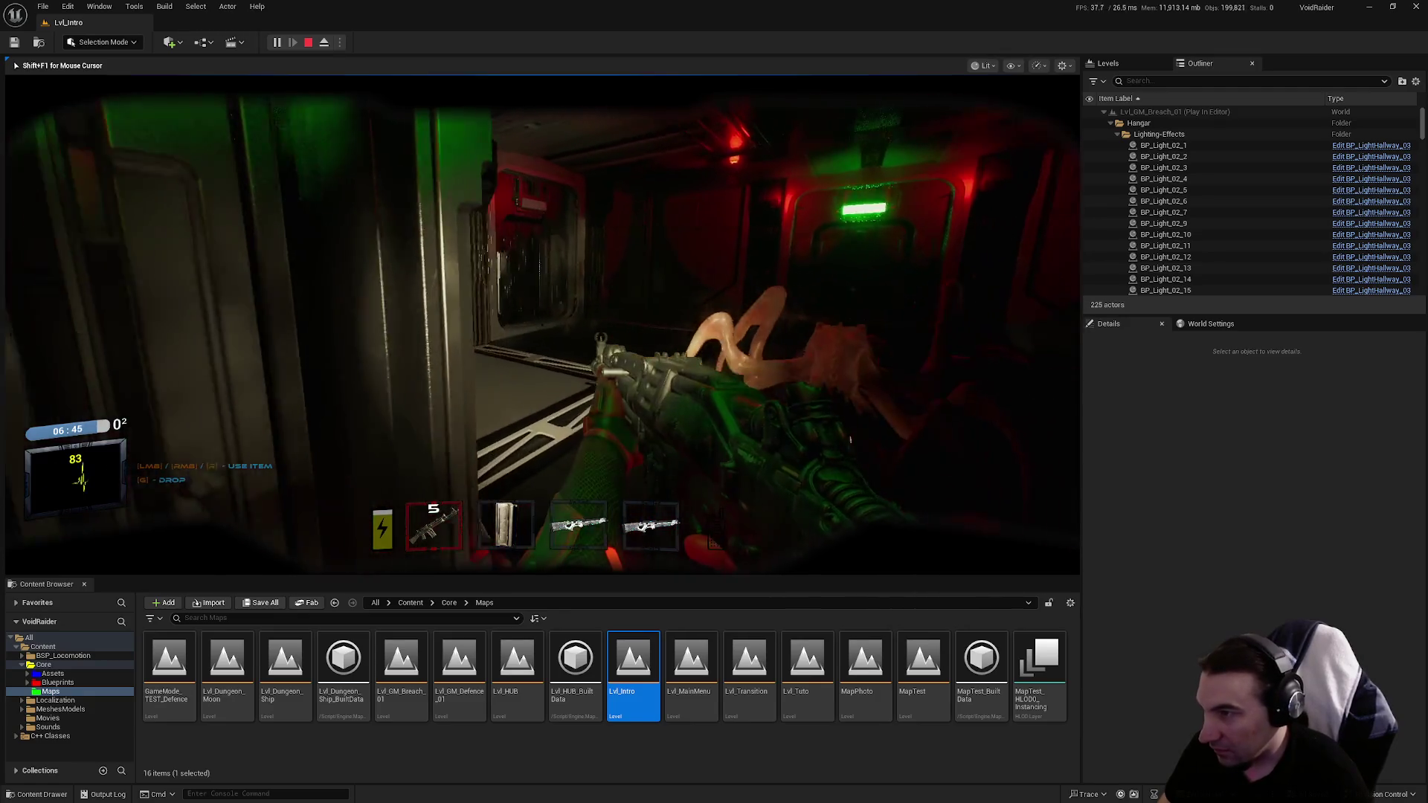
pyautogui.press('s')
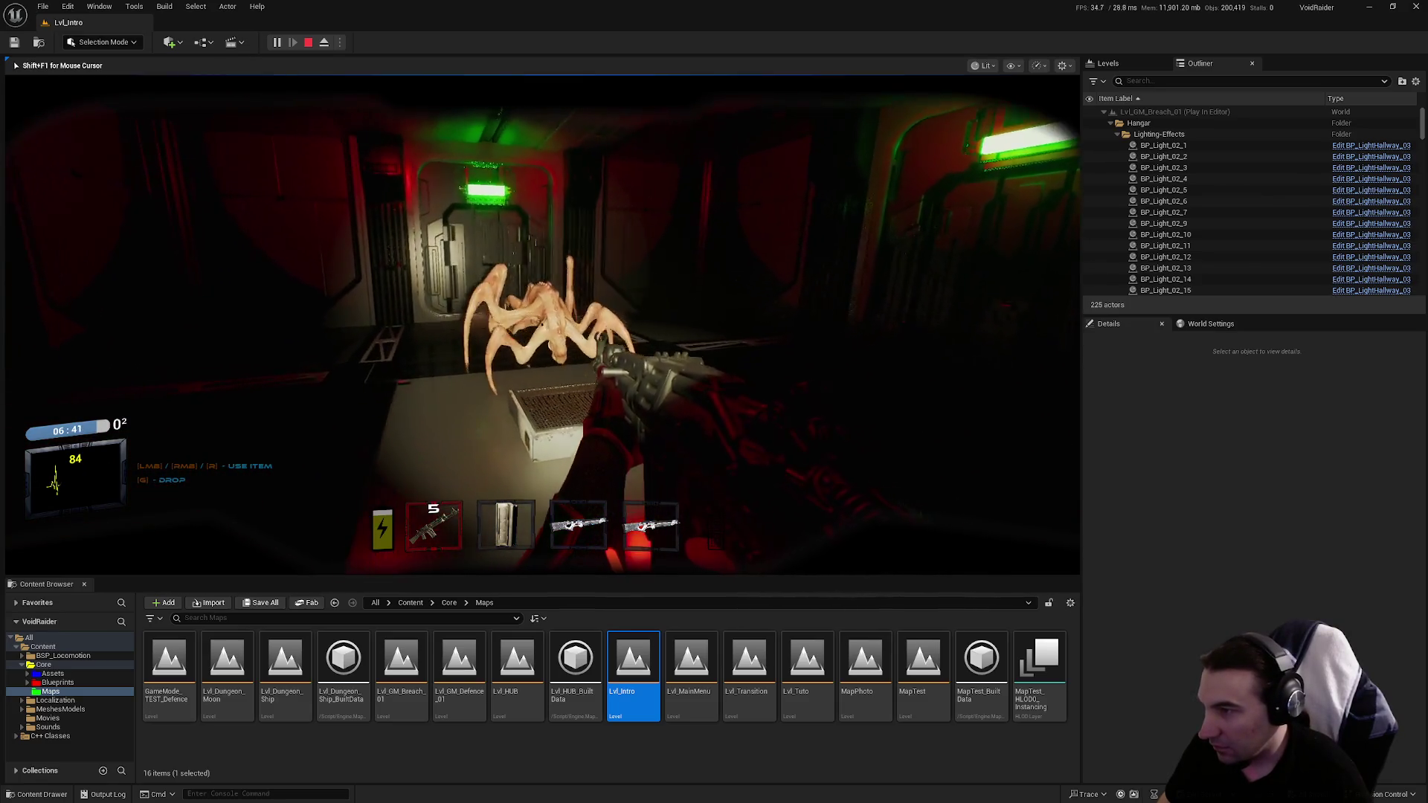
# Step: Shoot the creature with the rifle, then walk to the panelled door and open it
pyautogui.press('w')
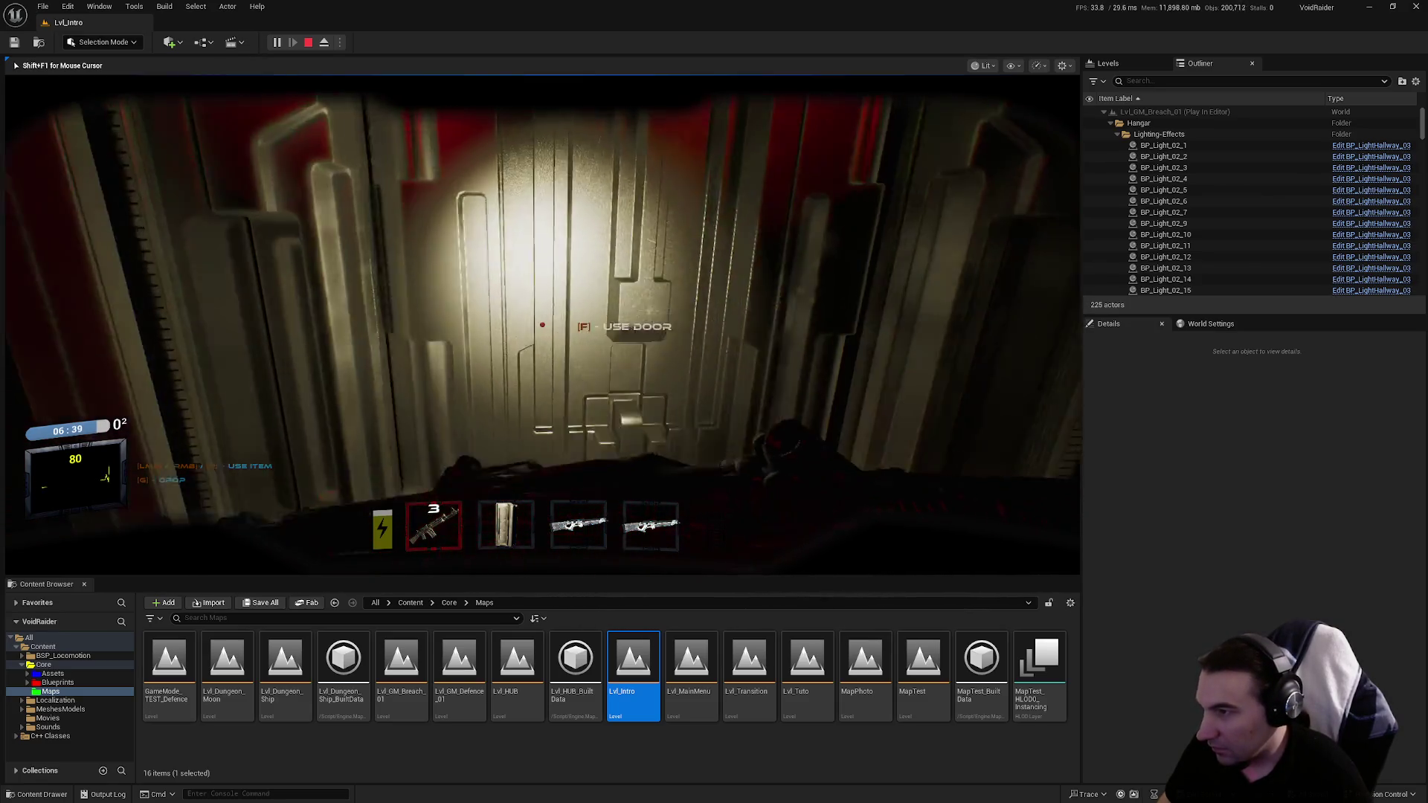
pyautogui.click(541, 325)
pyautogui.press('w')
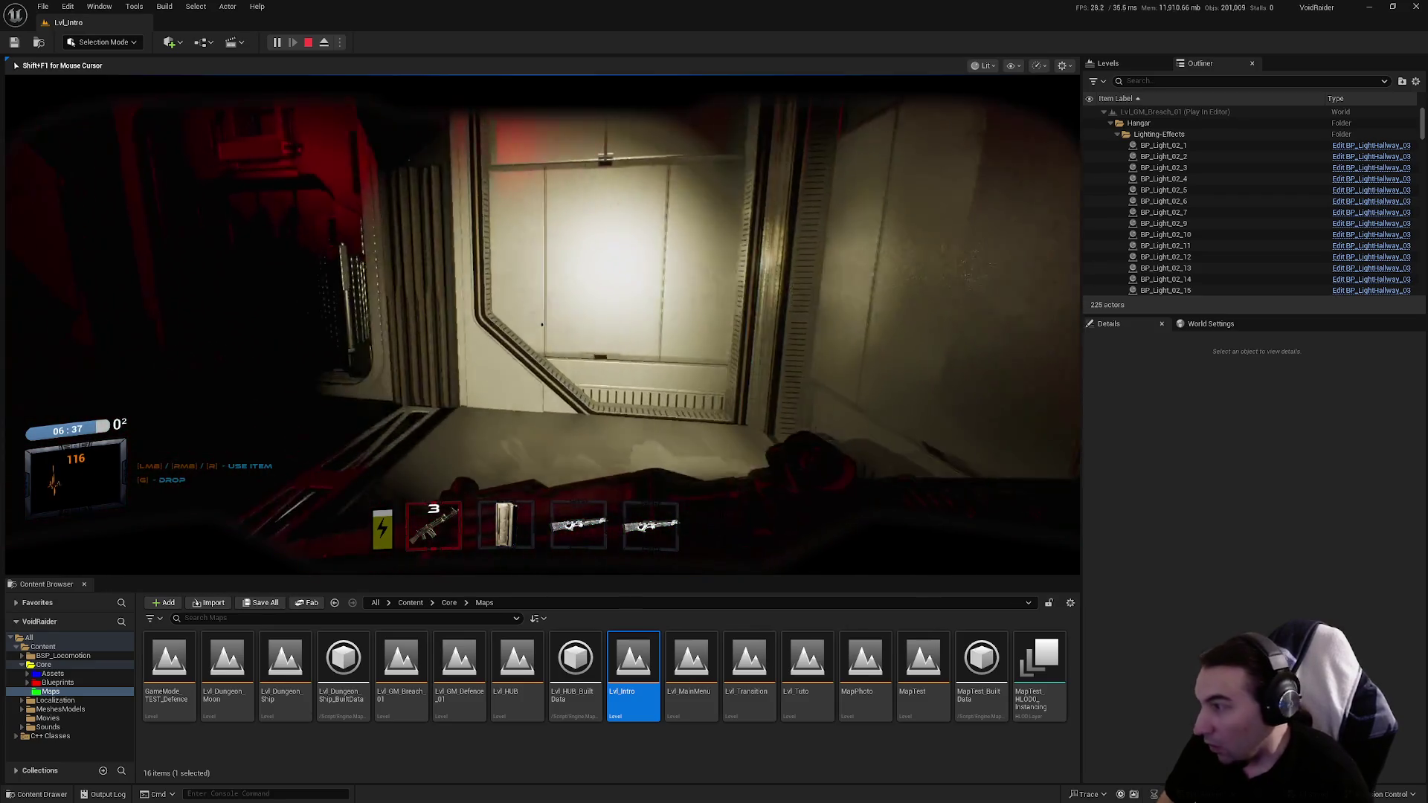
pyautogui.press('w')
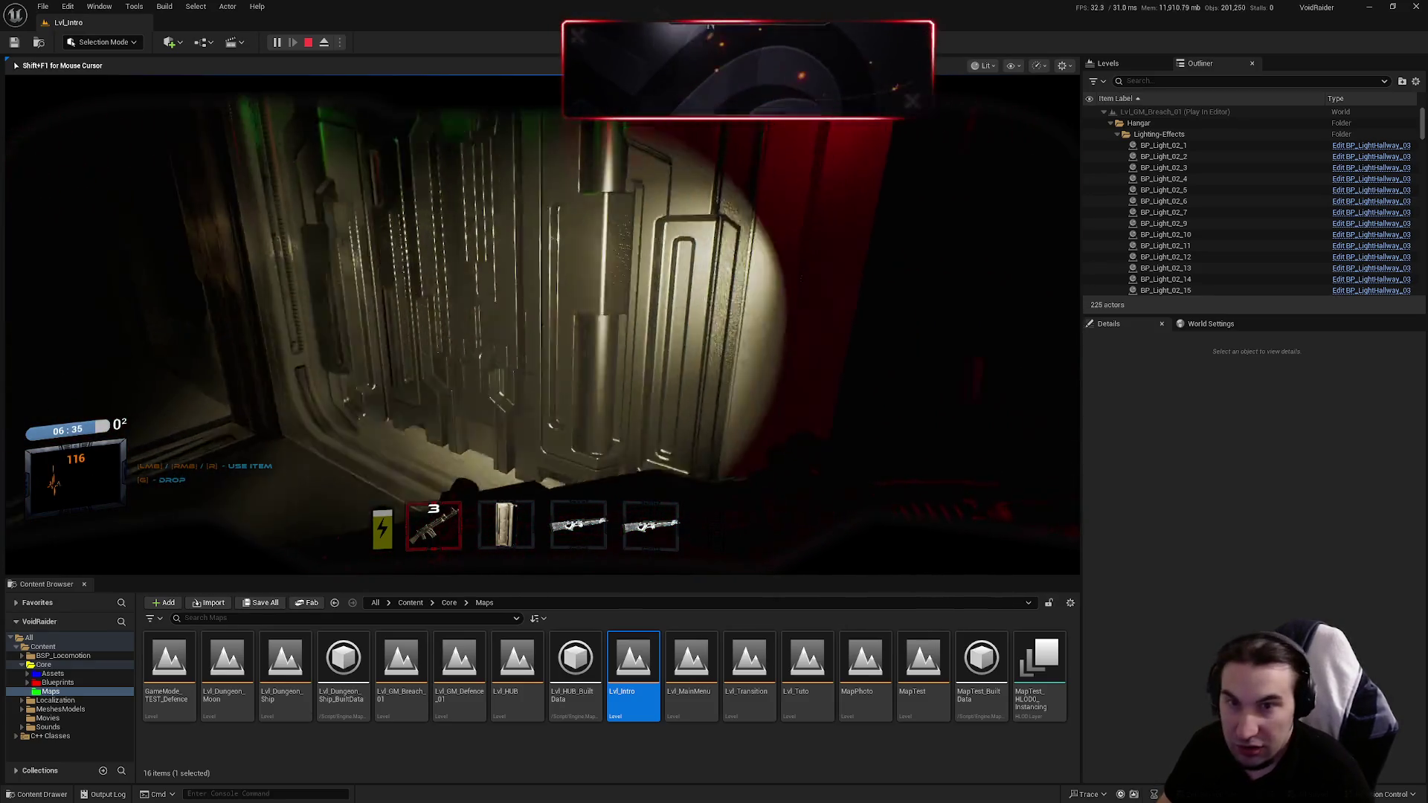
pyautogui.press('w')
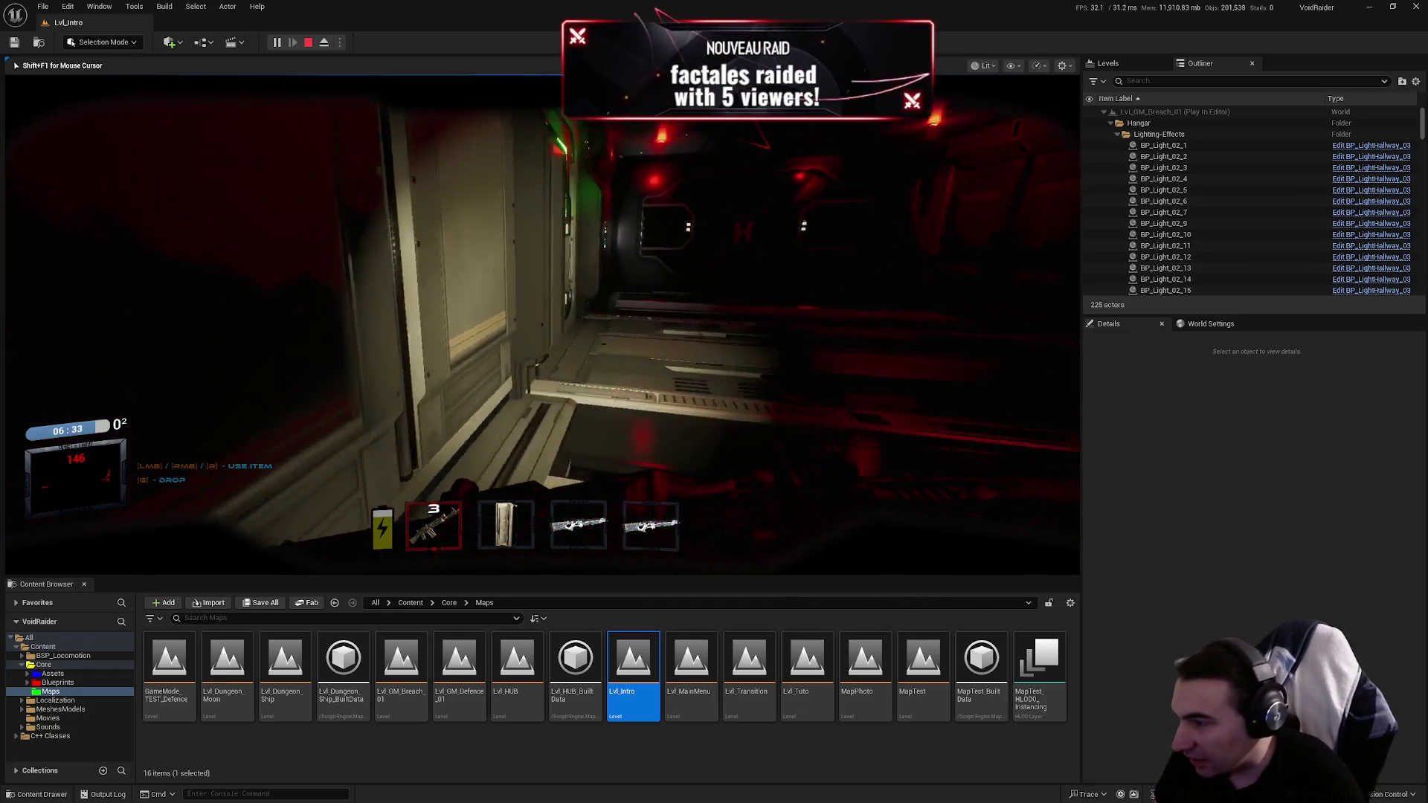
pyautogui.press('f')
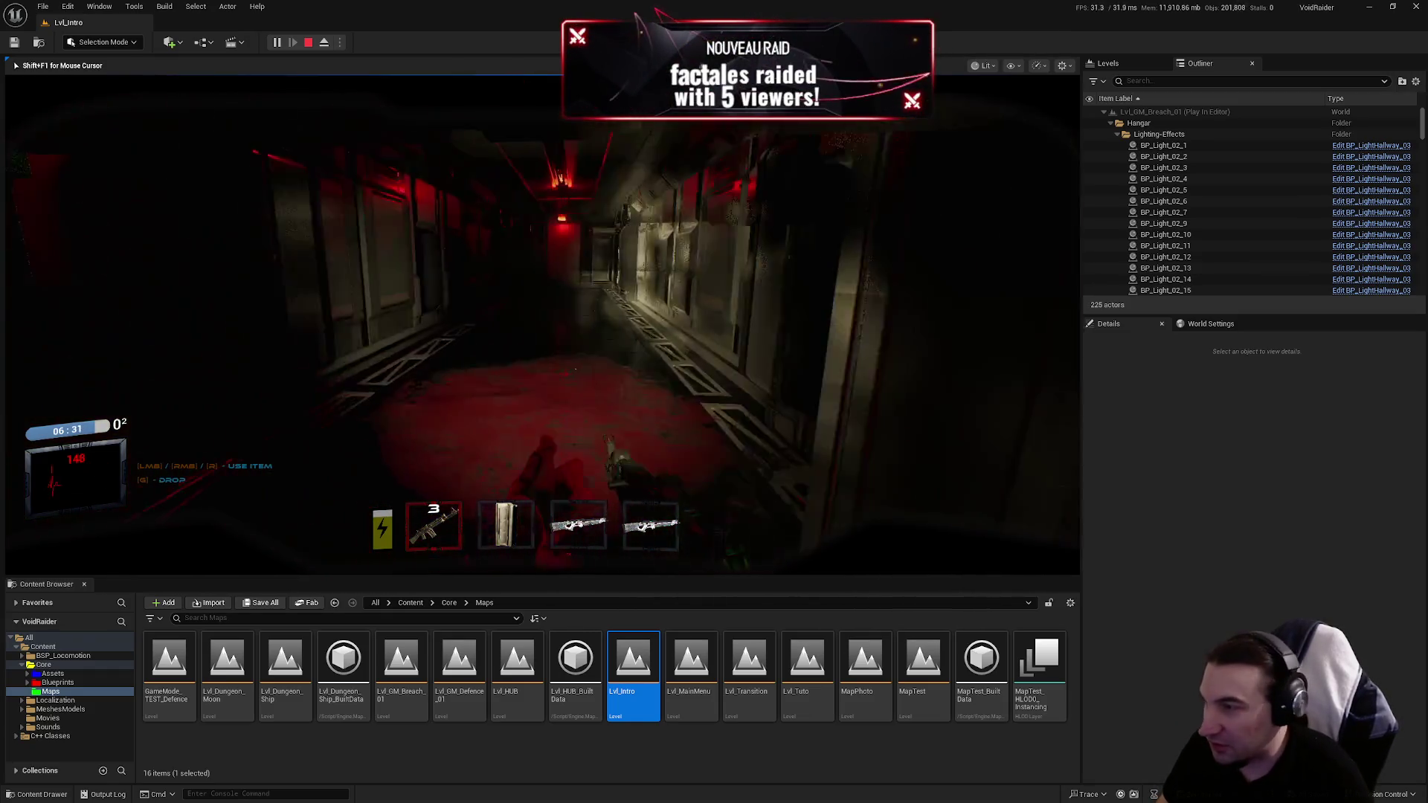
# Step: Advance down the red-lit corridor, switch to the rifle in hotbar slot 4, and reload
pyautogui.press('w')
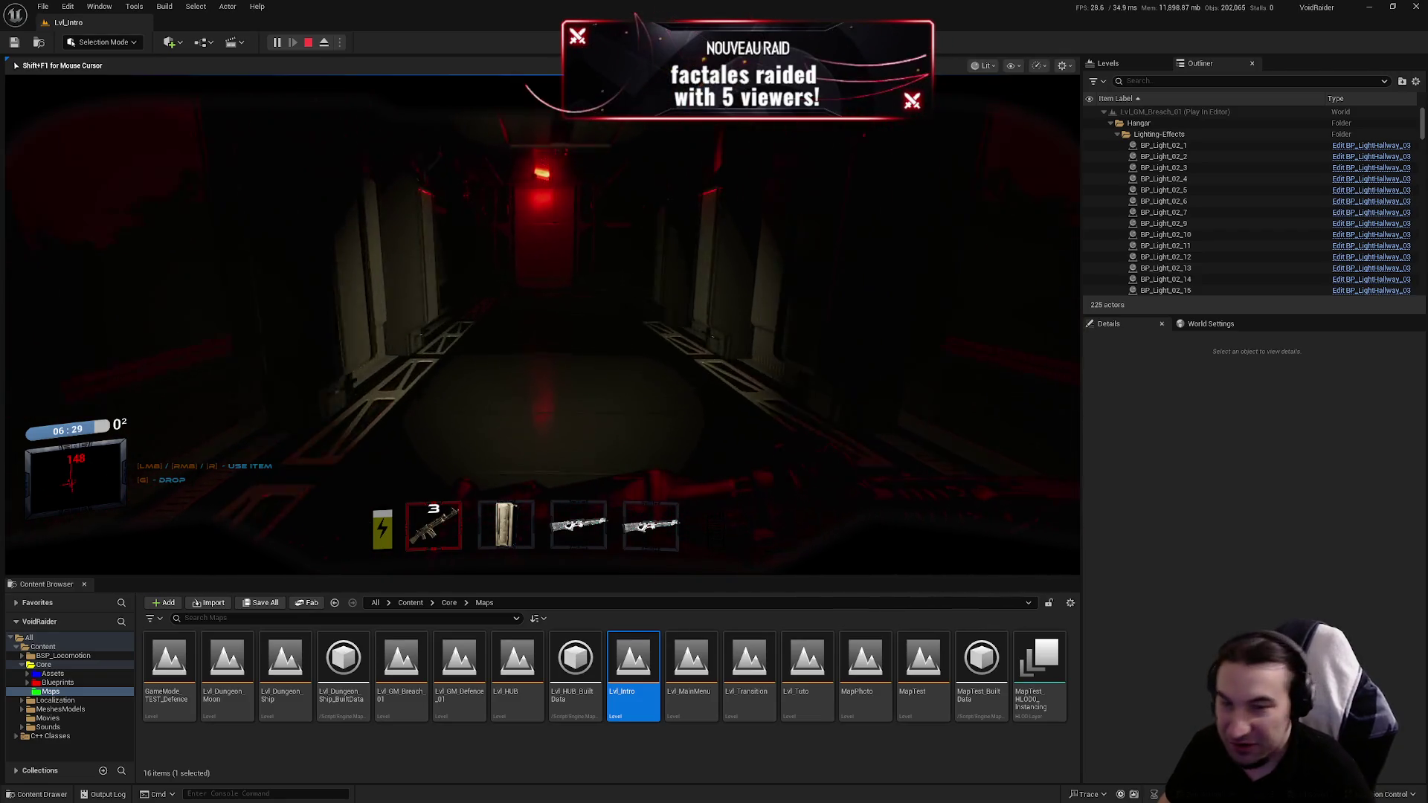
pyautogui.press('w')
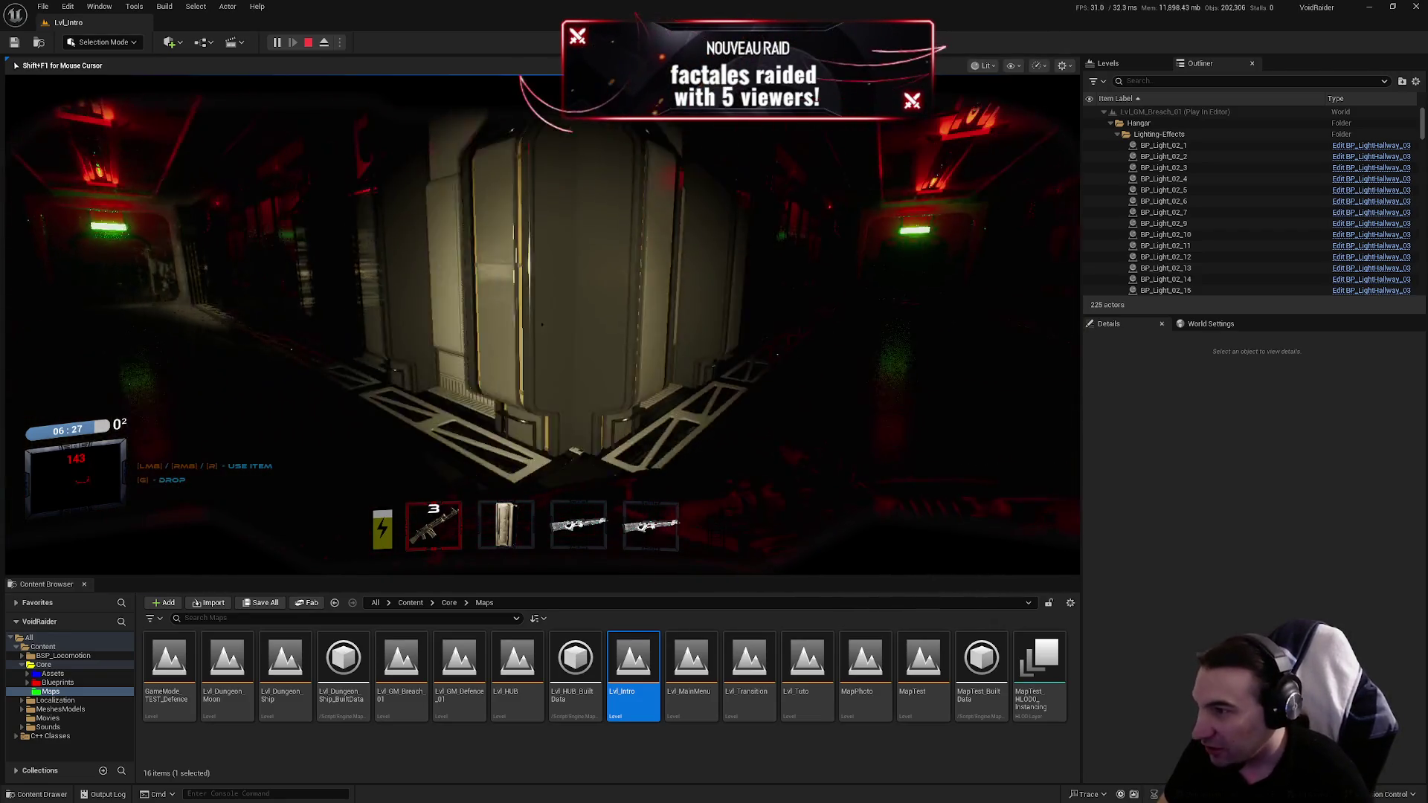
pyautogui.press('w')
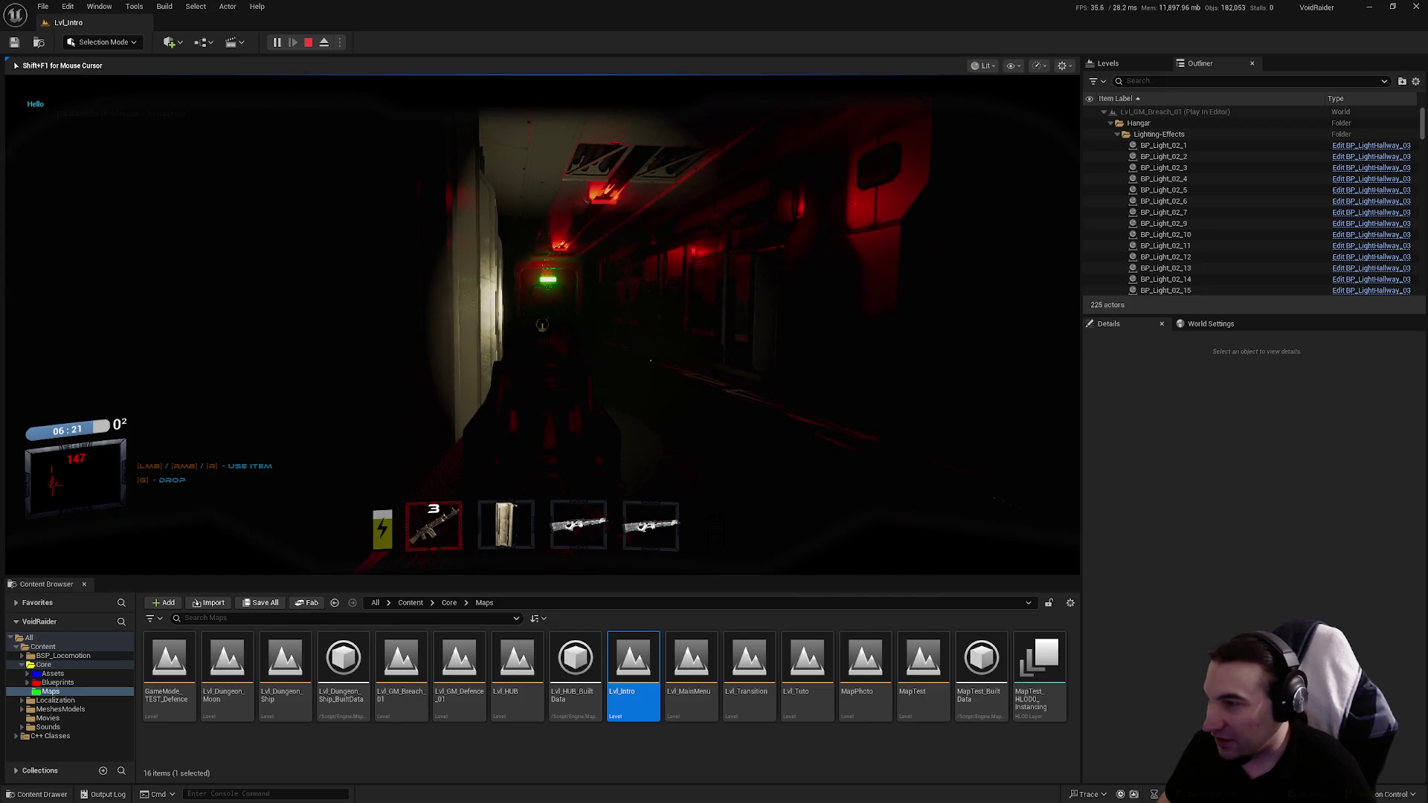
pyautogui.press('g')
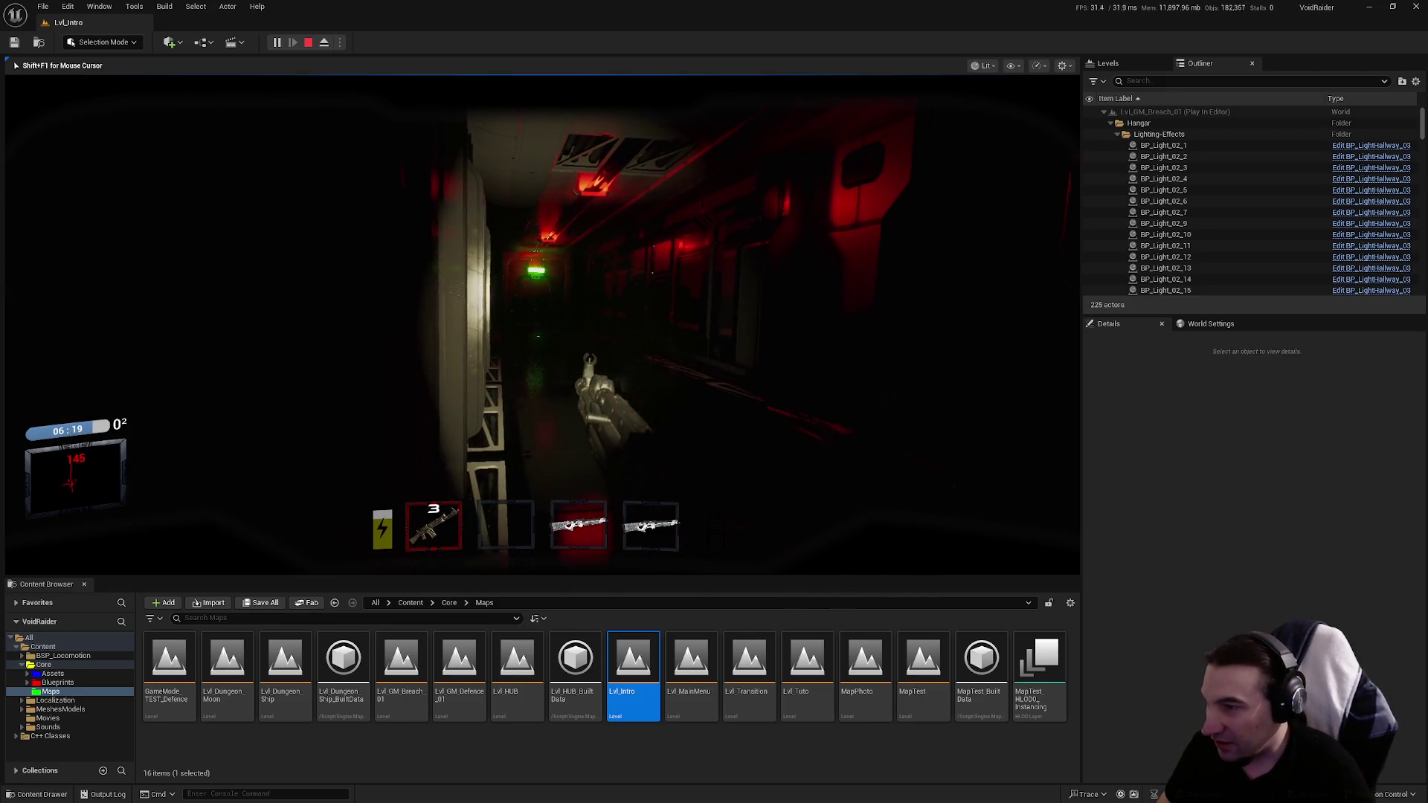
pyautogui.press('r')
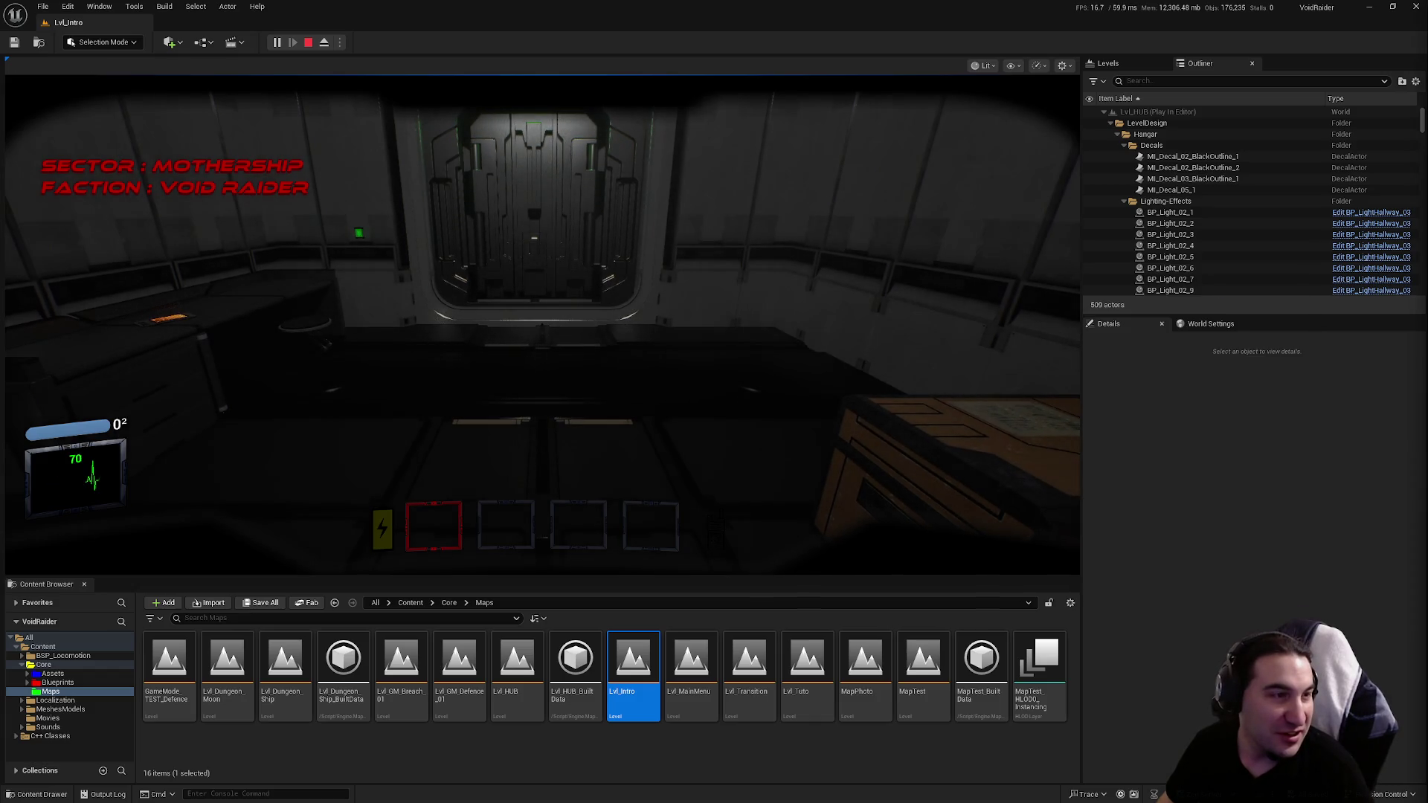
# Step: Recapture the viewport, open two corridor doors with E, and stop Play In Editor with Escape
pyautogui.click(923, 344)
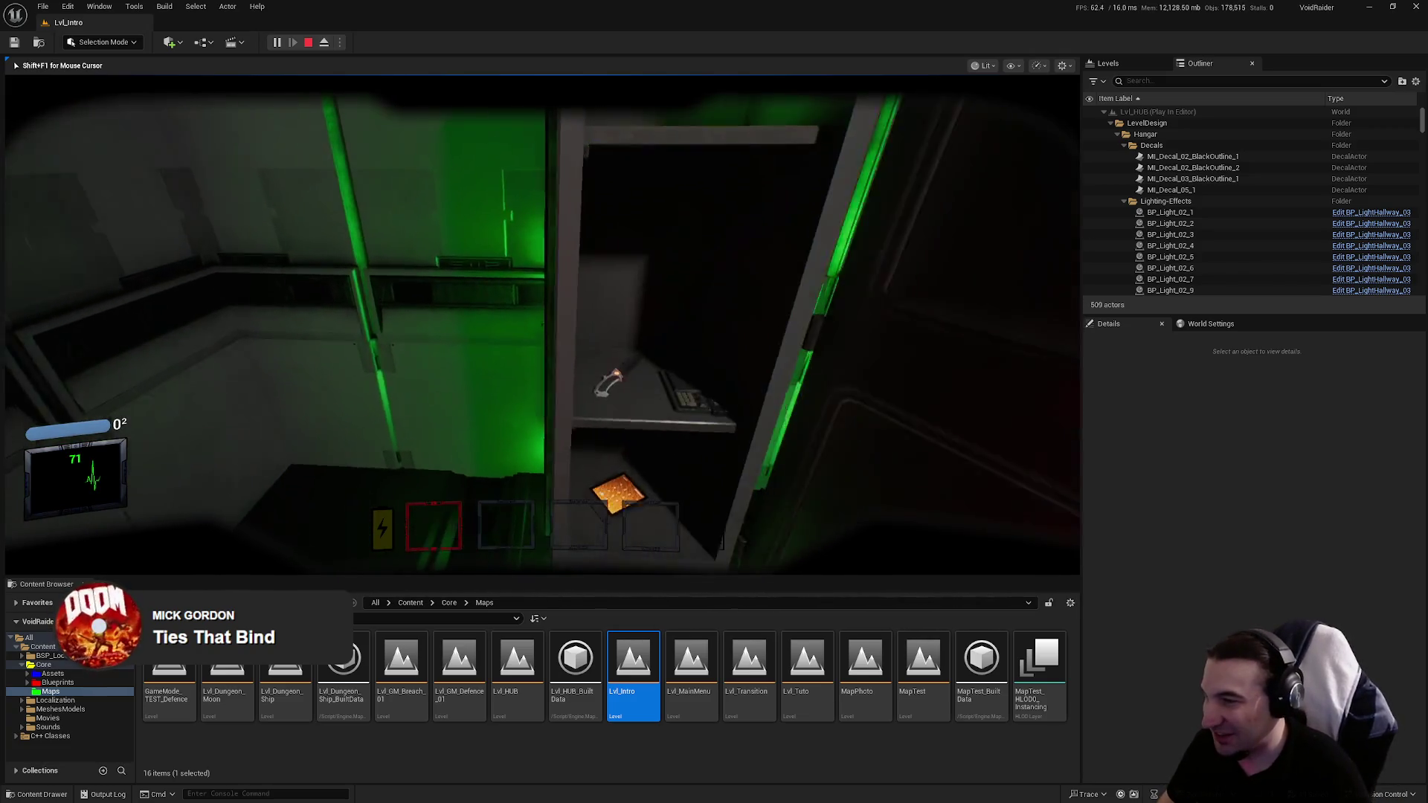
pyautogui.press('e')
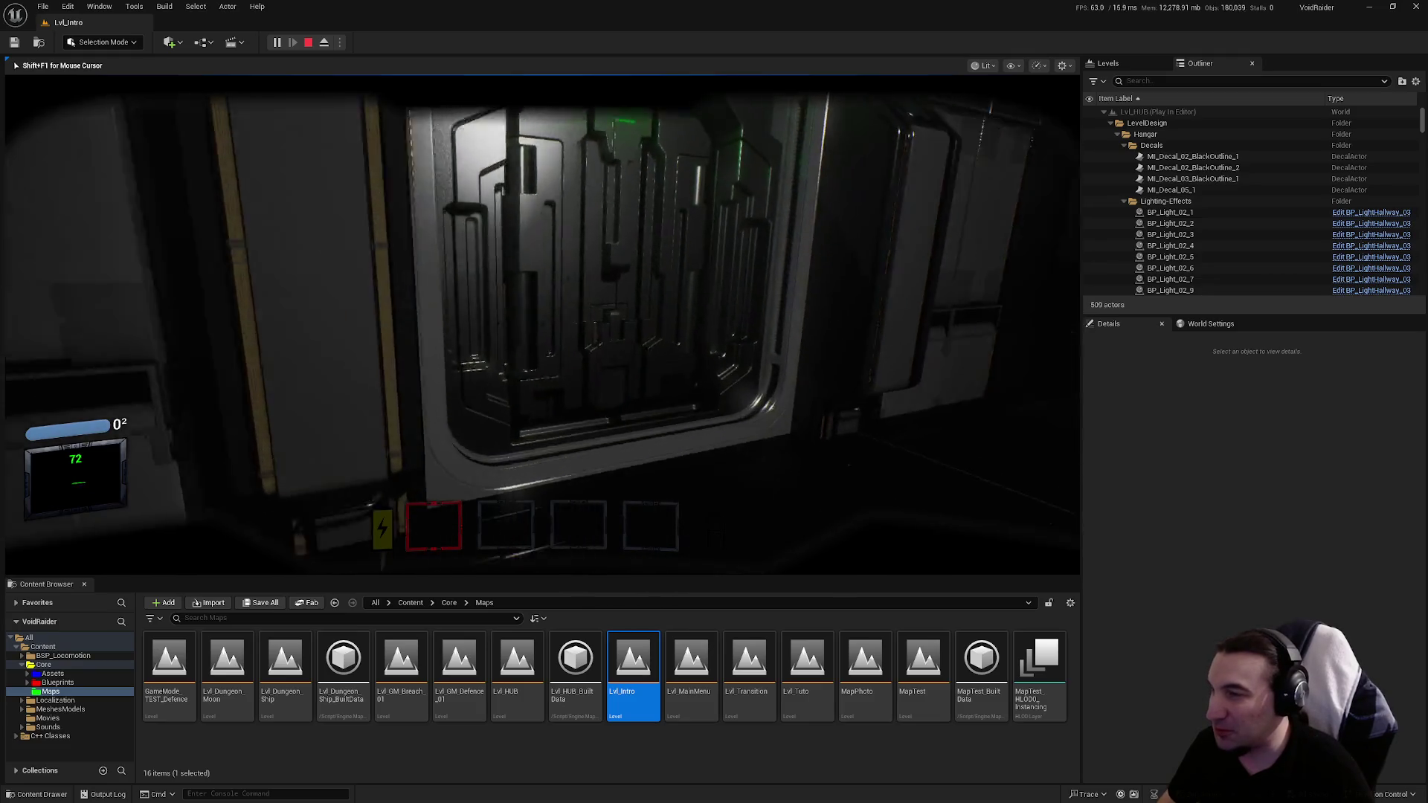
pyautogui.press('e')
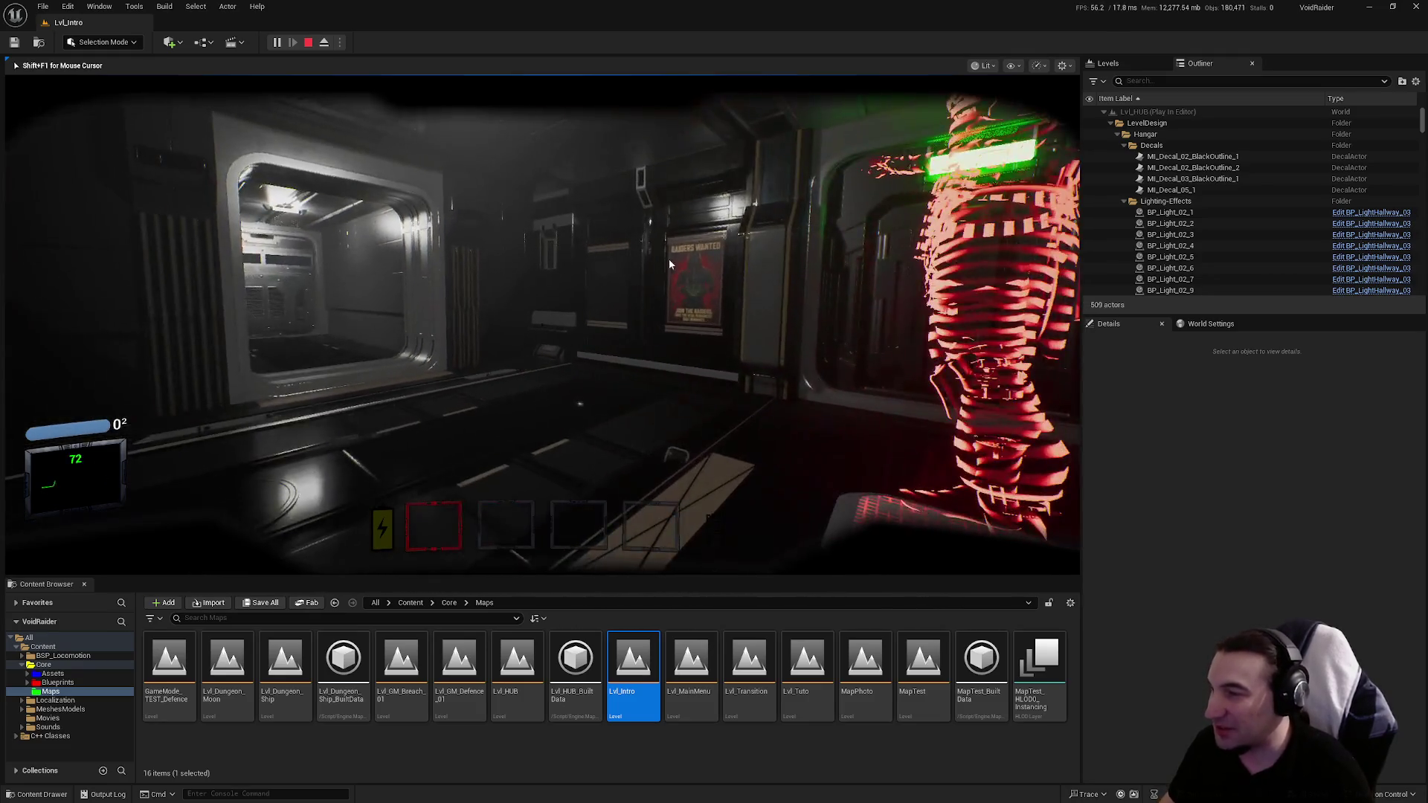
pyautogui.press('Escape')
# Step: Browse Blueprints > Characters > NPCs in the Content Browser and open BP_Security_Robot_01 from the Robot folder
pyautogui.click(45, 685)
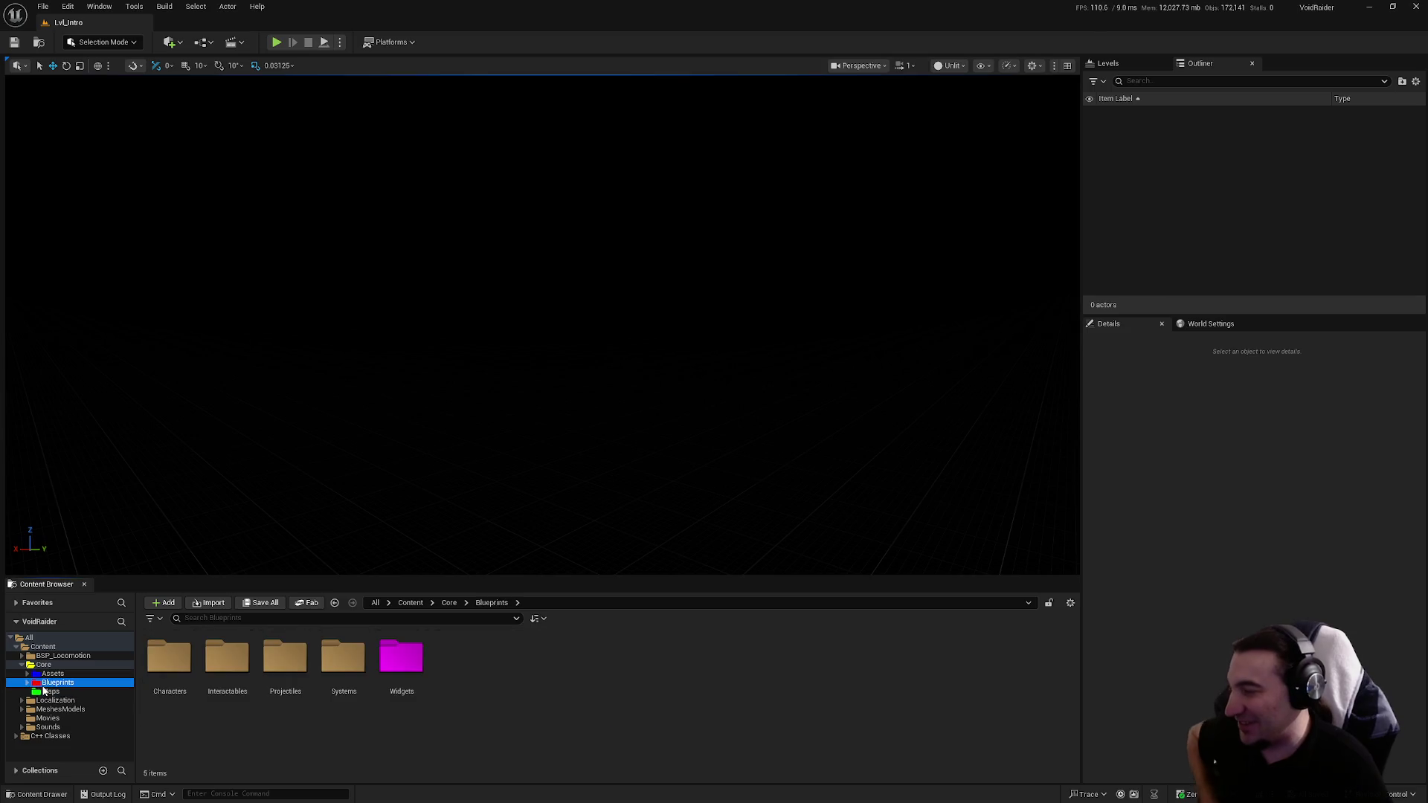
pyautogui.doubleClick(193, 646)
pyautogui.doubleClick(338, 693)
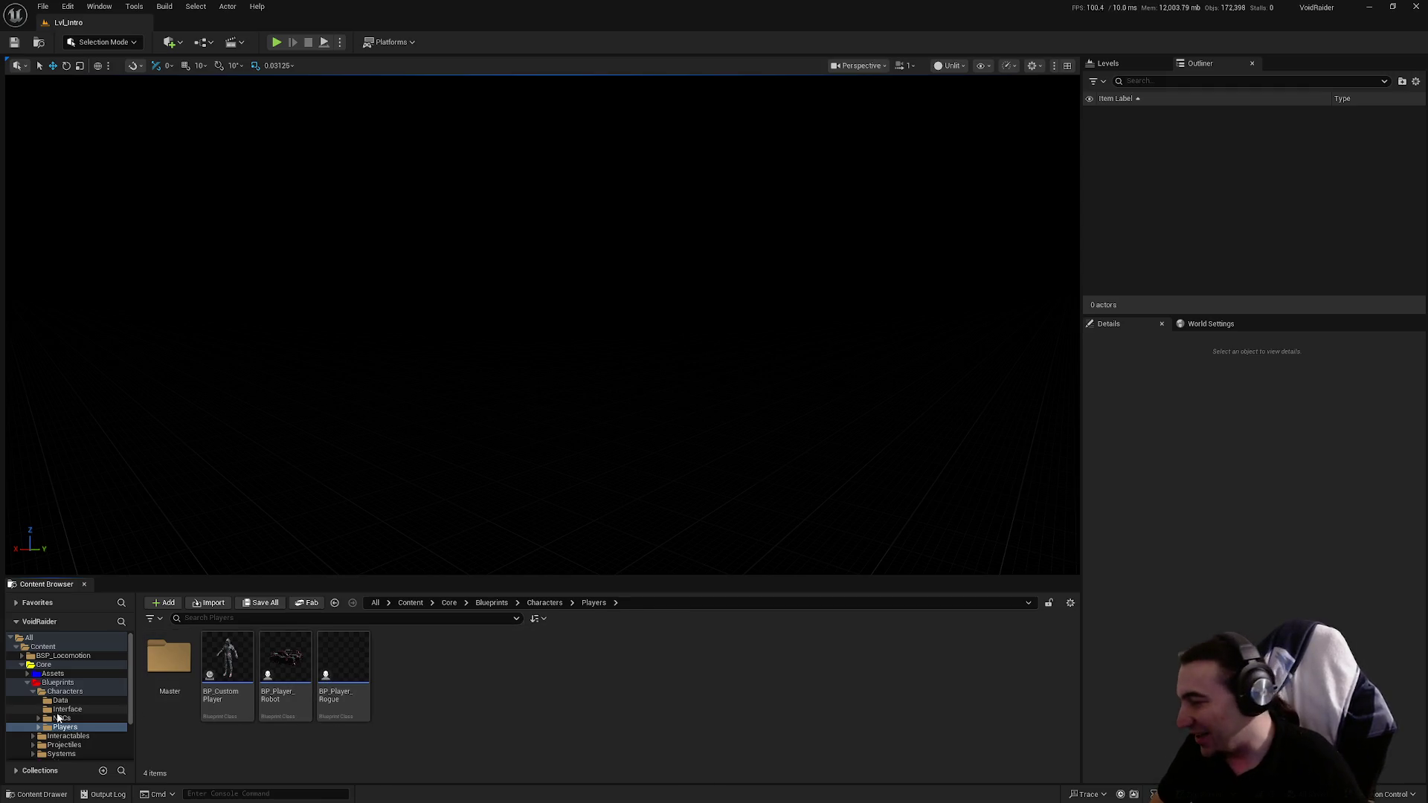
pyautogui.keyDown('ctrl'); pyautogui.click(32, 693); pyautogui.keyUp('ctrl')
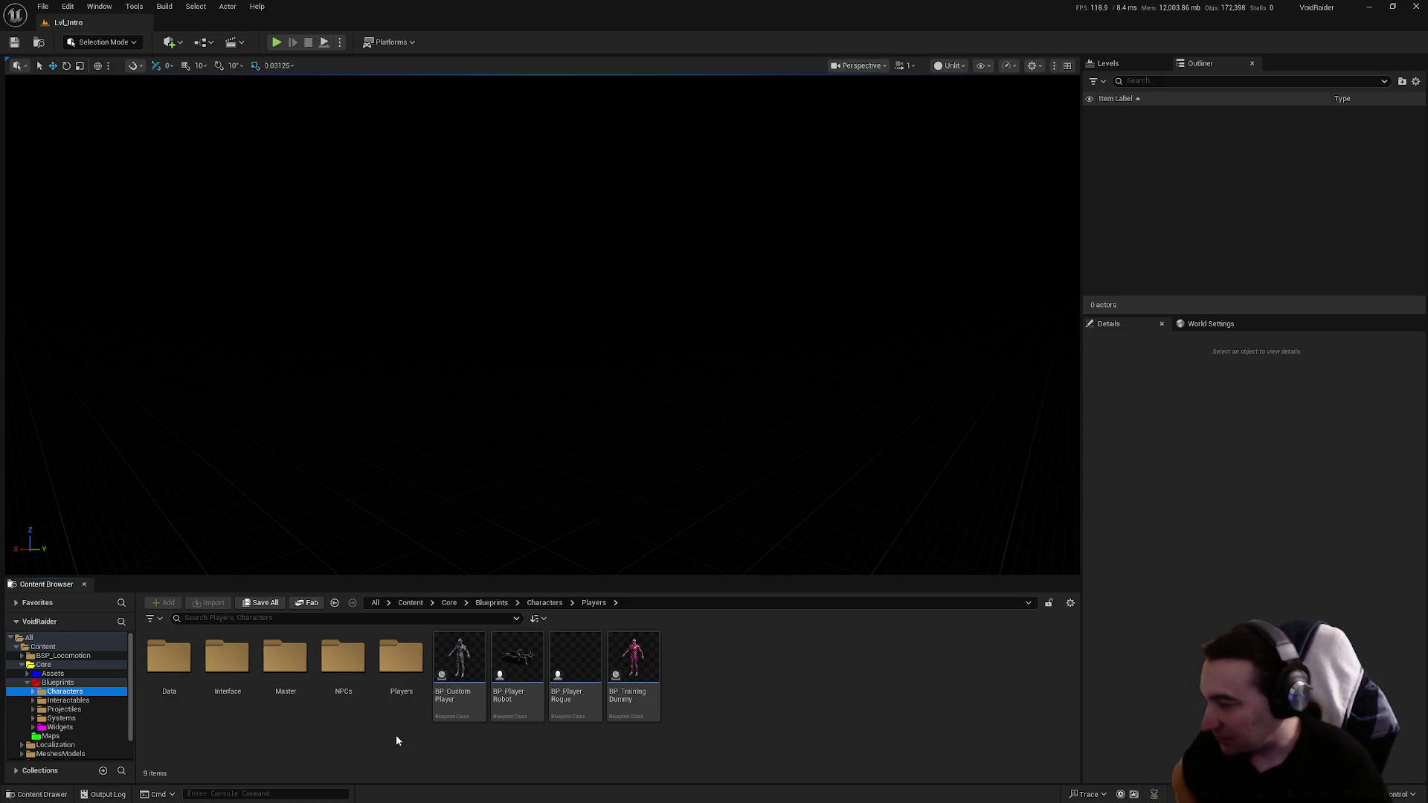
pyautogui.doubleClick(335, 677)
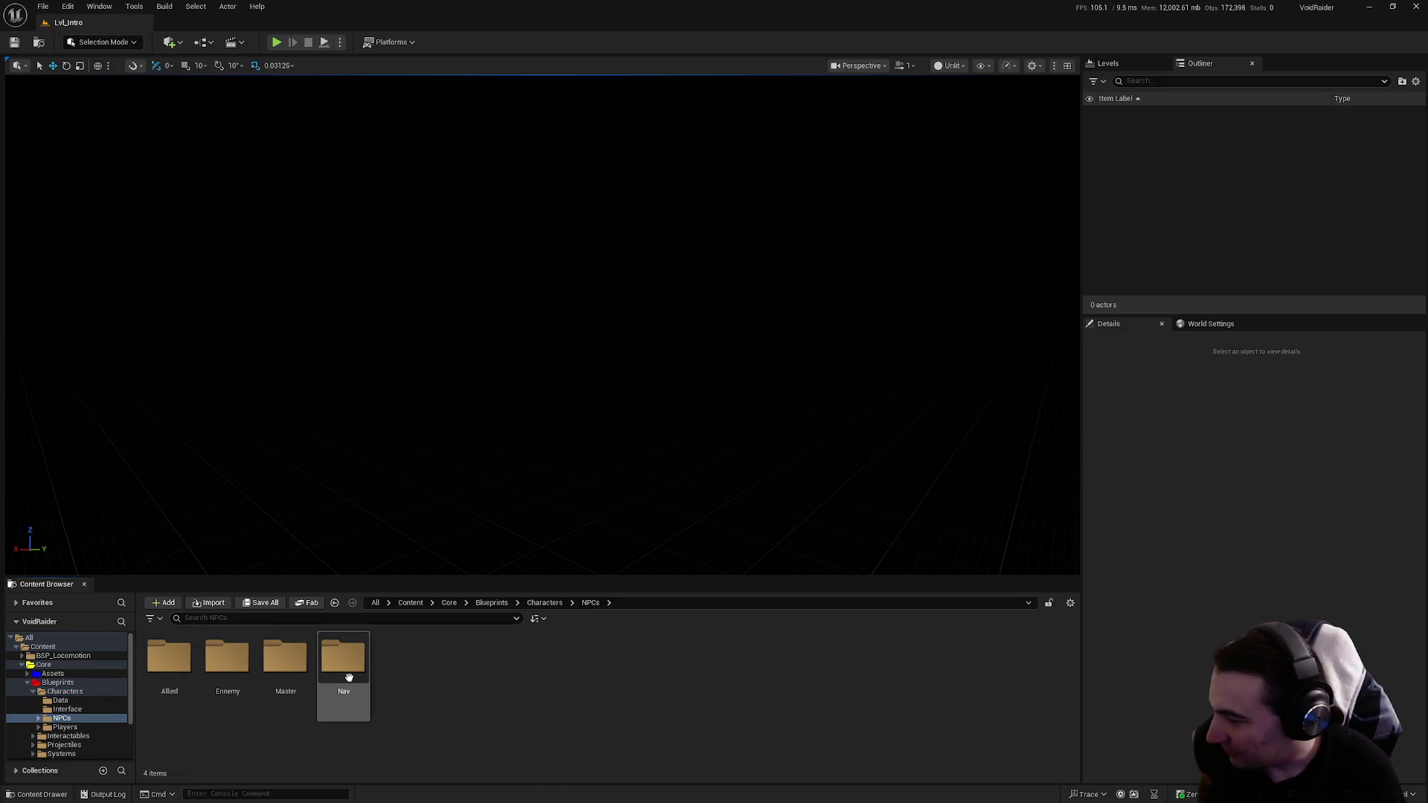
pyautogui.doubleClick(179, 684)
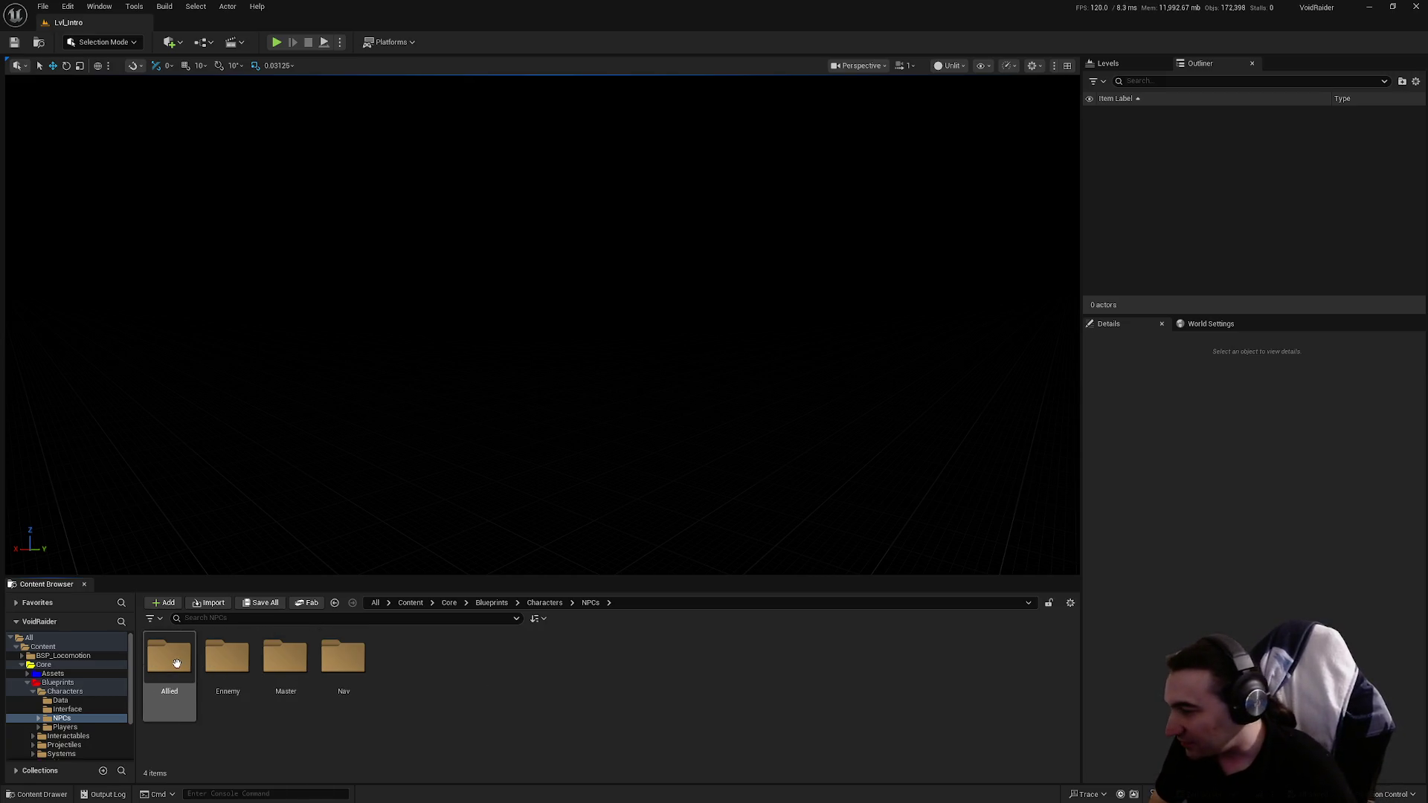
pyautogui.hotkey('alt', 'Left')
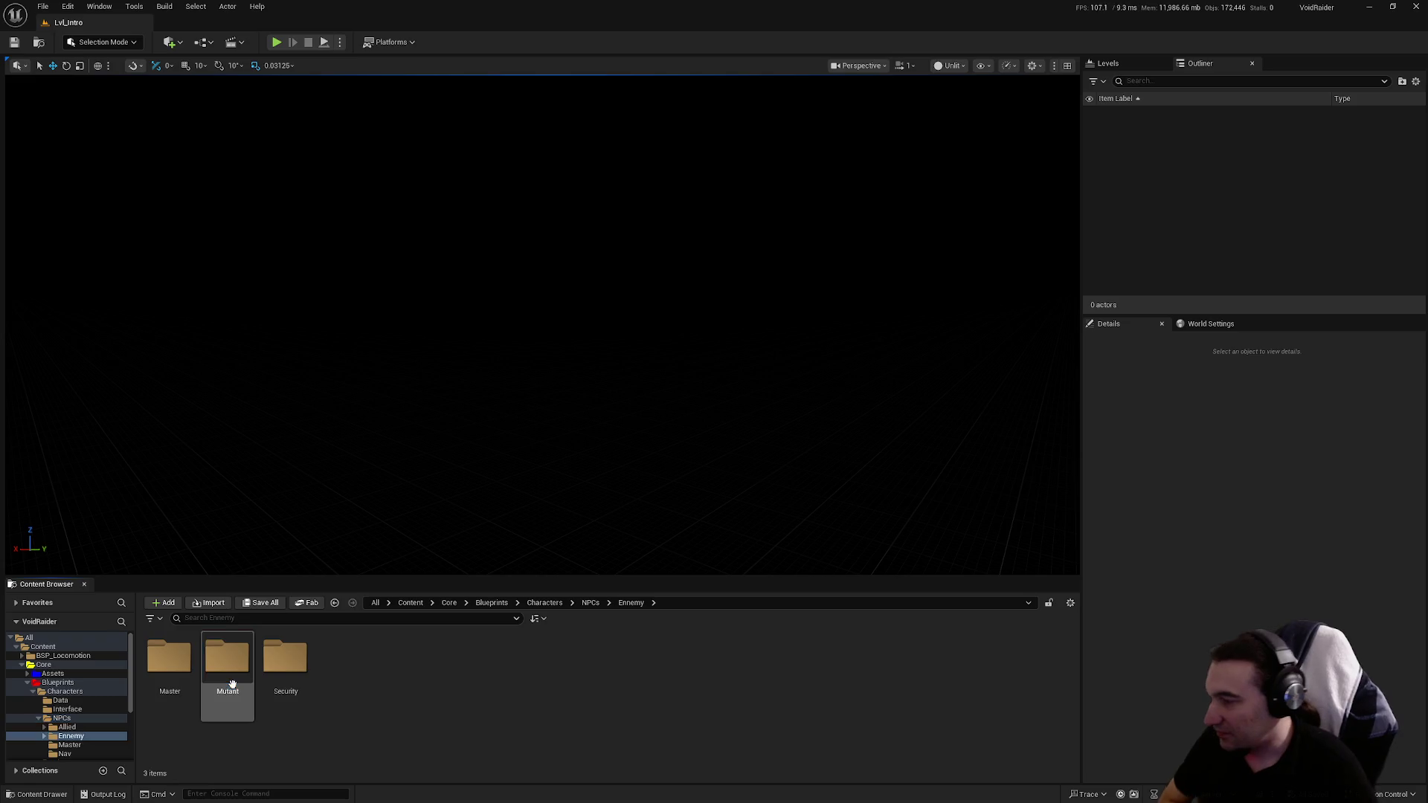
pyautogui.doubleClick(227, 662)
pyautogui.doubleClick(177, 673)
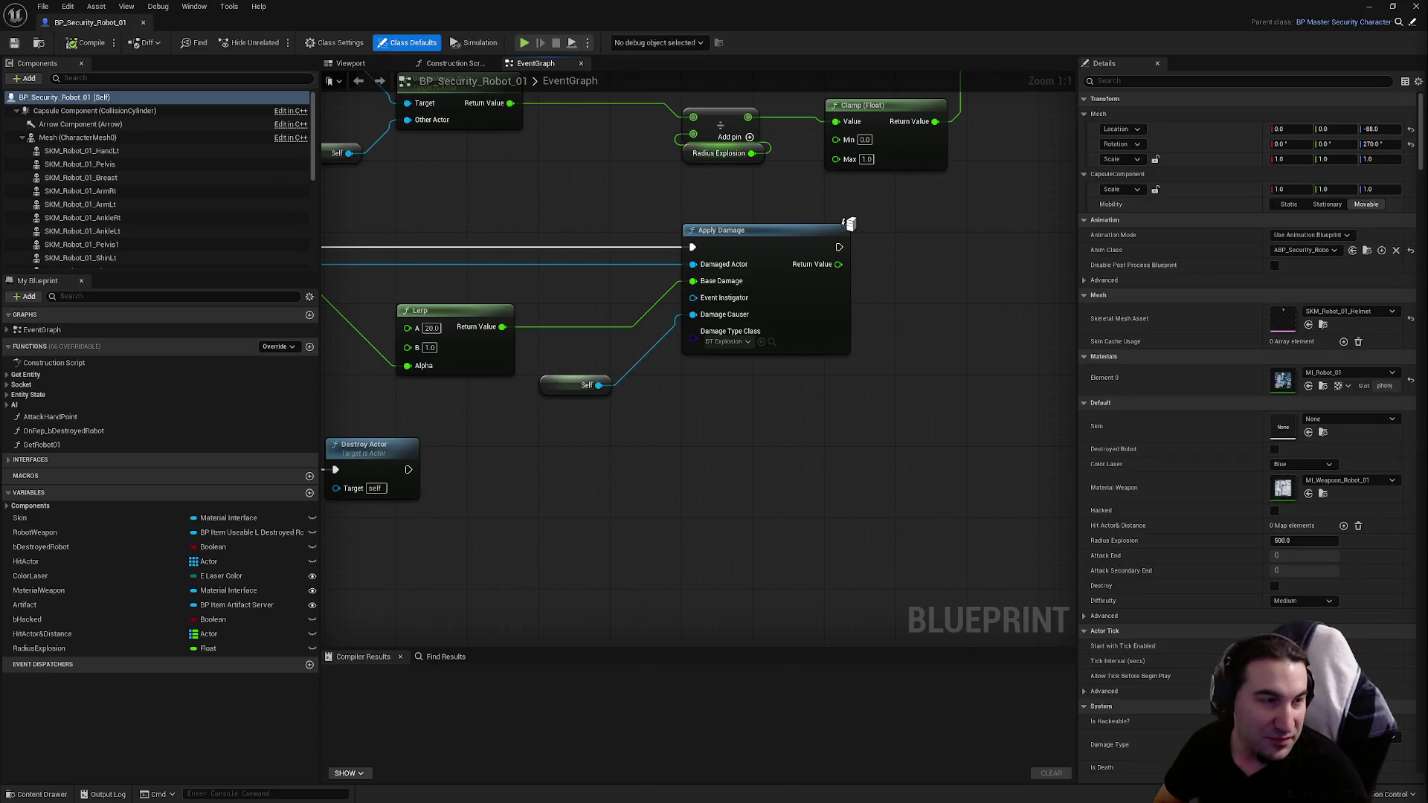
# Step: Wire Event Death's Damage Type and Damage Causer pins into the Parent: Death call
pyautogui.scroll(-3, 766, 464)
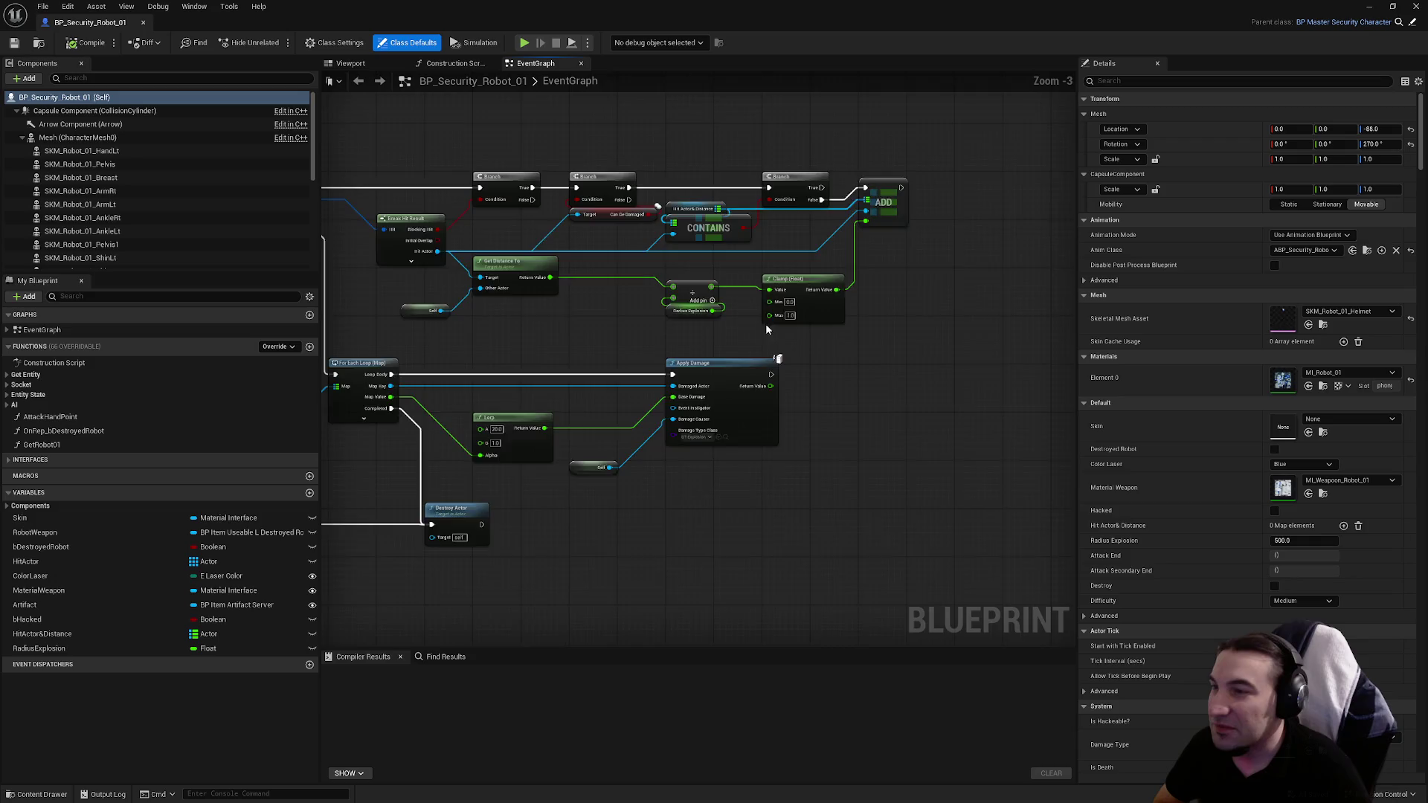
pyautogui.scroll(3, 763, 336)
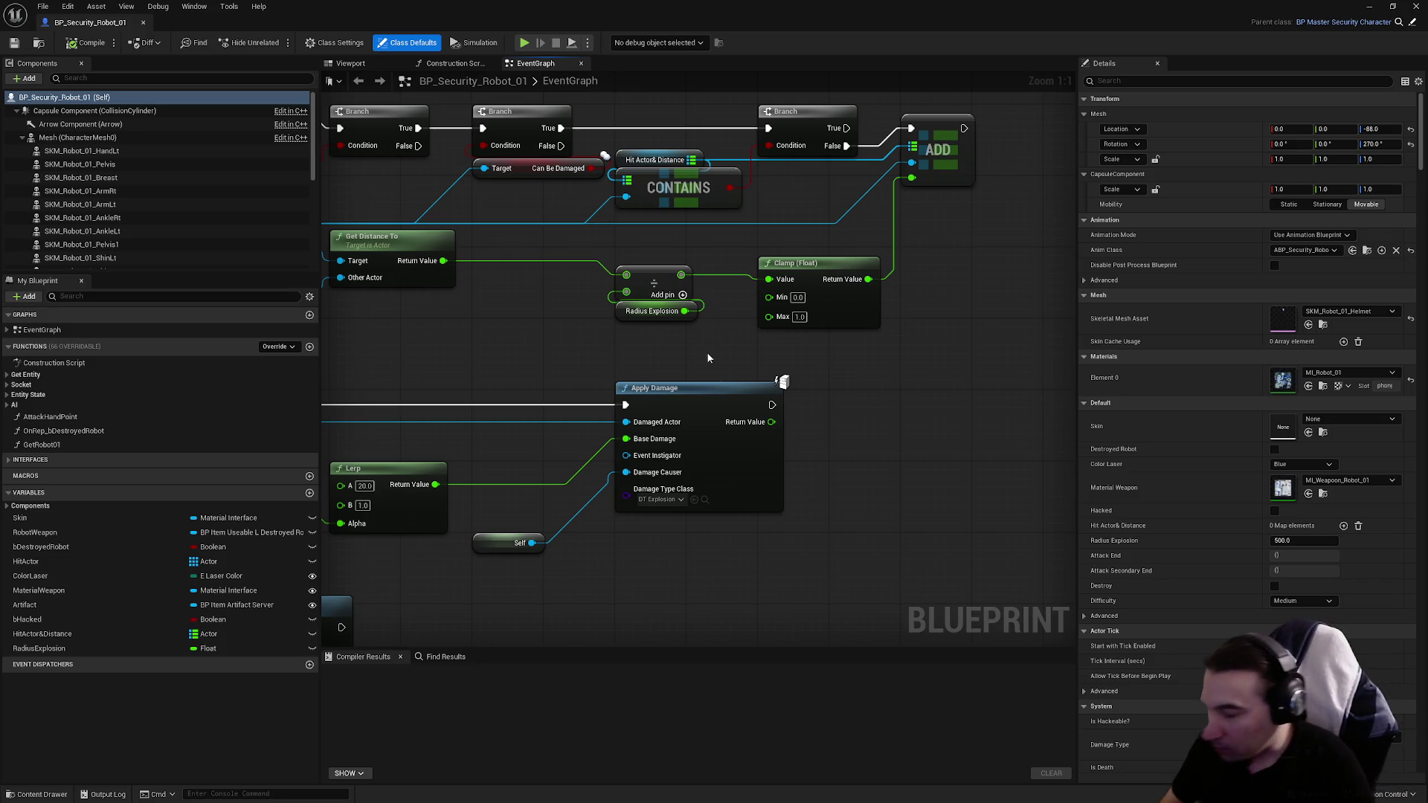
pyautogui.click(592, 790)
pyautogui.click(641, 789)
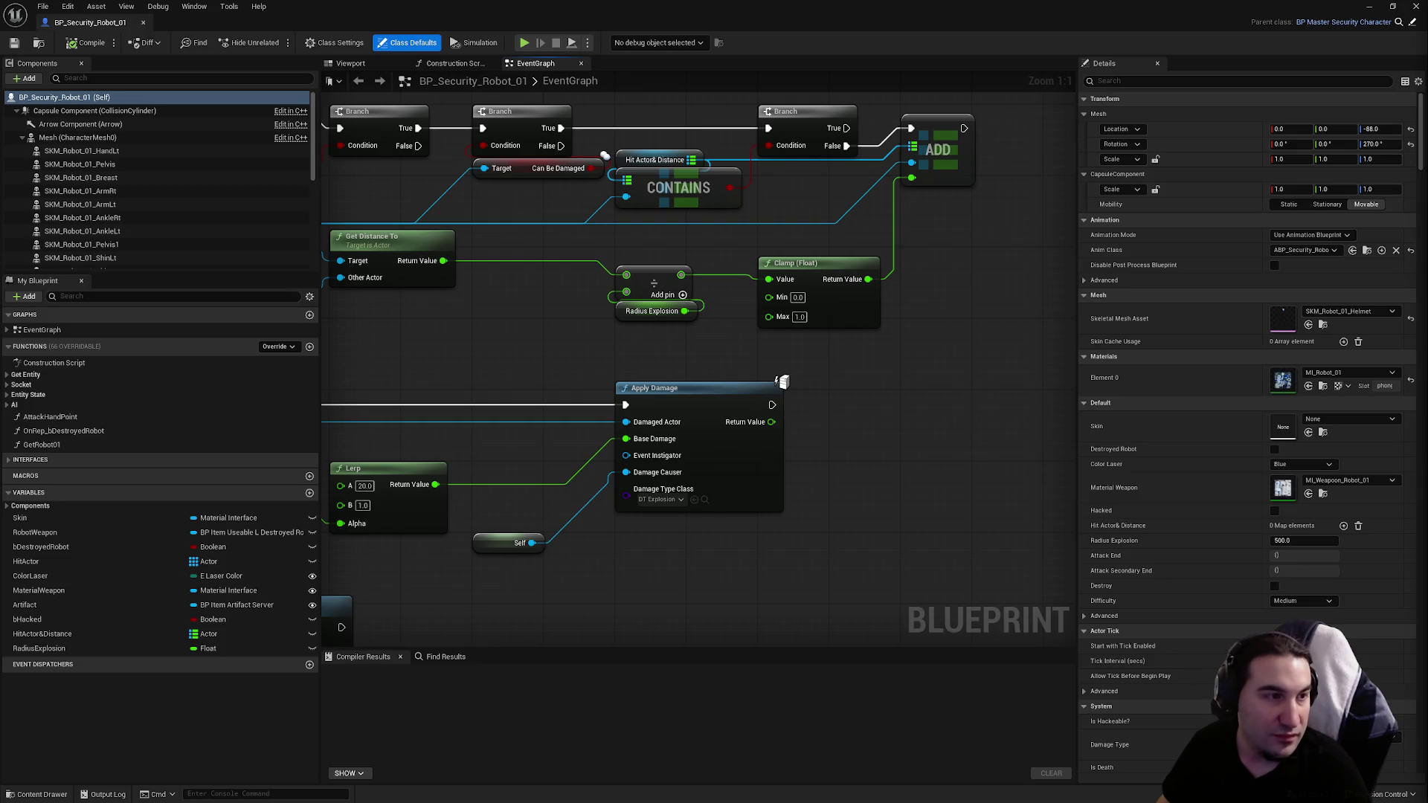
pyautogui.moveTo(603, 357)
pyautogui.mouseDown()
pyautogui.moveTo(666, 290)
pyautogui.moveTo(796, 257)
pyautogui.mouseUp()
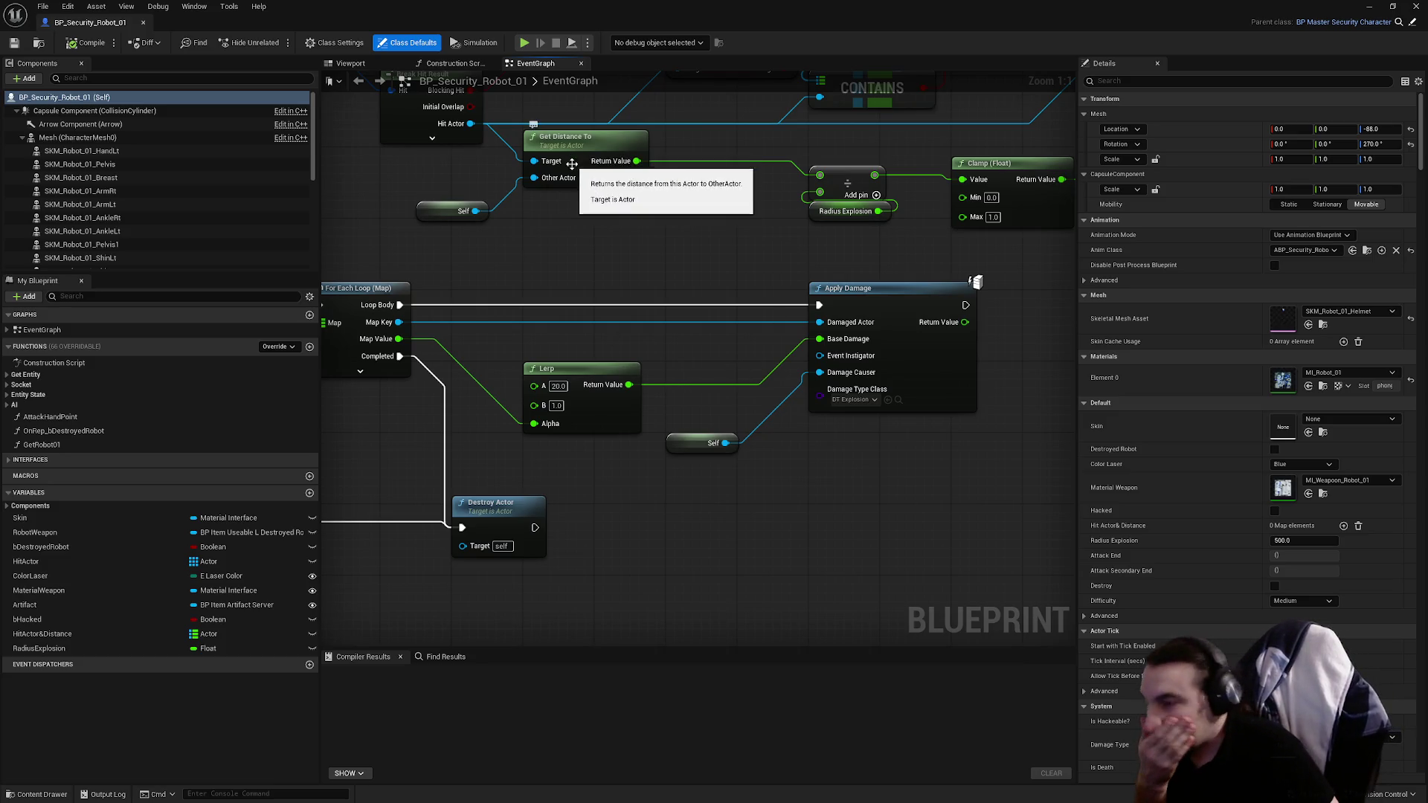
pyautogui.scroll(-3, 568, 373)
pyautogui.scroll(-1, 569, 373)
pyautogui.moveTo(568, 373); pyautogui.dragTo(935, 320)
pyautogui.moveTo(734, 163)
pyautogui.mouseDown()
pyautogui.moveTo(908, 240)
pyautogui.moveTo(868, 268)
pyautogui.mouseUp()
pyautogui.scroll(4, 681, 269)
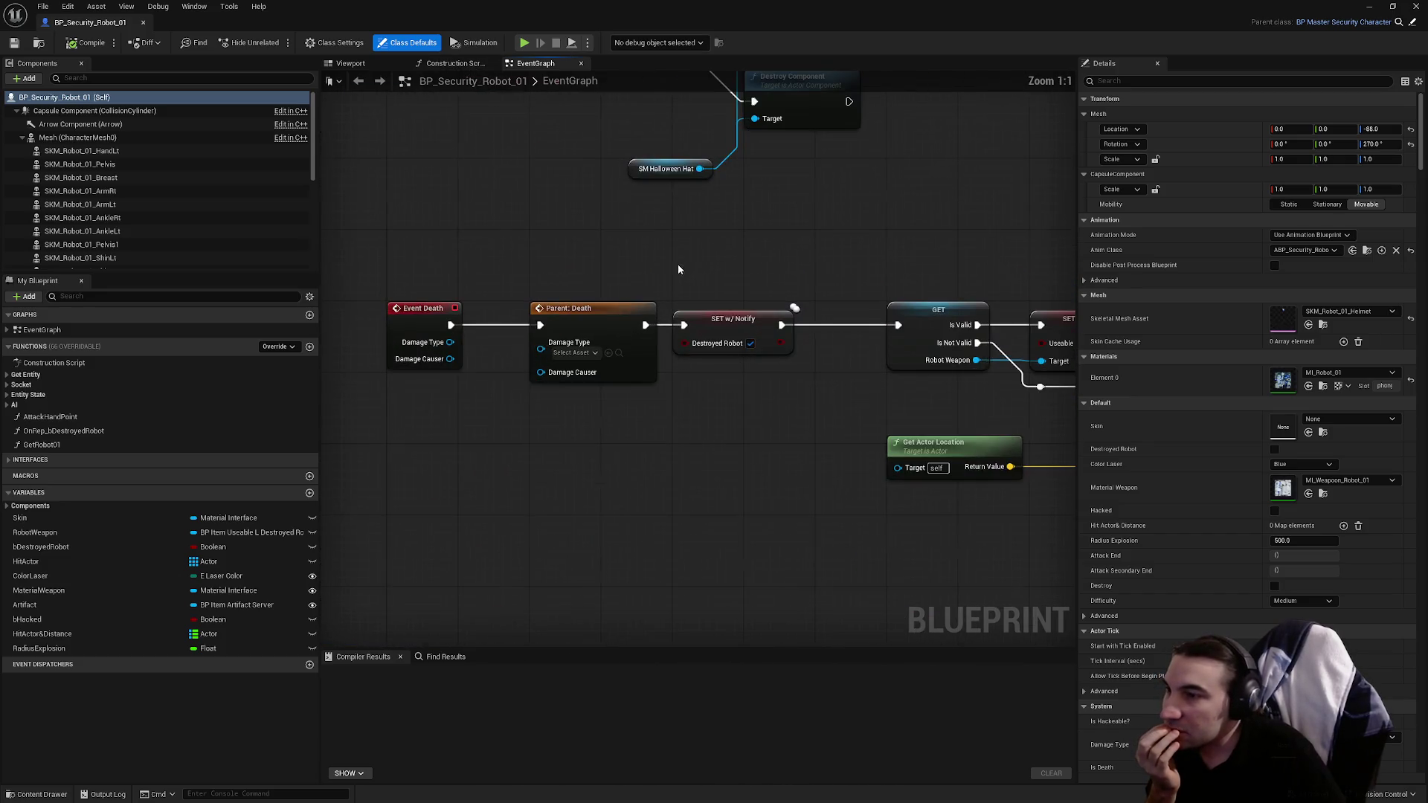
pyautogui.moveTo(451, 342); pyautogui.dragTo(541, 342)
pyautogui.moveTo(450, 358); pyautogui.dragTo(540, 358)
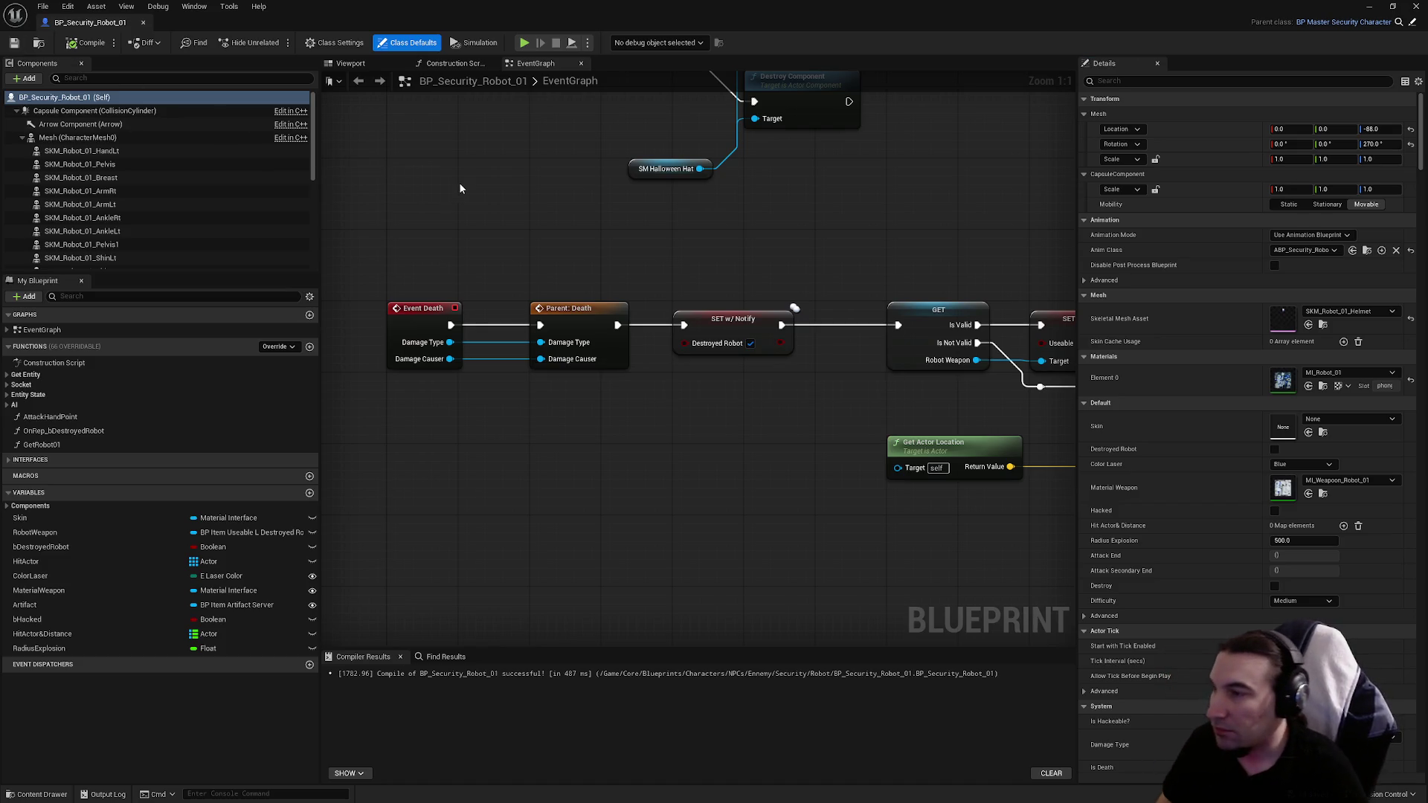
# Step: Look over the Event PrepareAttack shooting nodes and save BP_Security_Robot_01
pyautogui.scroll(-4, 459, 188)
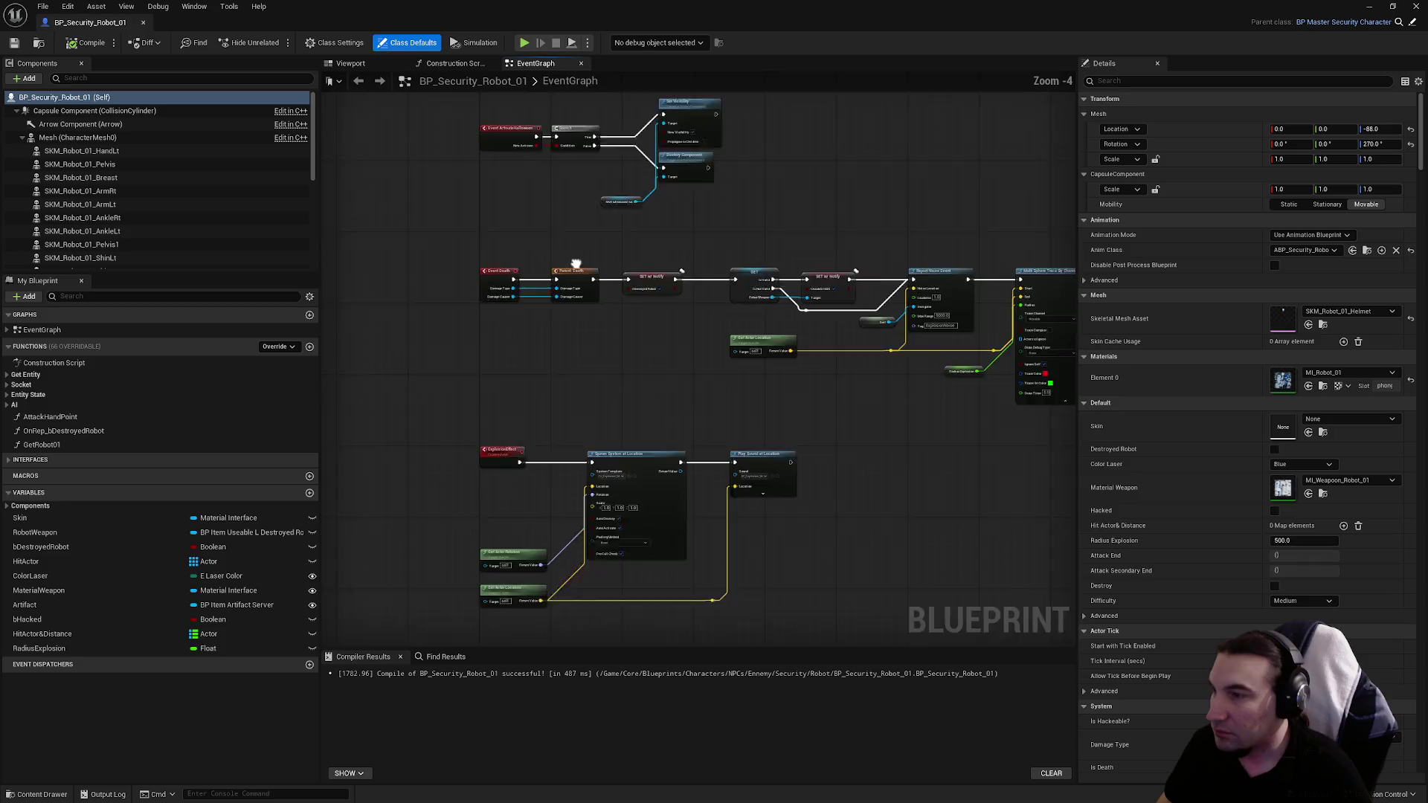
pyautogui.moveTo(579, 279)
pyautogui.mouseDown()
pyautogui.moveTo(384, 309)
pyautogui.moveTo(521, 282)
pyautogui.moveTo(787, 177)
pyautogui.moveTo(912, 348)
pyautogui.moveTo(812, 346)
pyautogui.moveTo(706, 312)
pyautogui.moveTo(538, 519)
pyautogui.mouseUp()
pyautogui.scroll(1, 567, 446)
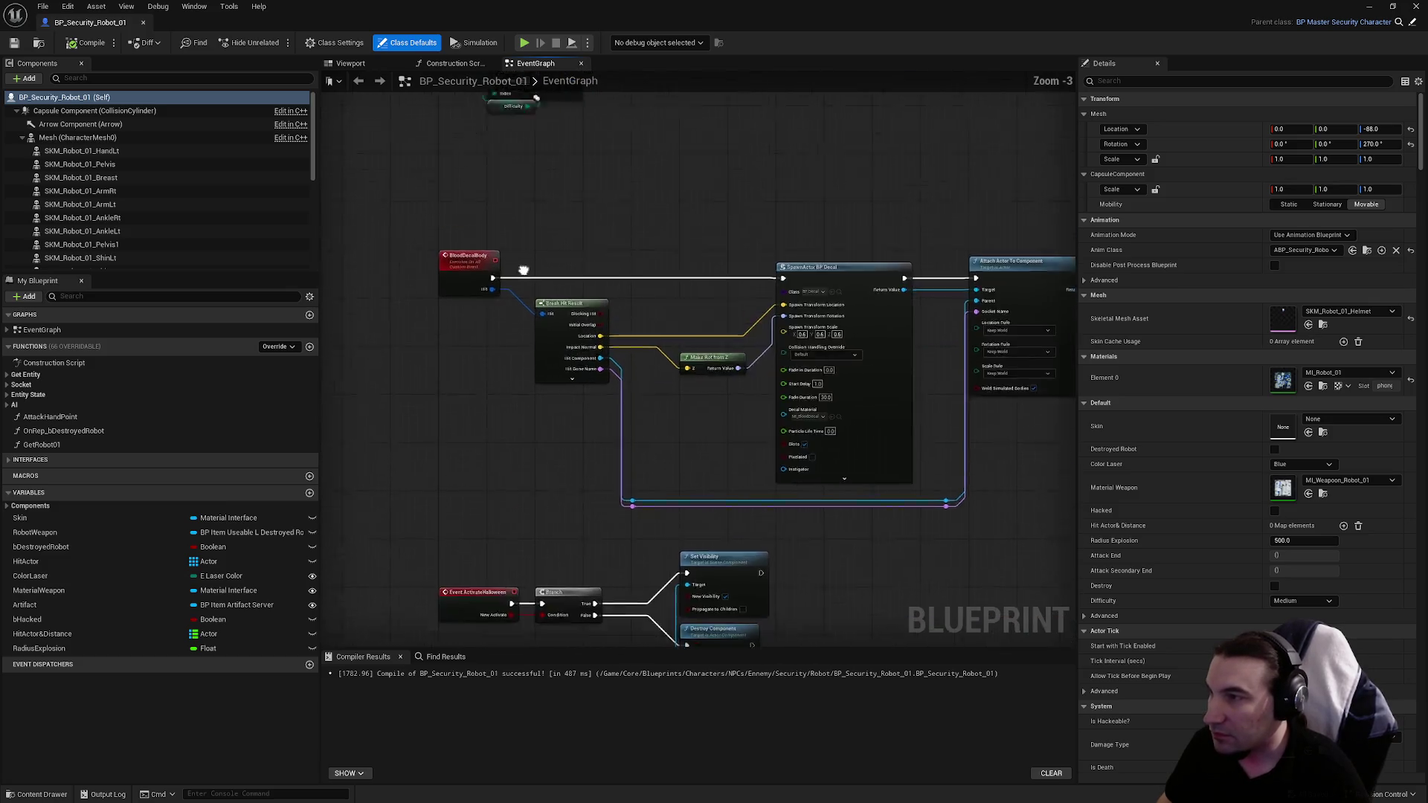
pyautogui.moveTo(568, 85); pyautogui.dragTo(606, 481)
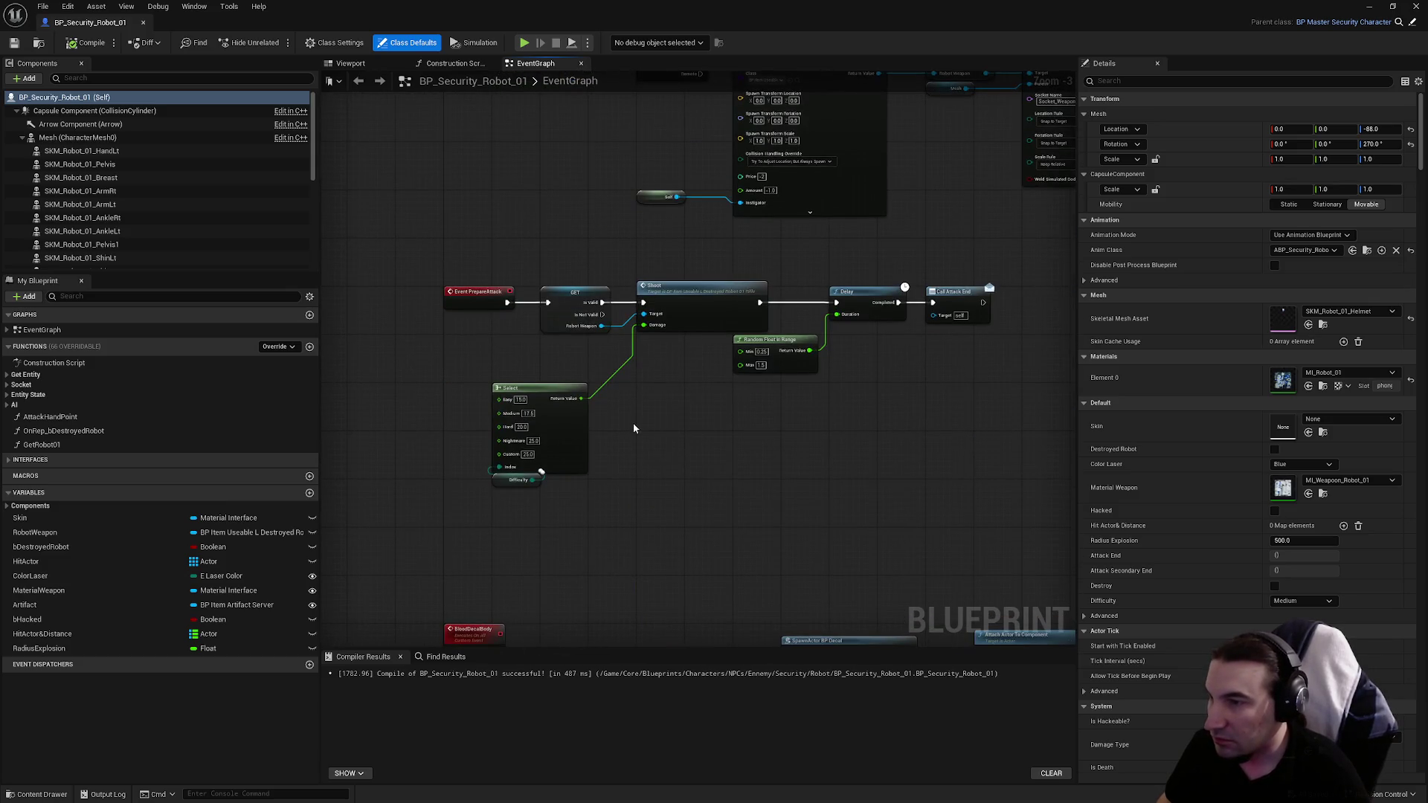
pyautogui.scroll(2, 744, 405)
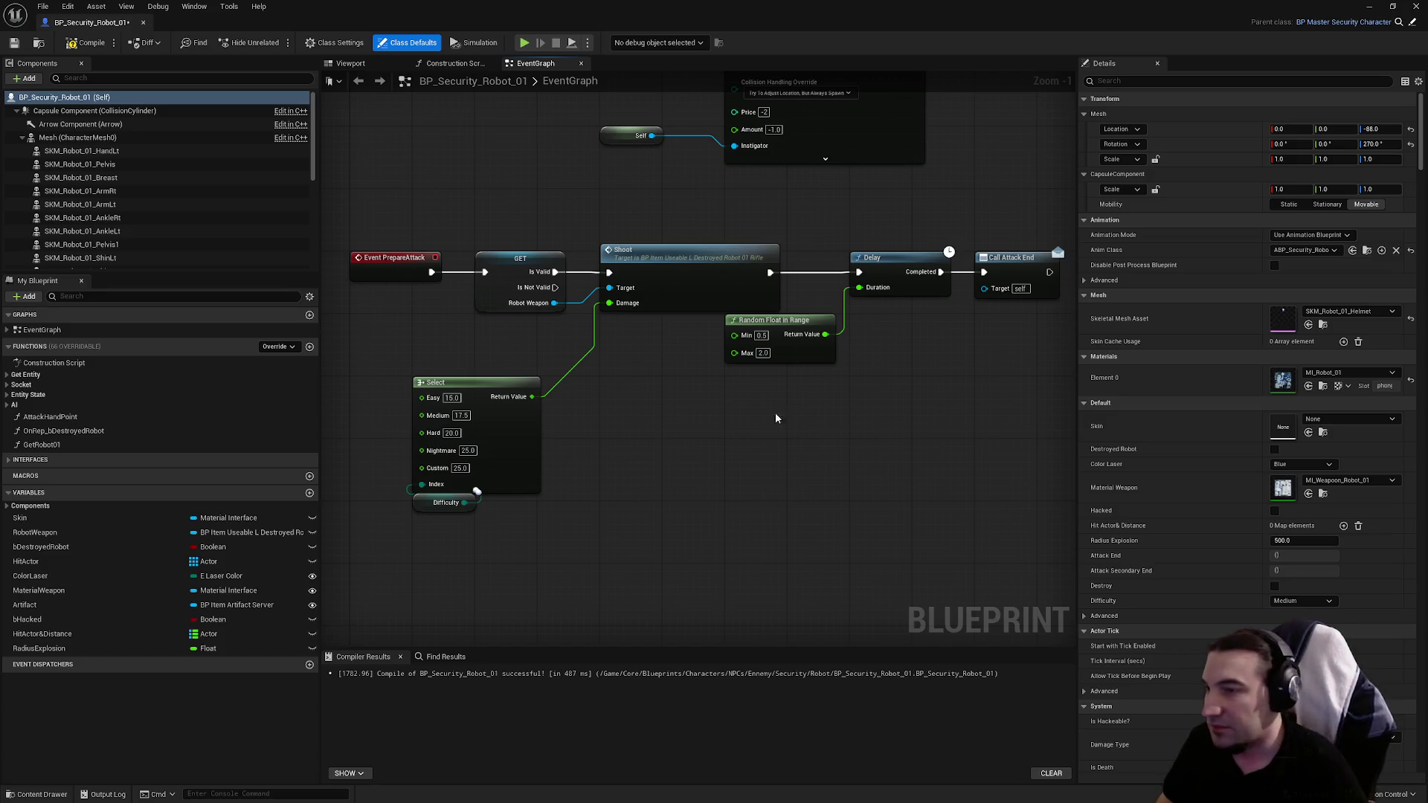
pyautogui.click(80, 47)
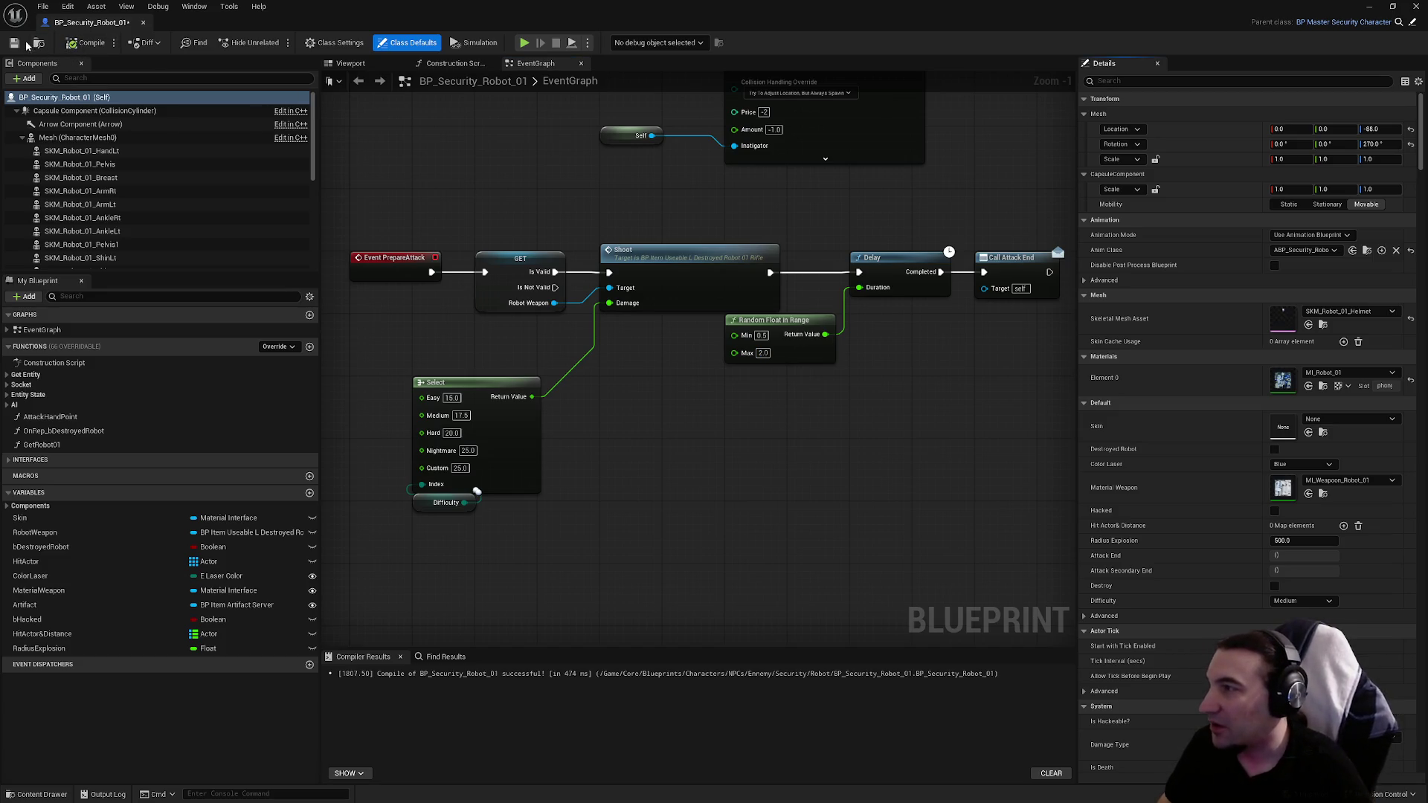
pyautogui.moveTo(472, 319); pyautogui.dragTo(588, 277)
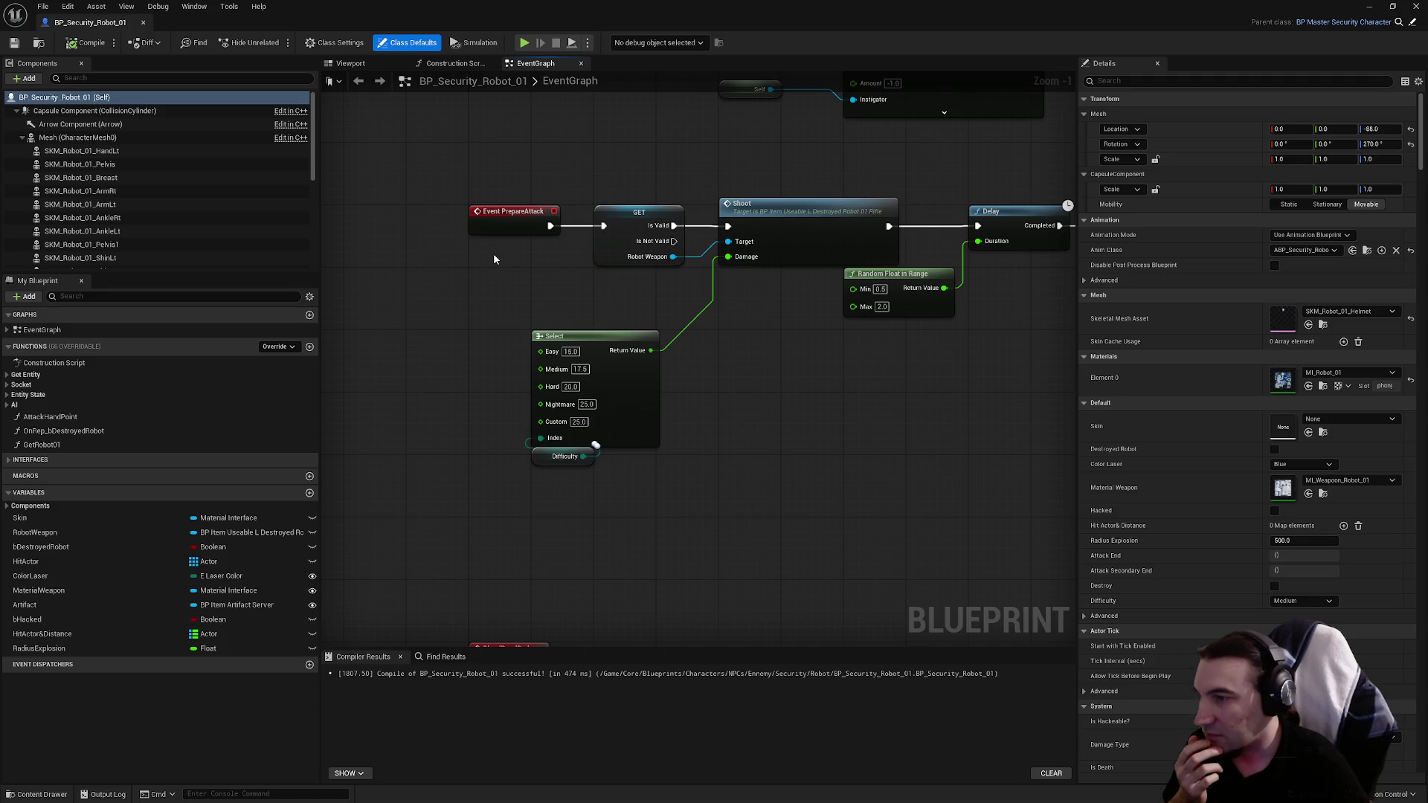
# Step: Enter damage 10, 15, 17.5 and 20 for Easy–Nightmare, recompile, and close the robot blueprint
pyautogui.write('10')
pyautogui.click(580, 369)
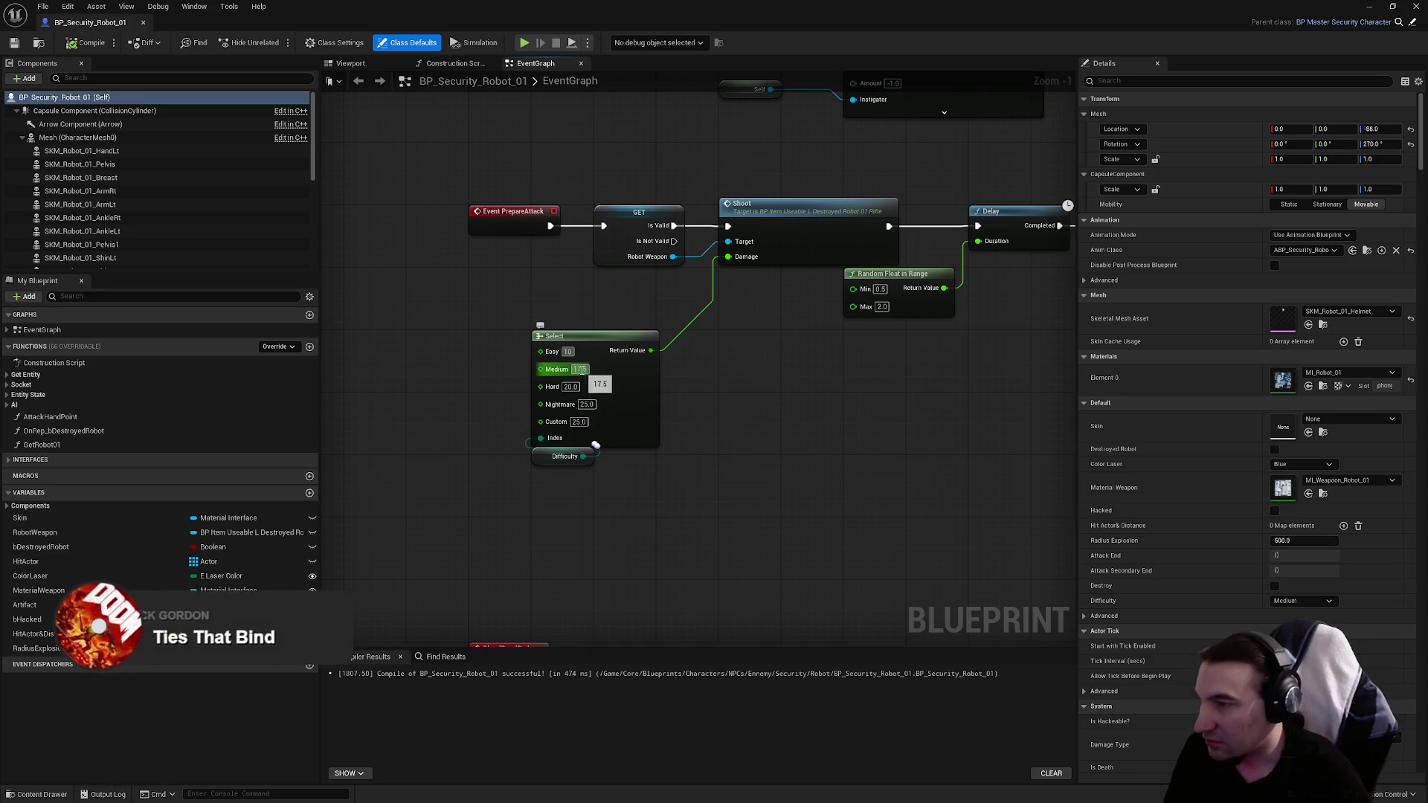
pyautogui.write('15')
pyautogui.click(571, 387)
pyautogui.write('17.5')
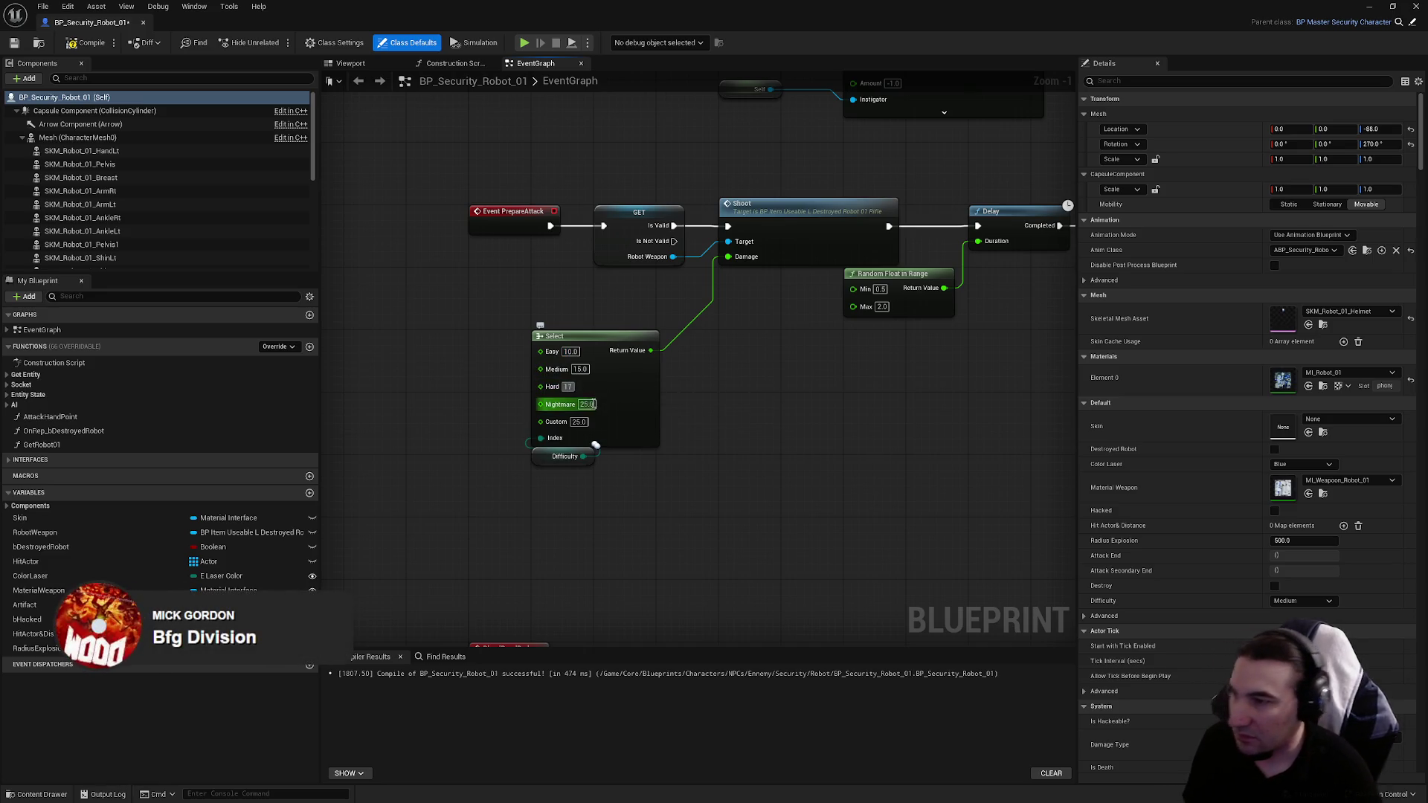
pyautogui.click(586, 404)
pyautogui.write('20')
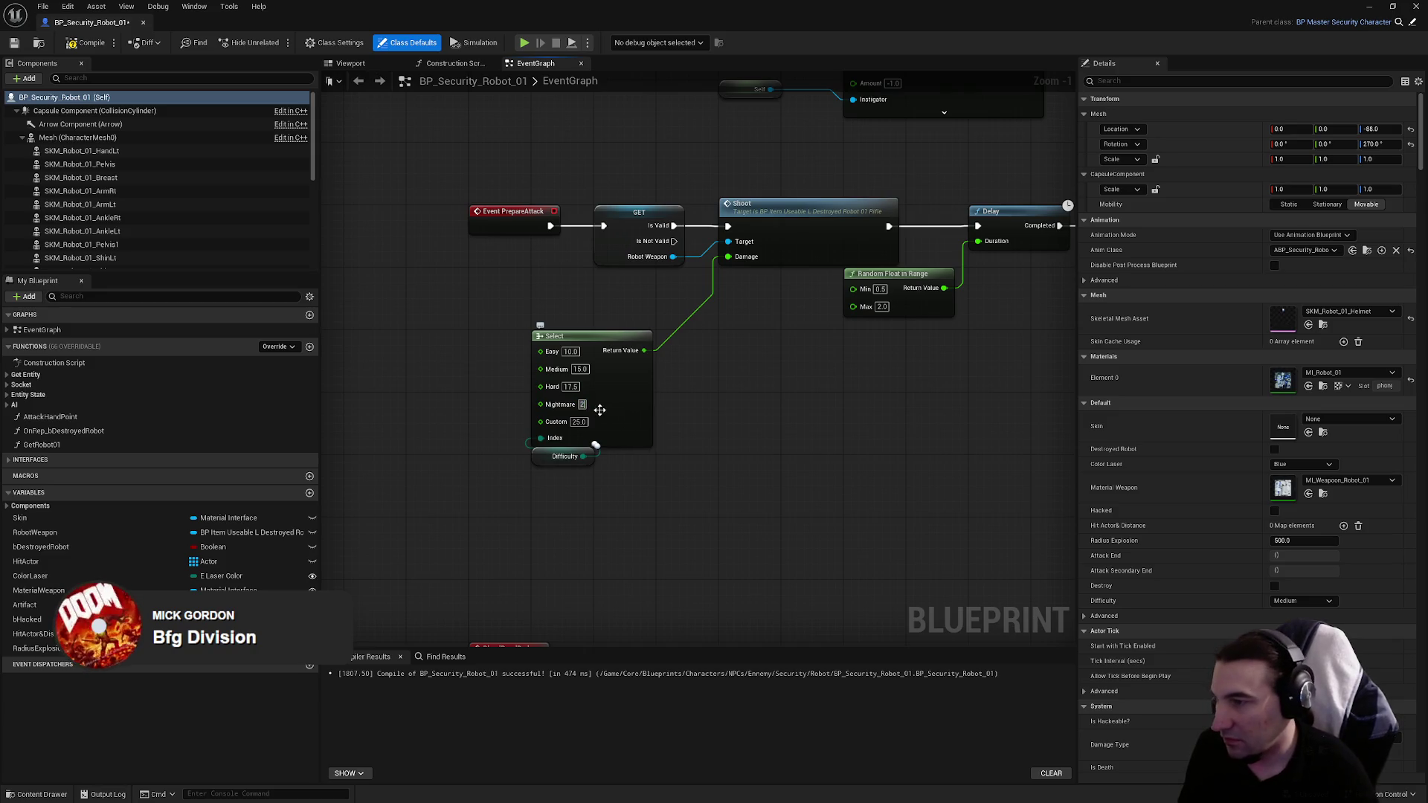
pyautogui.click(738, 421)
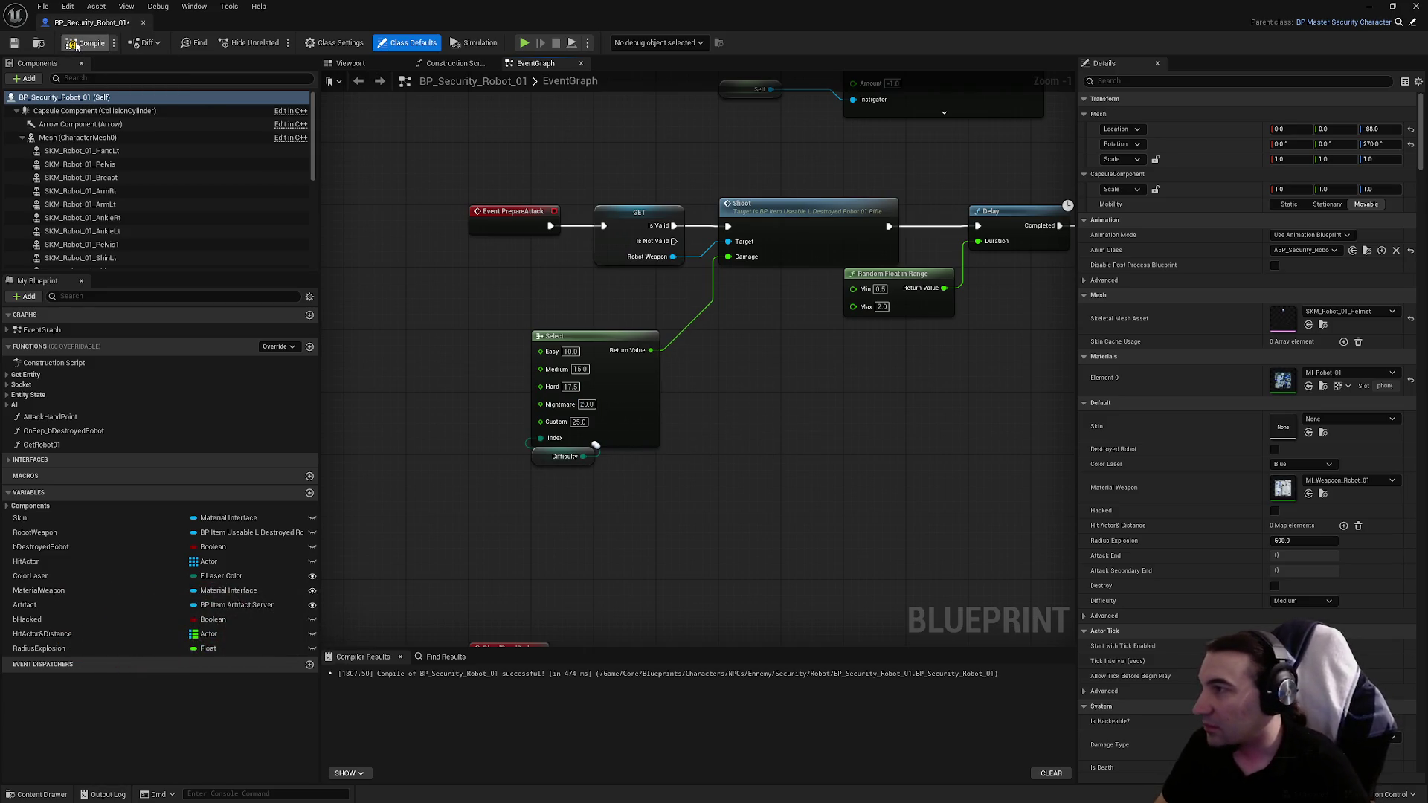
pyautogui.click(82, 43)
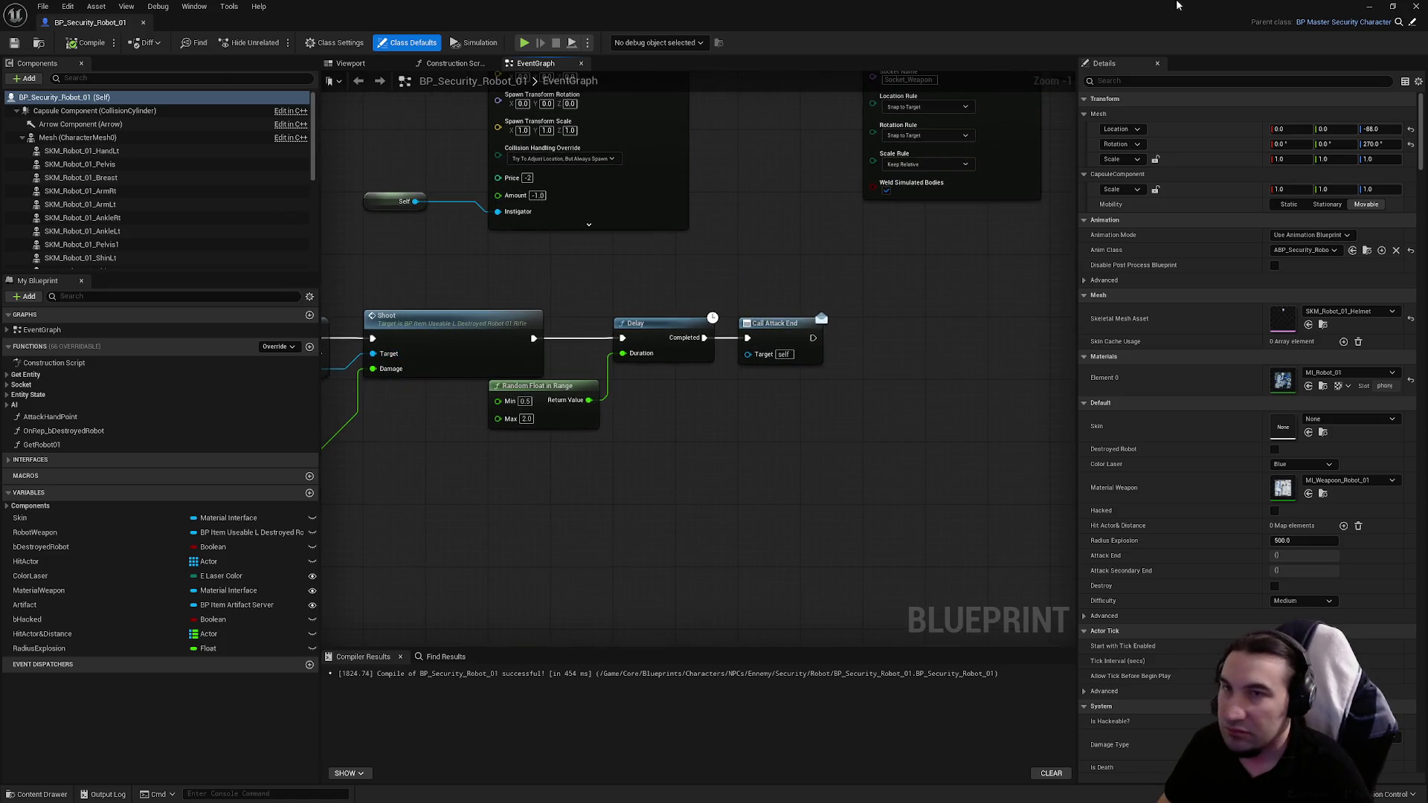
pyautogui.click(1416, 6)
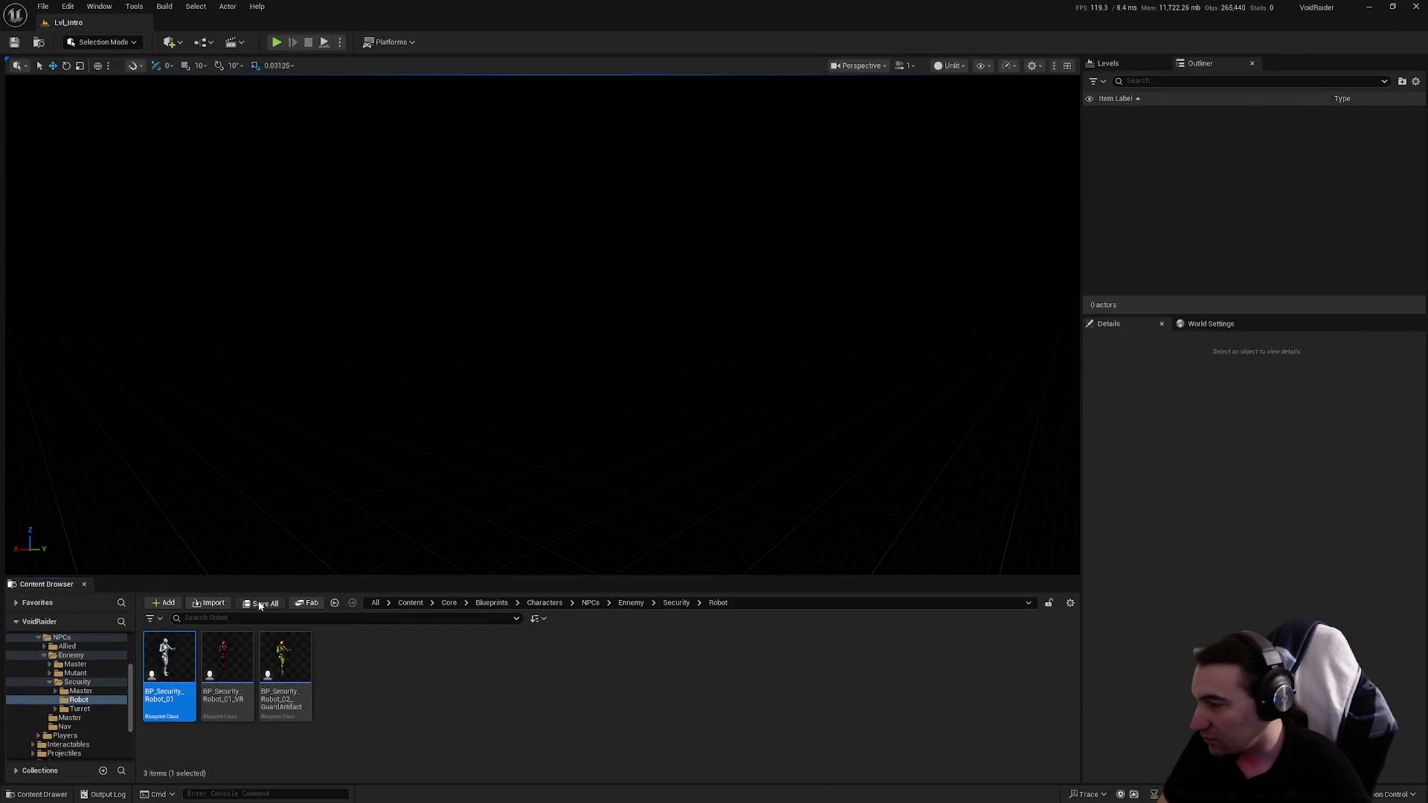
# Step: Select the Blueprints folder, start a Play-in-Editor session, and choose PLAY TUTO from the main menu
pyautogui.scroll(5, 44, 682)
pyautogui.click(34, 682)
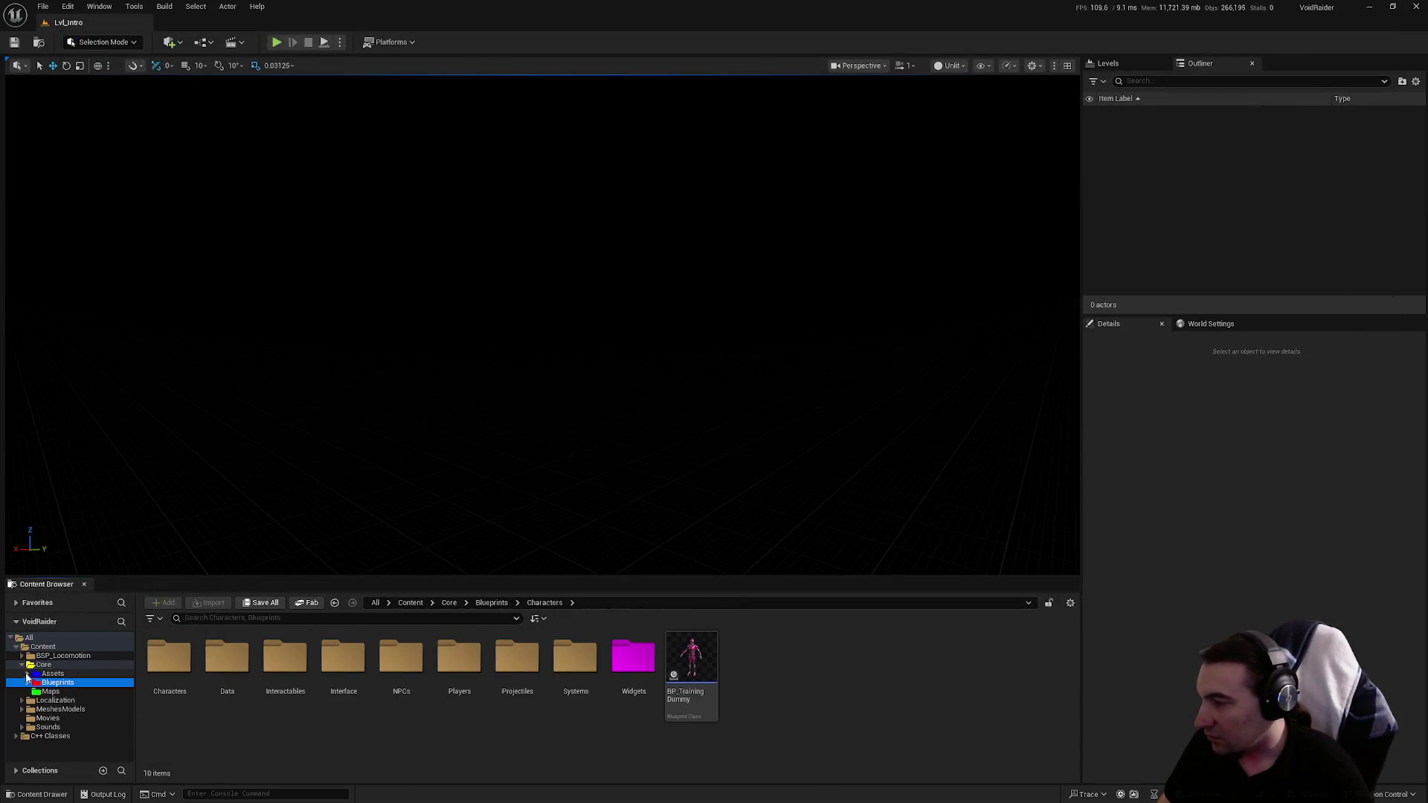
pyautogui.click(276, 43)
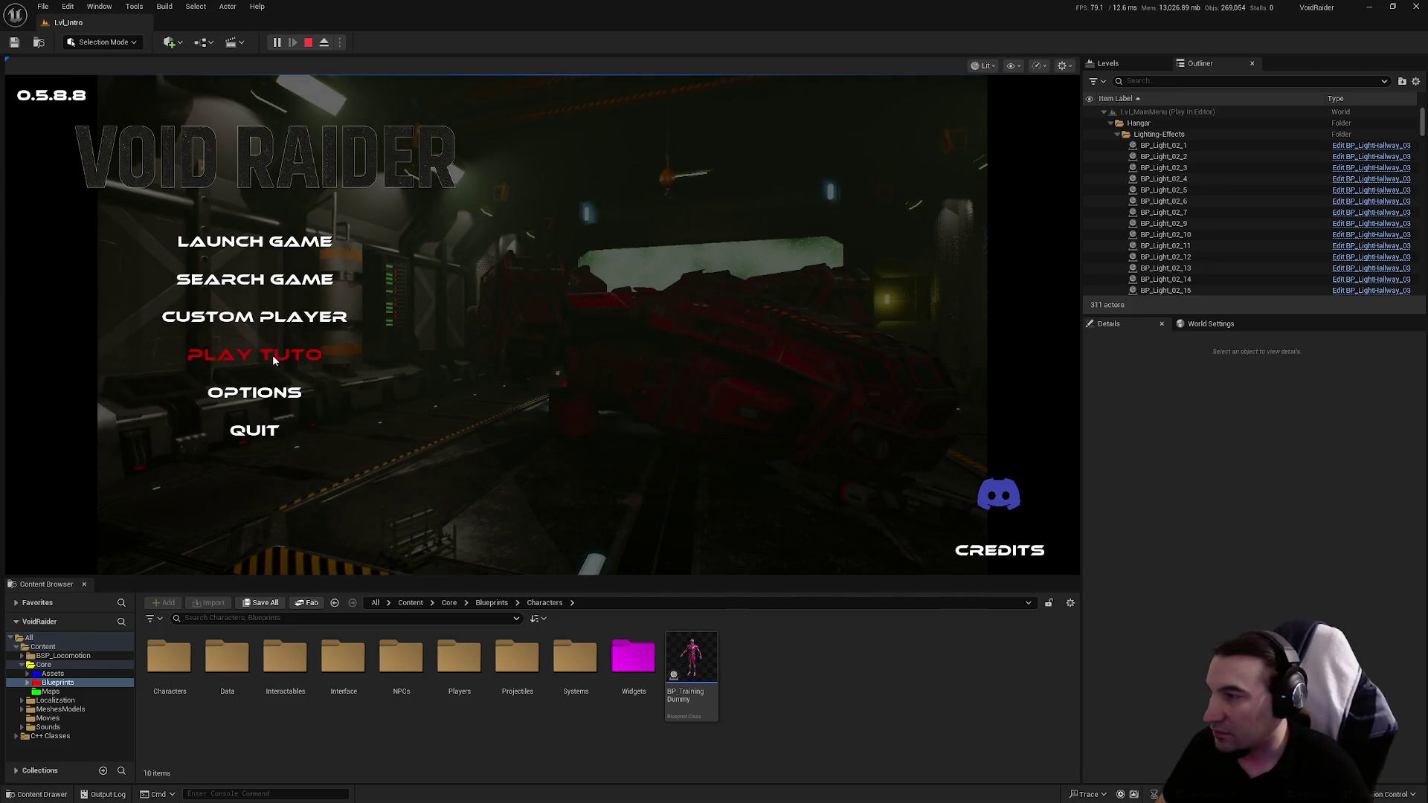
pyautogui.click(254, 355)
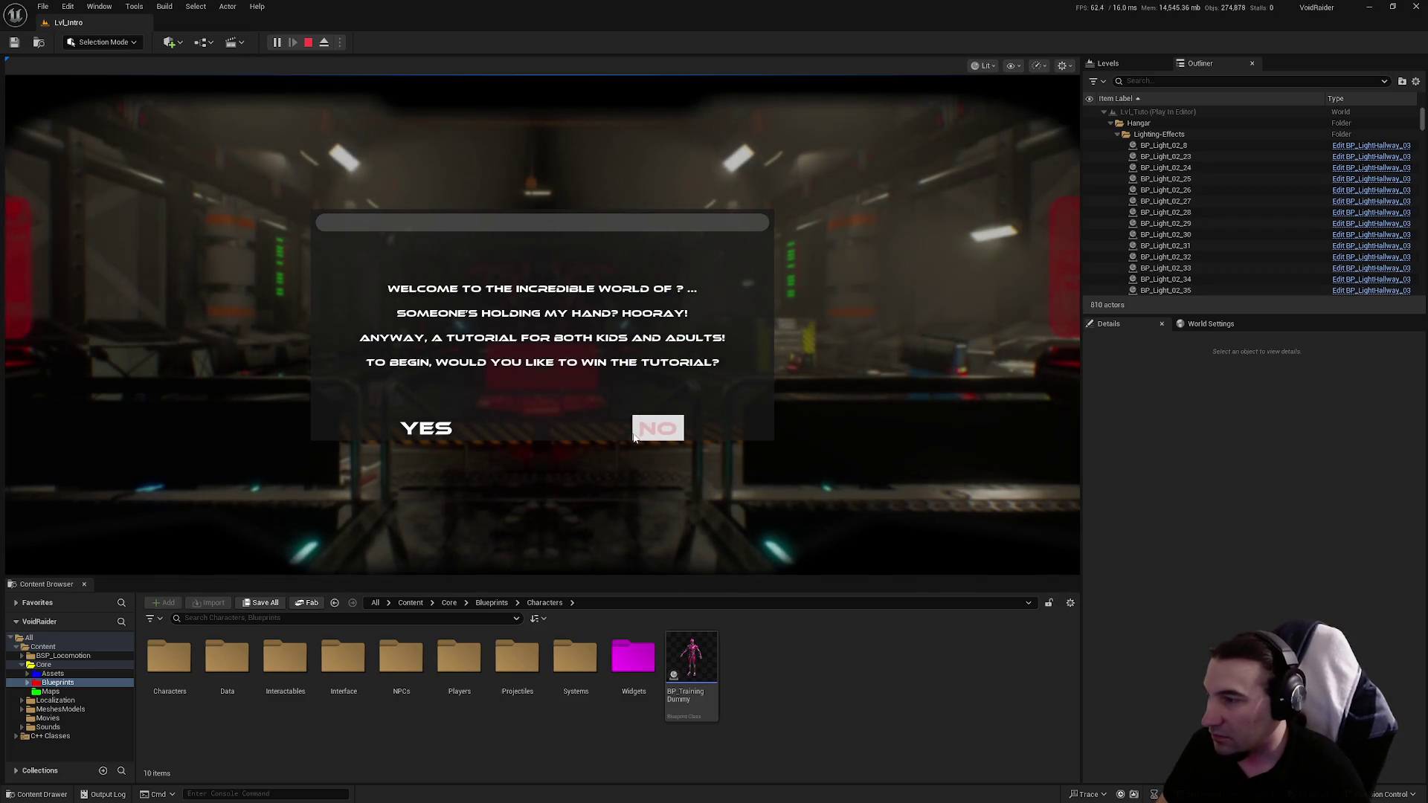
# Step: Decline skipping the tutorial and pick and confirm the tutorial mission at the expedition console
pyautogui.click(628, 429)
pyautogui.click(580, 424)
pyautogui.press('w')
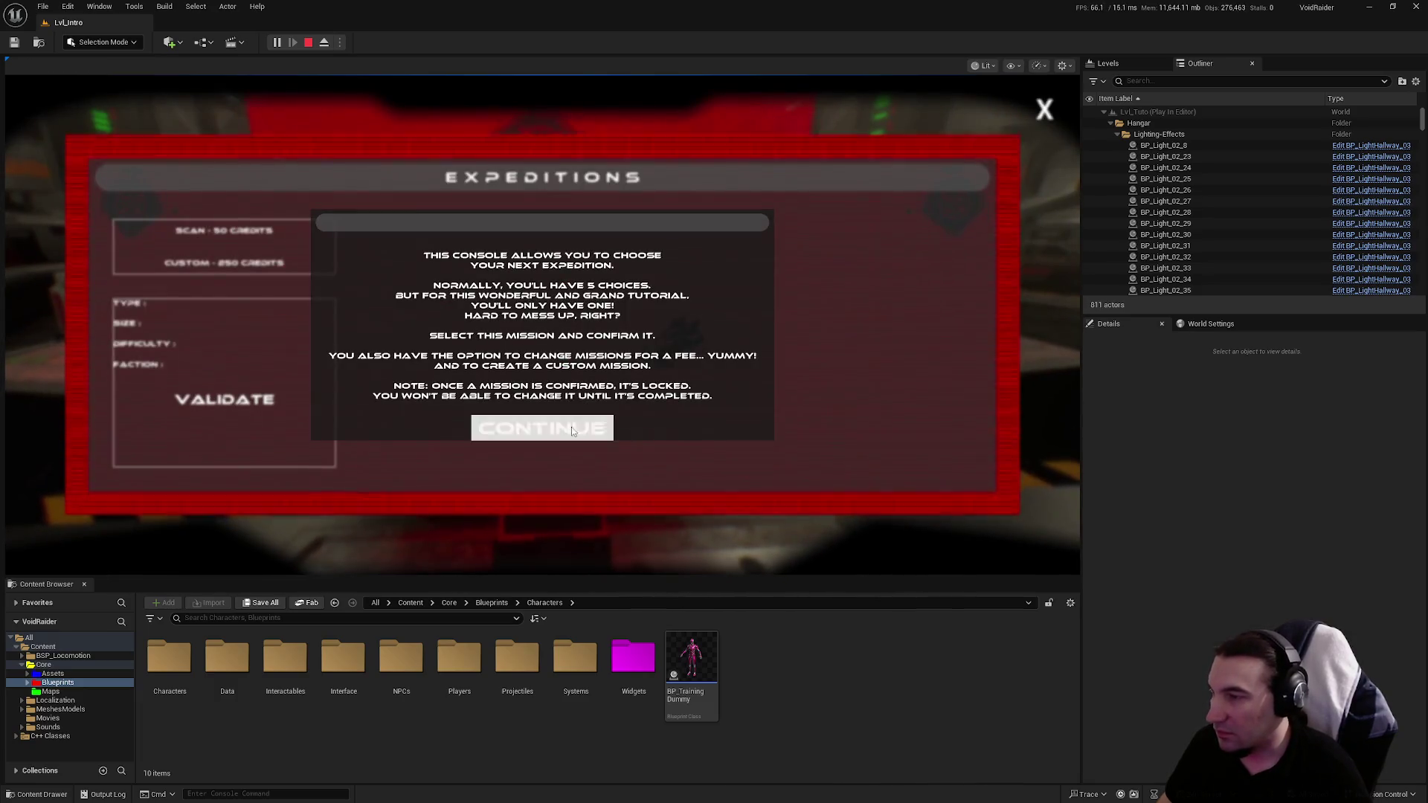
pyautogui.click(542, 428)
pyautogui.click(669, 343)
pyautogui.click(260, 400)
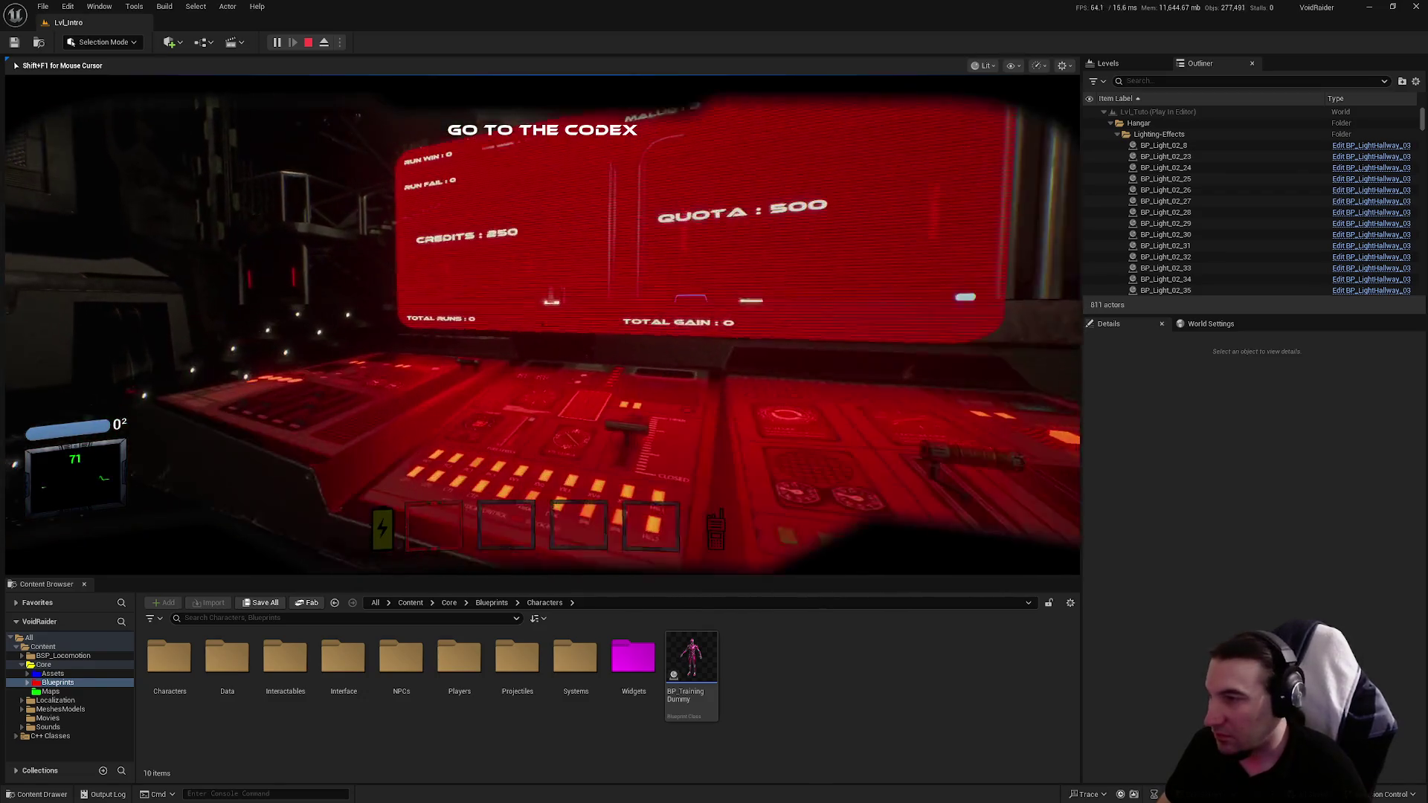
# Step: Use the Codex terminal, view its Bestiary entry, then close the Codex
pyautogui.press('w')
pyautogui.press('e')
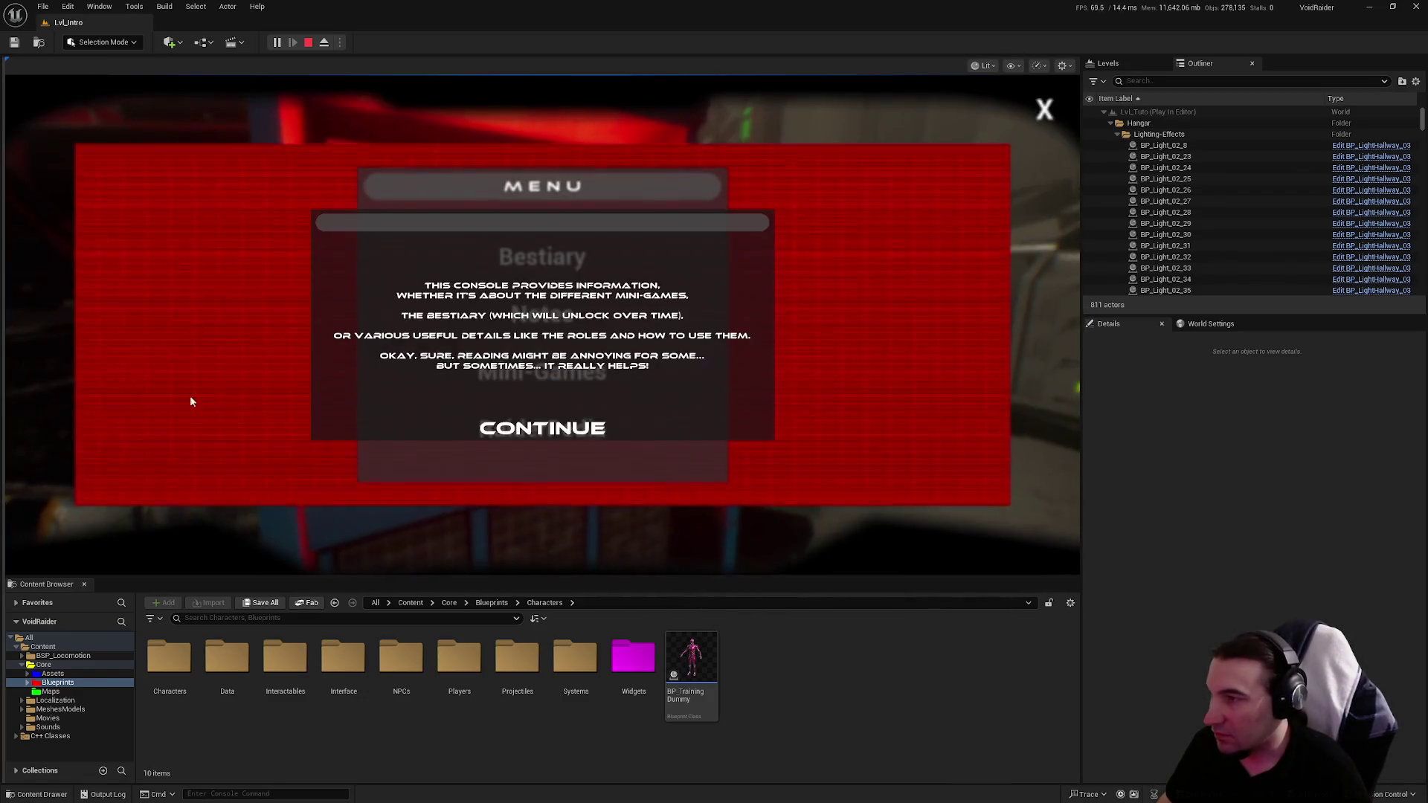
pyautogui.click(543, 426)
pyautogui.click(577, 255)
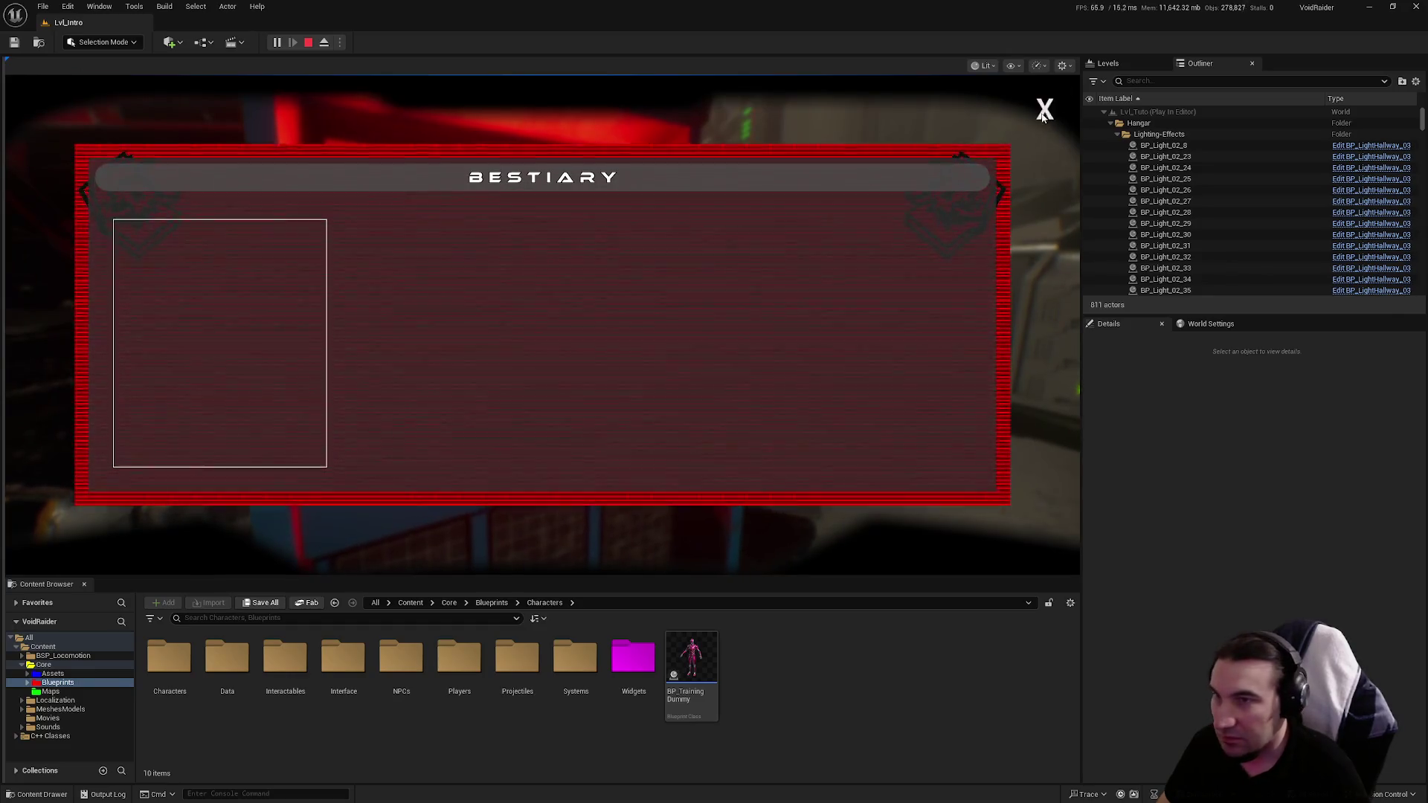
pyautogui.click(1044, 109)
pyautogui.click(1053, 110)
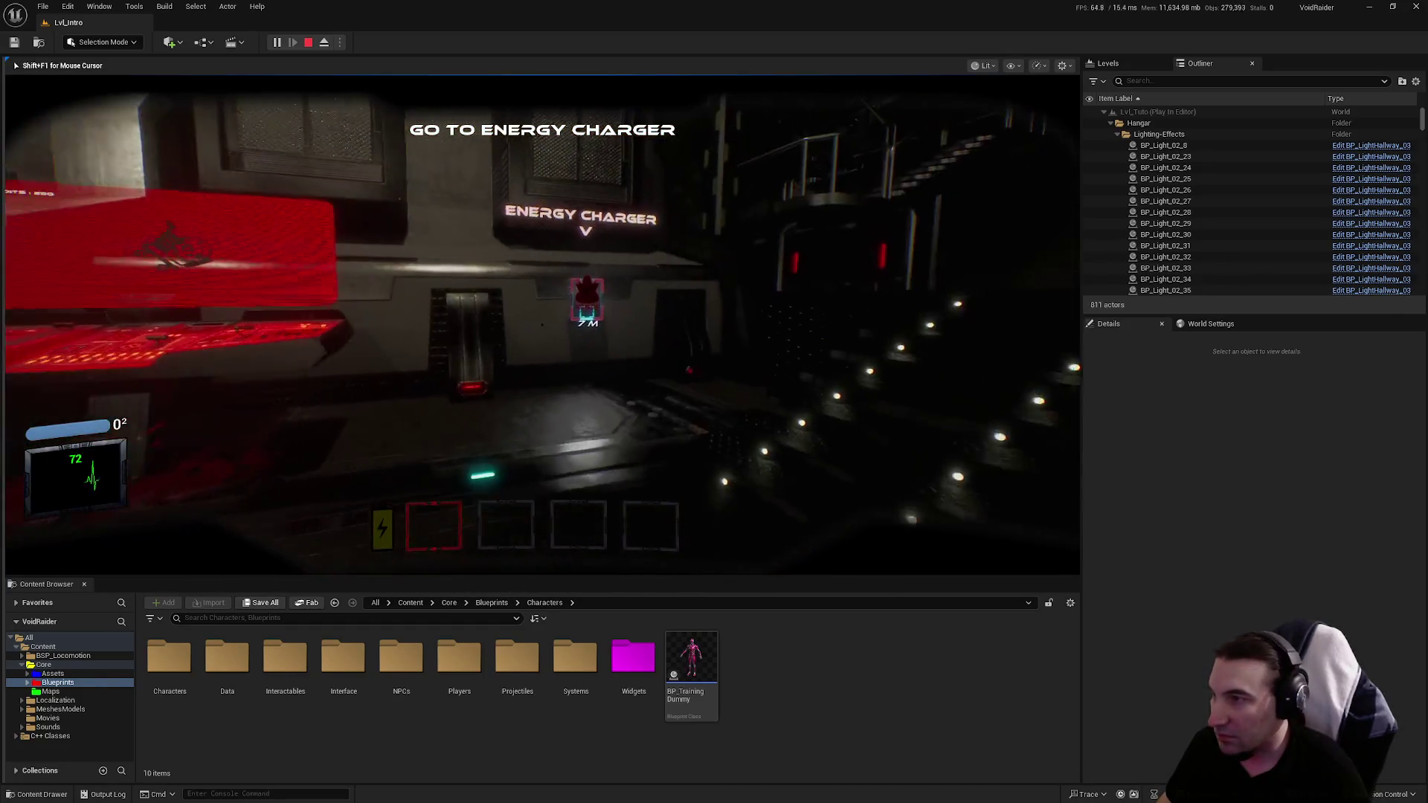
# Step: Visit the energy charger and the Items Shop, dismissing their tutorial messages
pyautogui.press('w')
pyautogui.press('e')
pyautogui.click(594, 416)
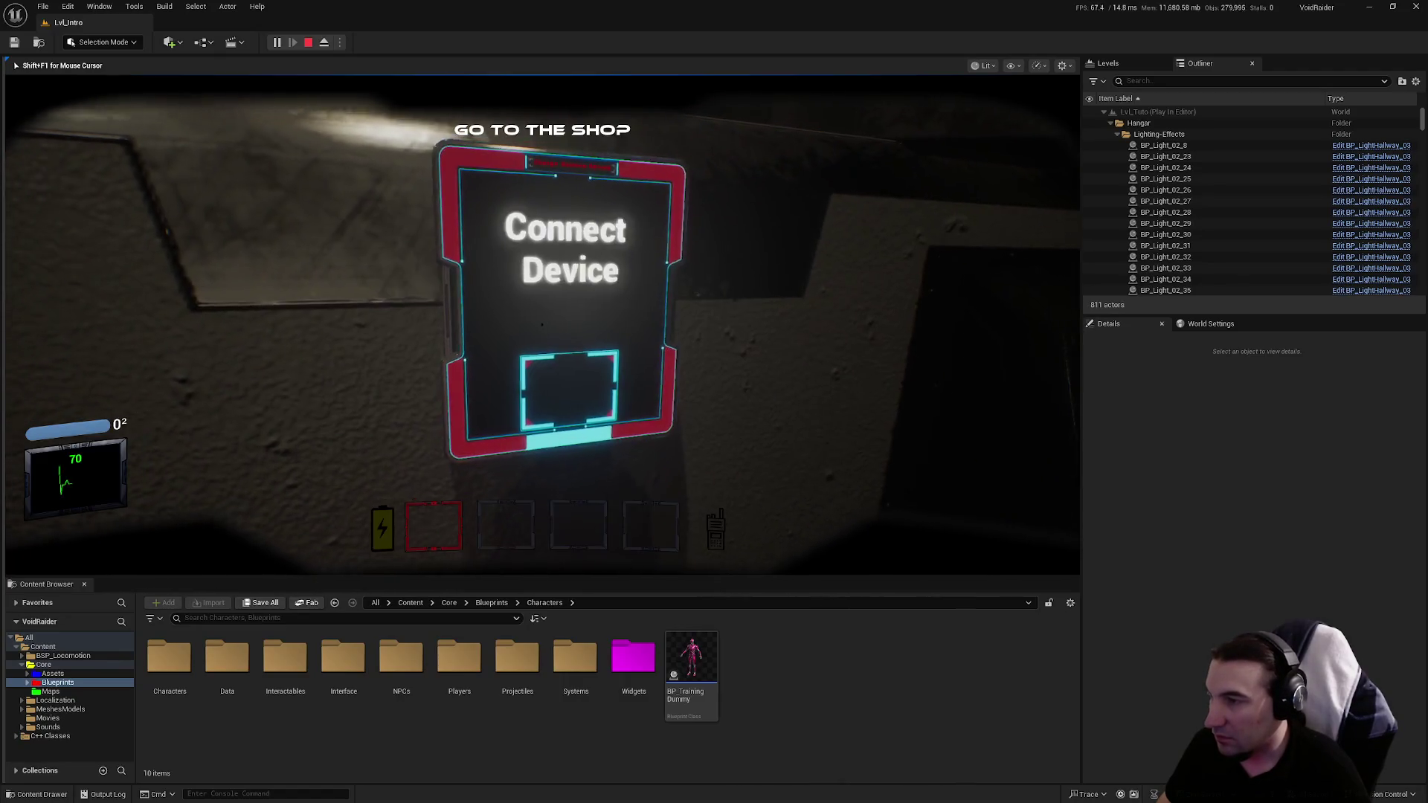
pyautogui.press('w')
pyautogui.press('e')
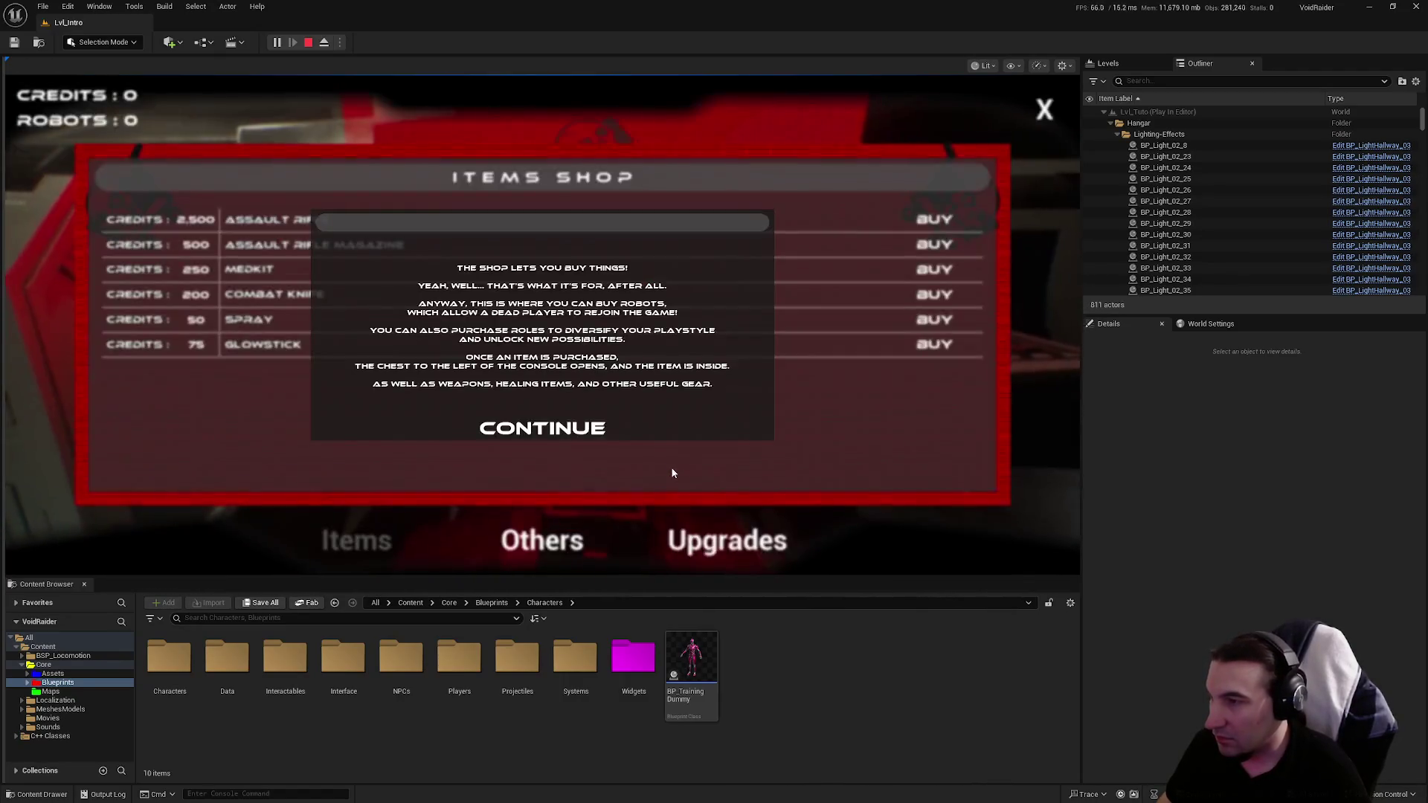
pyautogui.click(542, 425)
pyautogui.click(1043, 118)
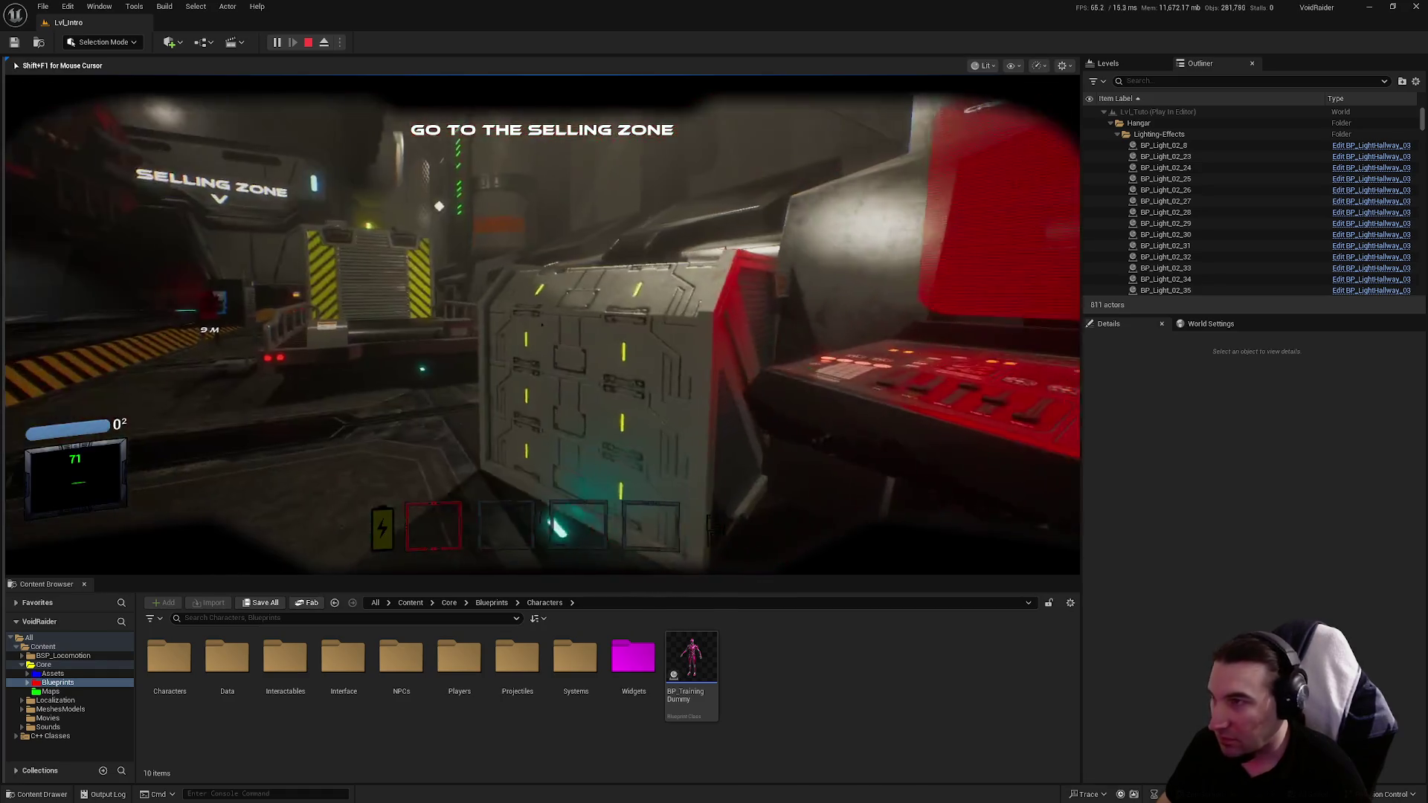
# Step: Interact with the selling zone terminal, board the dropship, and dismiss the dungeon popup
pyautogui.press('w')
pyautogui.press('e')
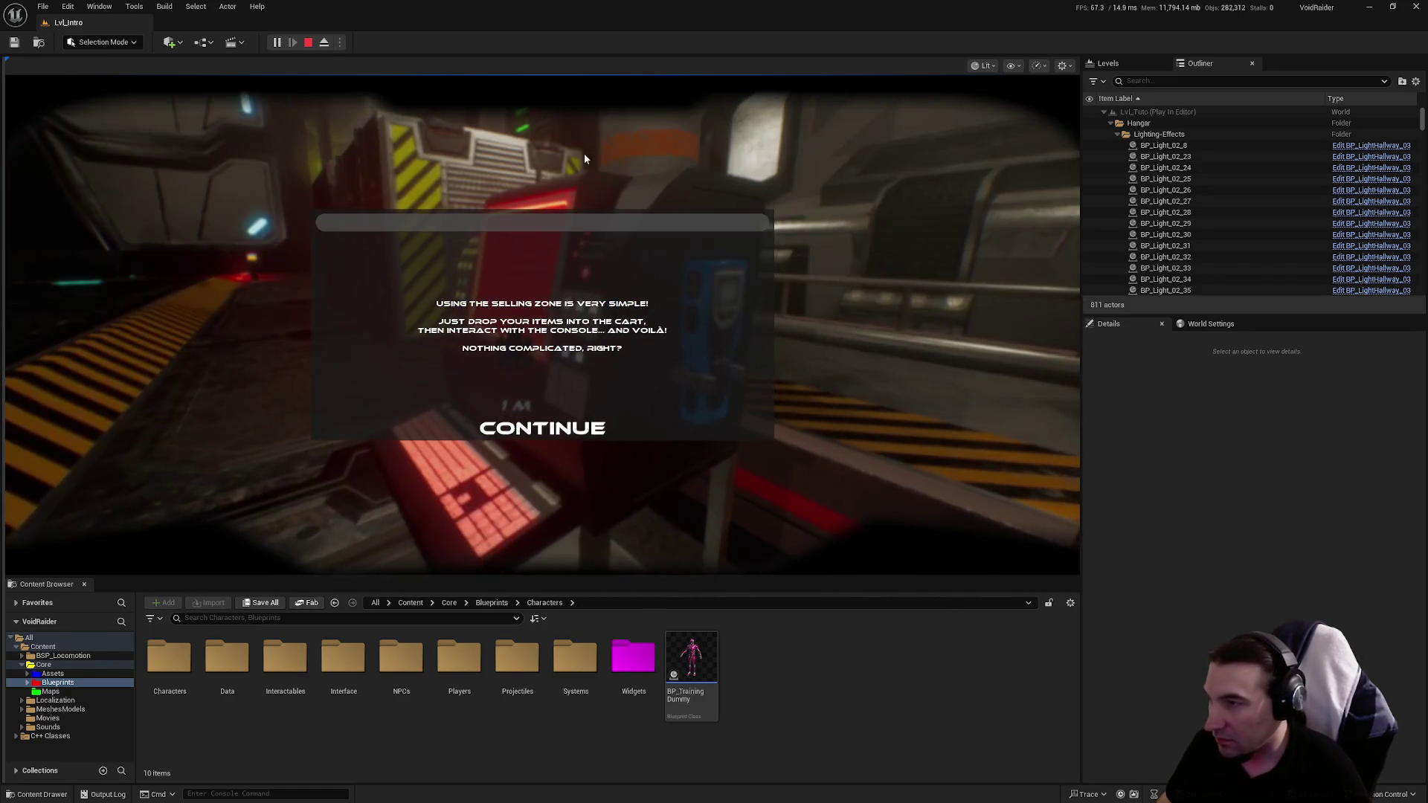
pyautogui.click(542, 427)
pyautogui.press('w')
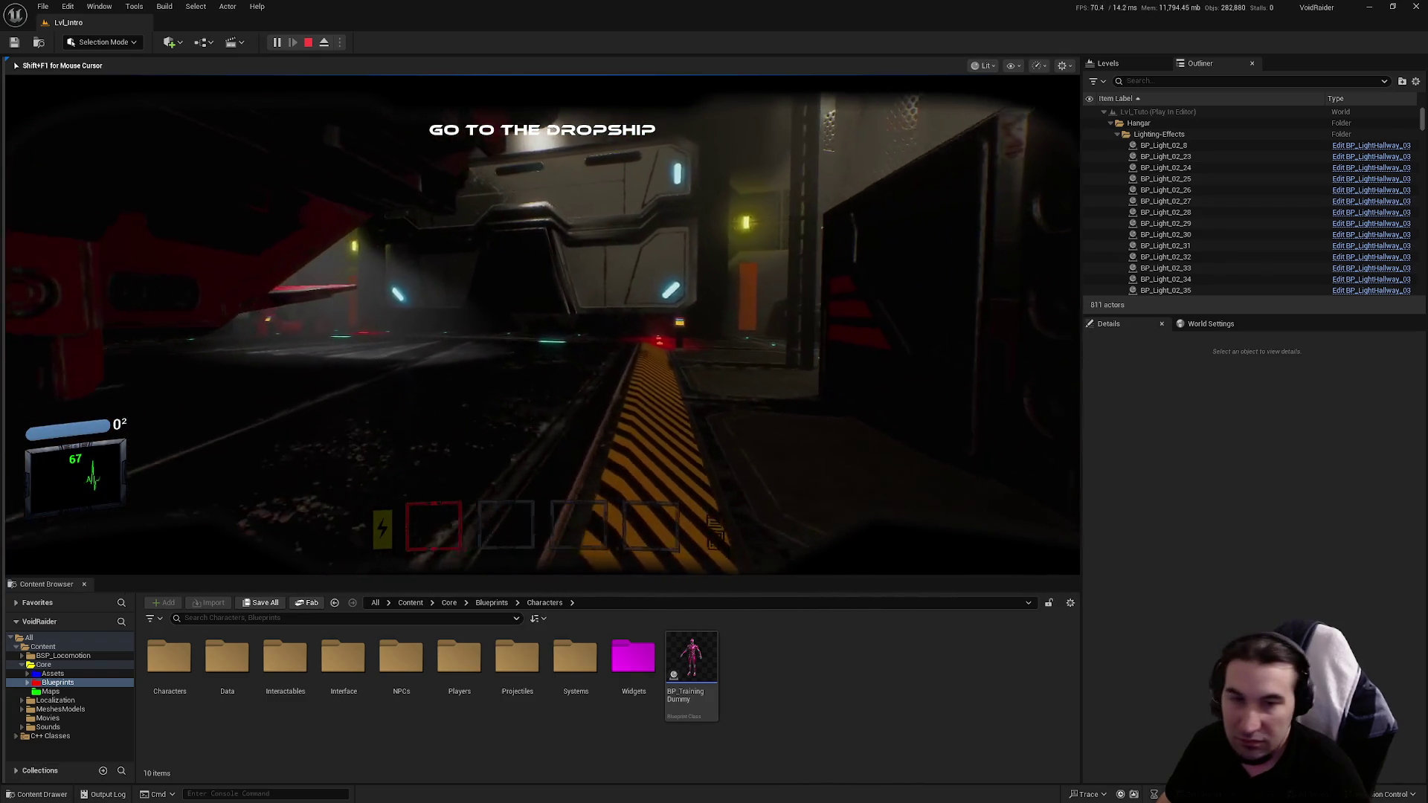
pyautogui.press('w')
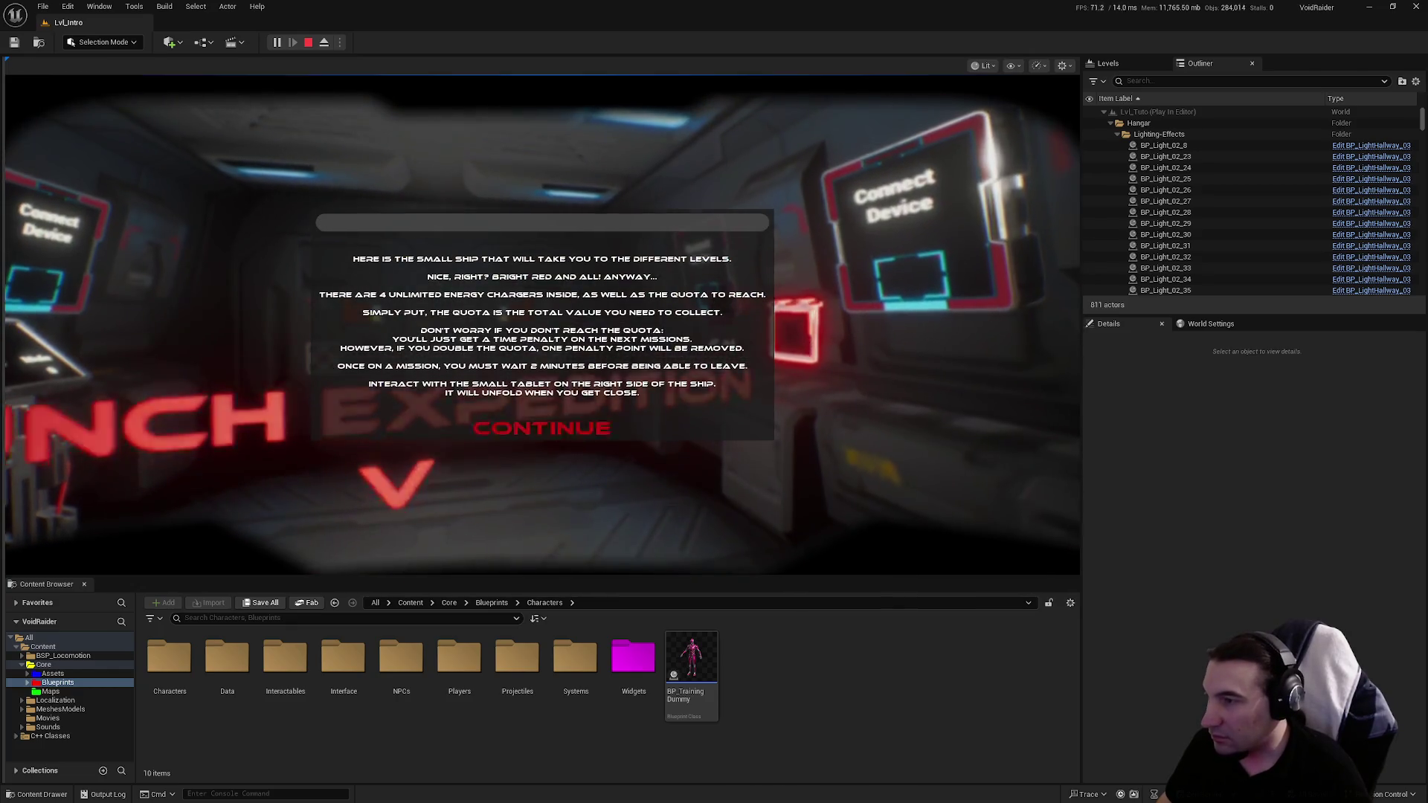
pyautogui.click(542, 428)
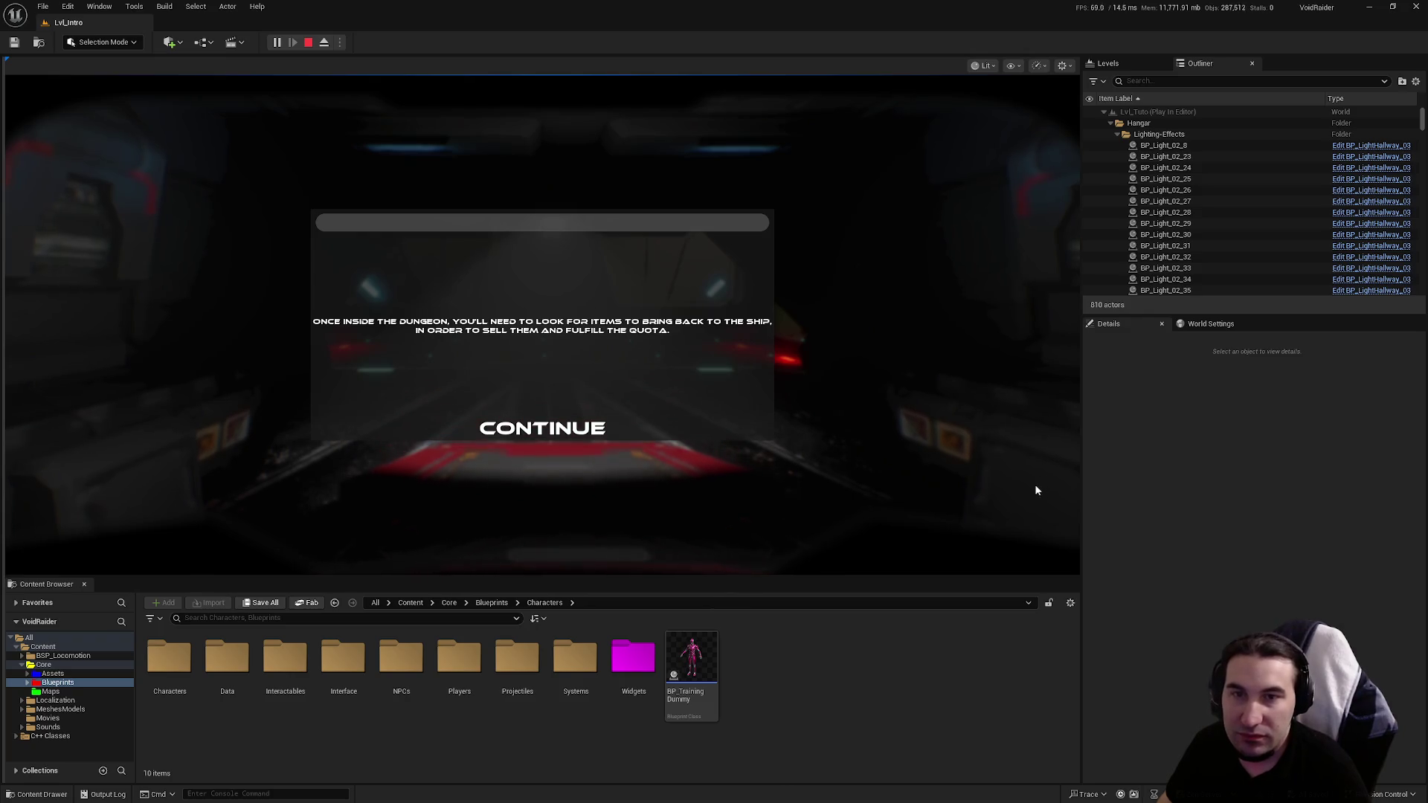
pyautogui.click(589, 438)
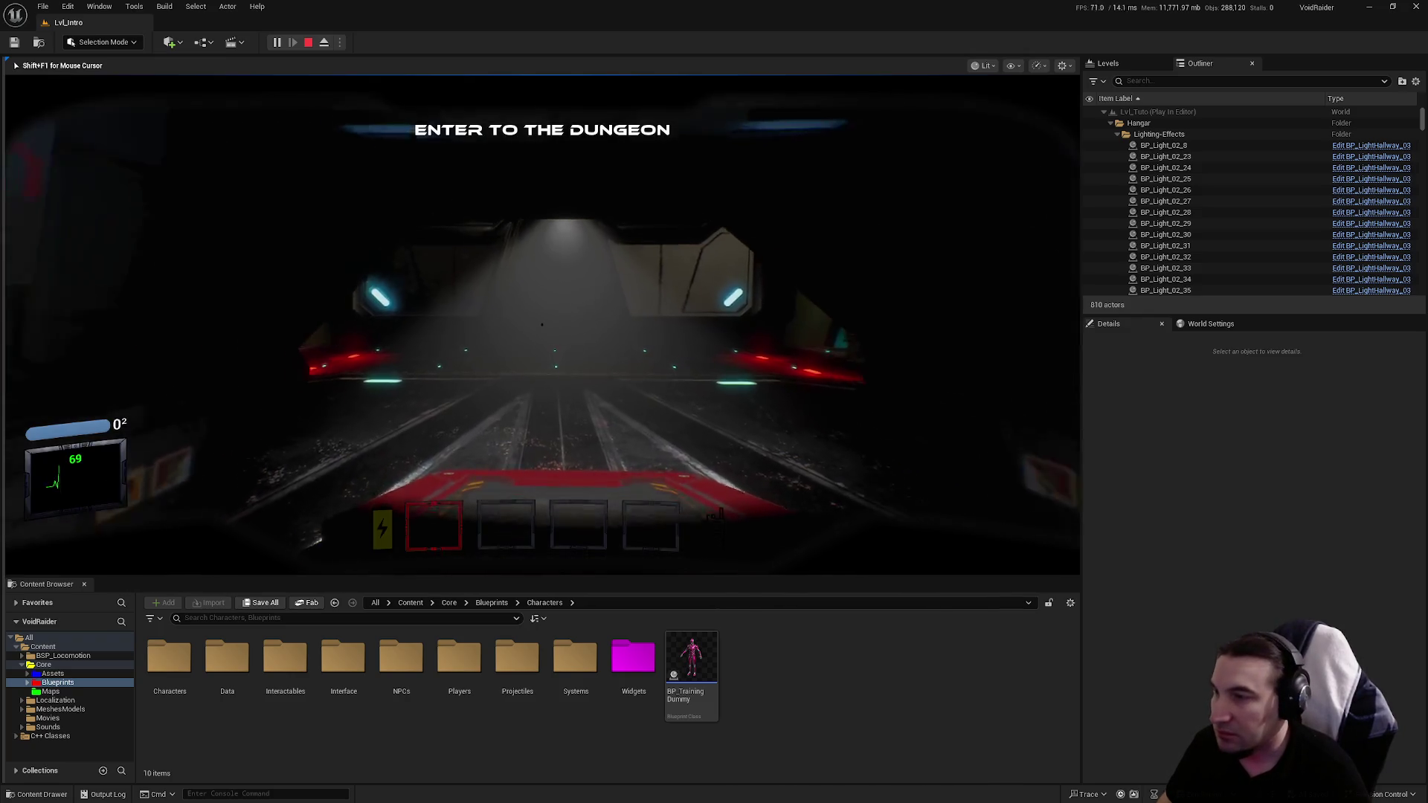
# Step: Walk up the stairs to the dungeon door, enter the dungeon, and dismiss the lore message
pyautogui.press('w')
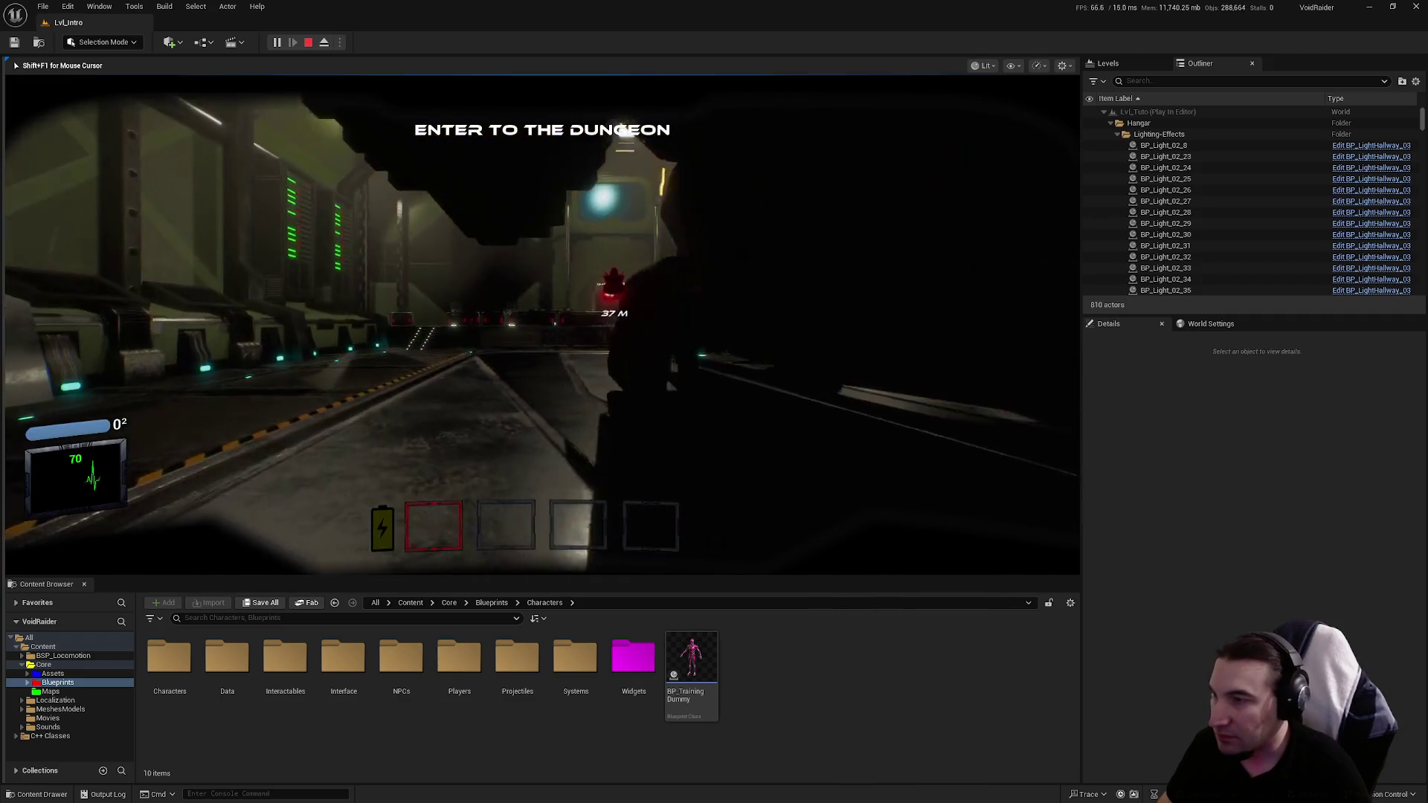
pyautogui.press('w')
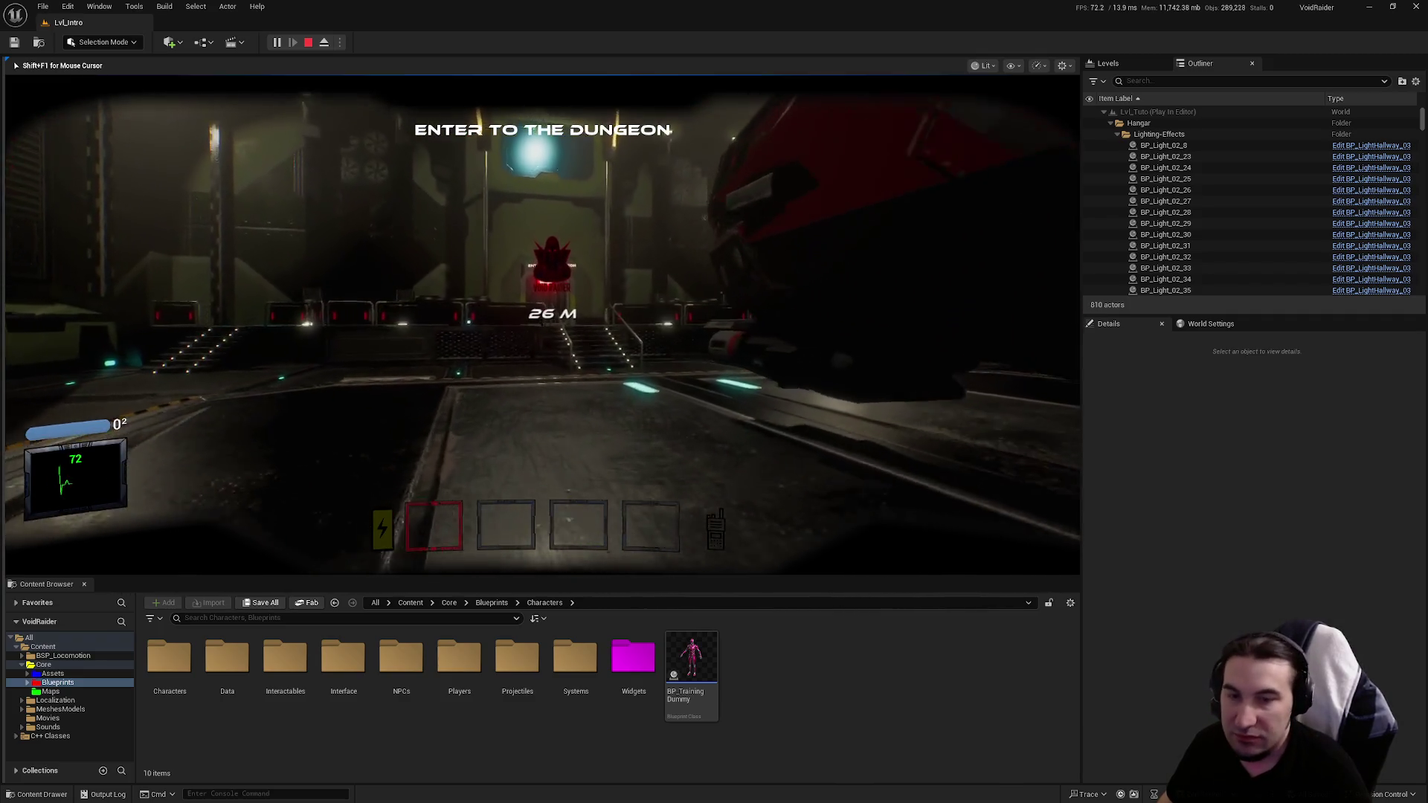
pyautogui.press('w')
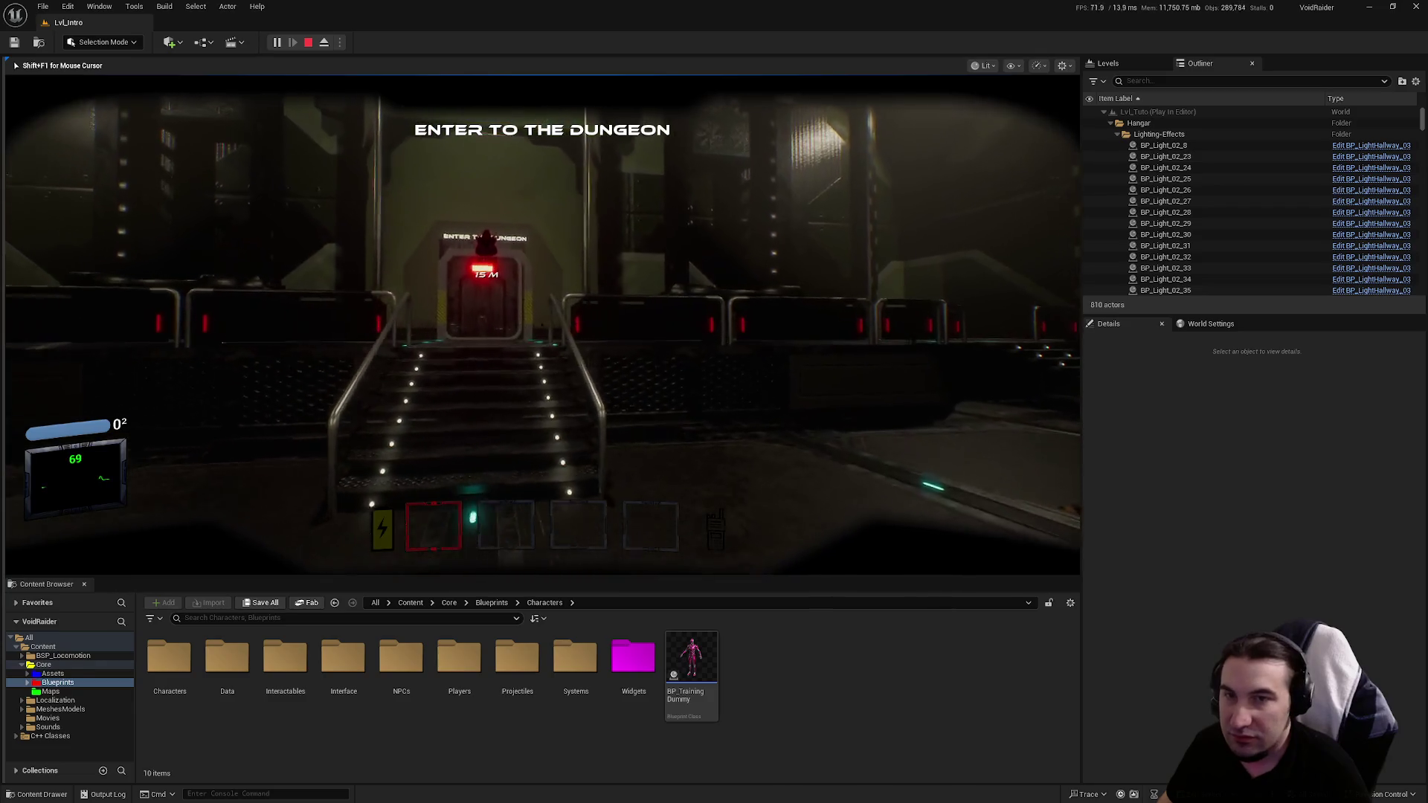
pyautogui.press('w')
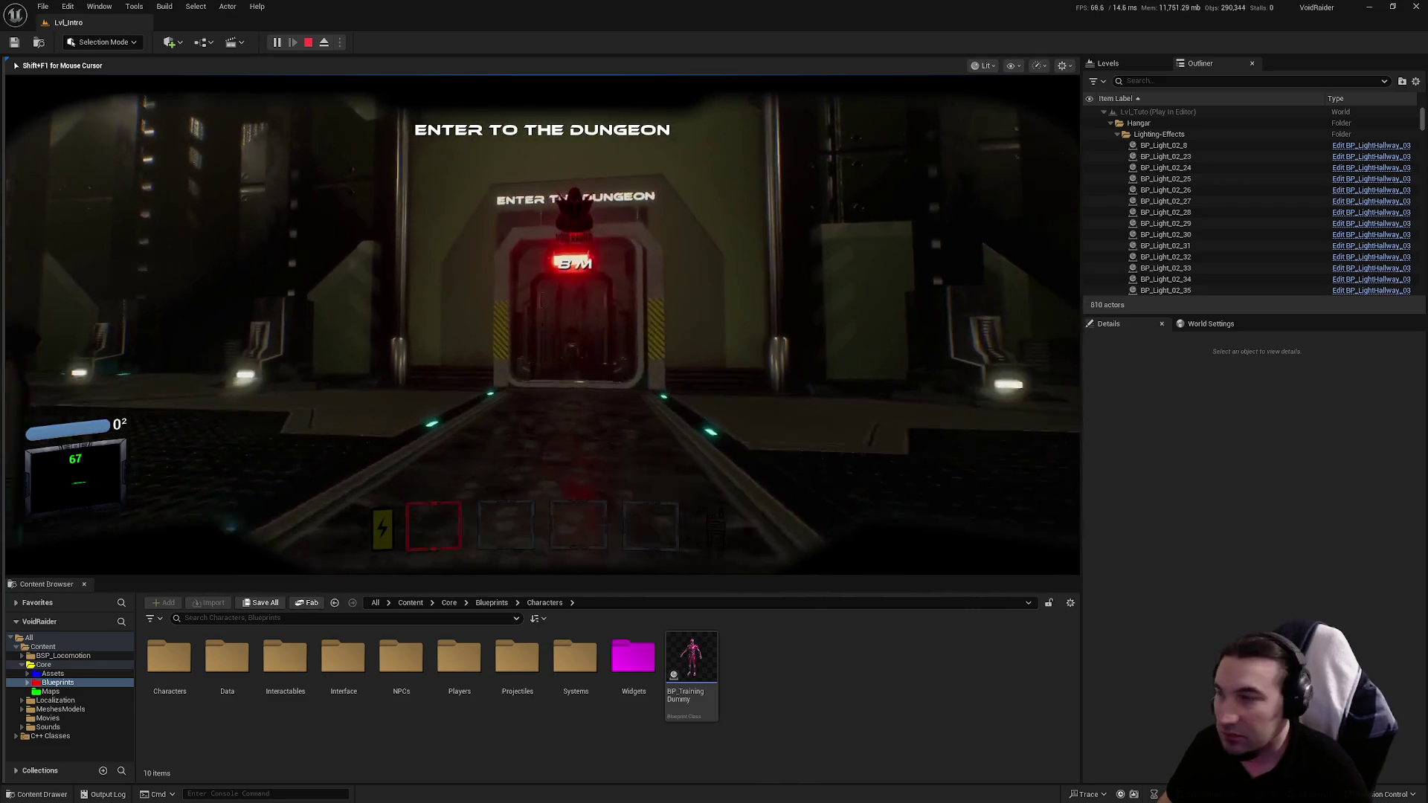
pyautogui.press('f')
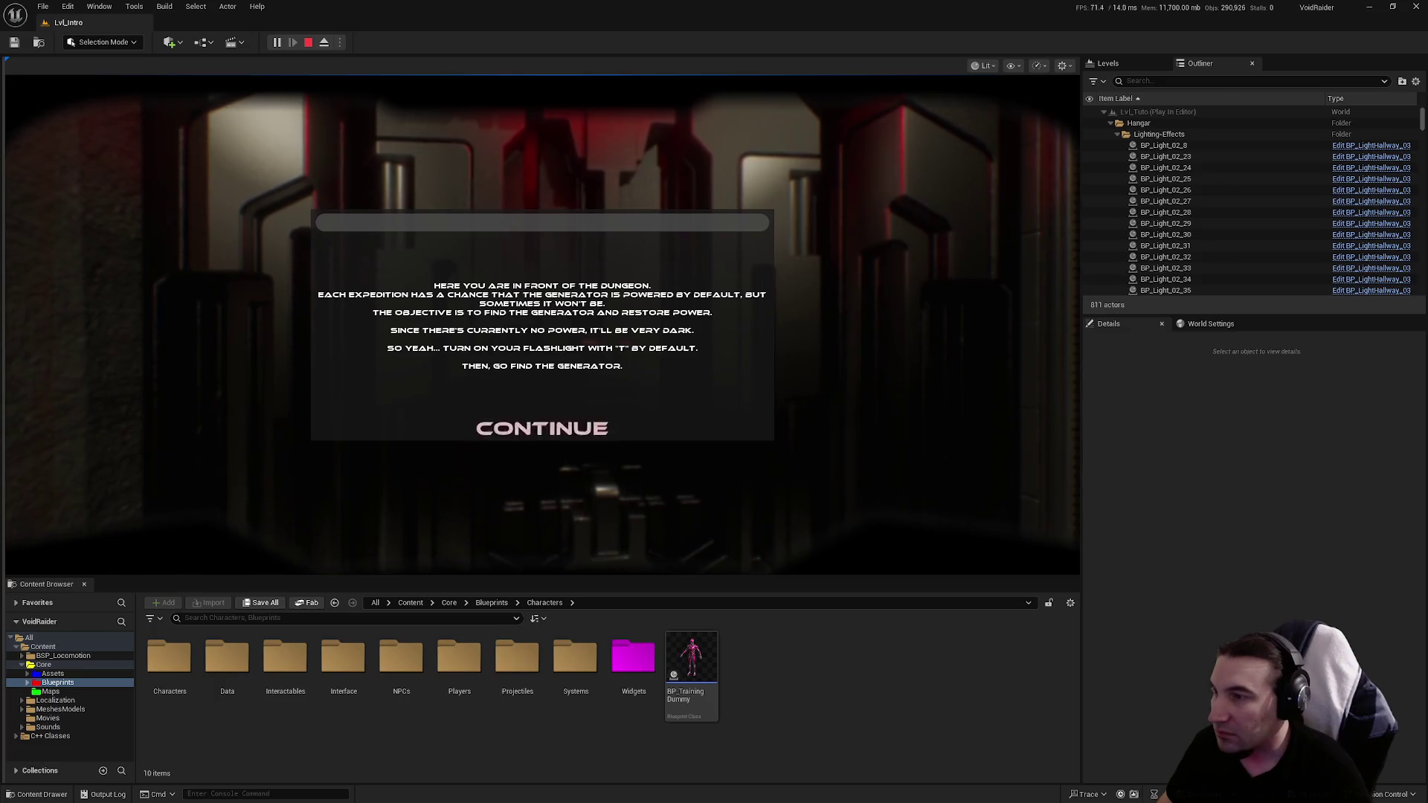
pyautogui.click(542, 424)
# Step: Follow the red-lit corridor, open the generator room door, and dismiss the congratulations message
pyautogui.press('w')
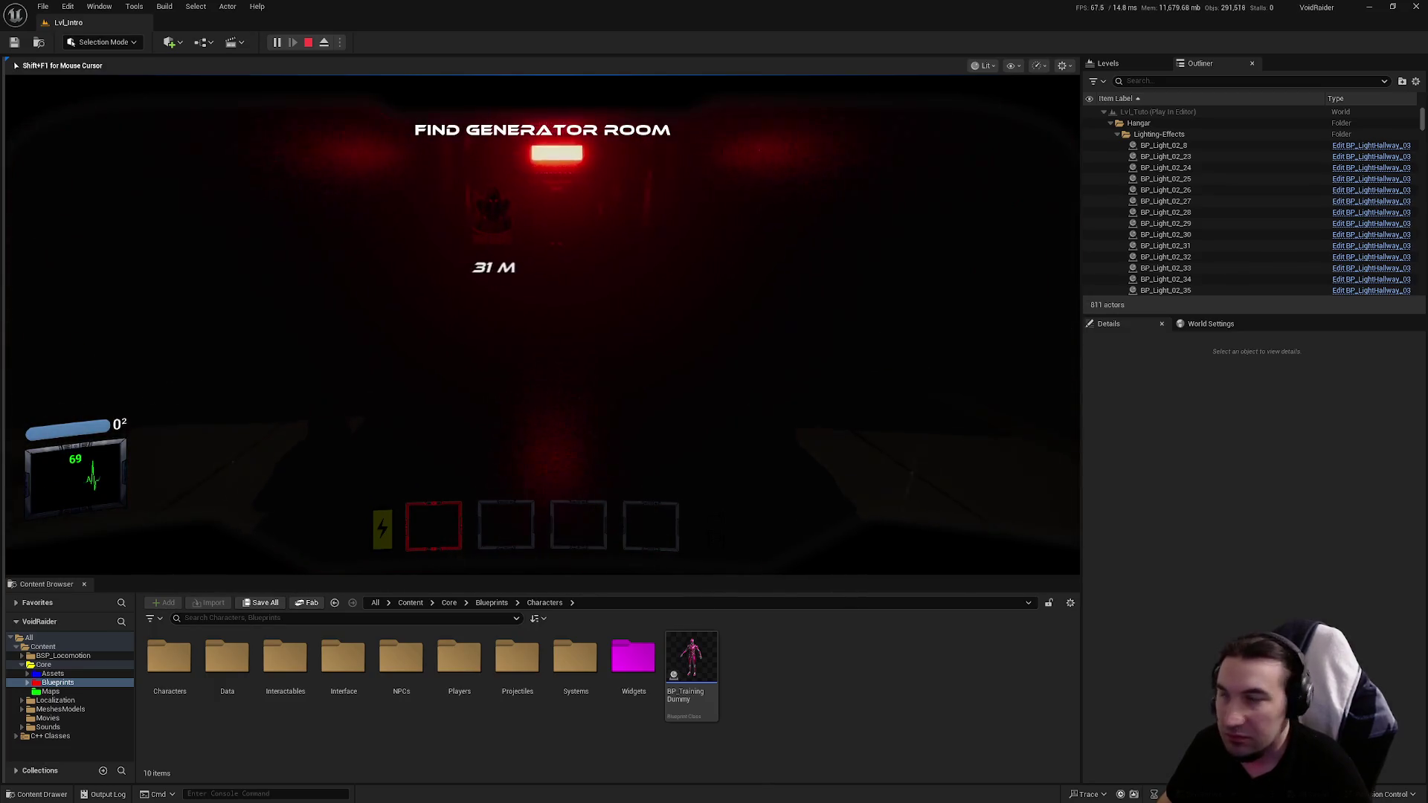
pyautogui.press('w')
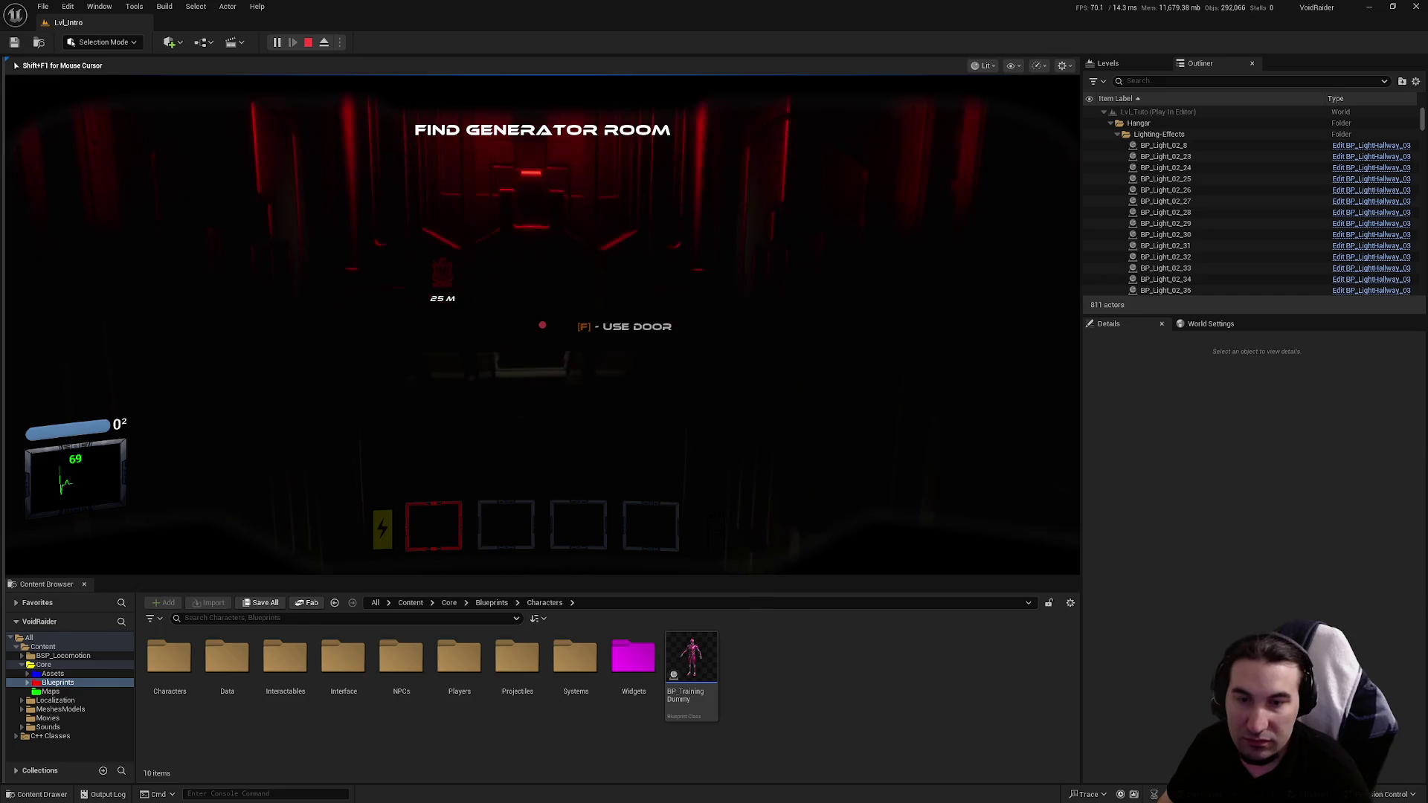
pyautogui.press('w')
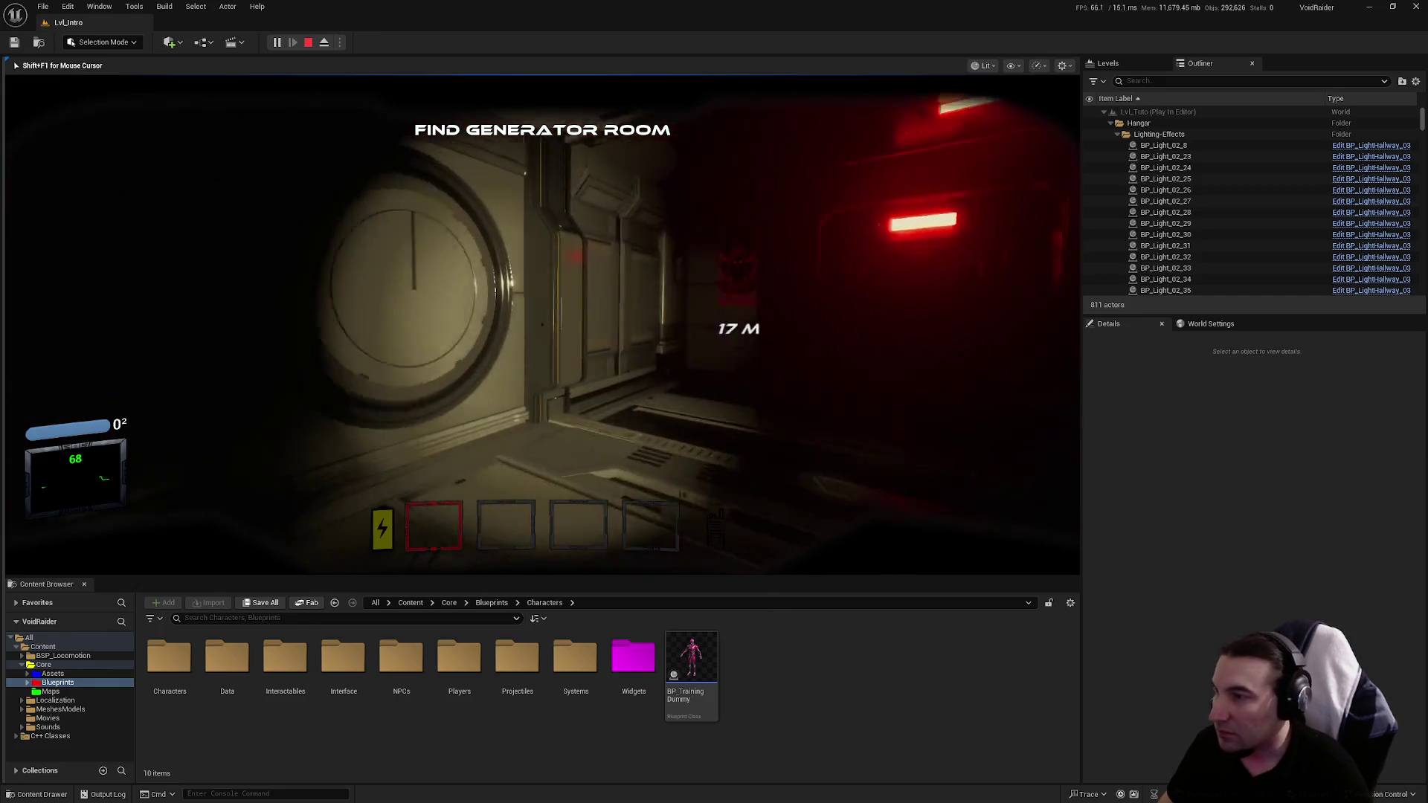
pyautogui.press('w')
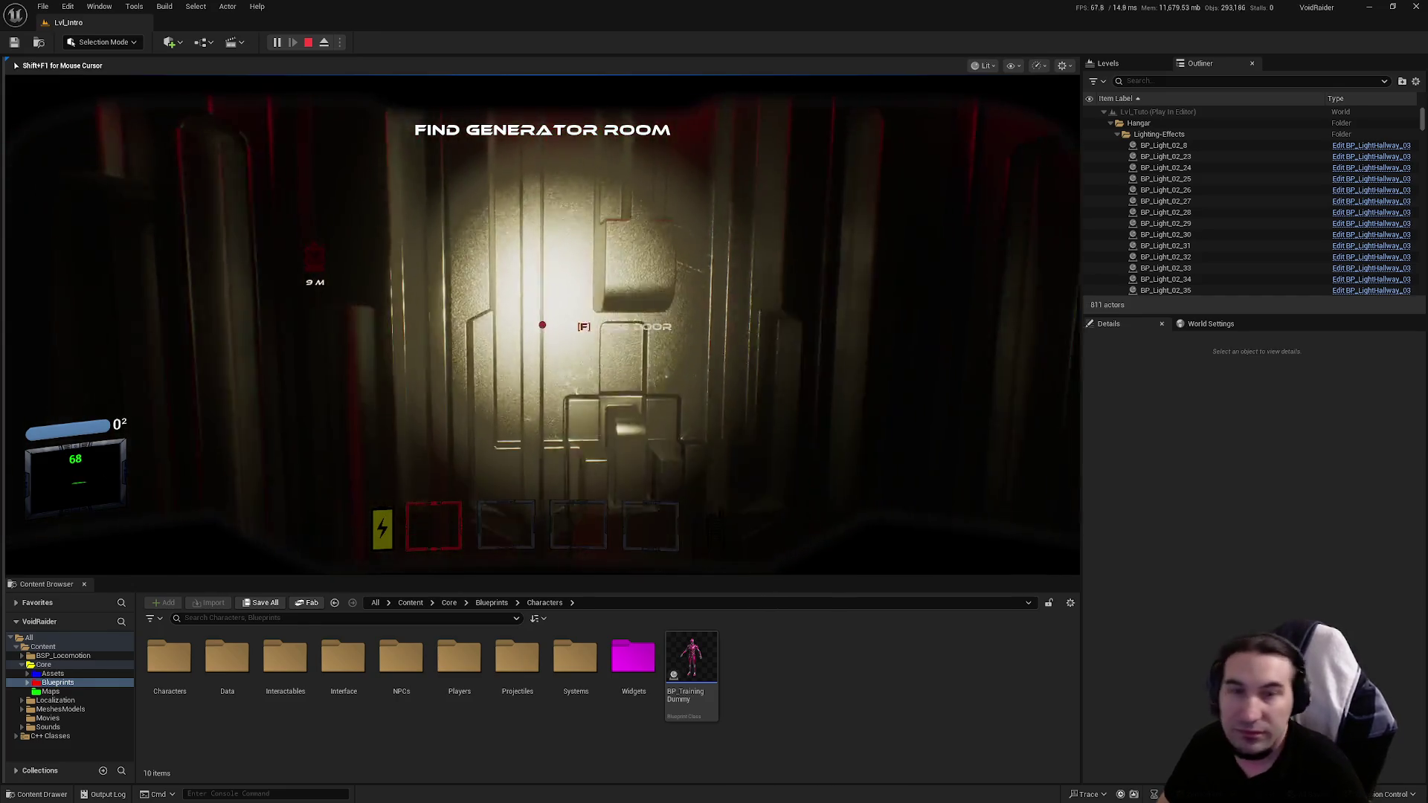
pyautogui.press('w')
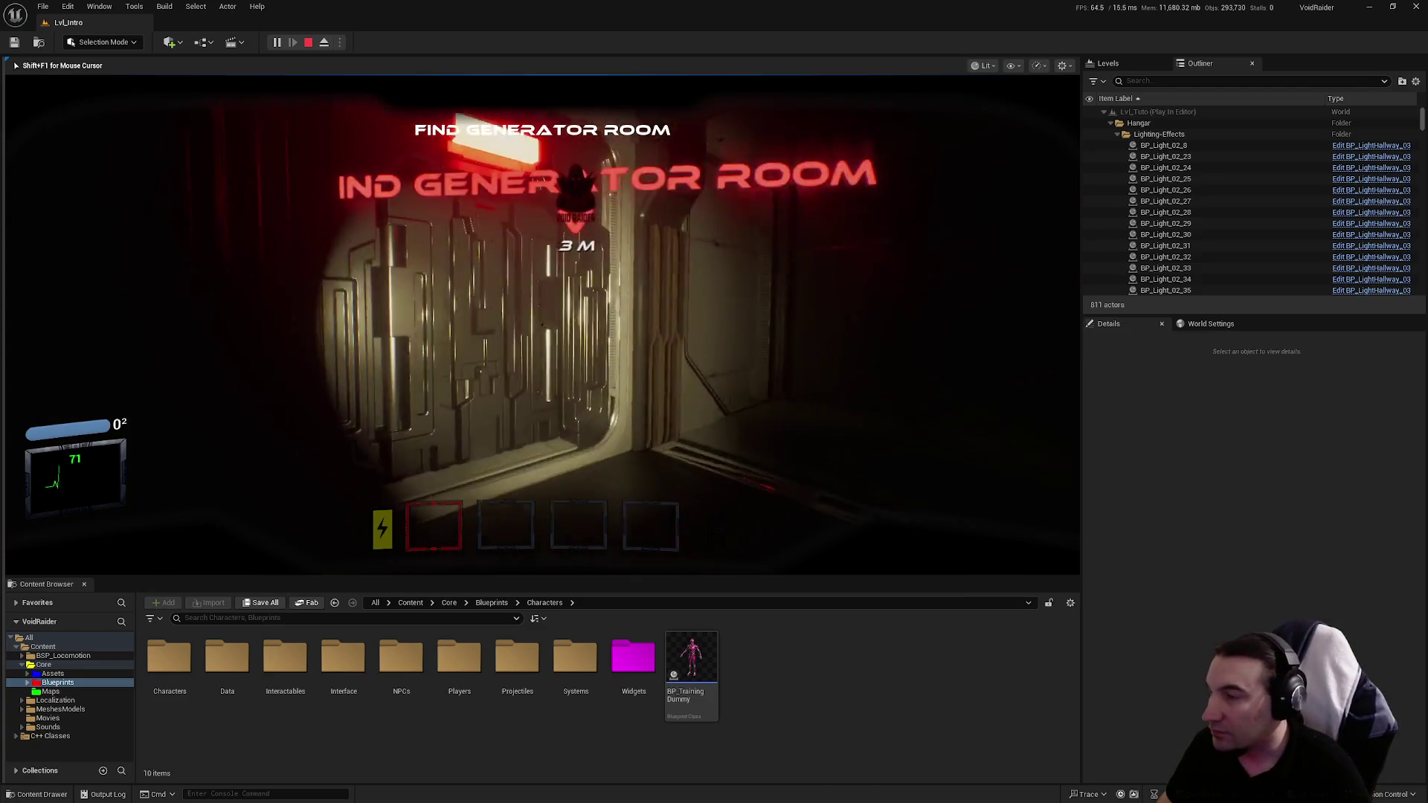
pyautogui.press('f')
pyautogui.press('w')
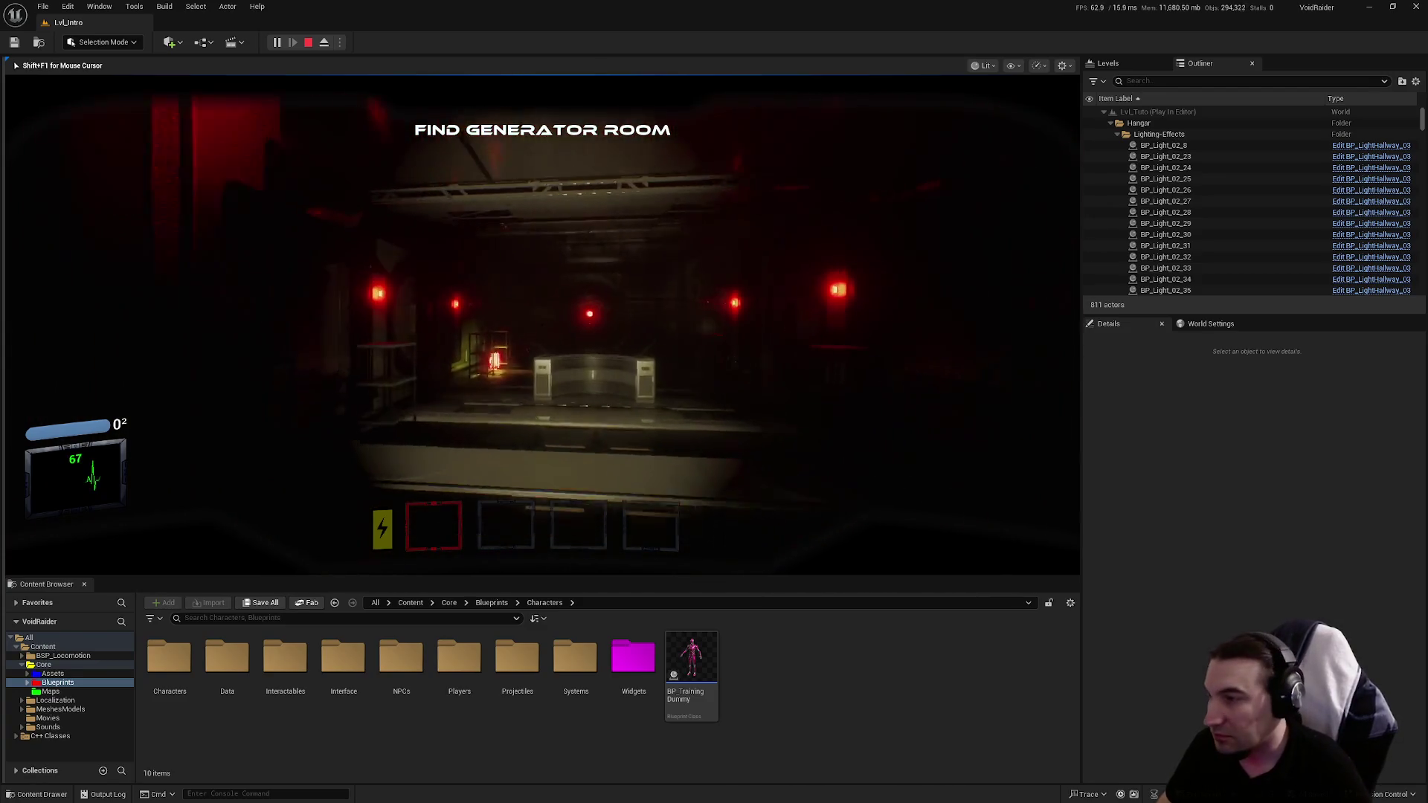
pyautogui.click(522, 444)
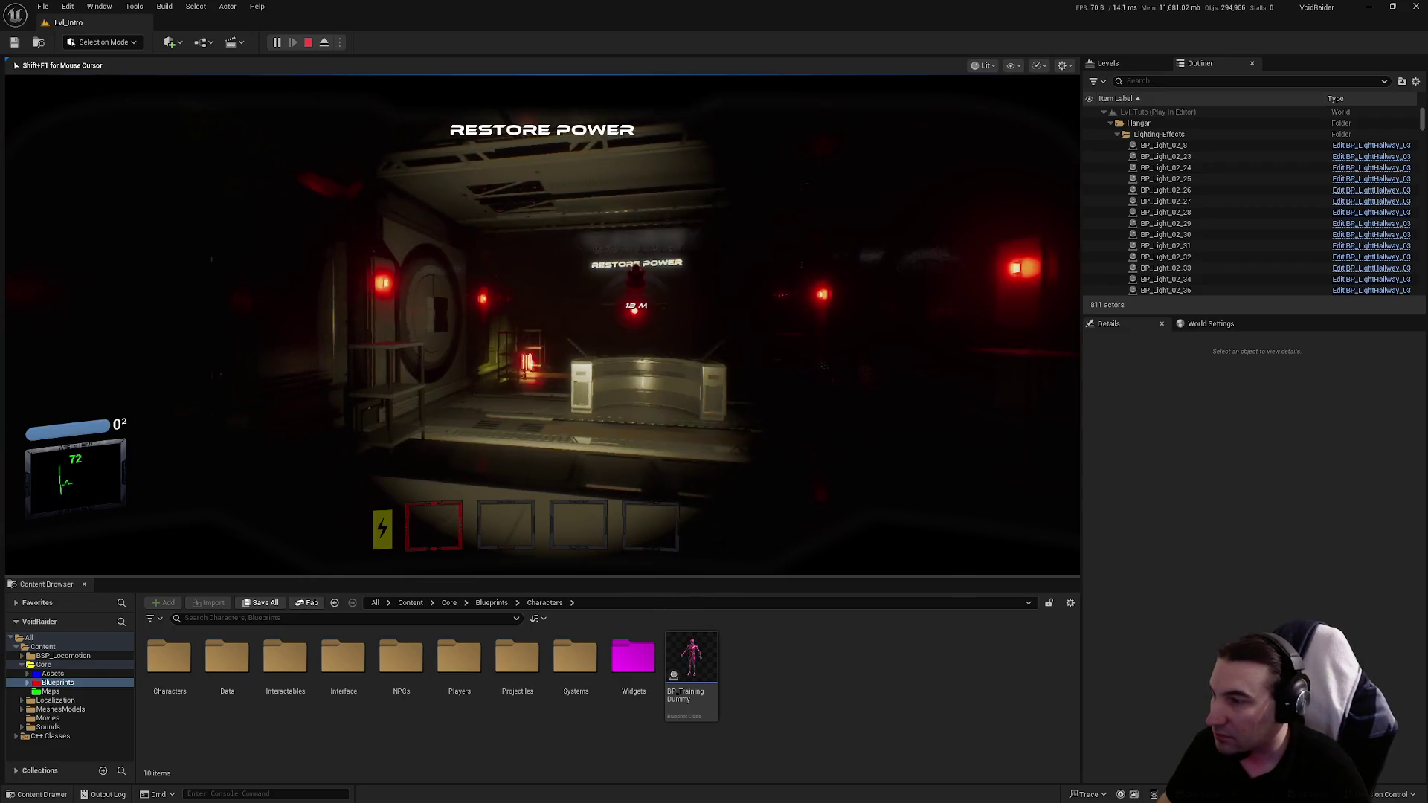
# Step: Reach the generator, continue past the story message, and bring up the Windows Start menu
pyautogui.press('w')
pyautogui.press('w')
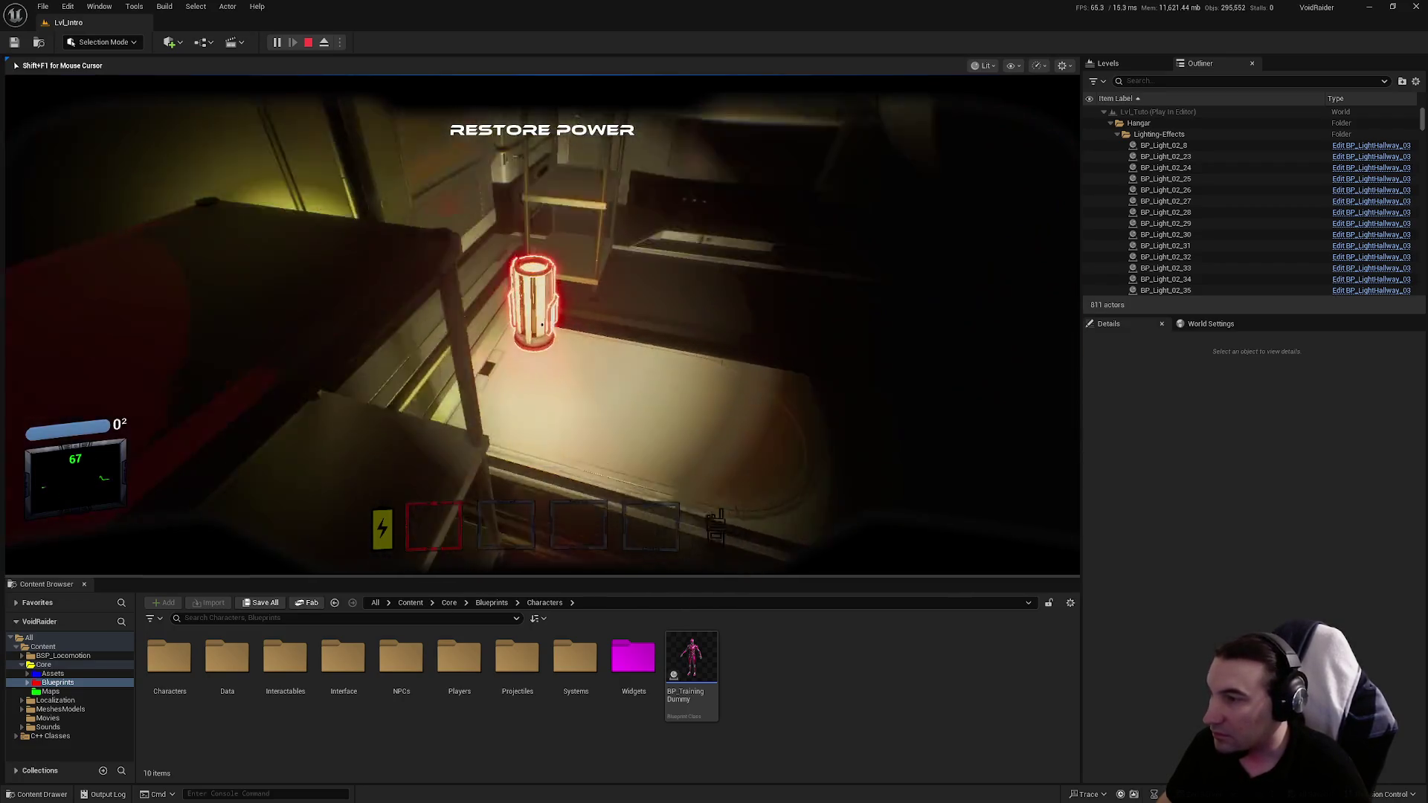
pyautogui.press('w')
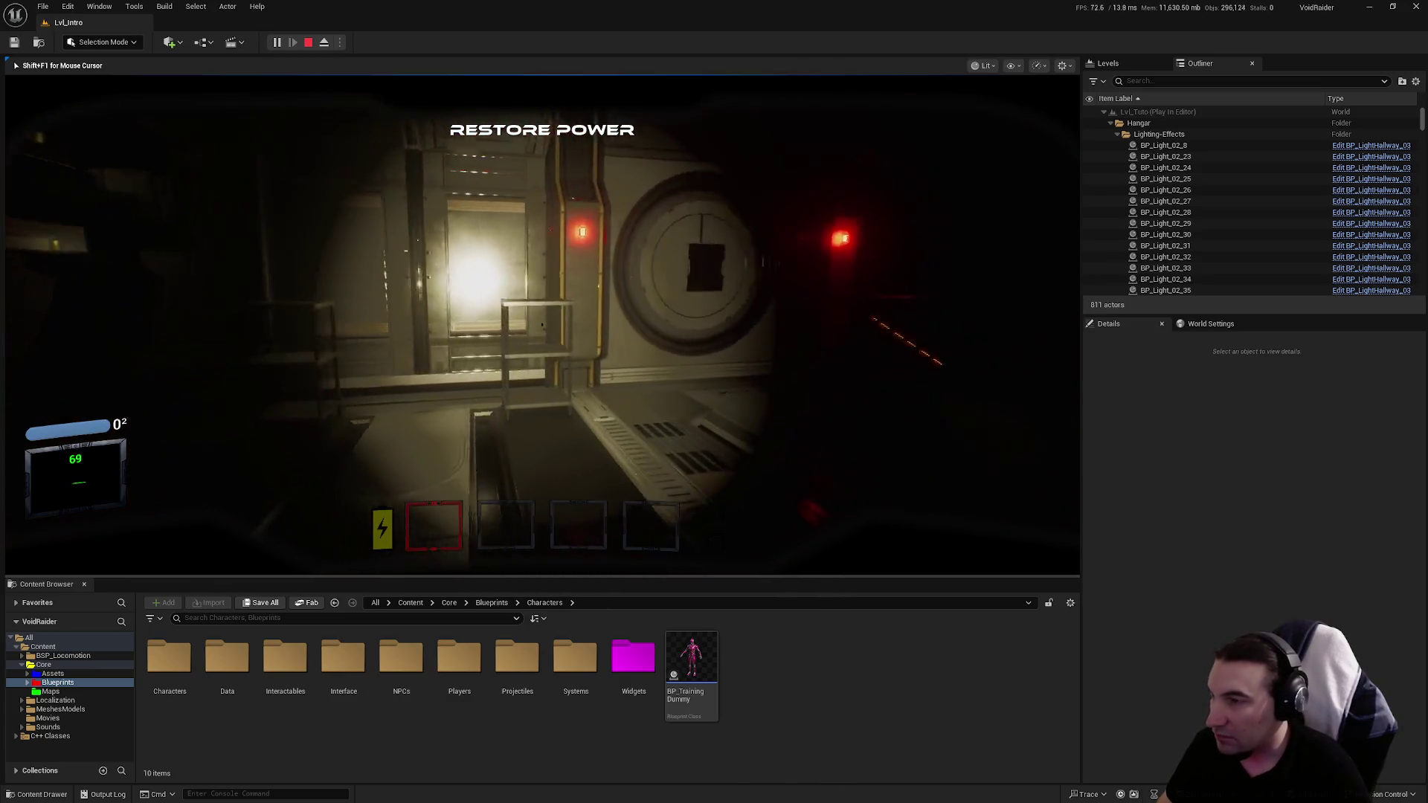
pyautogui.press('w')
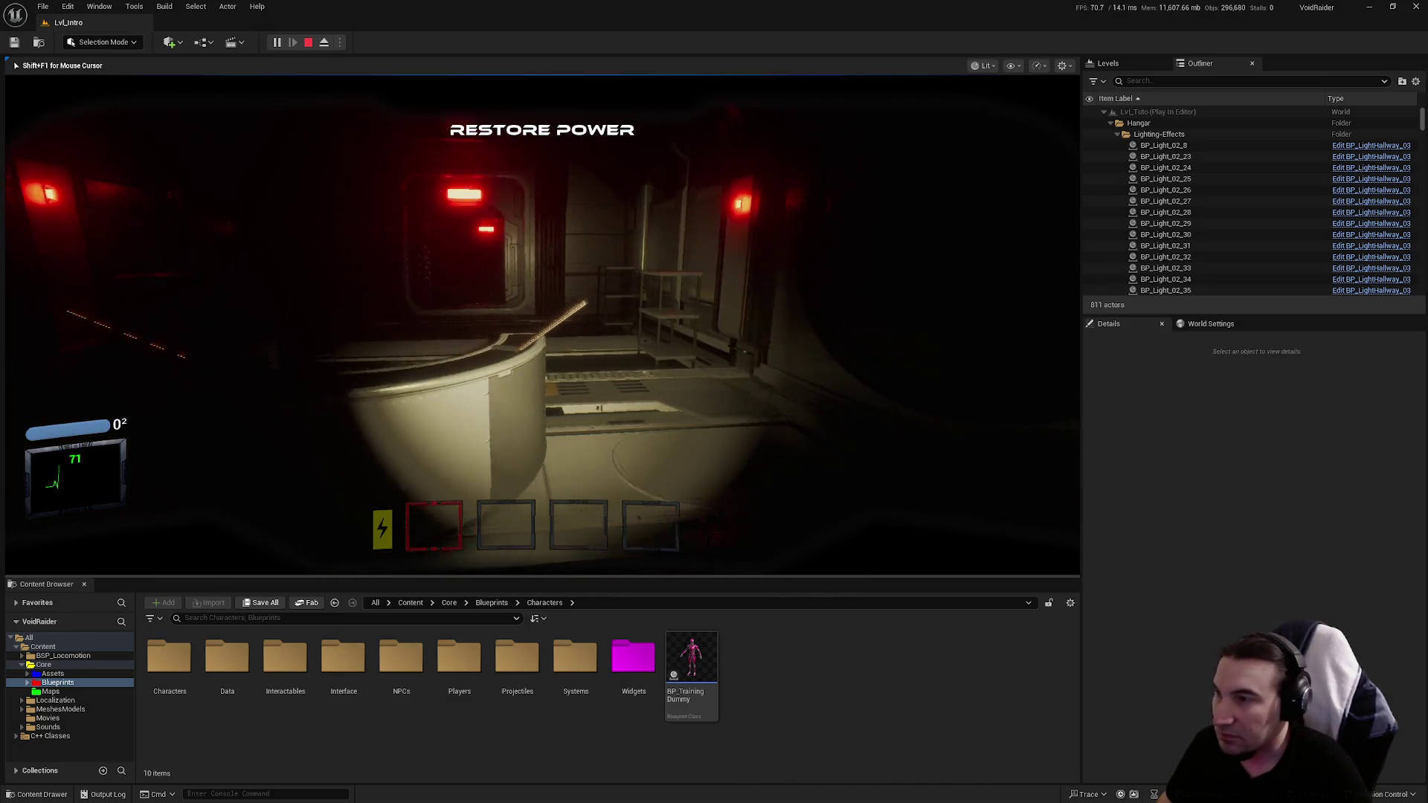
pyautogui.press('w')
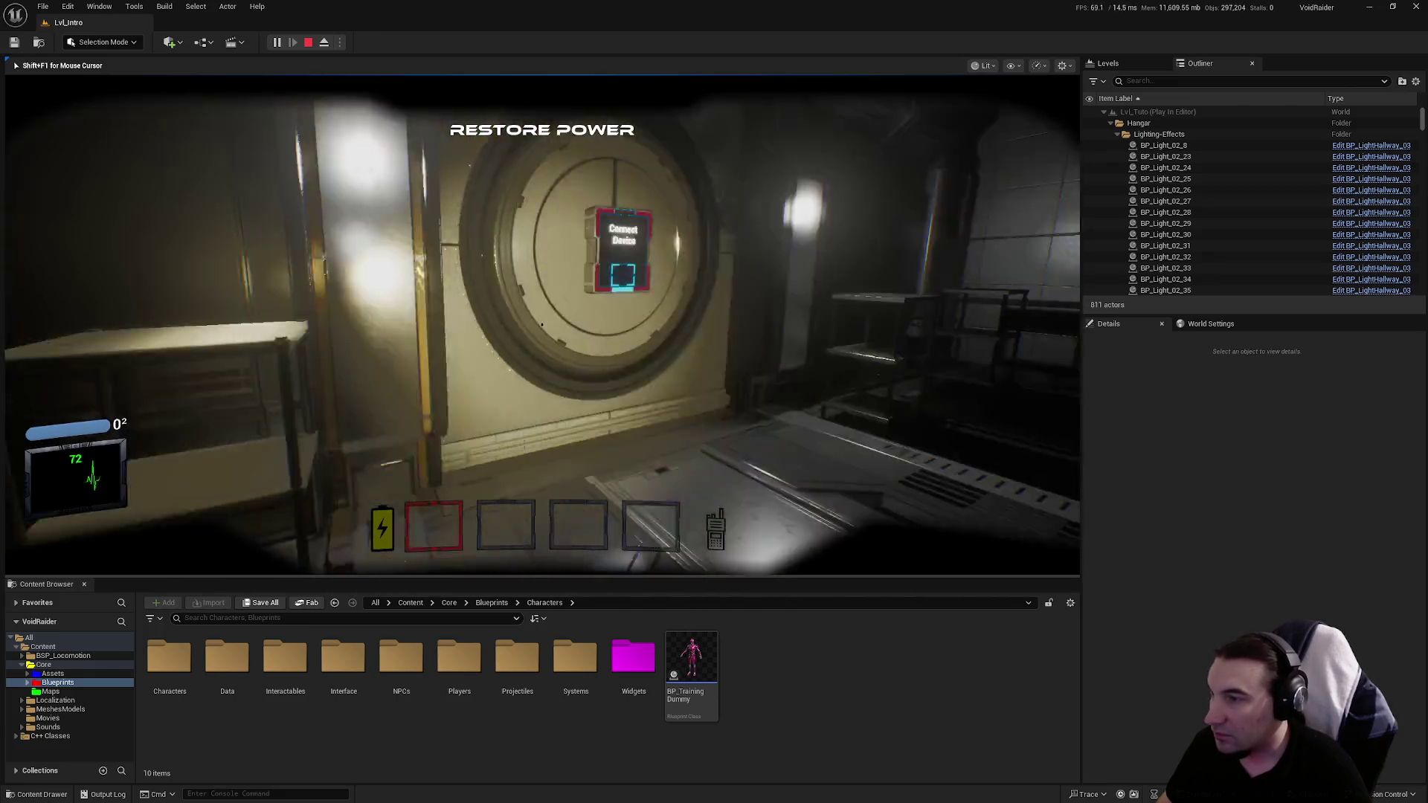
pyautogui.press('Return')
pyautogui.press('w')
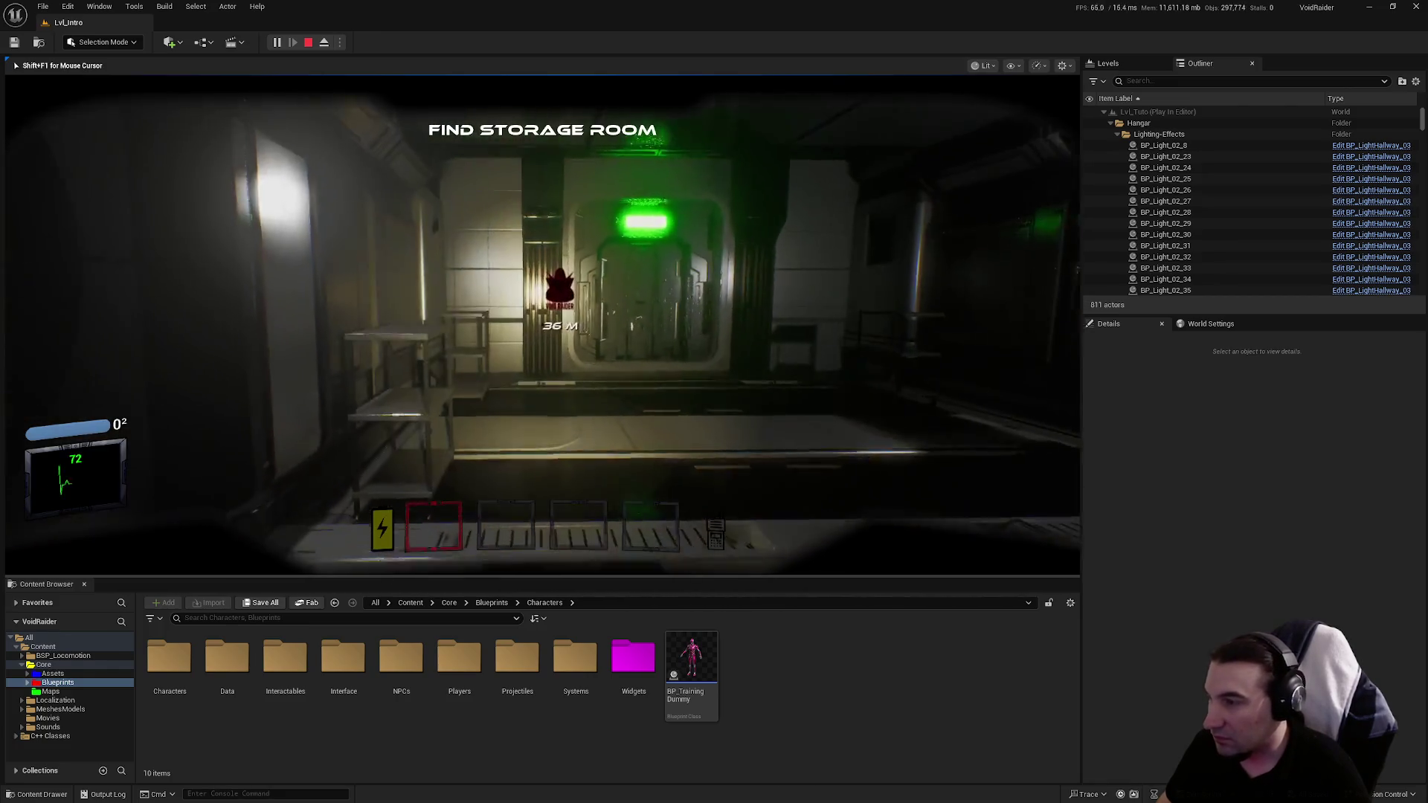
pyautogui.press('super')
pyautogui.click(689, 793)
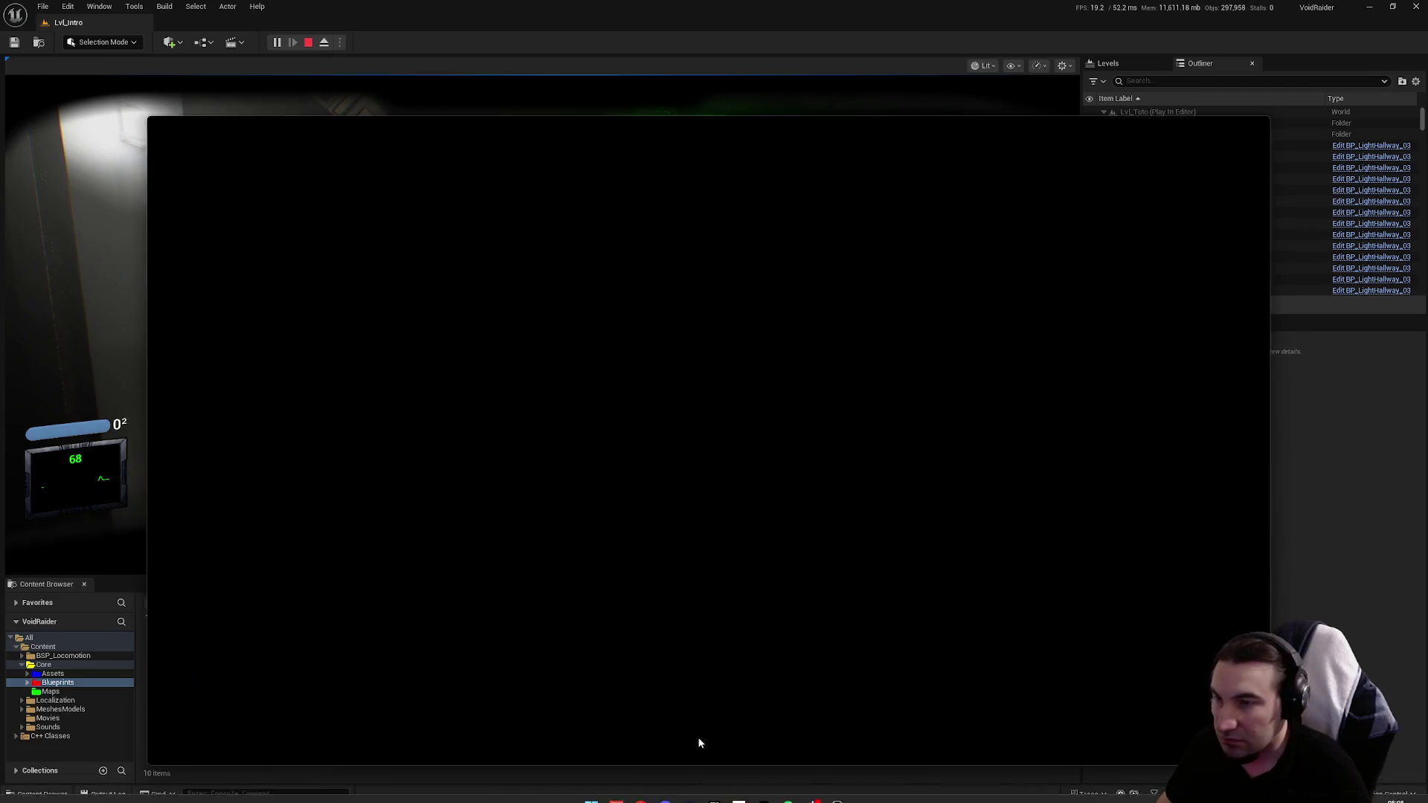
pyautogui.moveTo(737, 139); pyautogui.dragTo(706, 113)
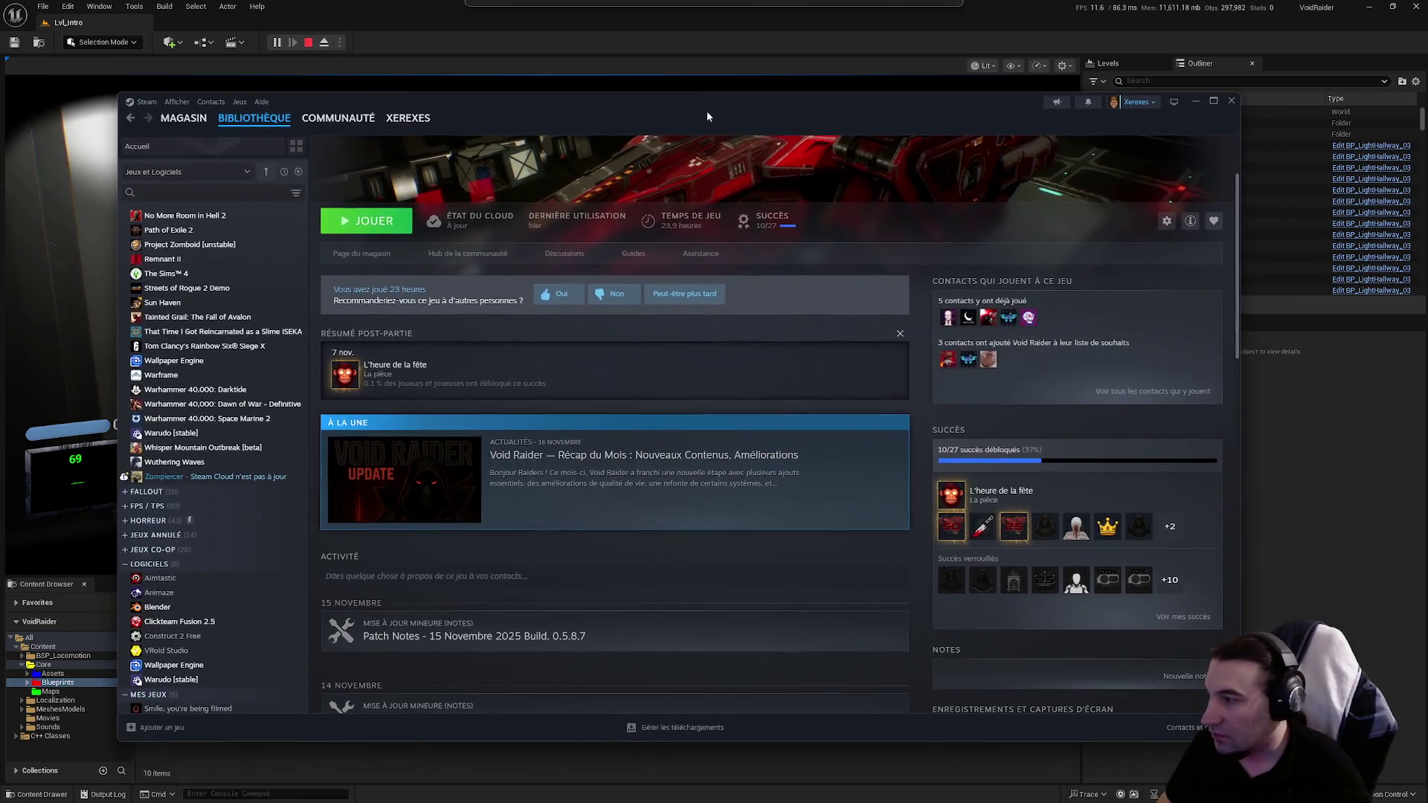
pyautogui.scroll(3, 442, 276)
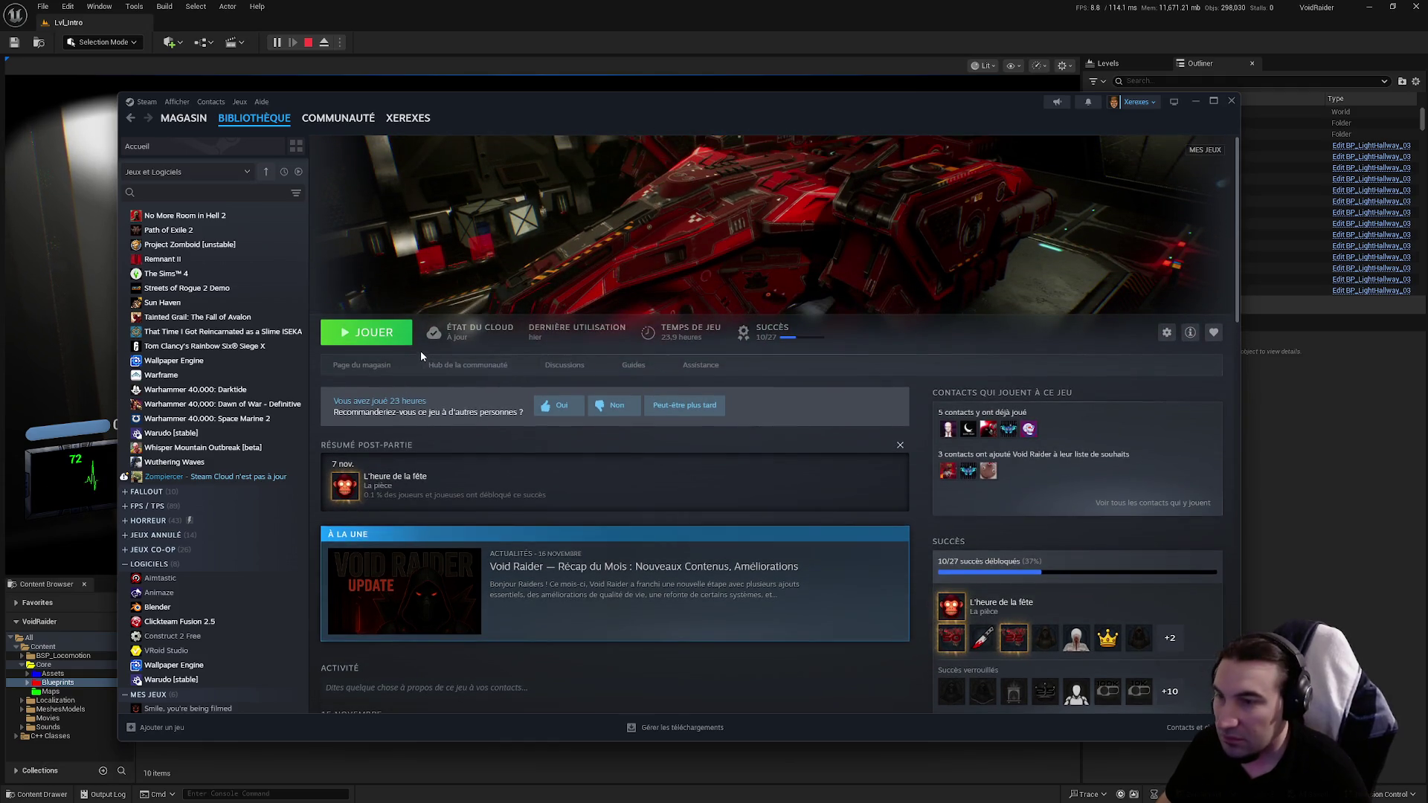
pyautogui.click(646, 10)
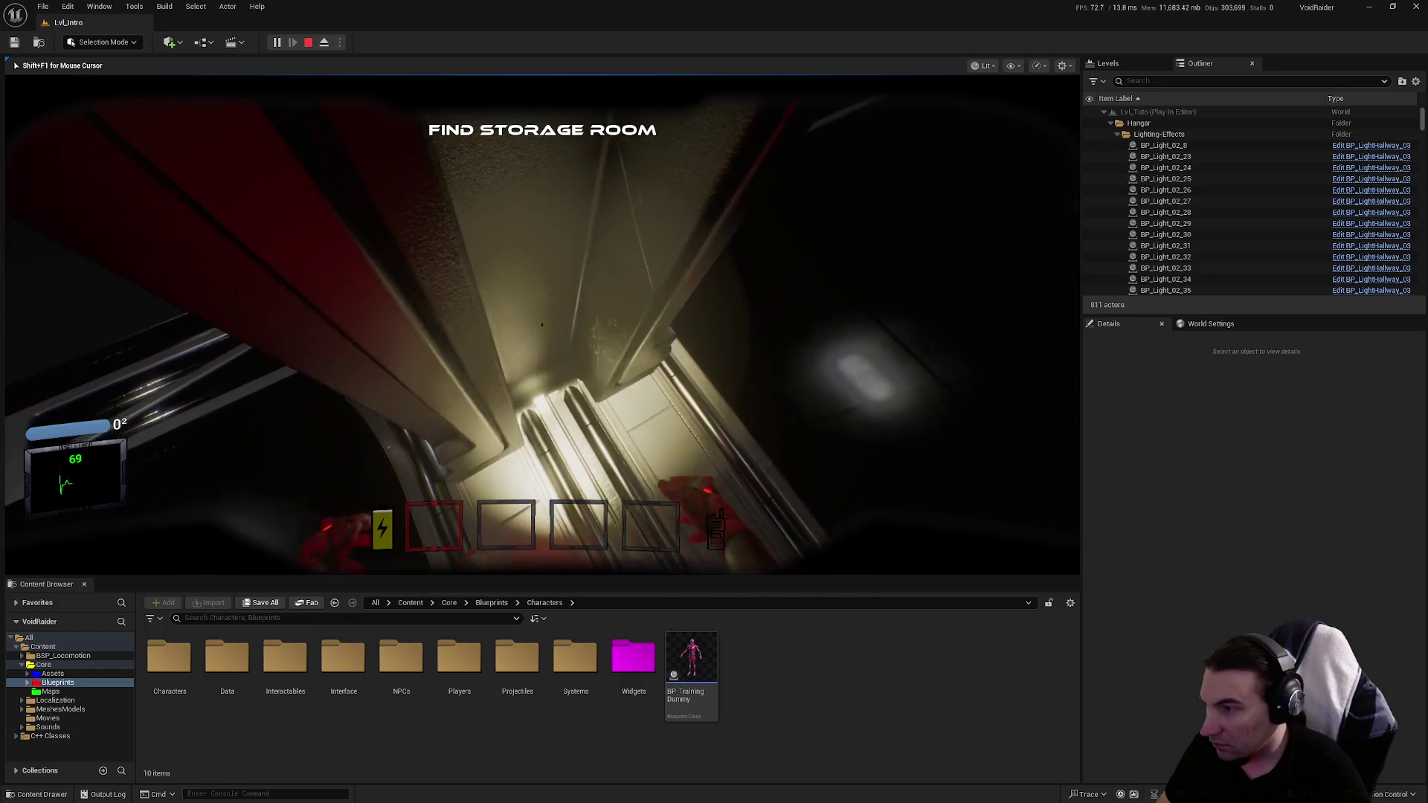
# Step: Stop the playtest and browse Blueprints > Systems down to the GameModes folder
pyautogui.press('Escape')
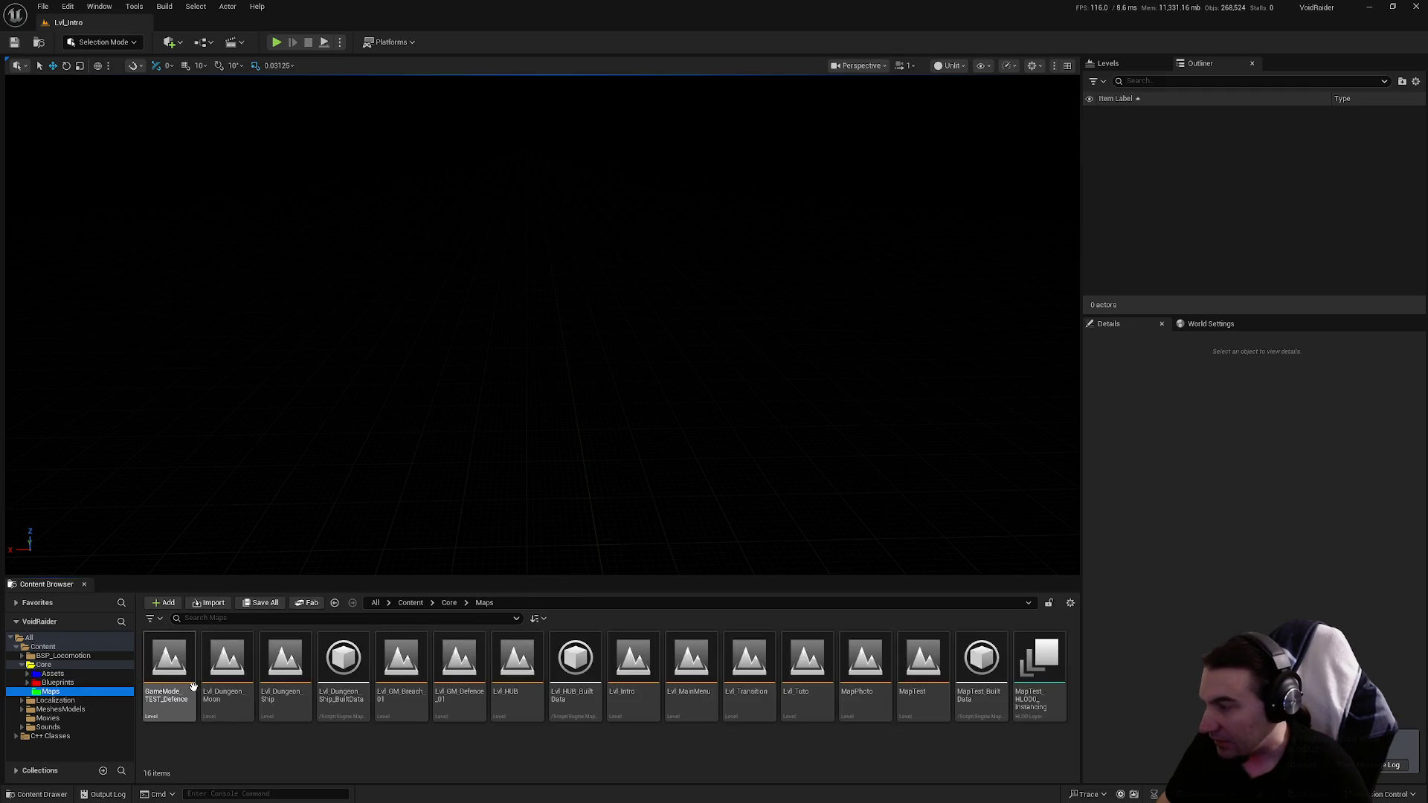
pyautogui.click(60, 682)
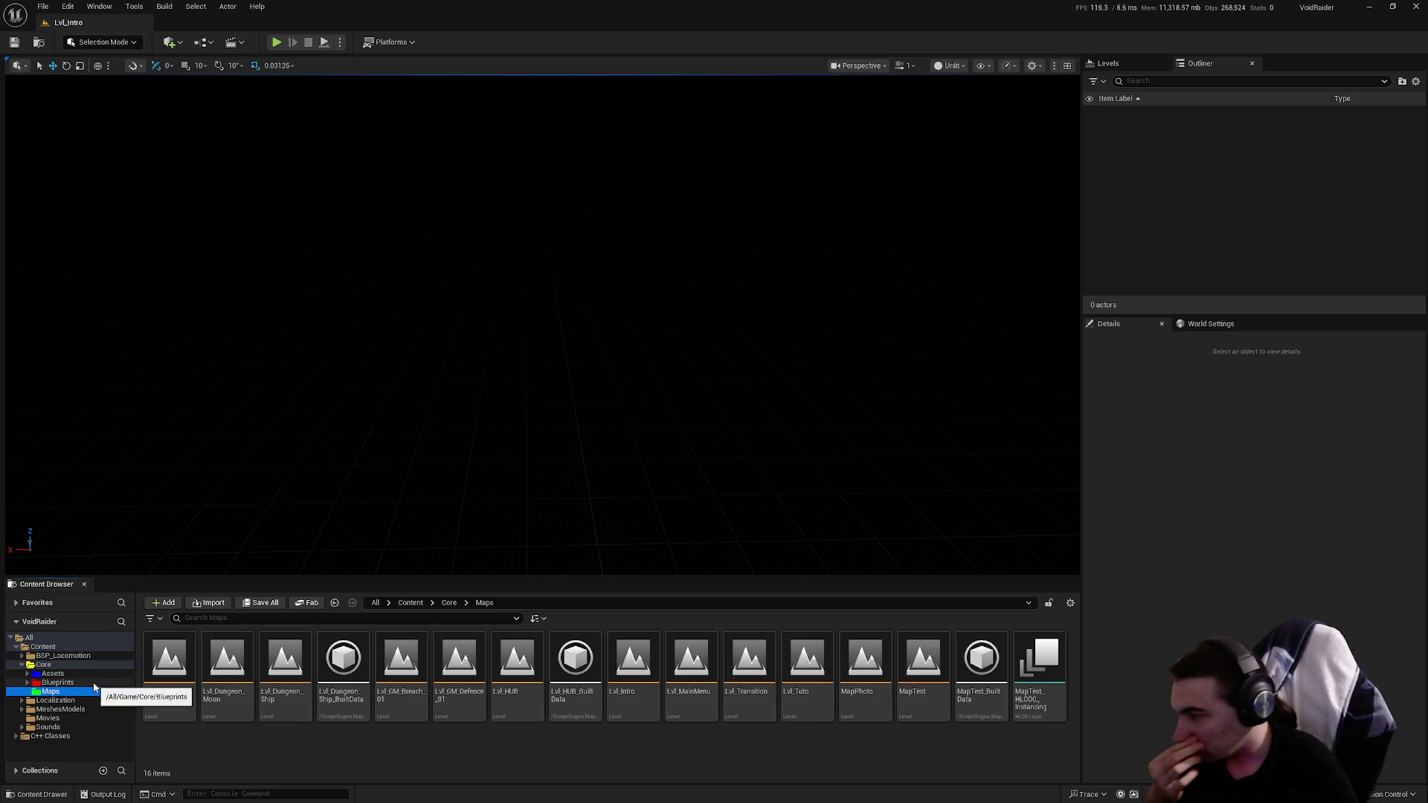
pyautogui.click(93, 683)
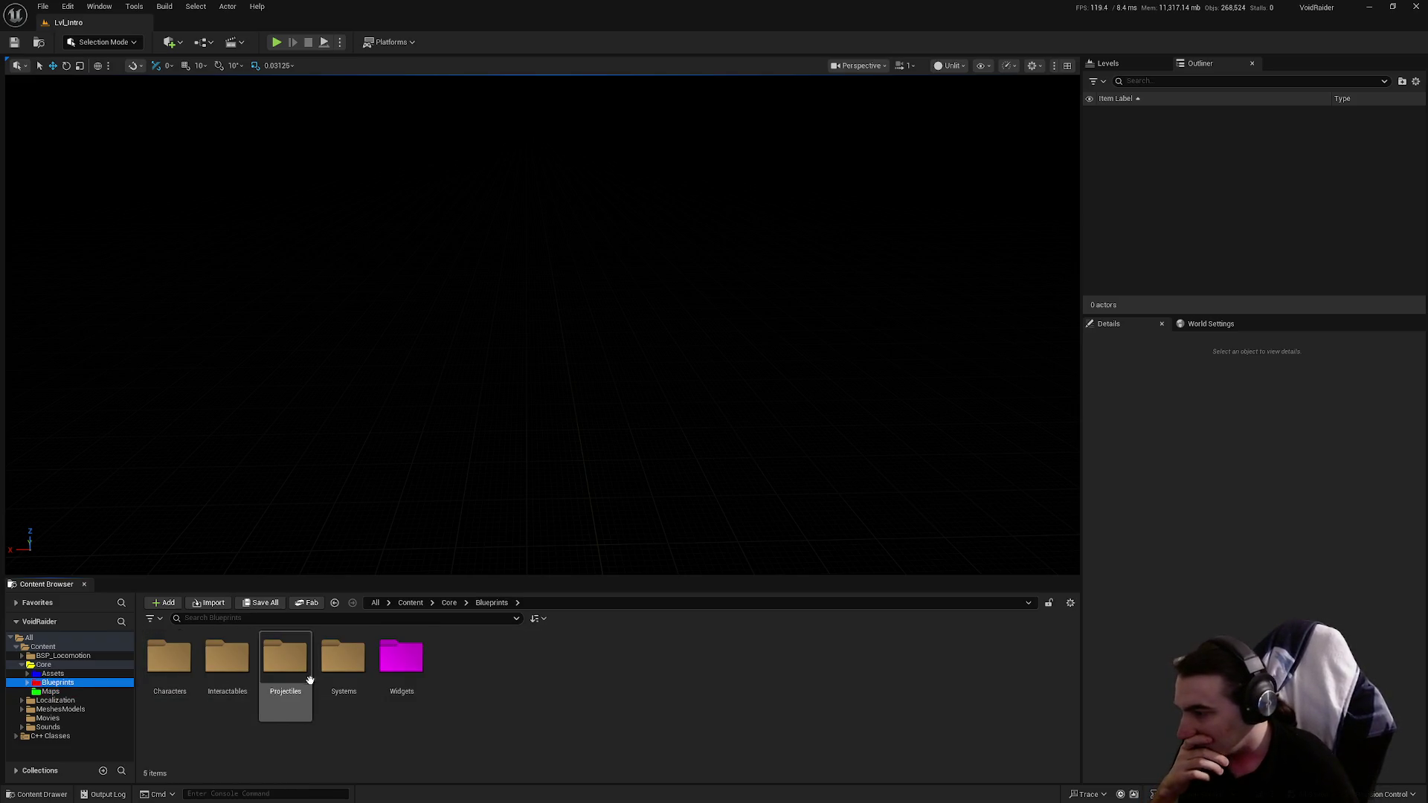
pyautogui.doubleClick(343, 666)
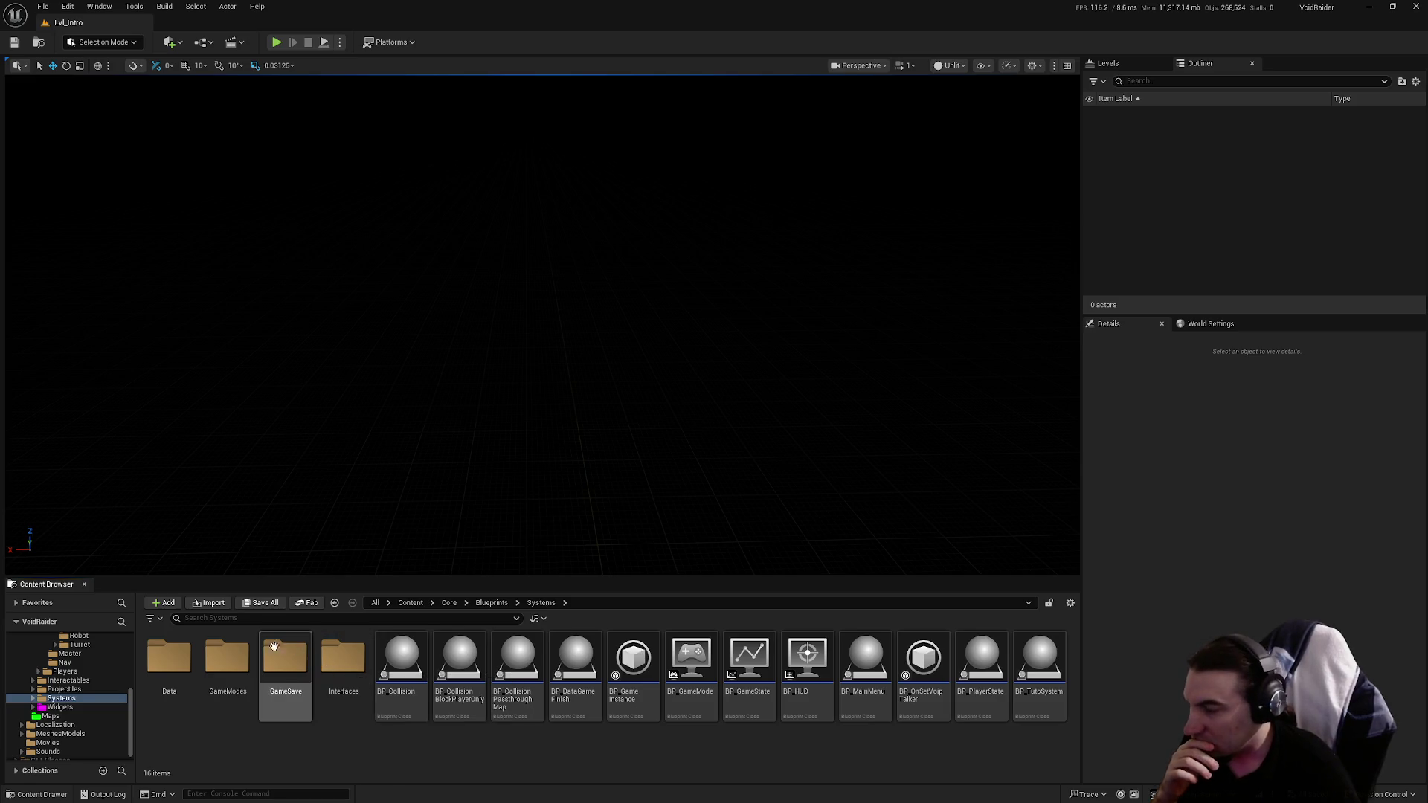
pyautogui.doubleClick(282, 647)
pyautogui.hotkey('alt', 'Left')
pyautogui.doubleClick(239, 653)
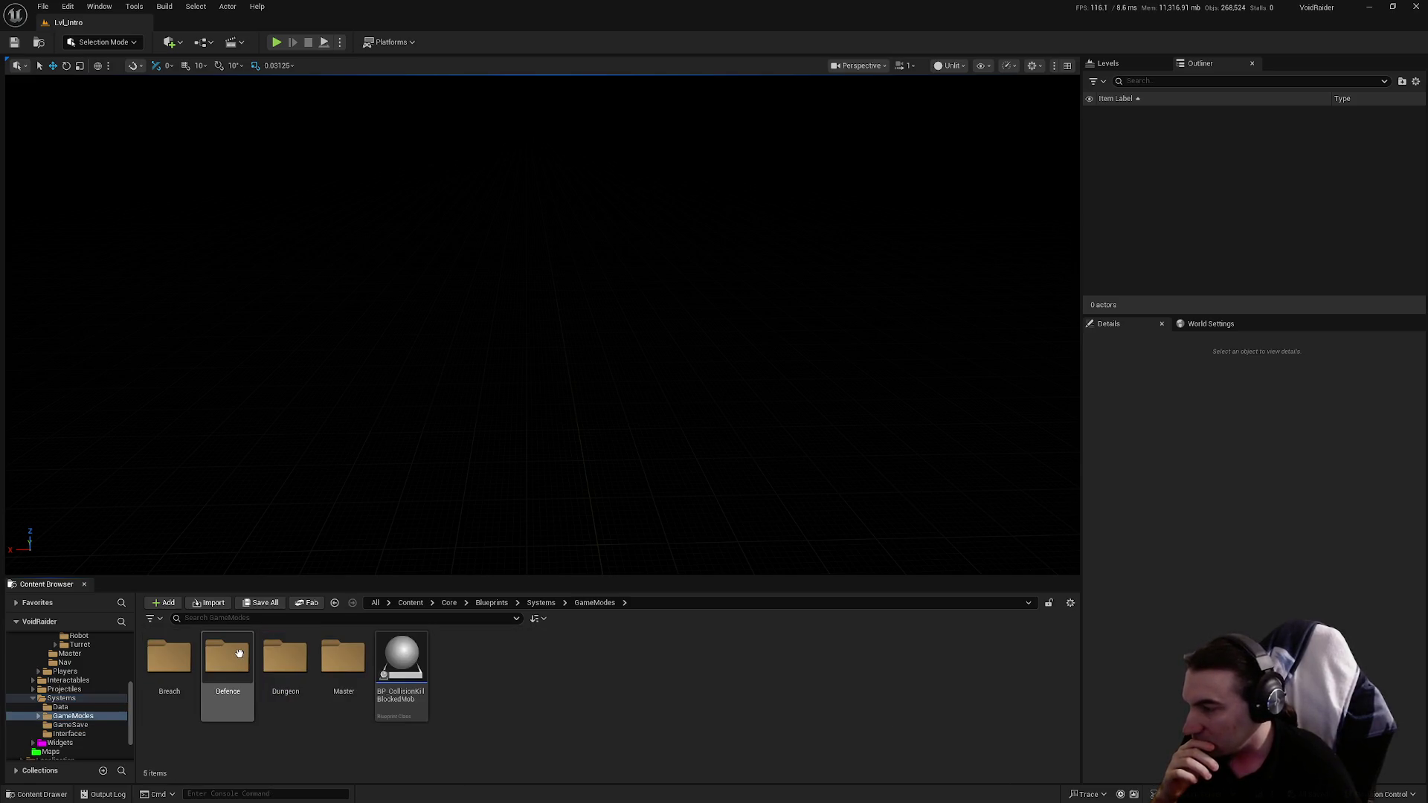
pyautogui.moveTo(378, 679)
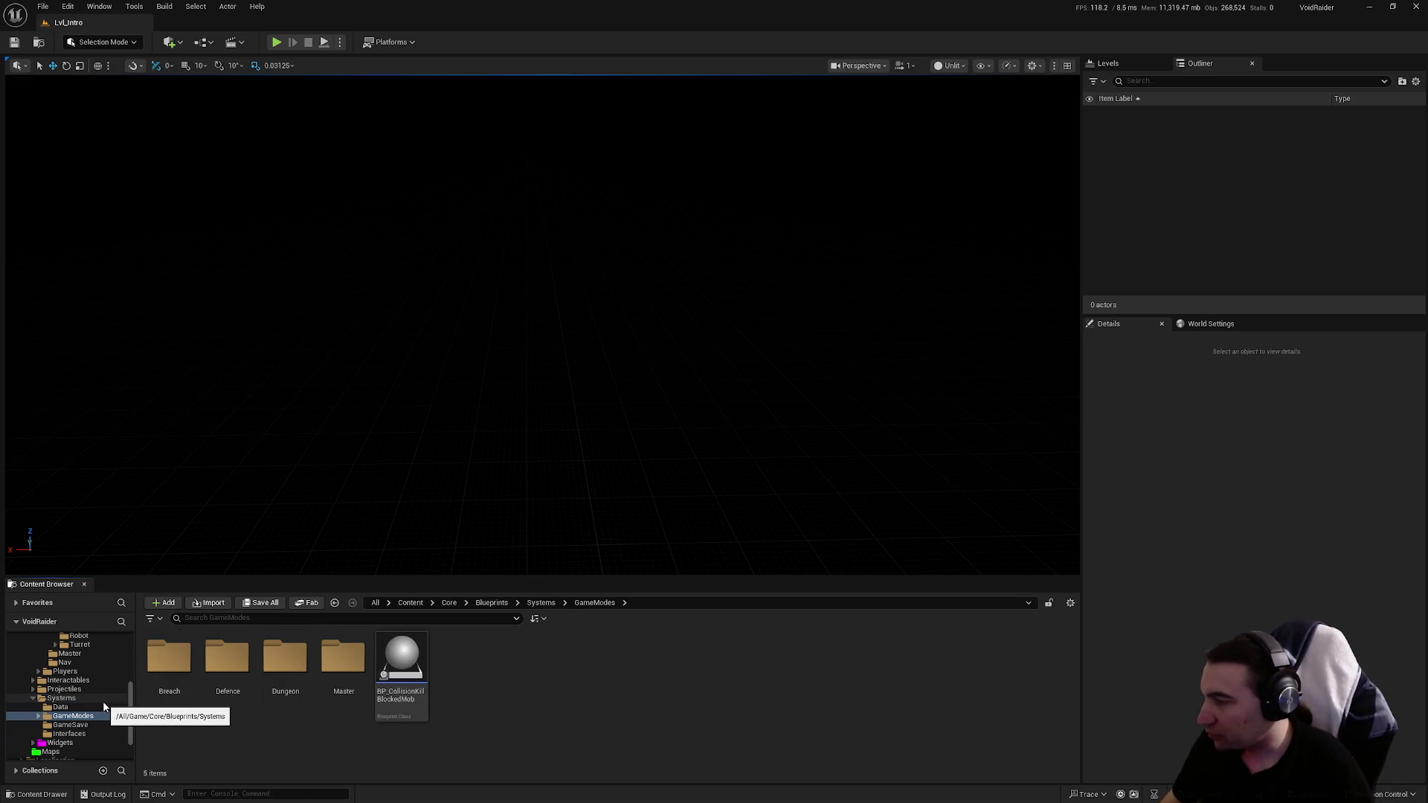
pyautogui.scroll(5, 104, 707)
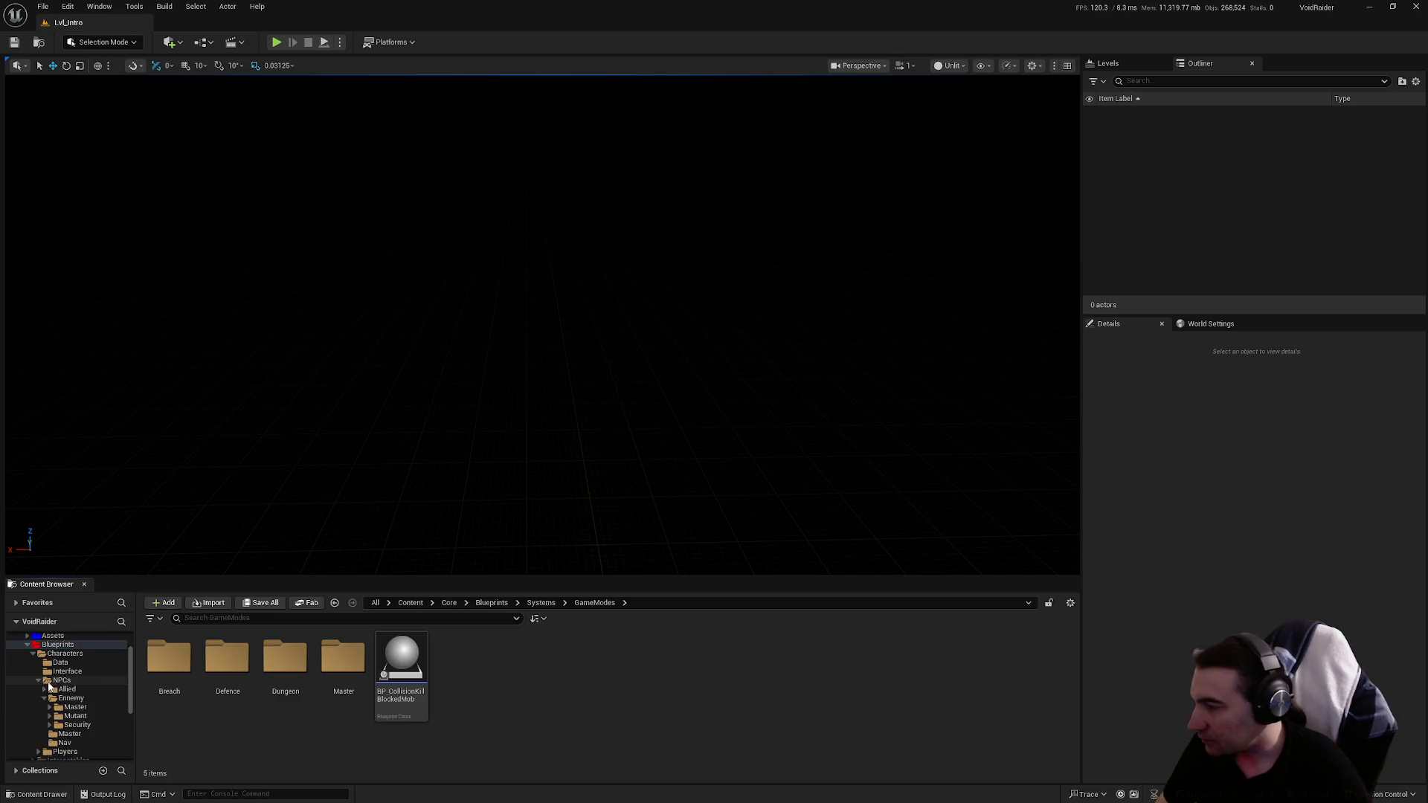
# Step: Collapse the NPCs and Characters tree folders and explore Dungeon > Ship > RoomsShip > Rooms
pyautogui.click(40, 681)
pyautogui.click(33, 654)
pyautogui.click(33, 693)
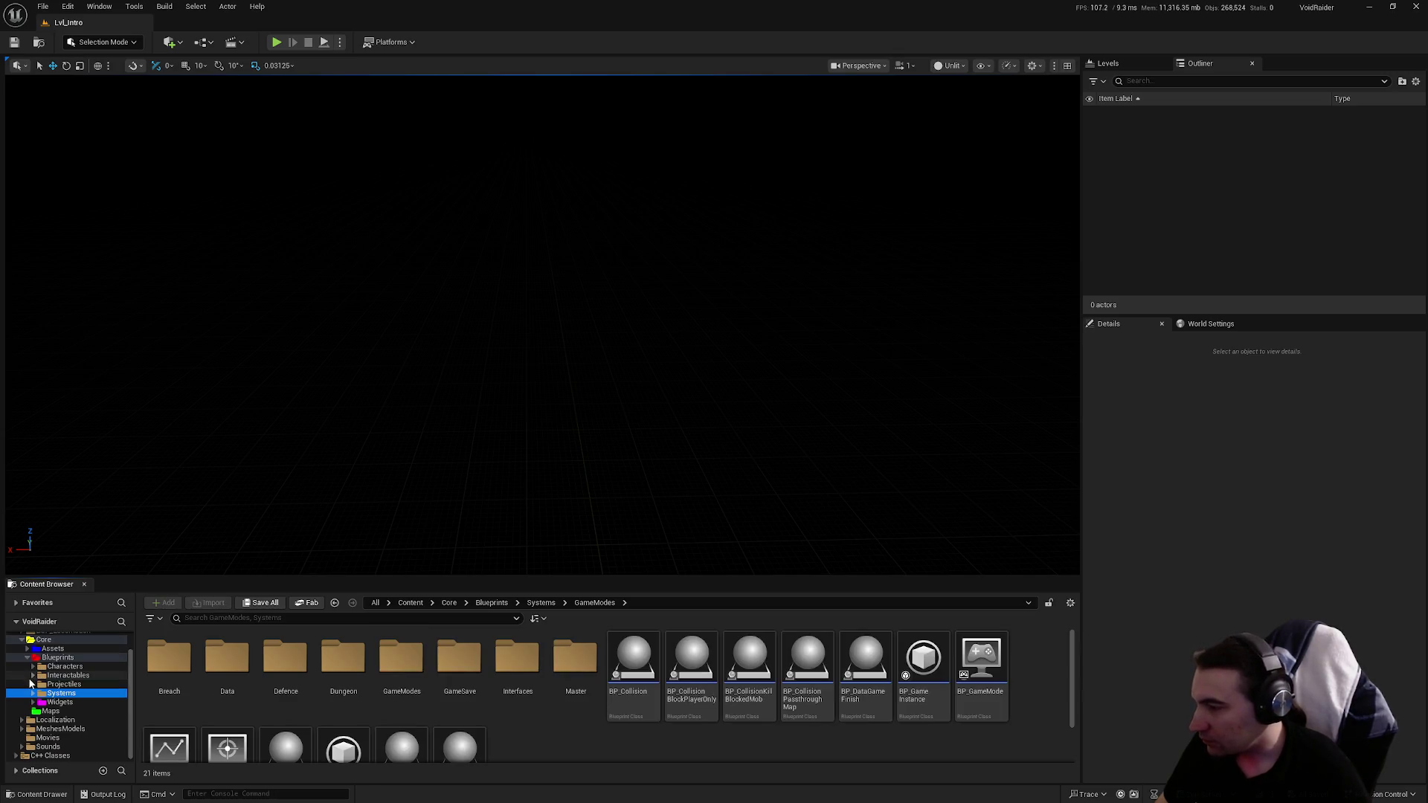
pyautogui.doubleClick(343, 658)
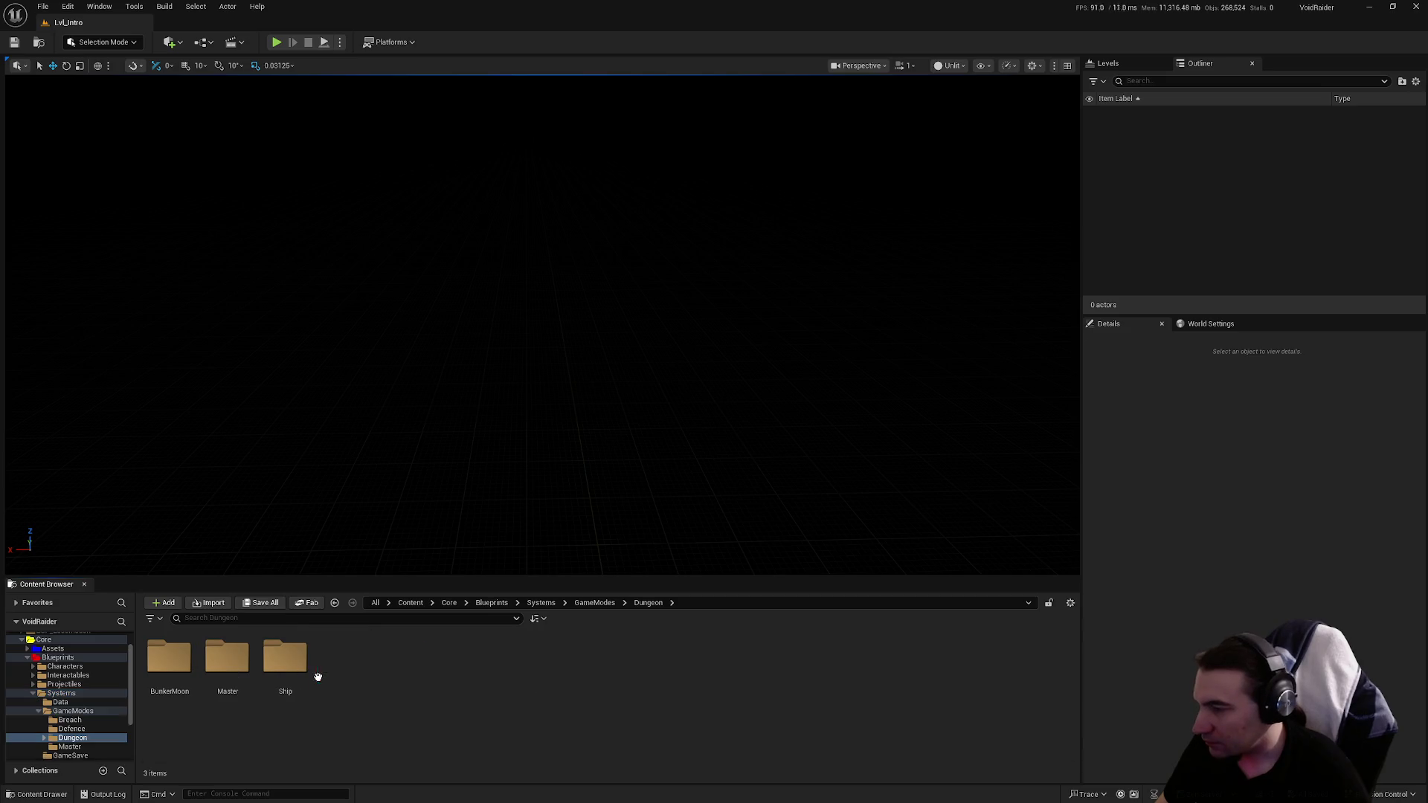
pyautogui.click(293, 678)
pyautogui.doubleClick(294, 678)
pyautogui.doubleClick(164, 665)
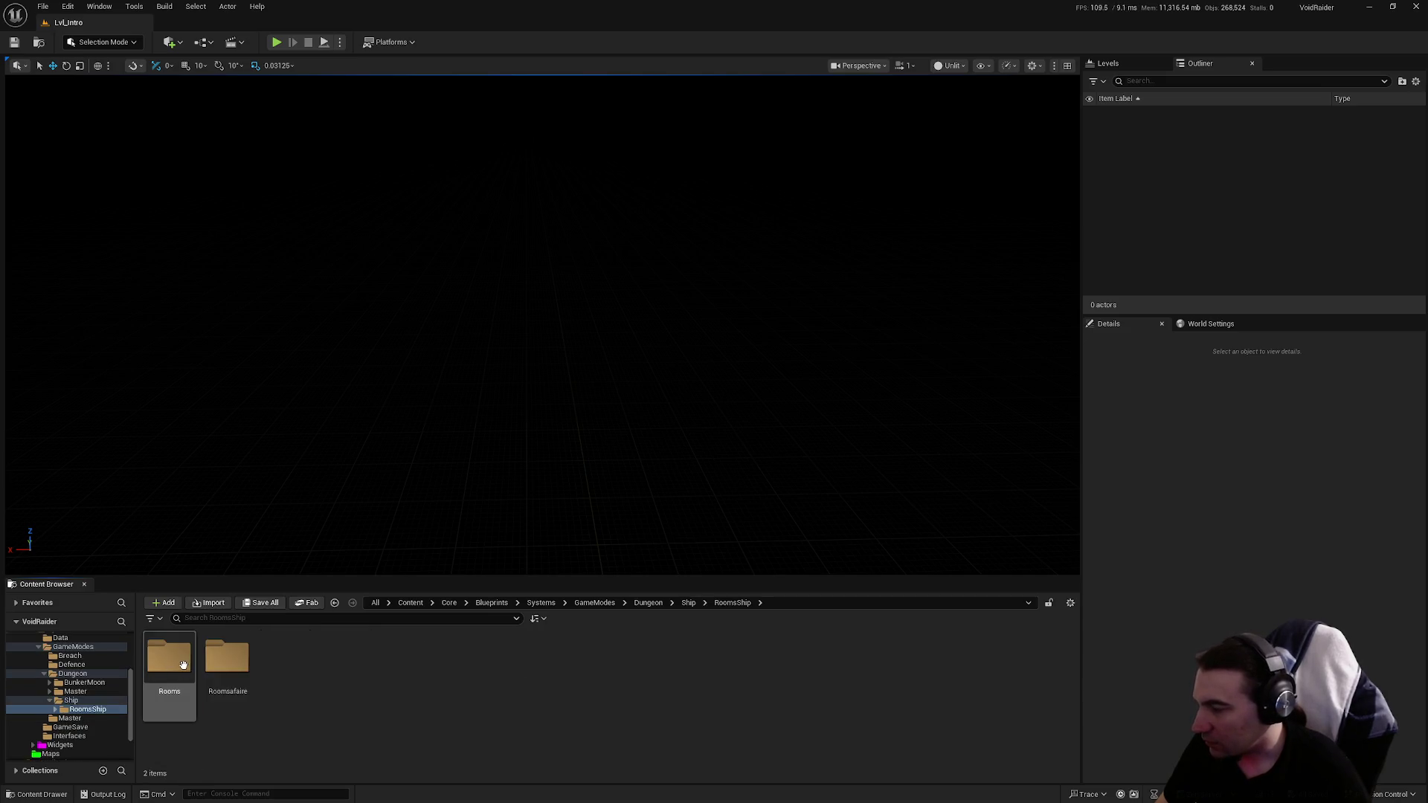
pyautogui.click(180, 672)
pyautogui.doubleClick(181, 672)
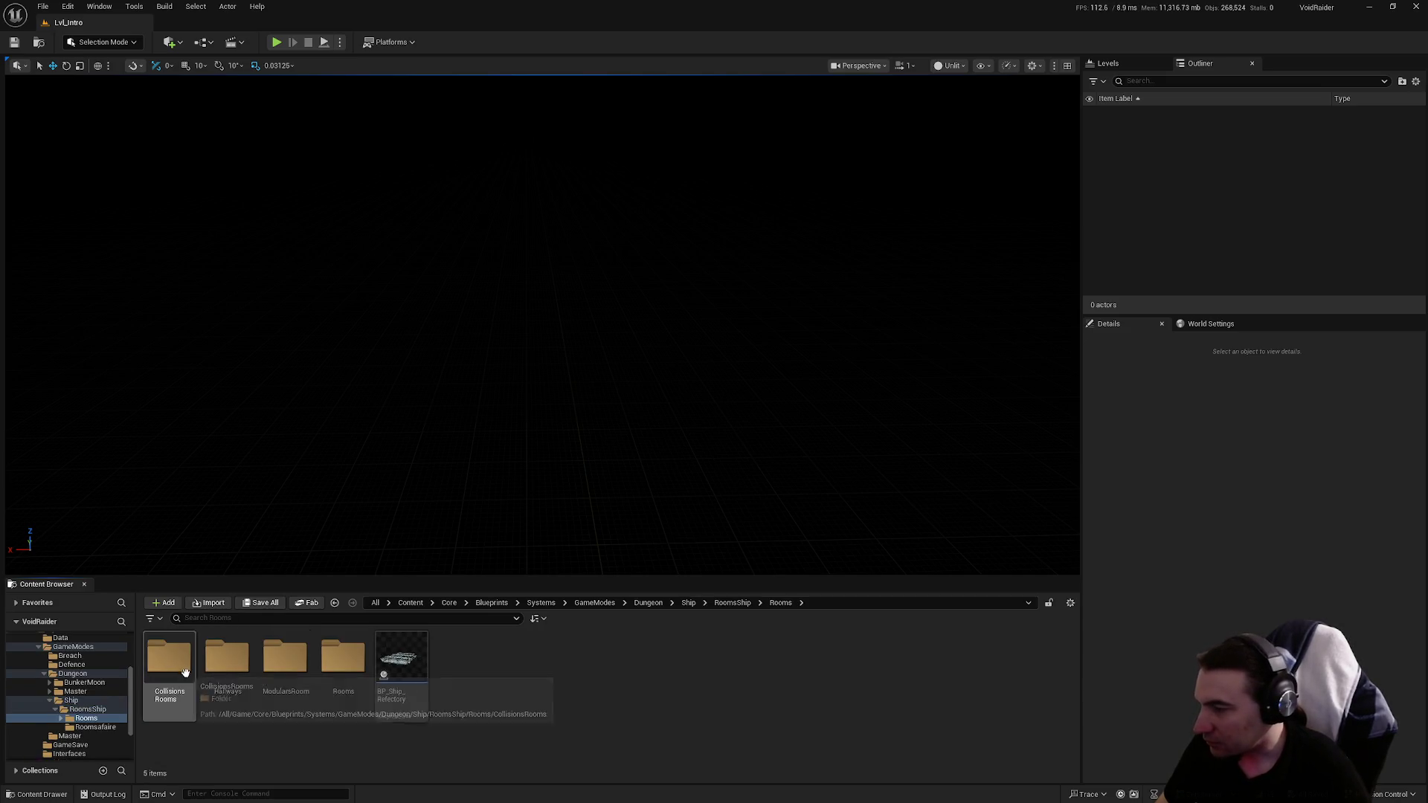
pyautogui.click(335, 676)
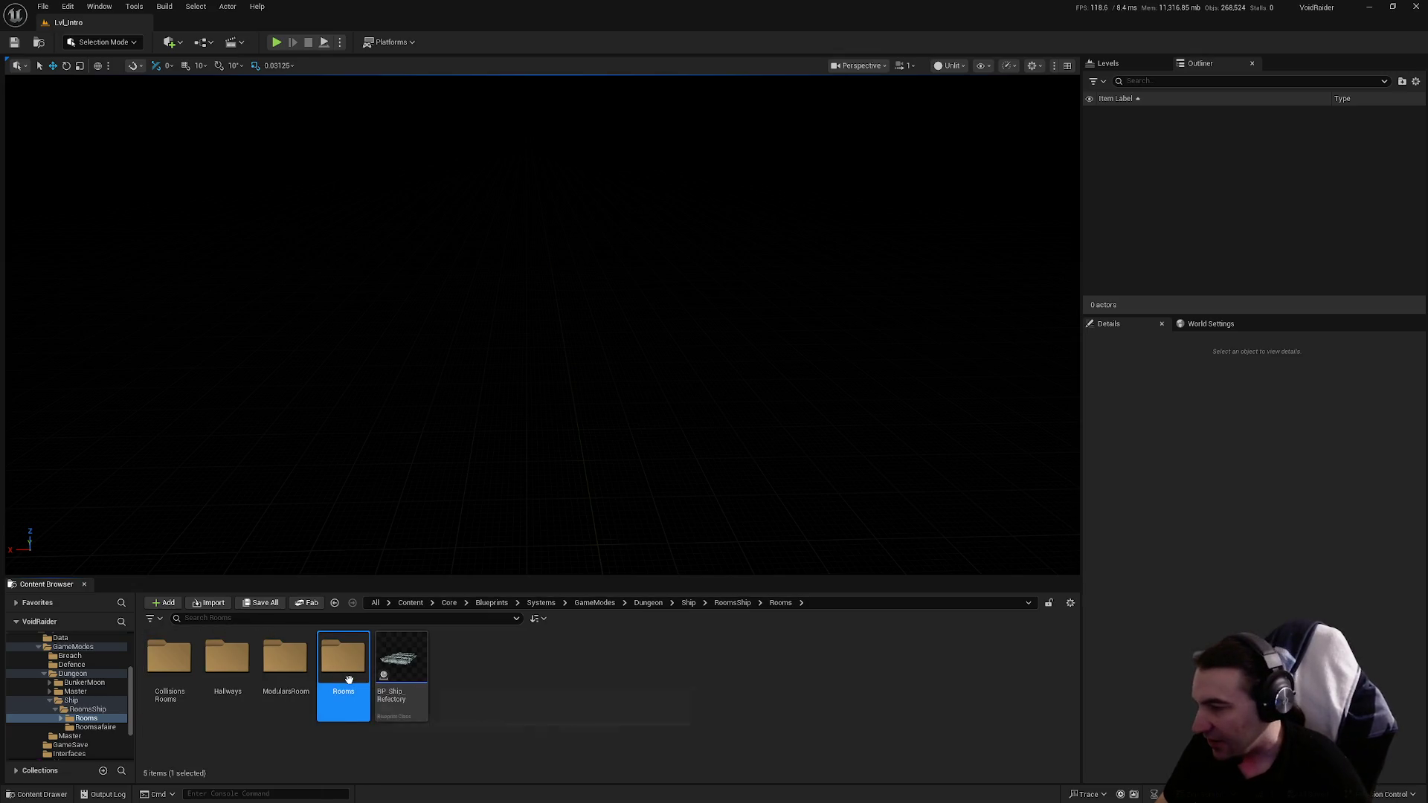
# Step: Return to the Dungeon folder and open Master > RoomsTEST > BP_Ship_HallwayTEST_Trap
pyautogui.hotkey('alt', 'Left')
pyautogui.hotkey('alt', 'Left')
pyautogui.hotkey('alt', 'Left')
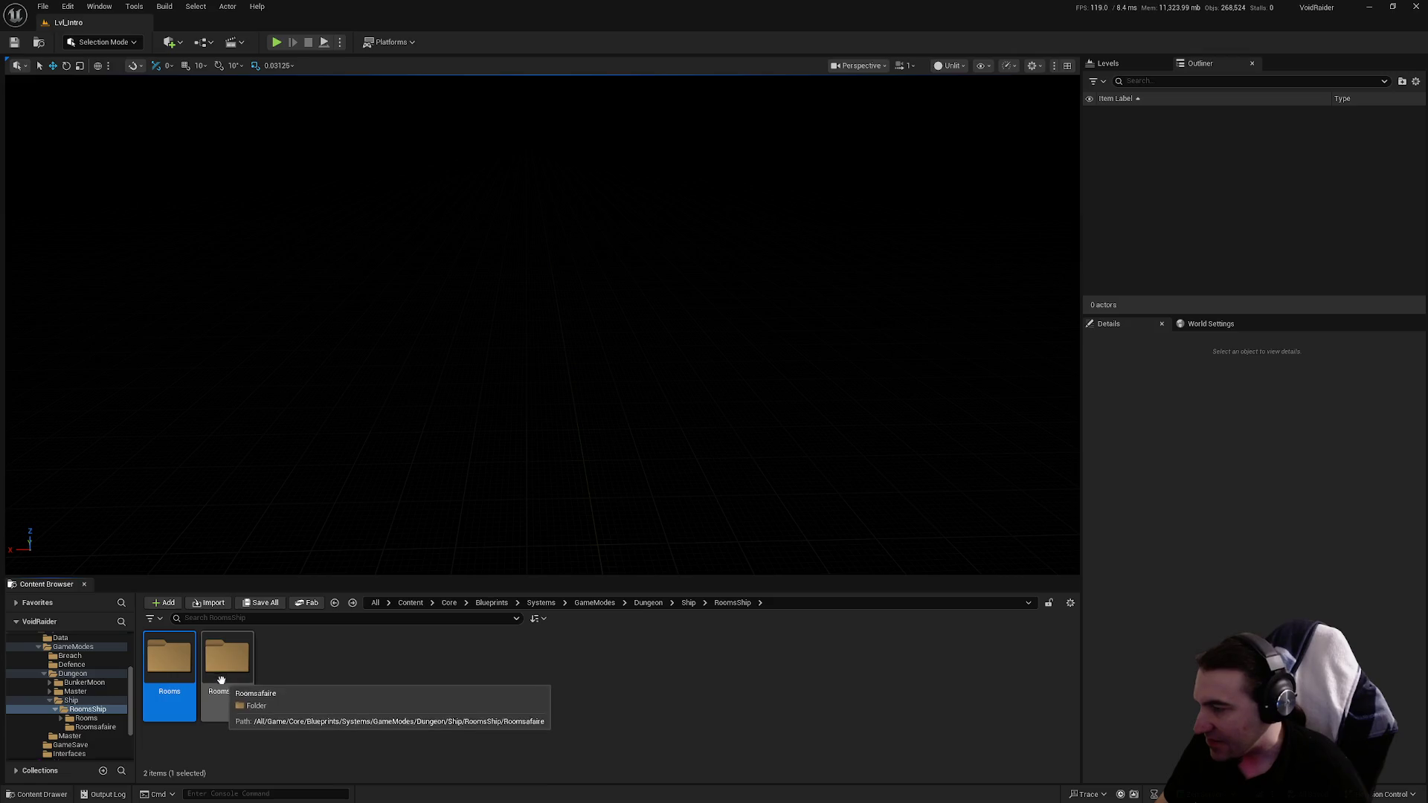
pyautogui.hotkey('alt', 'Left')
pyautogui.hotkey('alt', 'Right')
pyautogui.doubleClick(228, 673)
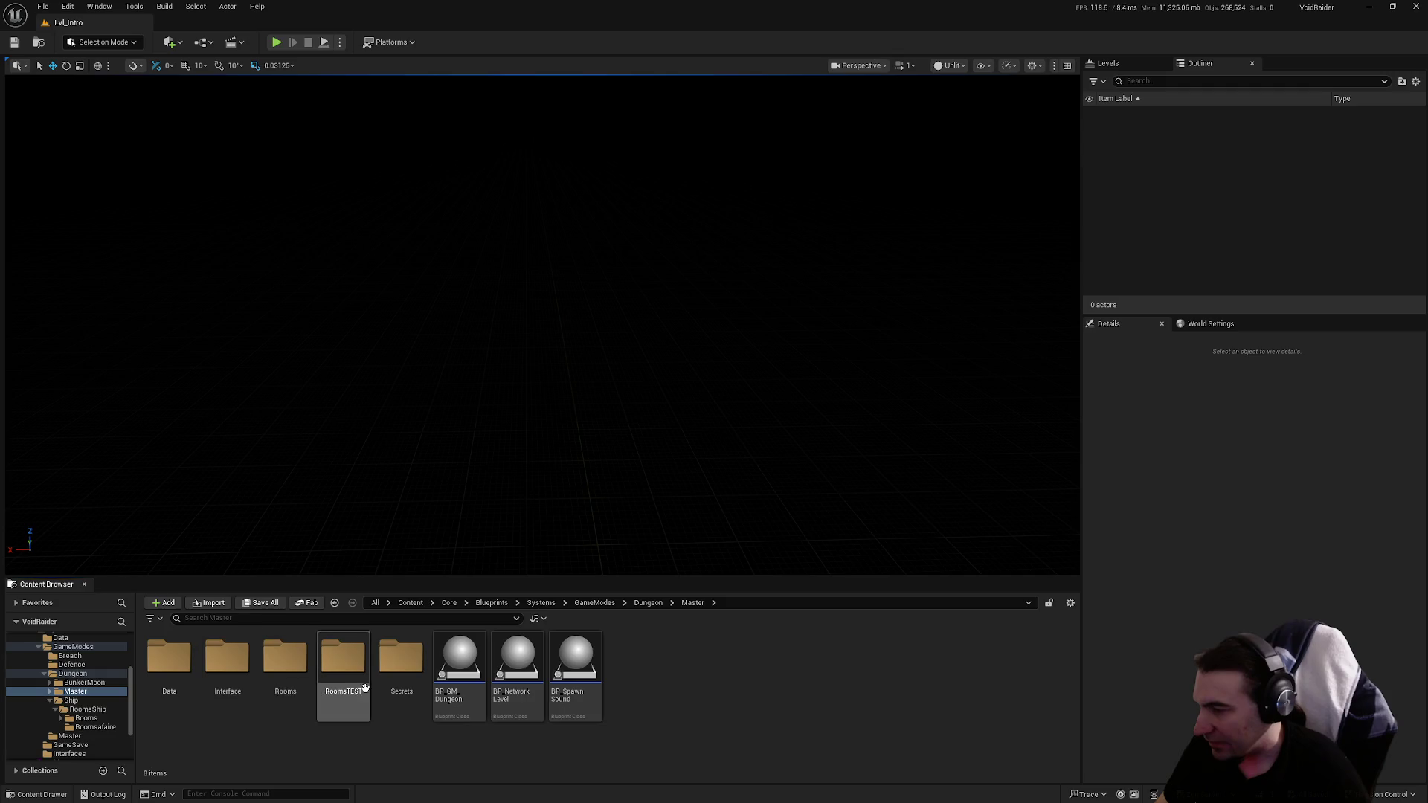
pyautogui.doubleClick(342, 669)
pyautogui.doubleClick(367, 689)
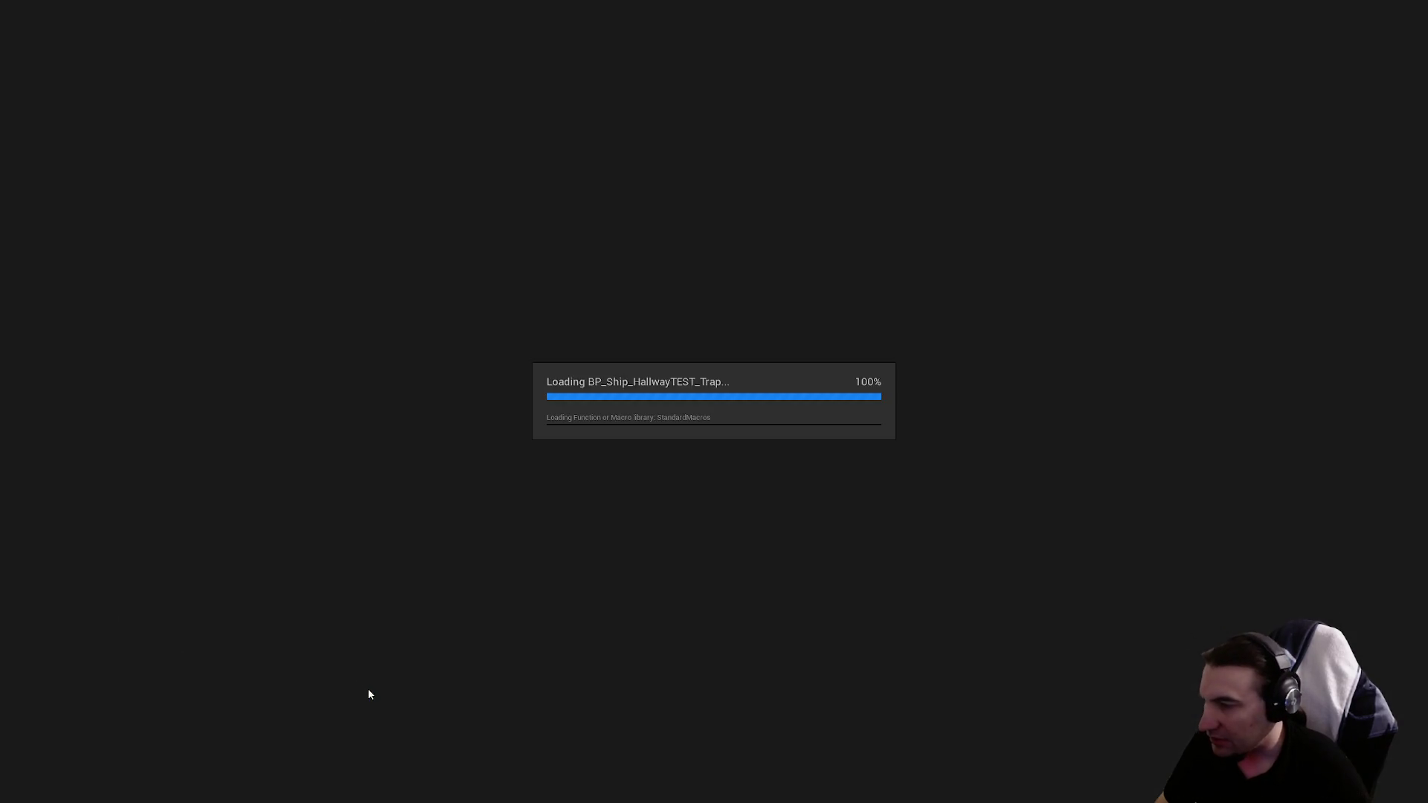
# Step: Open BP_Ship_TutoTrap full-screen, look through its graph, then minimize the editor
pyautogui.press('super+Down')
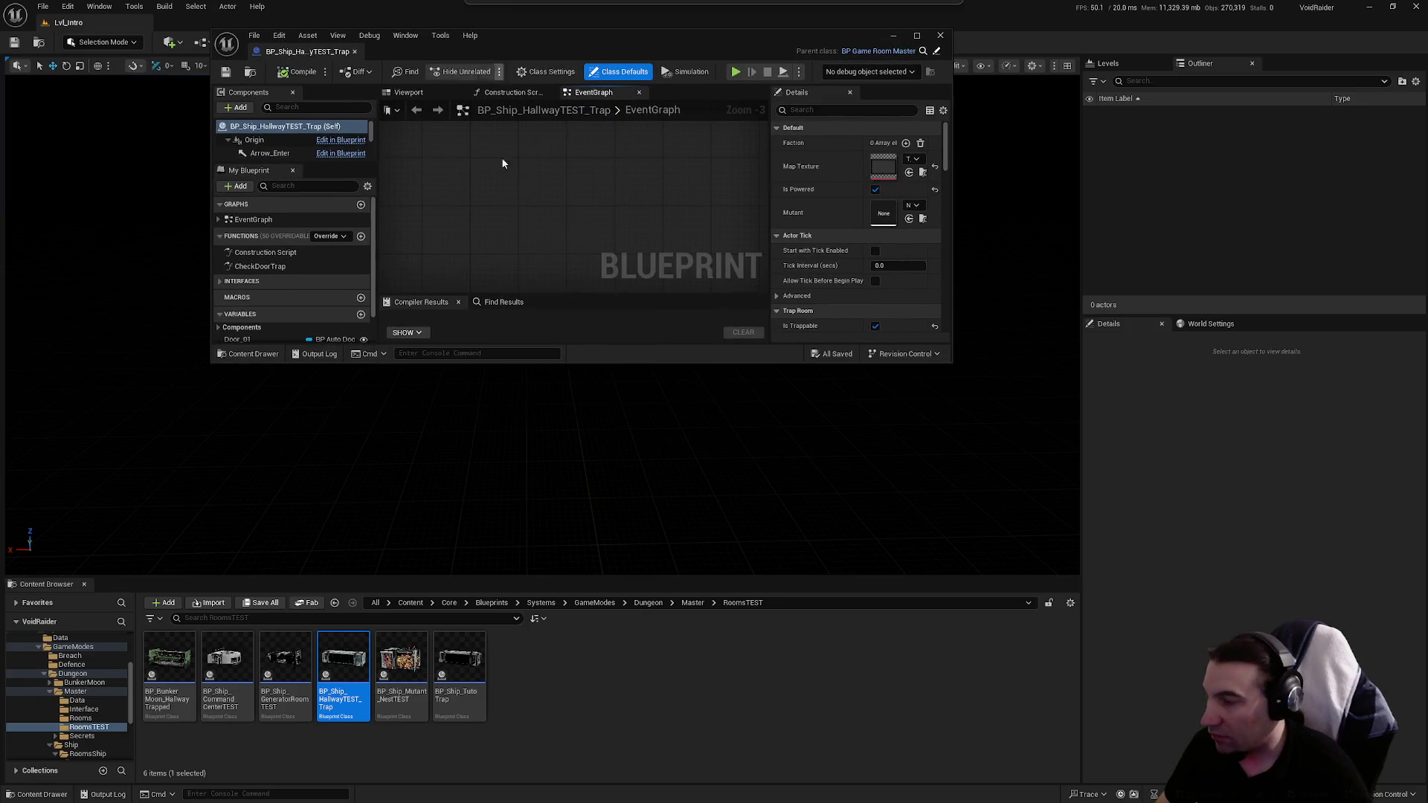
pyautogui.doubleClick(473, 642)
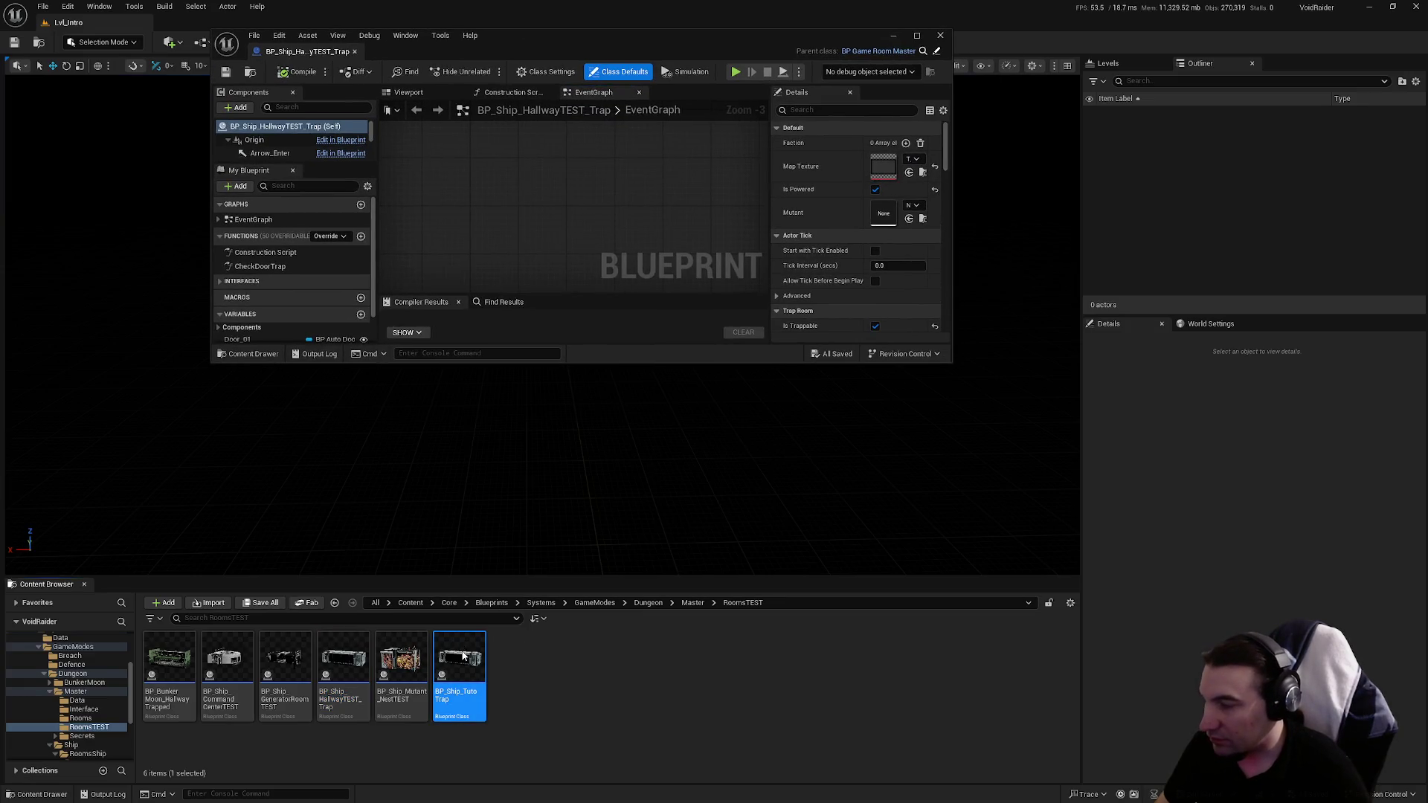
pyautogui.doubleClick(626, 52)
pyautogui.scroll(-3, 220, 192)
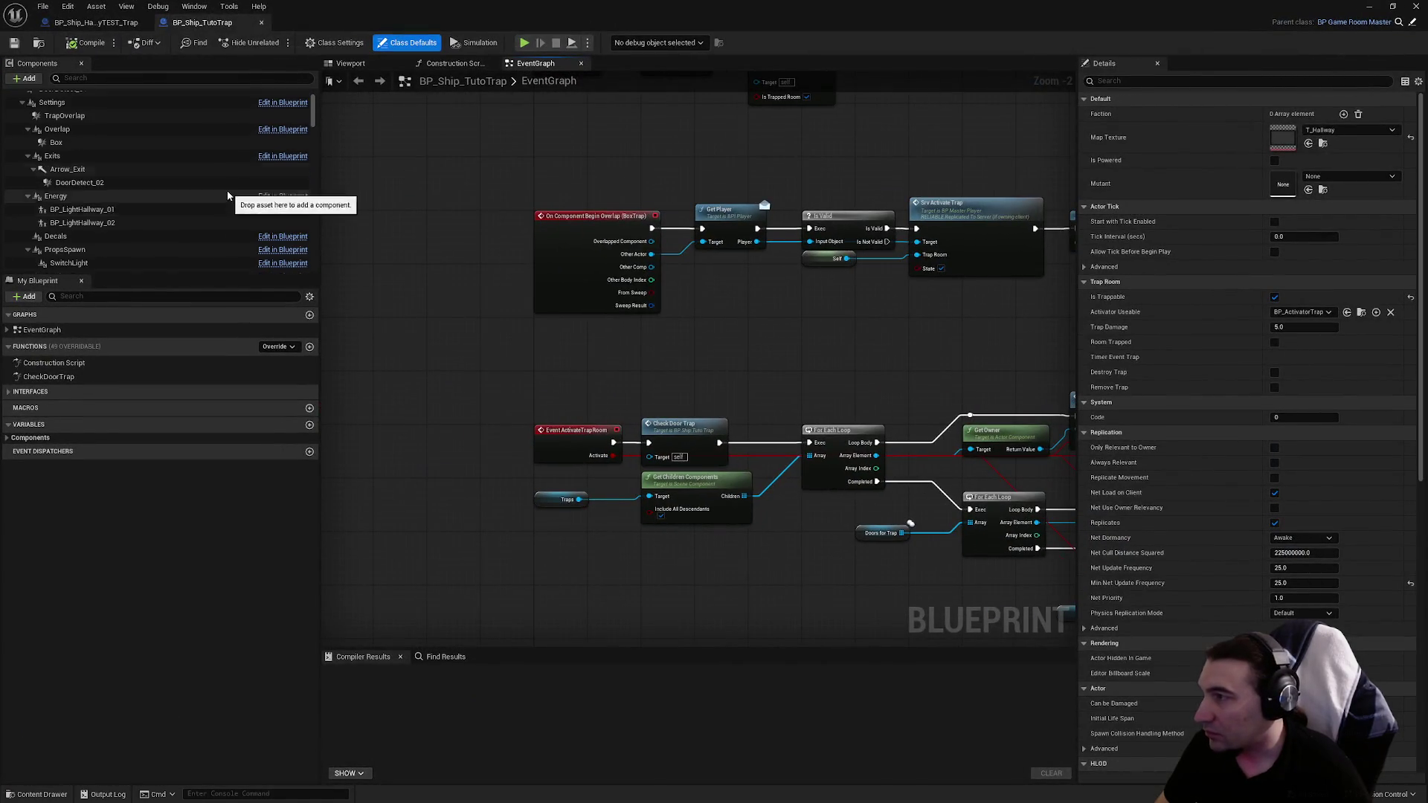
pyautogui.scroll(-10, 220, 192)
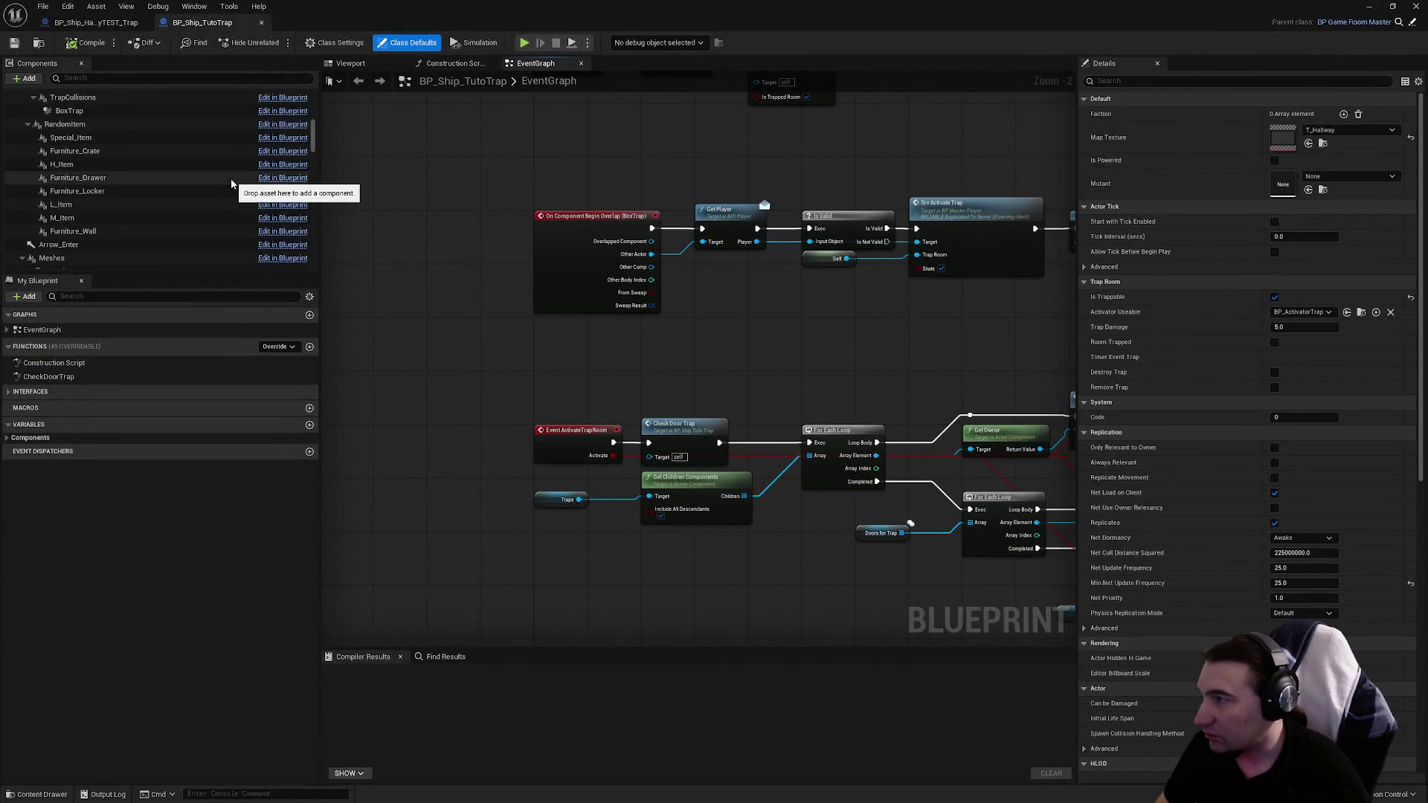
pyautogui.scroll(5, 237, 183)
pyautogui.press('super+Down')
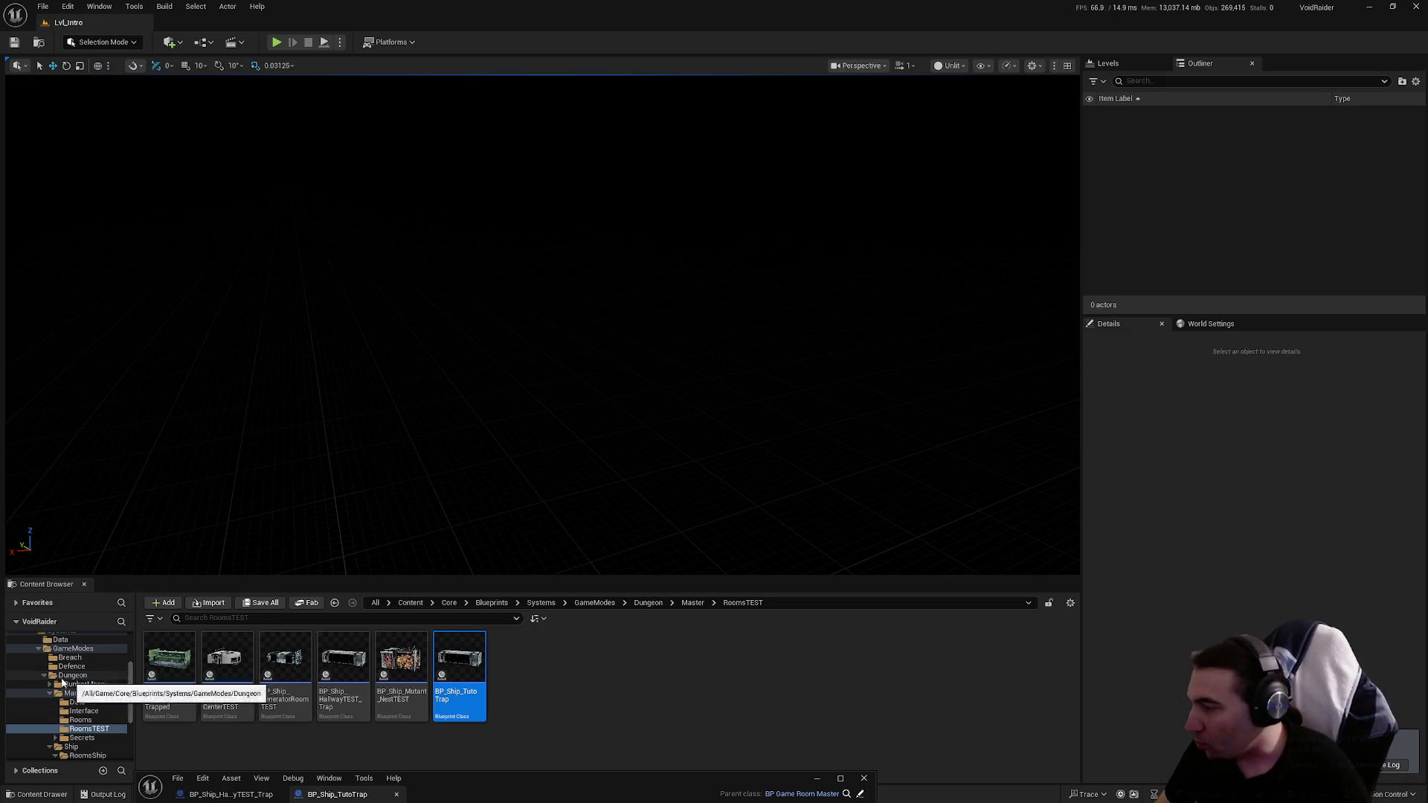
# Step: Browse the Content Browser folders to Core > Maps and load Lvl_Tuto
pyautogui.keyDown('ctrl'); pyautogui.click(72, 649); pyautogui.keyUp('ctrl')
pyautogui.scroll(3, 58, 670)
pyautogui.keyDown('ctrl'); pyautogui.click(37, 710); pyautogui.keyUp('ctrl')
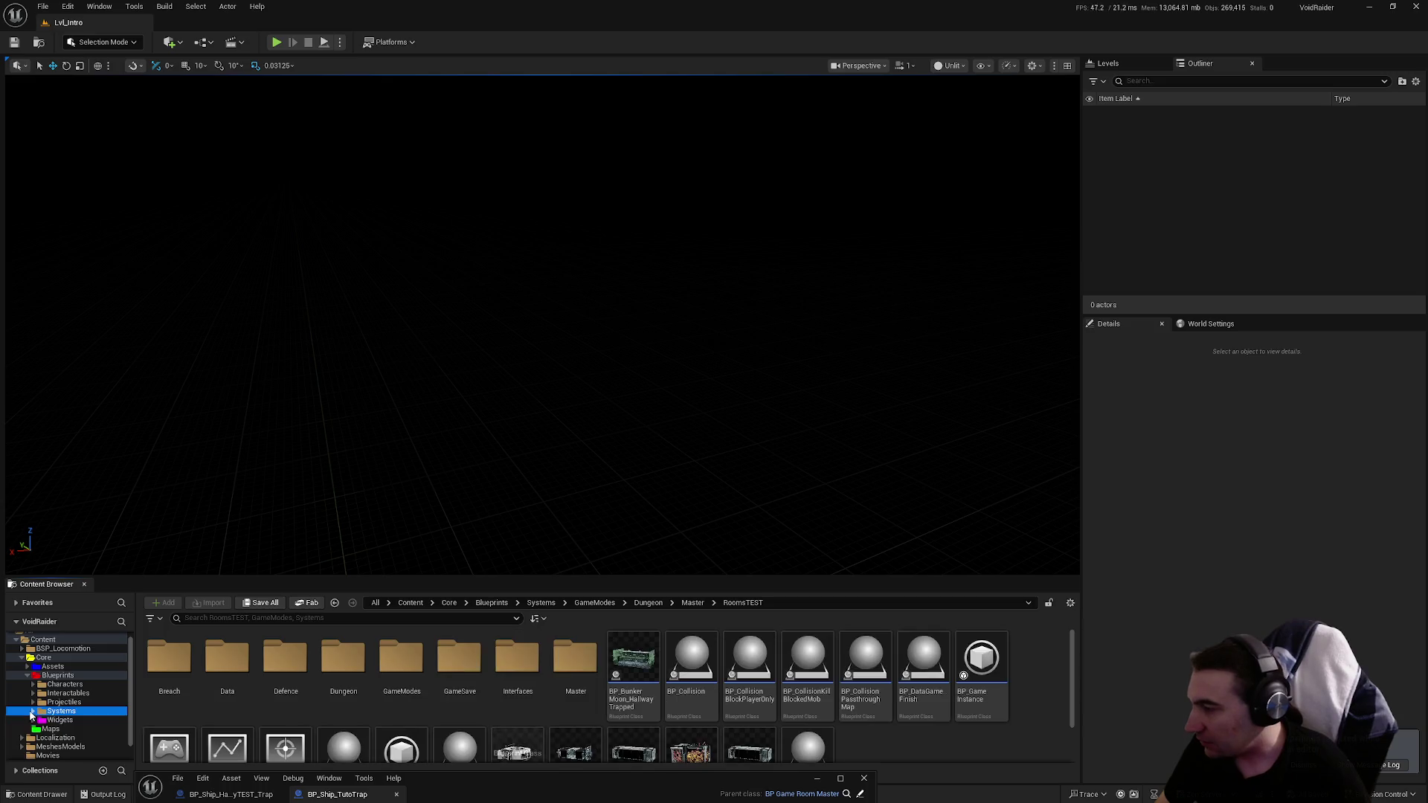
pyautogui.click(28, 675)
pyautogui.click(51, 684)
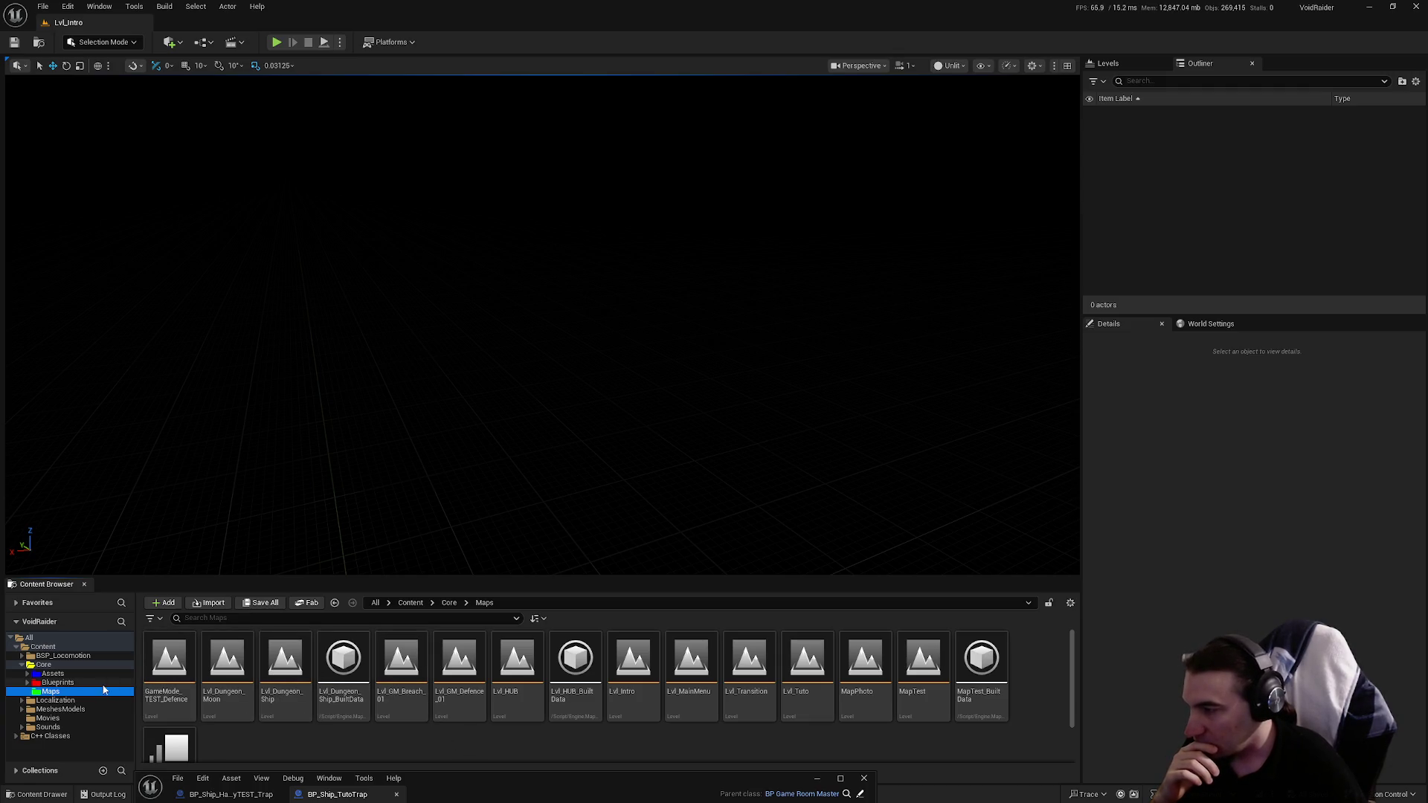
pyautogui.click(104, 682)
pyautogui.click(363, 661)
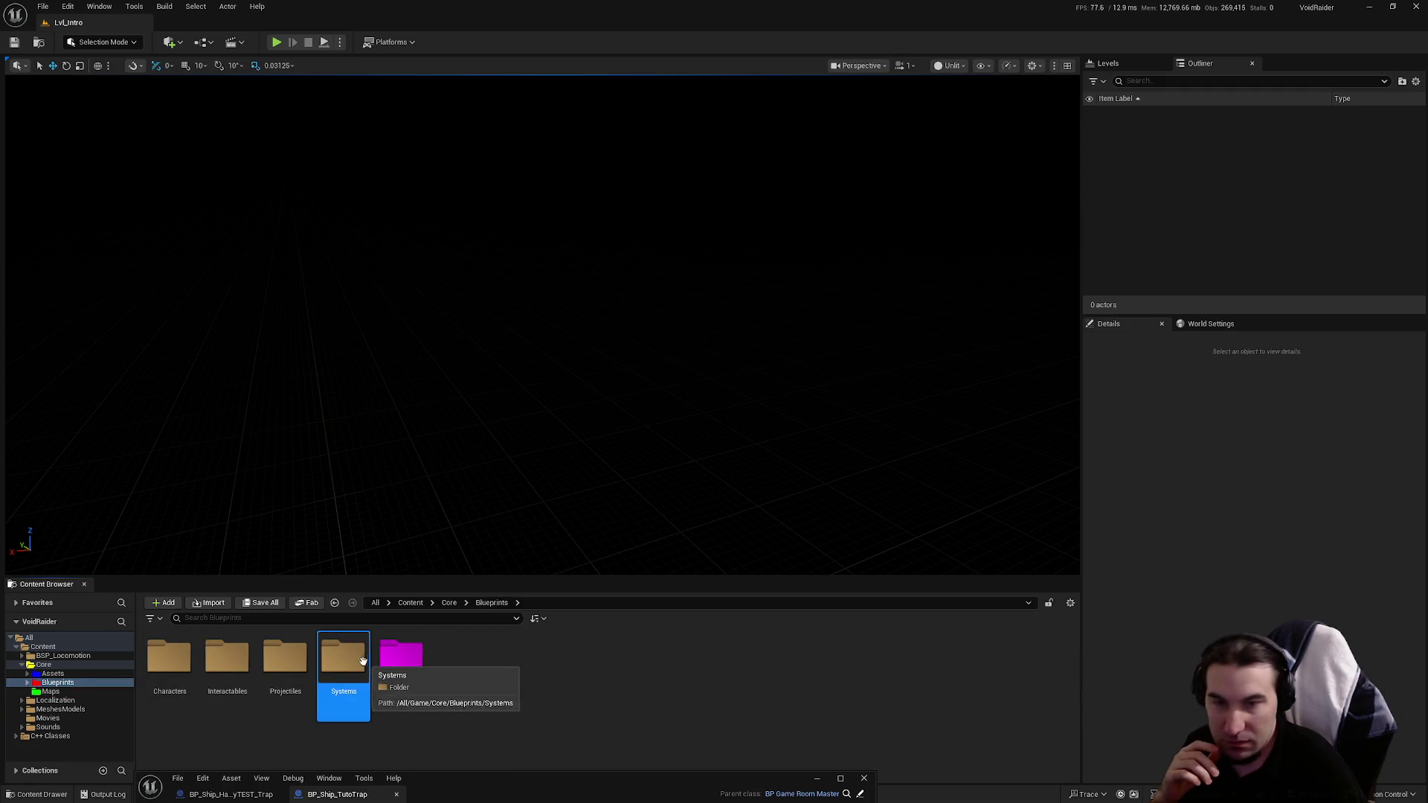
pyautogui.rightClick(363, 661)
pyautogui.click(553, 689)
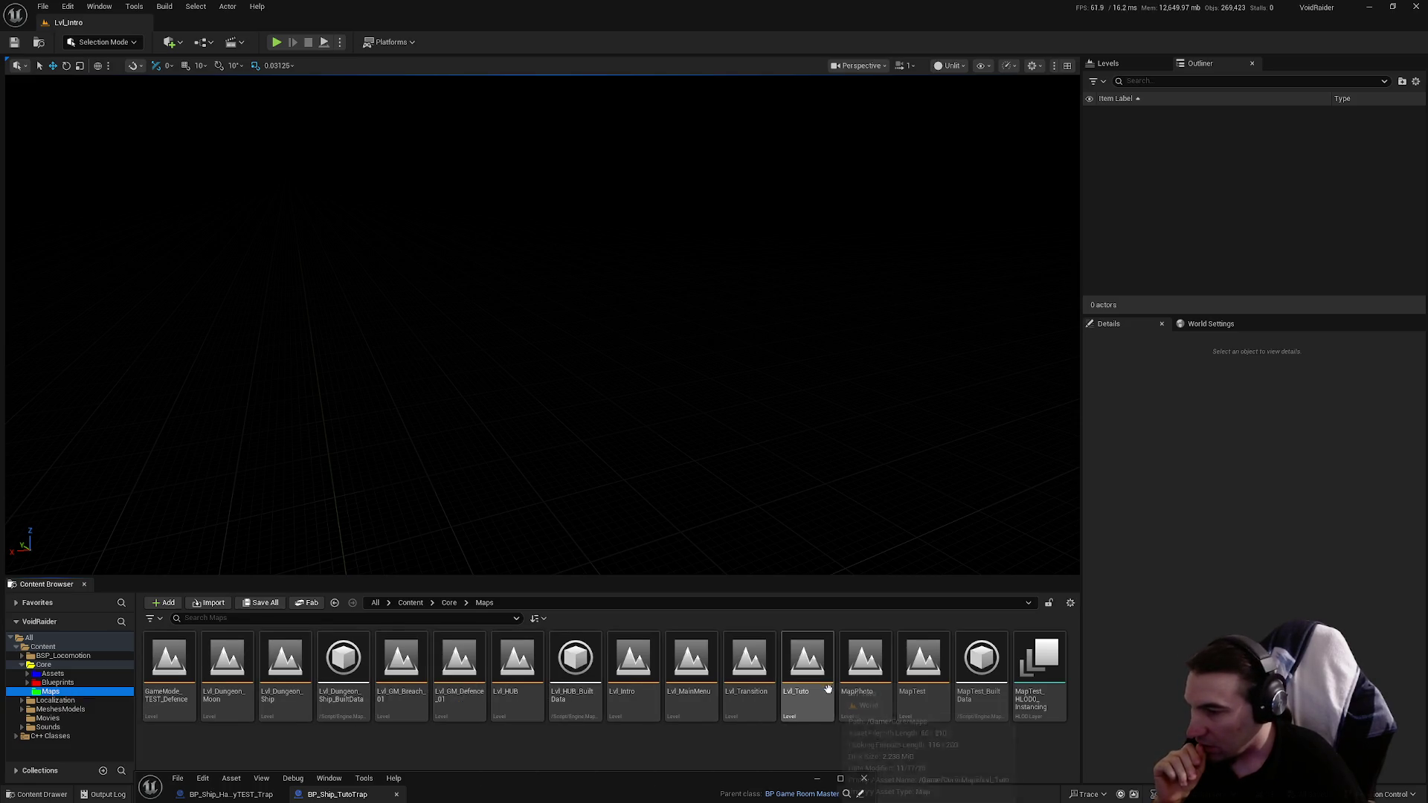
pyautogui.doubleClick(811, 670)
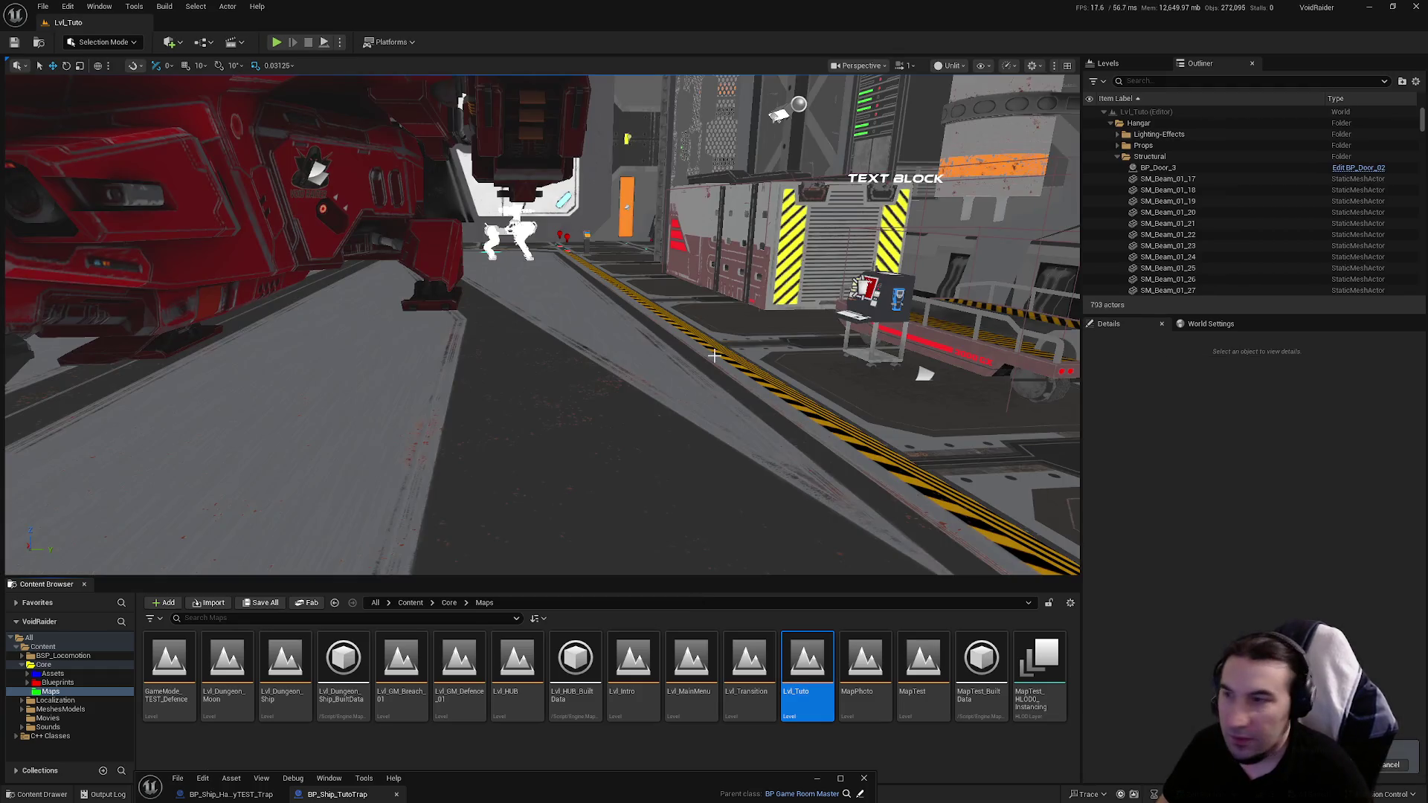
# Step: Set Player Start 1 NG's Player Start Tag to Player_1 and save Lvl_Tuto
pyautogui.moveTo(868, 392); pyautogui.dragTo(781, 350)
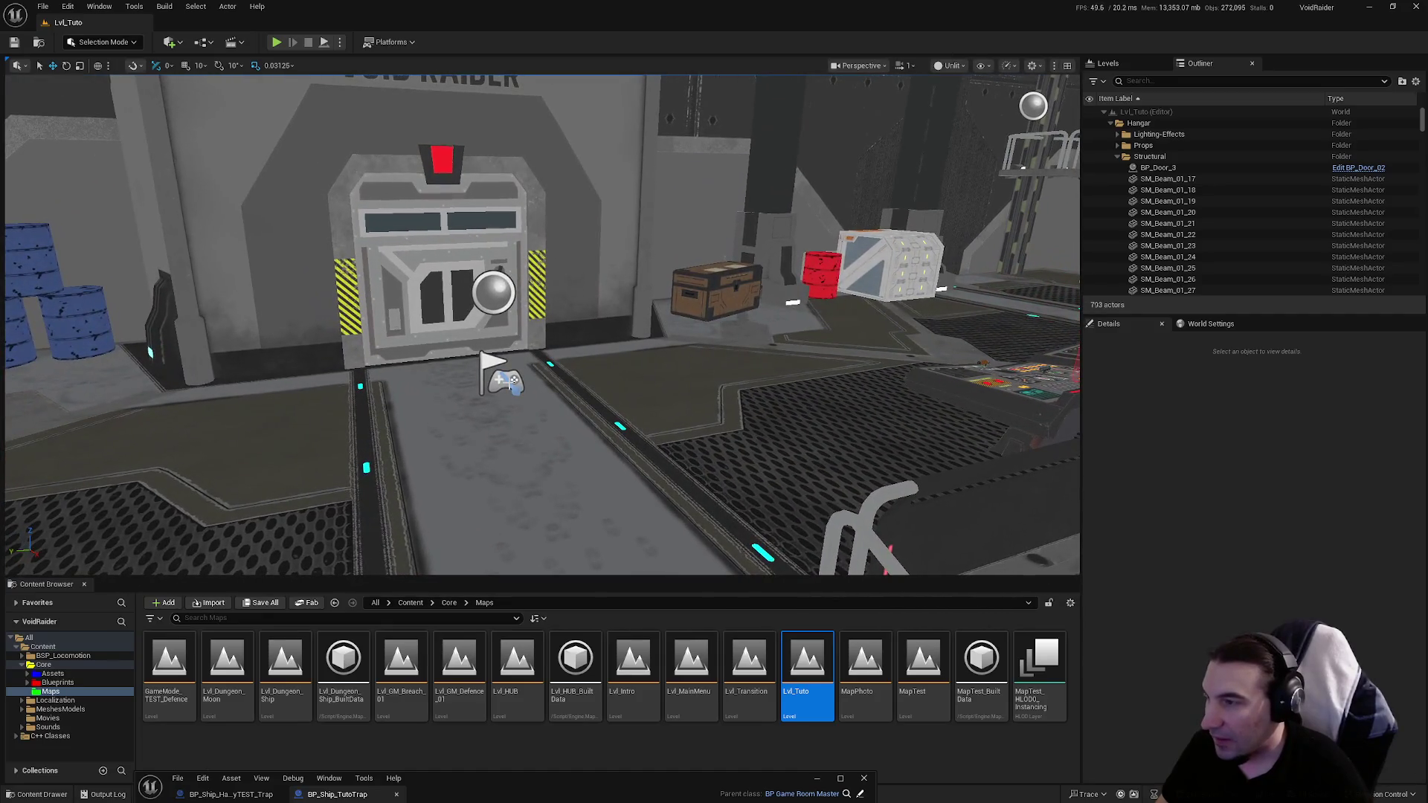
pyautogui.click(506, 381)
pyautogui.moveTo(596, 397); pyautogui.dragTo(606, 400)
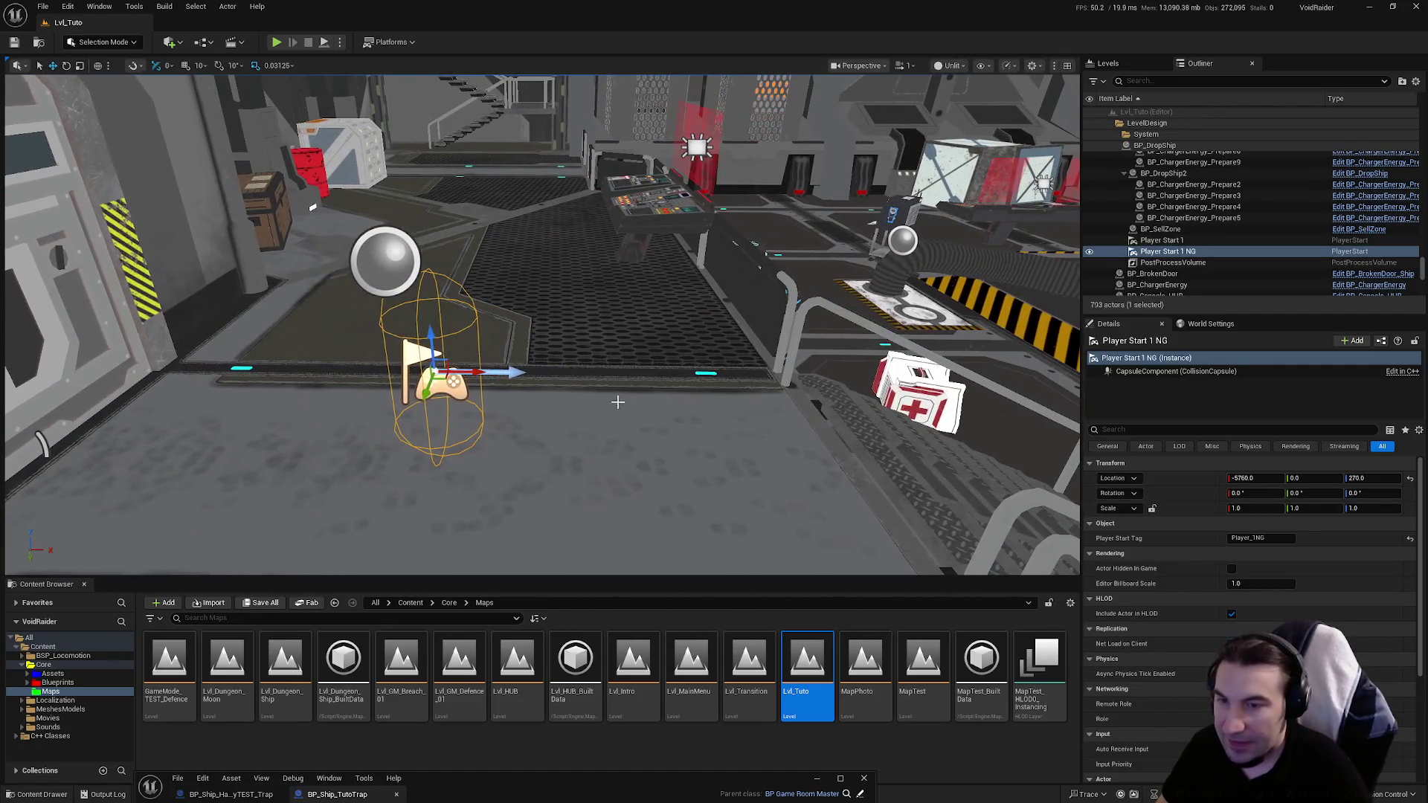
pyautogui.click(1272, 538)
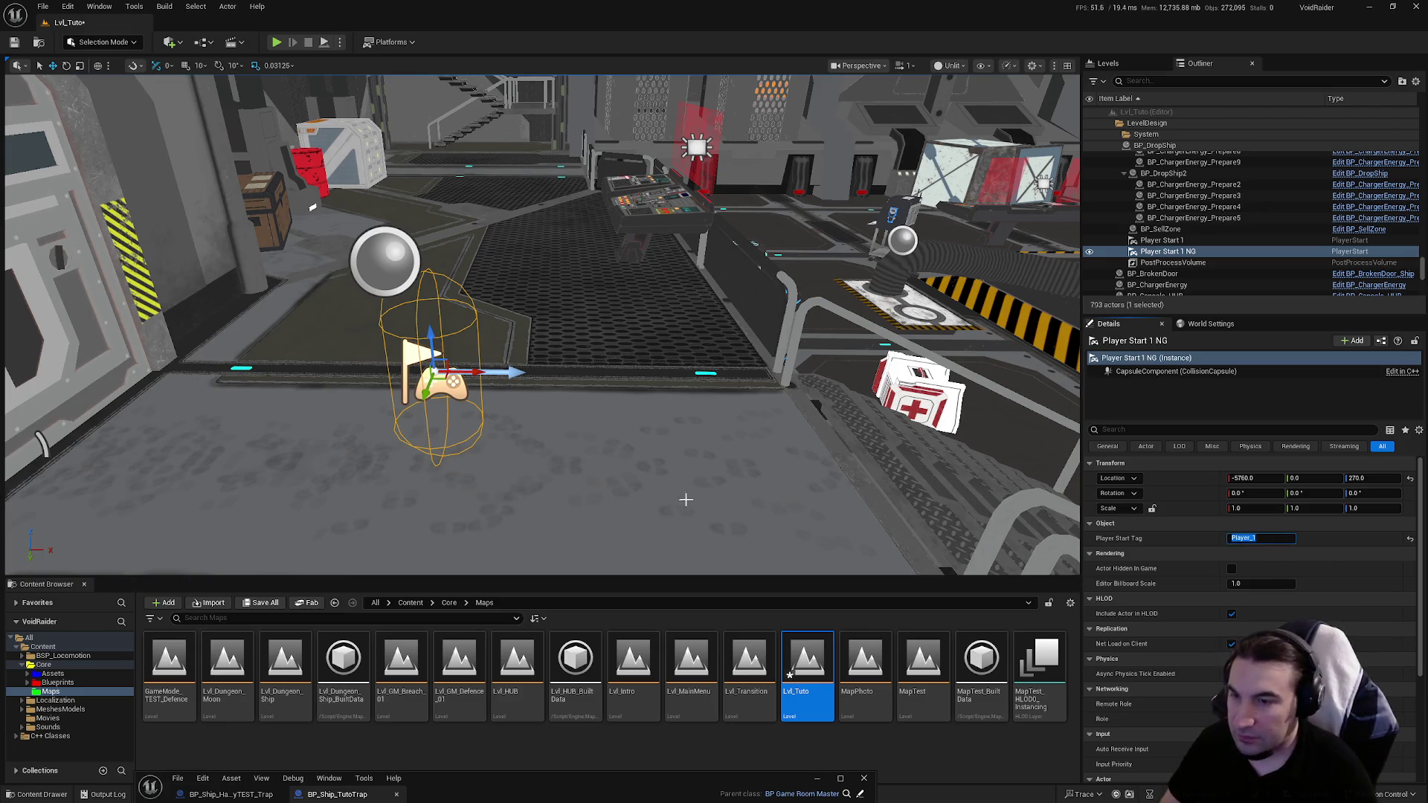
pyautogui.click(261, 604)
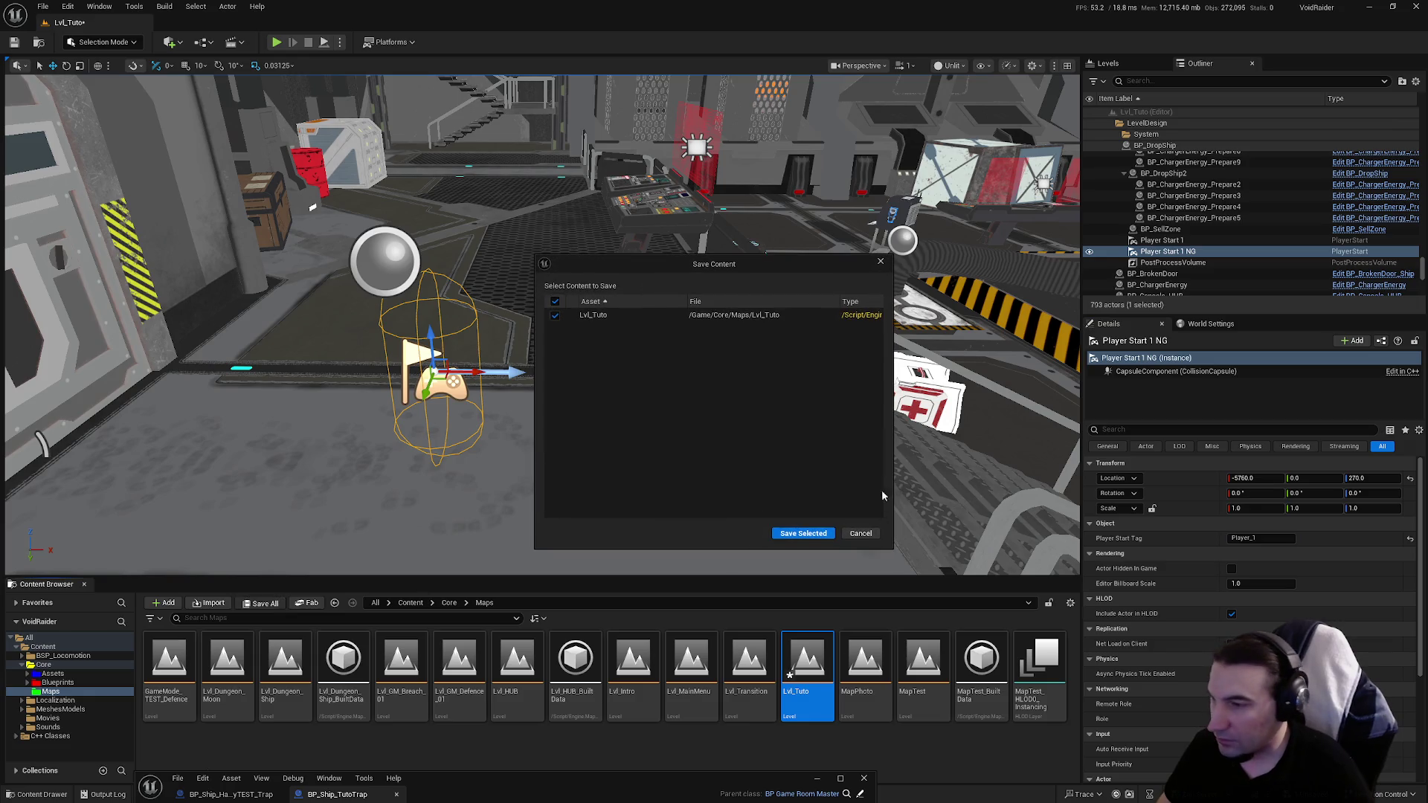
pyautogui.click(822, 533)
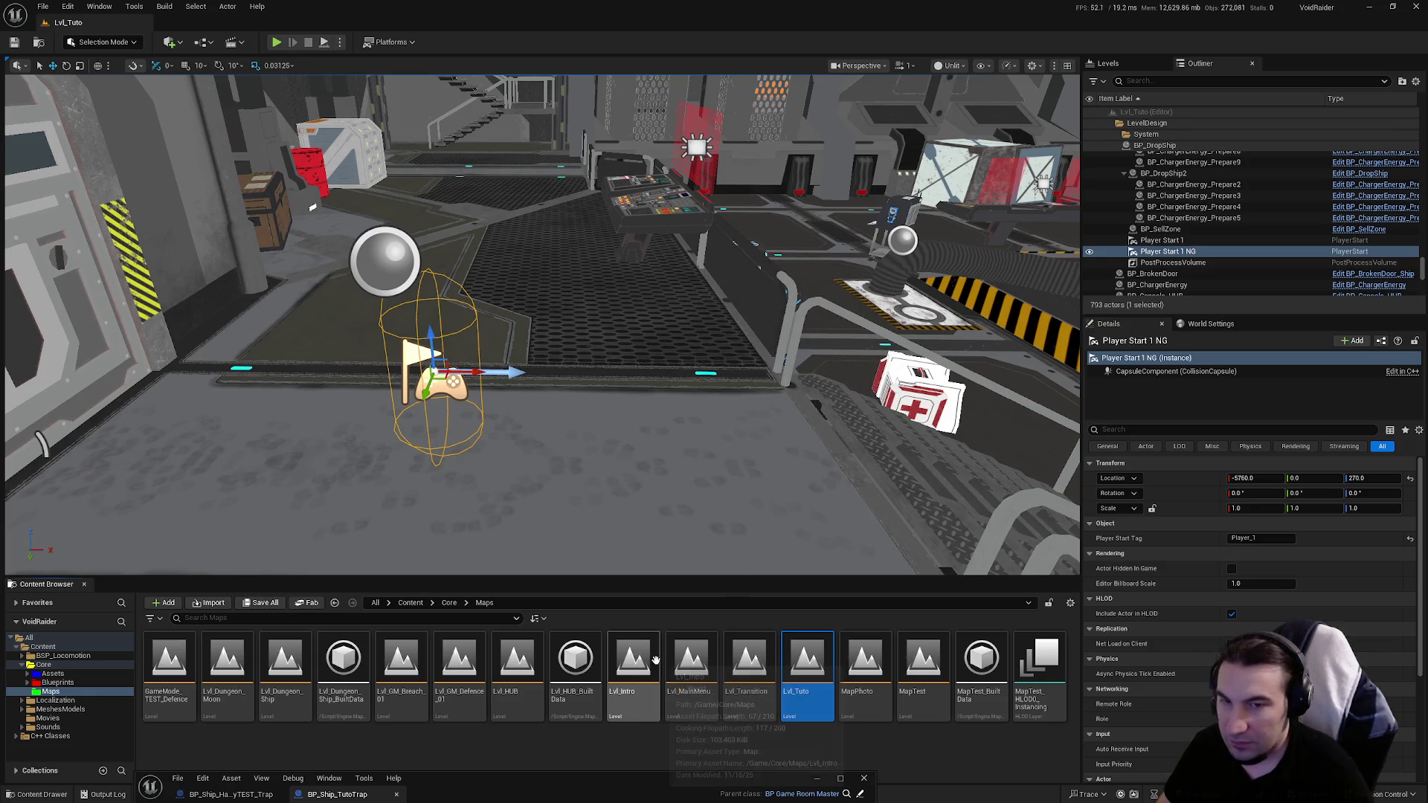
# Step: Open BP_GameMode from the Blueprints Systems folder
pyautogui.click(71, 683)
pyautogui.doubleClick(399, 660)
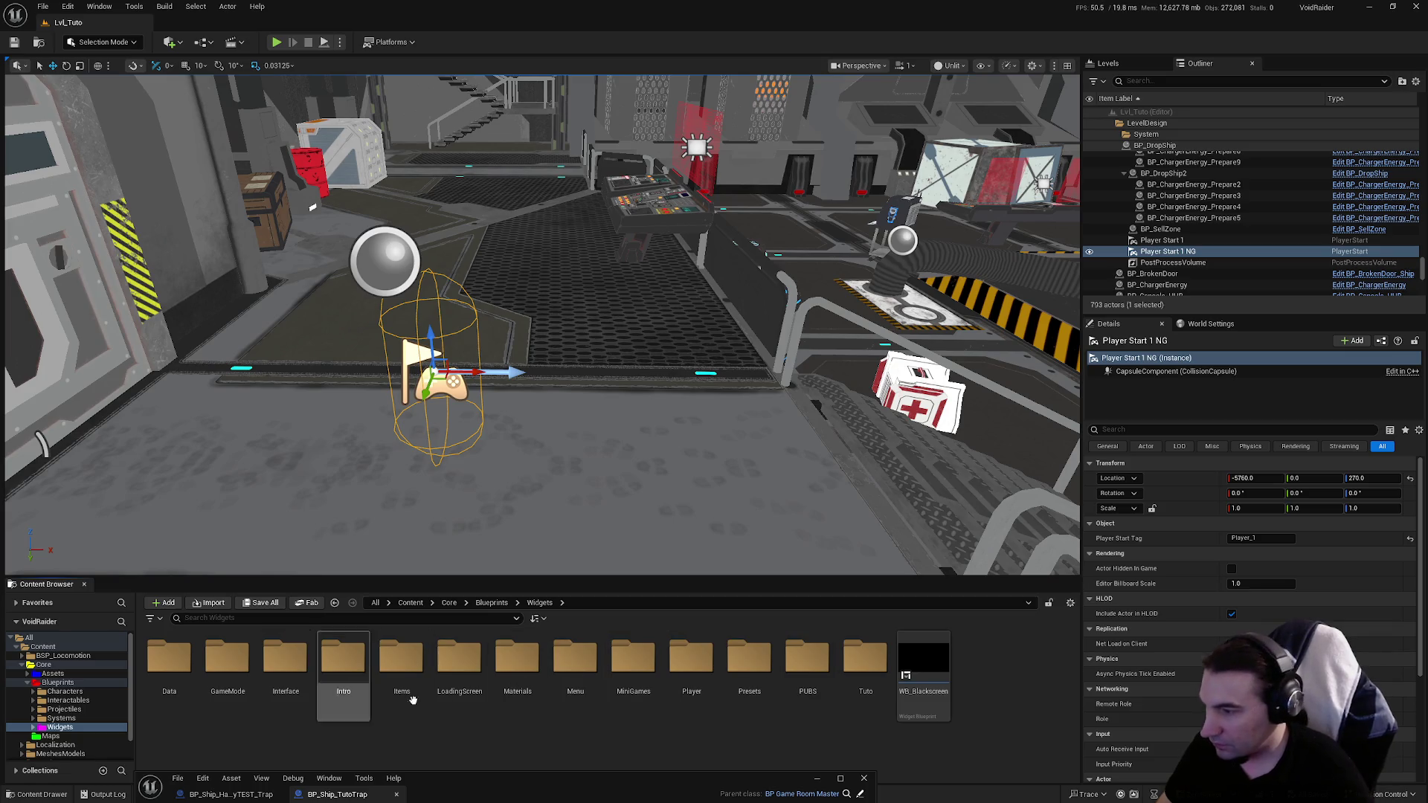
pyautogui.click(68, 719)
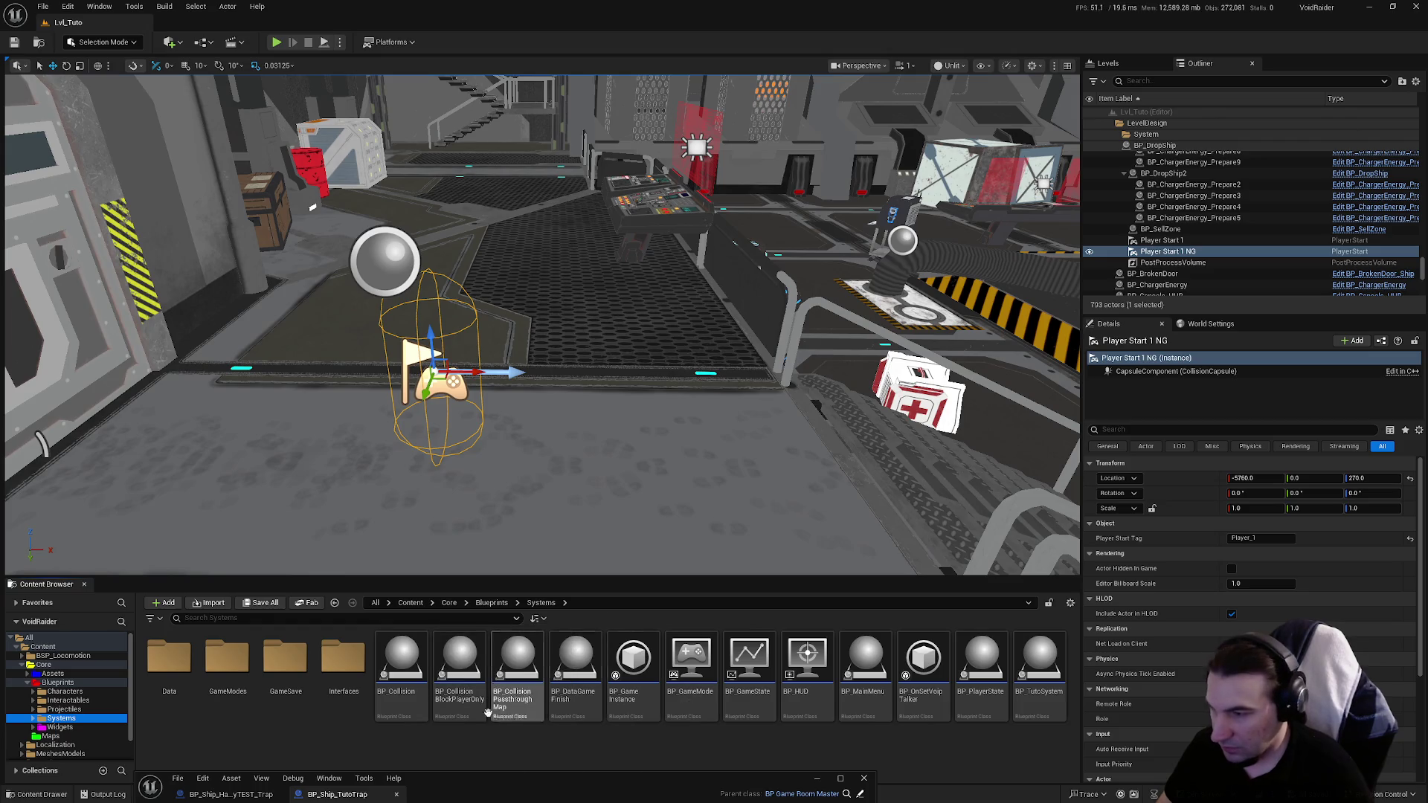
pyautogui.doubleClick(690, 658)
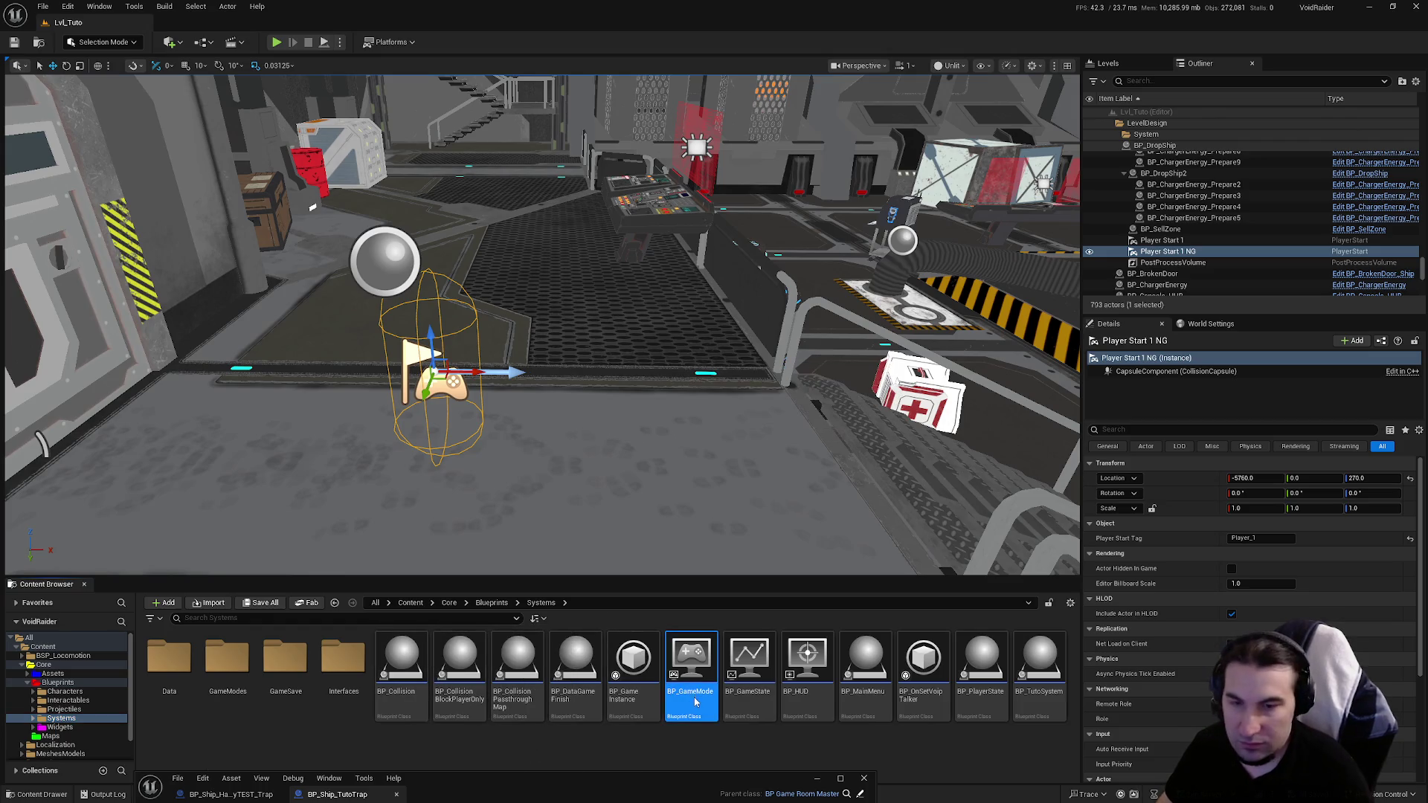
# Step: Move the Return Node further right and paste a duplicate of the middle Select node
pyautogui.doubleClick(751, 367)
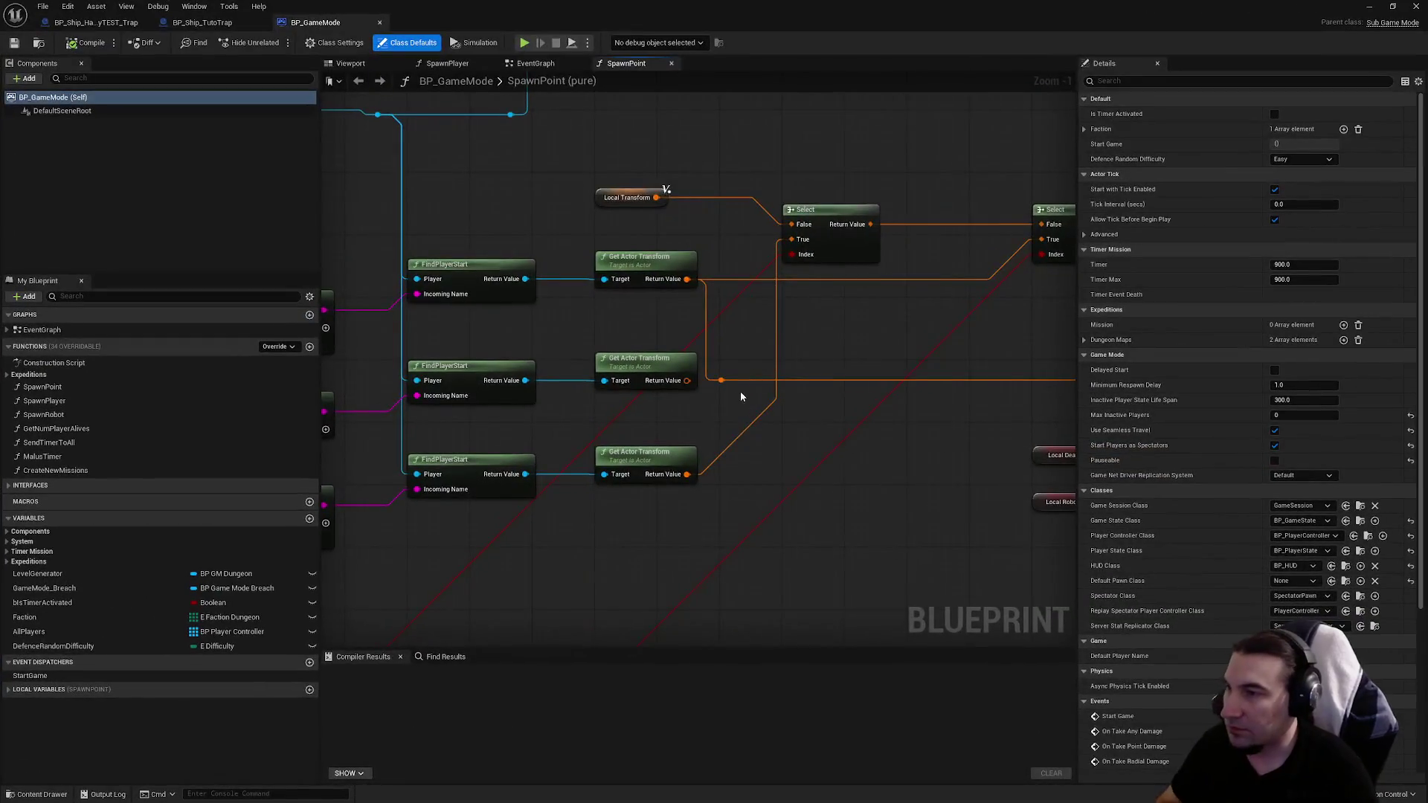
pyautogui.scroll(-2, 847, 418)
pyautogui.scroll(3, 847, 419)
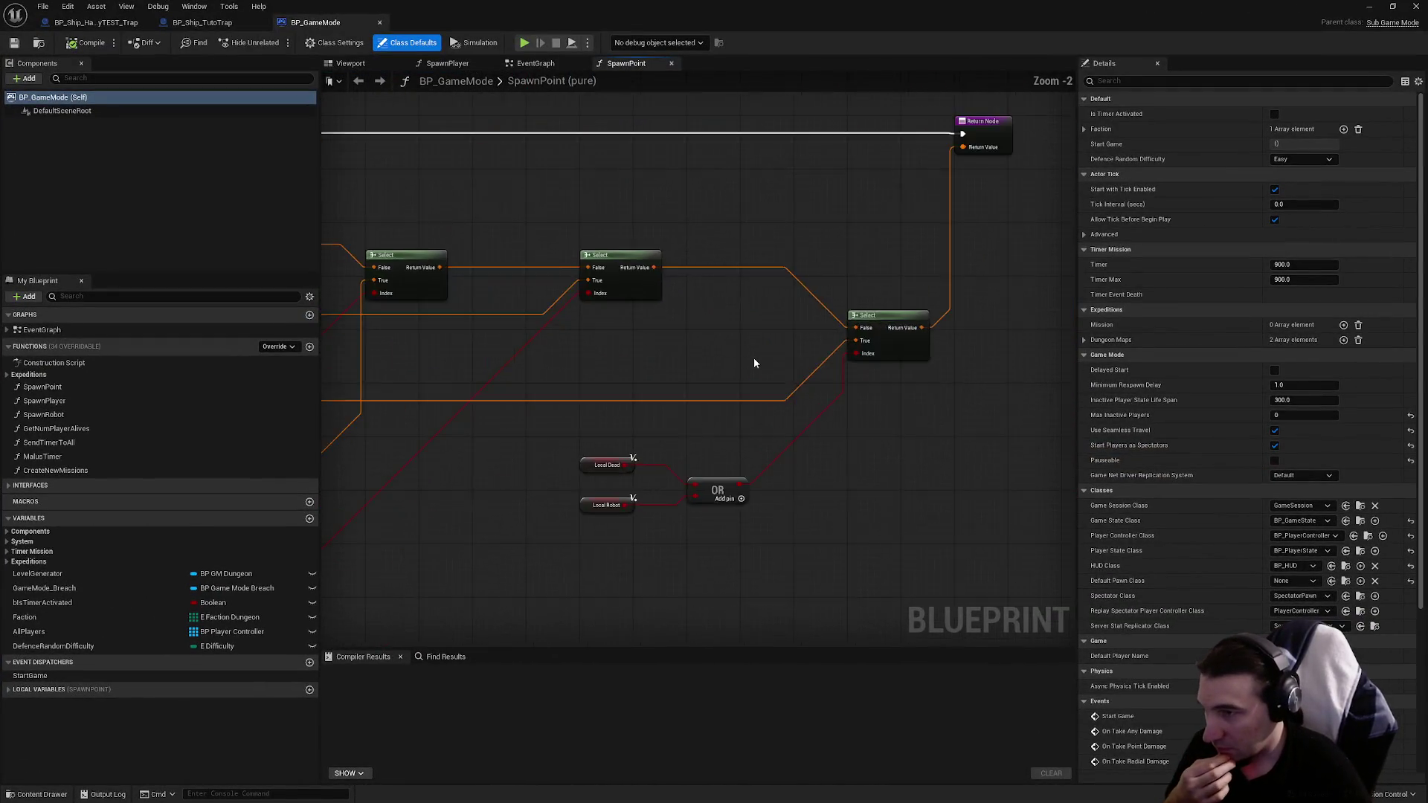
pyautogui.scroll(-2, 1020, 632)
pyautogui.moveTo(1052, 469); pyautogui.dragTo(1036, 144)
pyautogui.scroll(2, 891, 189)
pyautogui.scroll(-2, 891, 189)
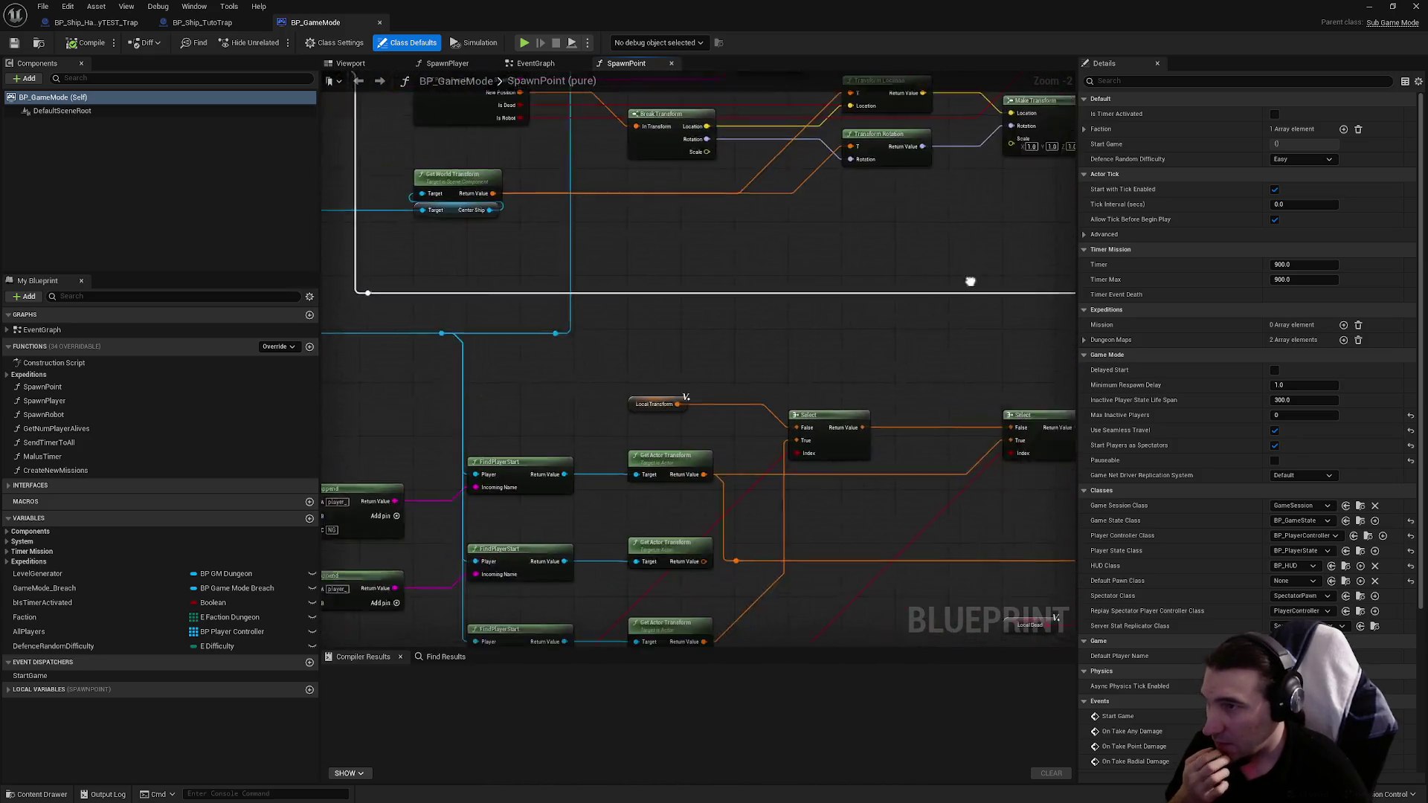
pyautogui.scroll(2, 862, 312)
pyautogui.moveTo(862, 312)
pyautogui.mouseDown()
pyautogui.moveTo(531, 397)
pyautogui.moveTo(836, 389)
pyautogui.mouseUp()
pyautogui.moveTo(736, 471); pyautogui.dragTo(912, 328)
pyautogui.moveTo(655, 490); pyautogui.dragTo(660, 382)
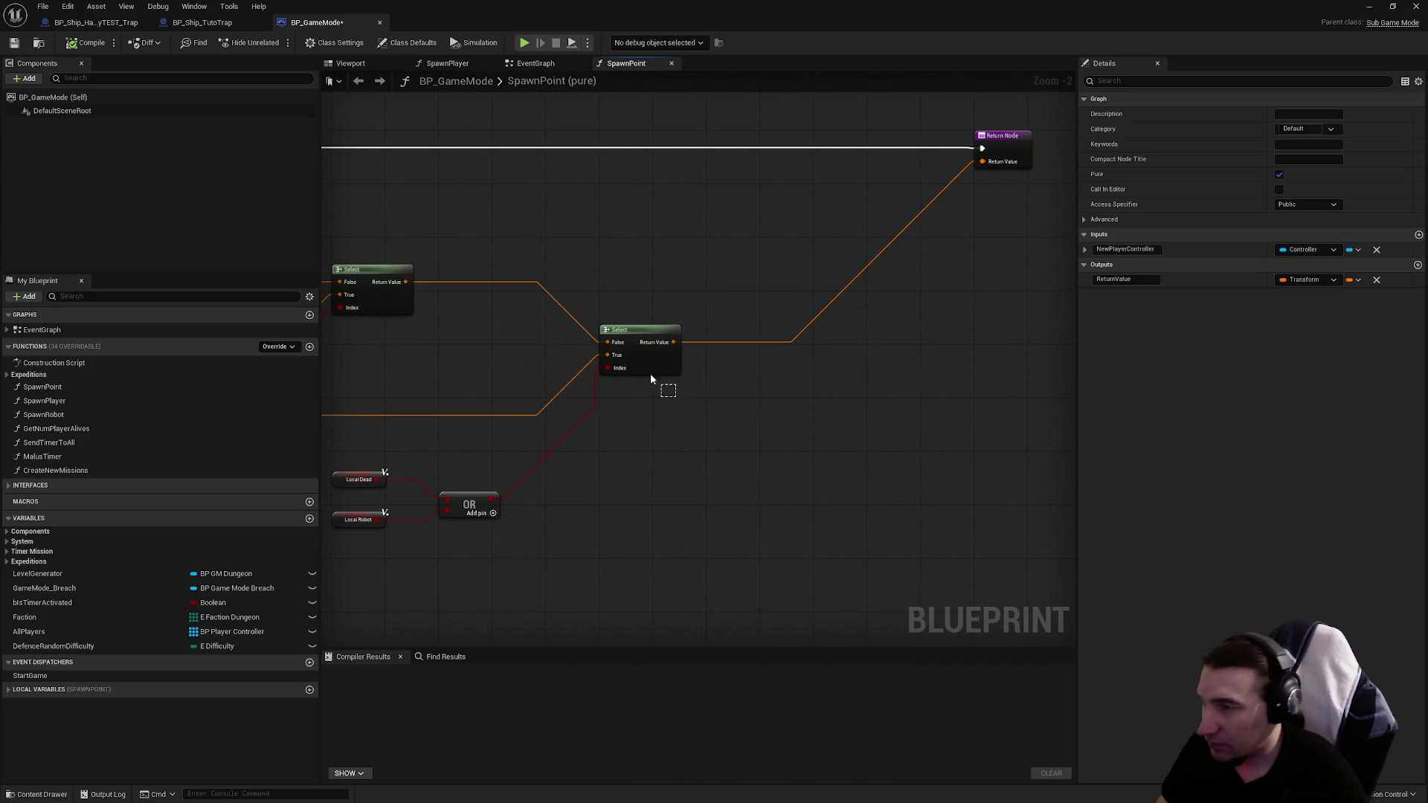
pyautogui.click(654, 371)
pyautogui.hotkey('ctrl', 'c')
pyautogui.hotkey('ctrl', 'v')
pyautogui.click(734, 494)
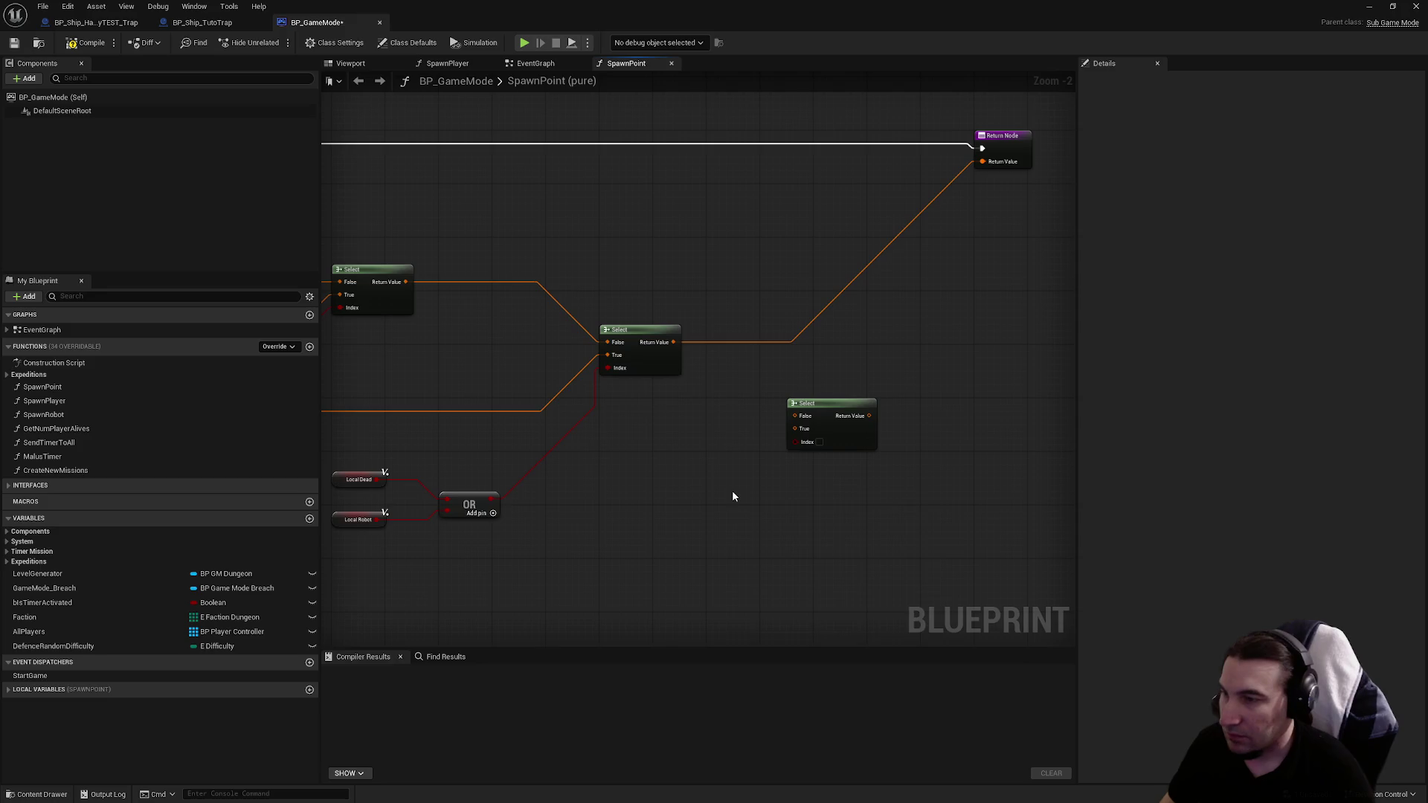
# Step: Add a Get Level node, then a Get Current Level Name node, via the action search
pyautogui.rightClick(734, 496)
pyautogui.write('get curere')
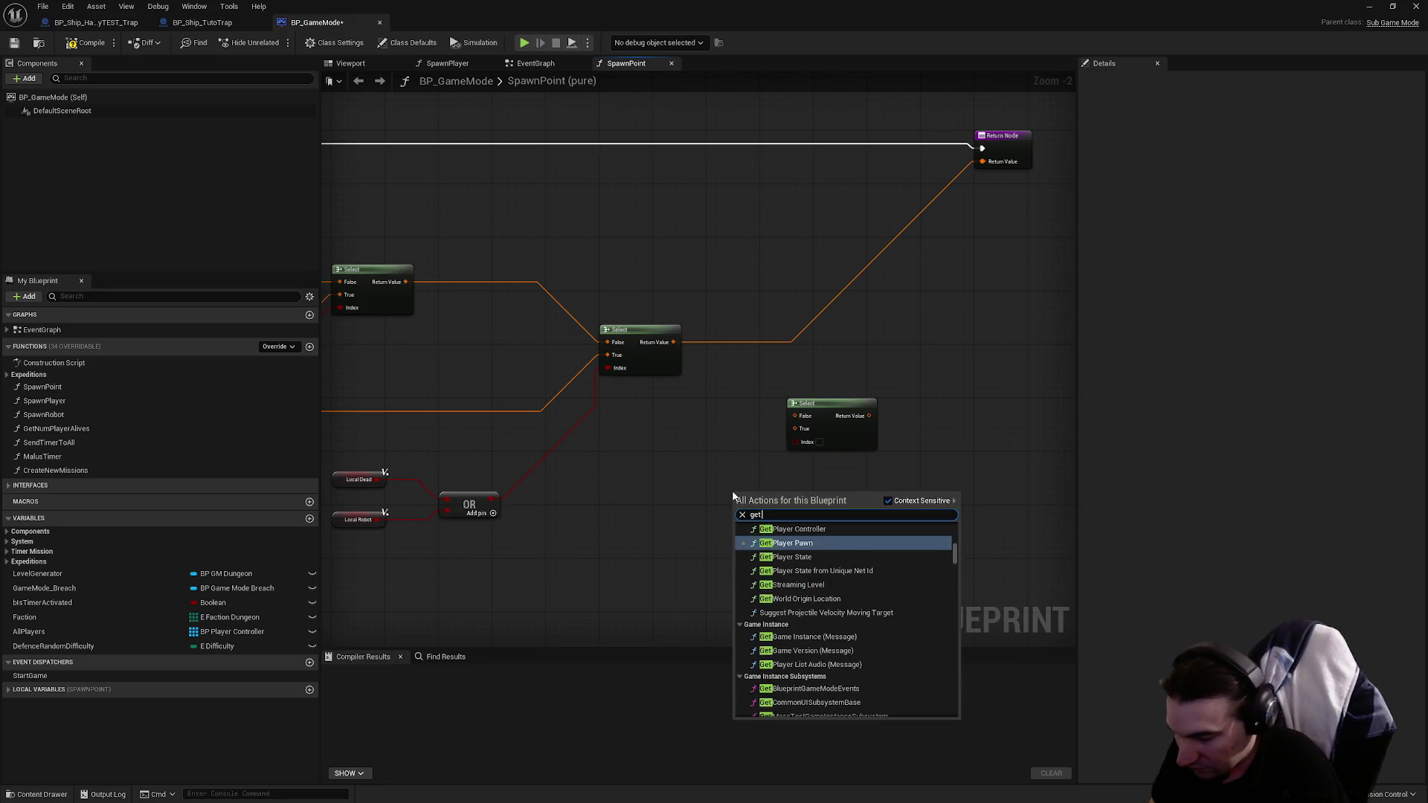
pyautogui.press('BackSpace')
pyautogui.write('cur')
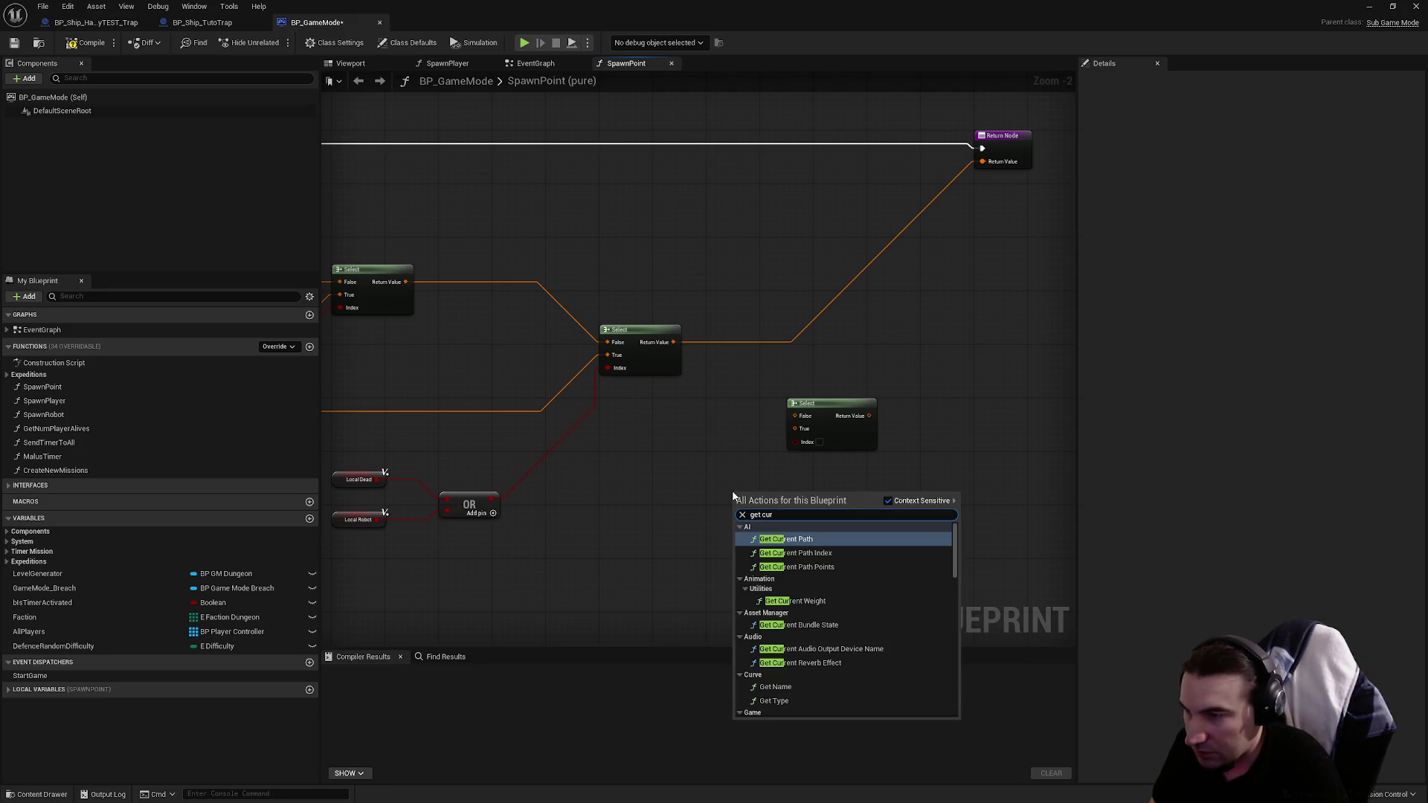
pyautogui.write('e')
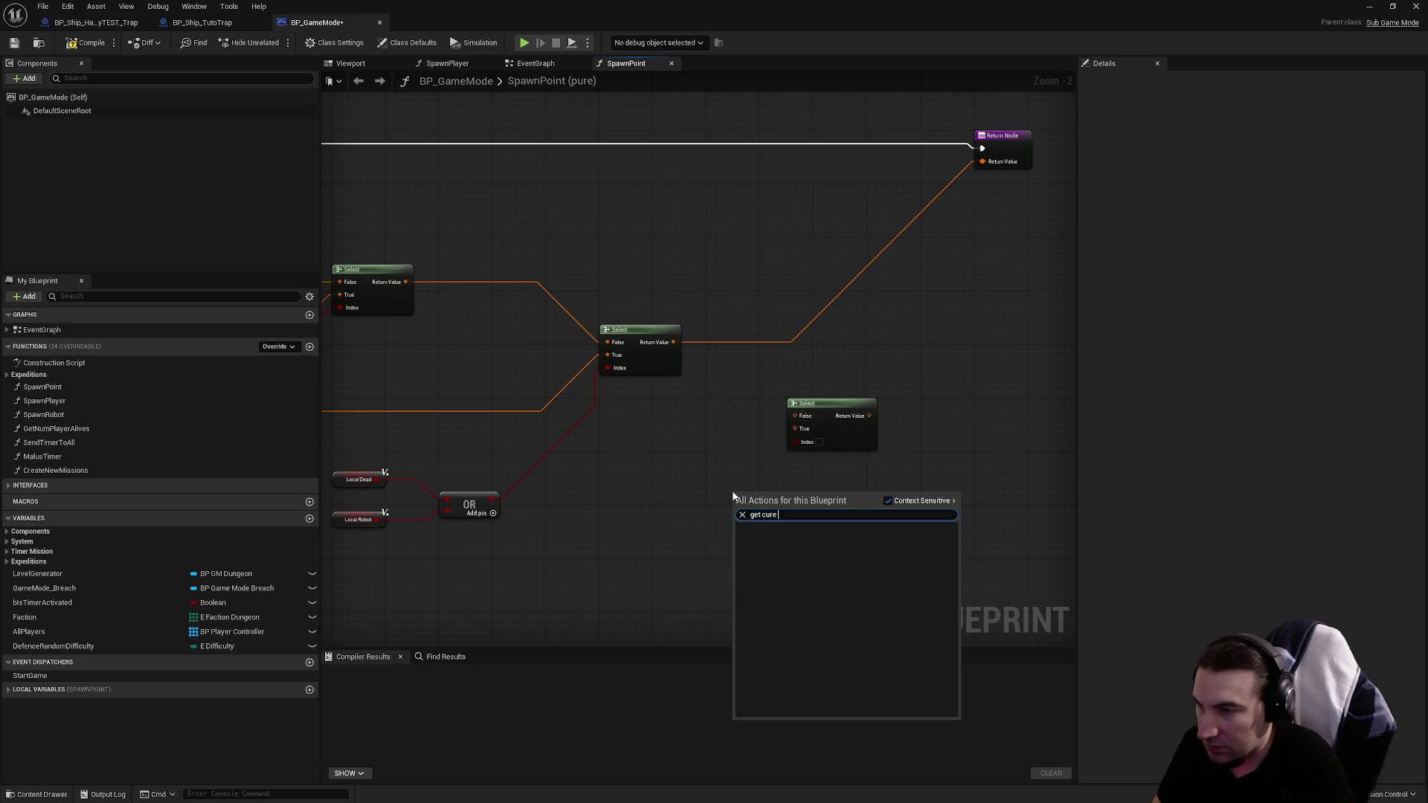
pyautogui.press('BackSpace')
pyautogui.press('BackSpace')
pyautogui.press('BackSpace')
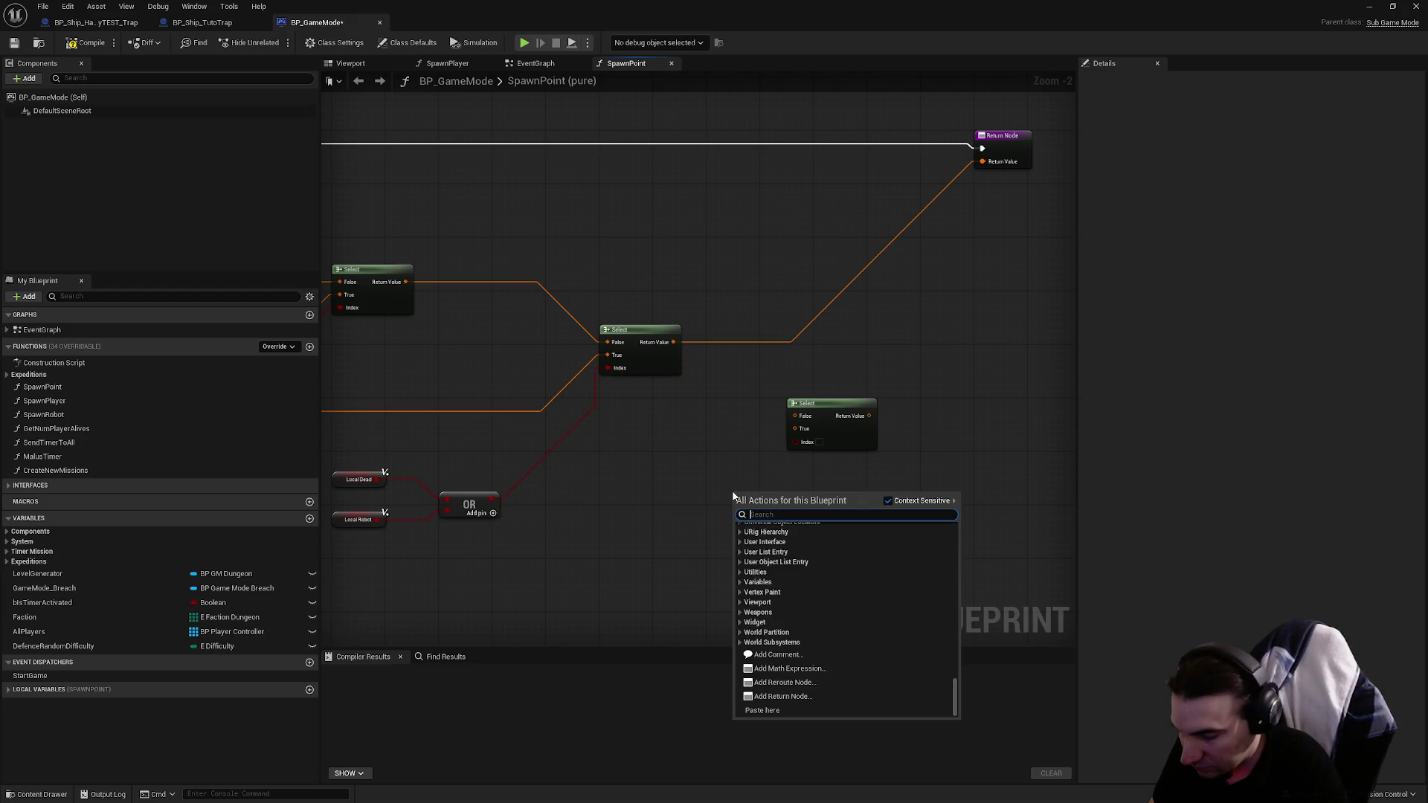
pyautogui.write('level')
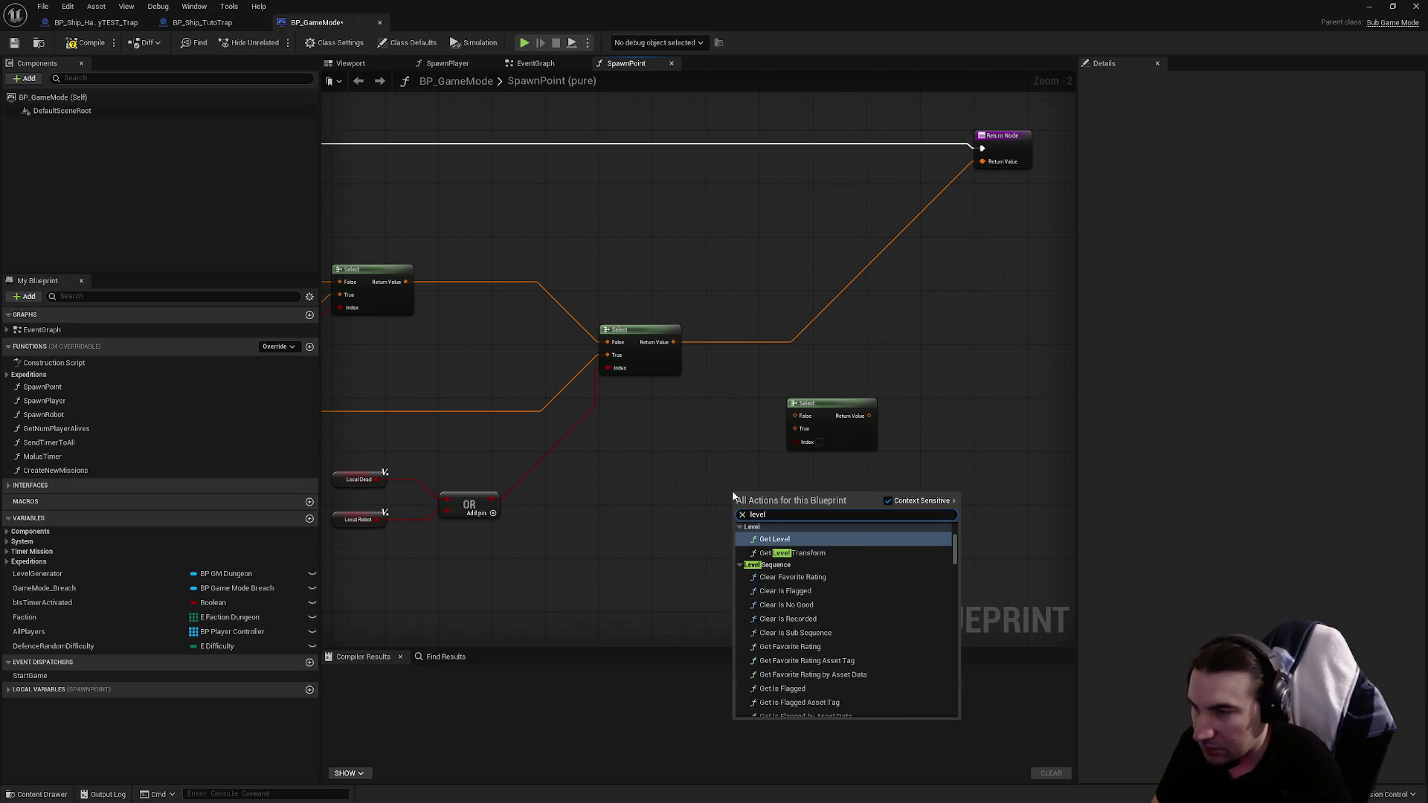
pyautogui.press('Return')
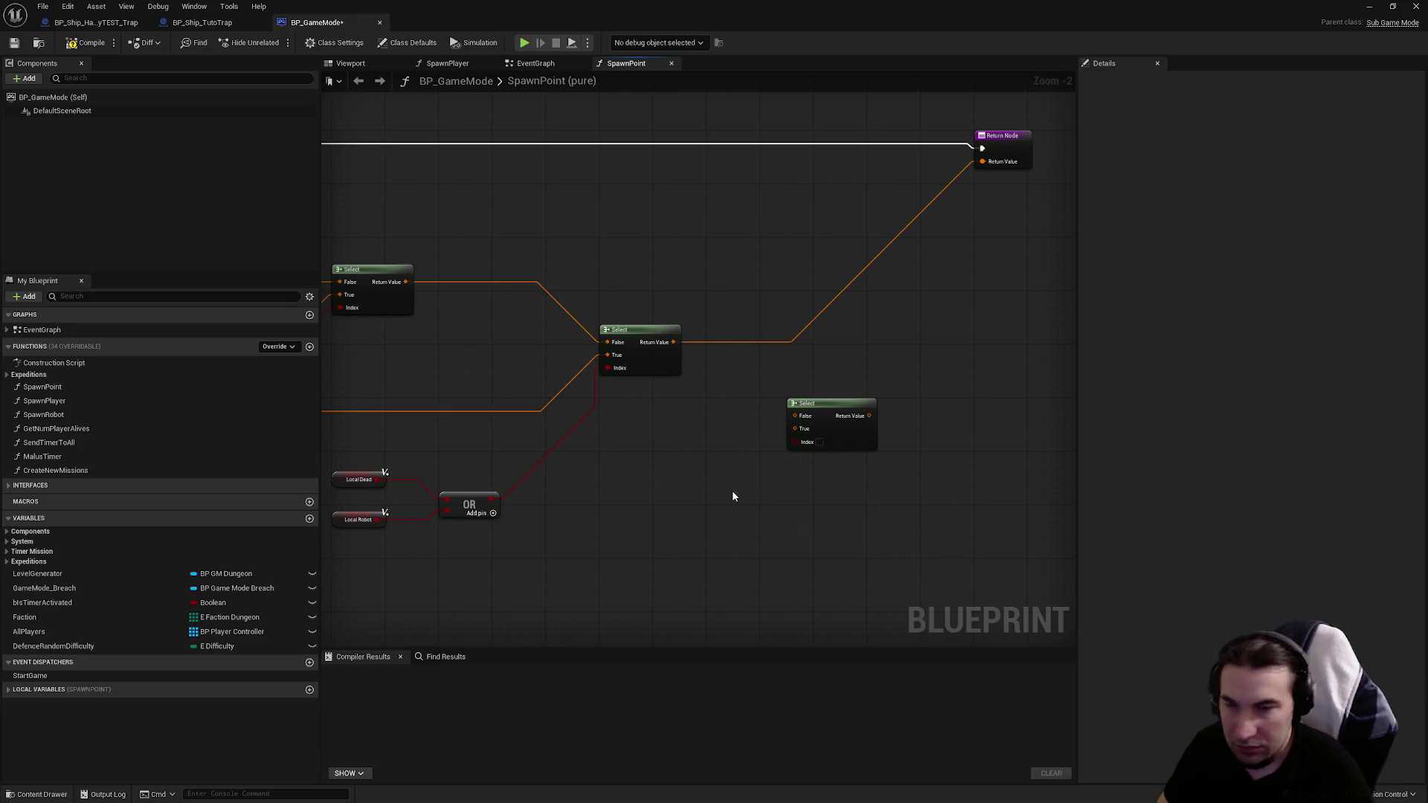
pyautogui.rightClick(732, 496)
pyautogui.write('level name')
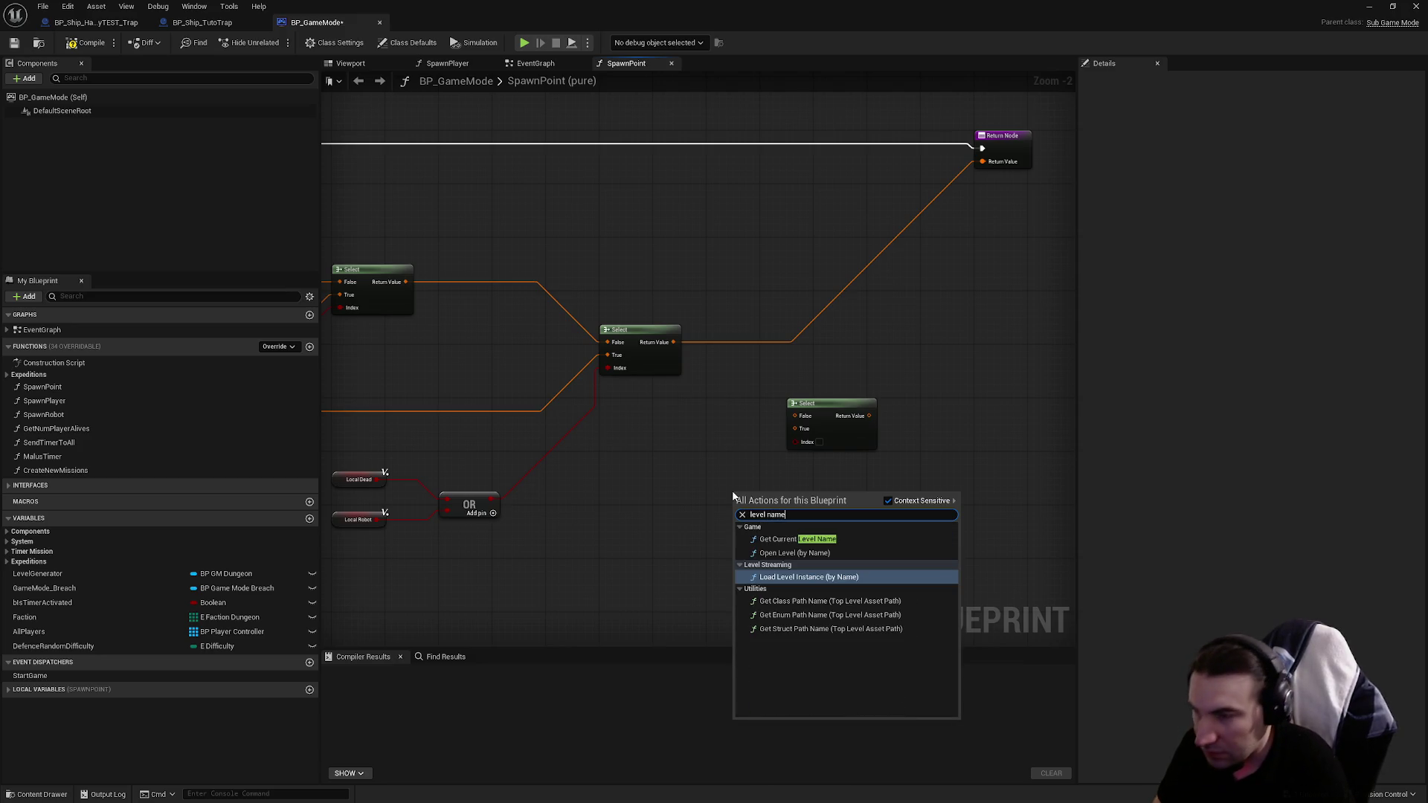
pyautogui.press('Up')
pyautogui.press('Up')
pyautogui.press('Return')
# Step: Insert Get Current Level Name onto the execution wire and add an == check on its output
pyautogui.moveTo(775, 504); pyautogui.dragTo(760, 140)
pyautogui.moveTo(767, 327)
pyautogui.mouseDown()
pyautogui.moveTo(584, 373)
pyautogui.moveTo(1153, 374)
pyautogui.moveTo(887, 402)
pyautogui.moveTo(878, 363)
pyautogui.mouseUp()
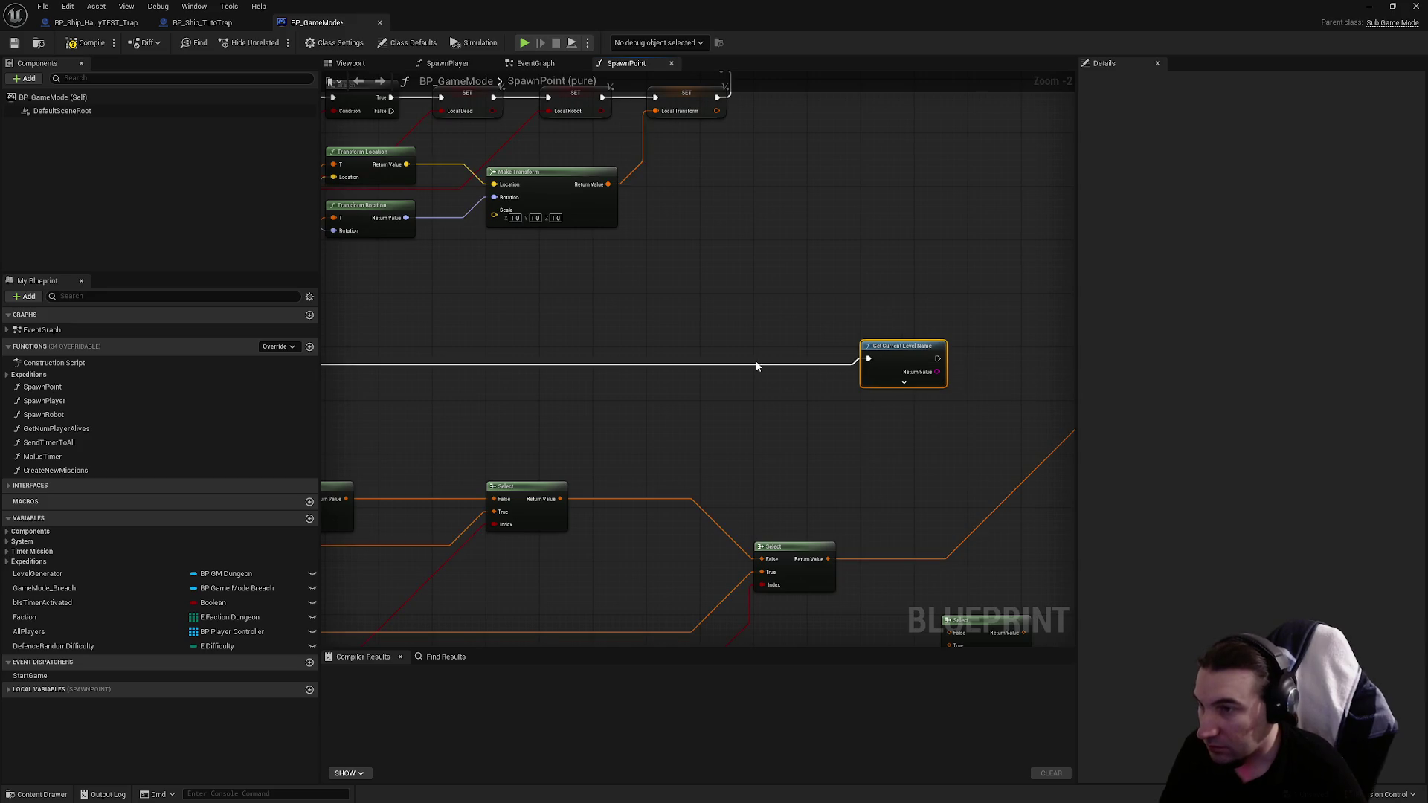
pyautogui.scroll(-4, 746, 393)
pyautogui.scroll(6, 856, 395)
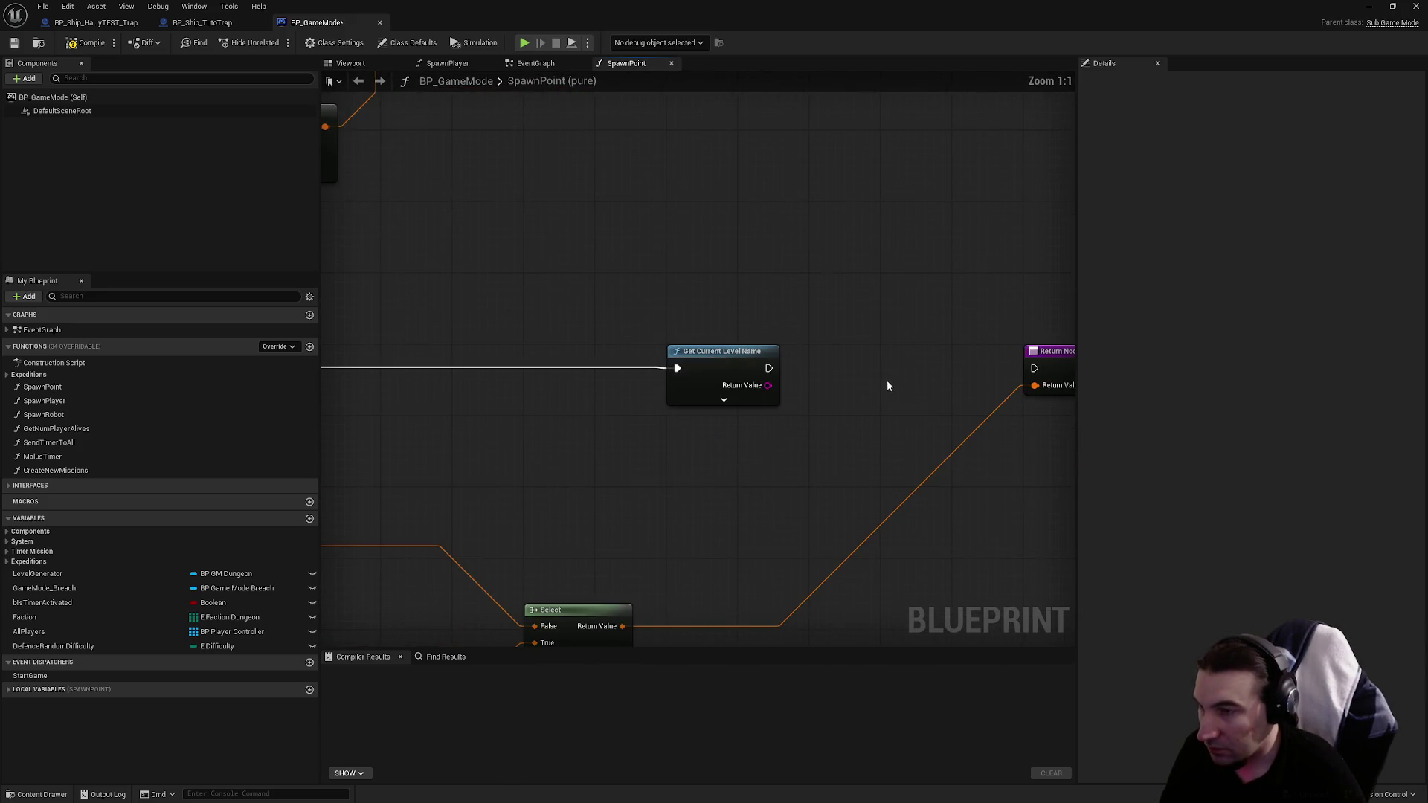
pyautogui.moveTo(766, 385); pyautogui.dragTo(827, 402)
pyautogui.write('==')
pyautogui.press('Return')
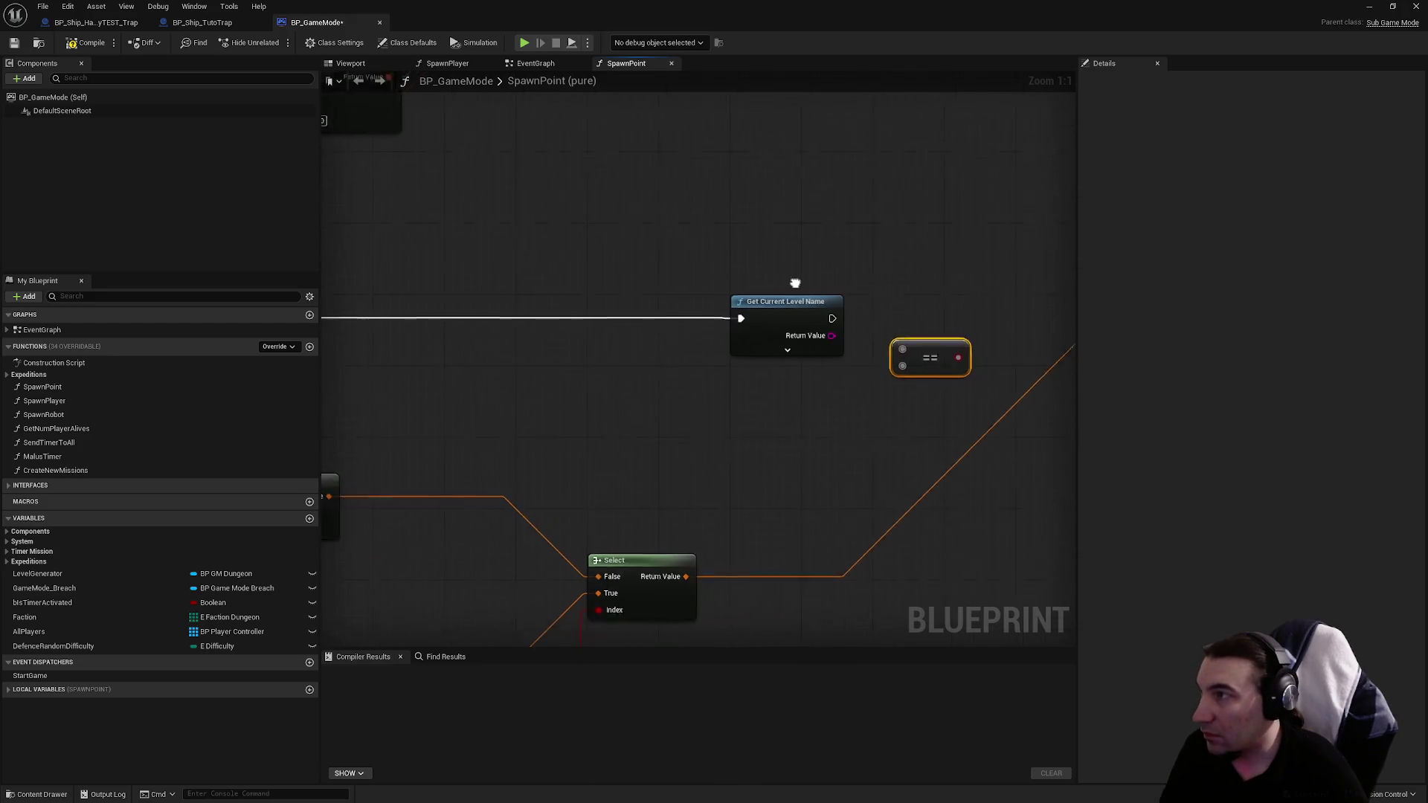
# Step: Detach the execution flow from the old Set node in the SpawnPoint graph
pyautogui.rightClick(659, 386)
pyautogui.write('sh')
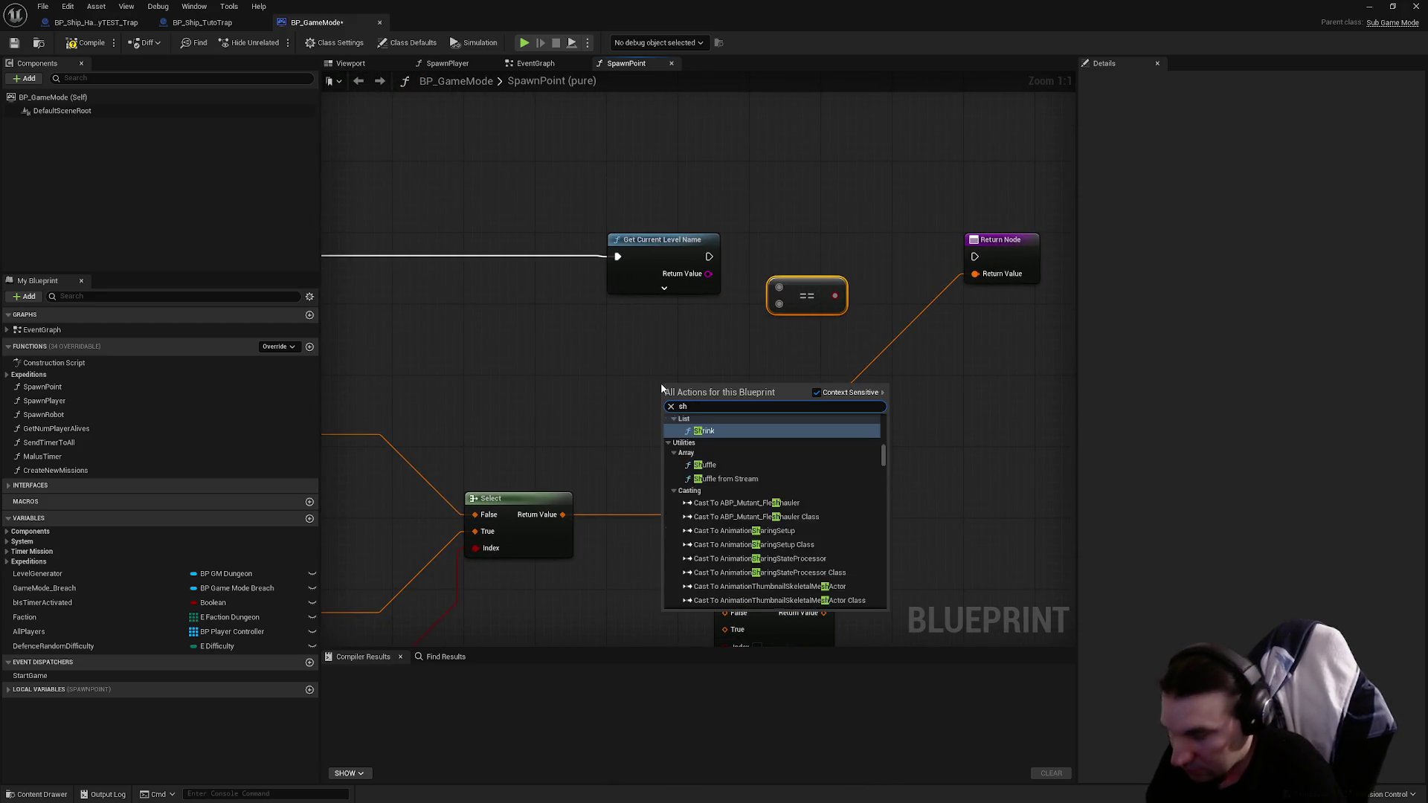
pyautogui.write('ip')
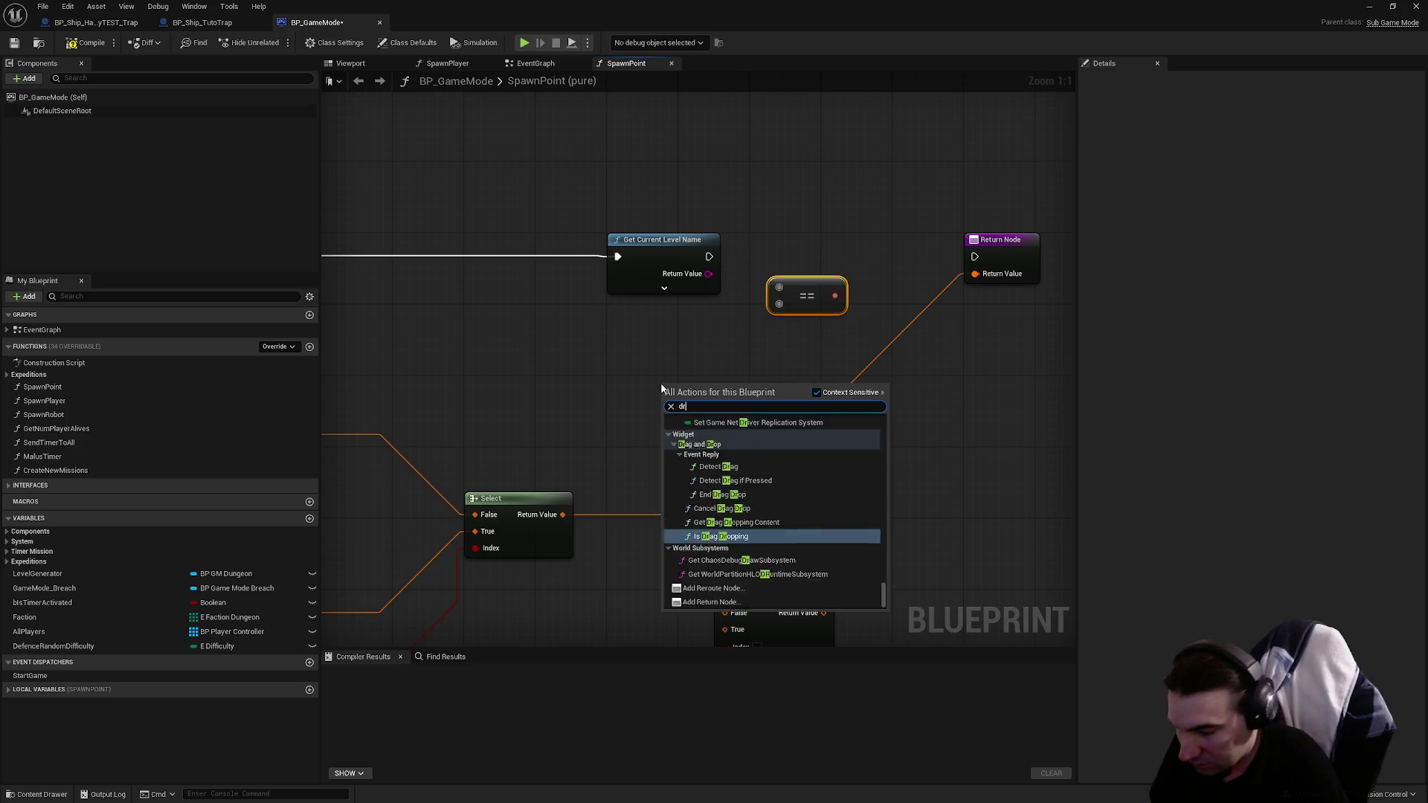
pyautogui.press('Escape')
pyautogui.press('Home')
pyautogui.scroll(6, 566, 352)
pyautogui.moveTo(595, 197); pyautogui.dragTo(606, 240)
pyautogui.press('Escape')
pyautogui.scroll(-2, 681, 405)
pyautogui.scroll(-3, 587, 355)
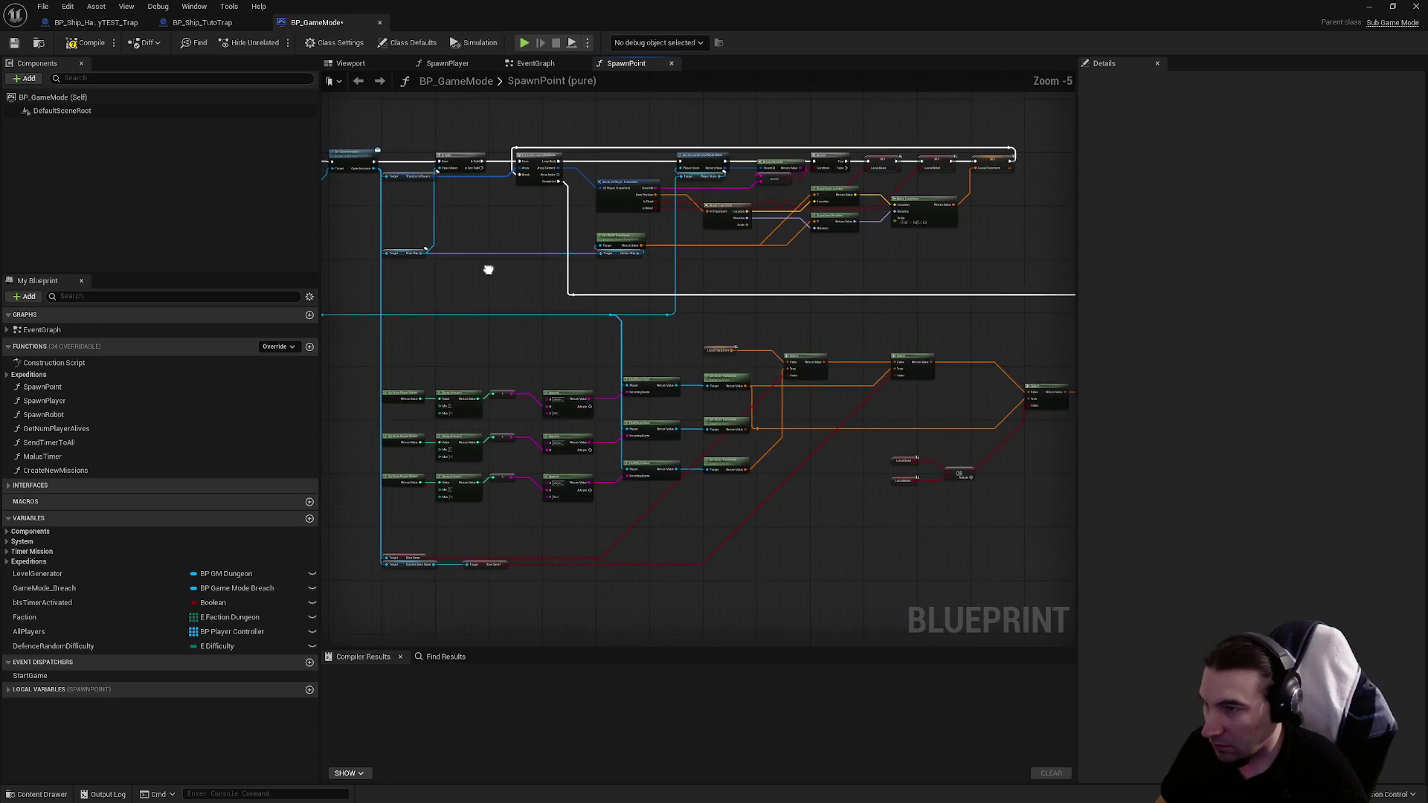
pyautogui.moveTo(791, 272)
pyautogui.mouseDown()
pyautogui.moveTo(357, 271)
pyautogui.moveTo(801, 309)
pyautogui.mouseUp()
# Step: Add an Equal Exactly (String) check on the level name's Return Value
pyautogui.scroll(5, 800, 309)
pyautogui.moveTo(615, 344); pyautogui.dragTo(668, 432)
pyautogui.write('=')
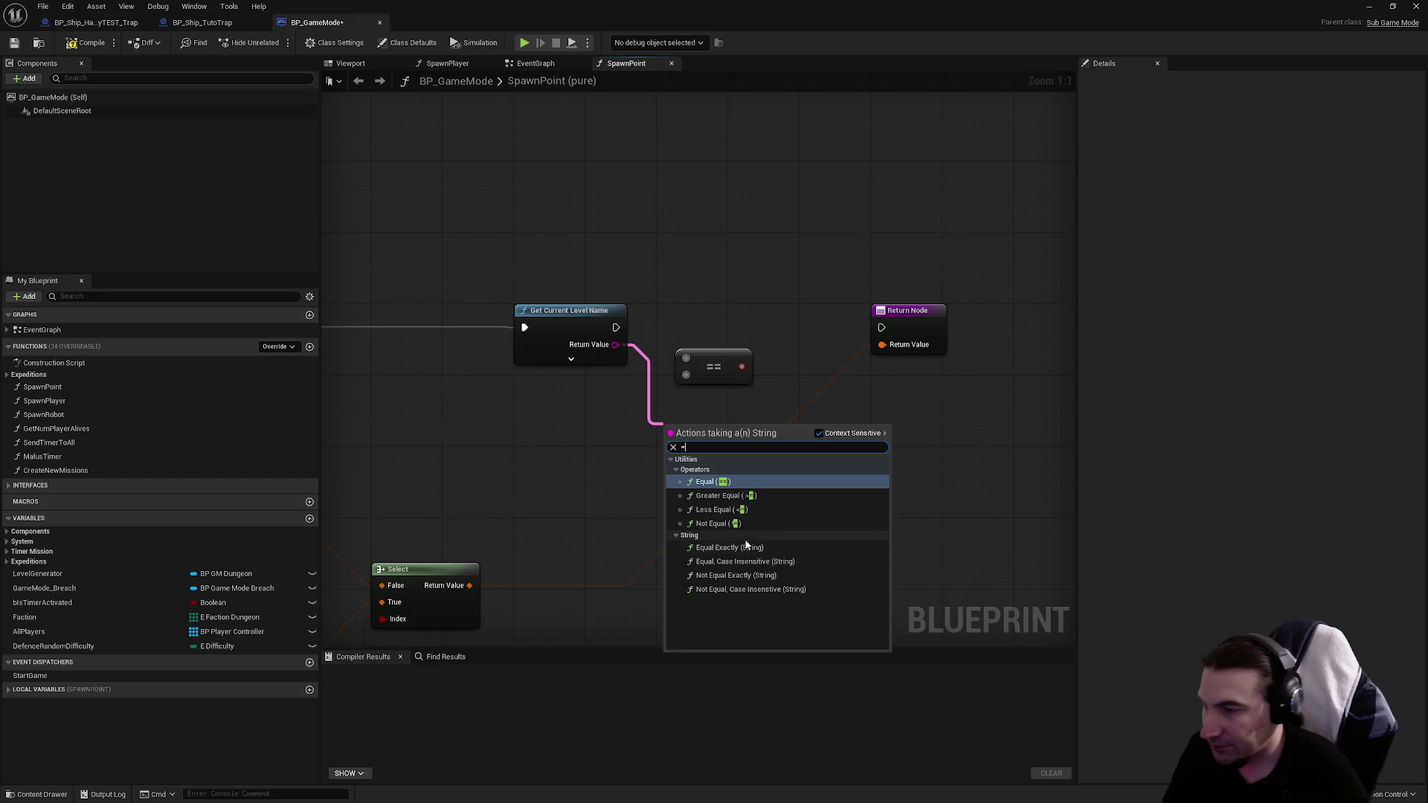
pyautogui.click(746, 547)
pyautogui.press('super+Down')
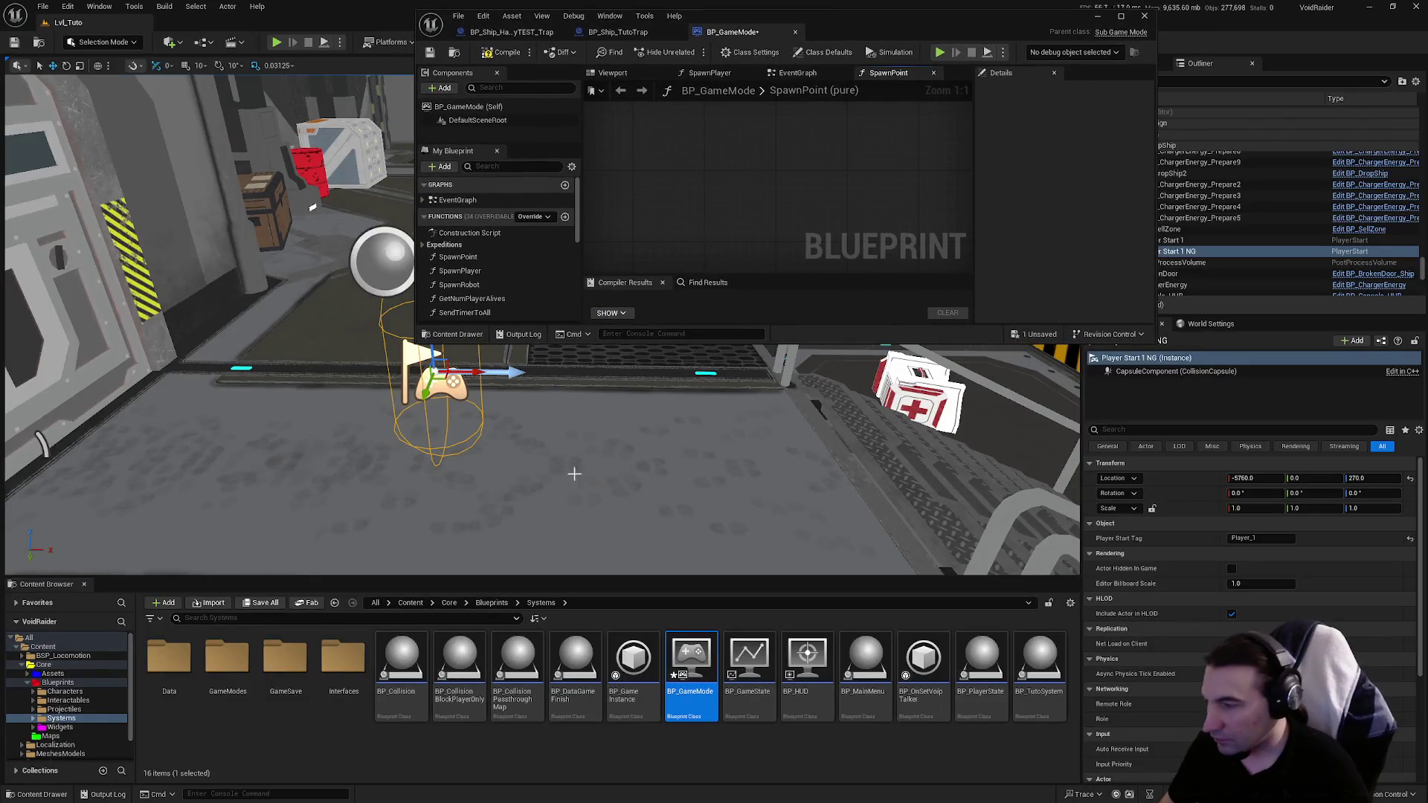
# Step: Enter Lvl_HUB as the comparison string, after checking the map's name in the Maps folder
pyautogui.click(51, 736)
pyautogui.click(504, 685)
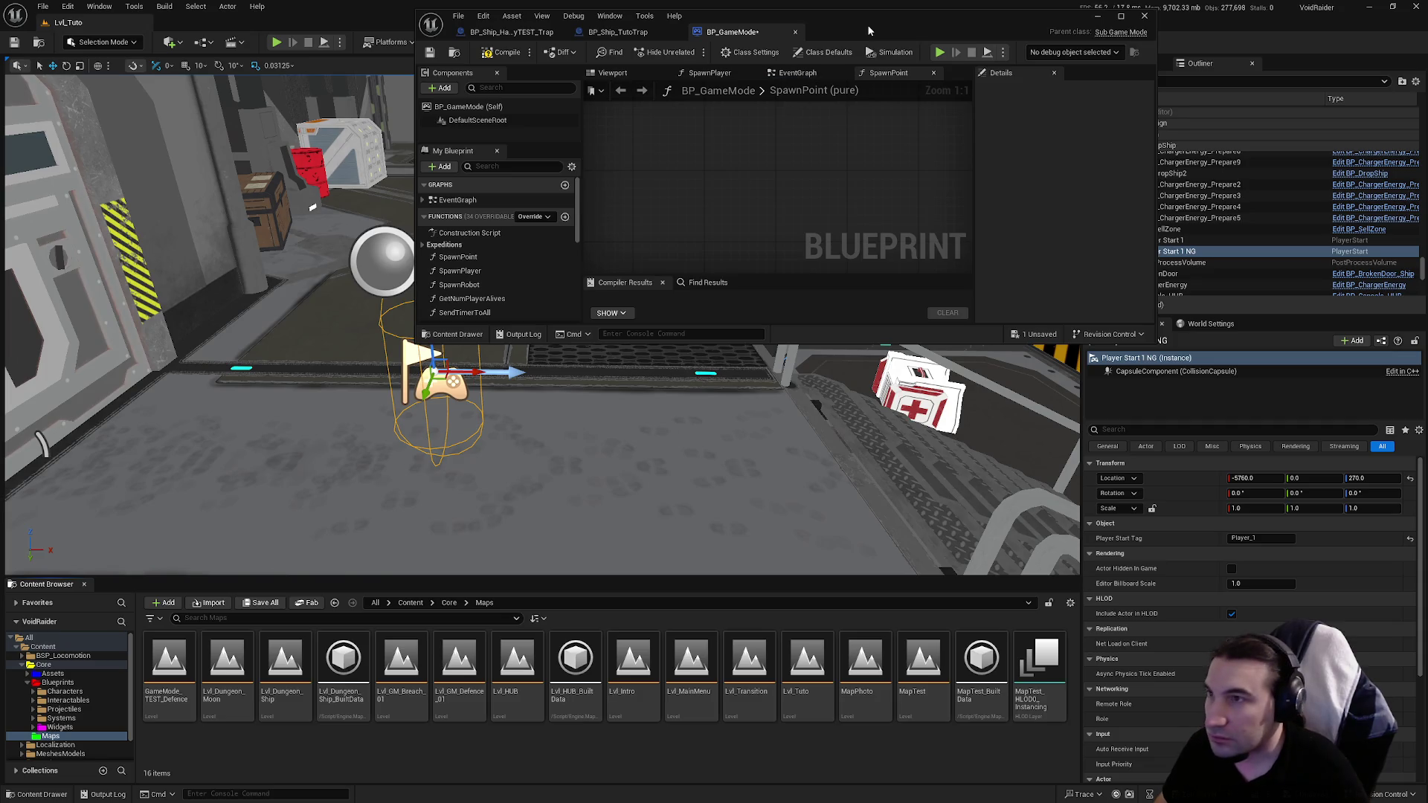
pyautogui.doubleClick(863, 29)
pyautogui.click(683, 446)
pyautogui.write('Lvl_HUB')
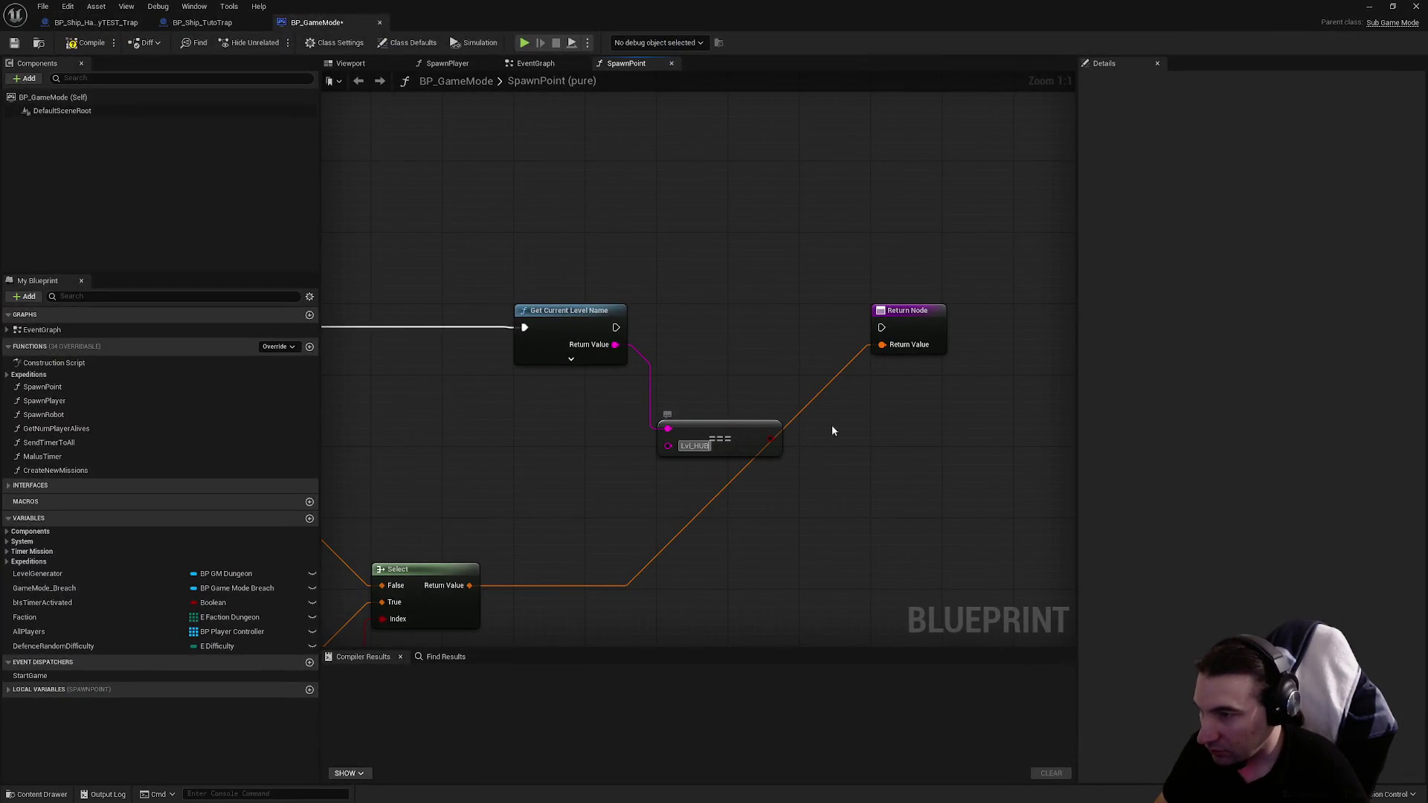
# Step: Wire the level-name exec to the Return Node and the comparison result into a new Select's Index
pyautogui.moveTo(617, 328); pyautogui.dragTo(880, 328)
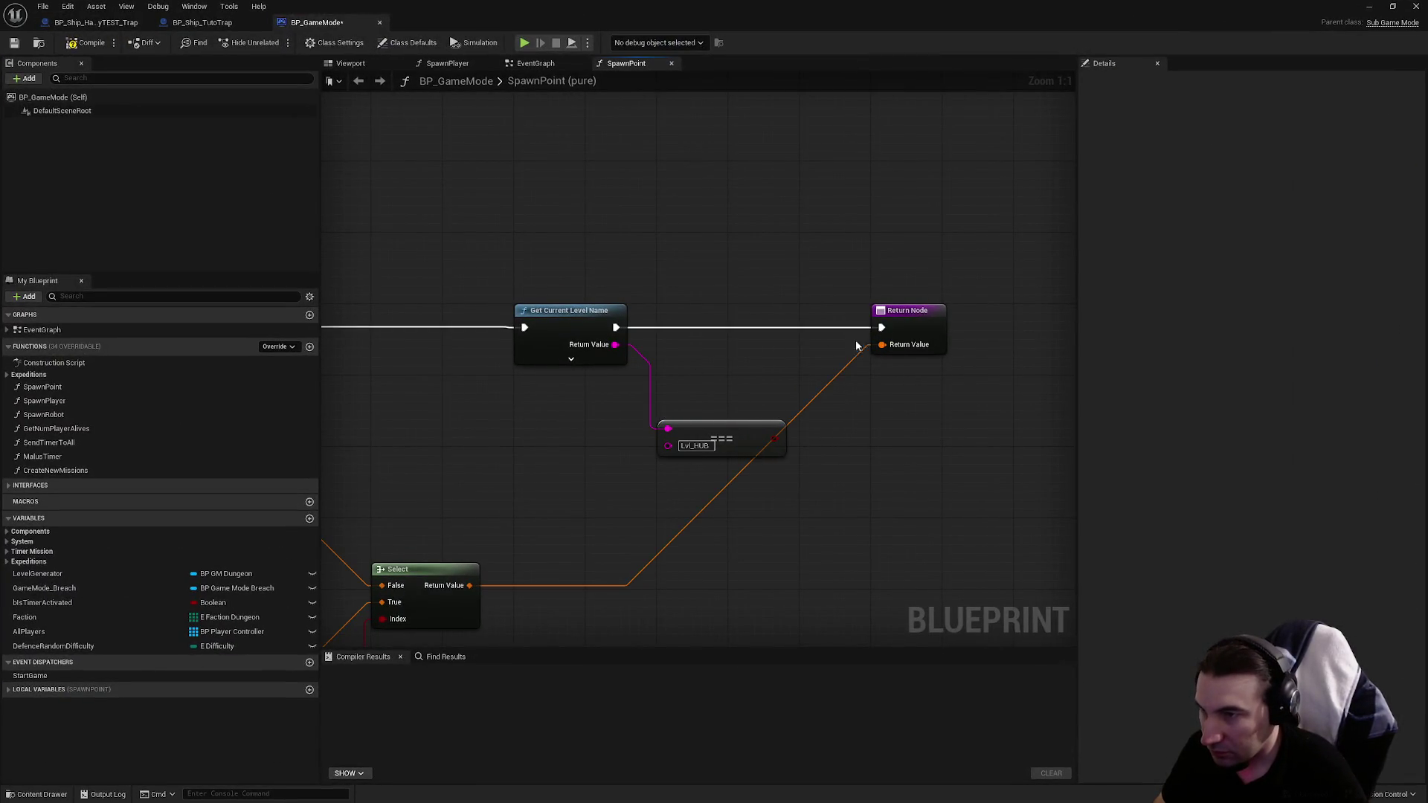
pyautogui.click(571, 360)
pyautogui.click(595, 364)
pyautogui.moveTo(939, 348); pyautogui.dragTo(723, 347)
pyautogui.moveTo(1026, 438); pyautogui.dragTo(809, 390)
pyautogui.moveTo(785, 471); pyautogui.dragTo(851, 224)
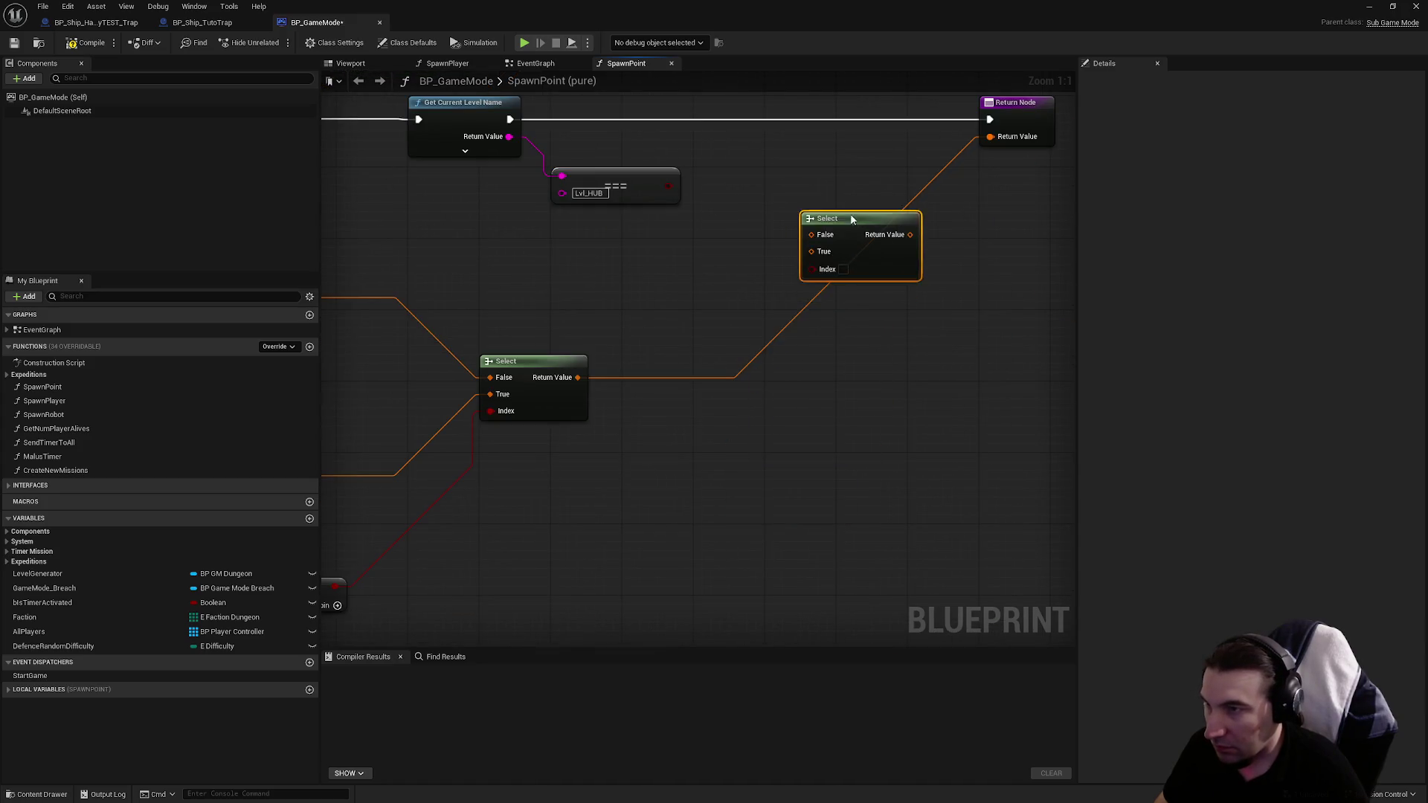
pyautogui.moveTo(628, 380)
pyautogui.mouseDown()
pyautogui.moveTo(761, 431)
pyautogui.moveTo(760, 447)
pyautogui.mouseUp()
pyautogui.moveTo(788, 396)
pyautogui.mouseDown()
pyautogui.moveTo(797, 530)
pyautogui.moveTo(760, 550)
pyautogui.moveTo(957, 338)
pyautogui.mouseUp()
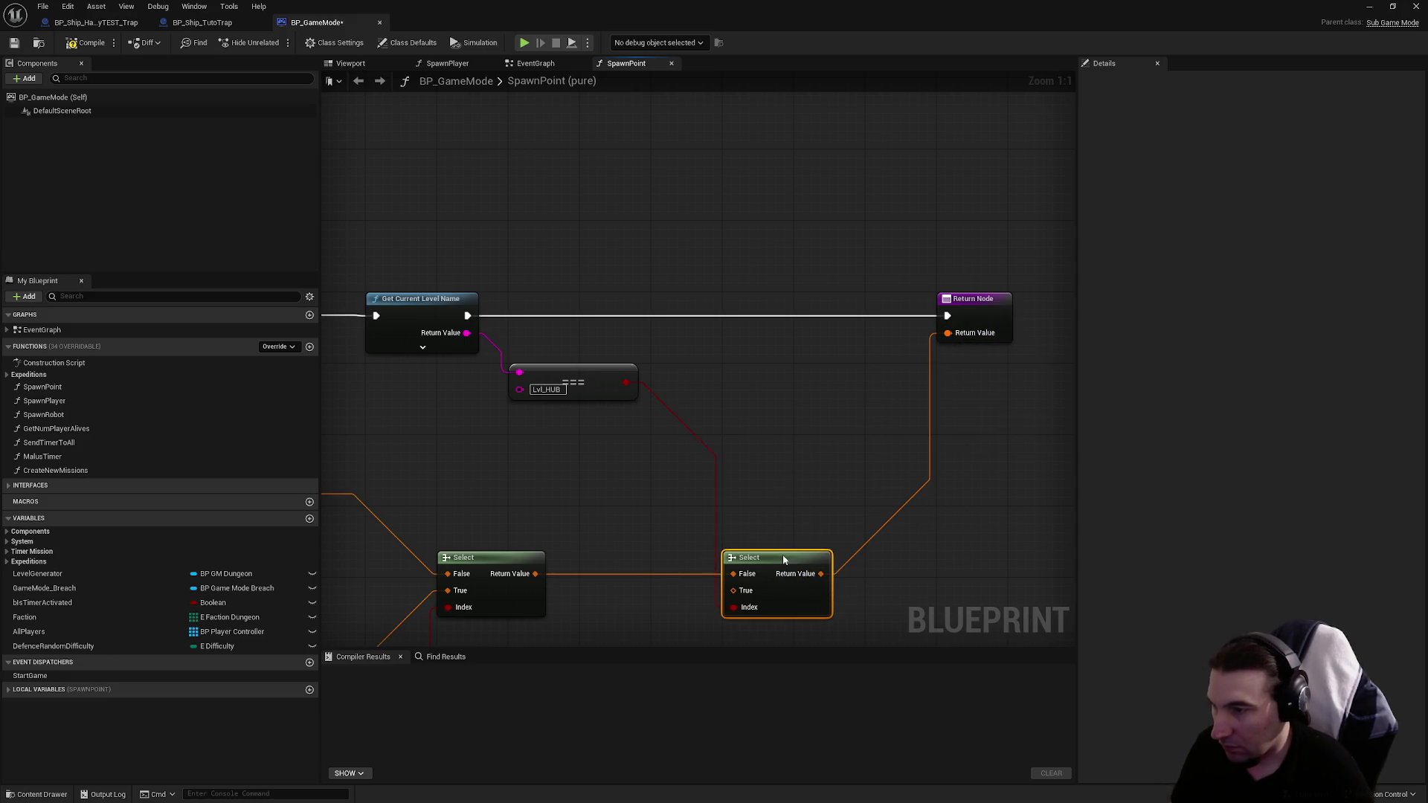
# Step: Tidy the graph by moving the middle row of spawn nodes down and aligning it under the top row
pyautogui.moveTo(800, 506)
pyautogui.mouseDown()
pyautogui.moveTo(825, 246)
pyautogui.moveTo(831, 288)
pyautogui.mouseUp()
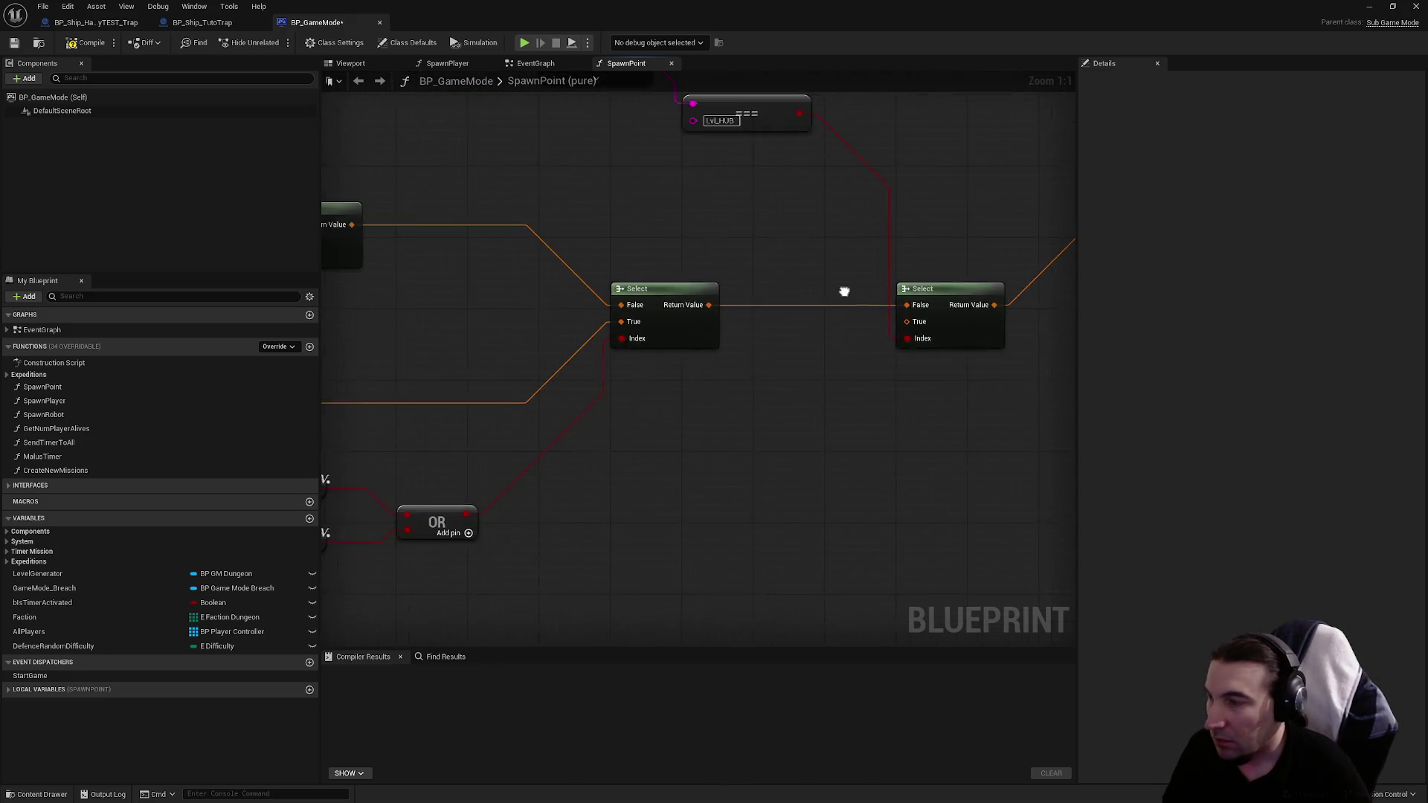
pyautogui.moveTo(934, 246); pyautogui.dragTo(895, 440)
pyautogui.hotkey('ctrl', 'z')
pyautogui.moveTo(394, 394); pyautogui.dragTo(1073, 421)
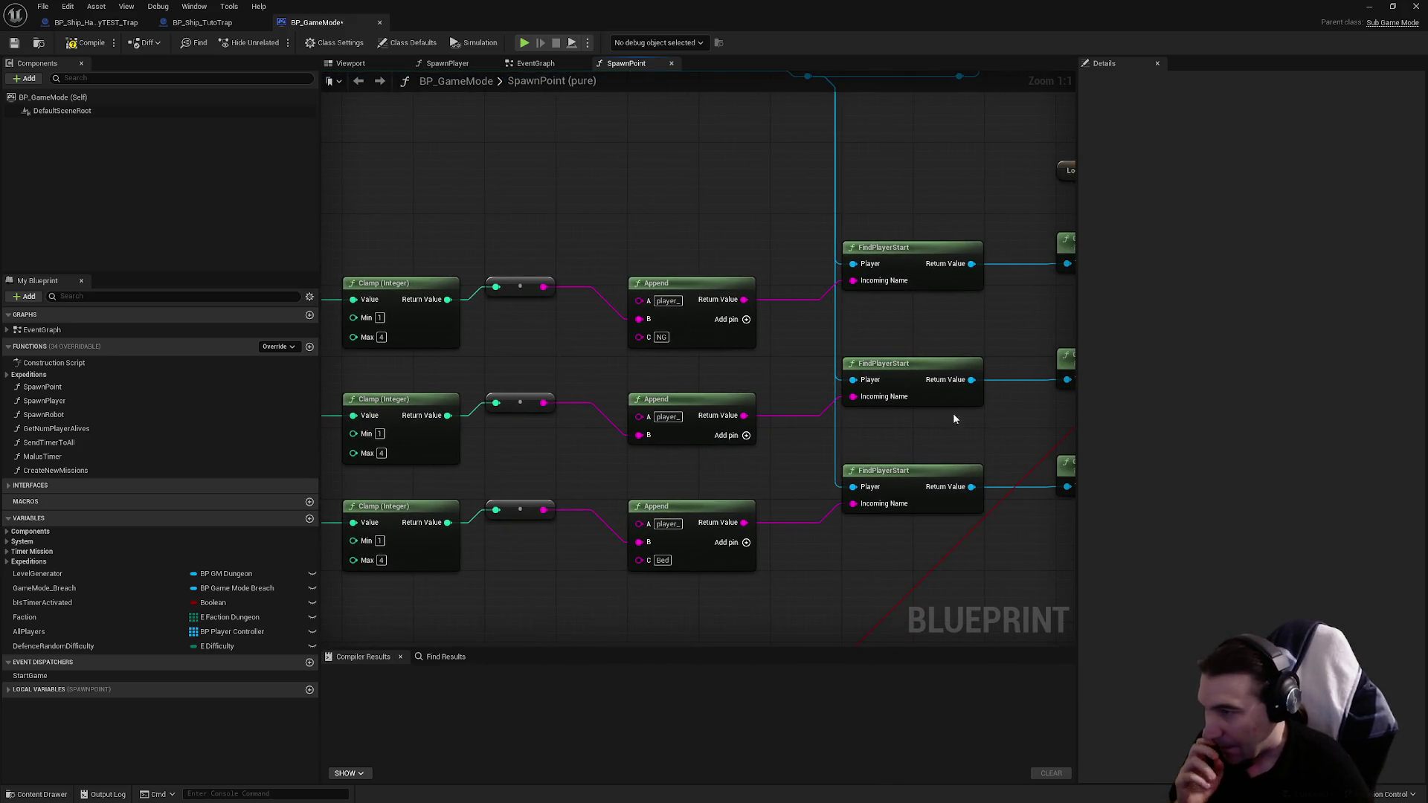
pyautogui.moveTo(876, 414)
pyautogui.mouseDown()
pyautogui.moveTo(653, 400)
pyautogui.moveTo(773, 376)
pyautogui.moveTo(691, 393)
pyautogui.moveTo(596, 370)
pyautogui.mouseUp()
pyautogui.click(598, 365)
pyautogui.moveTo(699, 363)
pyautogui.mouseDown()
pyautogui.moveTo(449, 386)
pyautogui.moveTo(931, 306)
pyautogui.mouseUp()
pyautogui.scroll(-4, 931, 306)
pyautogui.scroll(2, 667, 391)
pyautogui.moveTo(488, 374)
pyautogui.mouseDown()
pyautogui.moveTo(877, 435)
pyautogui.moveTo(1162, 418)
pyautogui.moveTo(887, 384)
pyautogui.mouseUp()
pyautogui.scroll(-4, 811, 311)
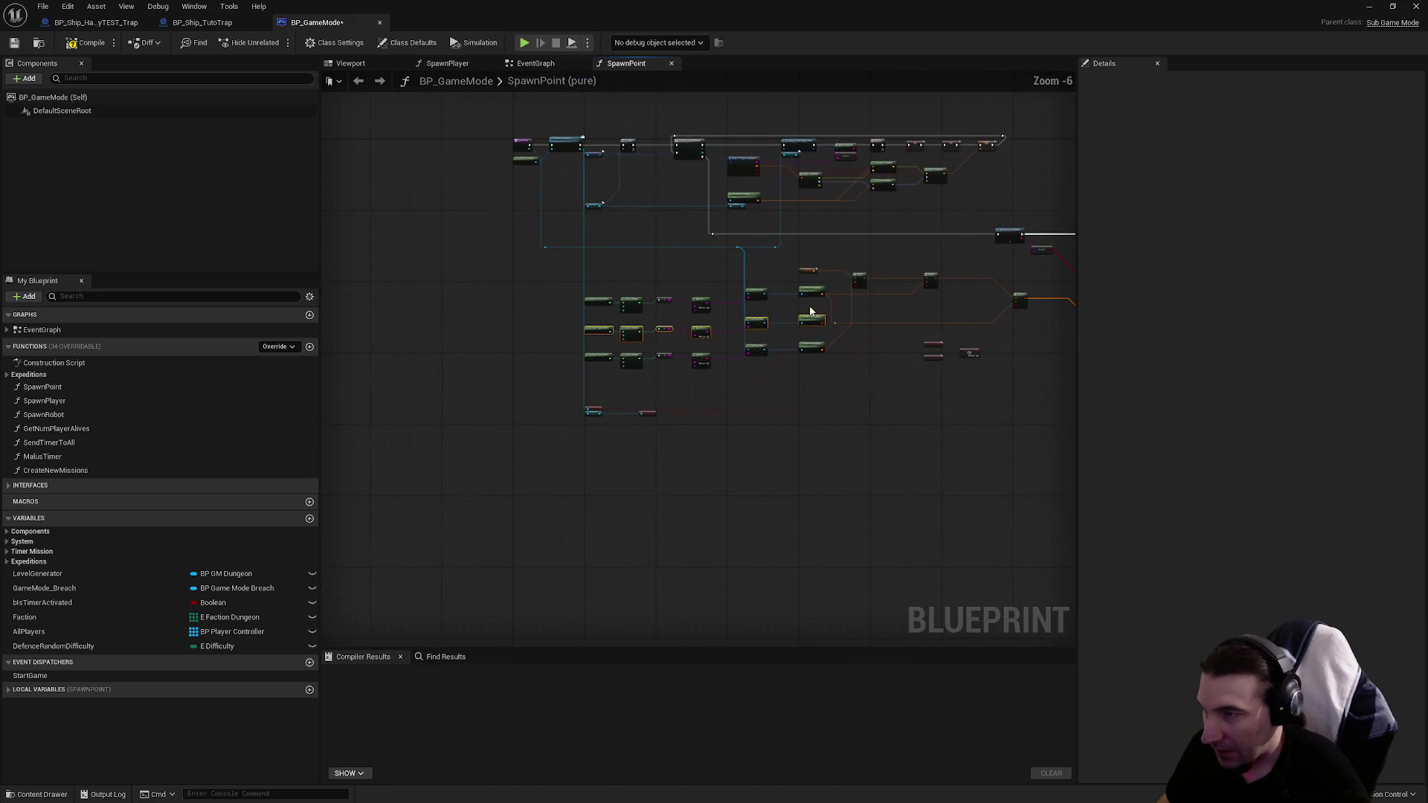
pyautogui.moveTo(811, 325)
pyautogui.mouseDown()
pyautogui.moveTo(714, 430)
pyautogui.moveTo(747, 443)
pyautogui.moveTo(682, 446)
pyautogui.mouseUp()
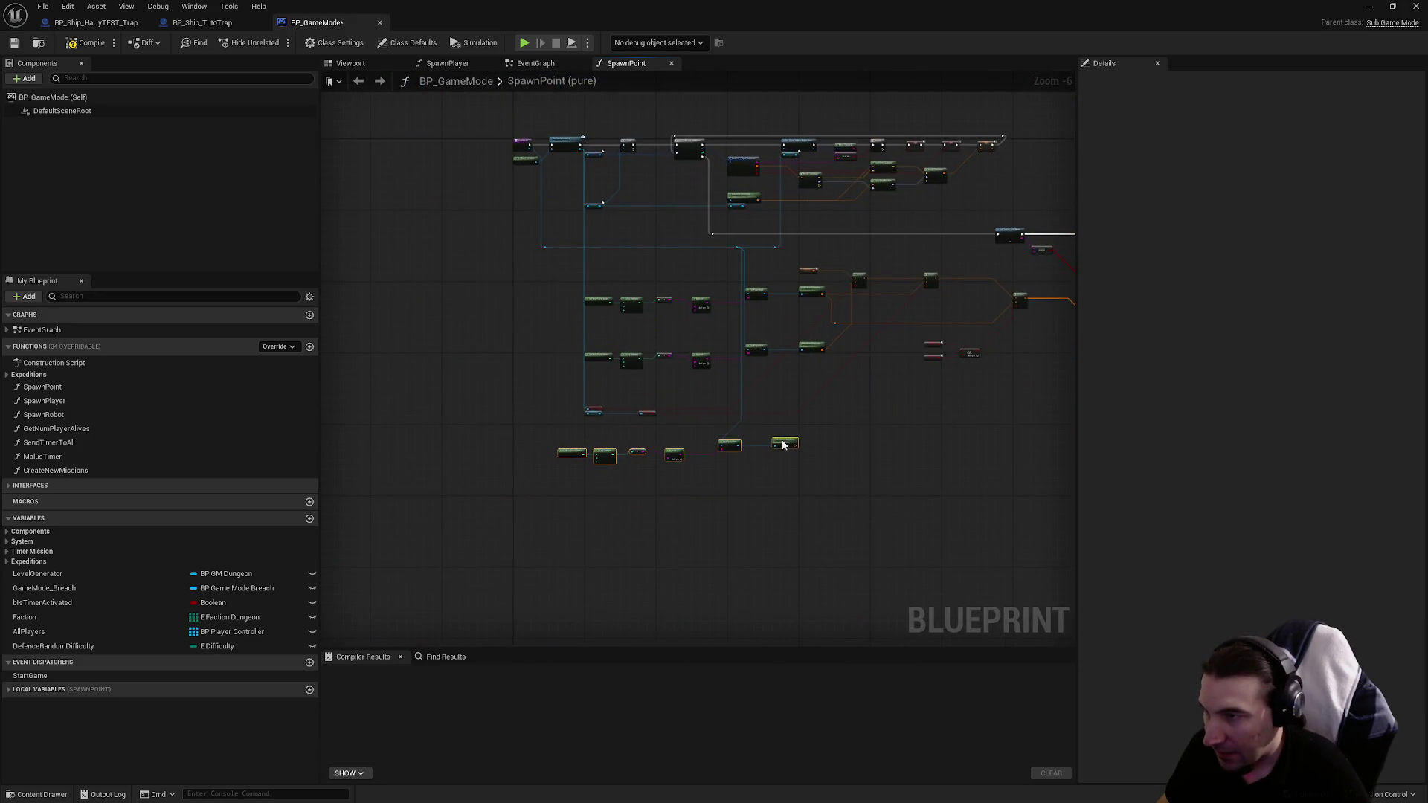
pyautogui.scroll(7, 649, 439)
pyautogui.scroll(-1, 649, 444)
pyautogui.moveTo(587, 462)
pyautogui.mouseDown()
pyautogui.moveTo(628, 471)
pyautogui.moveTo(1128, 198)
pyautogui.moveTo(850, 260)
pyautogui.moveTo(850, 235)
pyautogui.mouseUp()
pyautogui.scroll(-1, 670, 368)
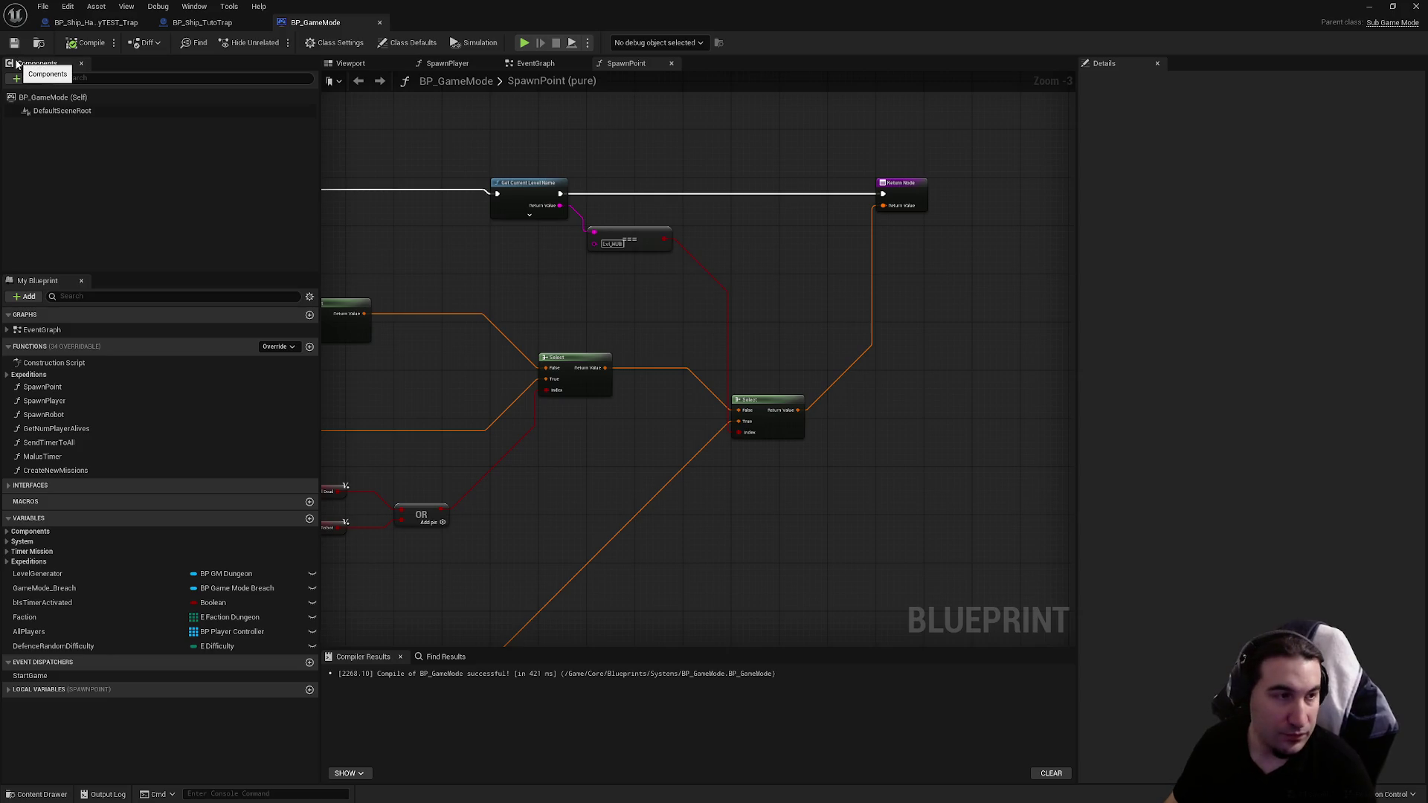
# Step: Run a quick play session of the current level and stop it
pyautogui.moveTo(519, 12)
pyautogui.mouseDown()
pyautogui.moveTo(560, 123)
pyautogui.moveTo(525, 702)
pyautogui.mouseUp()
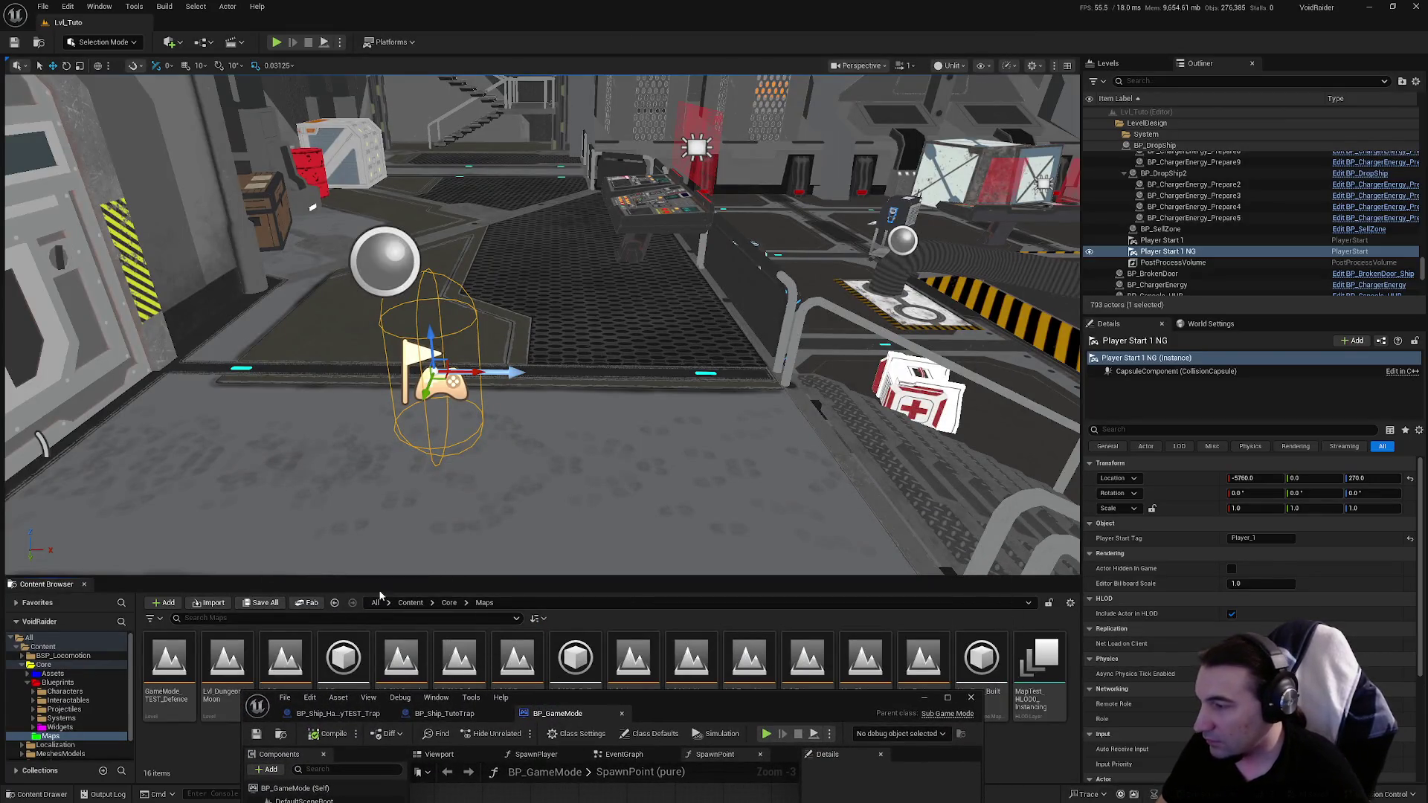
pyautogui.click(276, 43)
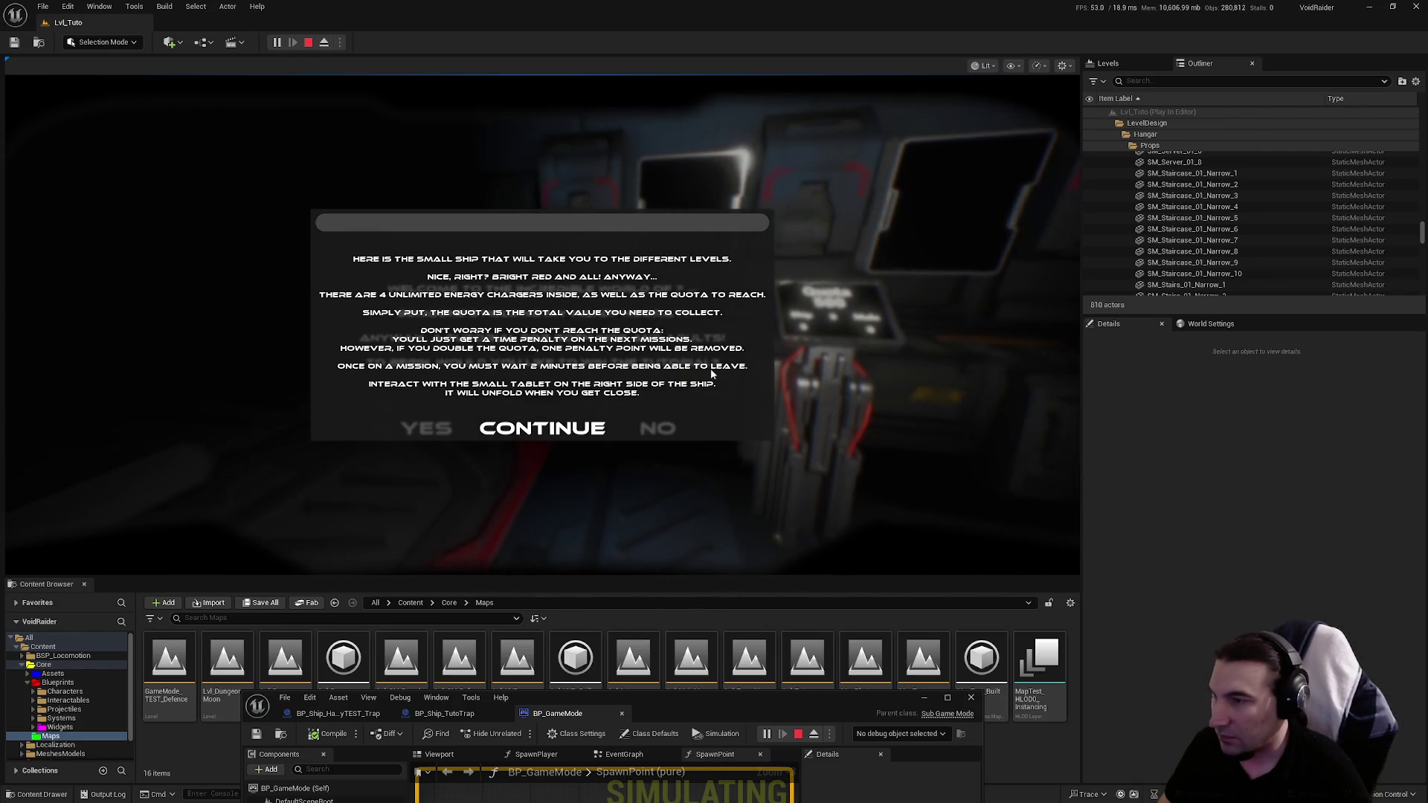
pyautogui.press('Escape')
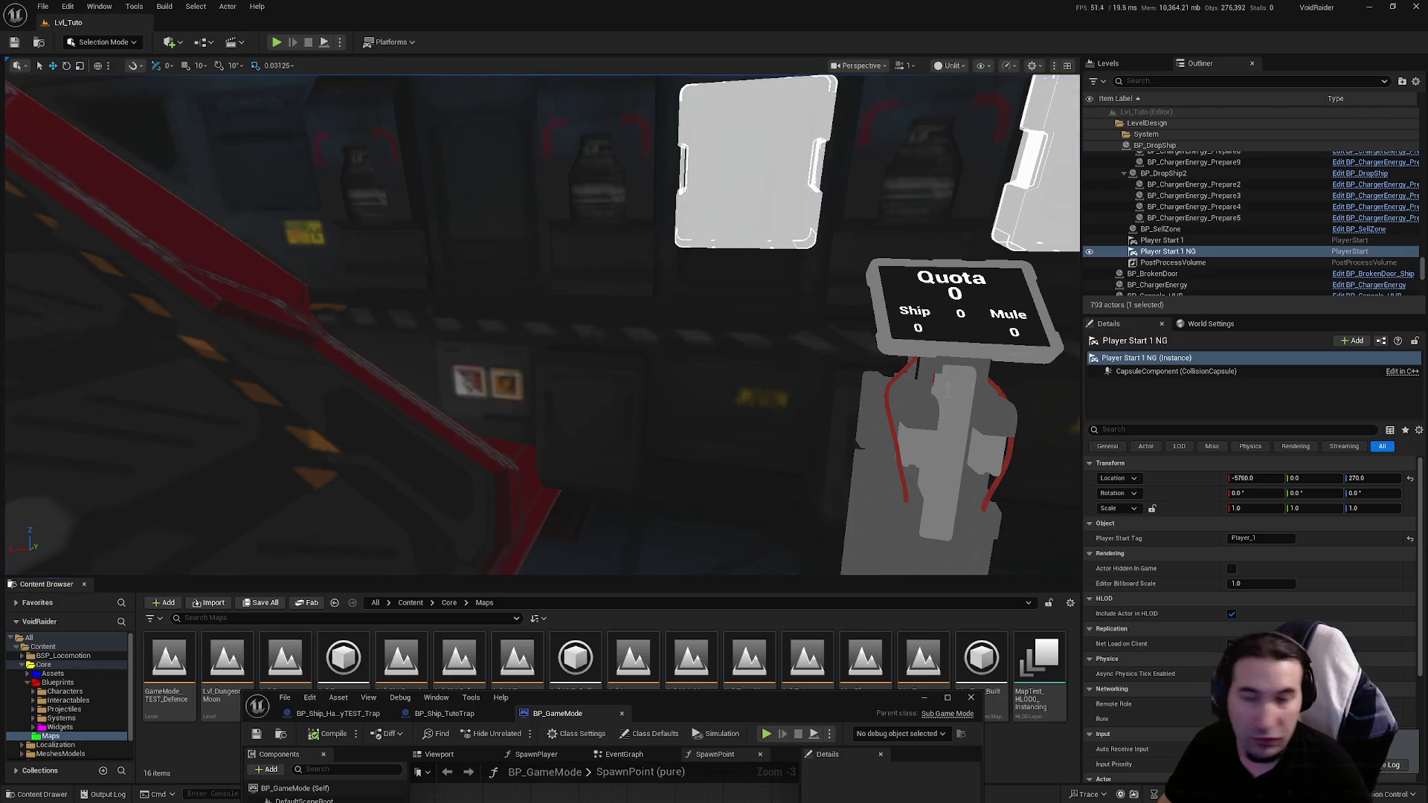
# Step: Open Lvl_Tuto, playtest it after adjusting the play options, then reopen BP_GameMode
pyautogui.moveTo(1043, 341)
pyautogui.mouseDown()
pyautogui.moveTo(840, 678)
pyautogui.moveTo(832, 762)
pyautogui.mouseUp()
pyautogui.doubleClick(807, 665)
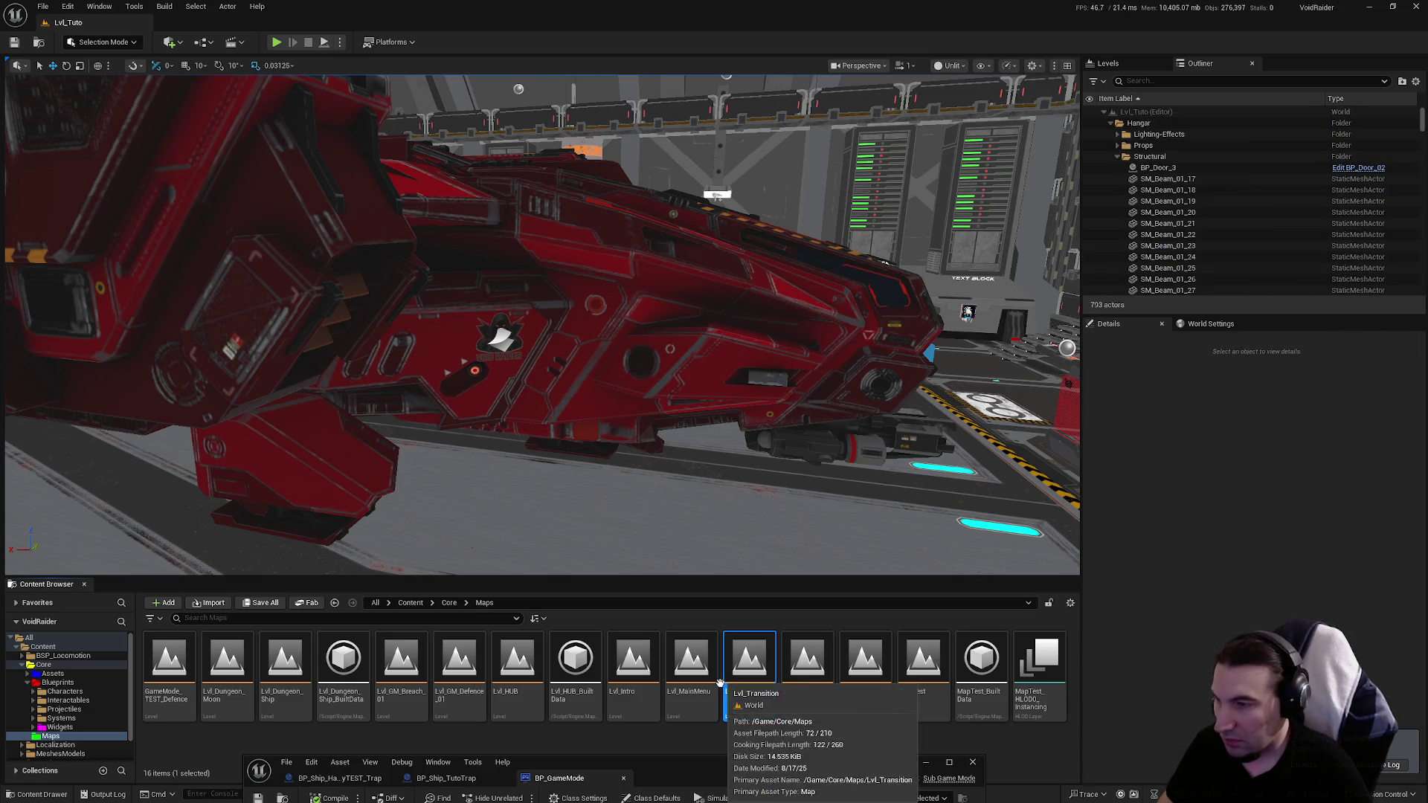
pyautogui.click(747, 665)
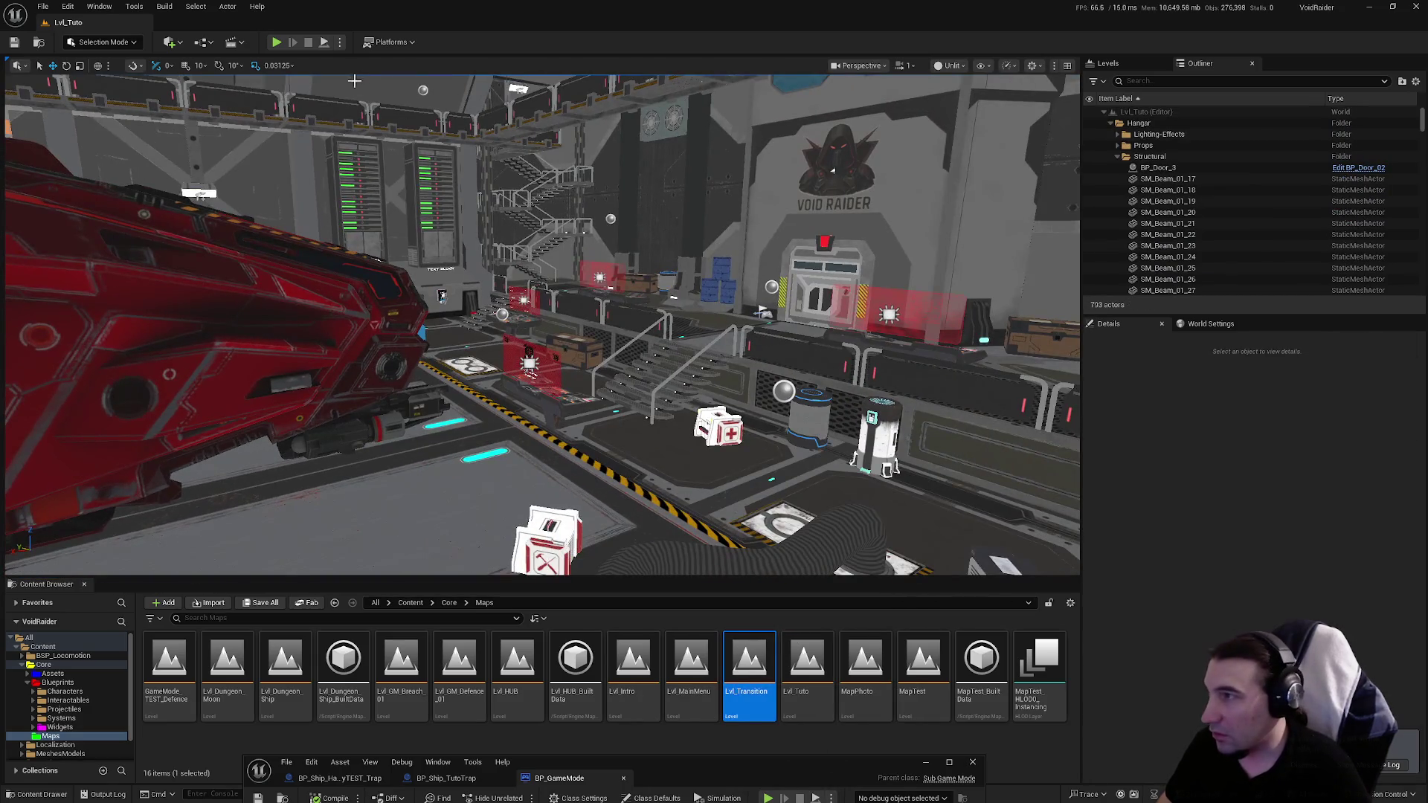
pyautogui.click(341, 43)
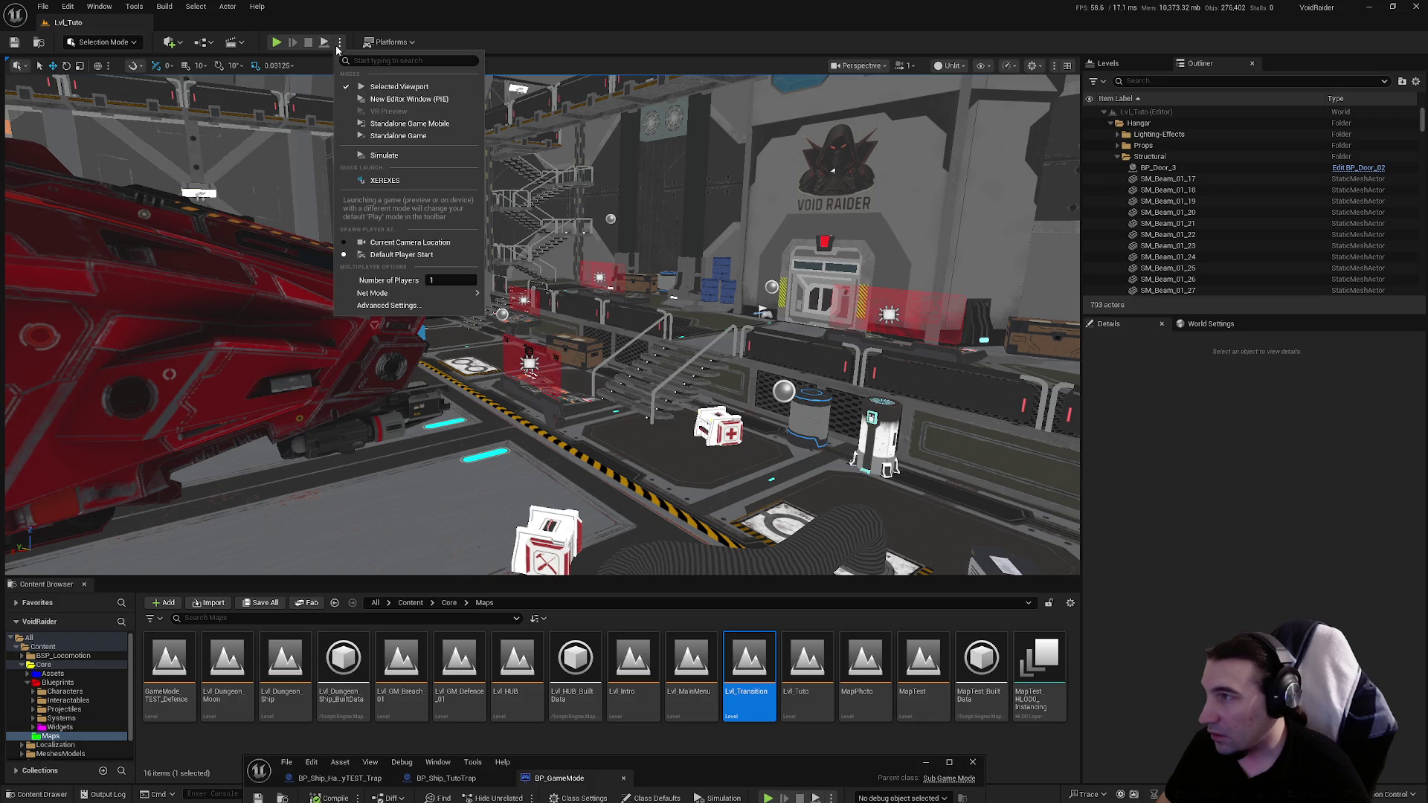
pyautogui.moveTo(387, 293)
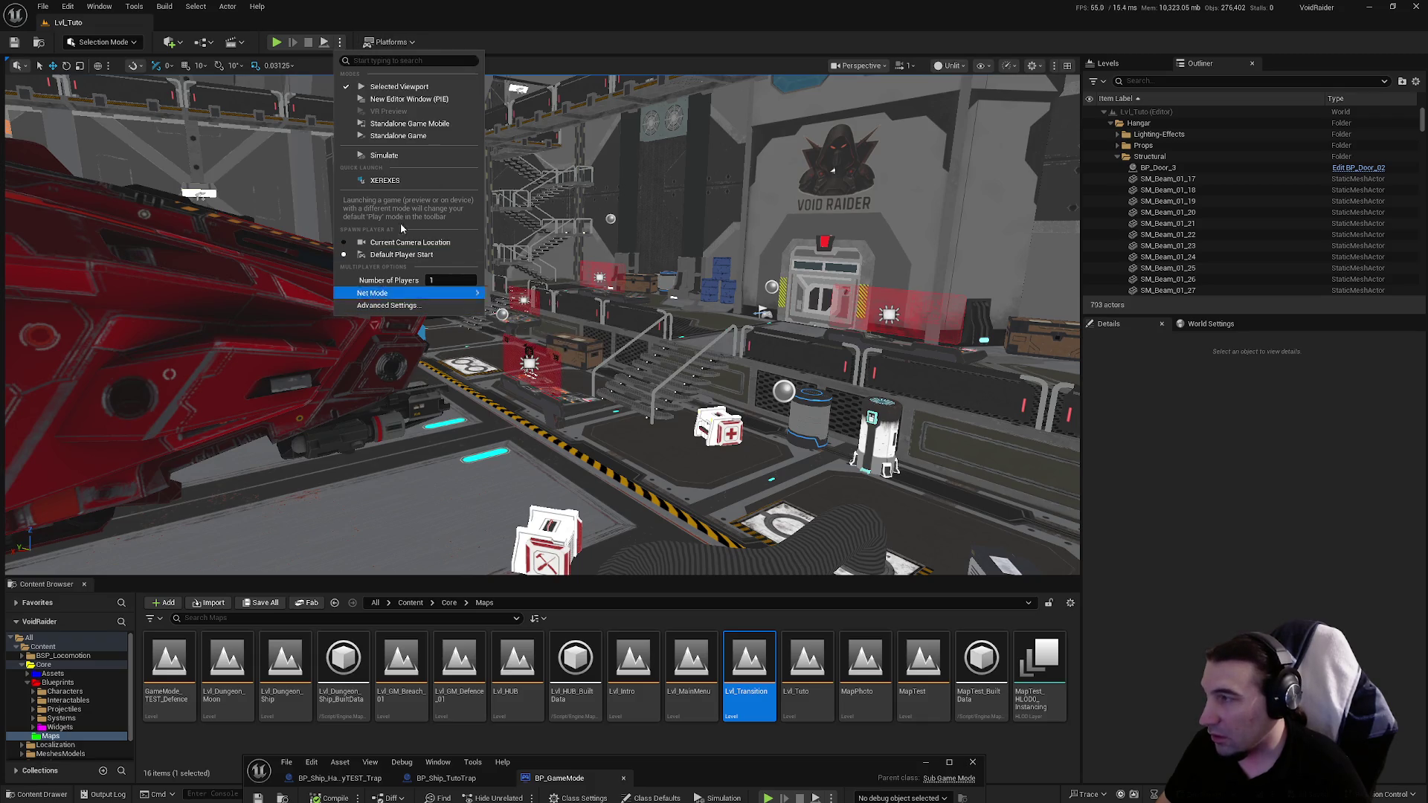
pyautogui.click(655, 350)
pyautogui.moveTo(669, 356)
pyautogui.mouseDown()
pyautogui.moveTo(697, 363)
pyautogui.moveTo(513, 320)
pyautogui.mouseUp()
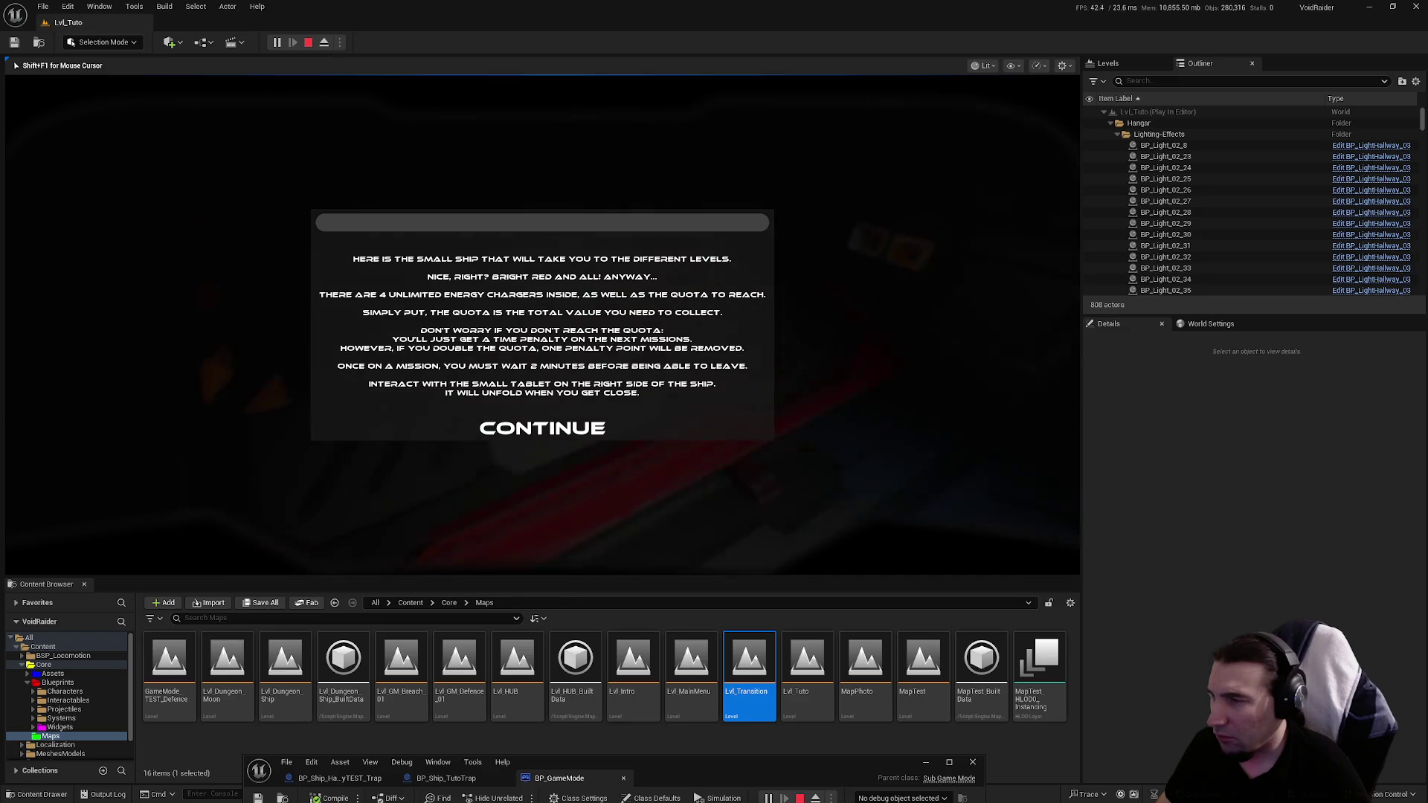
pyautogui.click(542, 428)
pyautogui.press('Escape')
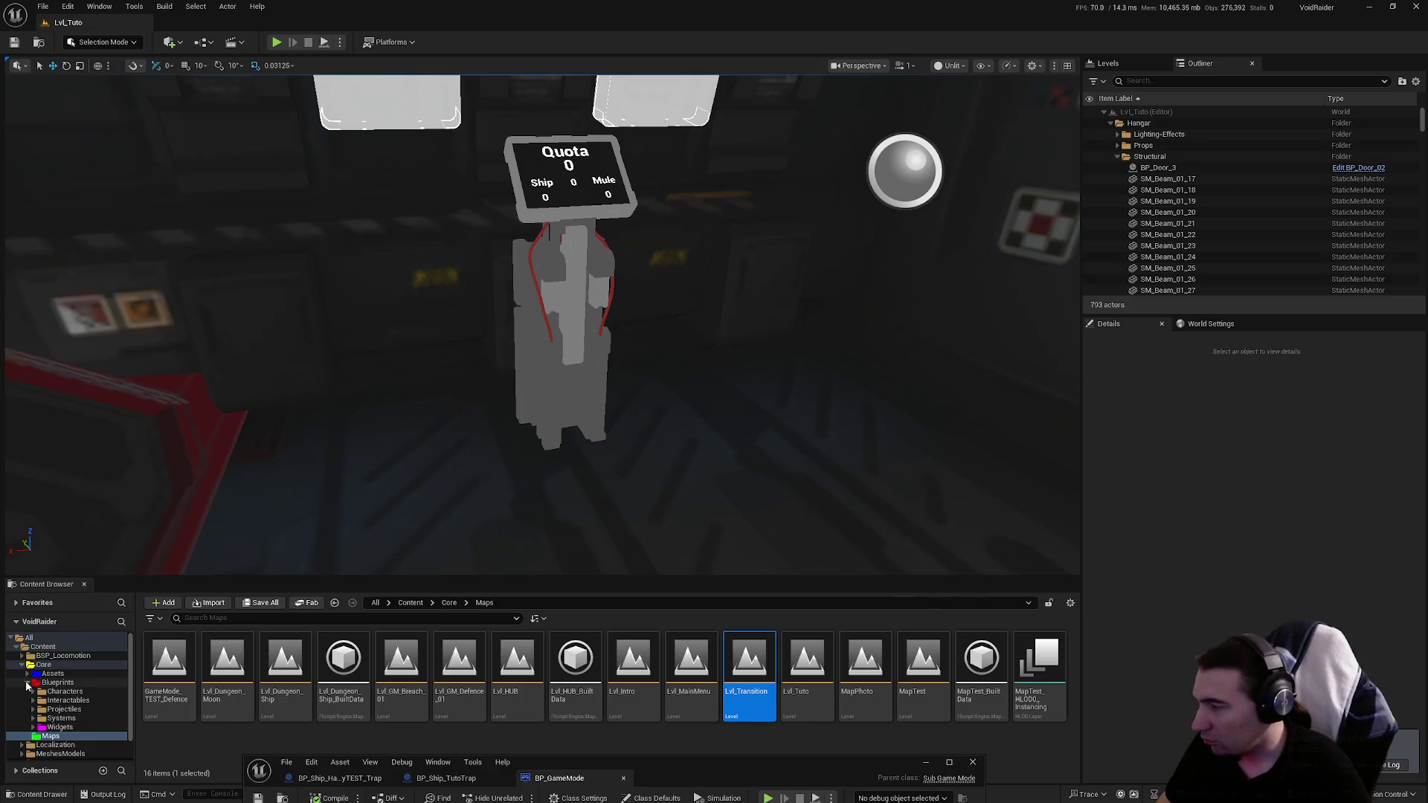
pyautogui.click(28, 683)
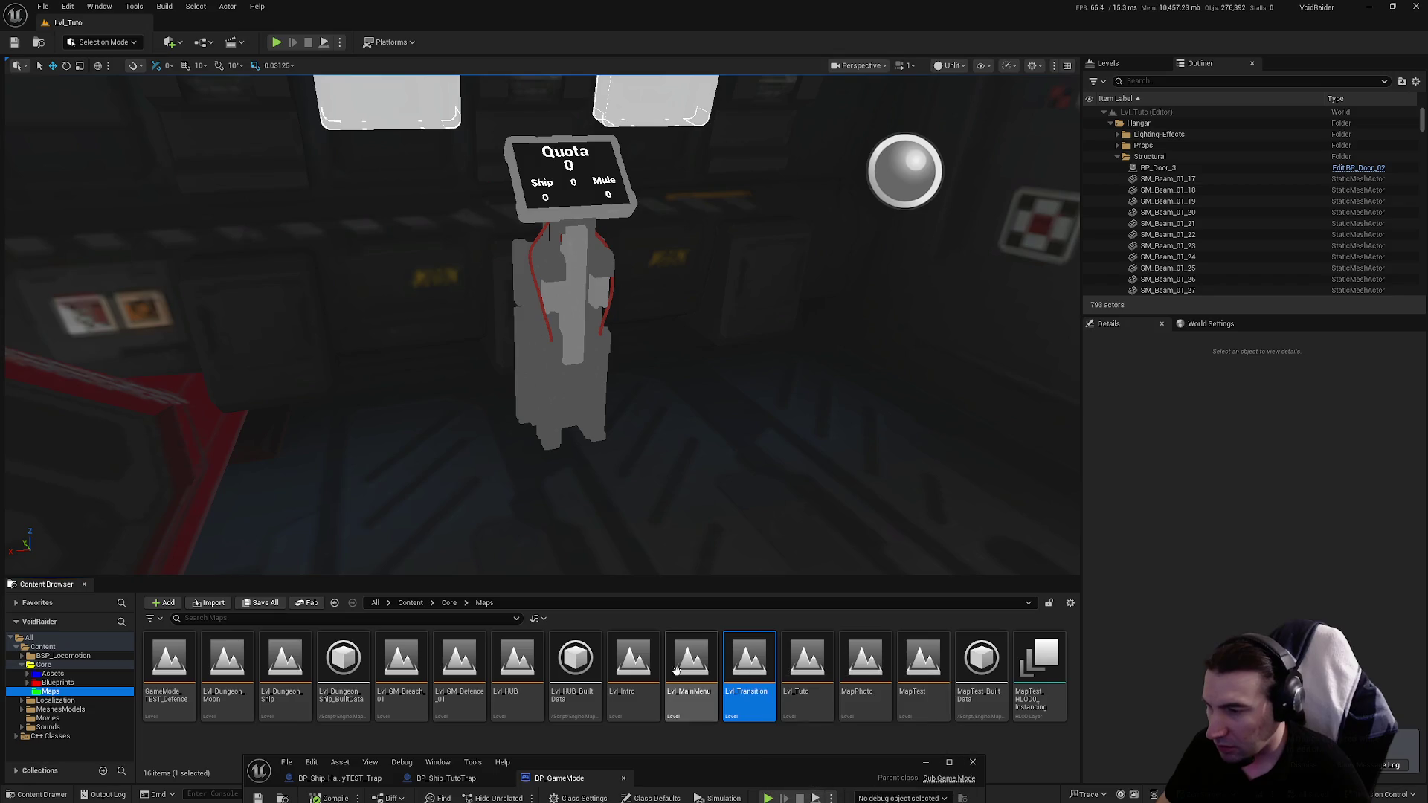
pyautogui.doubleClick(633, 669)
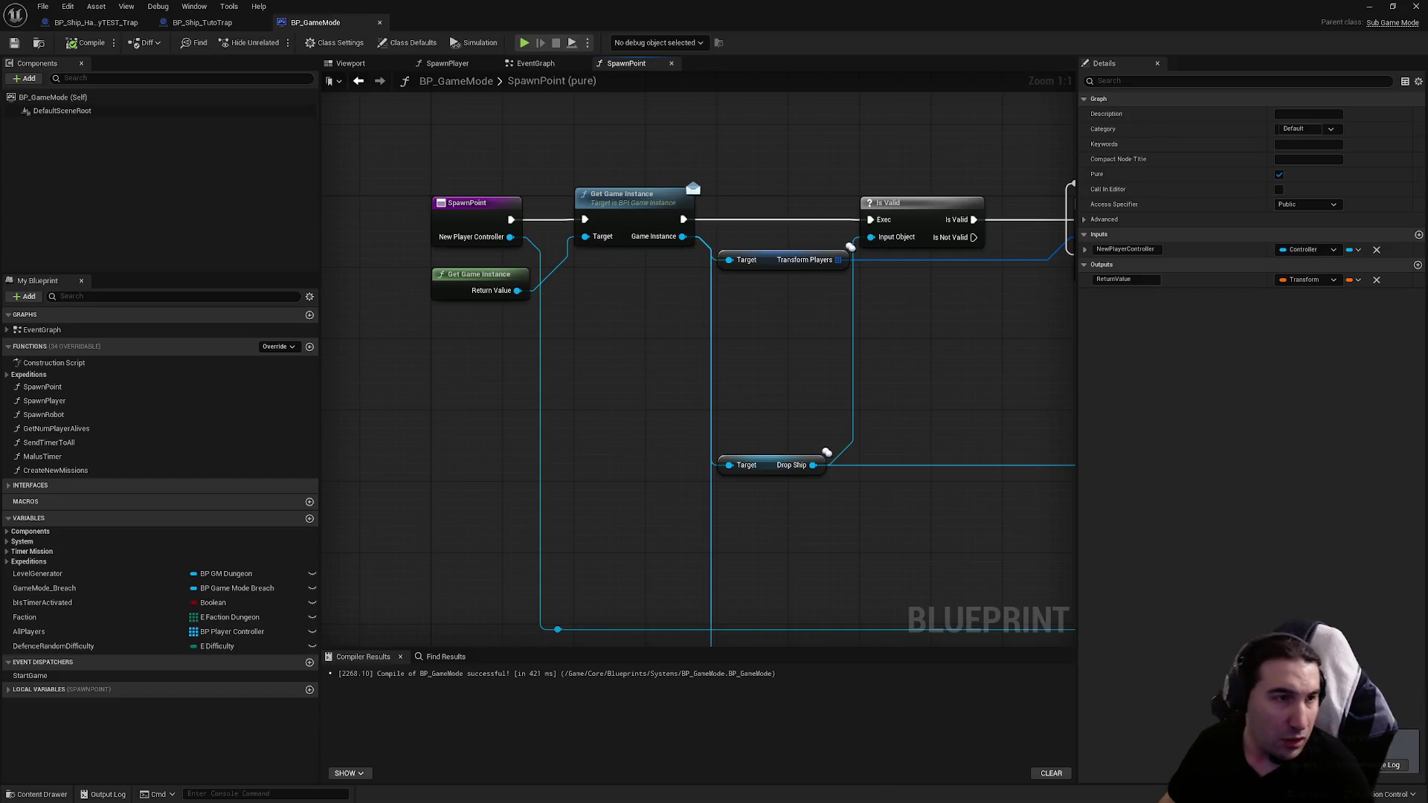
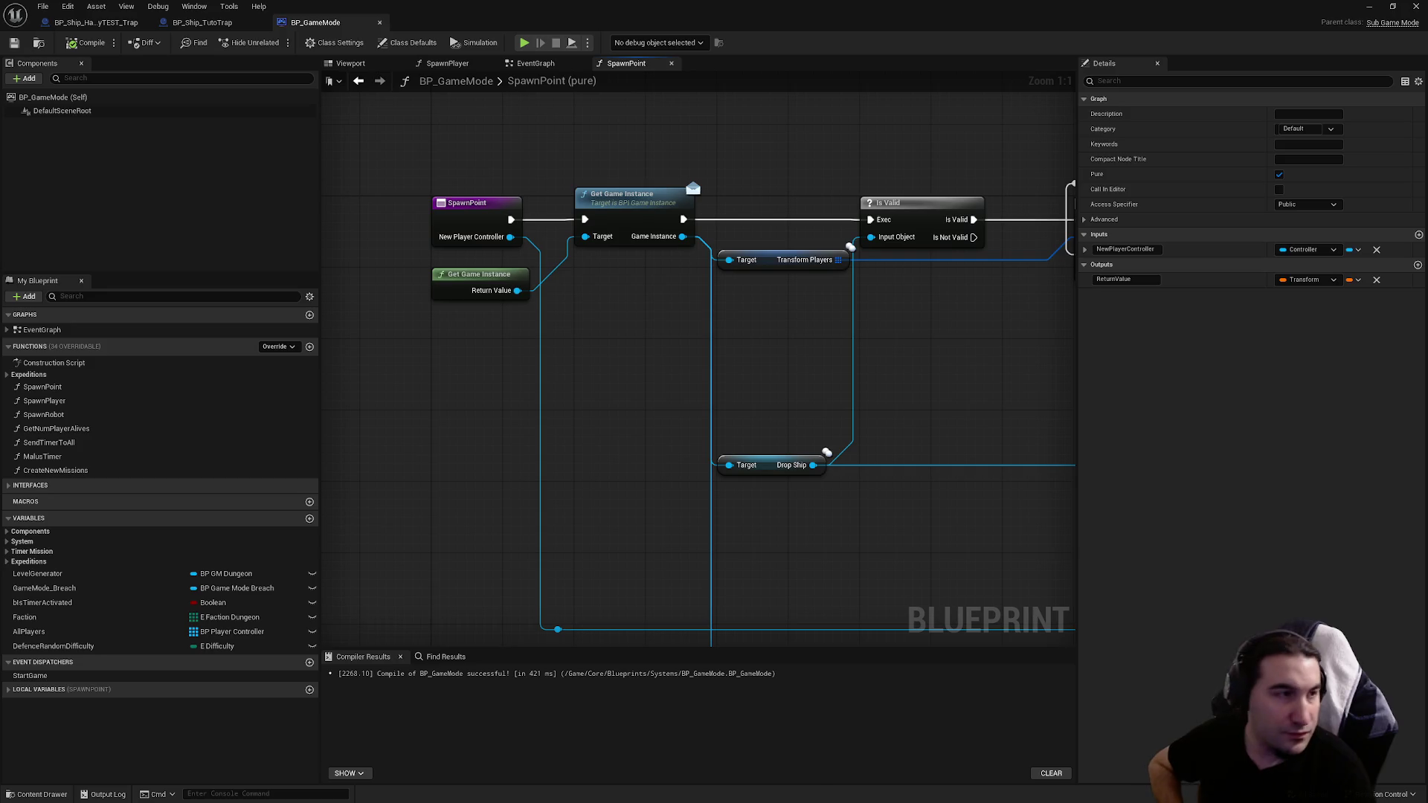
# Step: Select the whole SpawnPoint node network and straighten its layout
pyautogui.scroll(-3, 666, 114)
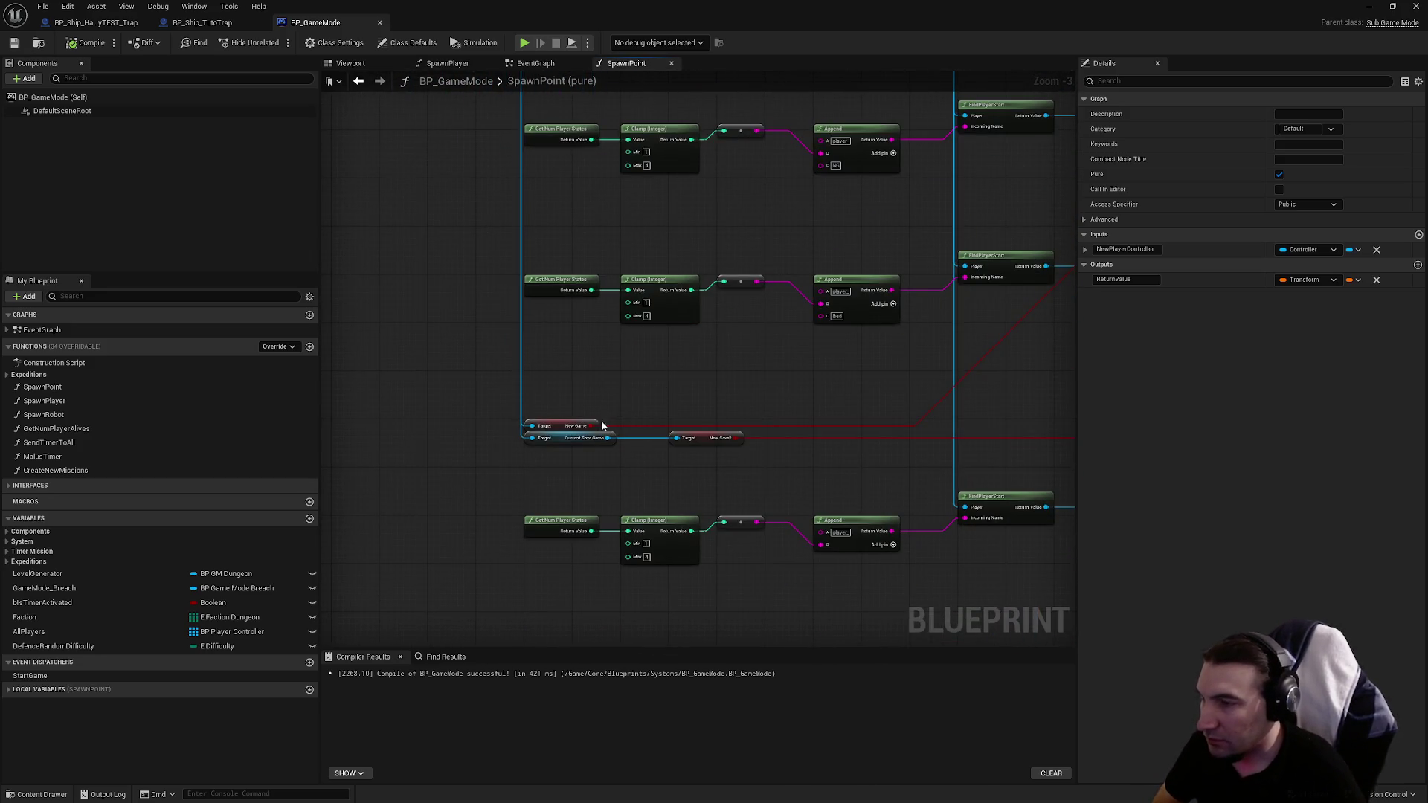
pyautogui.scroll(-2, 591, 332)
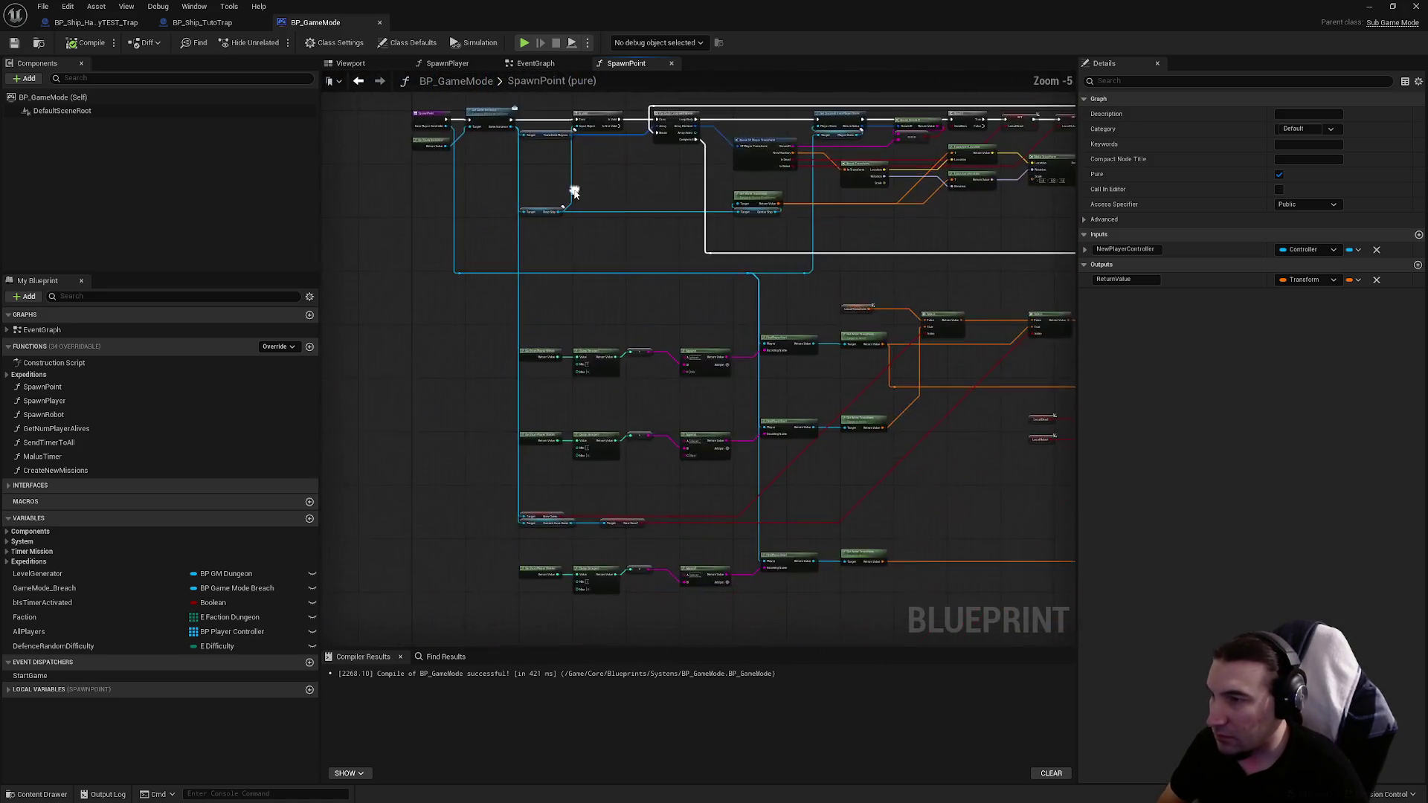
pyautogui.scroll(-5, 537, 110)
pyautogui.moveTo(548, 127); pyautogui.dragTo(950, 390)
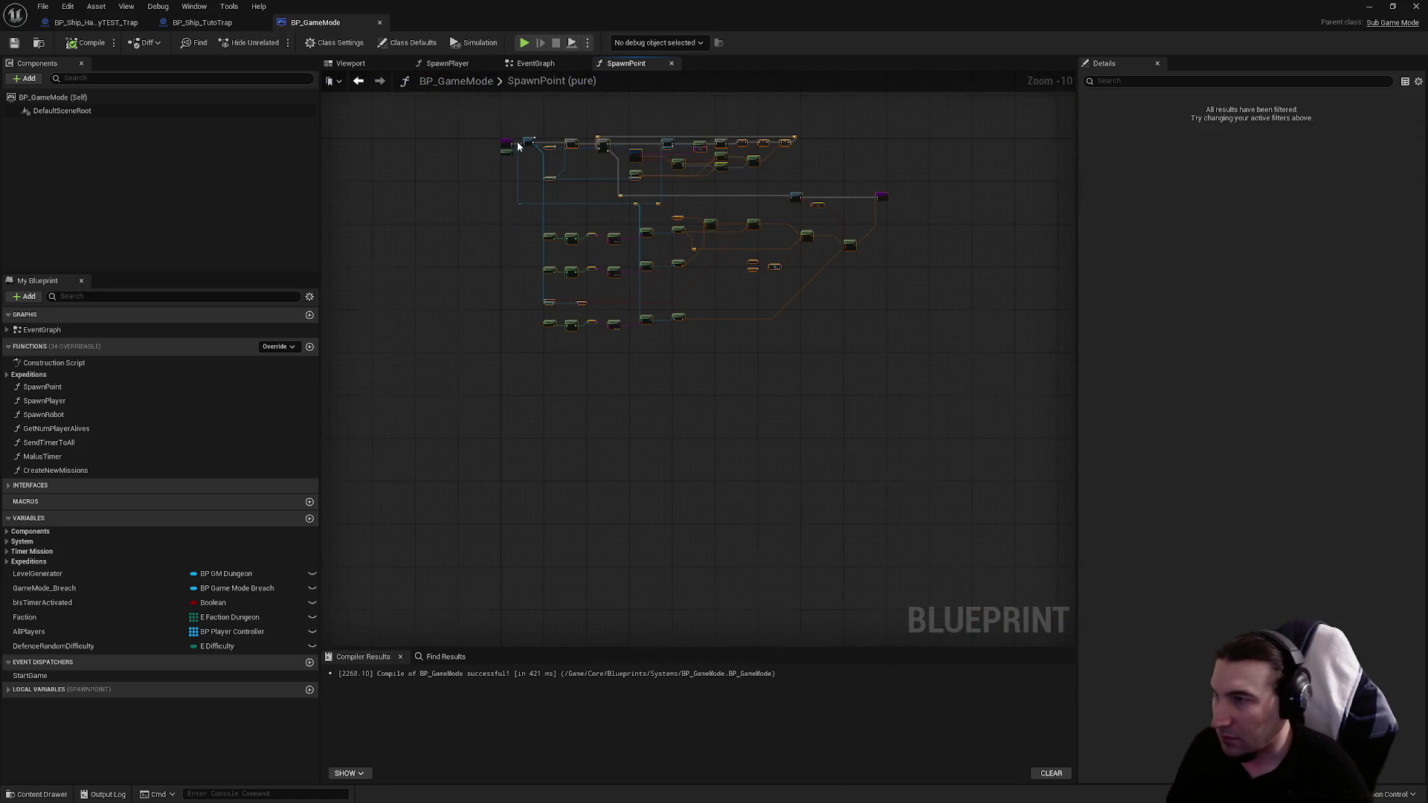
pyautogui.scroll(10, 519, 145)
pyautogui.press('f')
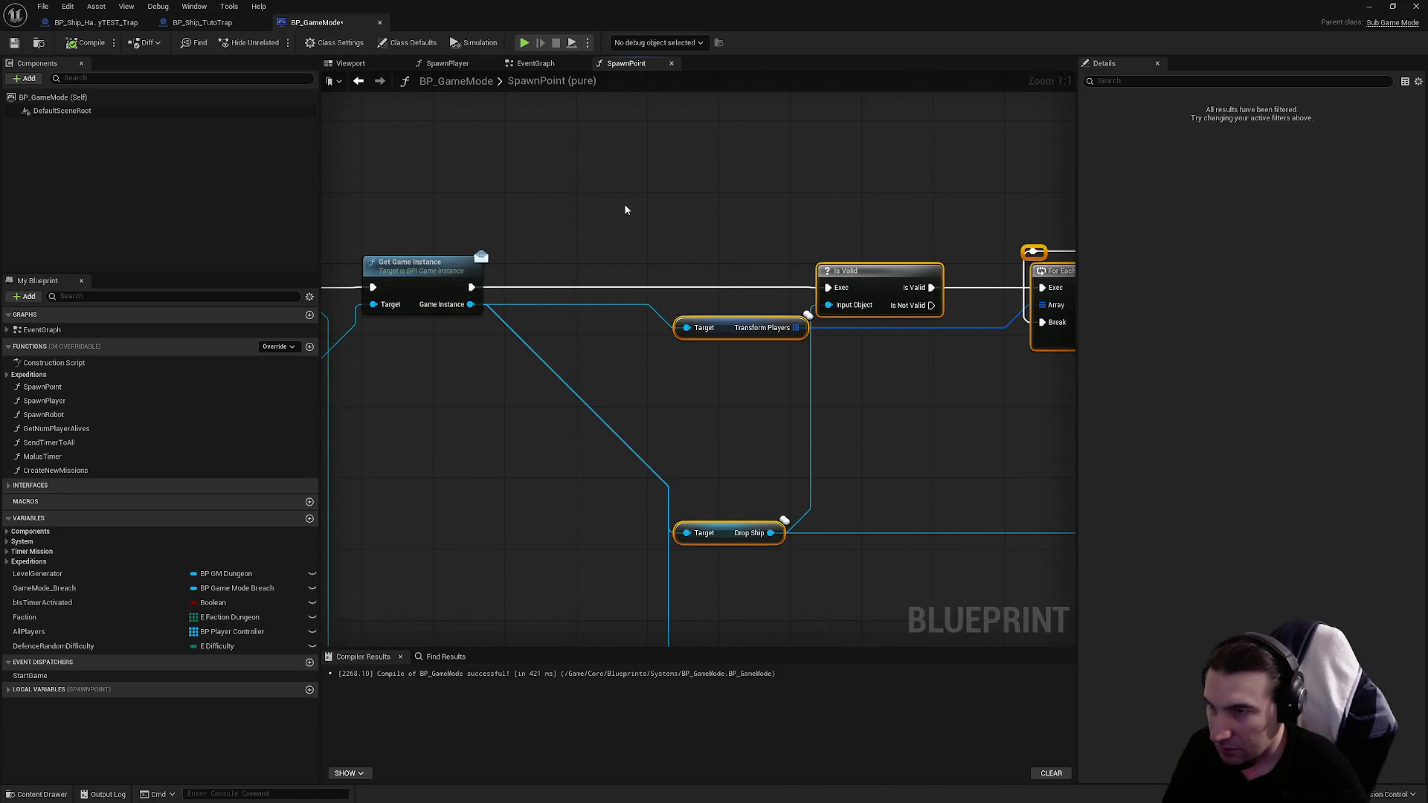
# Step: From the Game Instance output, search the action menu for 'current'
pyautogui.moveTo(627, 202)
pyautogui.mouseDown()
pyautogui.moveTo(598, 164)
pyautogui.moveTo(708, 207)
pyautogui.mouseUp()
pyautogui.moveTo(532, 311)
pyautogui.mouseDown()
pyautogui.moveTo(568, 322)
pyautogui.moveTo(593, 367)
pyautogui.mouseUp()
pyautogui.write('current')
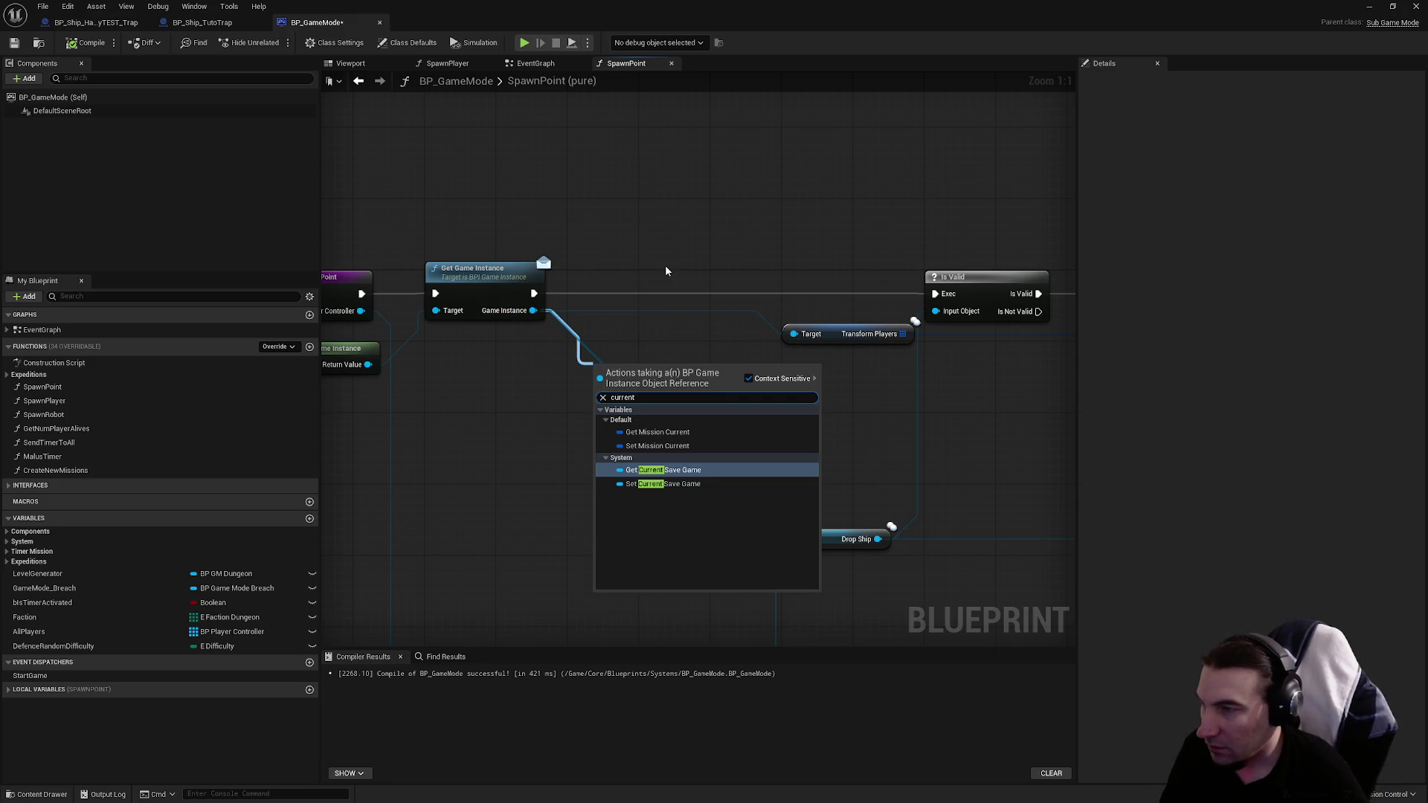
# Step: Look over the player-count and Append rows, then save BP_GameMode
pyautogui.scroll(-6, 616, 299)
pyautogui.moveTo(619, 233); pyautogui.dragTo(775, 360)
pyautogui.scroll(4, 624, 302)
pyautogui.moveTo(620, 357); pyautogui.dragTo(419, 75)
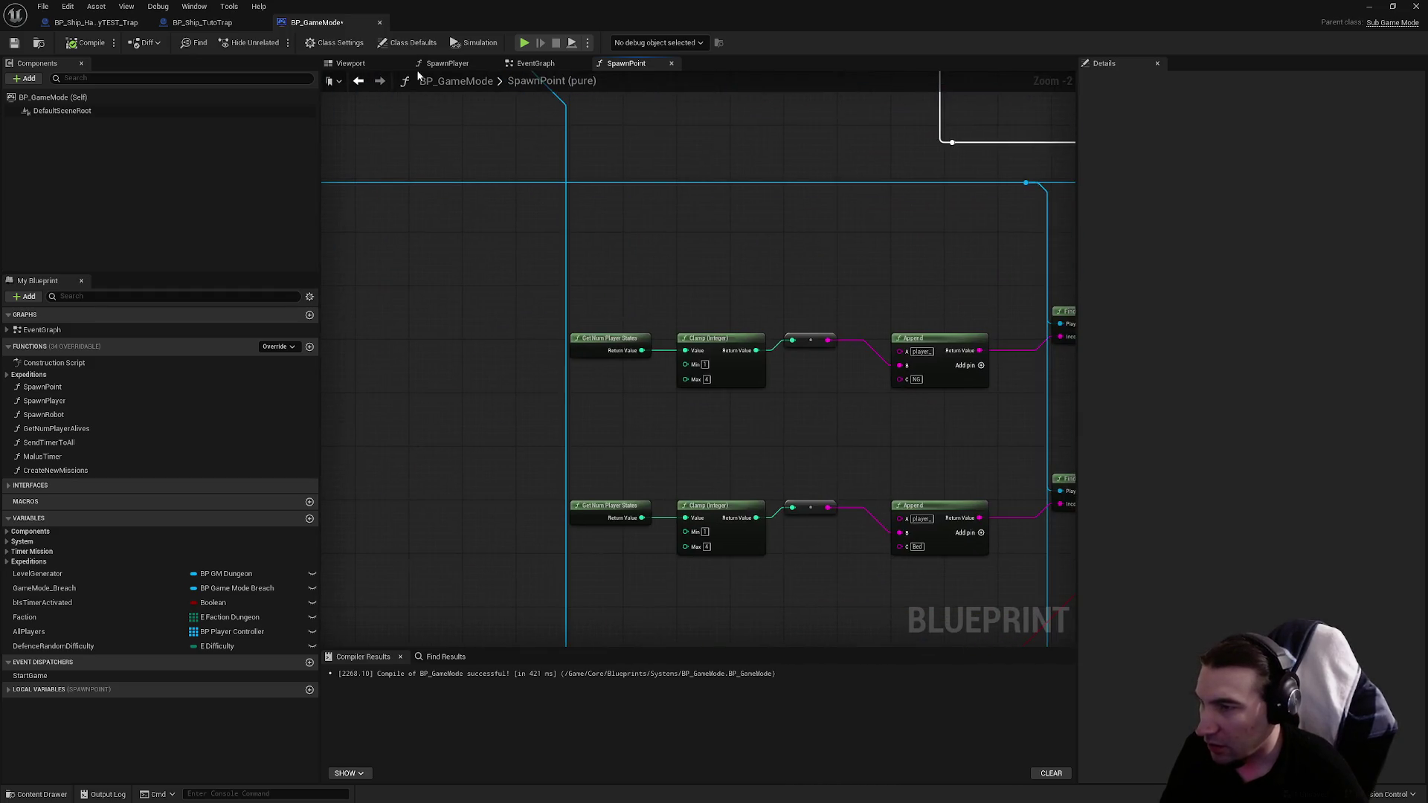
pyautogui.scroll(2, 558, 316)
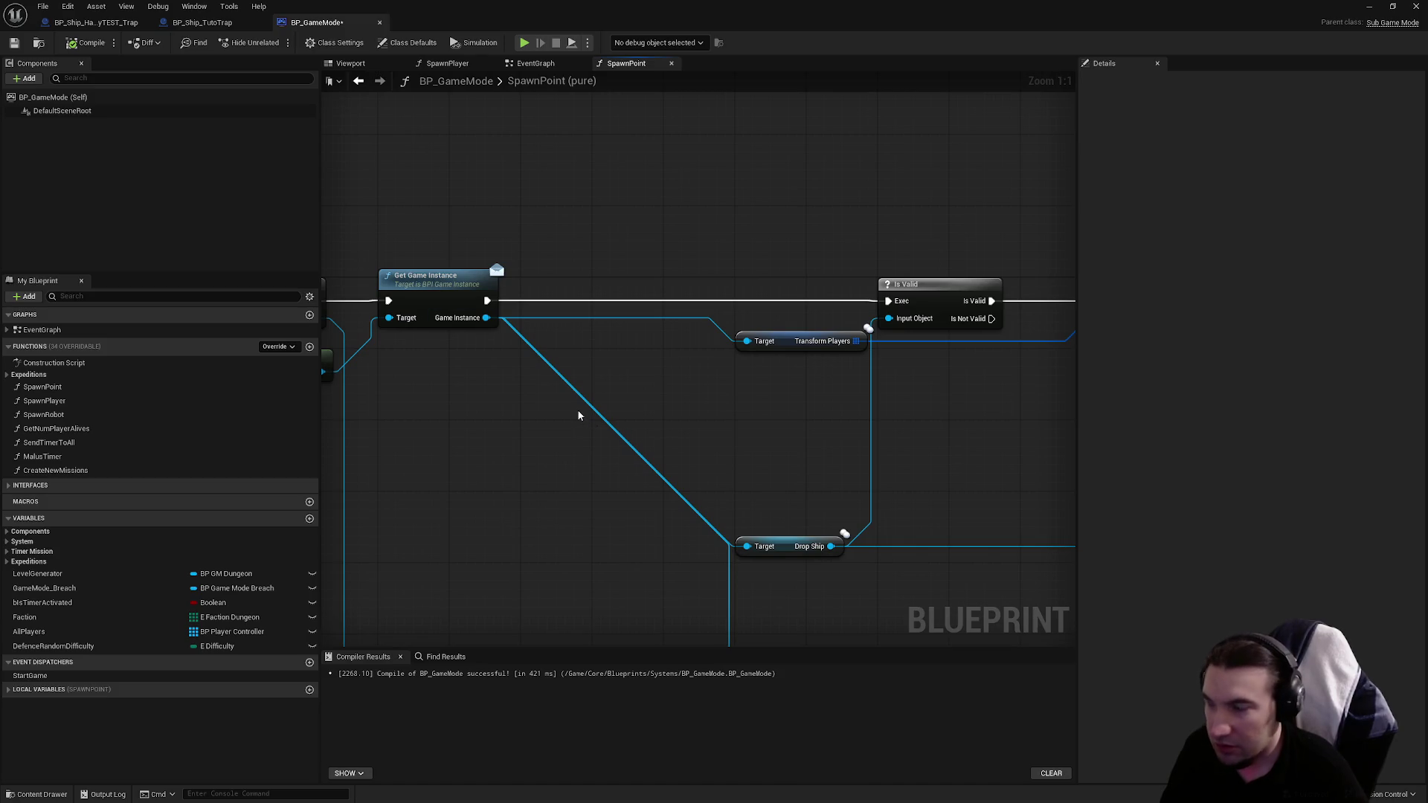
pyautogui.click(20, 46)
# Step: Add Get Current Save Game from Game Instance as a validated get, wired after Get Game Instance
pyautogui.moveTo(486, 317)
pyautogui.mouseDown()
pyautogui.moveTo(527, 358)
pyautogui.moveTo(532, 405)
pyautogui.mouseUp()
pyautogui.write('c')
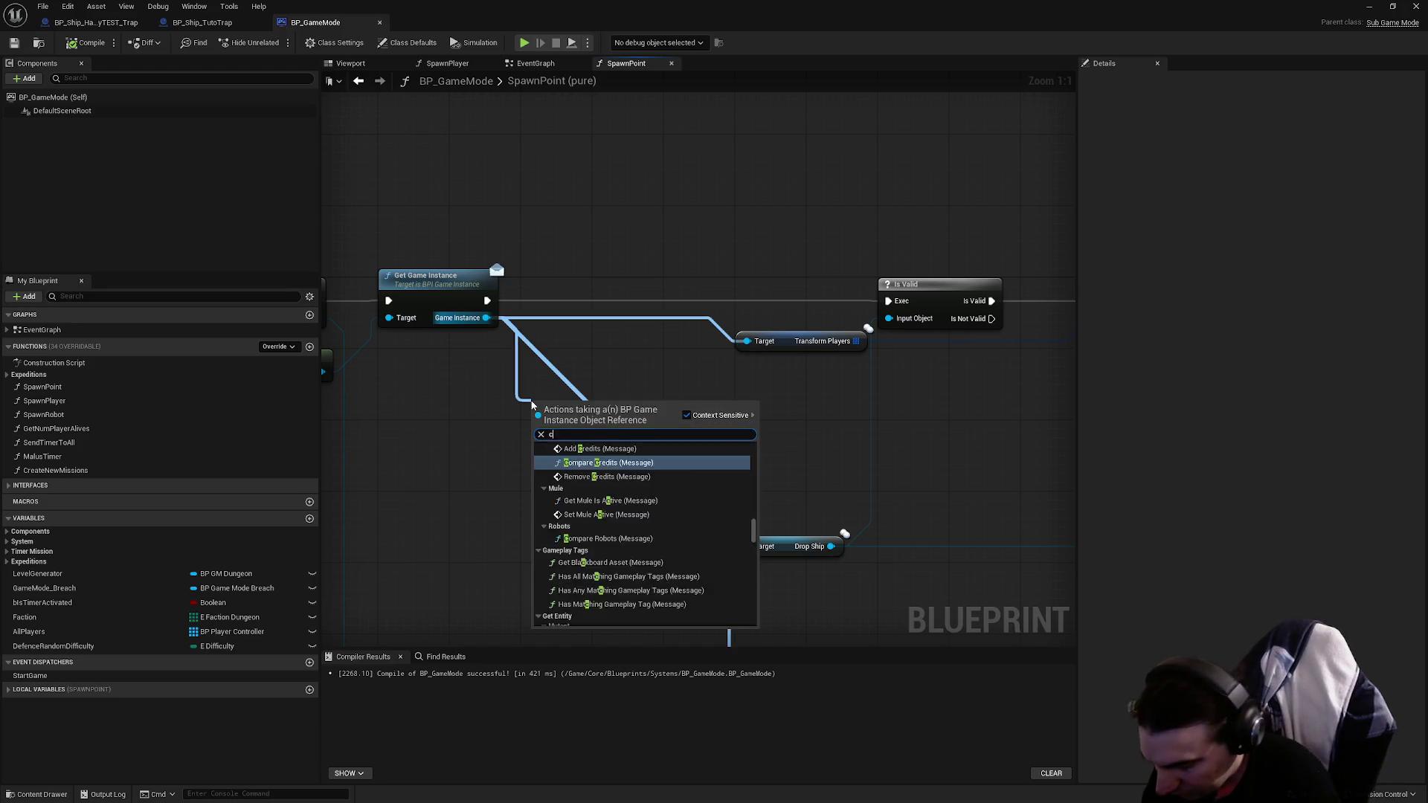
pyautogui.write('urrent')
pyautogui.press('Return')
pyautogui.rightClick(612, 406)
pyautogui.click(659, 525)
pyautogui.moveTo(566, 409); pyautogui.dragTo(631, 294)
pyautogui.moveTo(487, 300); pyautogui.dragTo(889, 301)
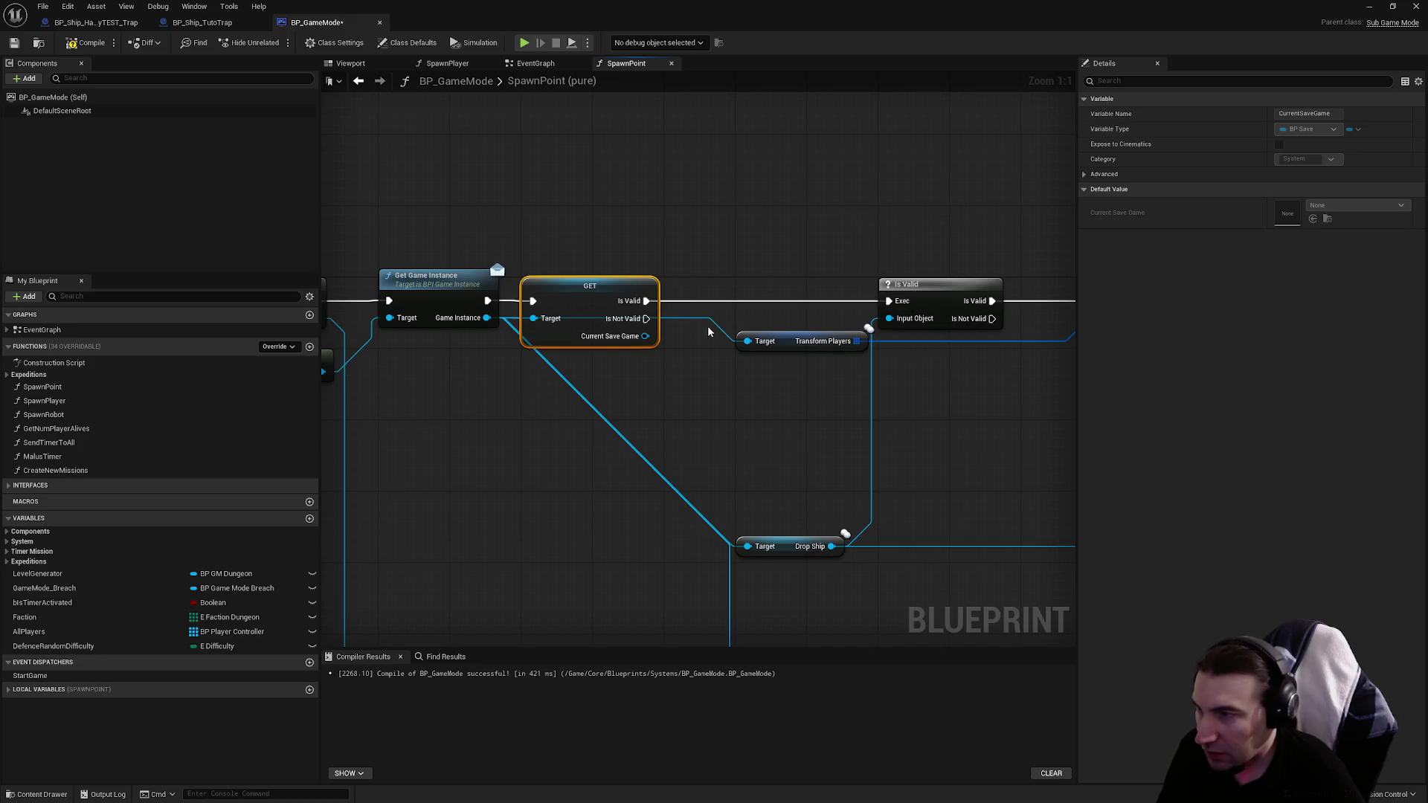
# Step: Search for a Delay from Is Not Valid without adding it, and shift the GET node right
pyautogui.moveTo(646, 320); pyautogui.dragTo(714, 407)
pyautogui.write('delay')
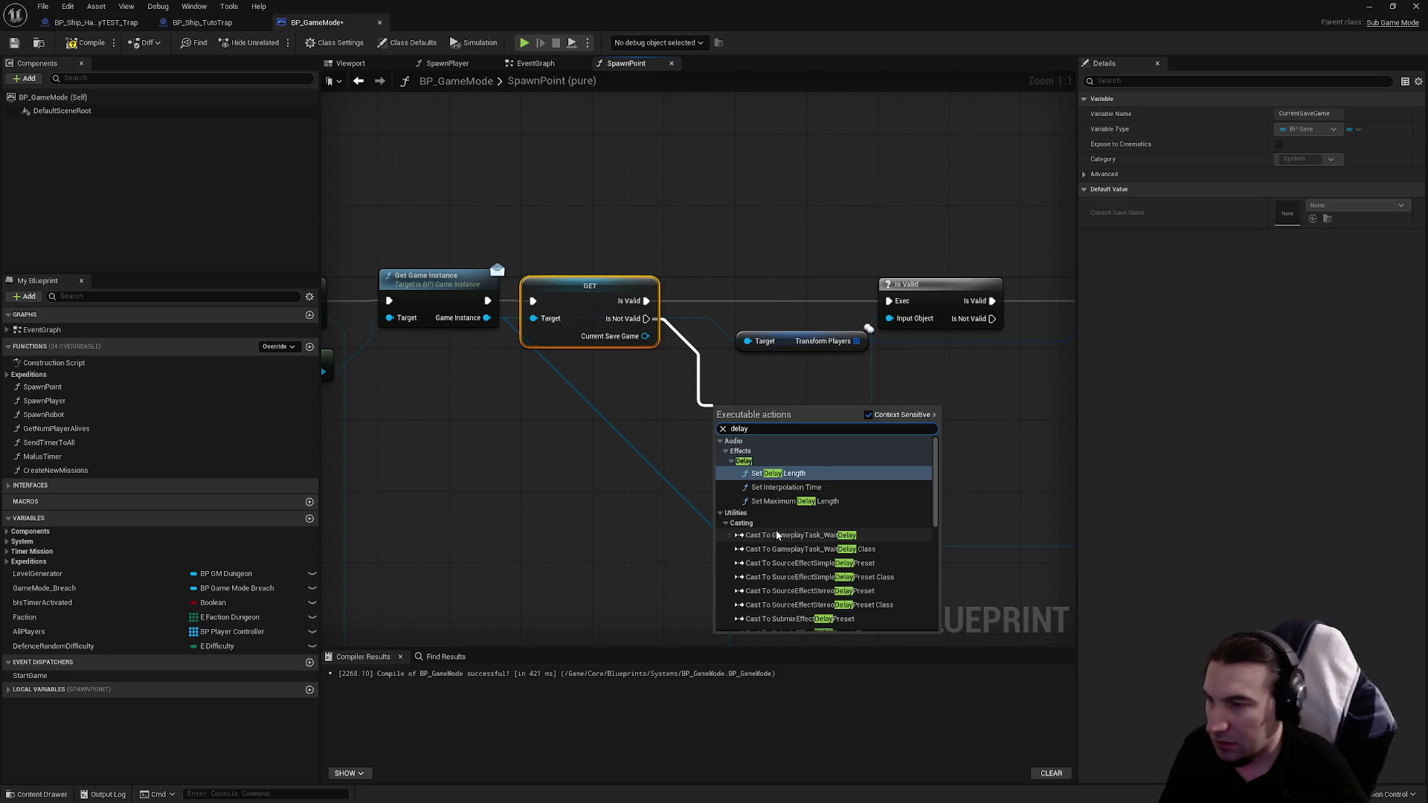
pyautogui.click(674, 438)
pyautogui.moveTo(592, 299); pyautogui.dragTo(661, 297)
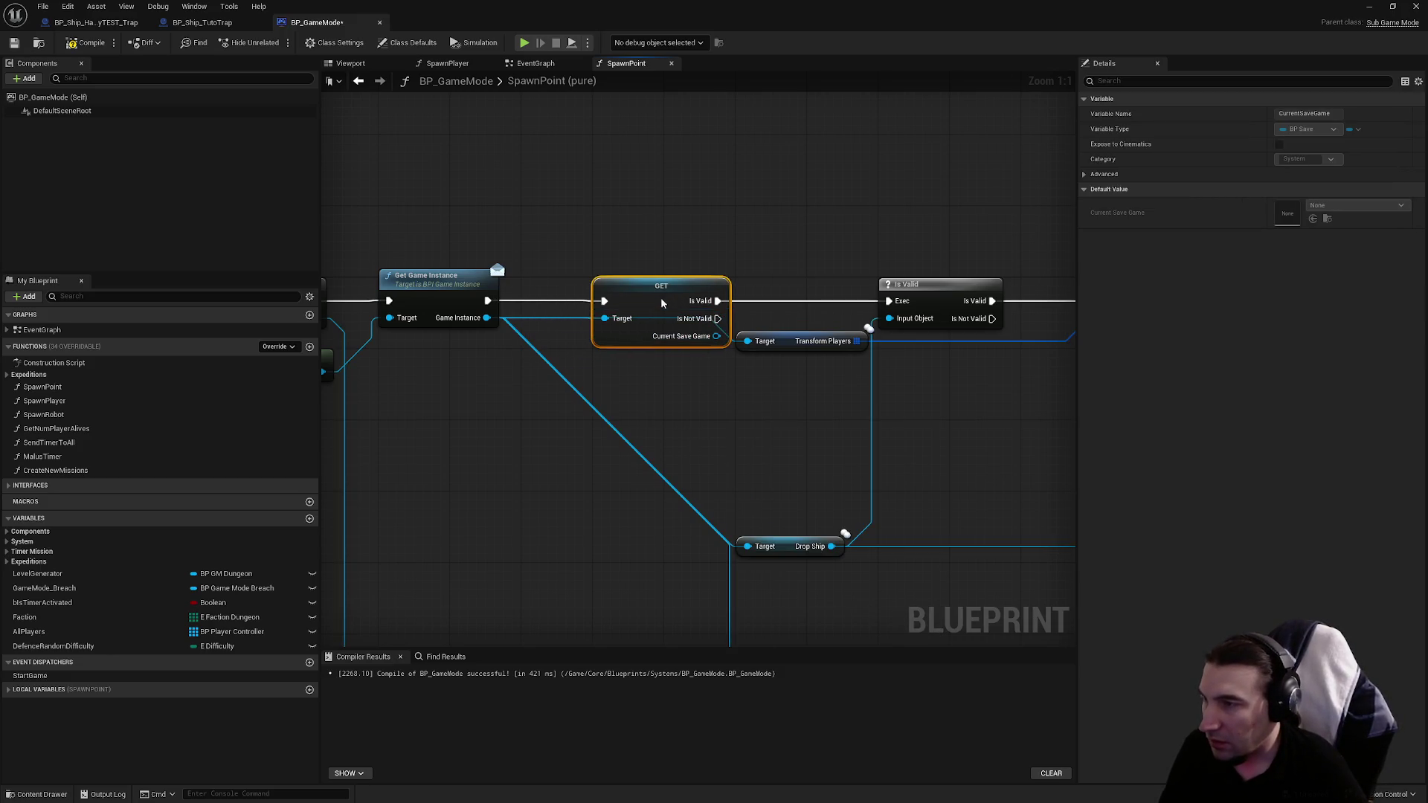
pyautogui.scroll(-3, 610, 296)
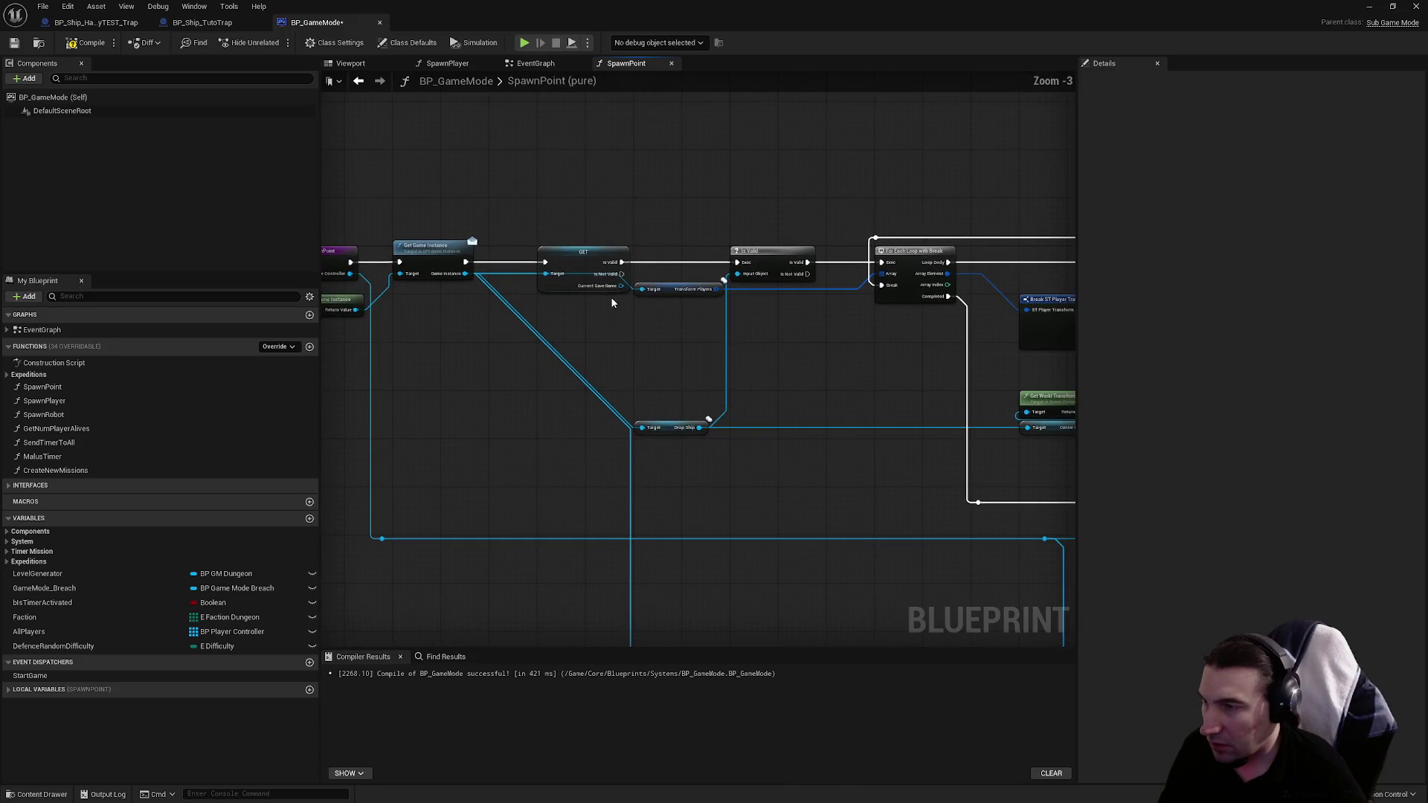
# Step: Undo the GET node's move and review the For Each Loop, Clamp and Append rows
pyautogui.hotkey('ctrl', 'z')
pyautogui.click(619, 233)
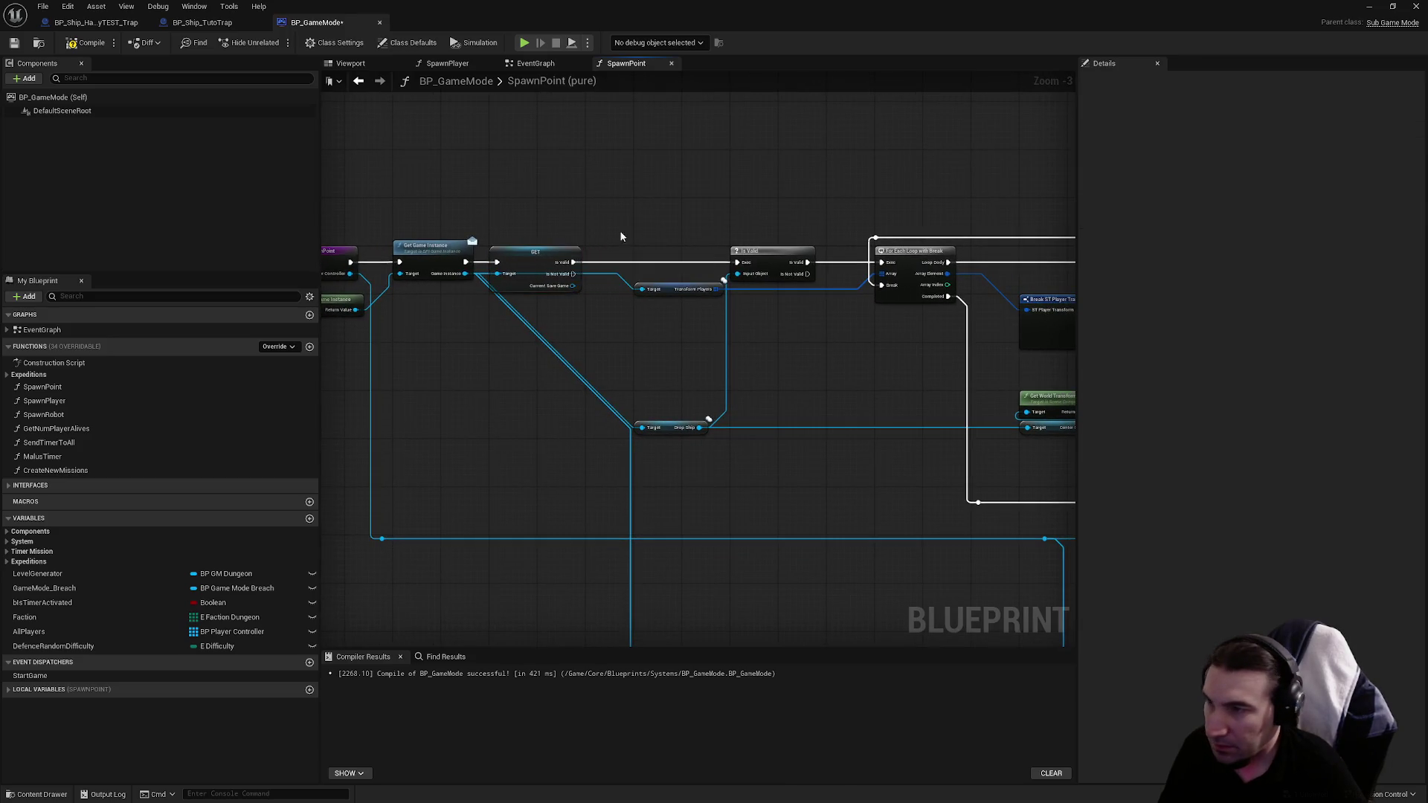
pyautogui.scroll(-3, 491, 198)
pyautogui.scroll(4, 542, 250)
pyautogui.moveTo(543, 250)
pyautogui.mouseDown()
pyautogui.moveTo(390, 253)
pyautogui.moveTo(536, 417)
pyautogui.moveTo(768, 421)
pyautogui.moveTo(753, 362)
pyautogui.mouseUp()
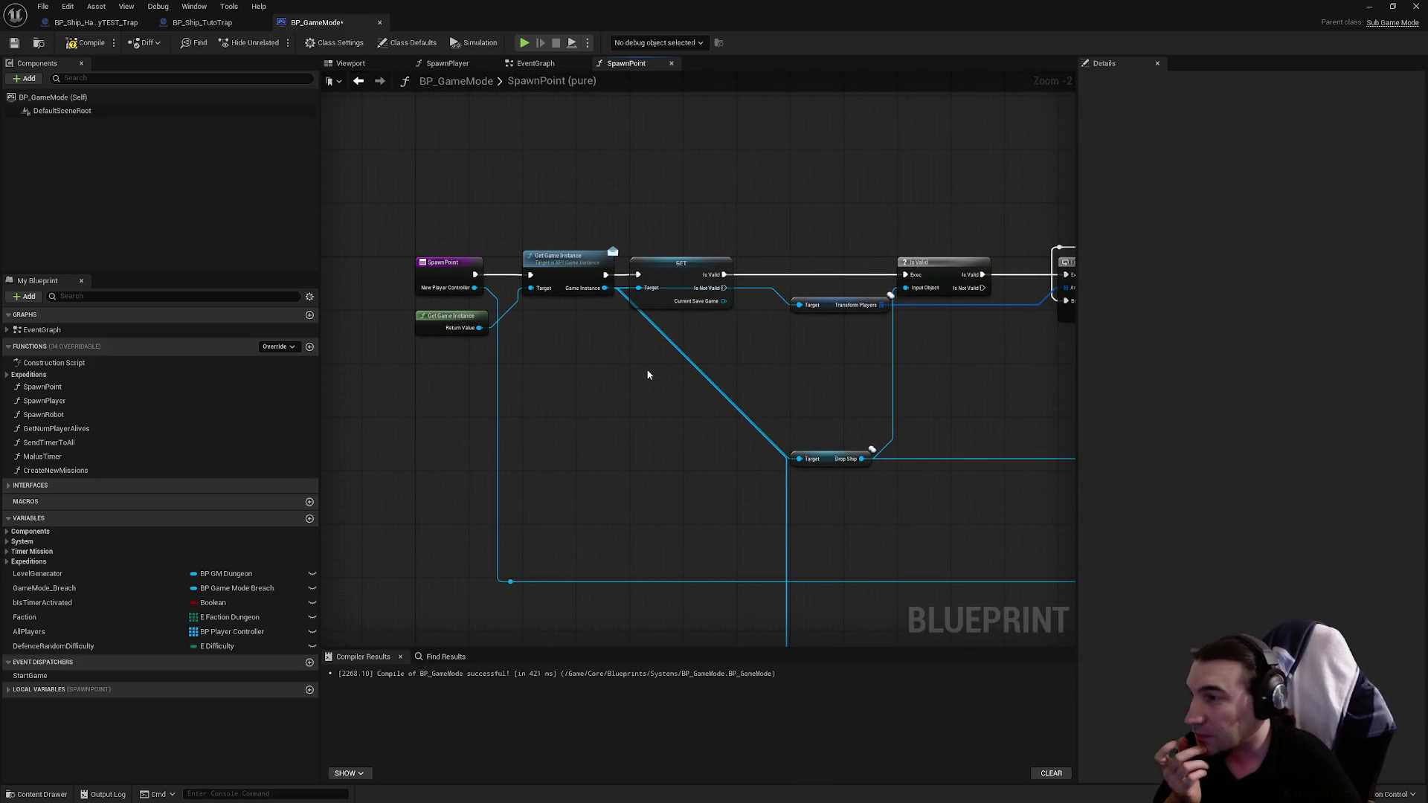
pyautogui.scroll(-2, 607, 348)
pyautogui.moveTo(569, 364)
pyautogui.mouseDown()
pyautogui.moveTo(578, 153)
pyautogui.moveTo(323, 220)
pyautogui.moveTo(587, 520)
pyautogui.moveTo(518, 180)
pyautogui.moveTo(494, 223)
pyautogui.moveTo(31, 291)
pyautogui.moveTo(480, 229)
pyautogui.mouseUp()
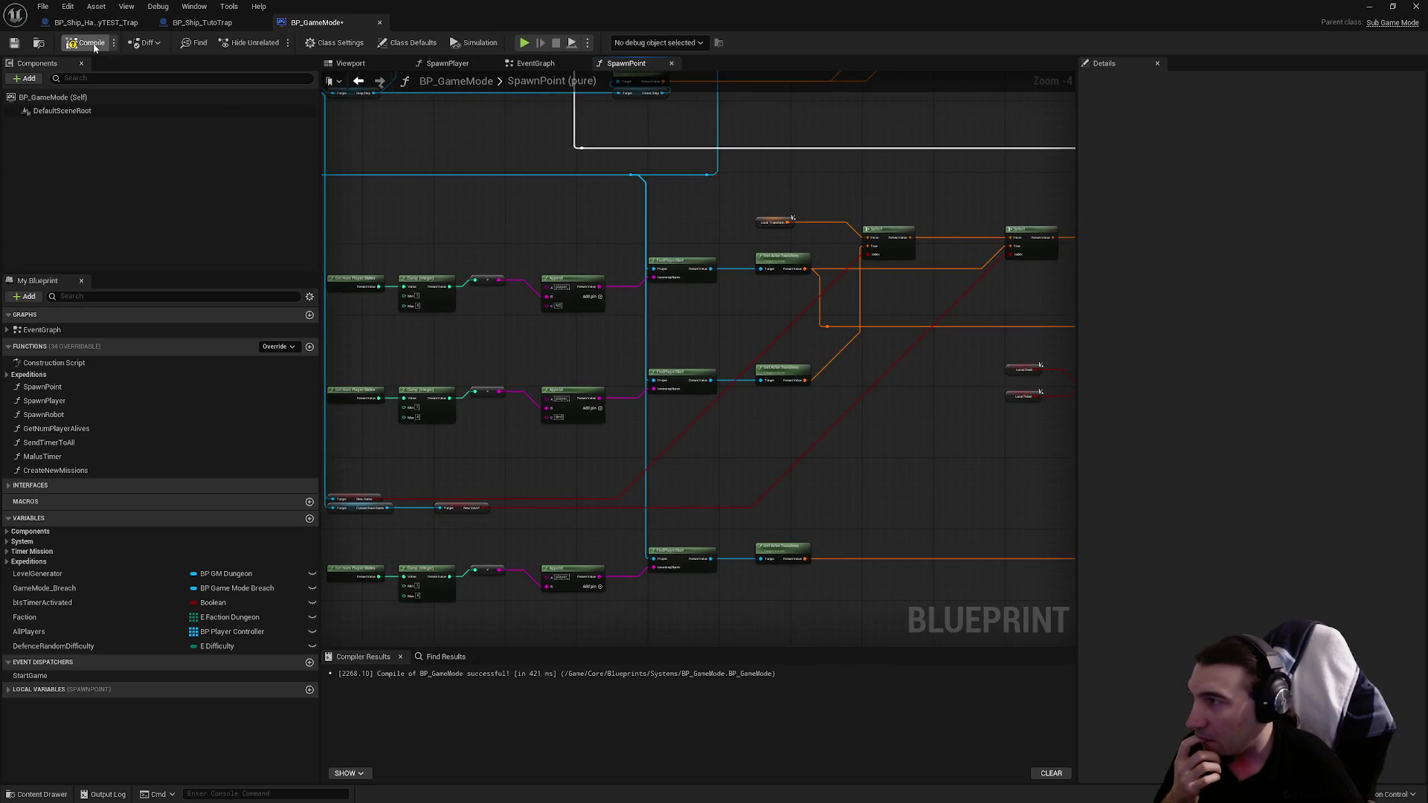
pyautogui.scroll(4, 851, 596)
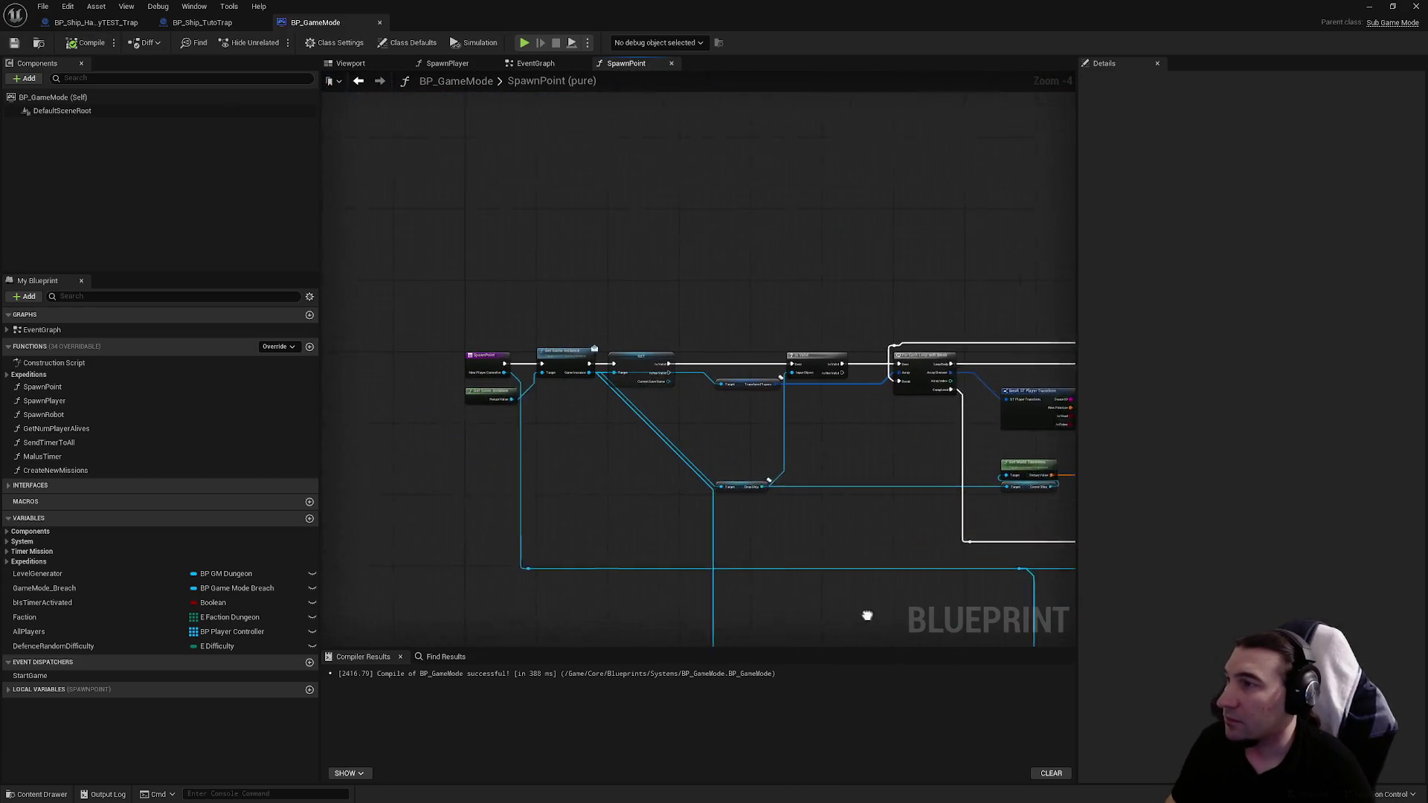
# Step: Delete the validated GET node, rewire Get Game Instance to Is Valid, save, and play
pyautogui.click(649, 320)
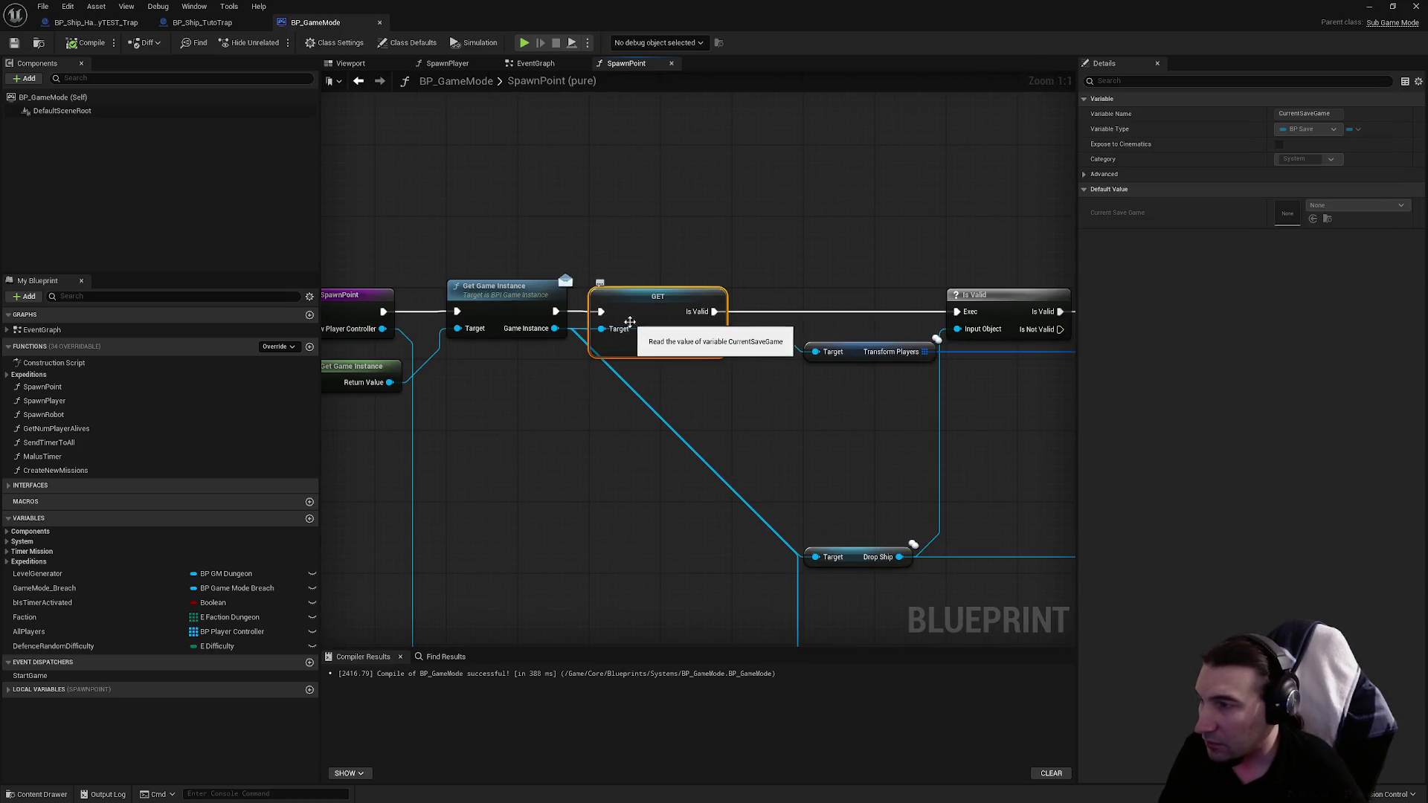
pyautogui.press('Delete')
pyautogui.moveTo(556, 312); pyautogui.dragTo(963, 318)
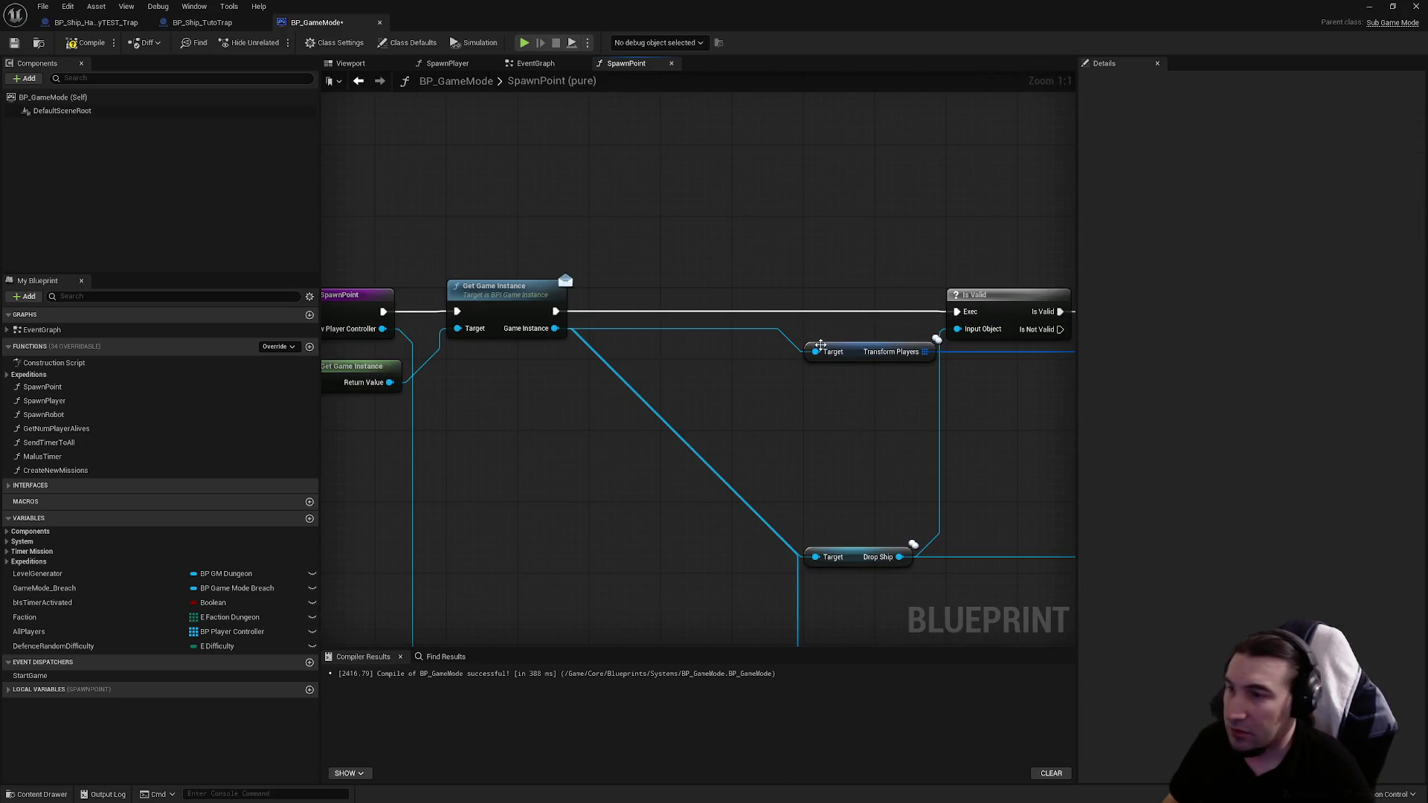
pyautogui.click(13, 42)
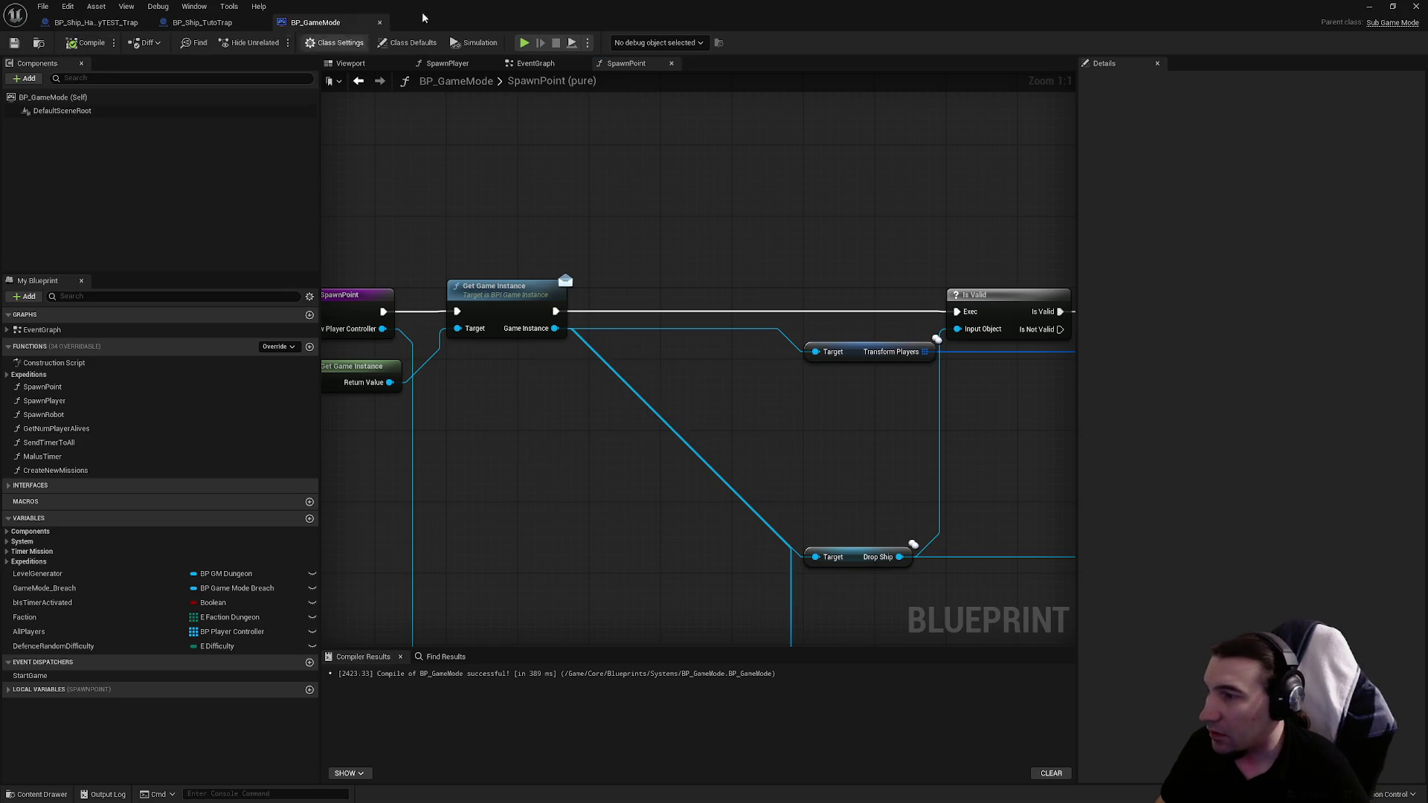
pyautogui.press('super+Down')
pyautogui.click(275, 42)
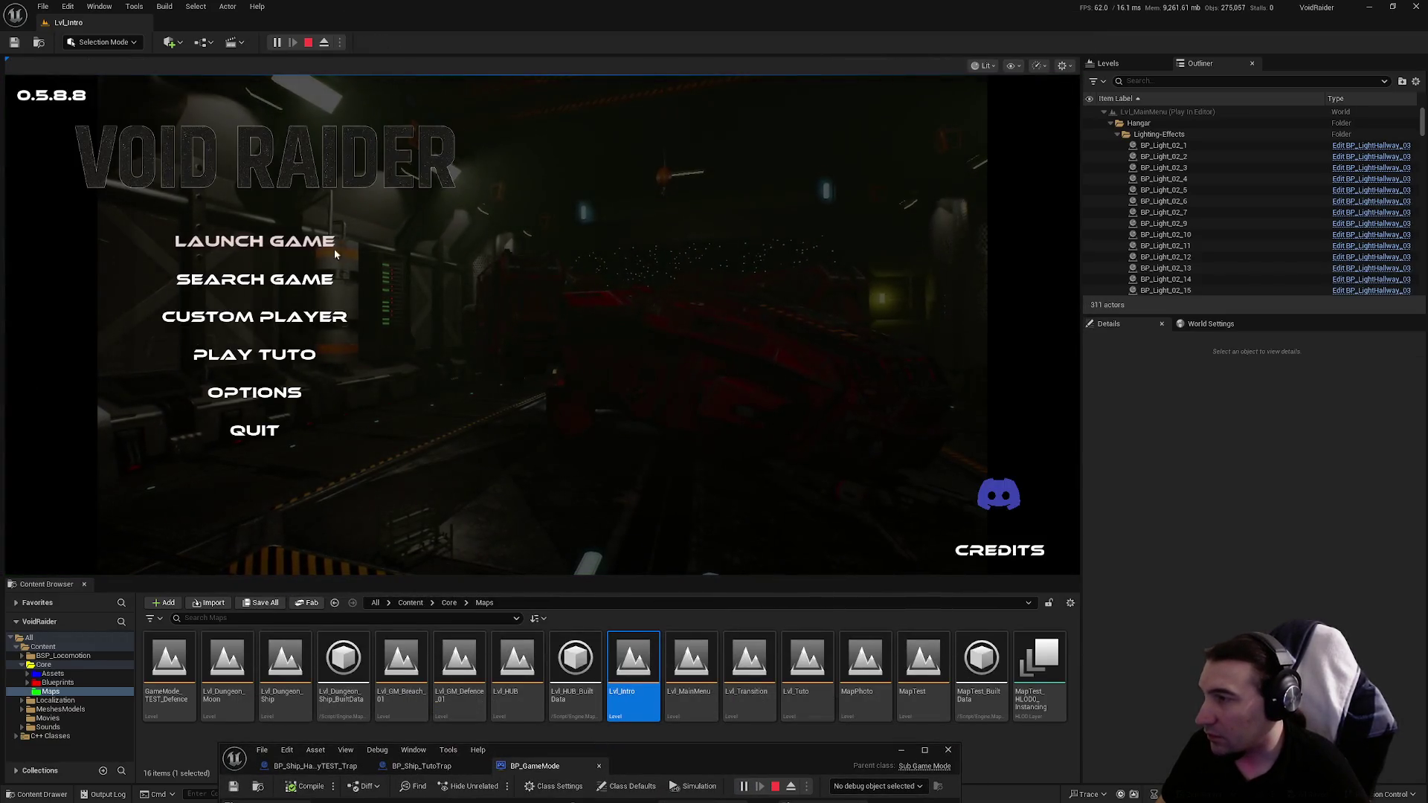
# Step: Launch a solo game, quit to the menu, start Play Tuto, then stop and restore BP_GameMode
pyautogui.click(281, 241)
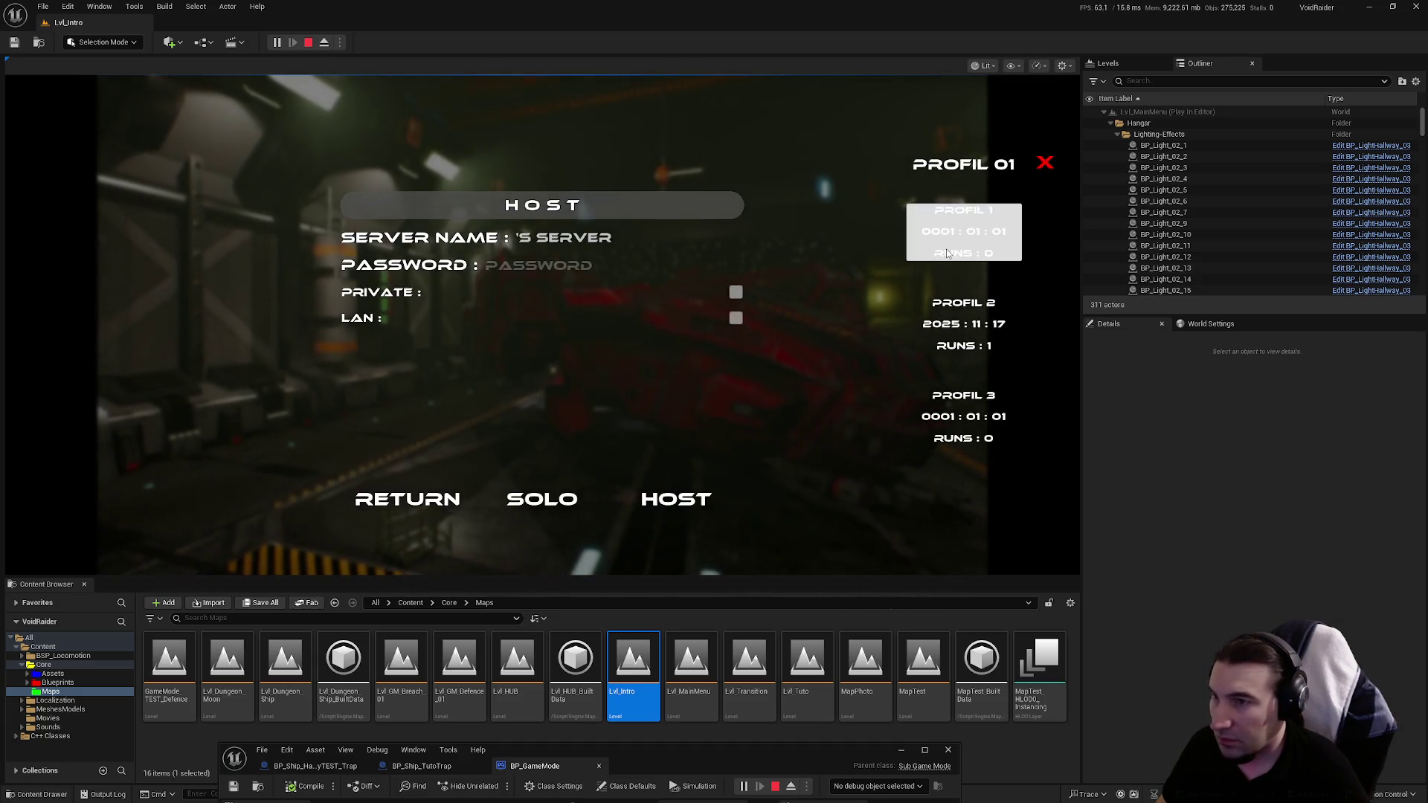
pyautogui.click(559, 503)
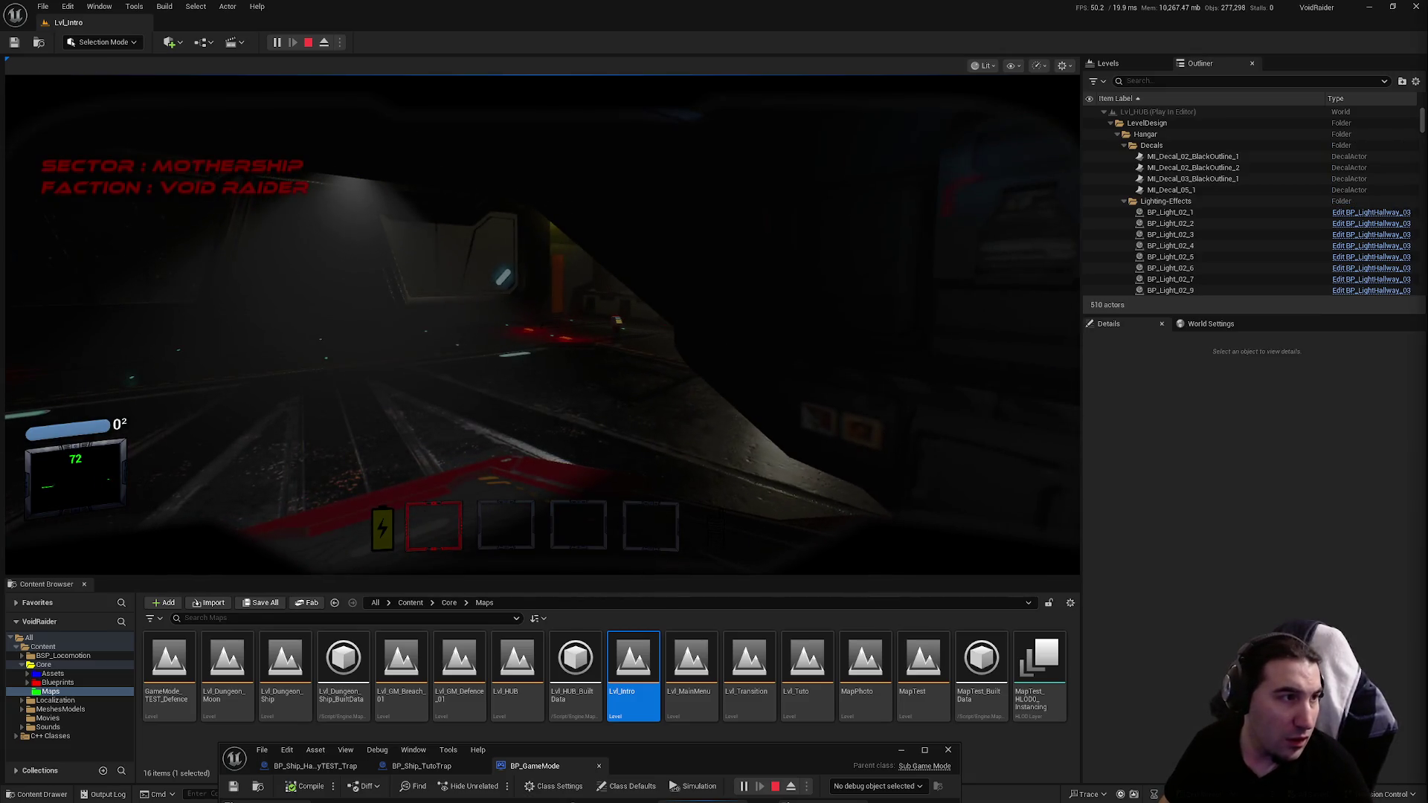
pyautogui.press('Escape')
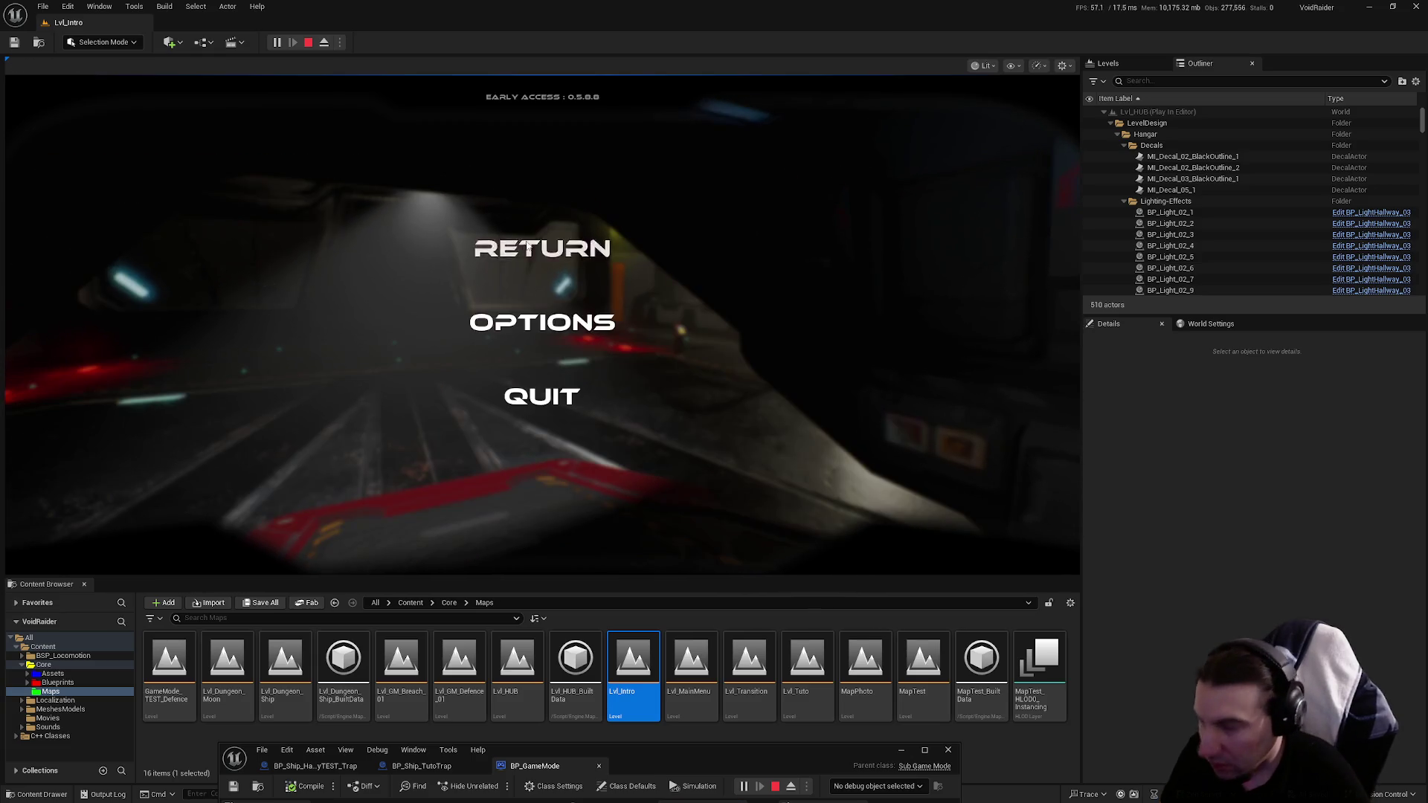
pyautogui.click(574, 380)
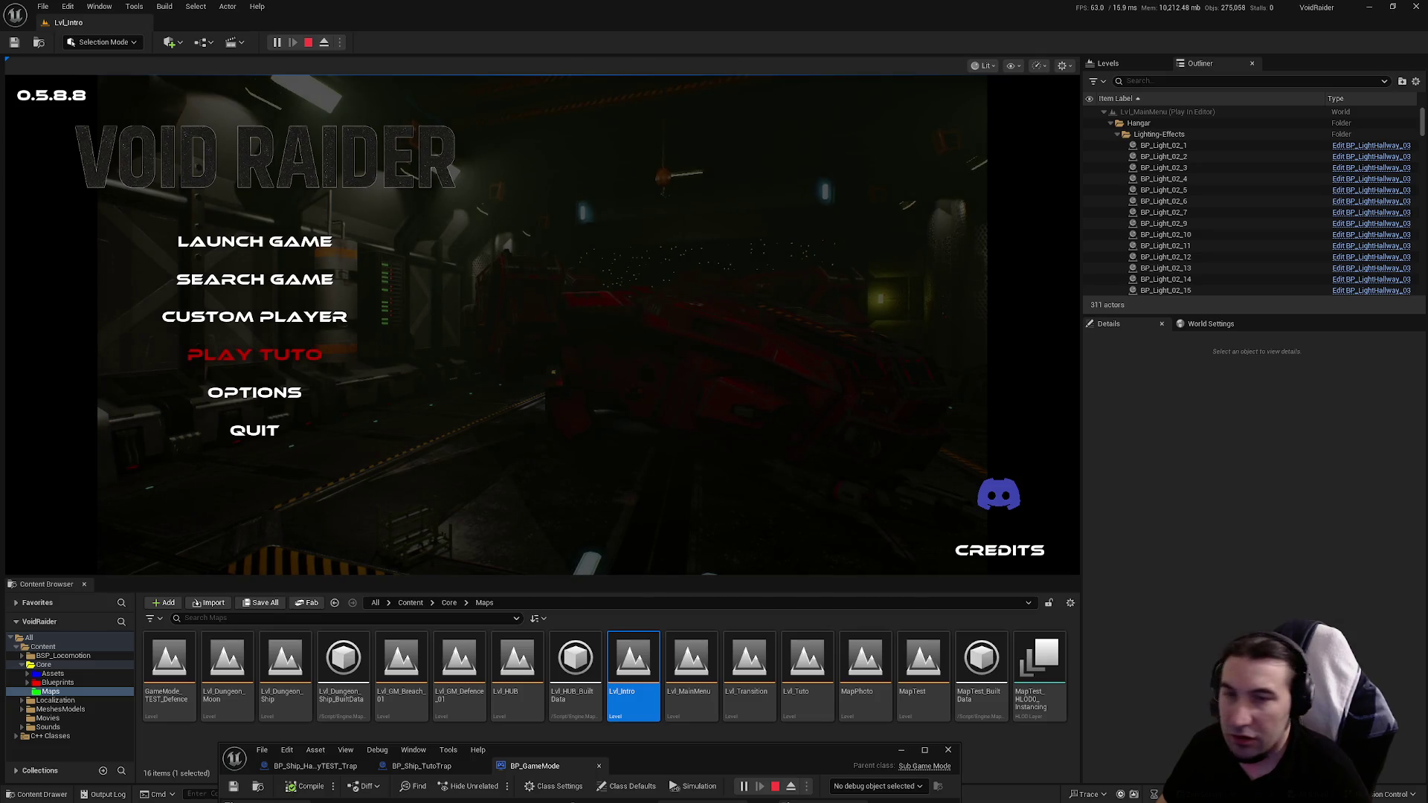
pyautogui.click(254, 354)
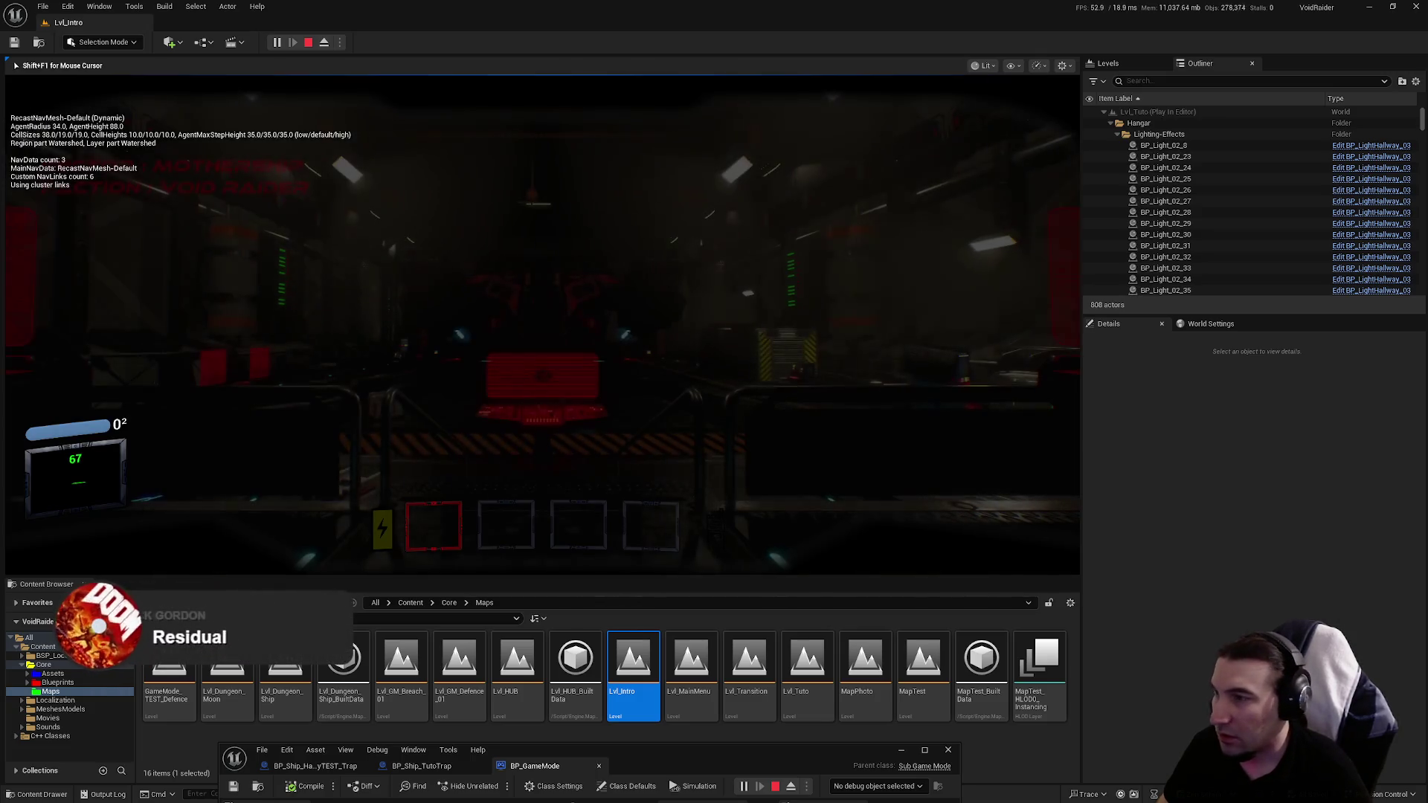
pyautogui.press('Escape')
pyautogui.moveTo(782, 756); pyautogui.dragTo(859, 332)
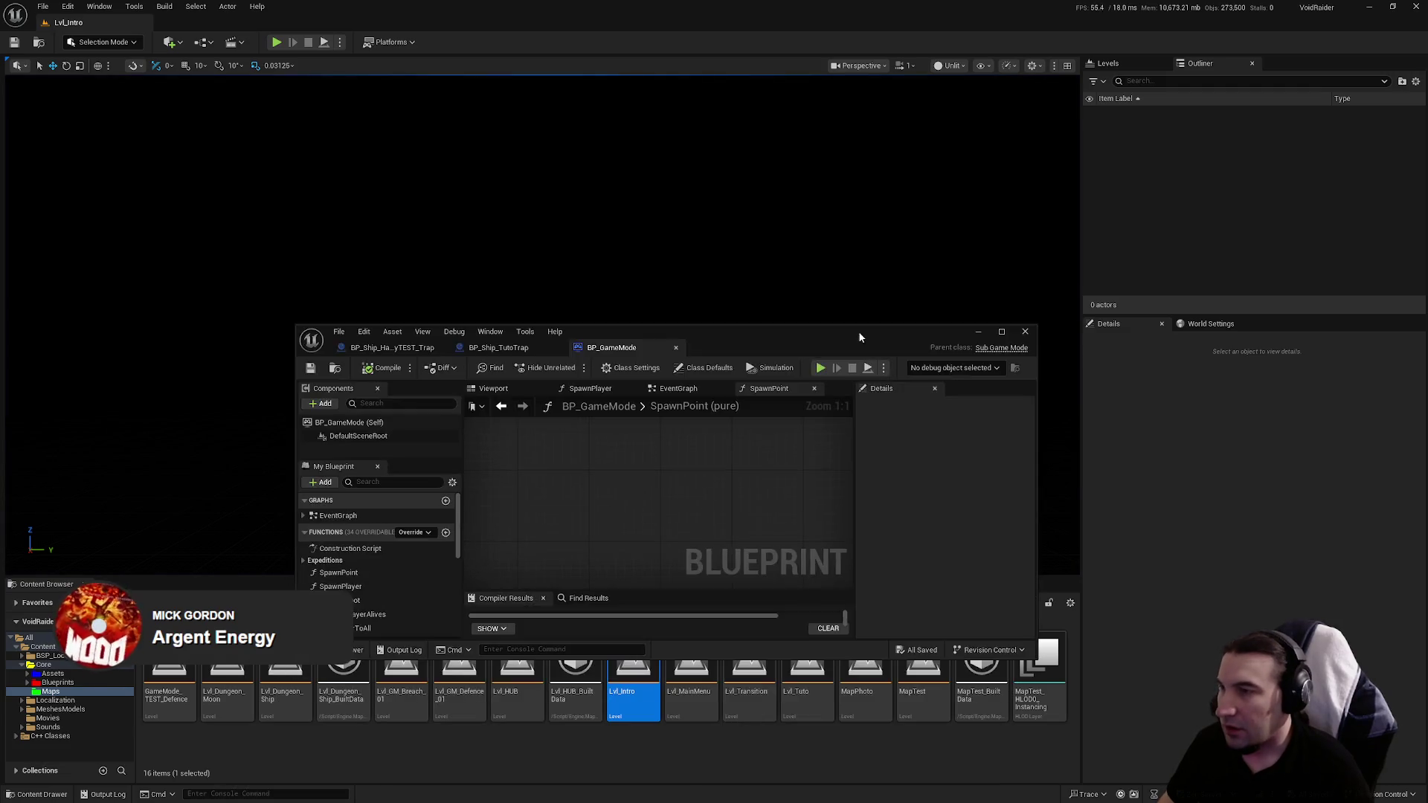
# Step: Add an Is Valid check on the save-object output and position it
pyautogui.doubleClick(858, 331)
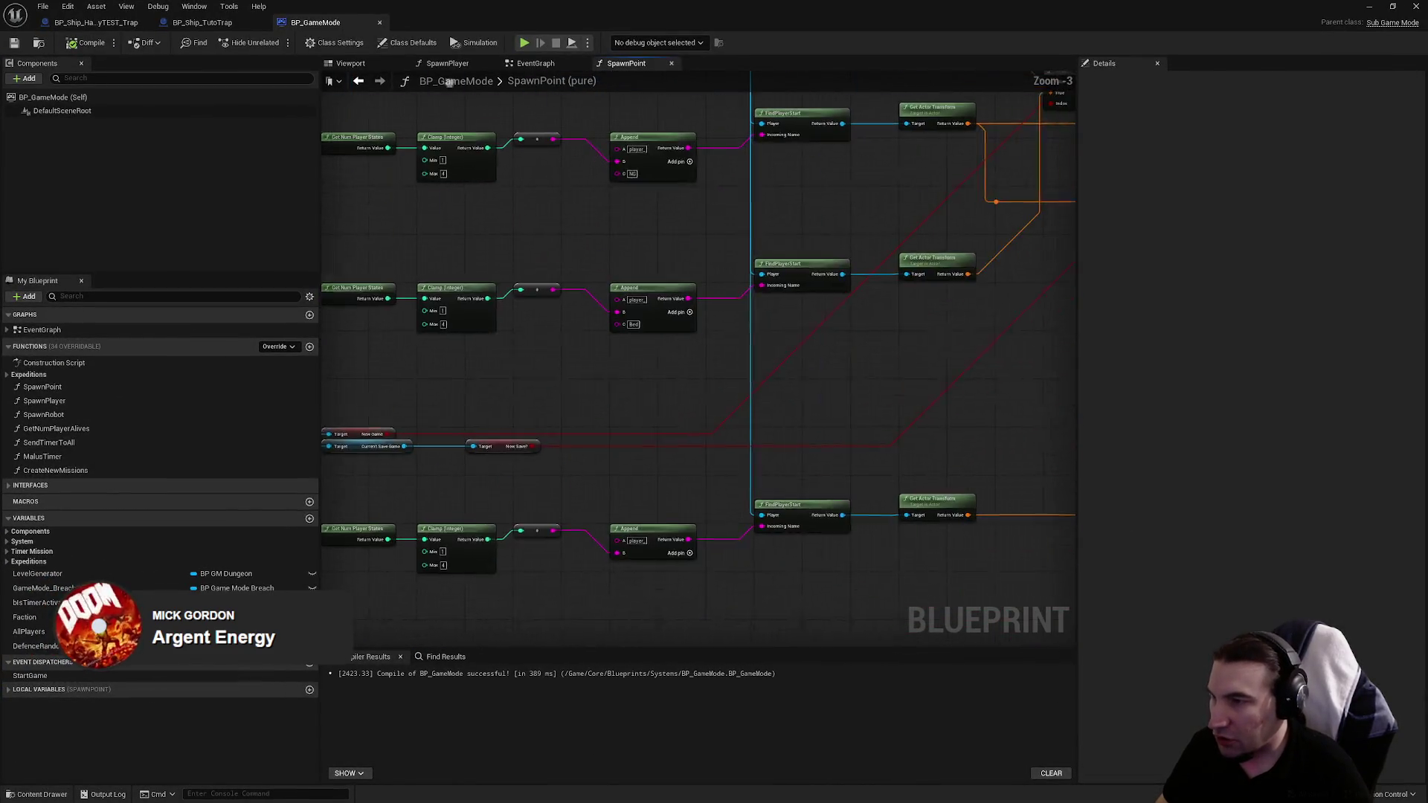
pyautogui.moveTo(530, 449); pyautogui.dragTo(613, 378)
pyautogui.write('is valid')
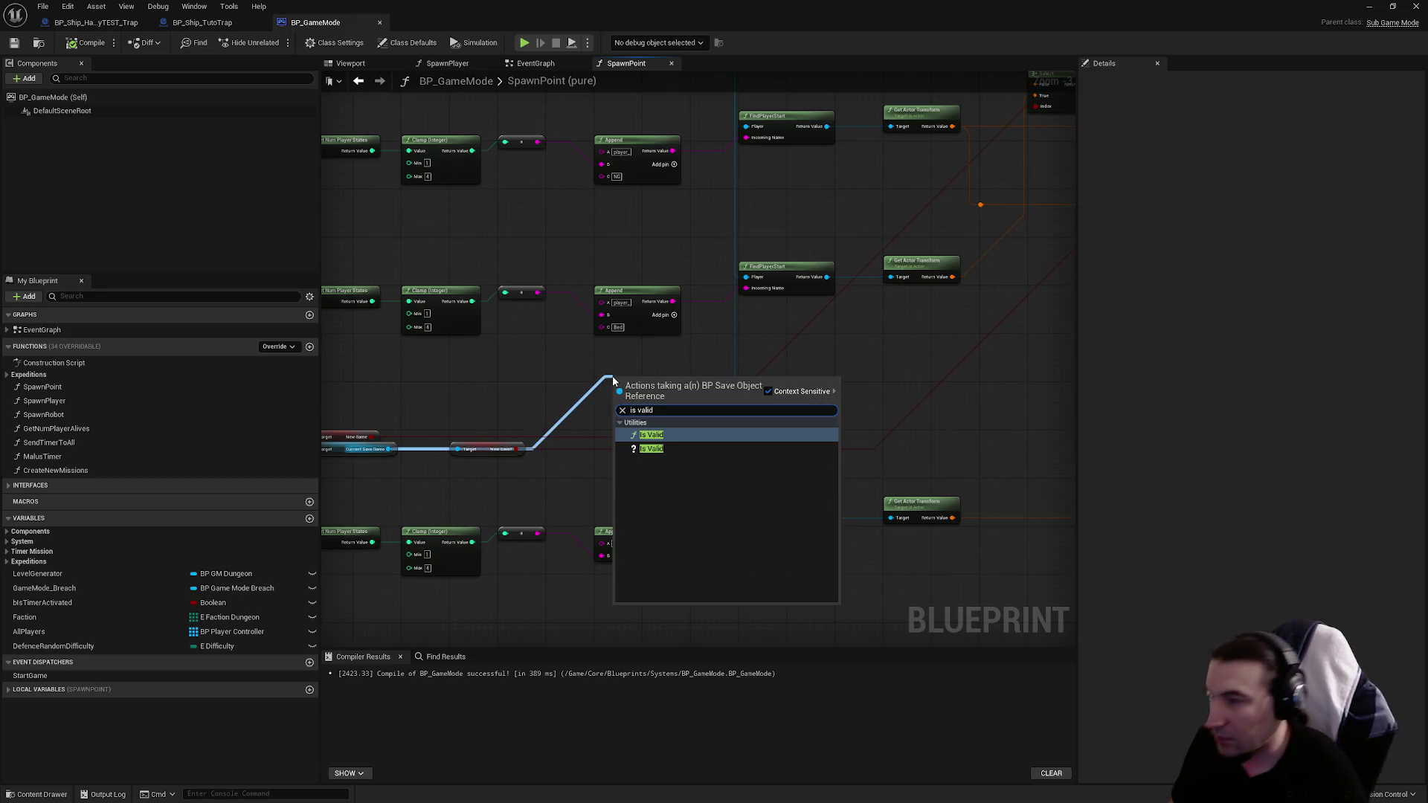
pyautogui.press('Return')
pyautogui.scroll(-4, 649, 351)
pyautogui.moveTo(669, 468); pyautogui.dragTo(663, 465)
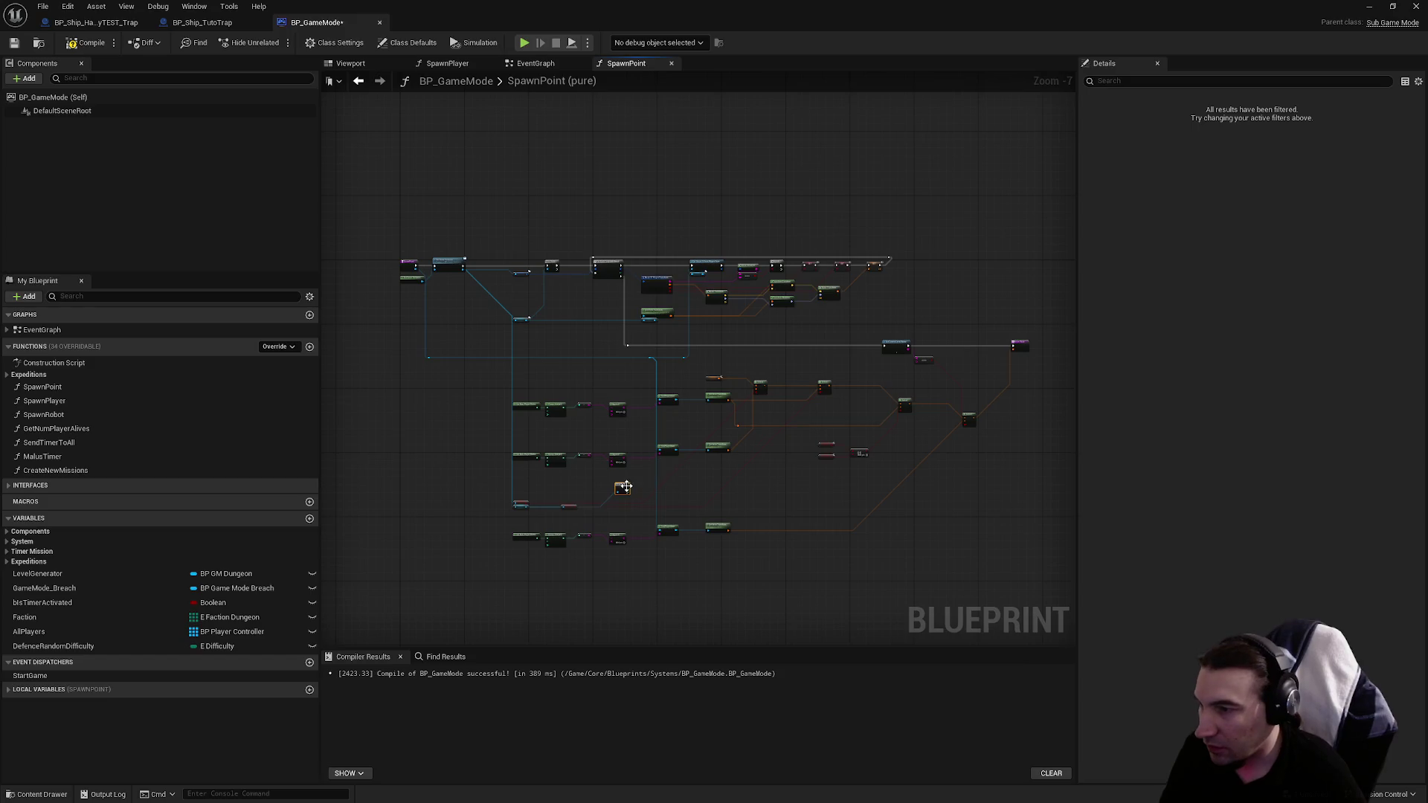
pyautogui.scroll(7, 868, 350)
pyautogui.moveTo(828, 345); pyautogui.dragTo(779, 320)
# Step: Move the Current Save Game node beside Is Valid and shift both nodes left
pyautogui.scroll(-4, 779, 319)
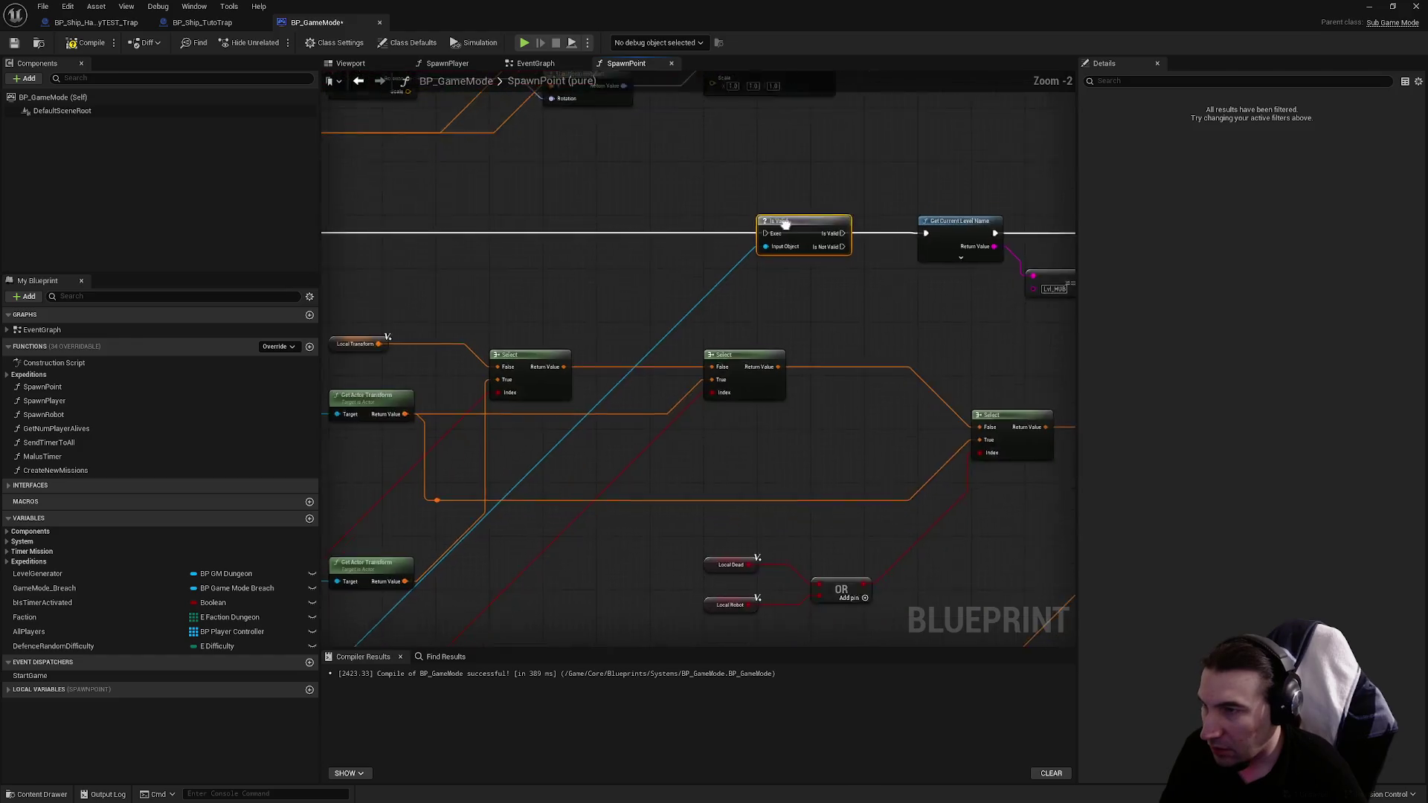
pyautogui.moveTo(876, 155)
pyautogui.mouseDown()
pyautogui.moveTo(758, 299)
pyautogui.moveTo(571, 425)
pyautogui.moveTo(572, 336)
pyautogui.moveTo(484, 350)
pyautogui.moveTo(573, 377)
pyautogui.mouseUp()
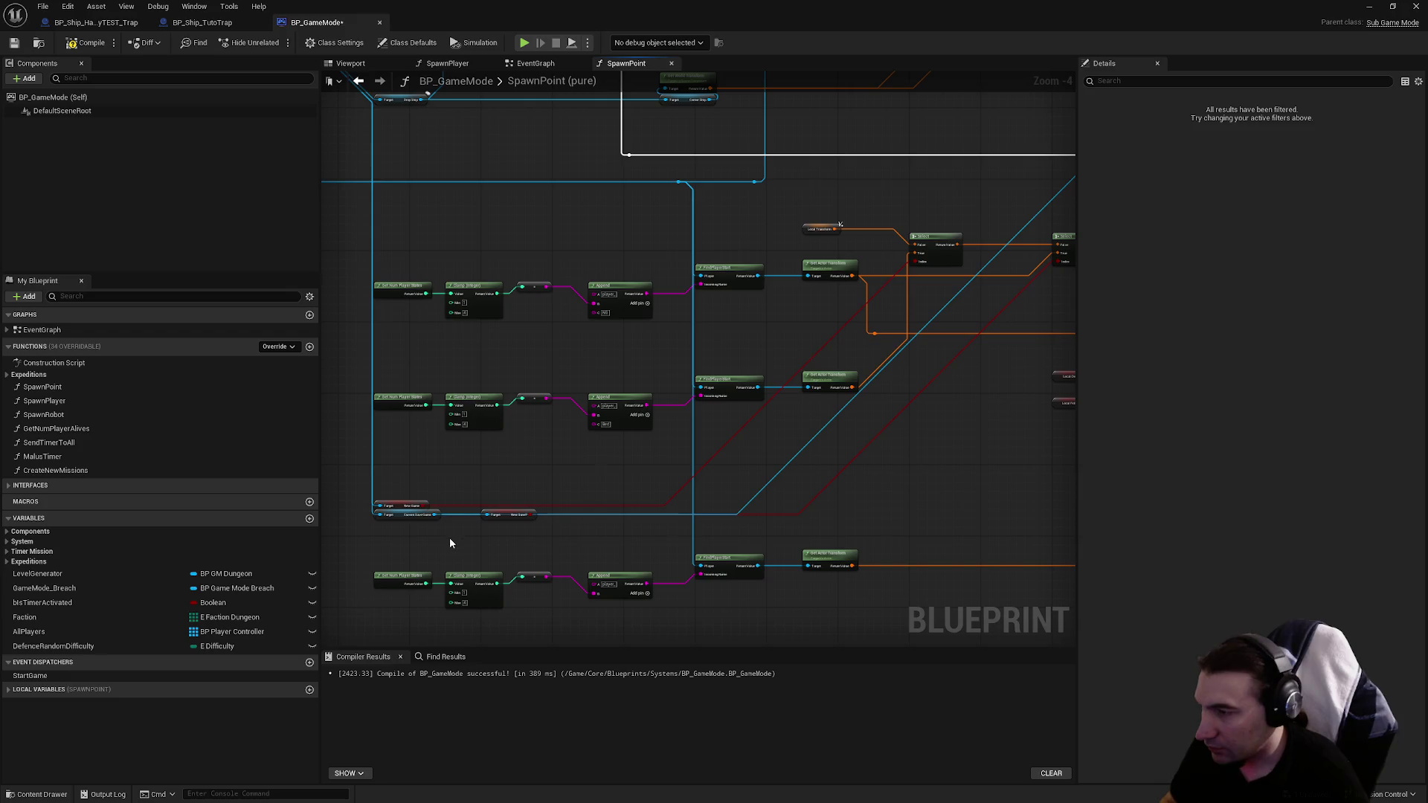
pyautogui.moveTo(420, 521)
pyautogui.mouseDown()
pyautogui.moveTo(596, 325)
pyautogui.moveTo(596, 415)
pyautogui.moveTo(676, 404)
pyautogui.moveTo(693, 388)
pyautogui.moveTo(1029, 392)
pyautogui.moveTo(747, 300)
pyautogui.mouseUp()
pyautogui.moveTo(970, 385)
pyautogui.mouseDown()
pyautogui.moveTo(628, 313)
pyautogui.moveTo(367, 198)
pyautogui.moveTo(627, 248)
pyautogui.moveTo(825, 264)
pyautogui.moveTo(930, 234)
pyautogui.moveTo(520, 223)
pyautogui.moveTo(331, 245)
pyautogui.moveTo(582, 277)
pyautogui.moveTo(595, 262)
pyautogui.moveTo(744, 327)
pyautogui.moveTo(821, 318)
pyautogui.moveTo(479, 259)
pyautogui.mouseUp()
pyautogui.scroll(3, 627, 248)
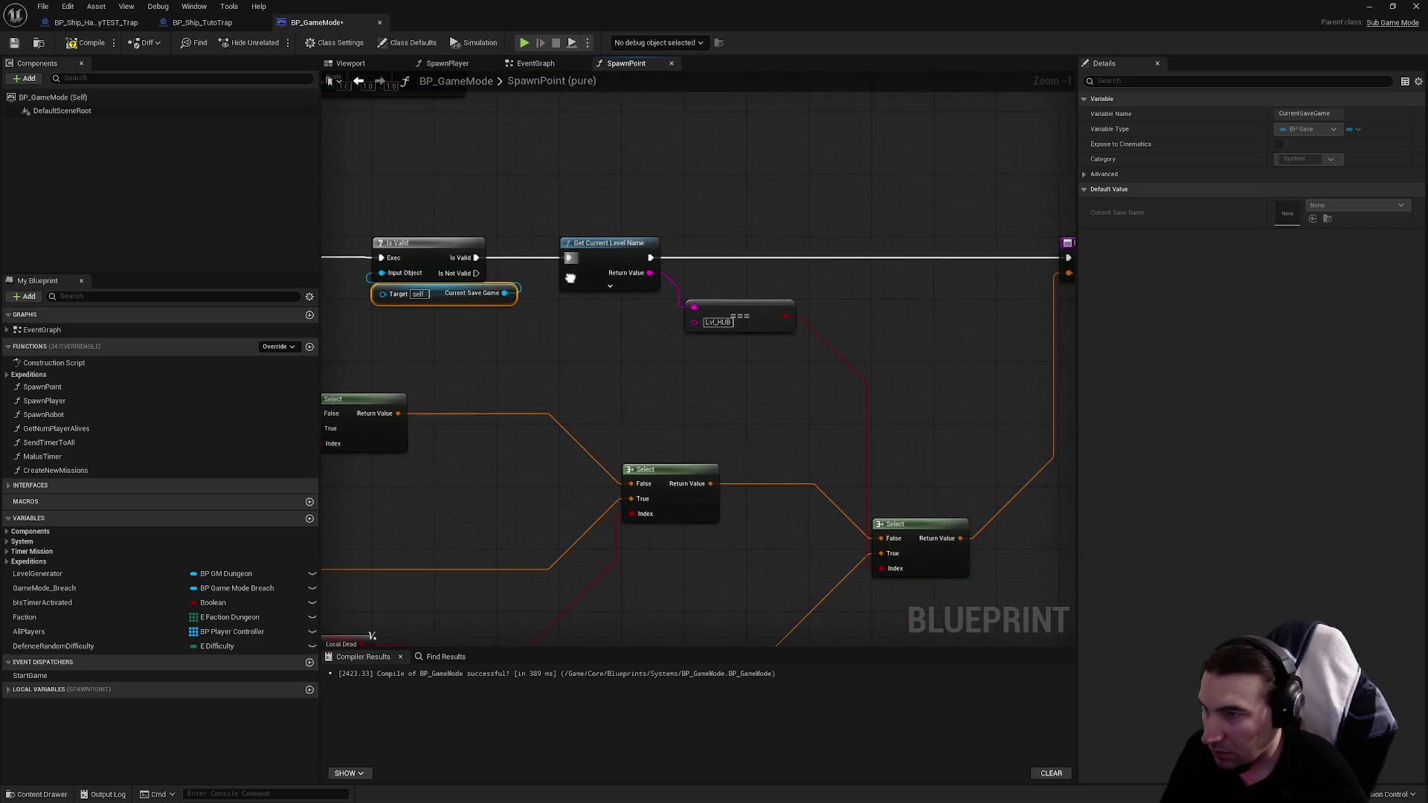
pyautogui.moveTo(575, 277)
pyautogui.mouseDown()
pyautogui.moveTo(521, 260)
pyautogui.moveTo(546, 296)
pyautogui.moveTo(670, 316)
pyautogui.moveTo(674, 354)
pyautogui.mouseUp()
pyautogui.moveTo(633, 312)
pyautogui.mouseDown()
pyautogui.moveTo(732, 333)
pyautogui.moveTo(678, 364)
pyautogui.moveTo(663, 287)
pyautogui.moveTo(417, 277)
pyautogui.moveTo(549, 260)
pyautogui.mouseUp()
# Step: Duplicate the Return Node and wire the copy to the Is Not Valid output
pyautogui.click(930, 237)
pyautogui.click(806, 277)
pyautogui.moveTo(806, 277); pyautogui.dragTo(800, 397)
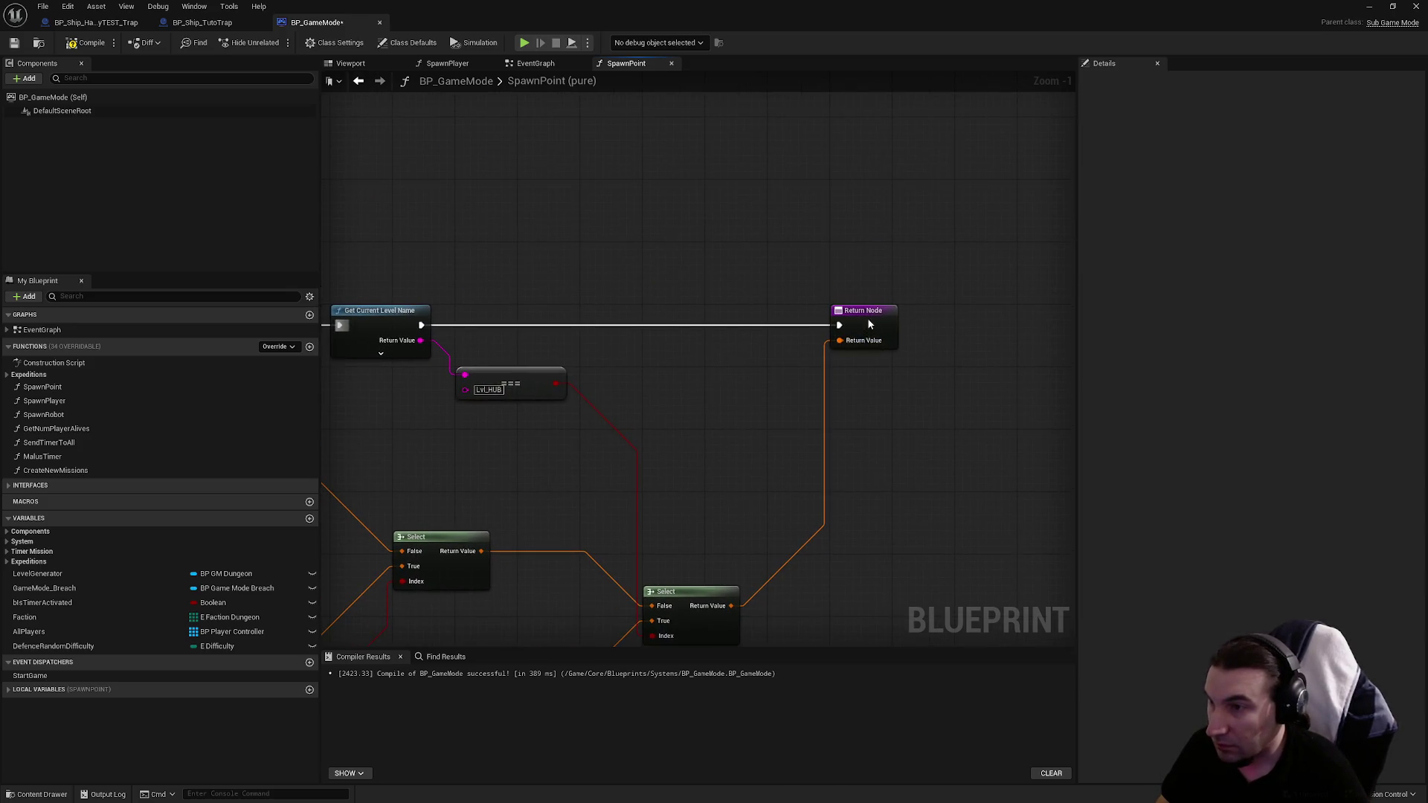
pyautogui.moveTo(869, 328); pyautogui.dragTo(866, 267)
pyautogui.hotkey('ctrl', 'c')
pyautogui.hotkey('ctrl', 'v')
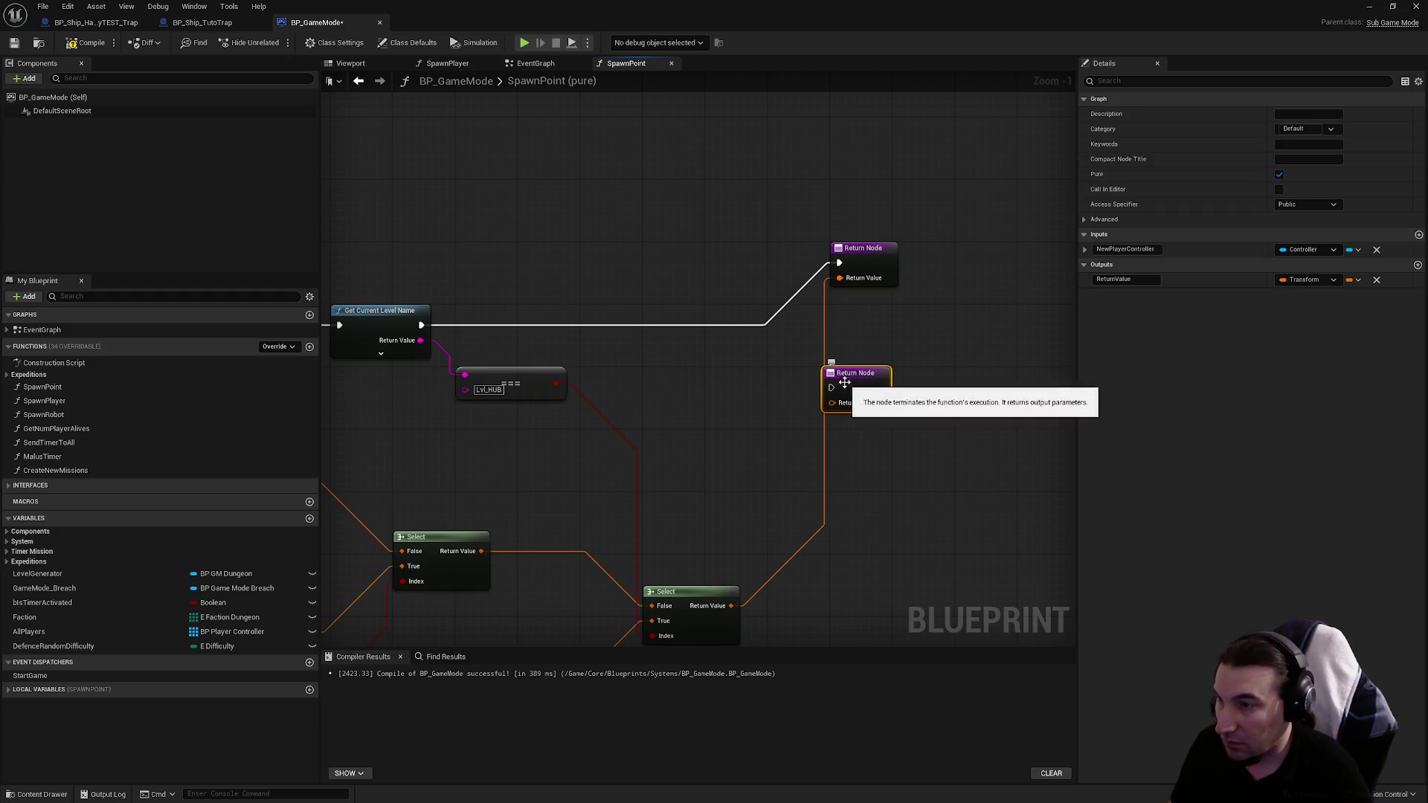
pyautogui.moveTo(822, 398); pyautogui.dragTo(436, 356)
pyautogui.moveTo(913, 363); pyautogui.dragTo(461, 404)
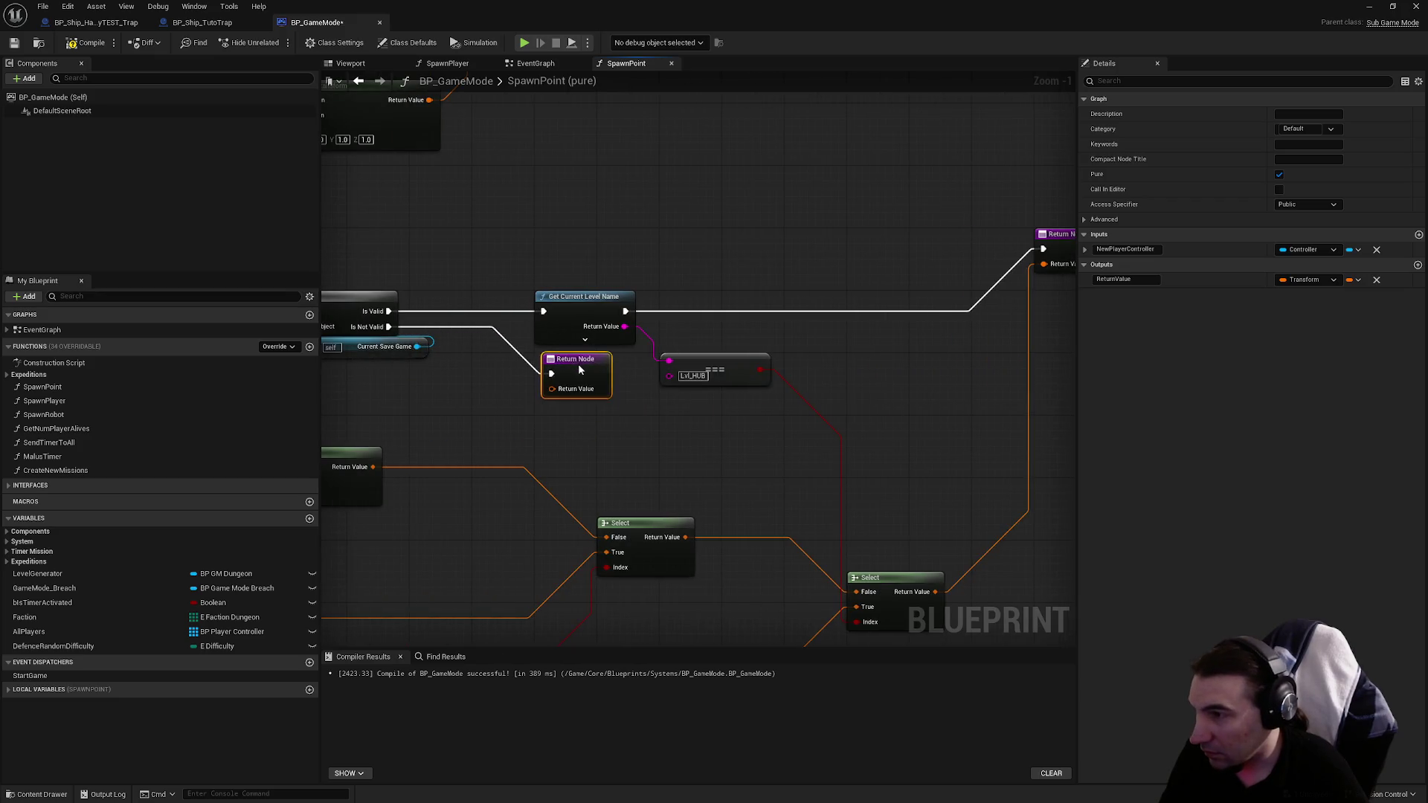
pyautogui.moveTo(1001, 246); pyautogui.dragTo(1005, 311)
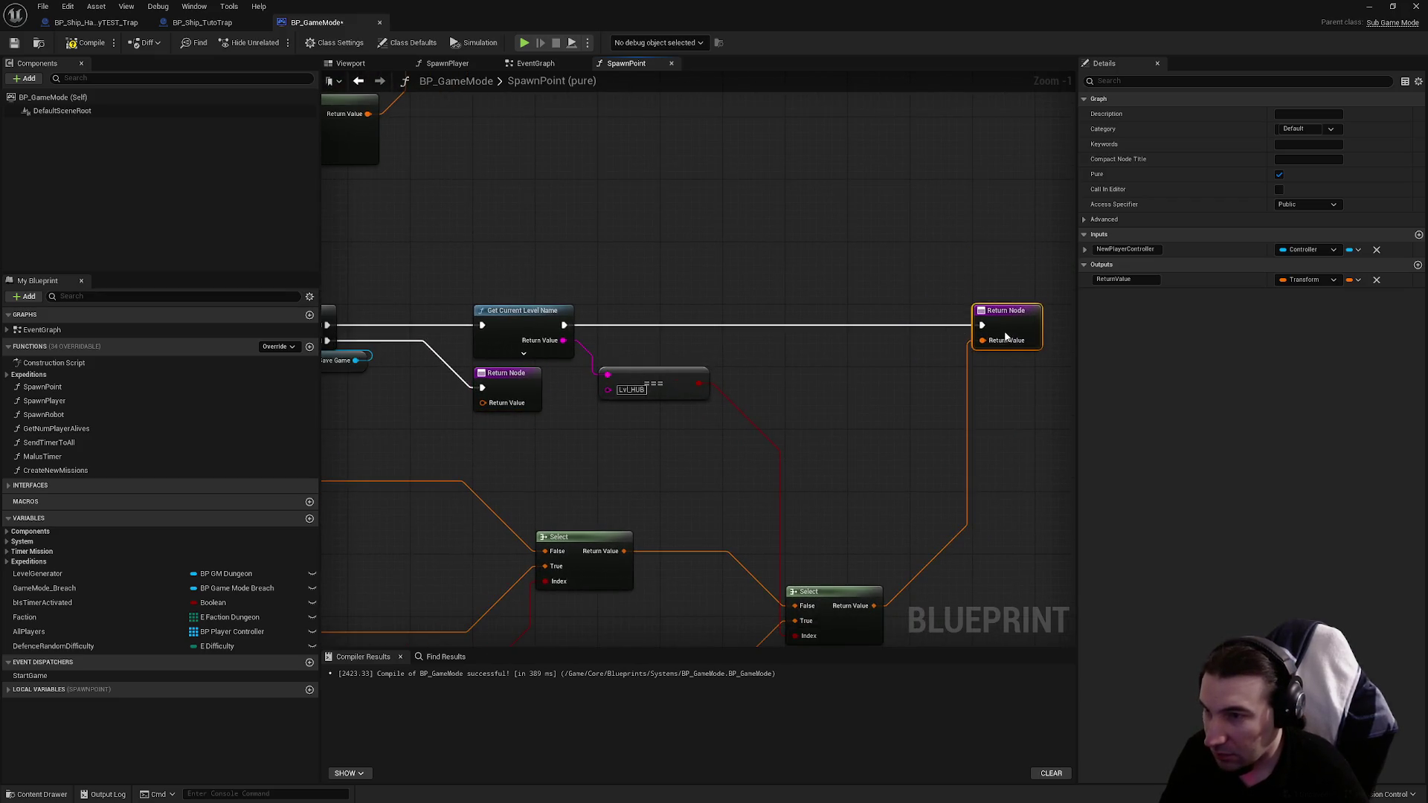
# Step: Connect the lower Get Actor Transform Return Value to the main Return Node
pyautogui.scroll(-3, 862, 308)
pyautogui.scroll(1, 743, 309)
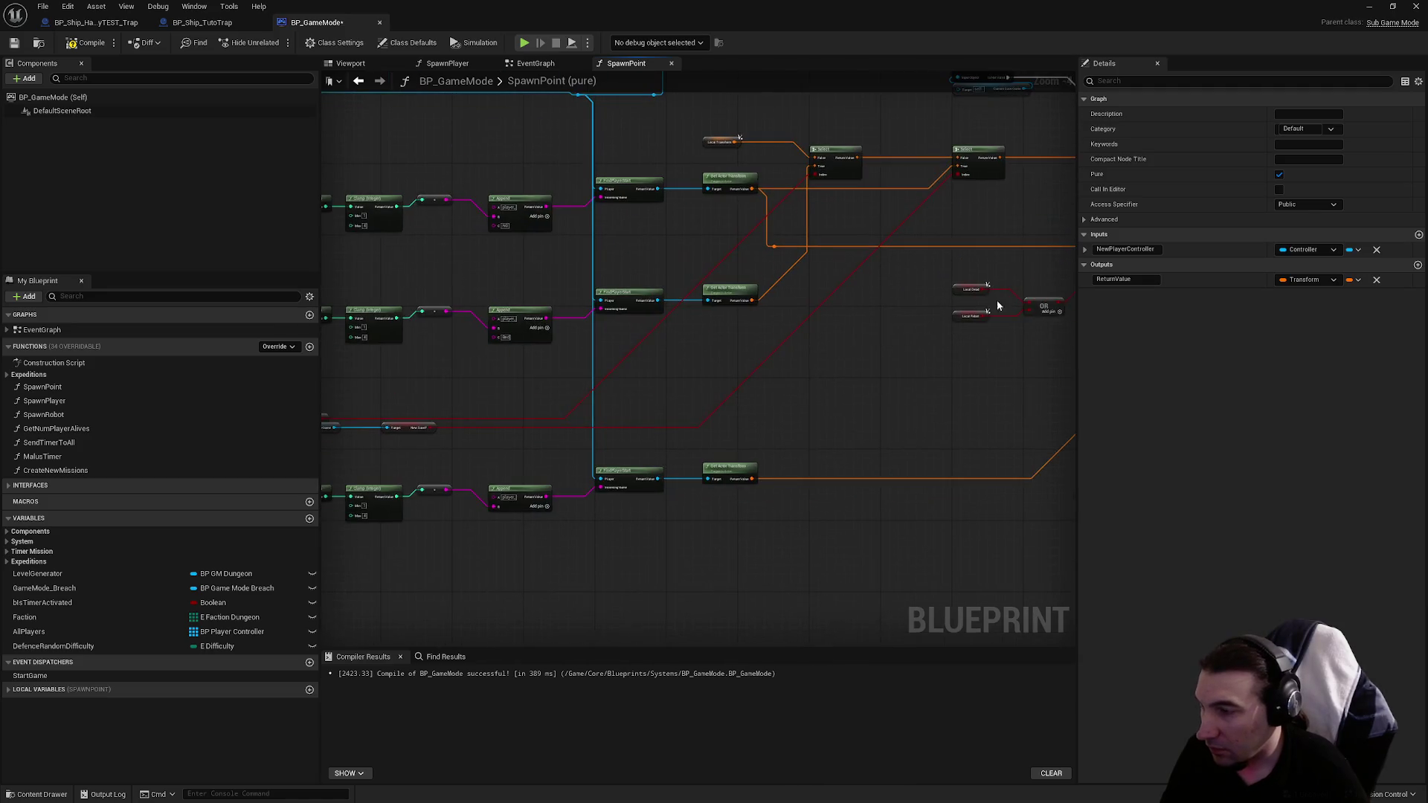
pyautogui.moveTo(780, 488)
pyautogui.mouseDown()
pyautogui.moveTo(376, 500)
pyautogui.moveTo(405, 583)
pyautogui.moveTo(922, 349)
pyautogui.mouseUp()
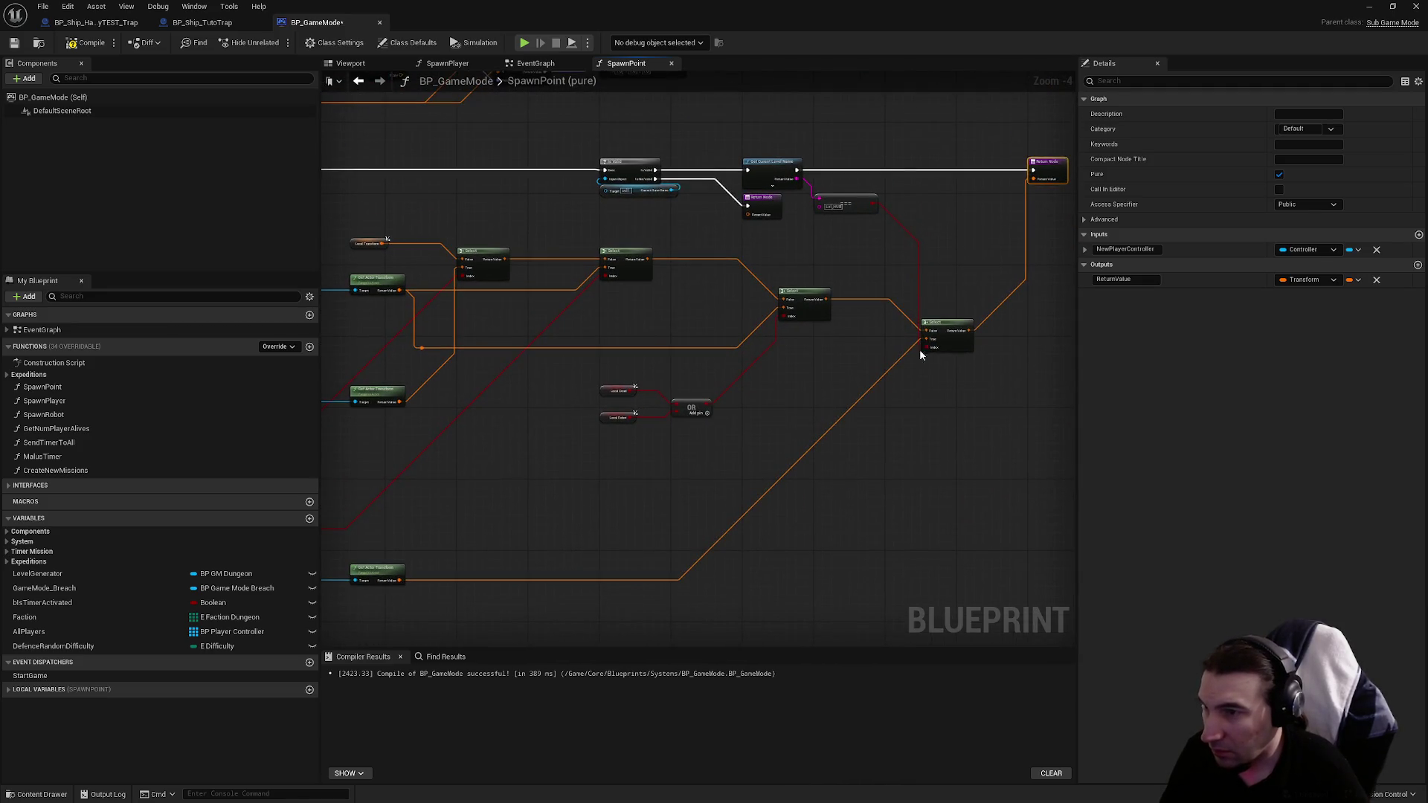
pyautogui.moveTo(399, 581)
pyautogui.mouseDown()
pyautogui.moveTo(759, 242)
pyautogui.moveTo(750, 217)
pyautogui.mouseUp()
pyautogui.moveTo(764, 487)
pyautogui.mouseDown()
pyautogui.moveTo(726, 414)
pyautogui.moveTo(669, 357)
pyautogui.moveTo(789, 404)
pyautogui.moveTo(804, 205)
pyautogui.moveTo(865, 173)
pyautogui.moveTo(1042, 354)
pyautogui.moveTo(791, 280)
pyautogui.moveTo(825, 439)
pyautogui.moveTo(912, 415)
pyautogui.mouseUp()
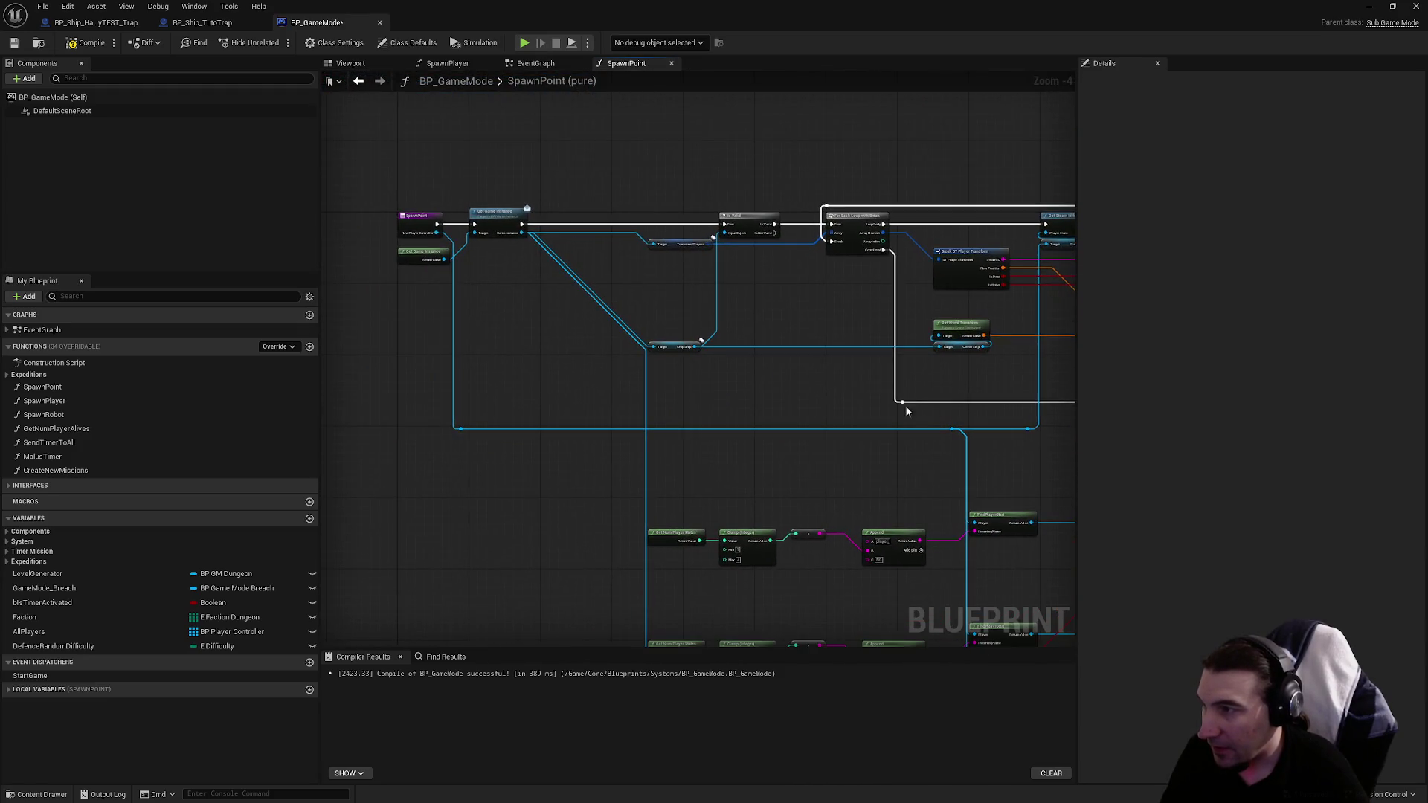
pyautogui.scroll(3, 589, 305)
# Step: Add reroute knots on the Game Instance and blue wires, routing them into the Current Save Game lookups
pyautogui.doubleClick(587, 260)
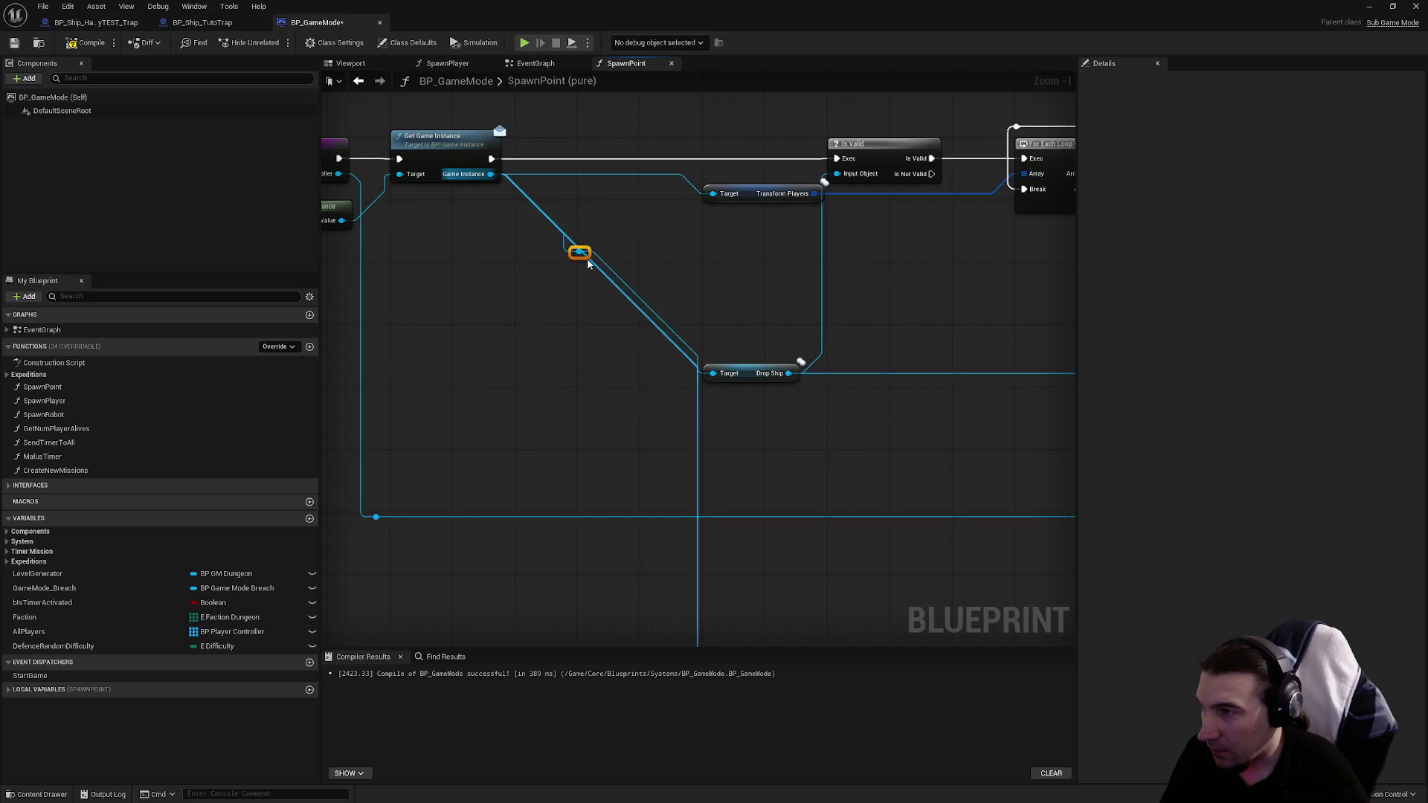
pyautogui.moveTo(616, 339)
pyautogui.mouseDown()
pyautogui.moveTo(635, 443)
pyautogui.moveTo(615, 169)
pyautogui.moveTo(644, 416)
pyautogui.moveTo(678, 189)
pyautogui.mouseUp()
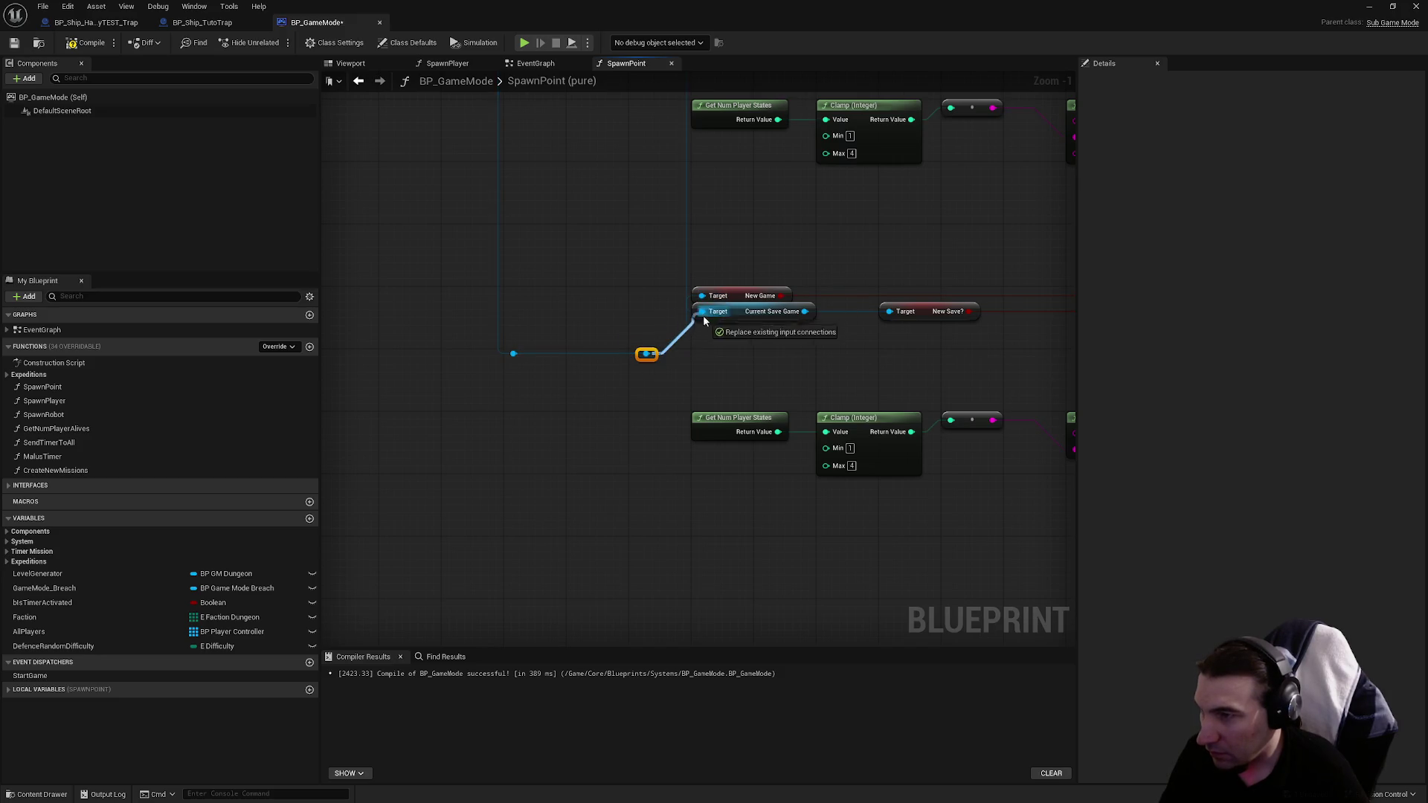
pyautogui.scroll(-5, 661, 352)
pyautogui.moveTo(661, 353)
pyautogui.mouseDown()
pyautogui.moveTo(1230, 351)
pyautogui.moveTo(638, 306)
pyautogui.moveTo(900, 180)
pyautogui.moveTo(877, 143)
pyautogui.moveTo(858, 276)
pyautogui.moveTo(585, 339)
pyautogui.mouseUp()
pyautogui.scroll(3, 900, 180)
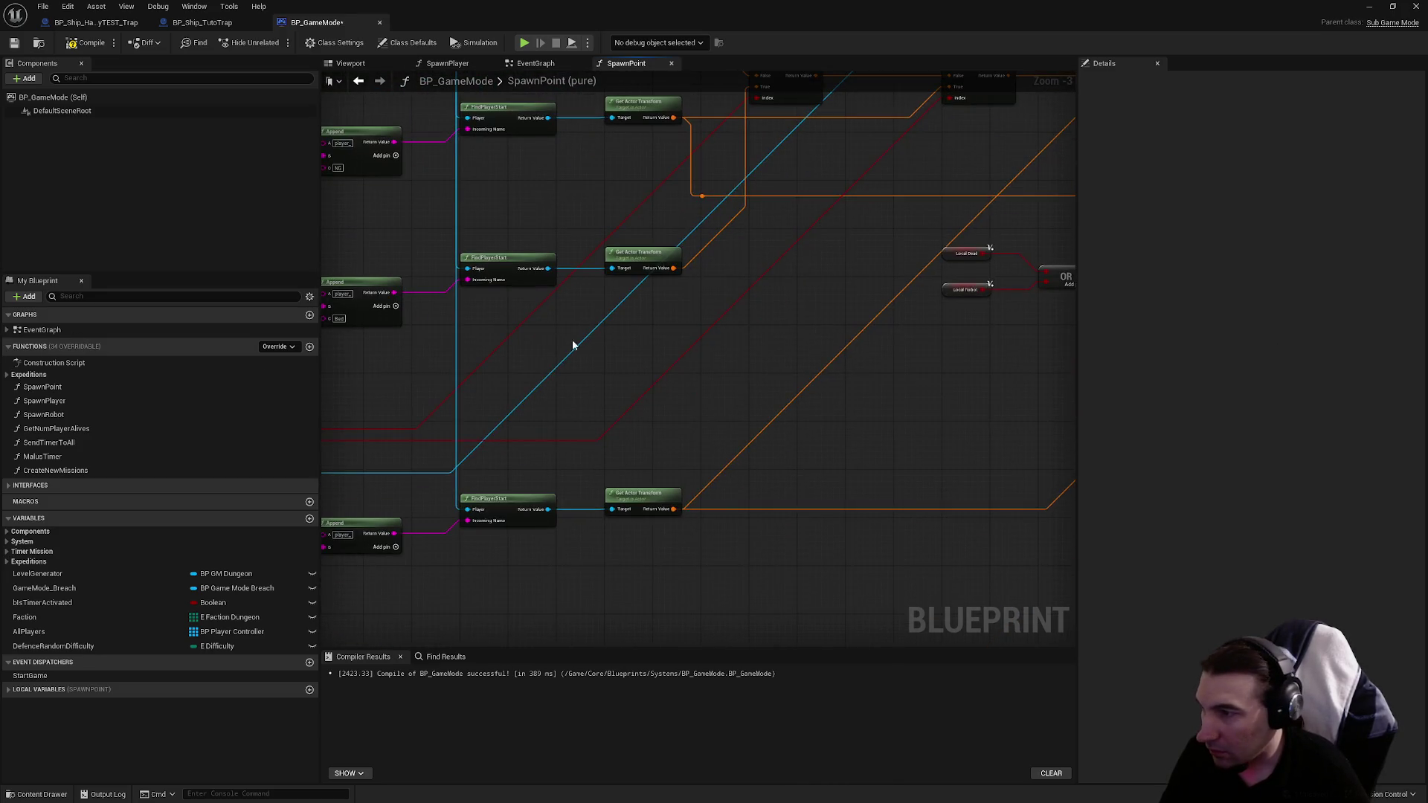
pyautogui.doubleClick(520, 414)
pyautogui.moveTo(546, 431); pyautogui.dragTo(606, 449)
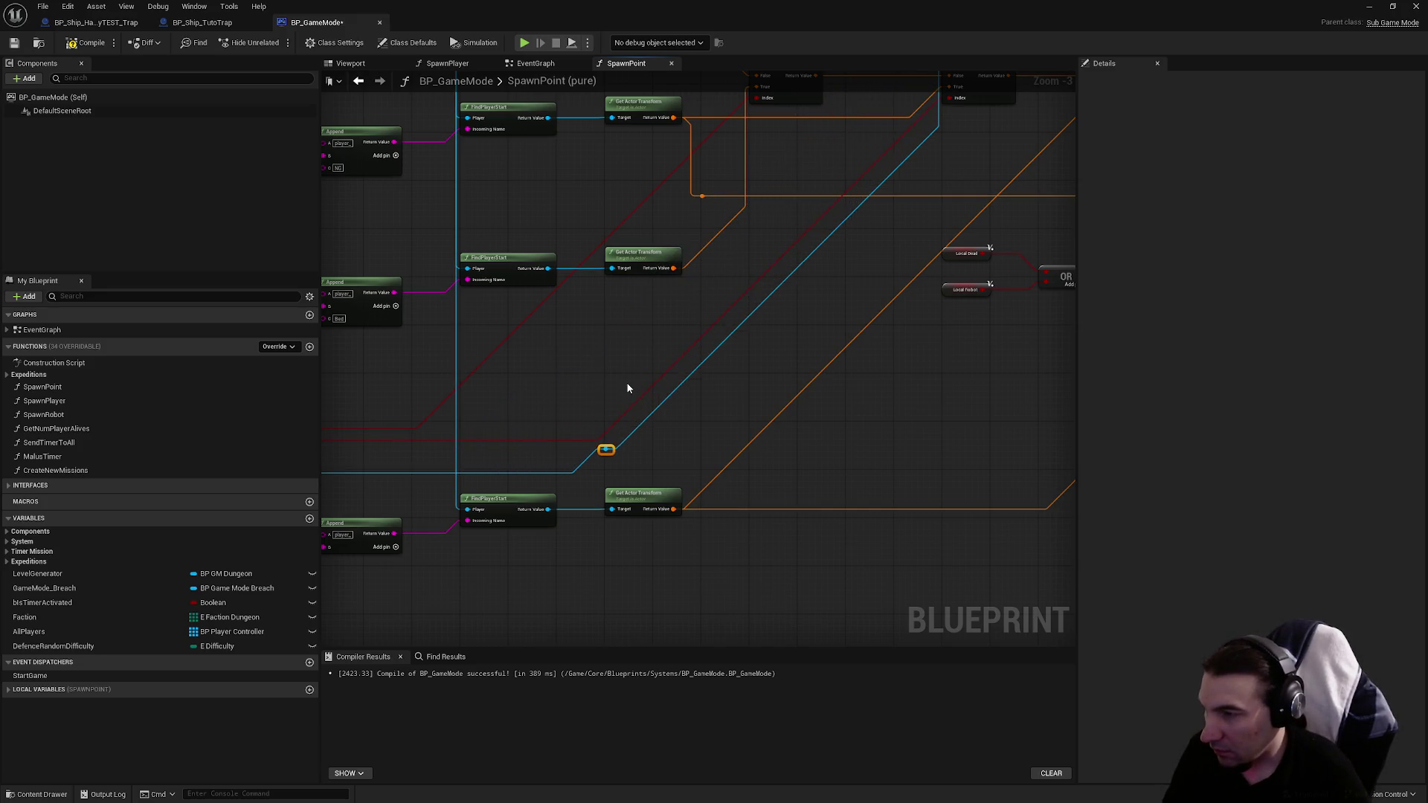
pyautogui.scroll(-1, 627, 386)
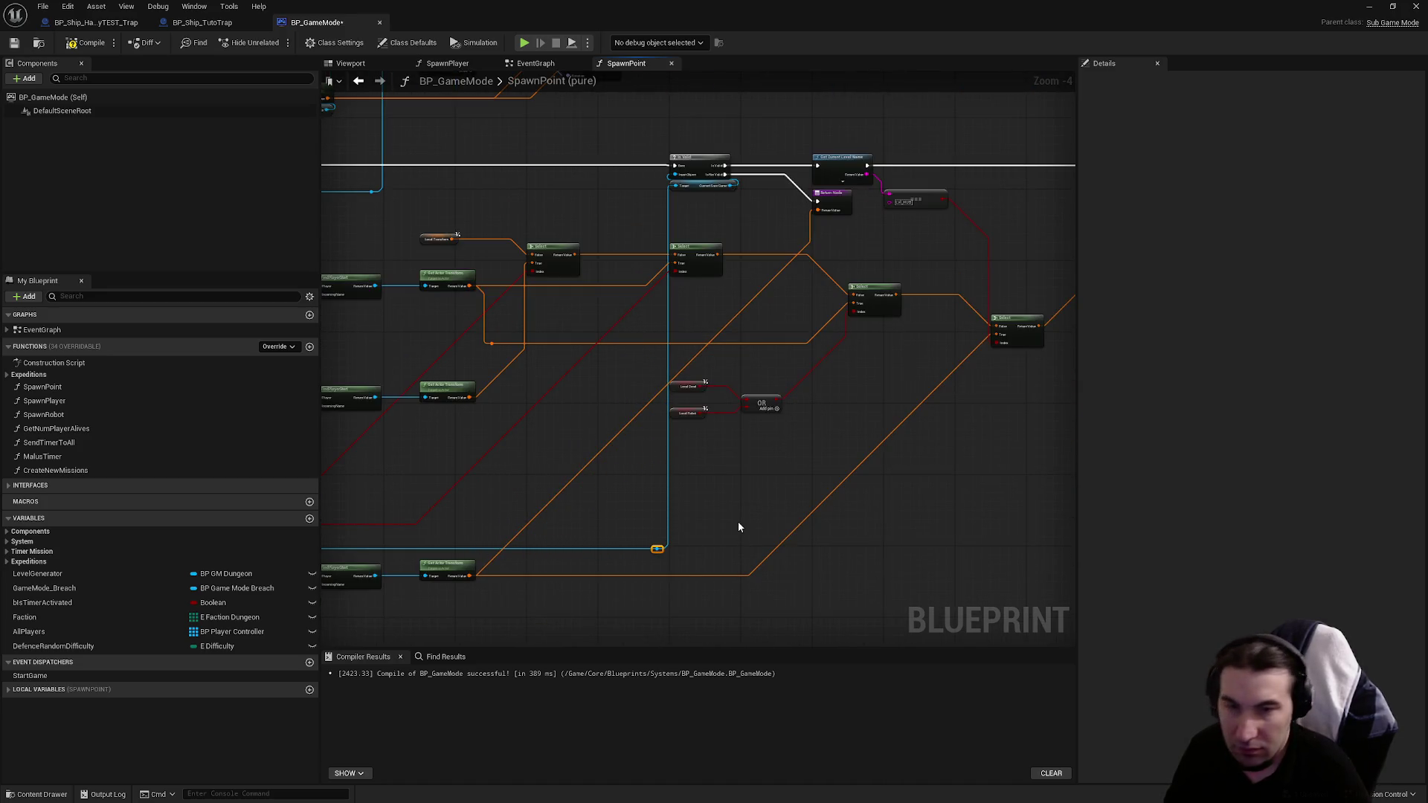
# Step: Recompile and save BP_GameMode, switch to BP_Ship_HallwayTEST_Trap, and close the Blueprint editor
pyautogui.scroll(4, 665, 567)
pyautogui.scroll(-6, 665, 567)
pyautogui.scroll(5, 650, 402)
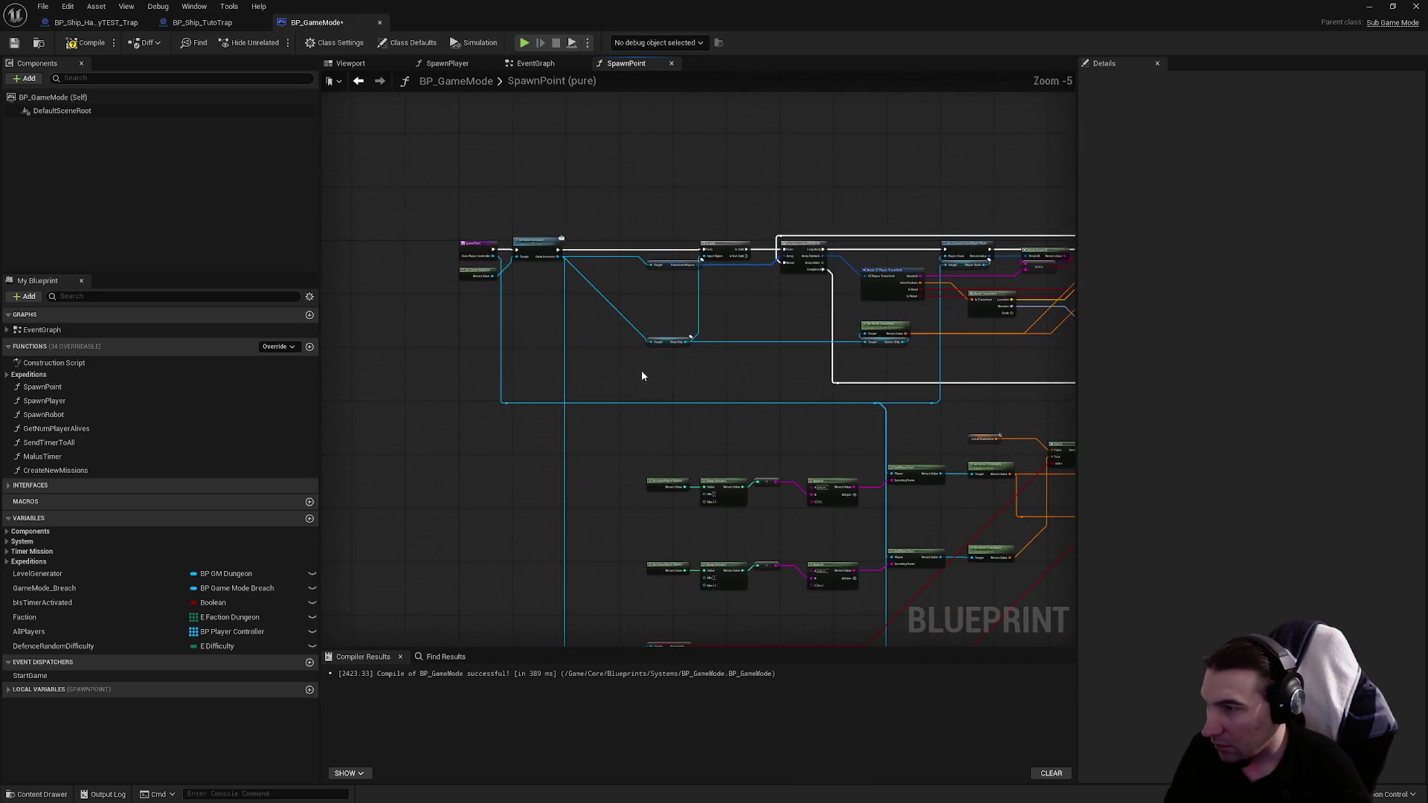
pyautogui.scroll(-6, 609, 344)
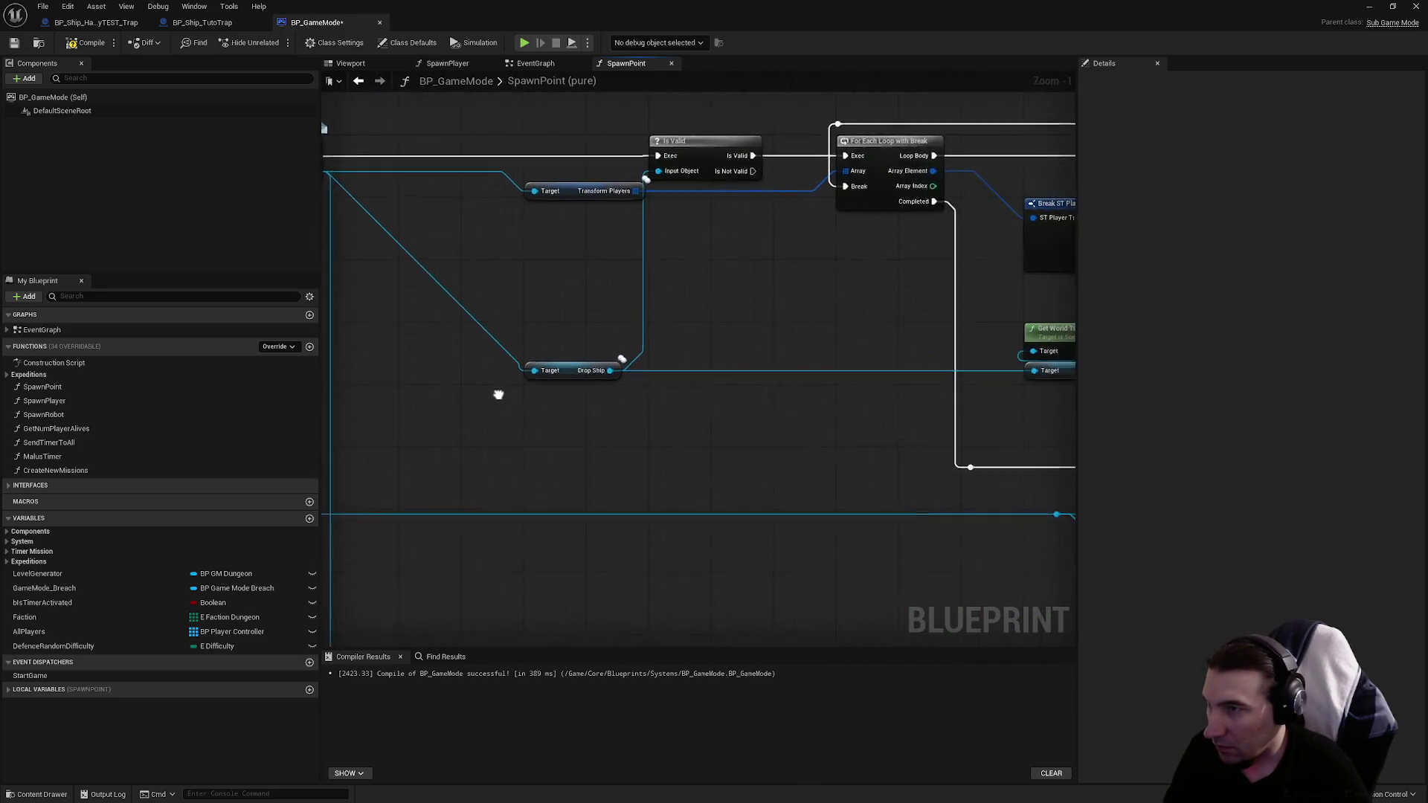
pyautogui.moveTo(609, 344); pyautogui.dragTo(613, 234)
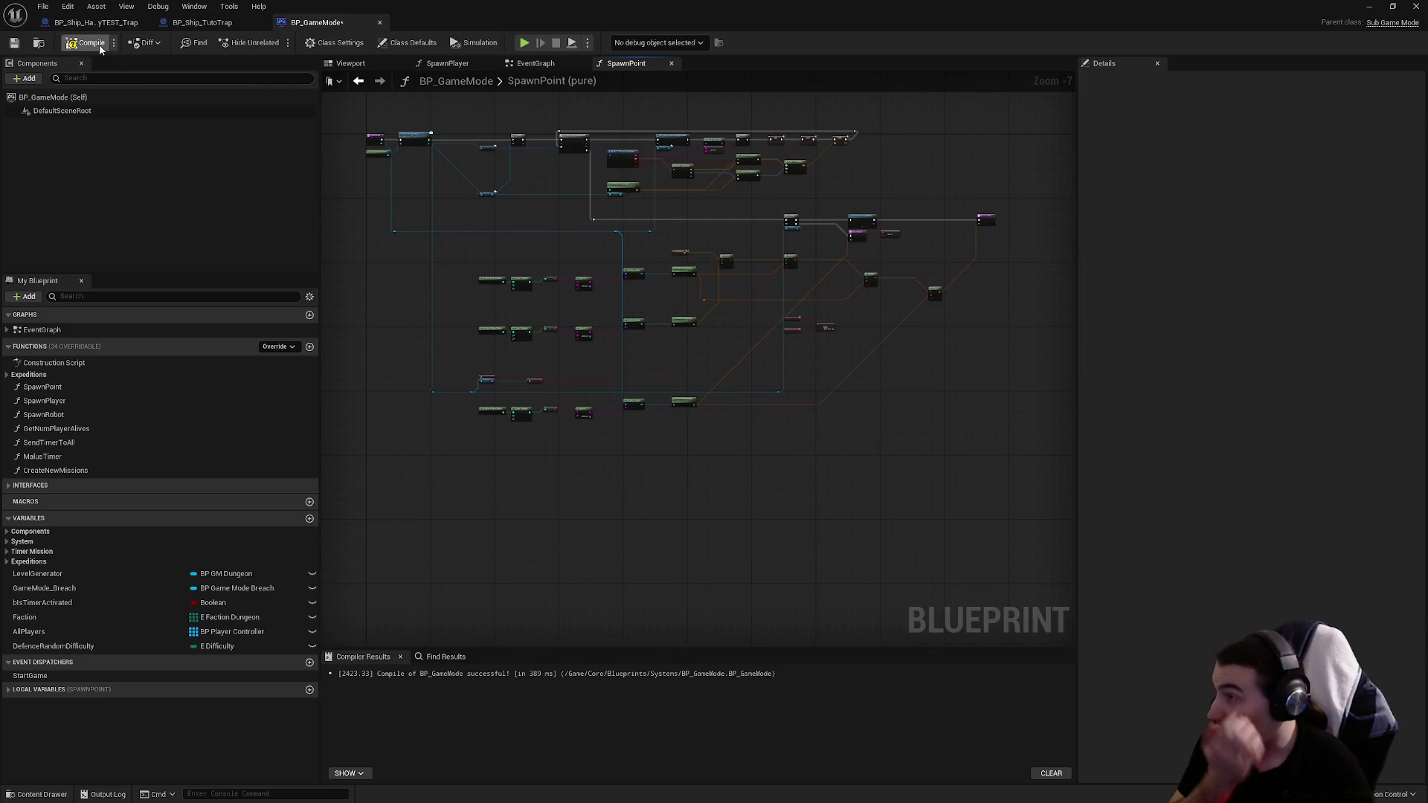
pyautogui.click(14, 43)
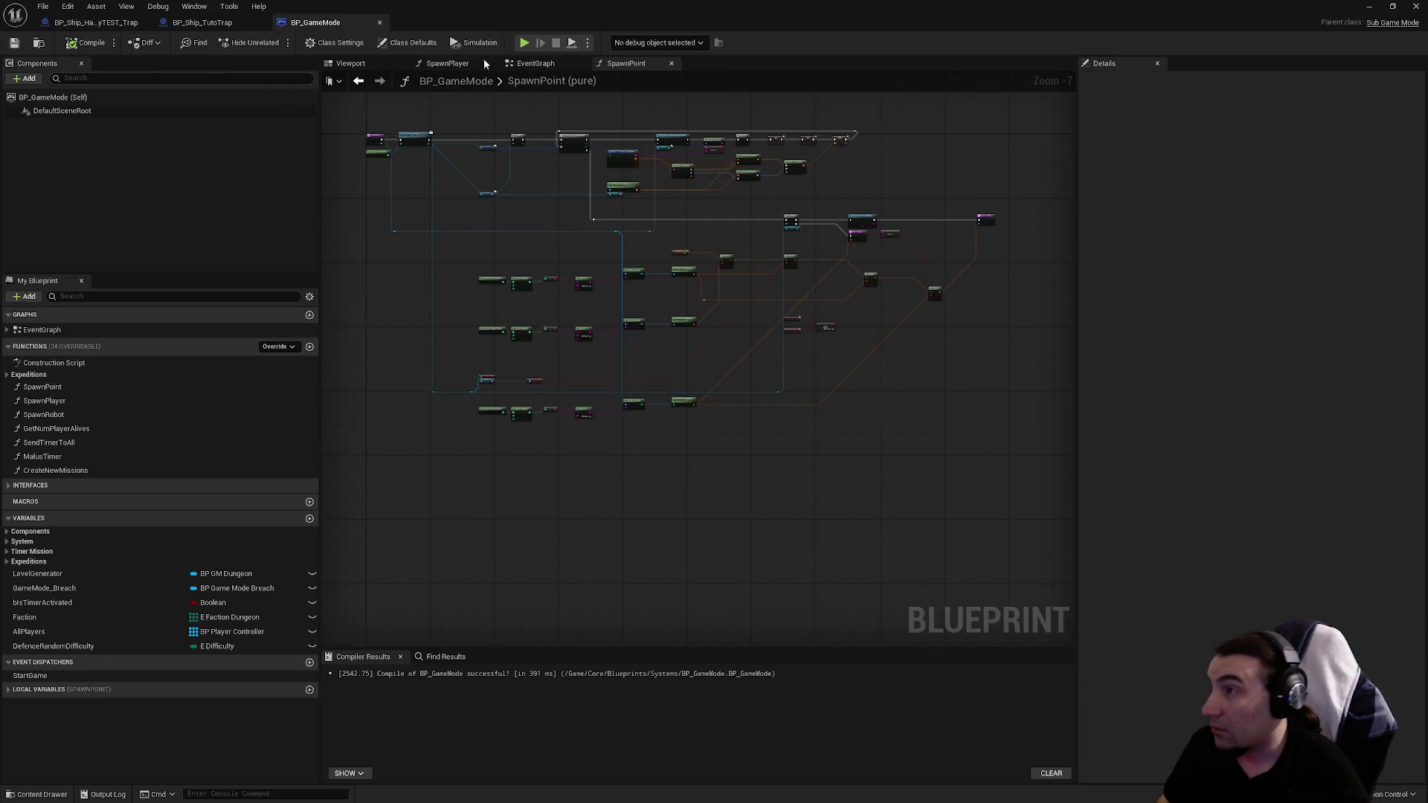
pyautogui.click(95, 23)
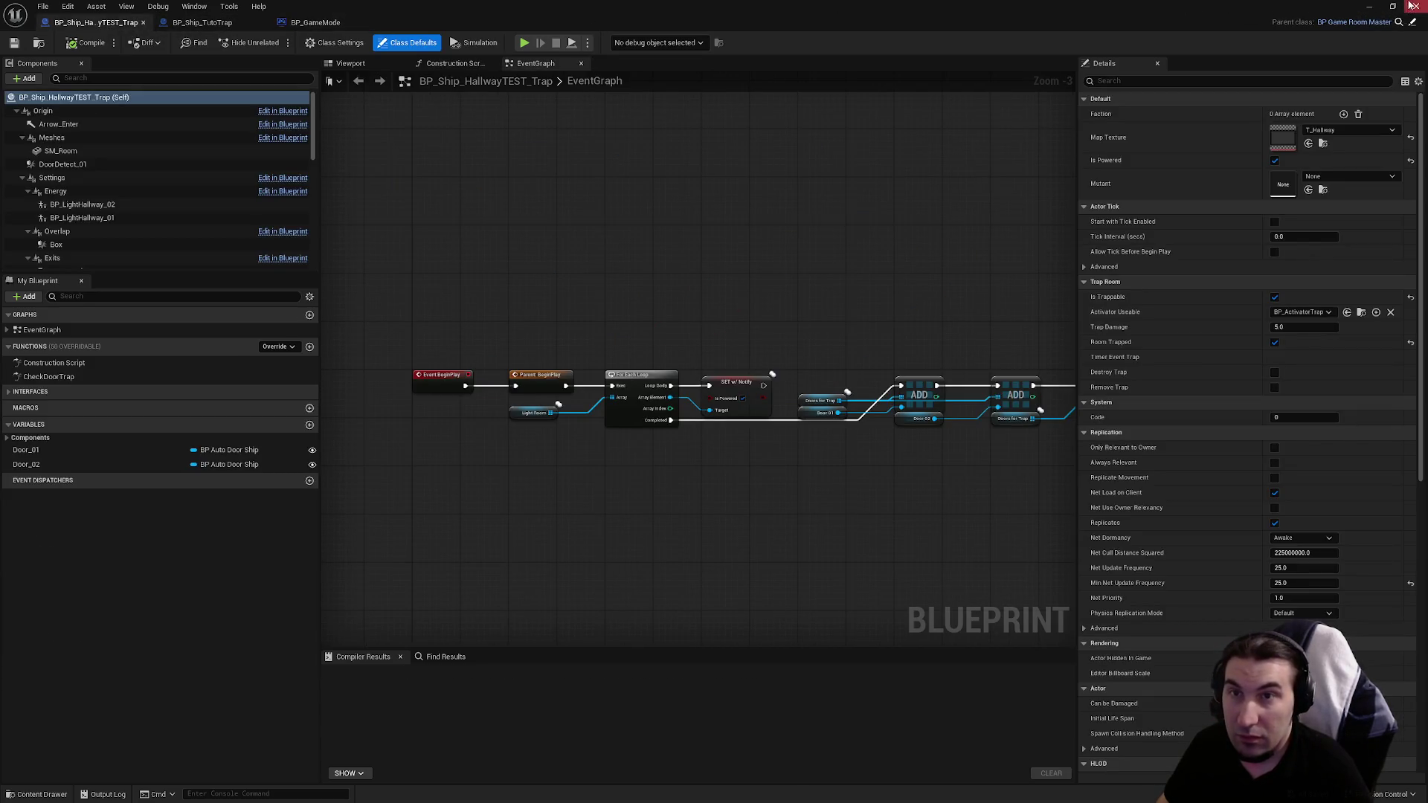
pyautogui.click(1411, 6)
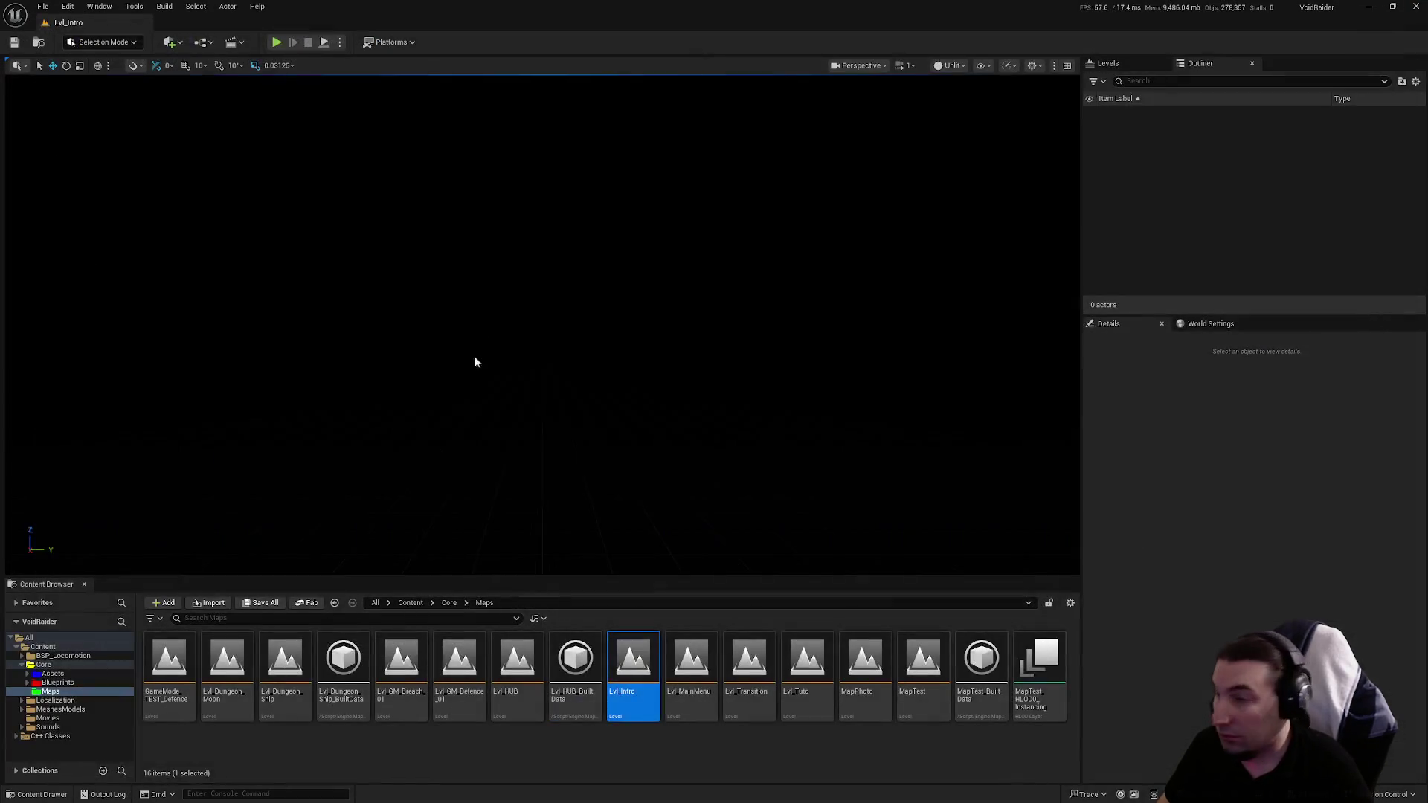
pyautogui.click(275, 43)
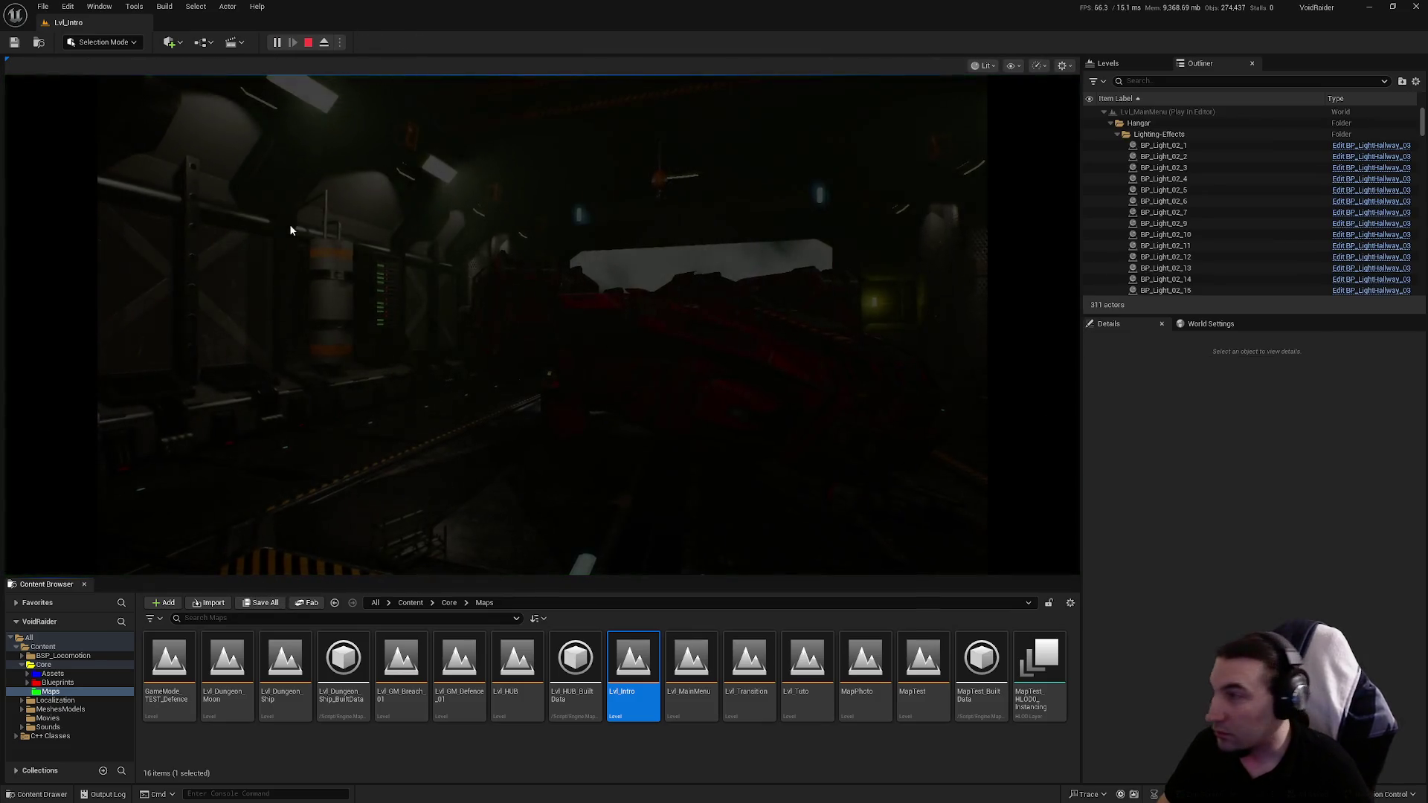
pyautogui.click(250, 237)
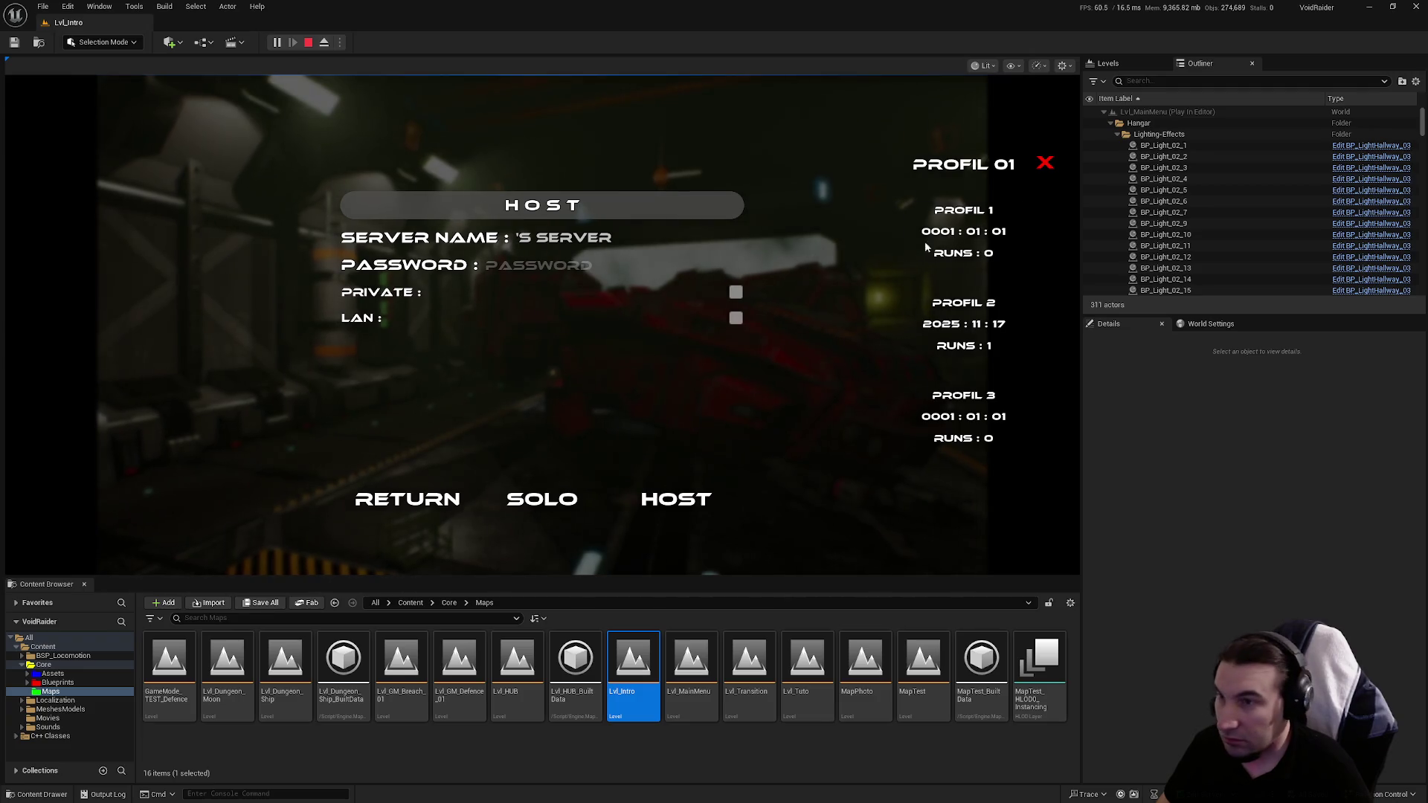
pyautogui.click(536, 503)
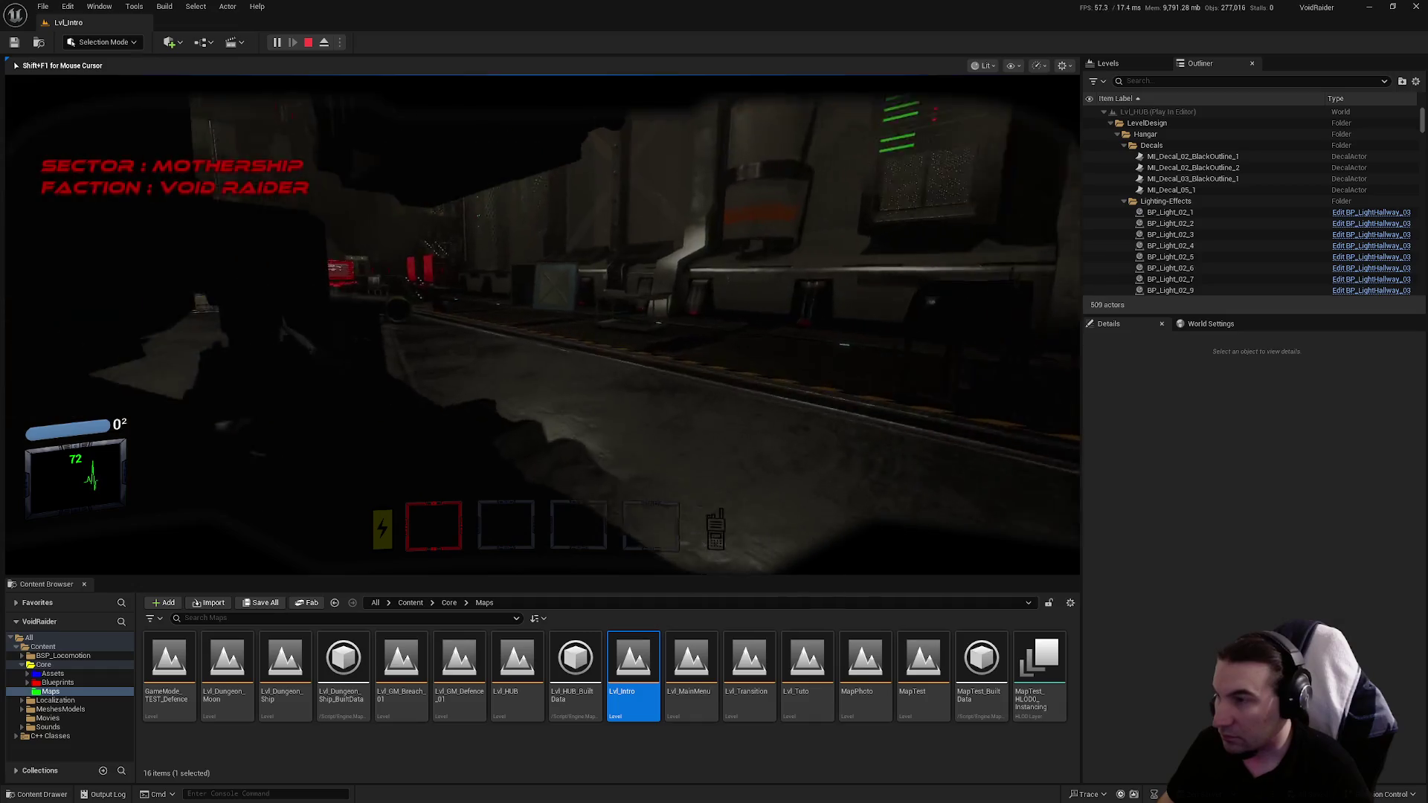
pyautogui.press('Escape')
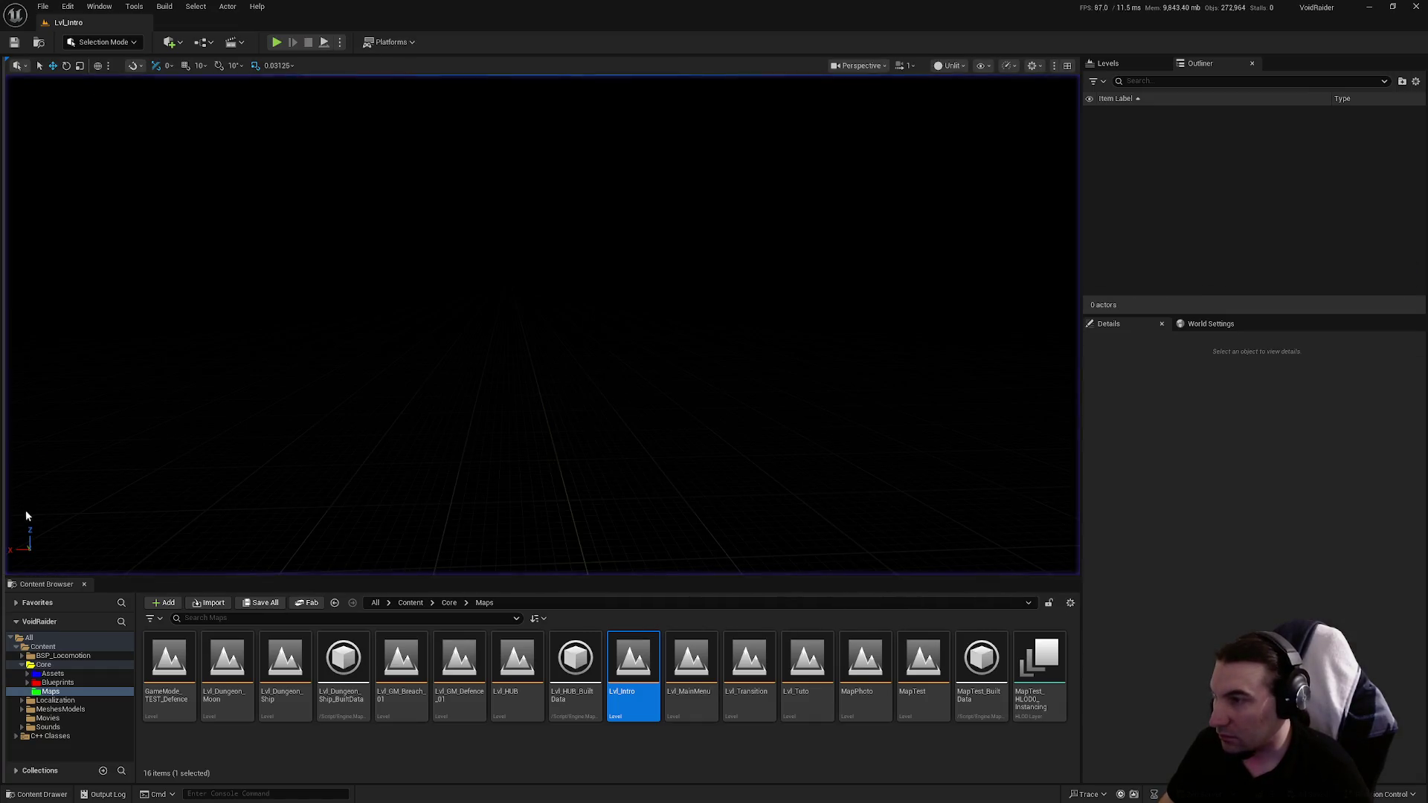
pyautogui.click(276, 43)
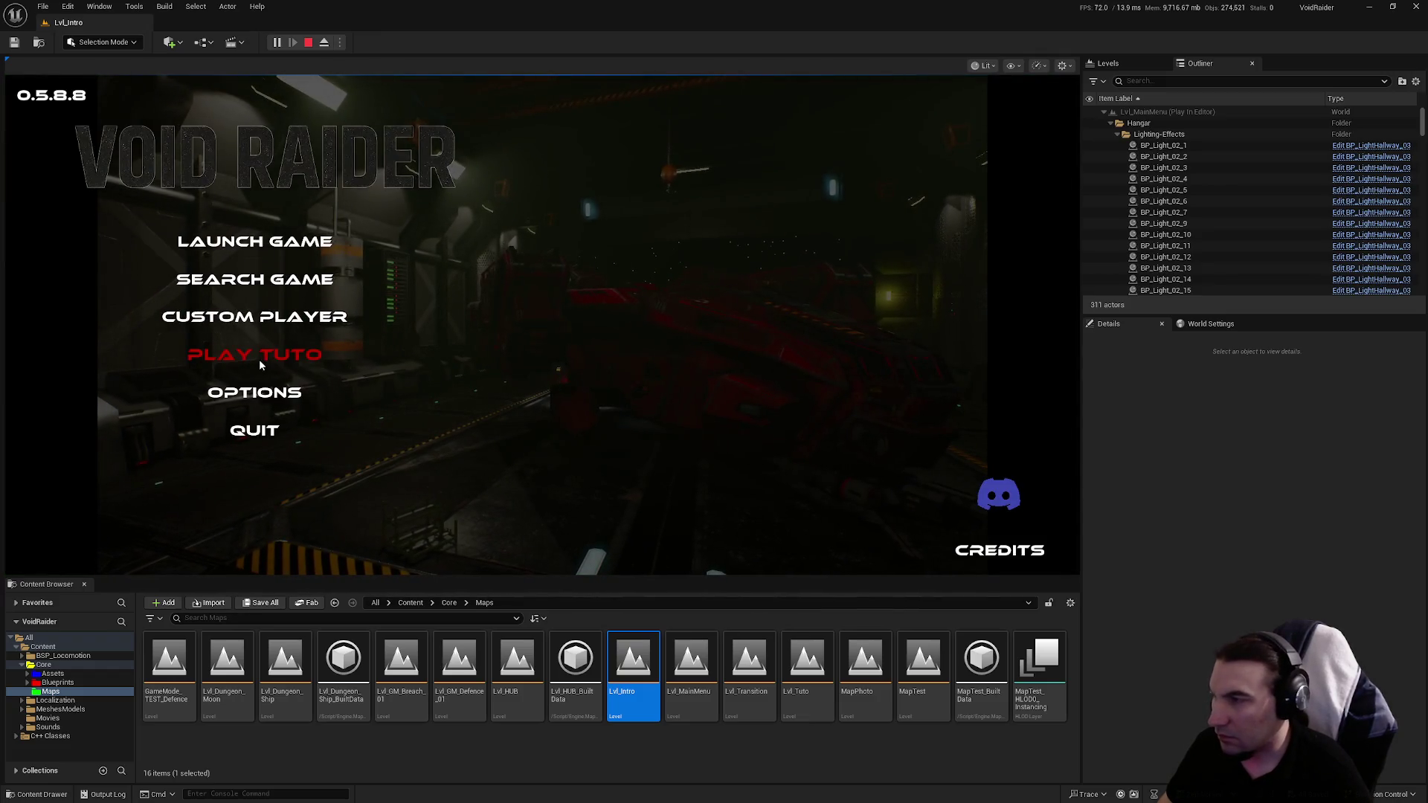
pyautogui.click(261, 357)
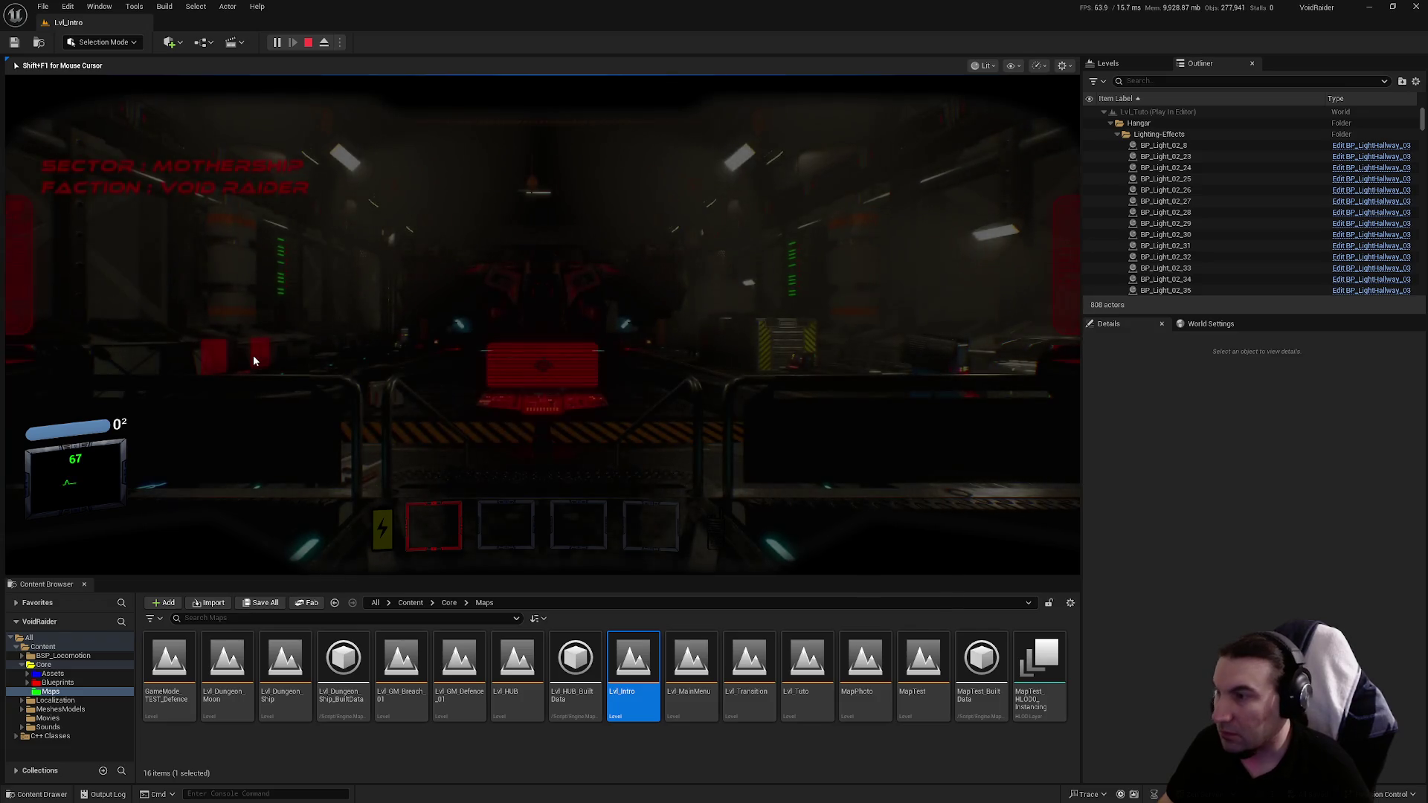
pyautogui.press('Escape')
pyautogui.click(275, 43)
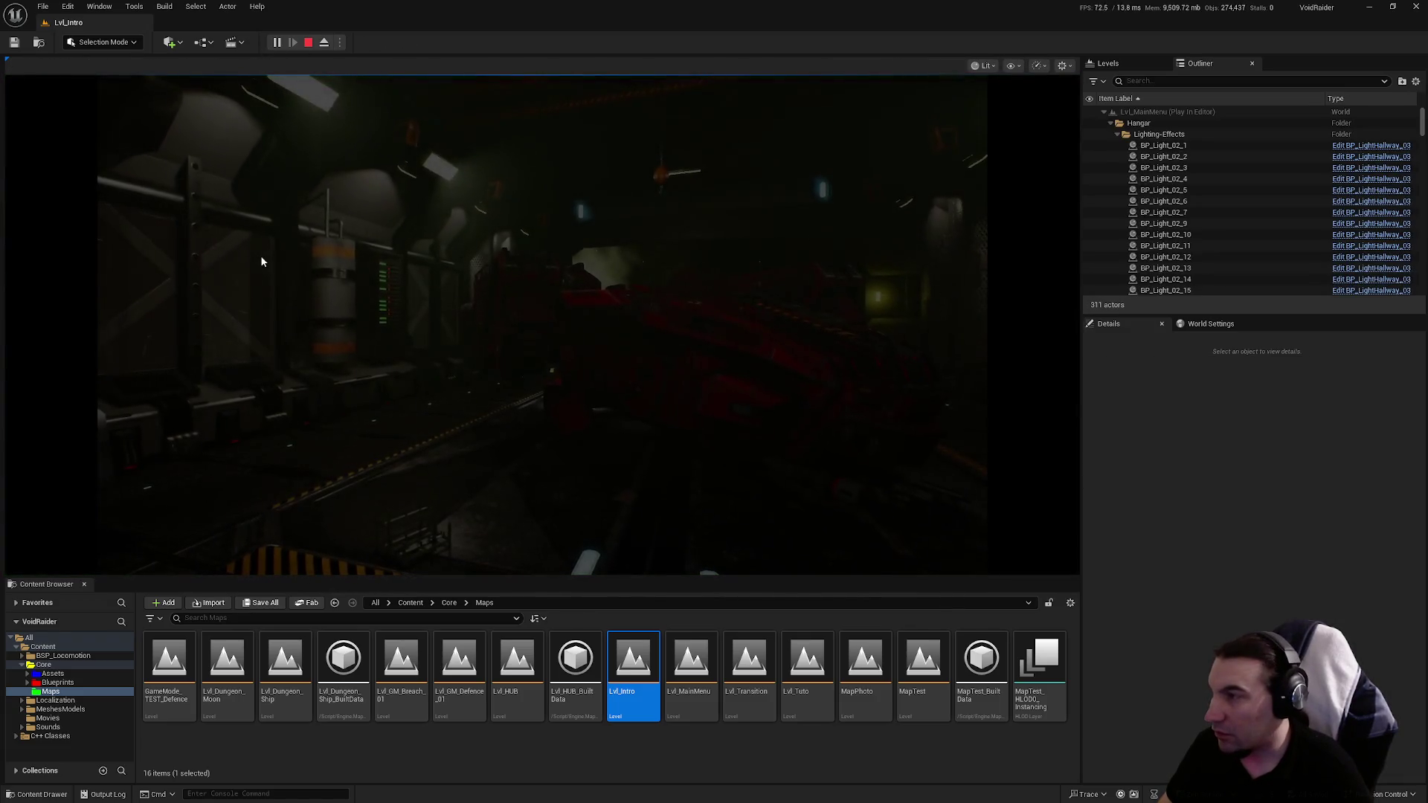
pyautogui.click(271, 246)
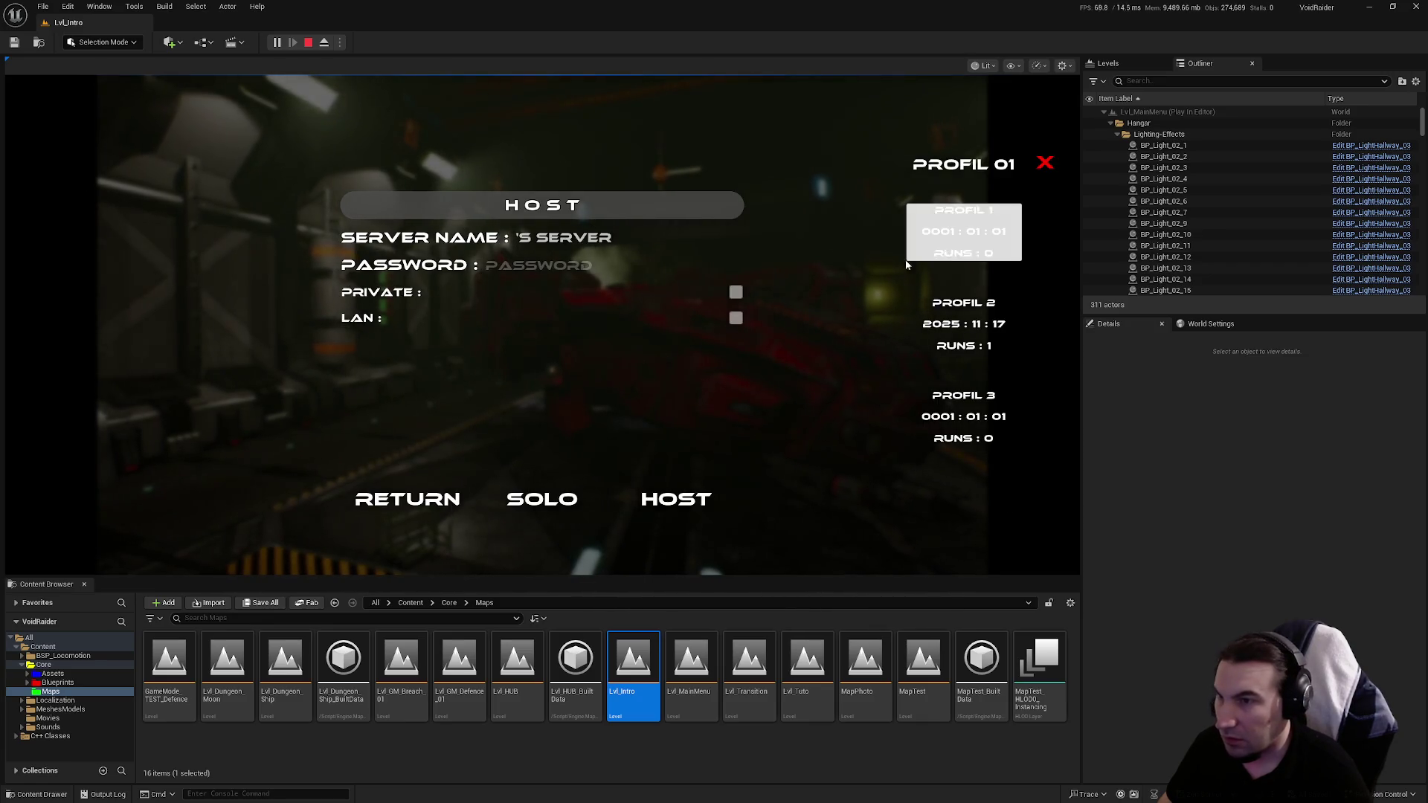
pyautogui.click(552, 502)
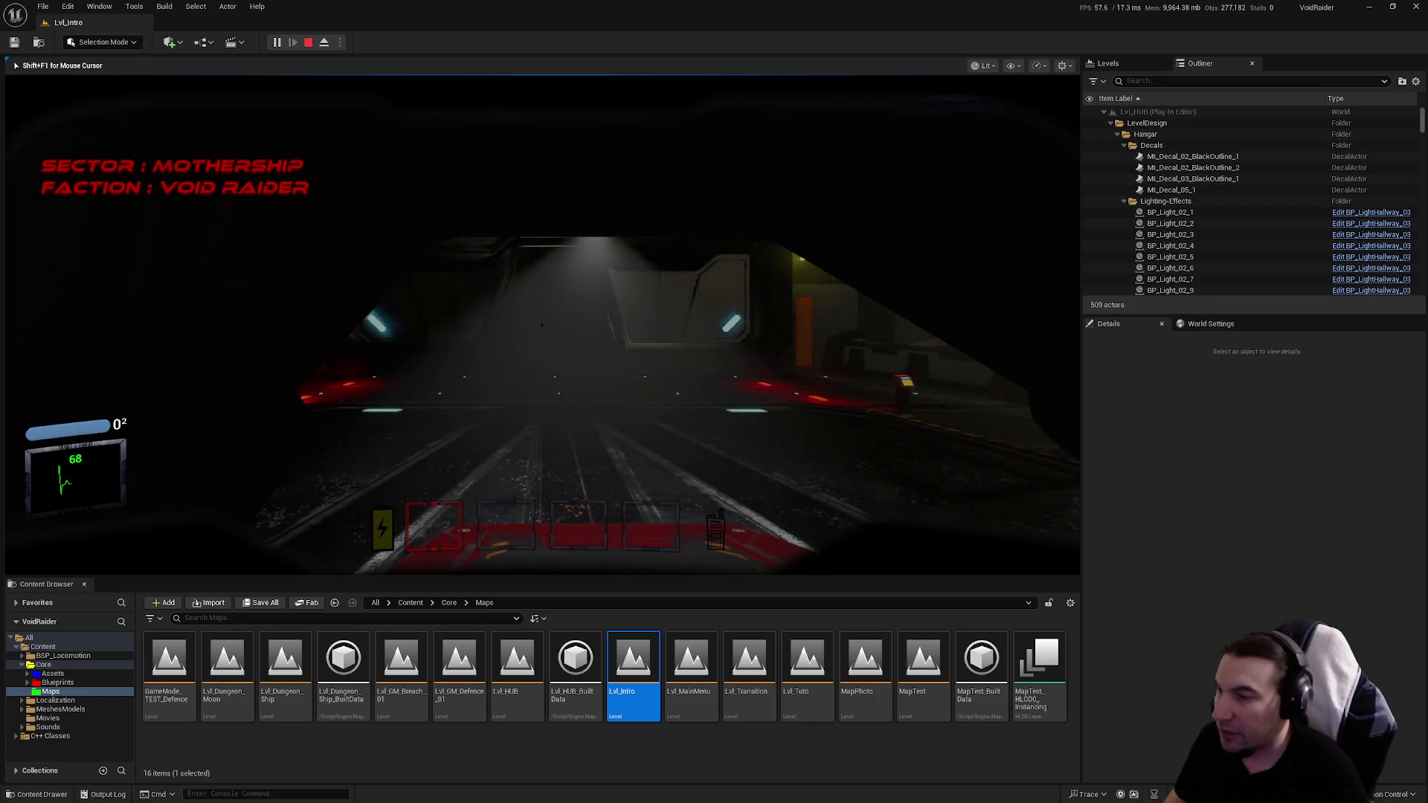
pyautogui.press('Escape')
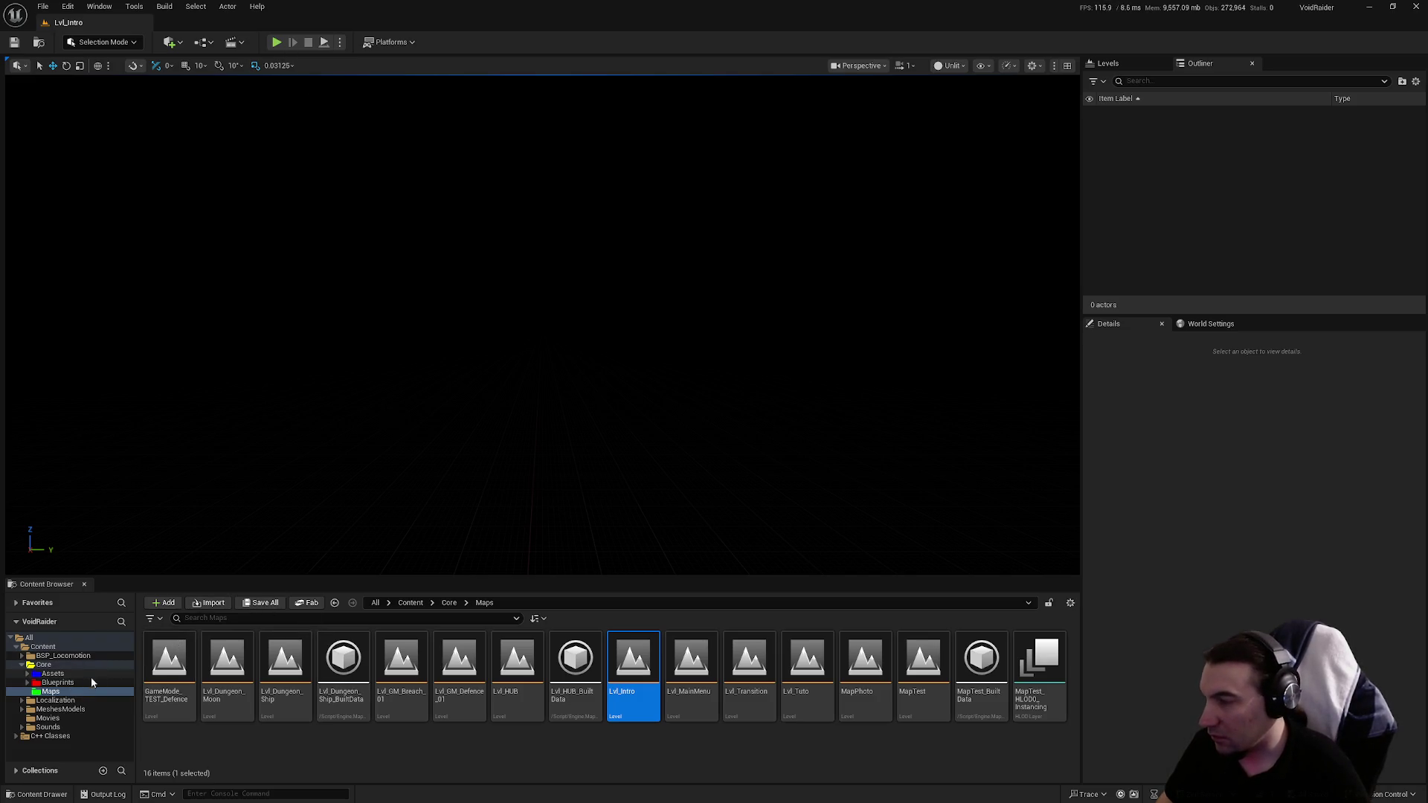
# Step: Open BP_GameMode from the Blueprints > Systems folder
pyautogui.click(93, 682)
pyautogui.press('super')
pyautogui.click(331, 676)
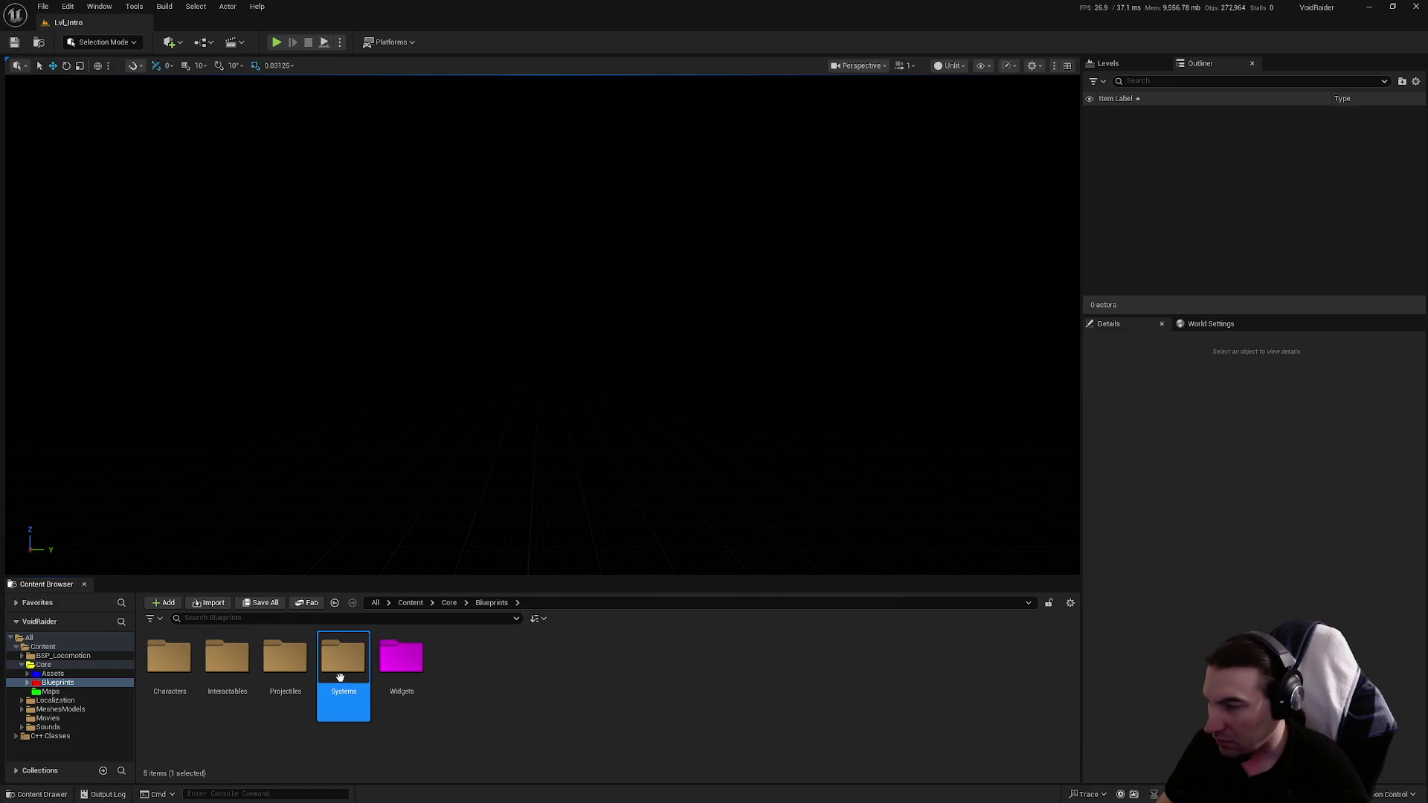
pyautogui.doubleClick(340, 678)
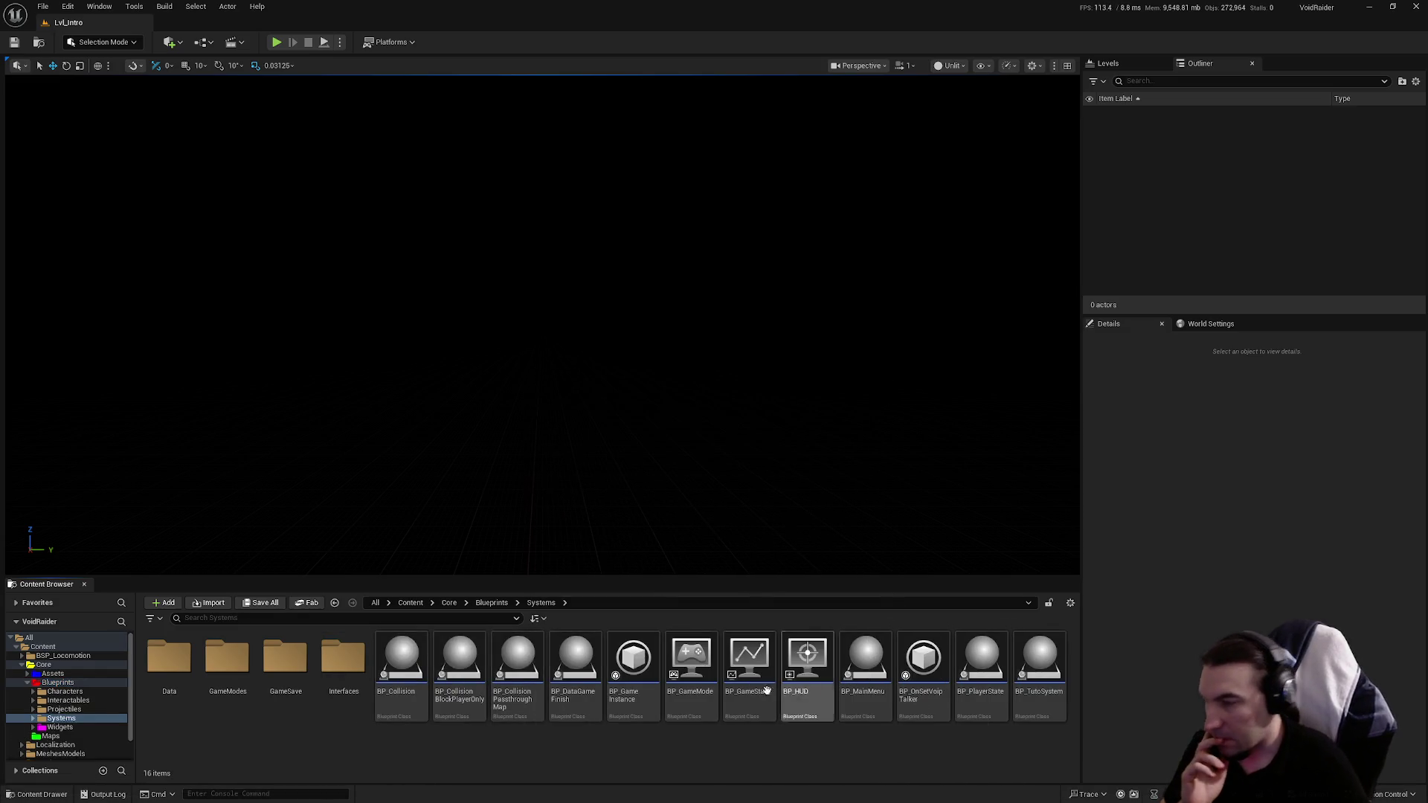
pyautogui.doubleClick(708, 687)
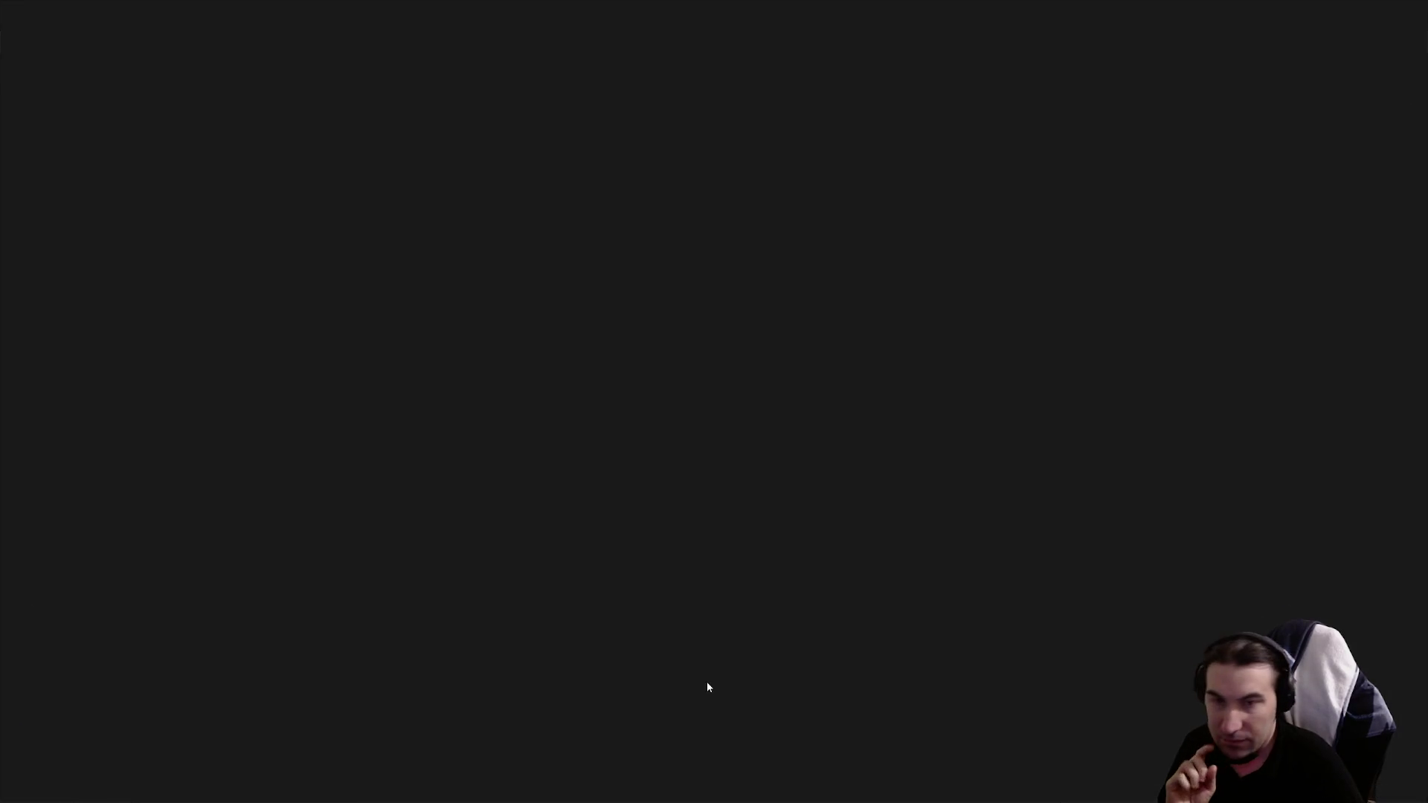
# Step: Change the == node's level name from Lvl_HUB to Lvl_Tuto and save
pyautogui.scroll(5, 747, 435)
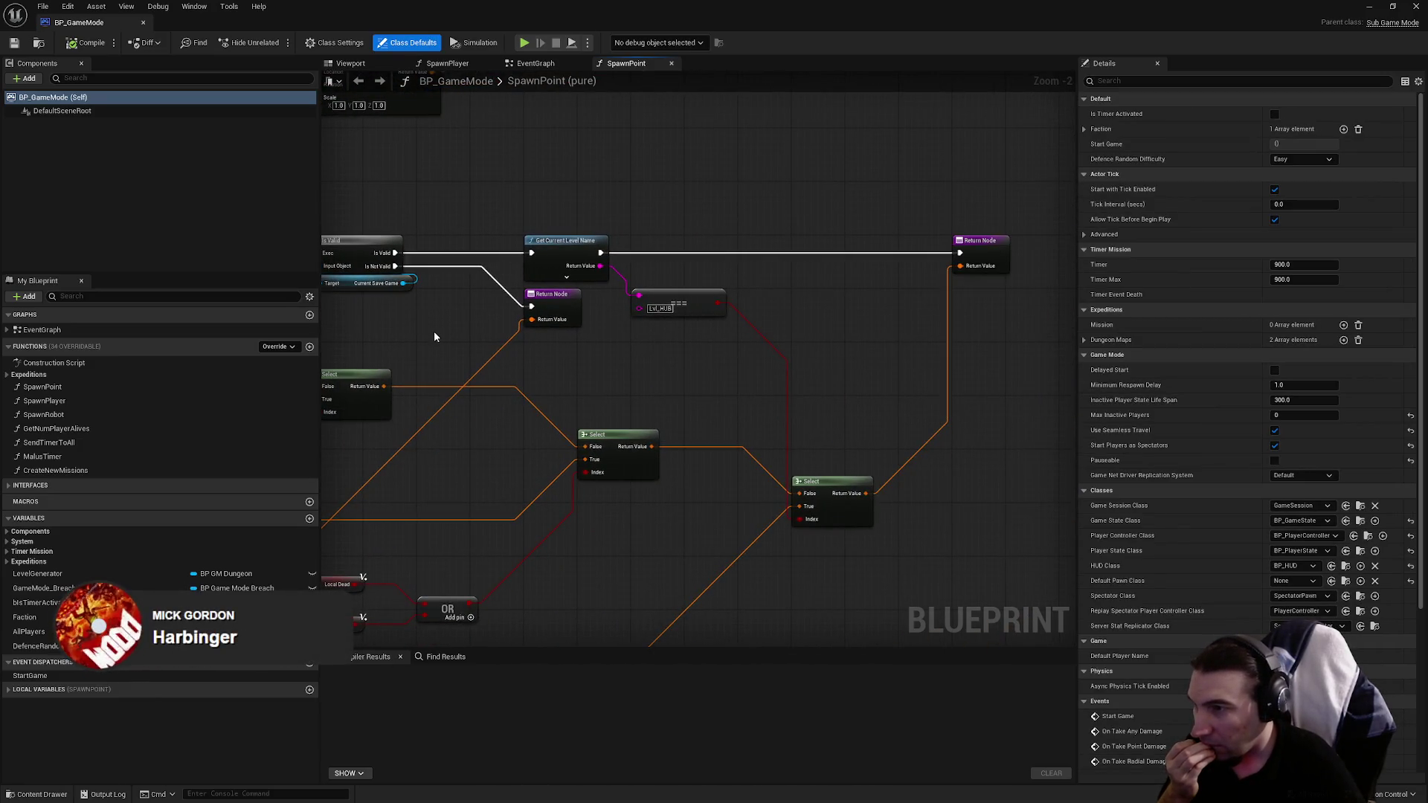
pyautogui.scroll(2, 644, 329)
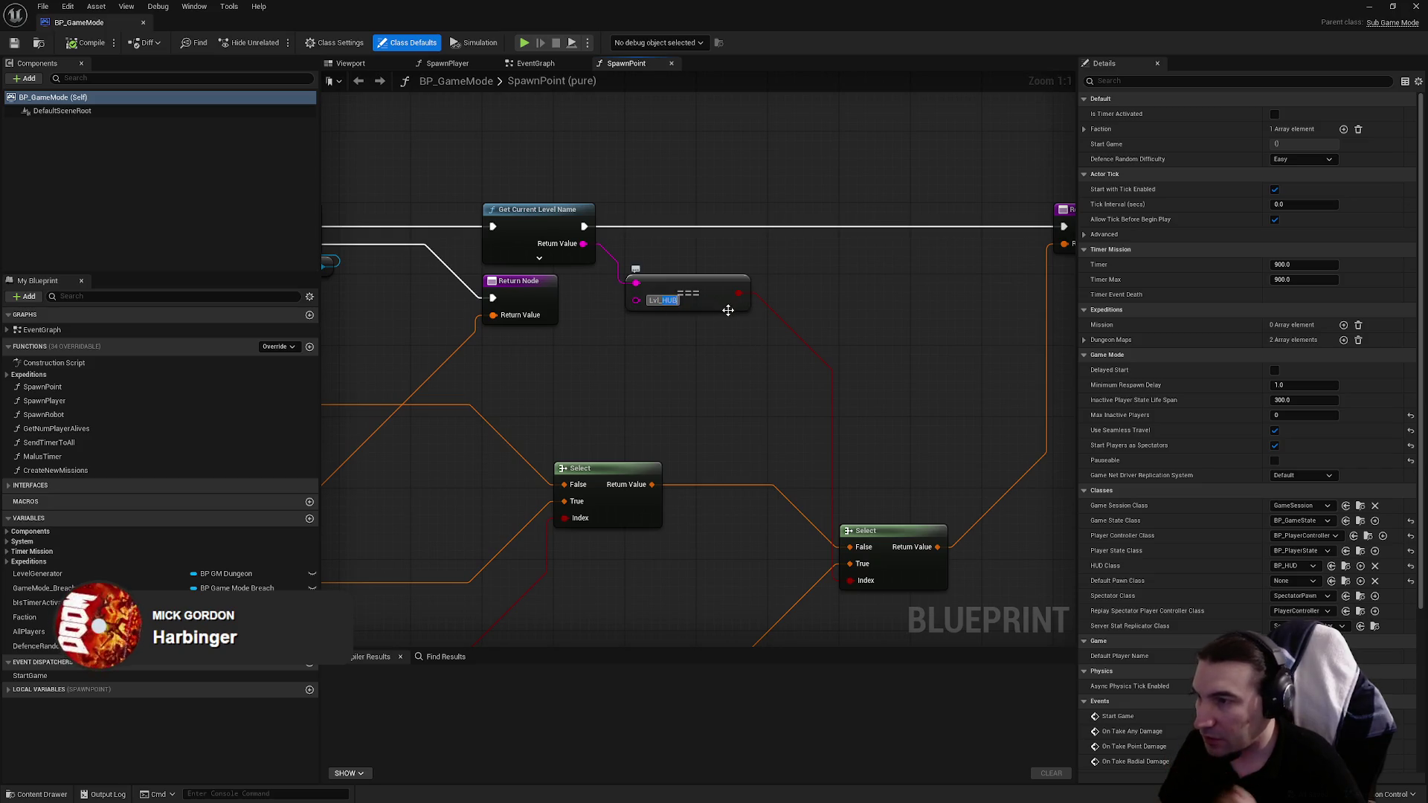
pyautogui.write('Lvl_Tuto')
pyautogui.press('Return')
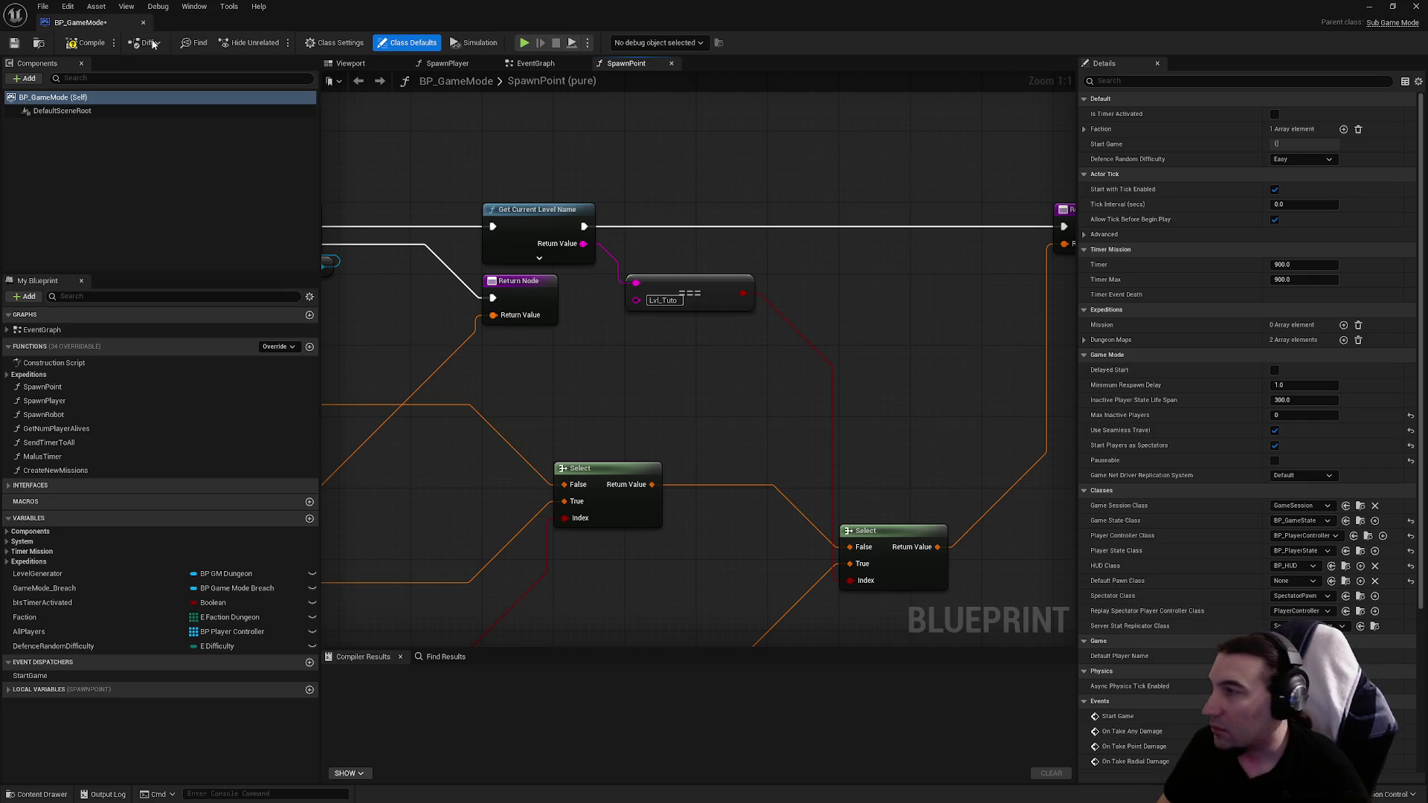
pyautogui.click(14, 42)
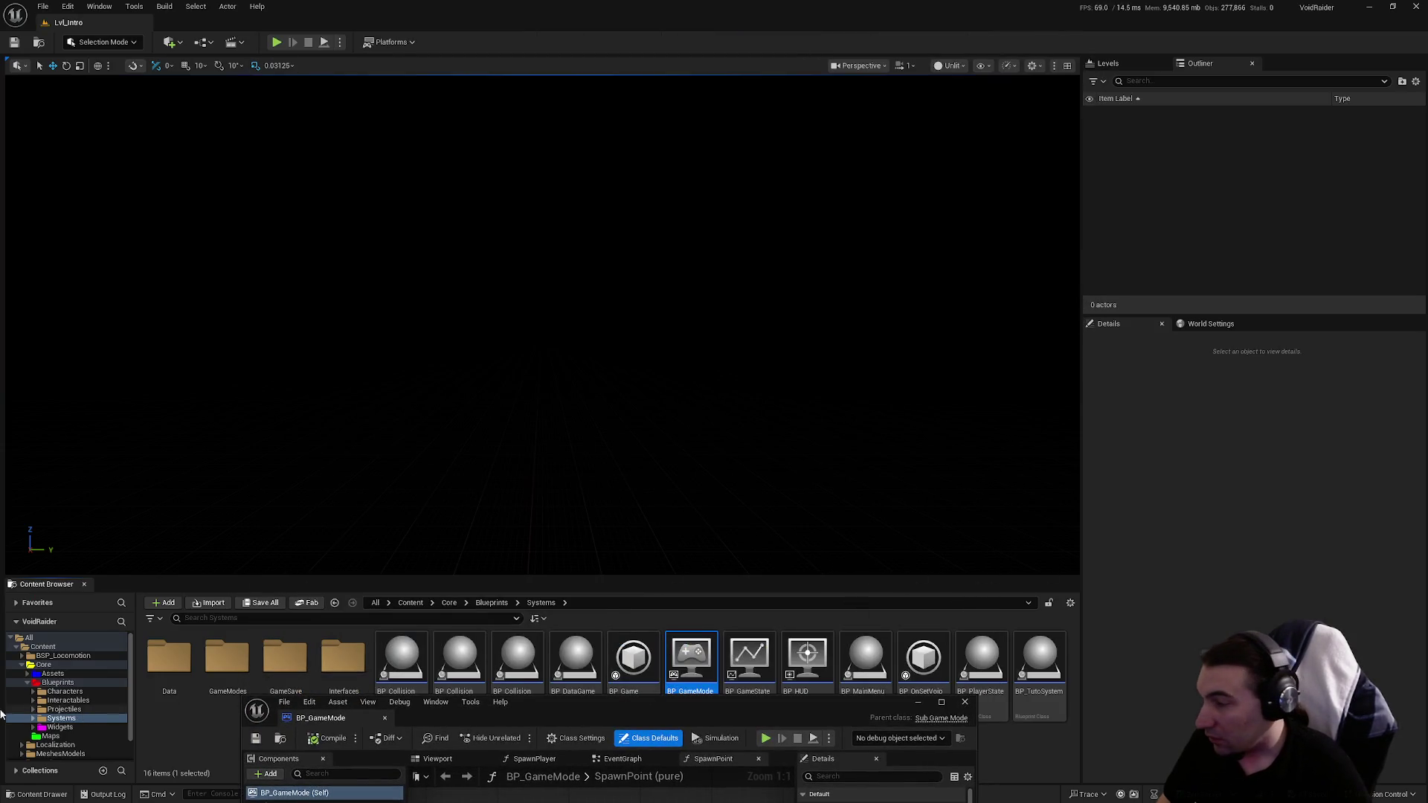
# Step: Play the tutorial from the main menu past its welcome prompts, then stop
pyautogui.click(53, 735)
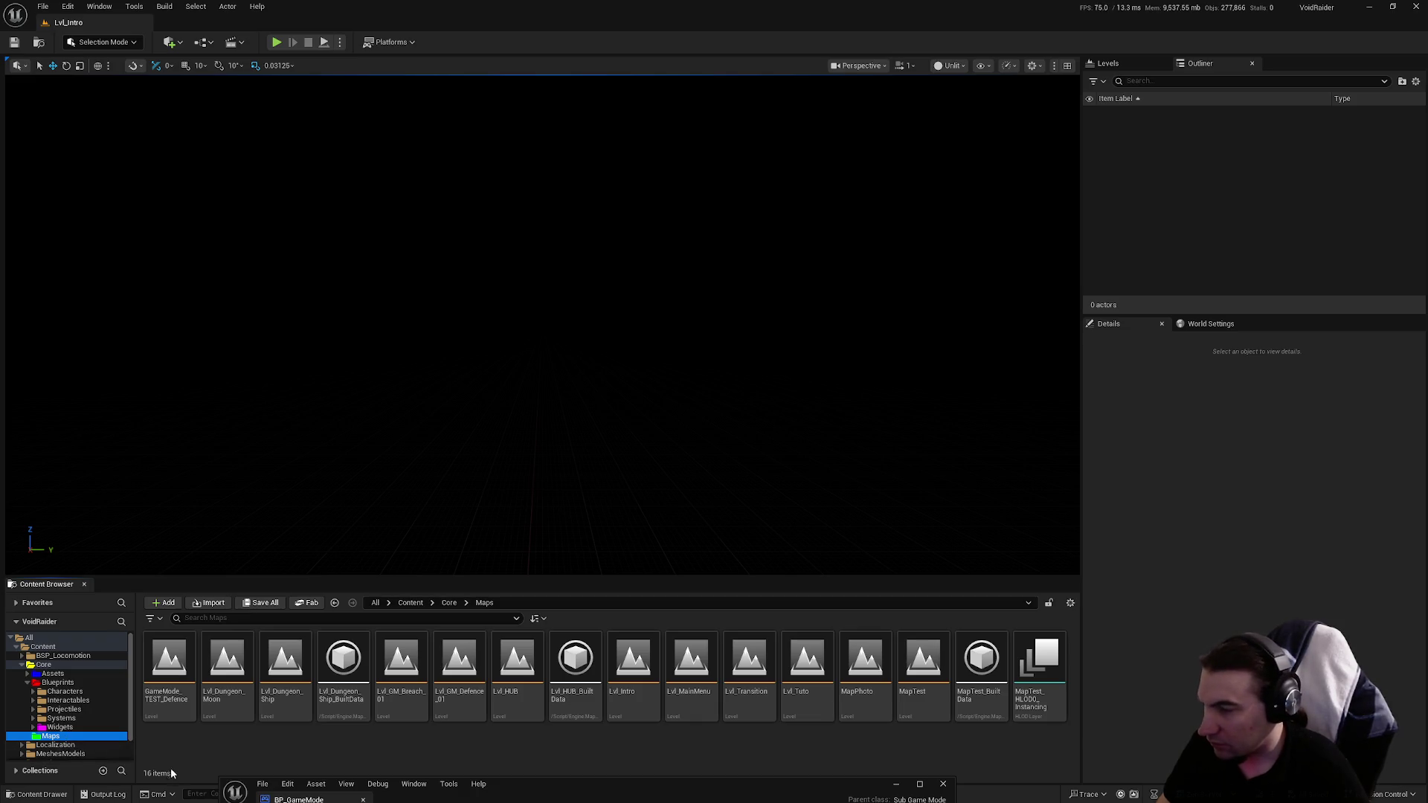
pyautogui.moveTo(660, 790); pyautogui.dragTo(669, 485)
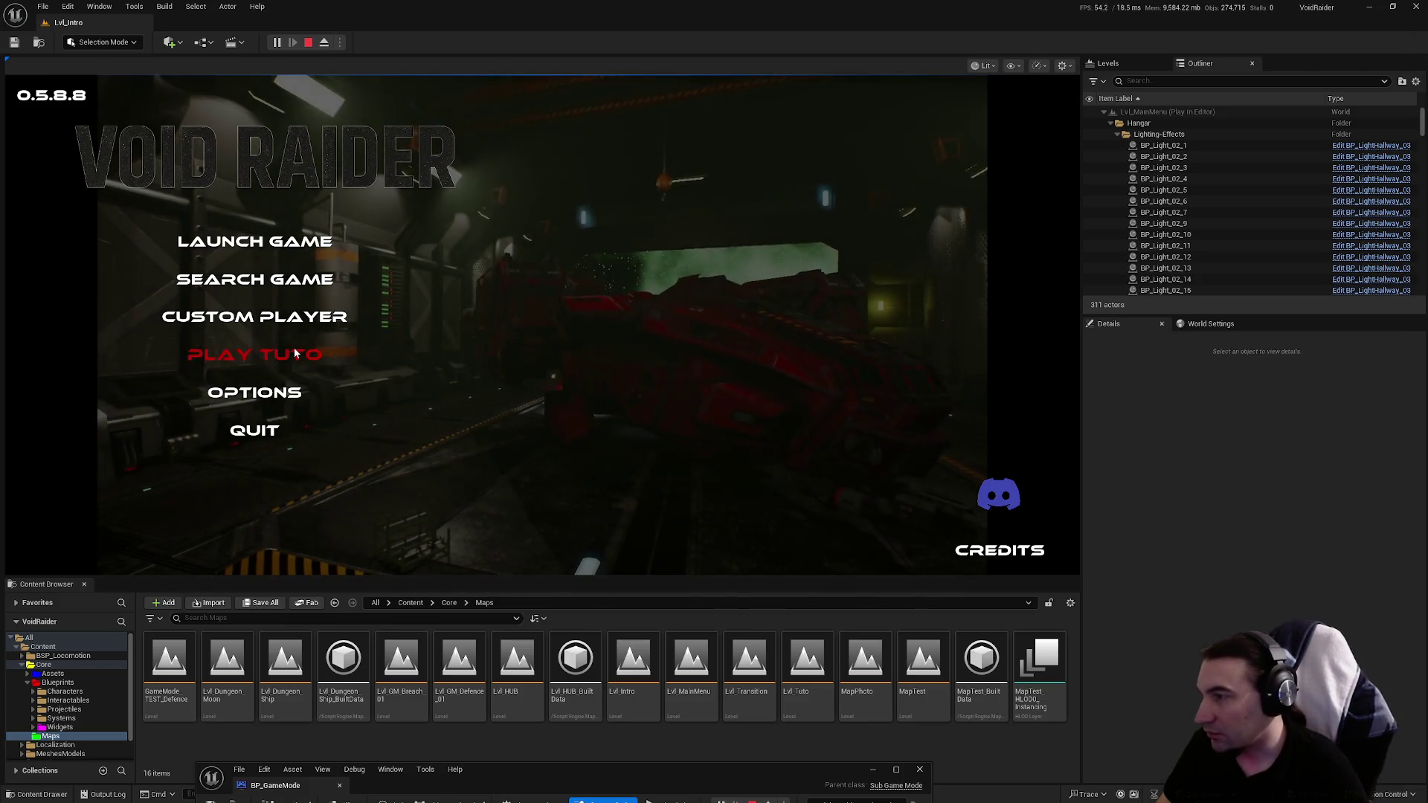
pyautogui.click(294, 353)
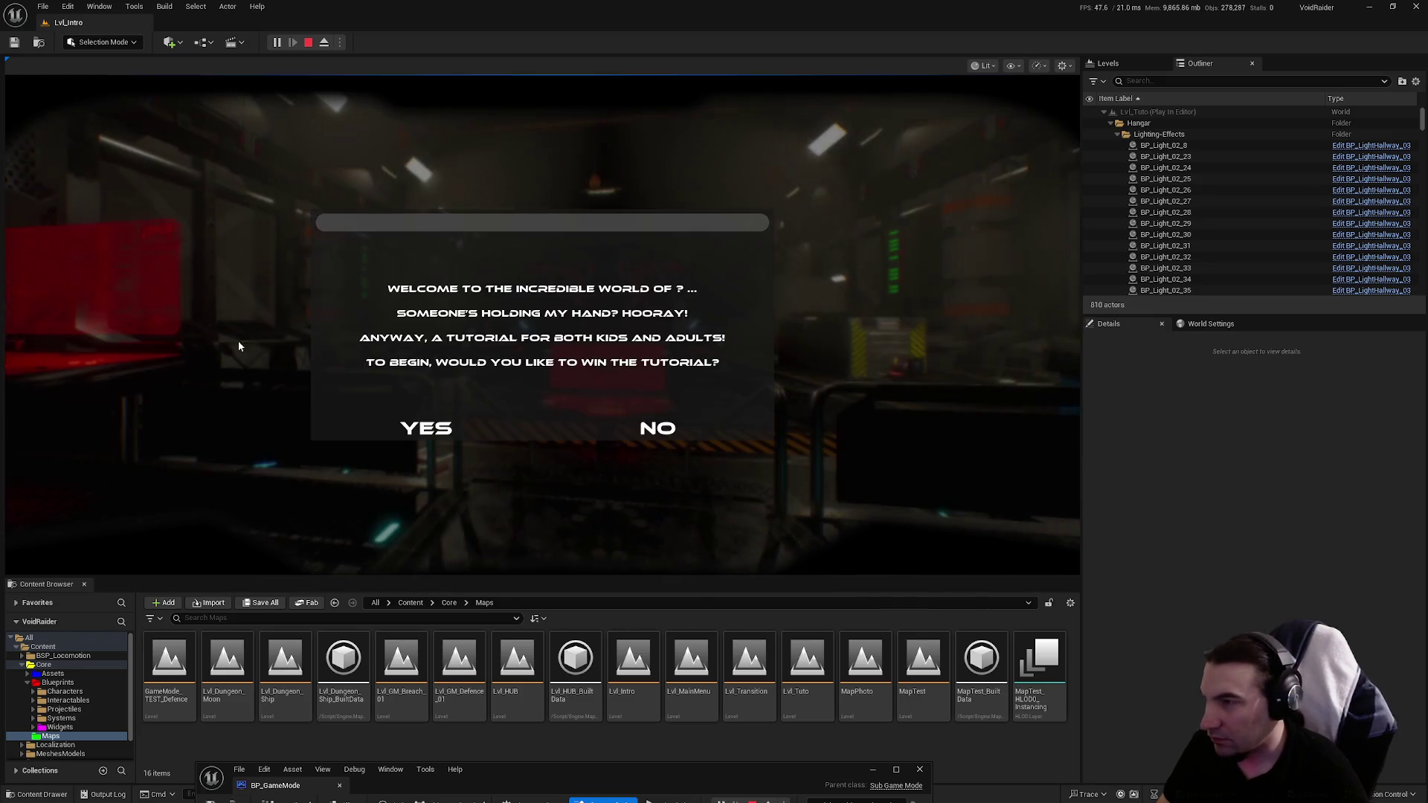
pyautogui.click(634, 416)
pyautogui.click(547, 425)
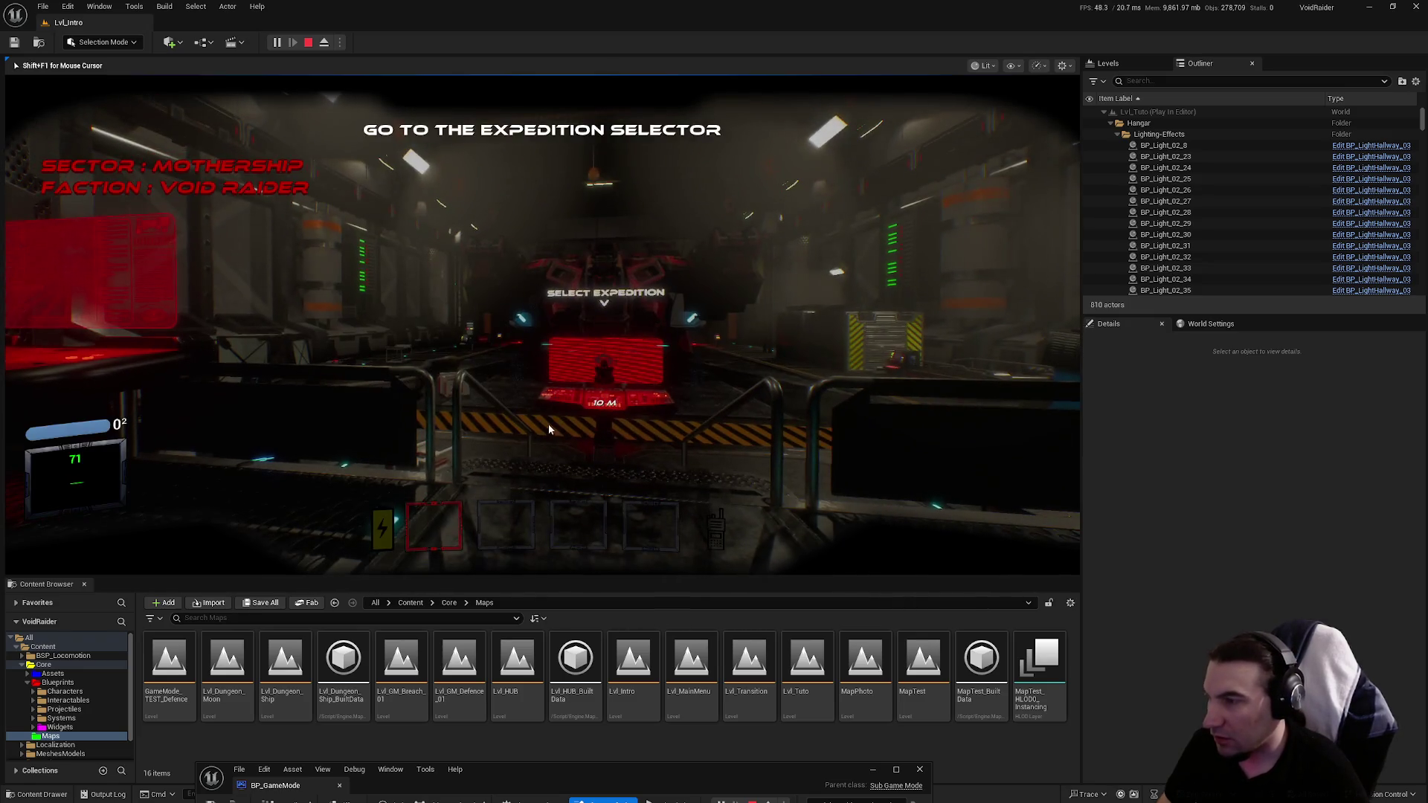
pyautogui.press('Escape')
# Step: Restart play and launch a solo game into the hub using the second save profile
pyautogui.hotkey('alt', 'p')
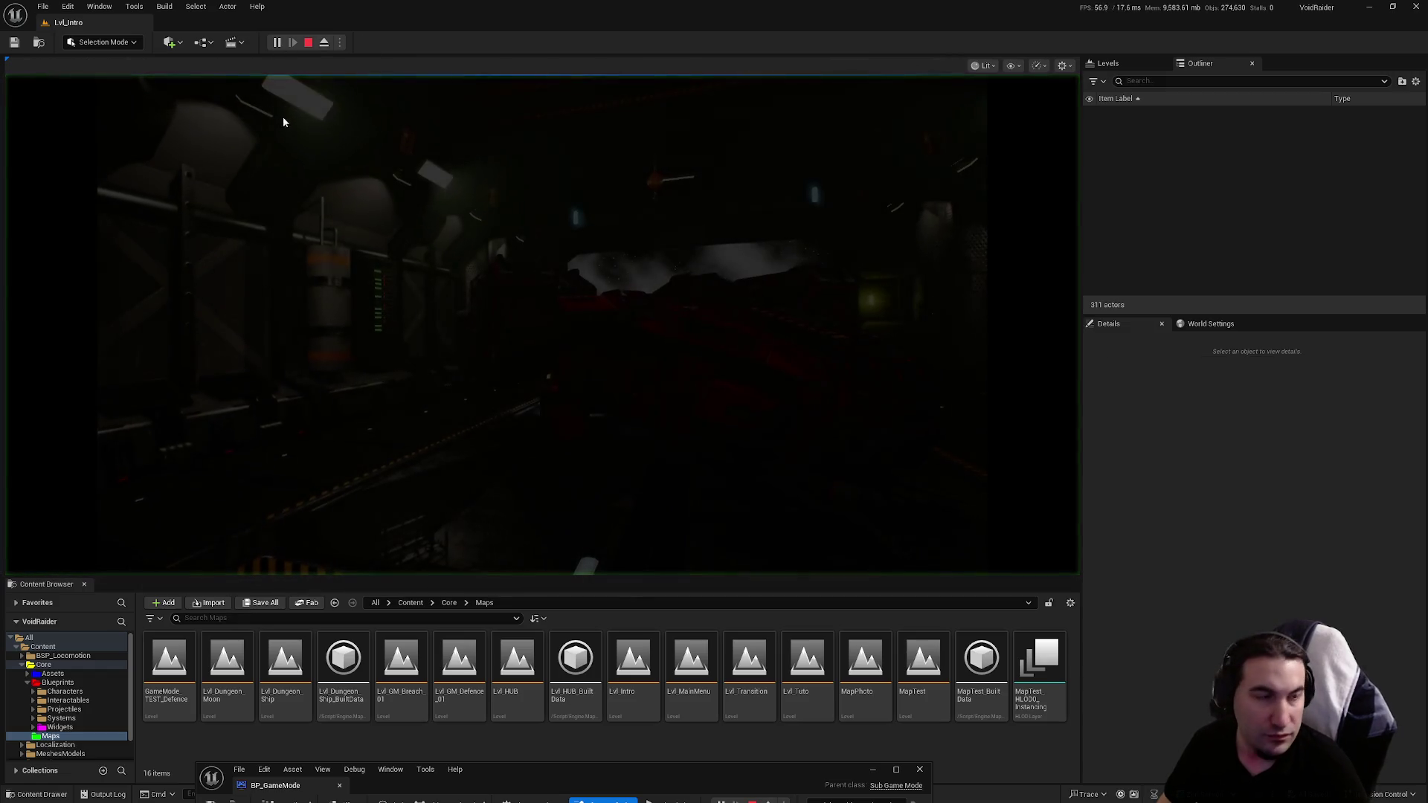
pyautogui.click(239, 242)
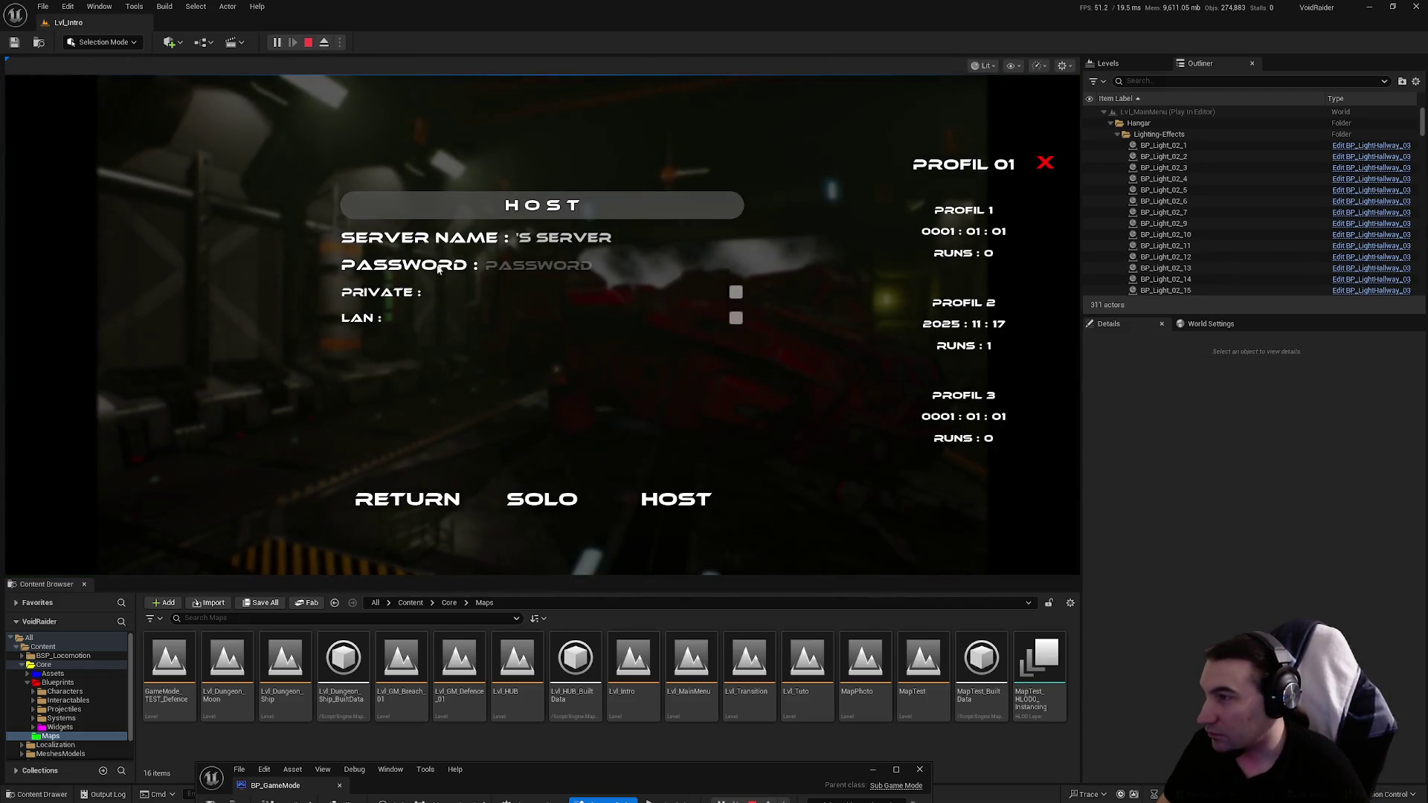
pyautogui.click(552, 485)
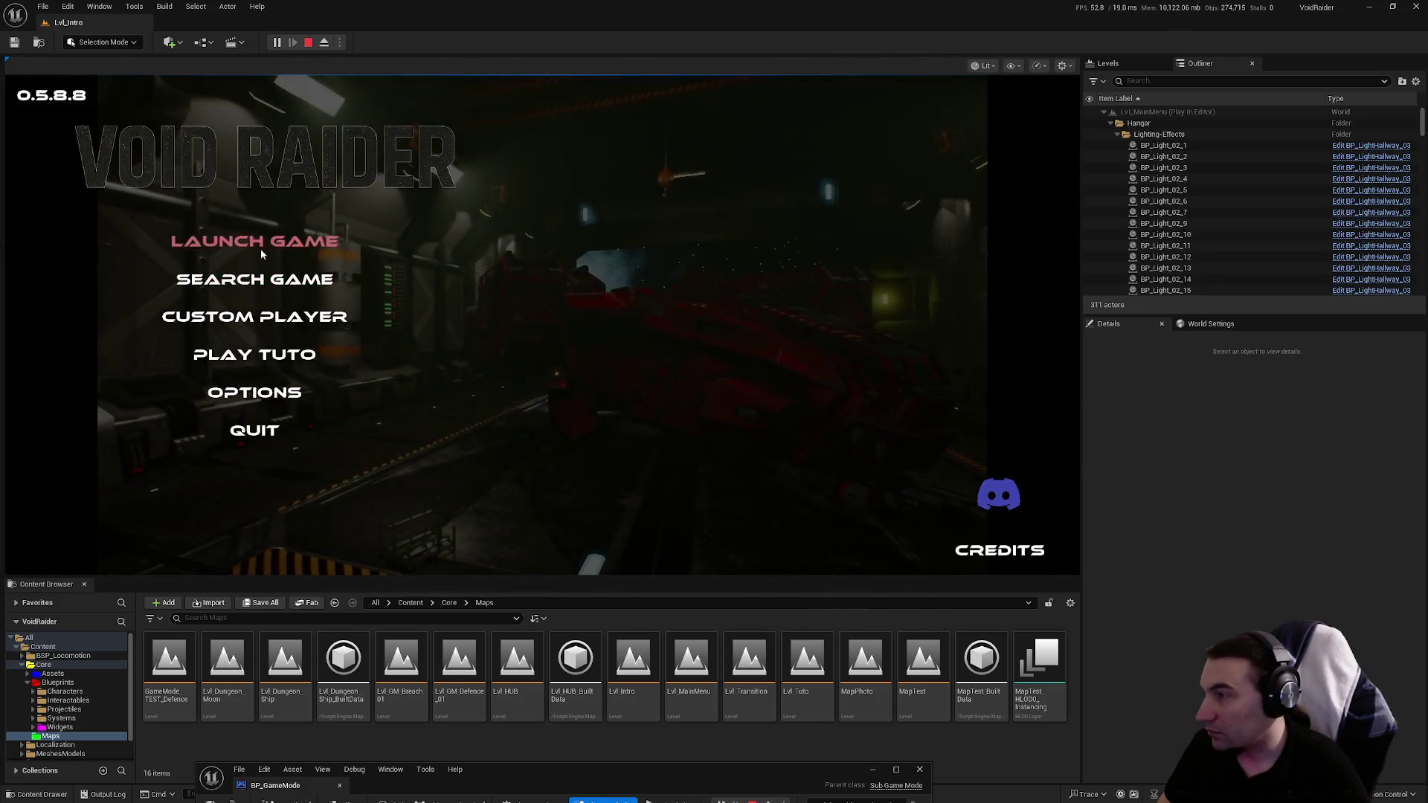
pyautogui.click(262, 253)
pyautogui.click(969, 308)
pyautogui.click(560, 495)
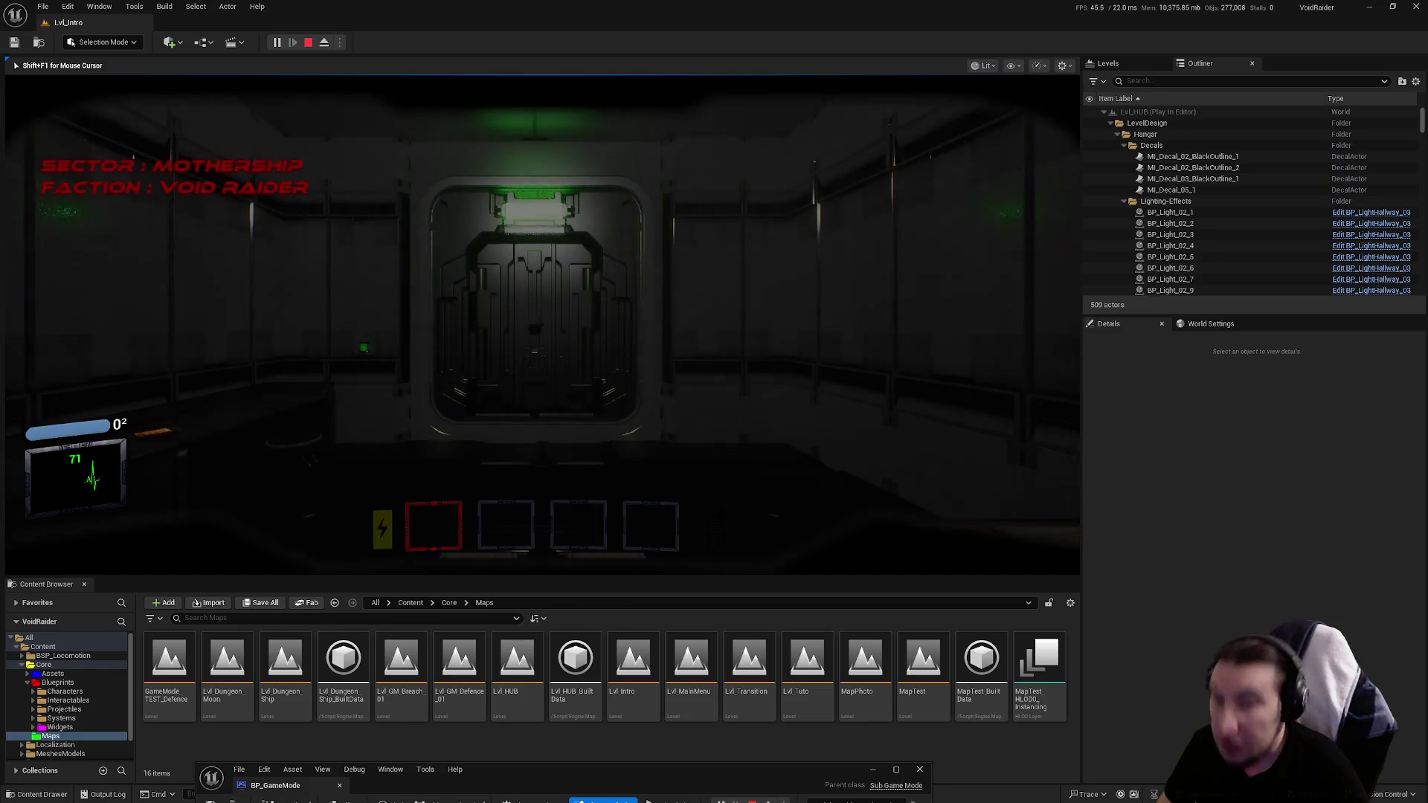
# Step: Walk to the green locker, open it, head down the corridor, then stop playing
pyautogui.press('w')
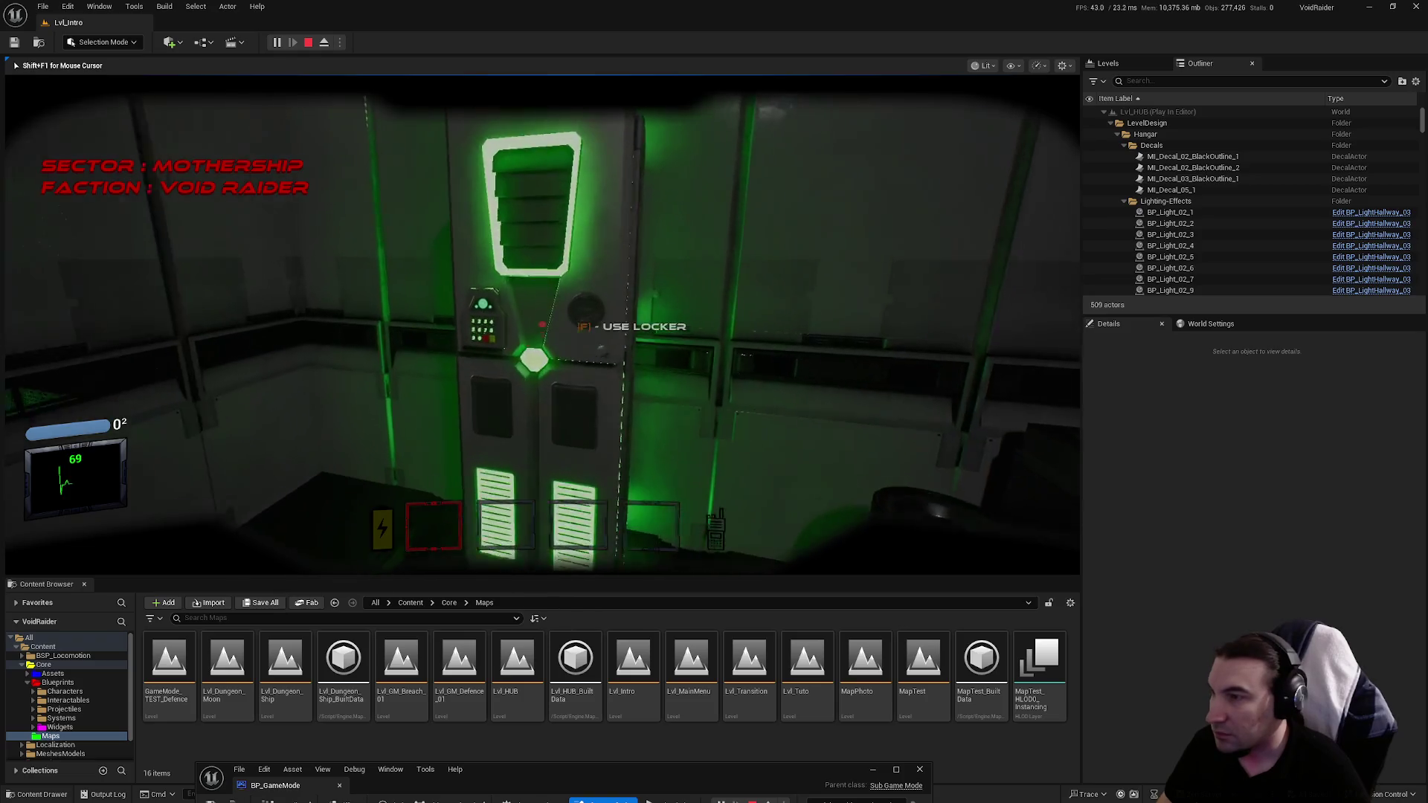
pyautogui.press('f')
pyautogui.press('w')
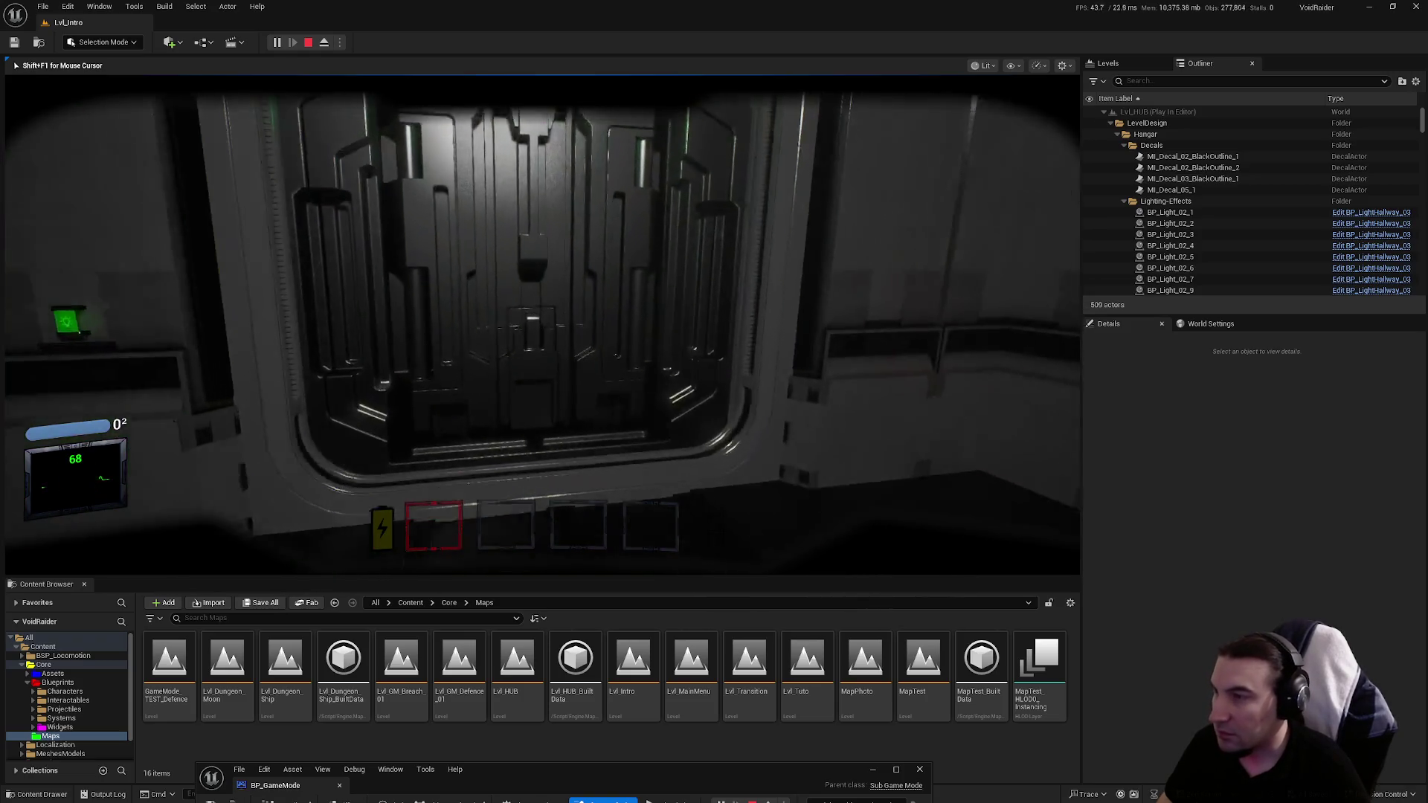
pyautogui.press('w')
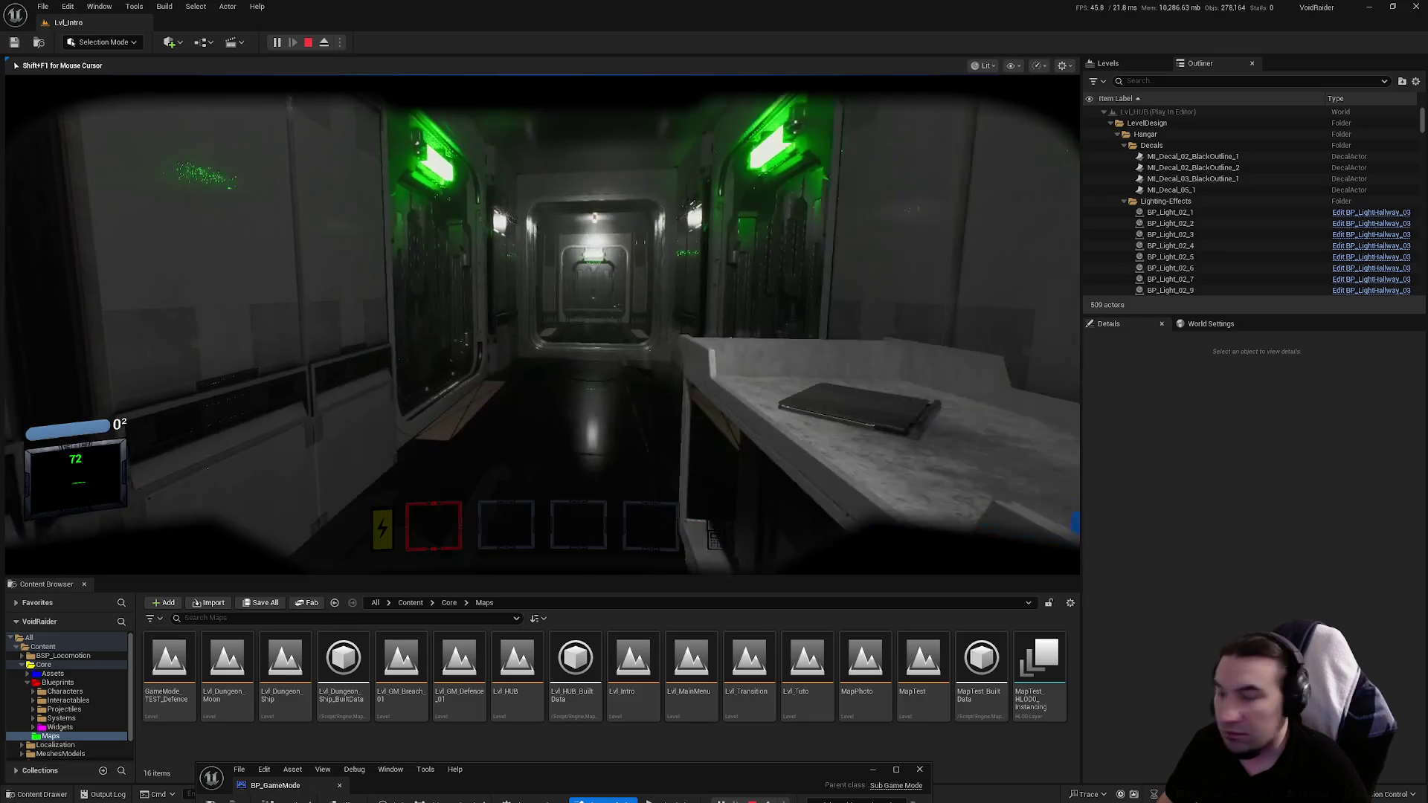
pyautogui.press('w')
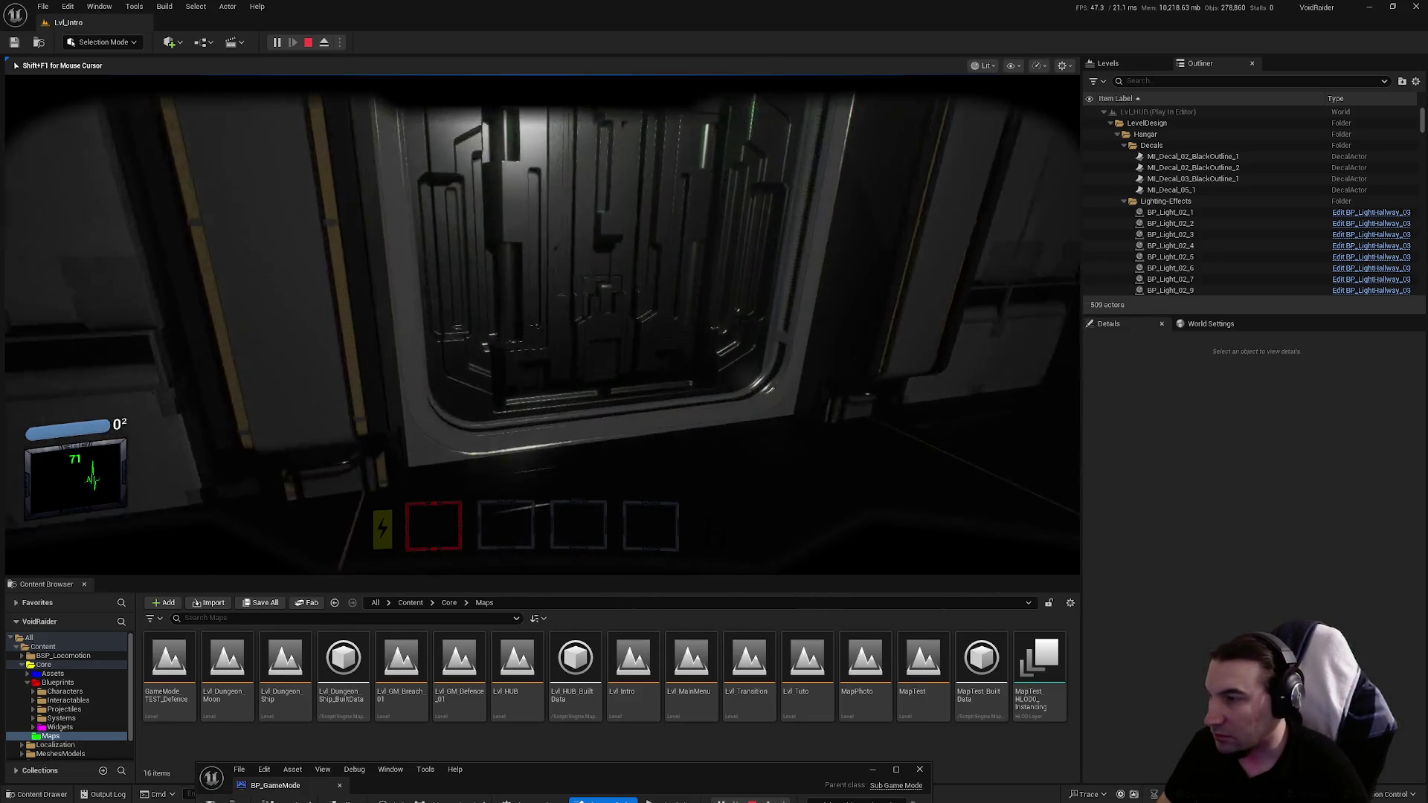
pyautogui.press('Escape')
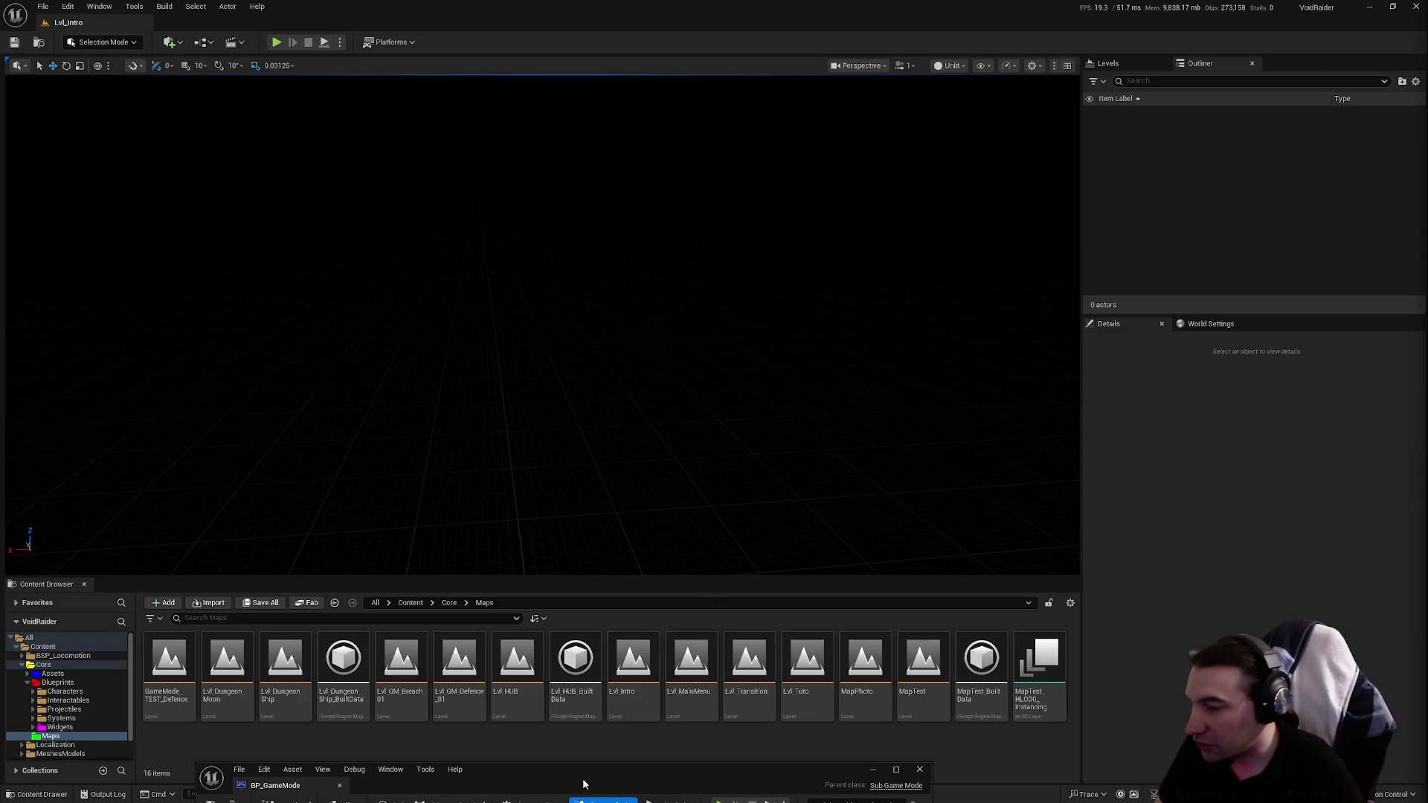
# Step: Maximize BP_GameMode, close its SpawnPoint graph, pan over the EventGraph, and close the Blueprint editor
pyautogui.moveTo(584, 776); pyautogui.dragTo(699, 333)
pyautogui.doubleClick(699, 333)
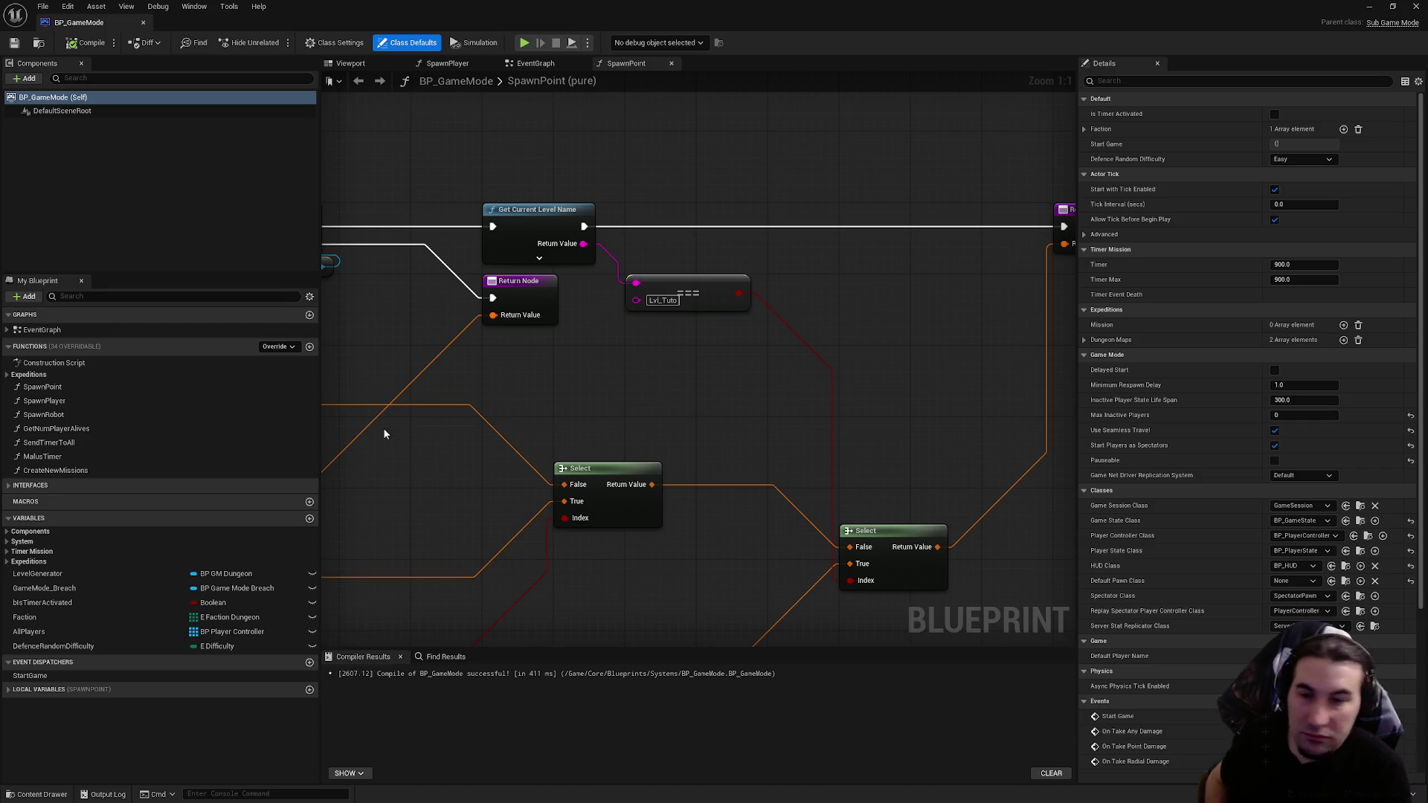
pyautogui.click(671, 63)
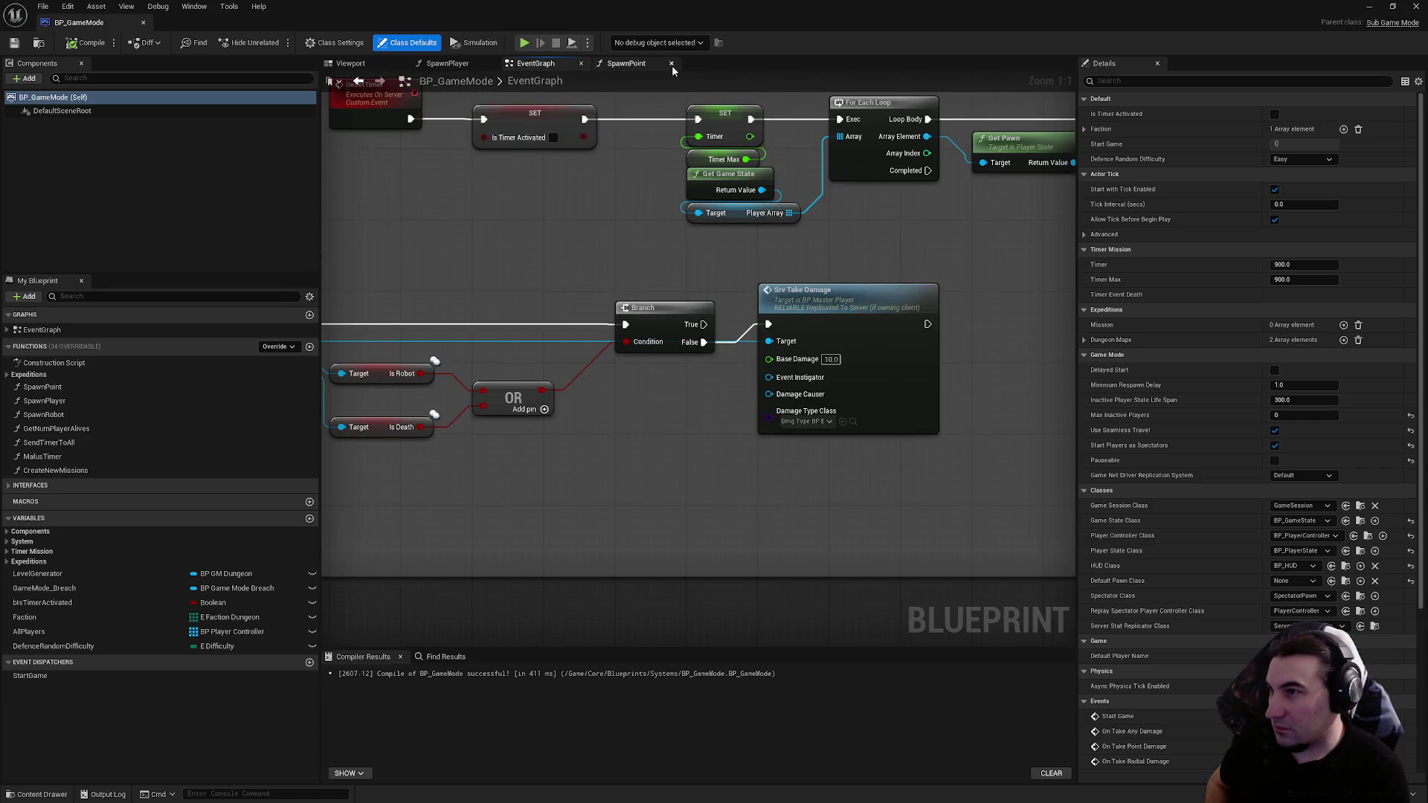
pyautogui.scroll(-3, 617, 289)
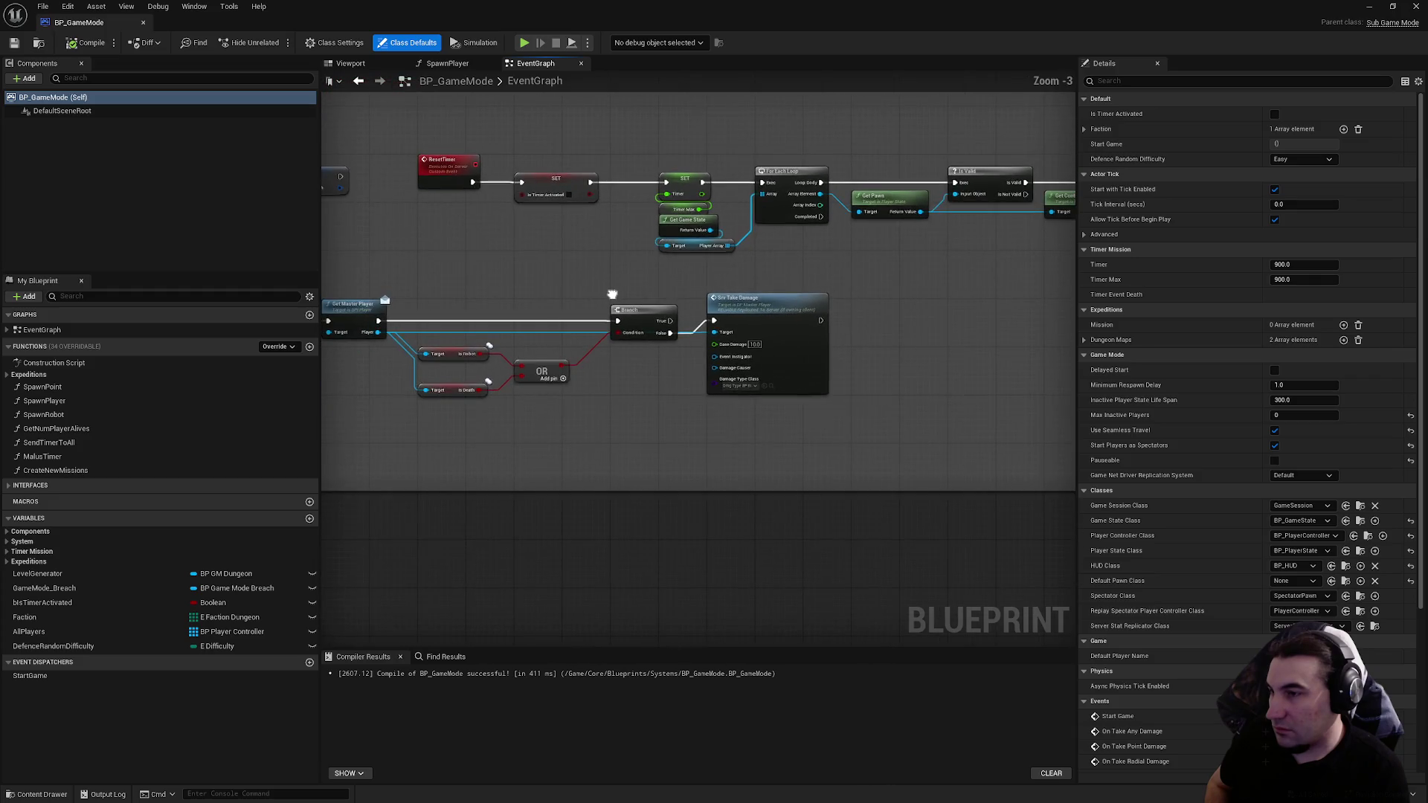
pyautogui.moveTo(710, 324); pyautogui.dragTo(873, 367)
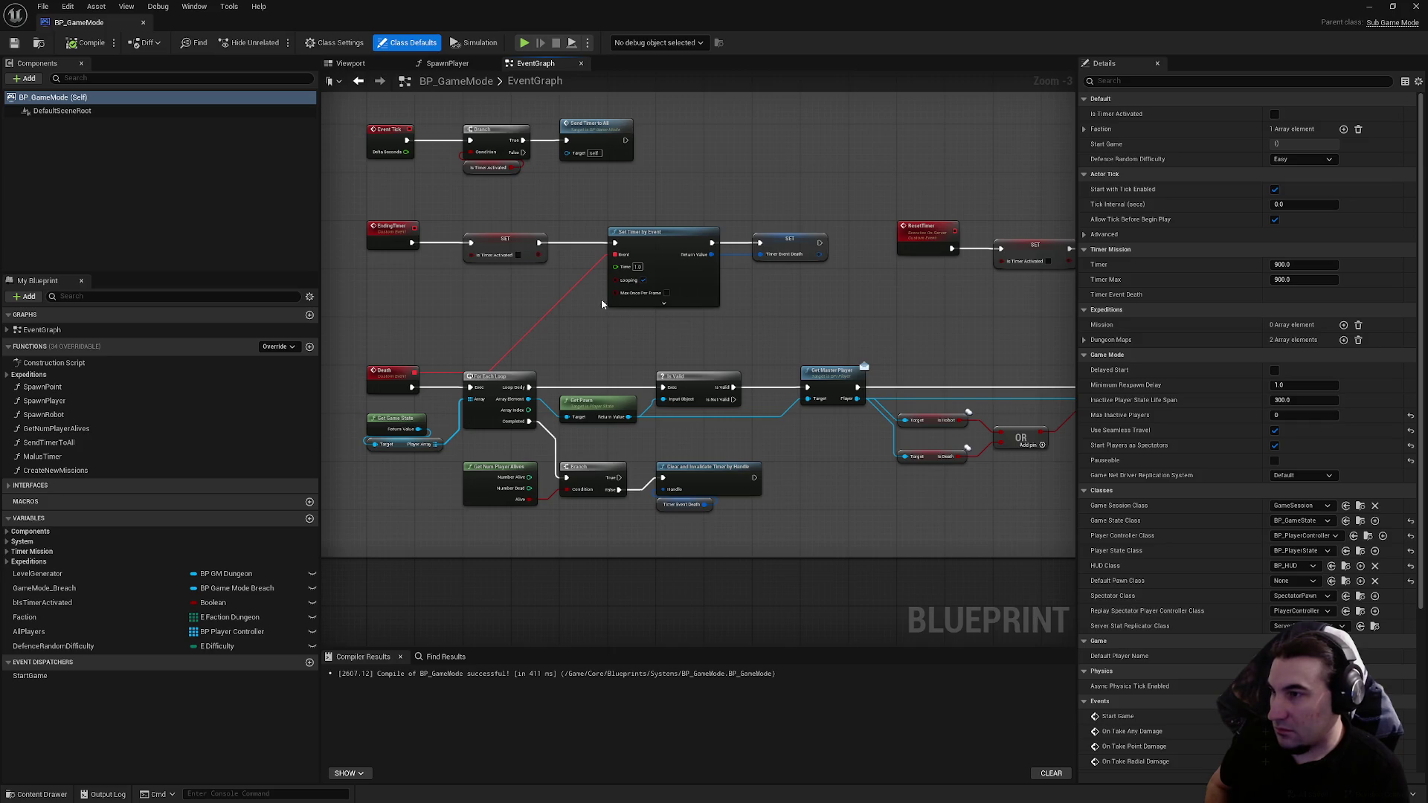
pyautogui.click(1414, 7)
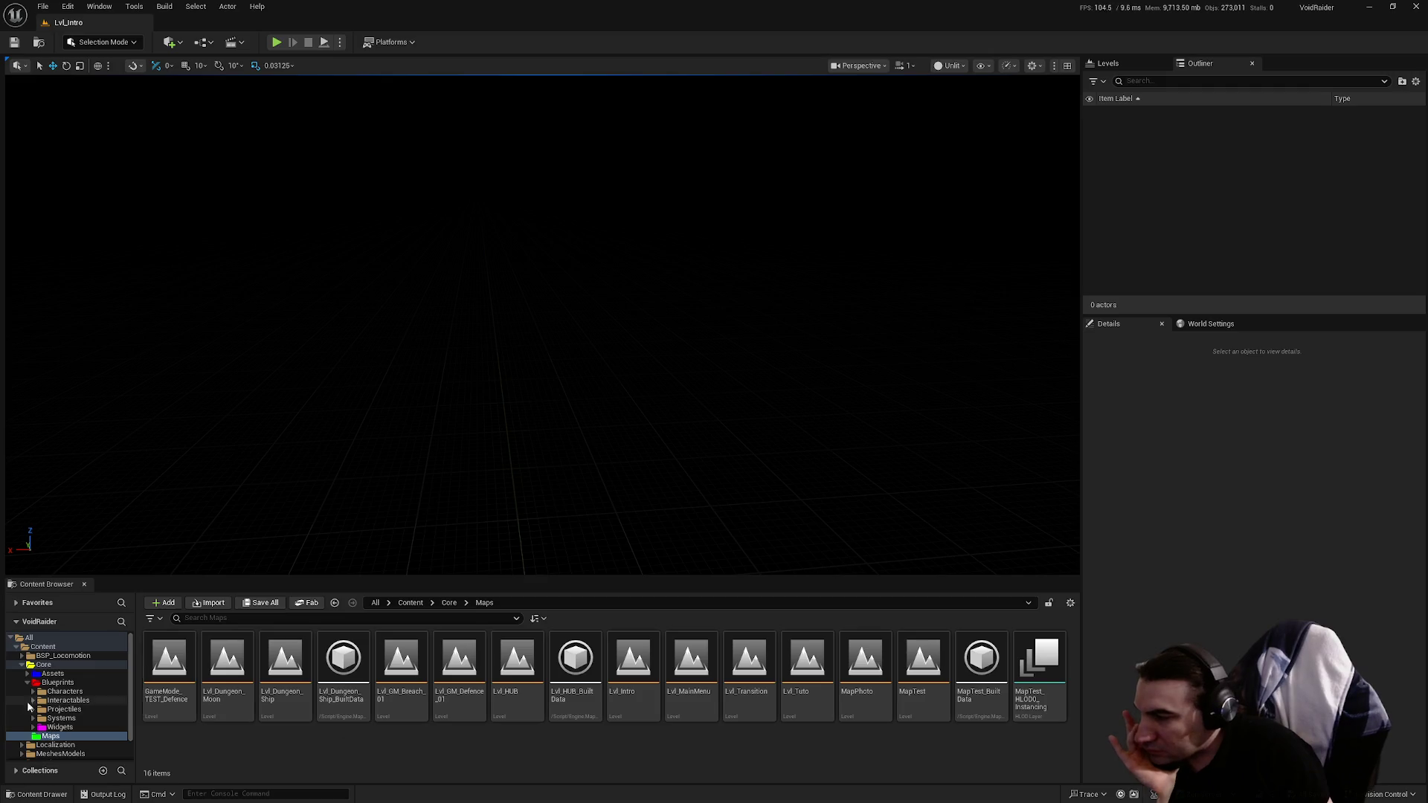
pyautogui.click(29, 684)
pyautogui.click(58, 683)
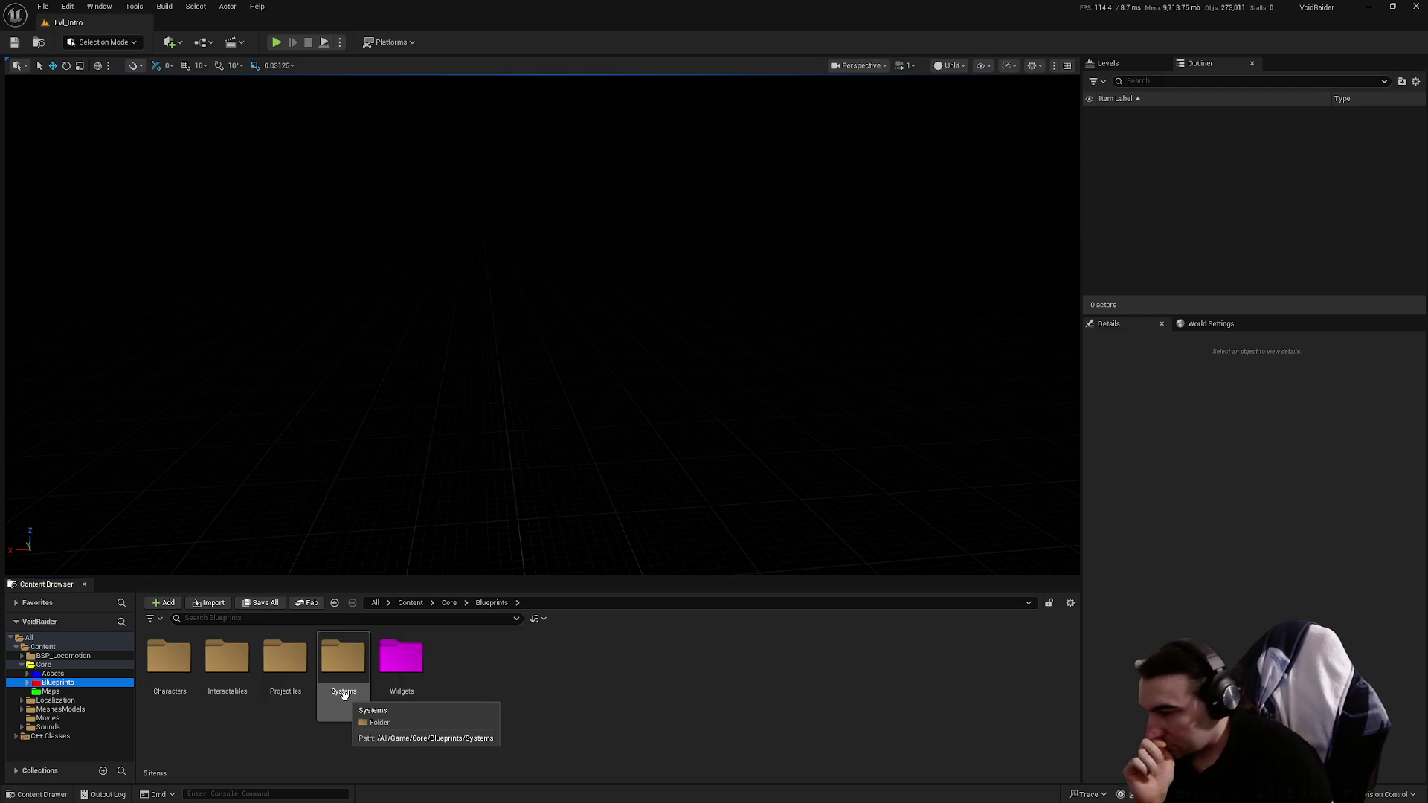
pyautogui.doubleClick(344, 695)
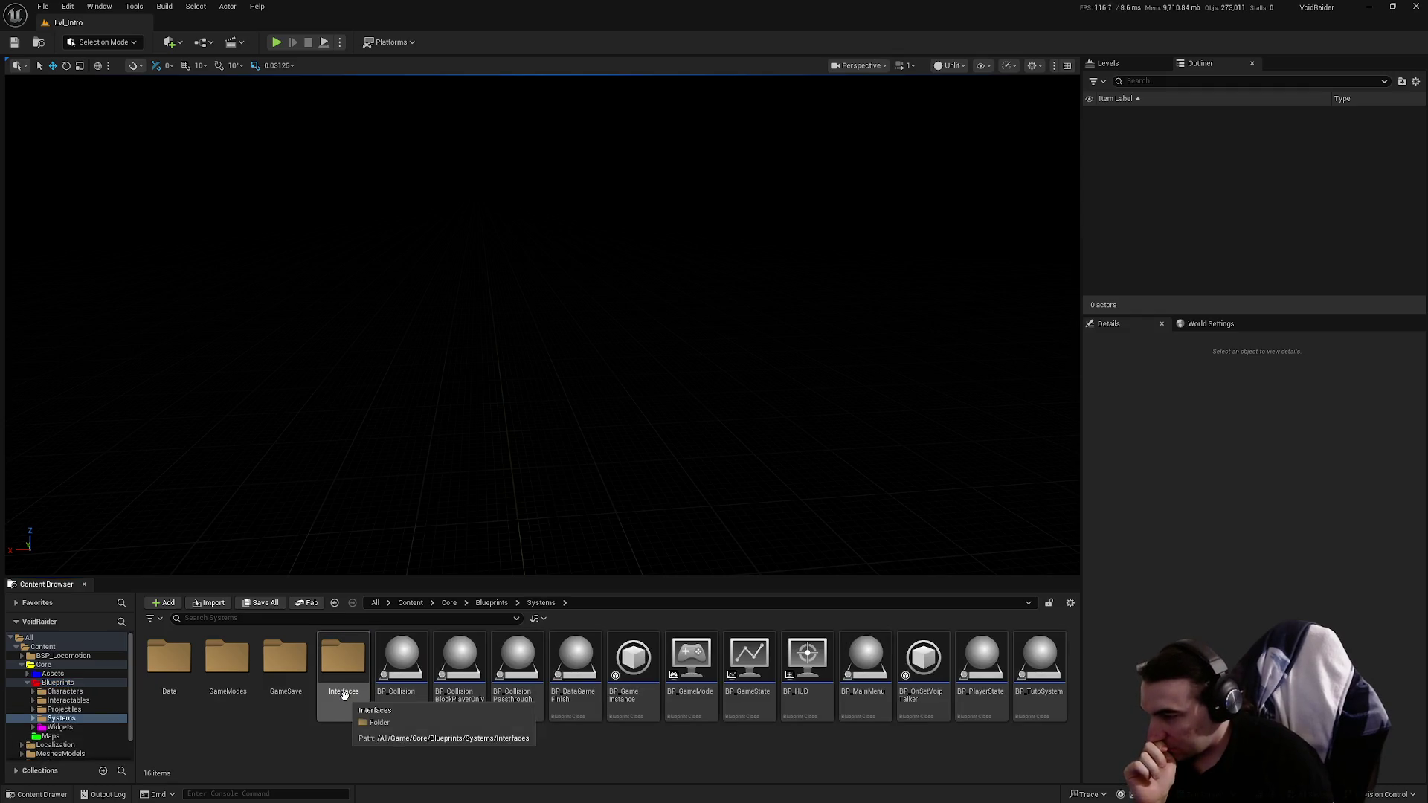
pyautogui.click(34, 683)
pyautogui.click(27, 683)
pyautogui.click(50, 691)
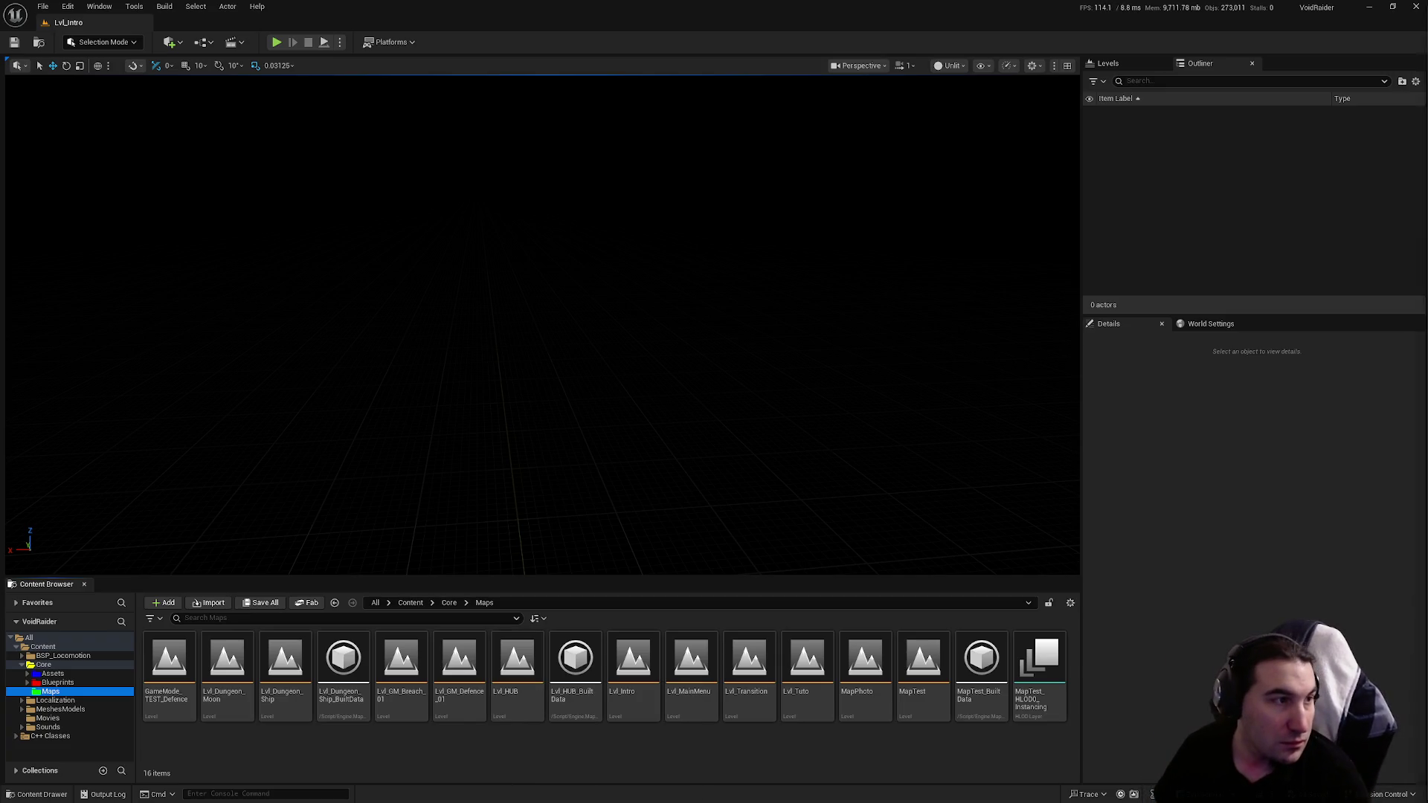
pyautogui.press('super')
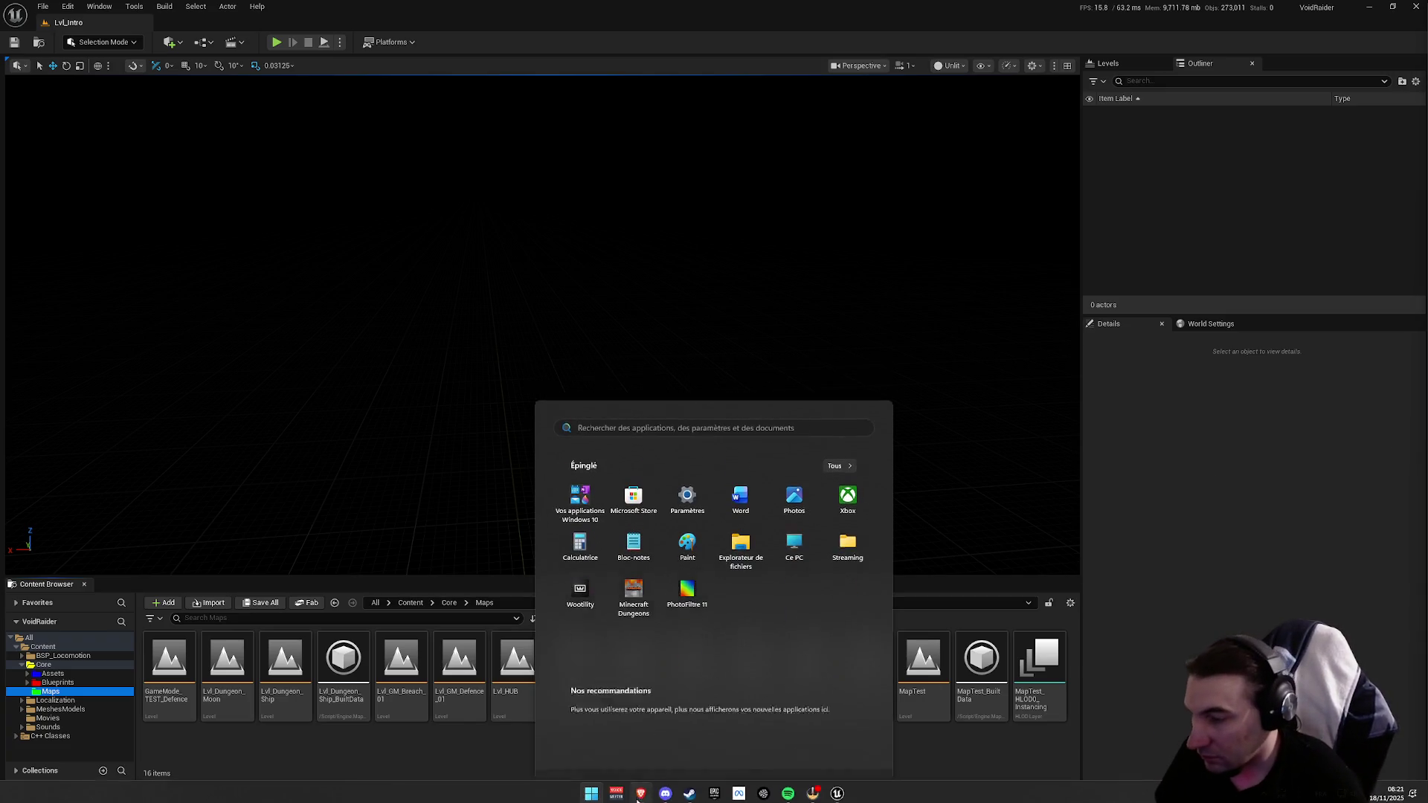
pyautogui.press('super')
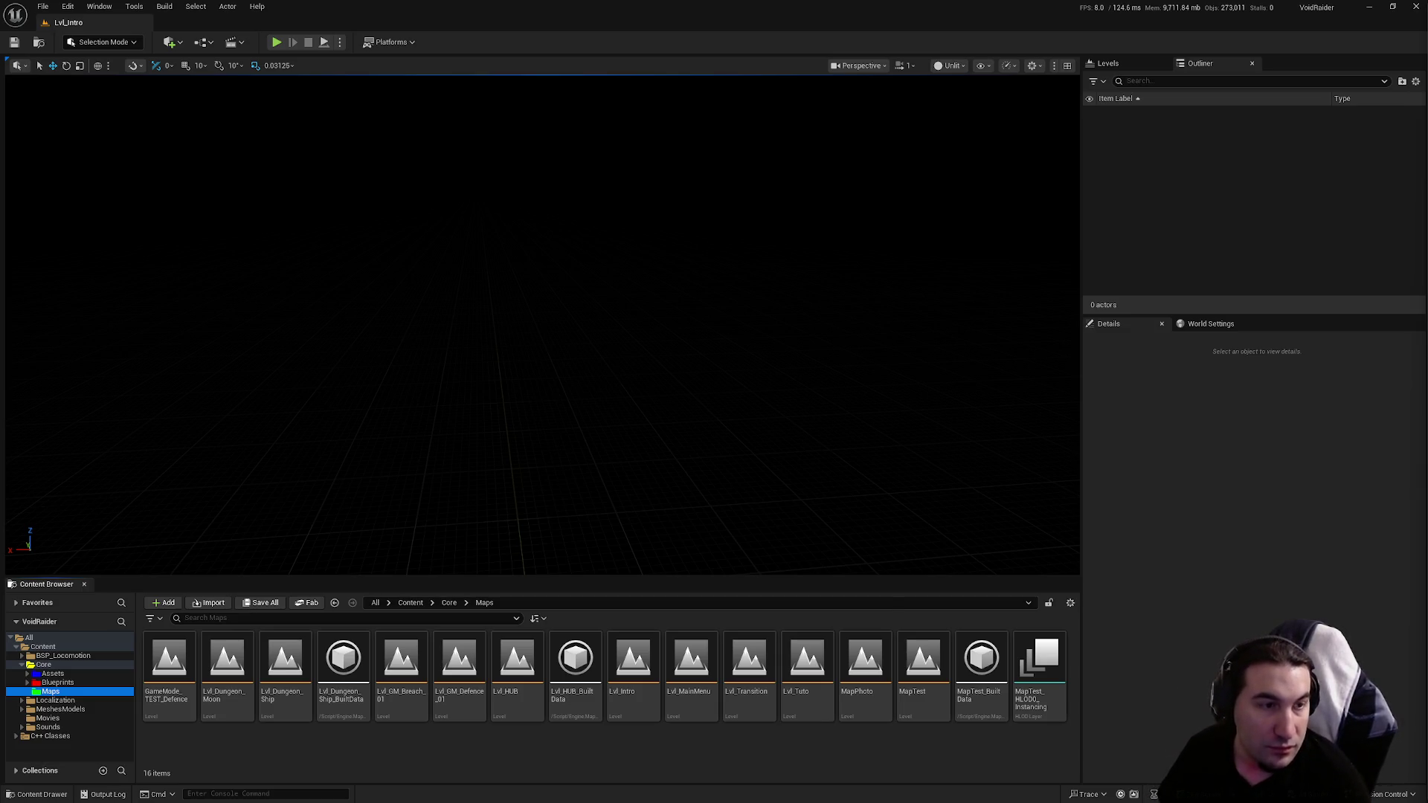
pyautogui.press('super')
pyautogui.click(1388, 790)
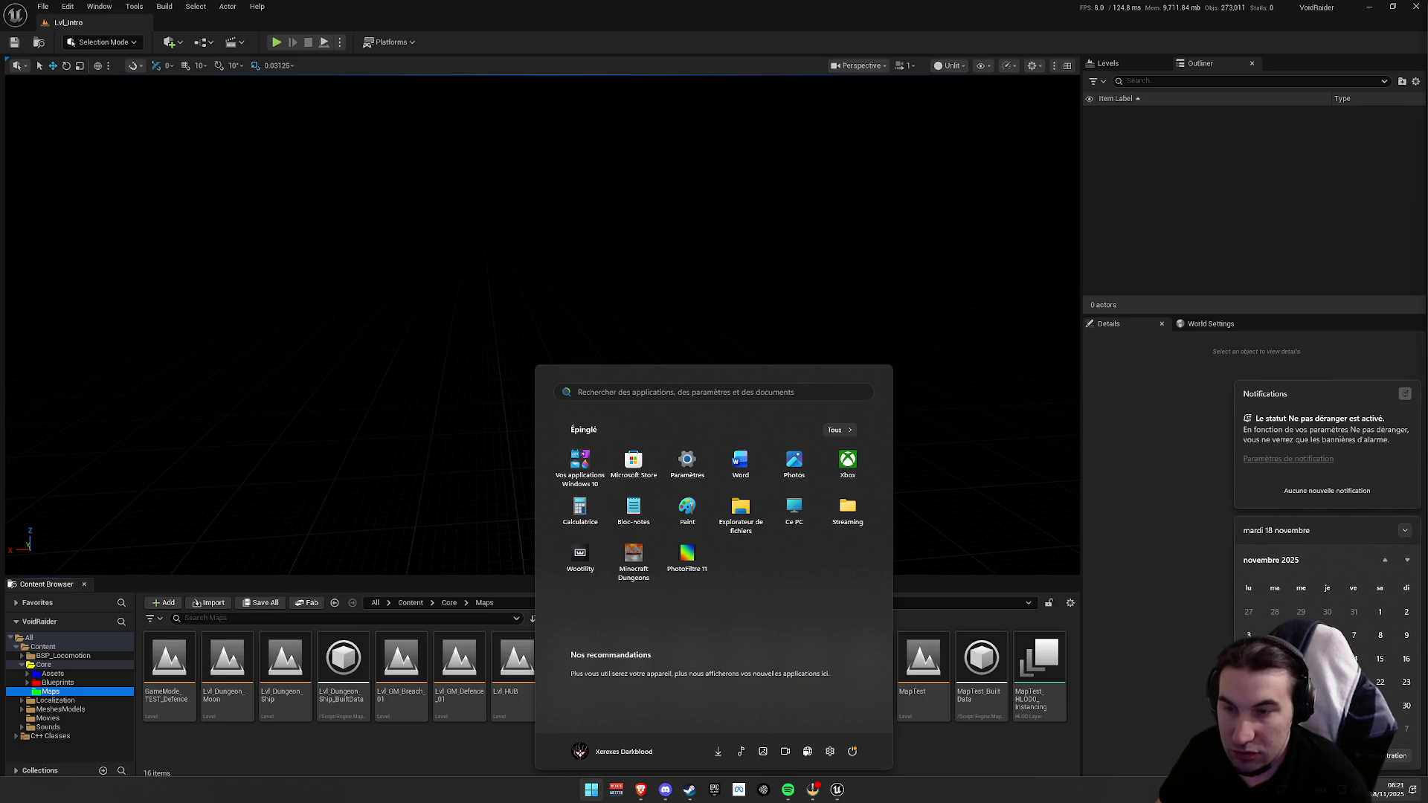
pyautogui.click(1177, 615)
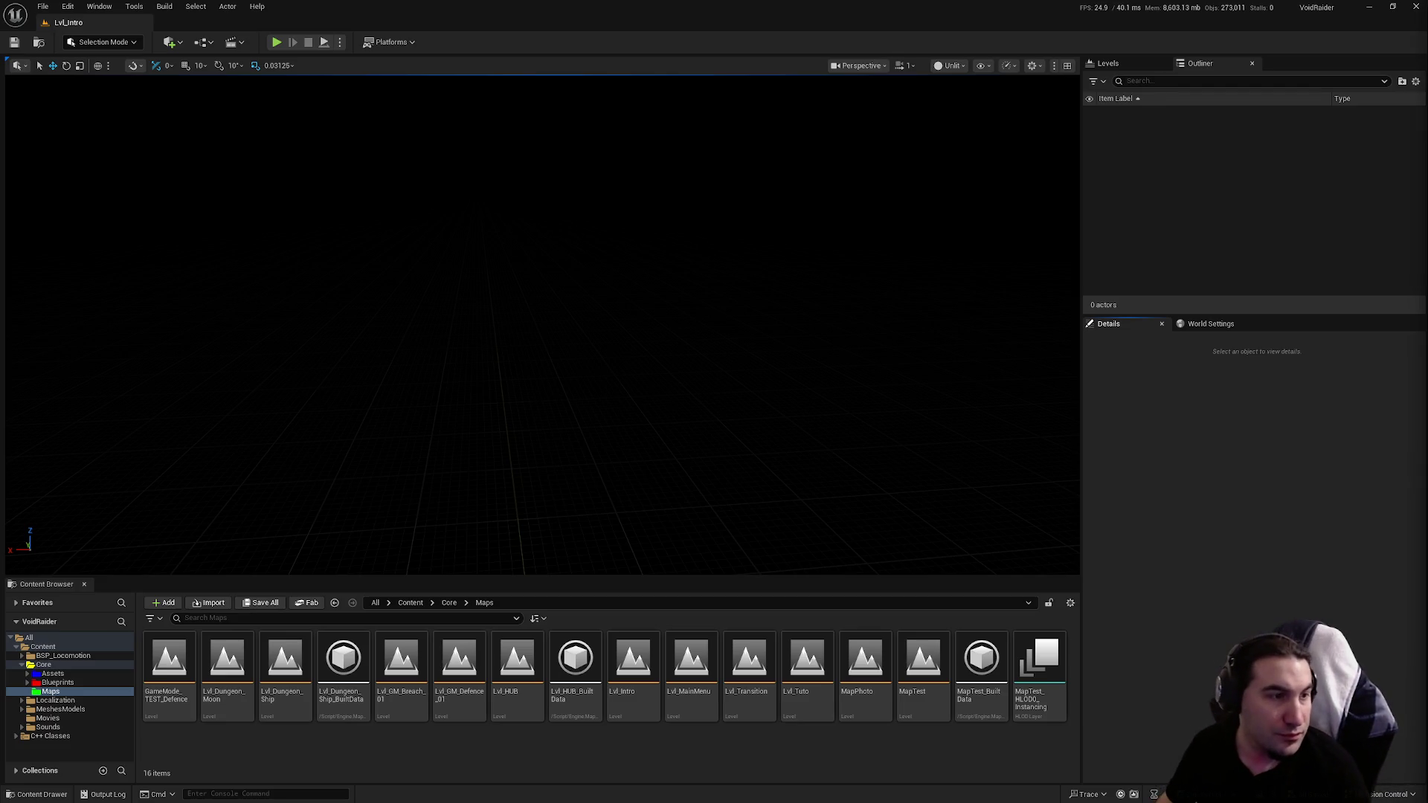
pyautogui.moveTo(736, 431); pyautogui.dragTo(818, 428)
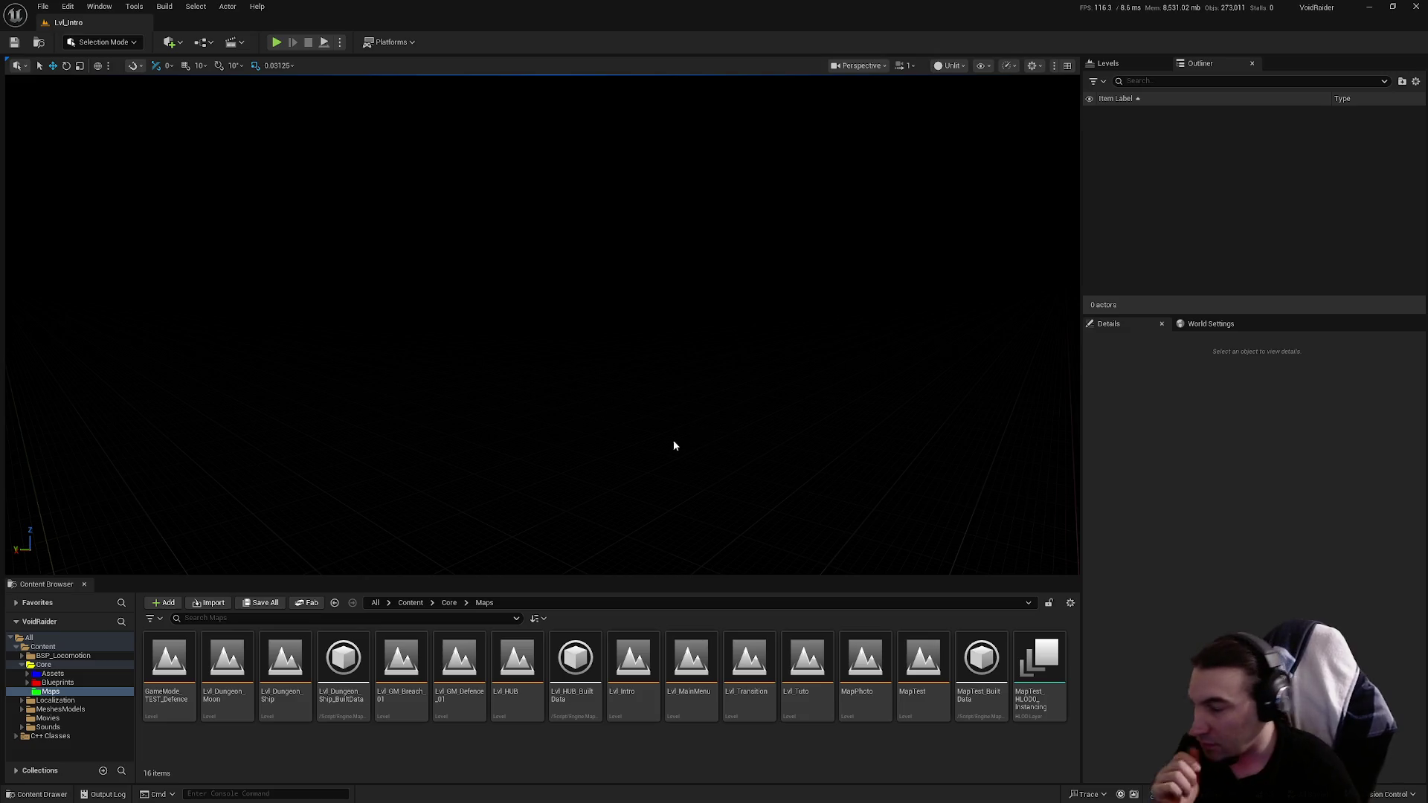
pyautogui.click(77, 682)
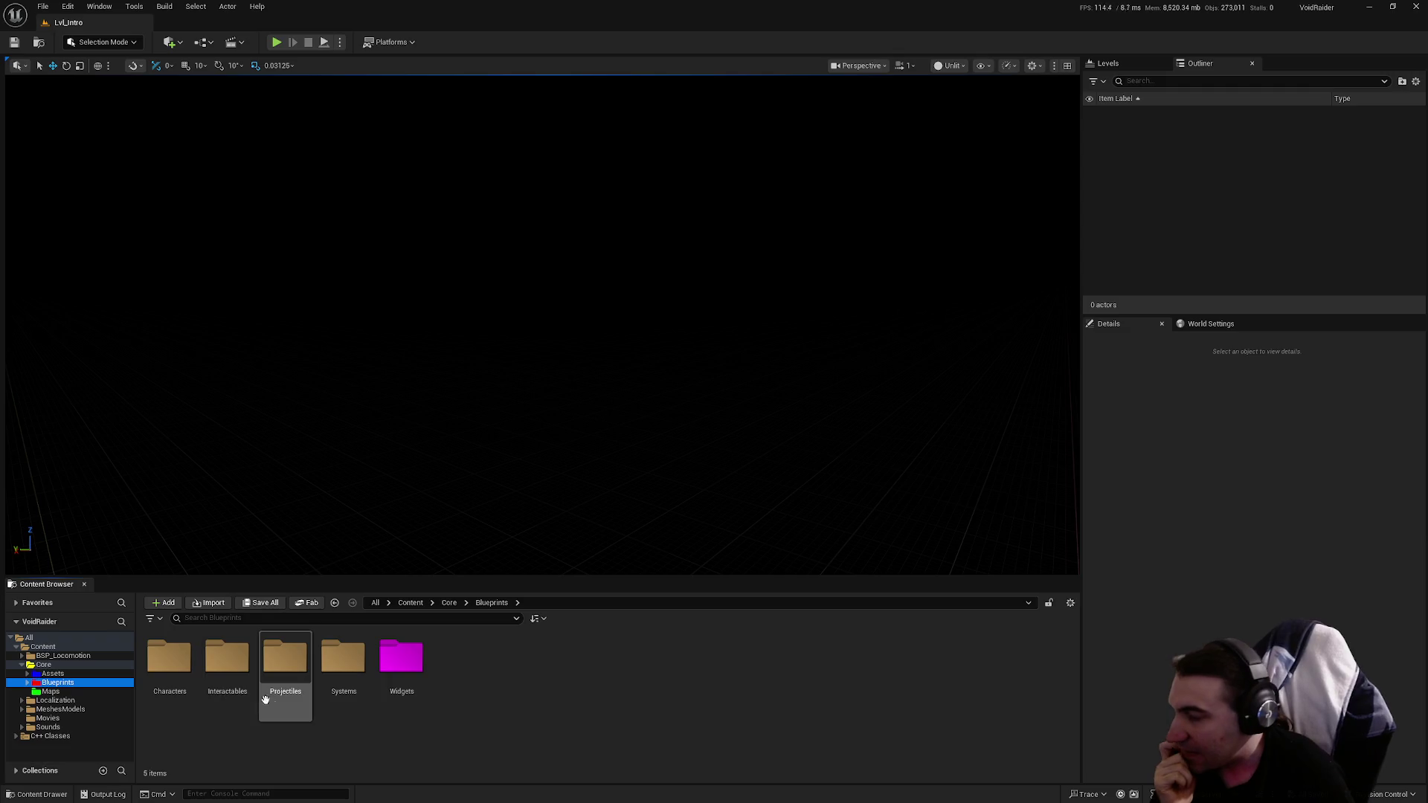
# Step: Open BP_GameMode from the Blueprints folder and pan its event graph to the Mission Timer section
pyautogui.doubleClick(304, 707)
pyautogui.doubleClick(684, 670)
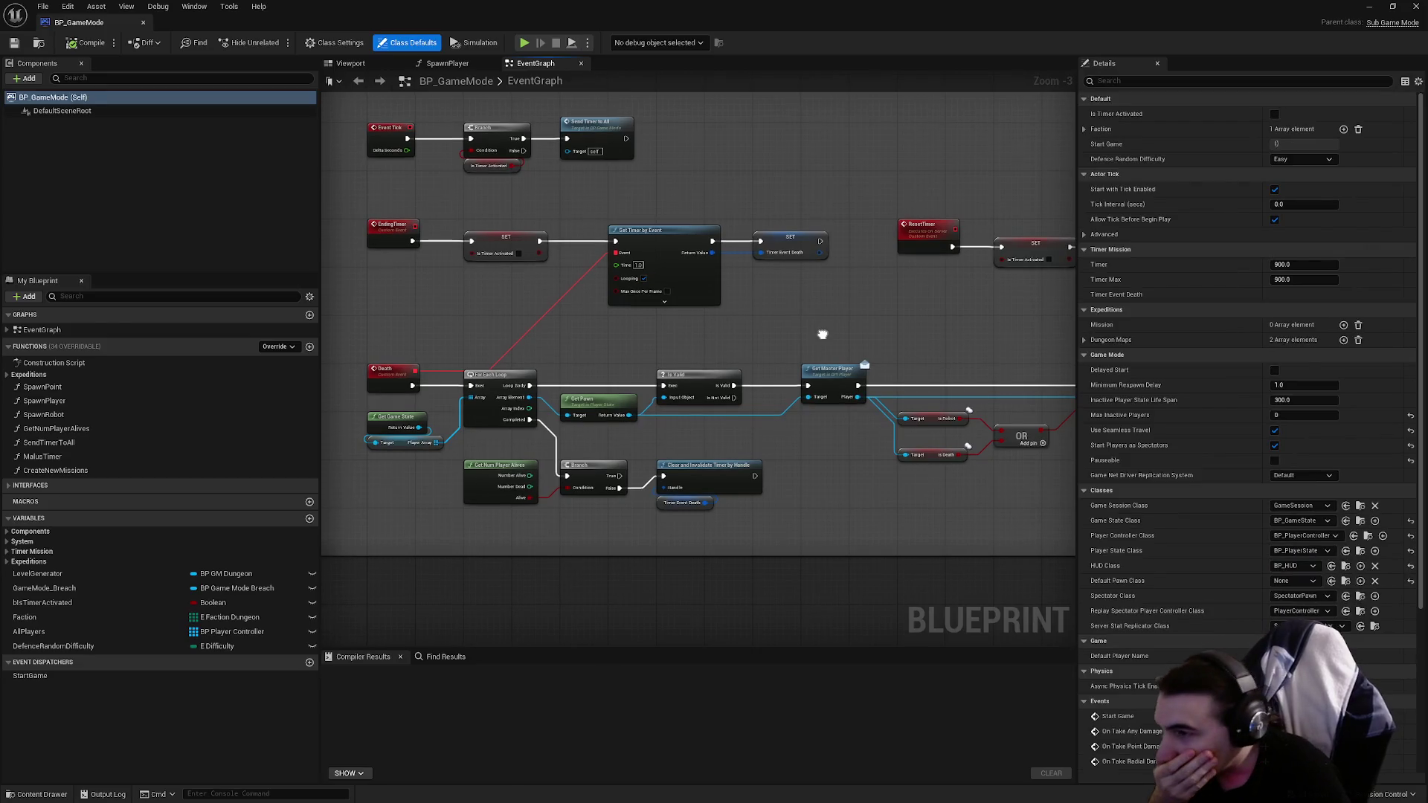
pyautogui.rightClick(823, 336)
pyautogui.moveTo(681, 322); pyautogui.dragTo(711, 458)
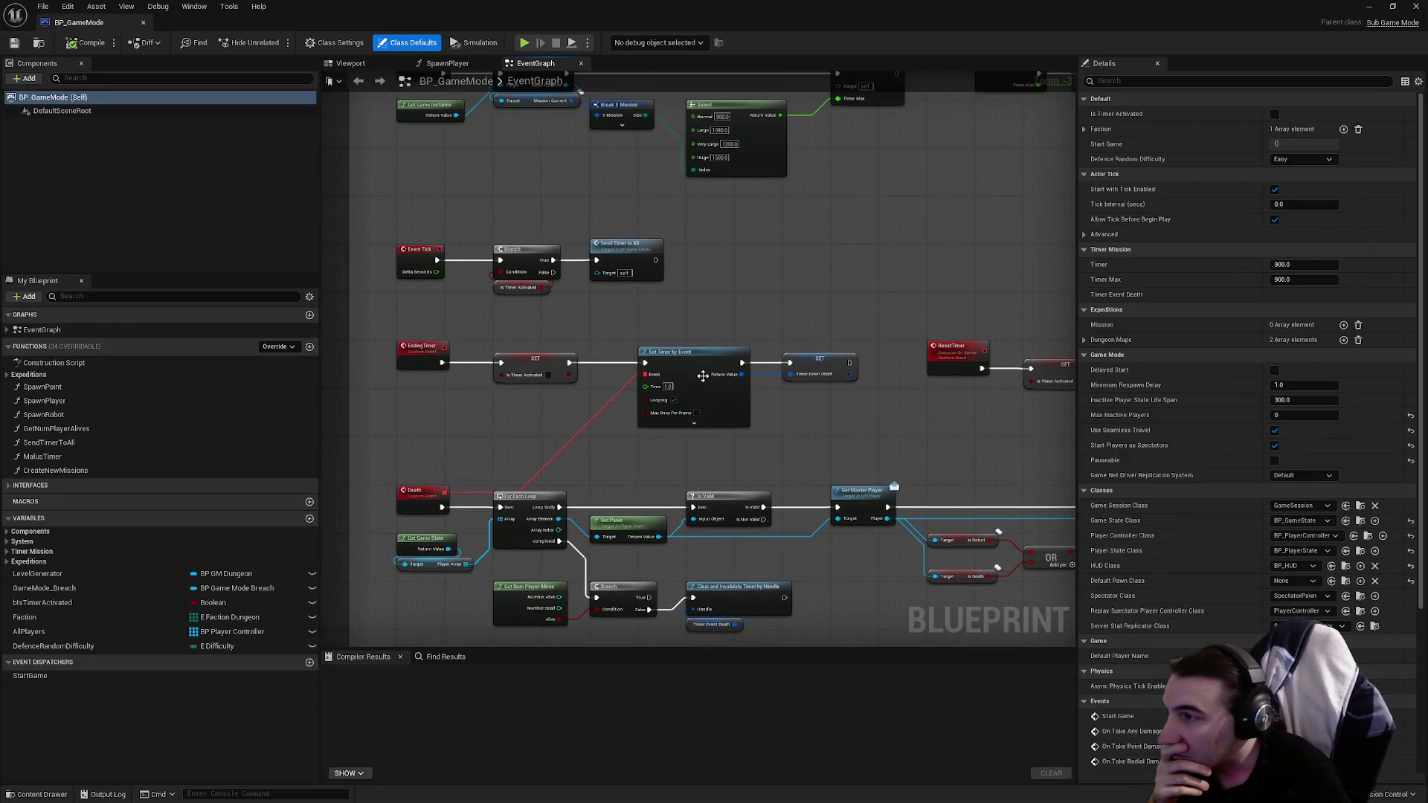
pyautogui.moveTo(849, 261)
pyautogui.mouseDown()
pyautogui.moveTo(504, 198)
pyautogui.moveTo(959, 524)
pyautogui.moveTo(880, 448)
pyautogui.mouseUp()
pyautogui.scroll(-5, 848, 415)
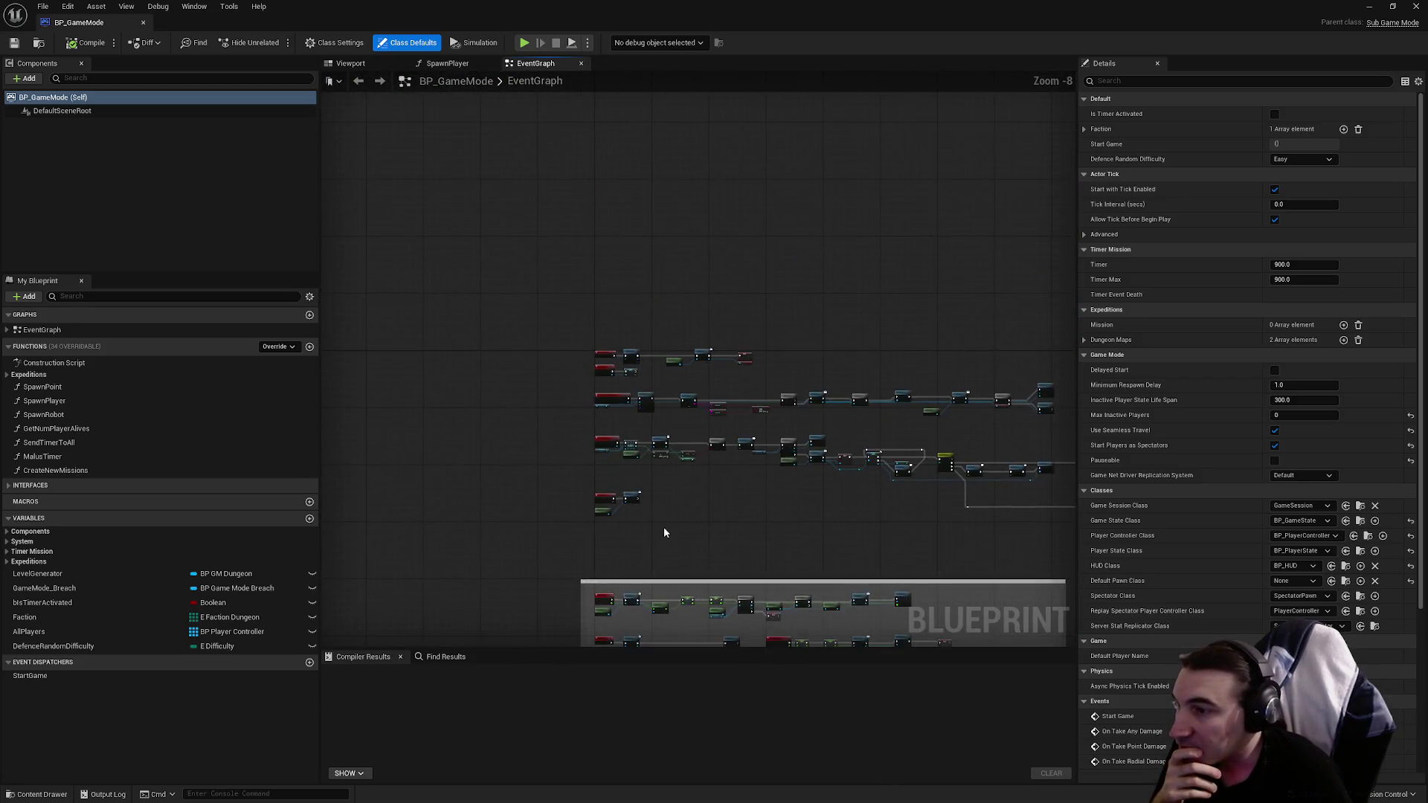
pyautogui.scroll(8, 664, 533)
pyautogui.scroll(-1, 704, 425)
# Step: Jump from the Create Loading Screen call to the CreateLoadingScreen event in BP_PlayerController
pyautogui.moveTo(749, 560)
pyautogui.mouseDown()
pyautogui.moveTo(662, 389)
pyautogui.moveTo(573, 392)
pyautogui.moveTo(765, 409)
pyautogui.moveTo(417, 434)
pyautogui.moveTo(759, 458)
pyautogui.mouseUp()
pyautogui.click(777, 327)
pyautogui.doubleClick(777, 327)
pyautogui.moveTo(738, 357)
pyautogui.mouseDown()
pyautogui.moveTo(477, 319)
pyautogui.moveTo(566, 371)
pyautogui.moveTo(621, 372)
pyautogui.mouseUp()
pyautogui.scroll(1, 521, 349)
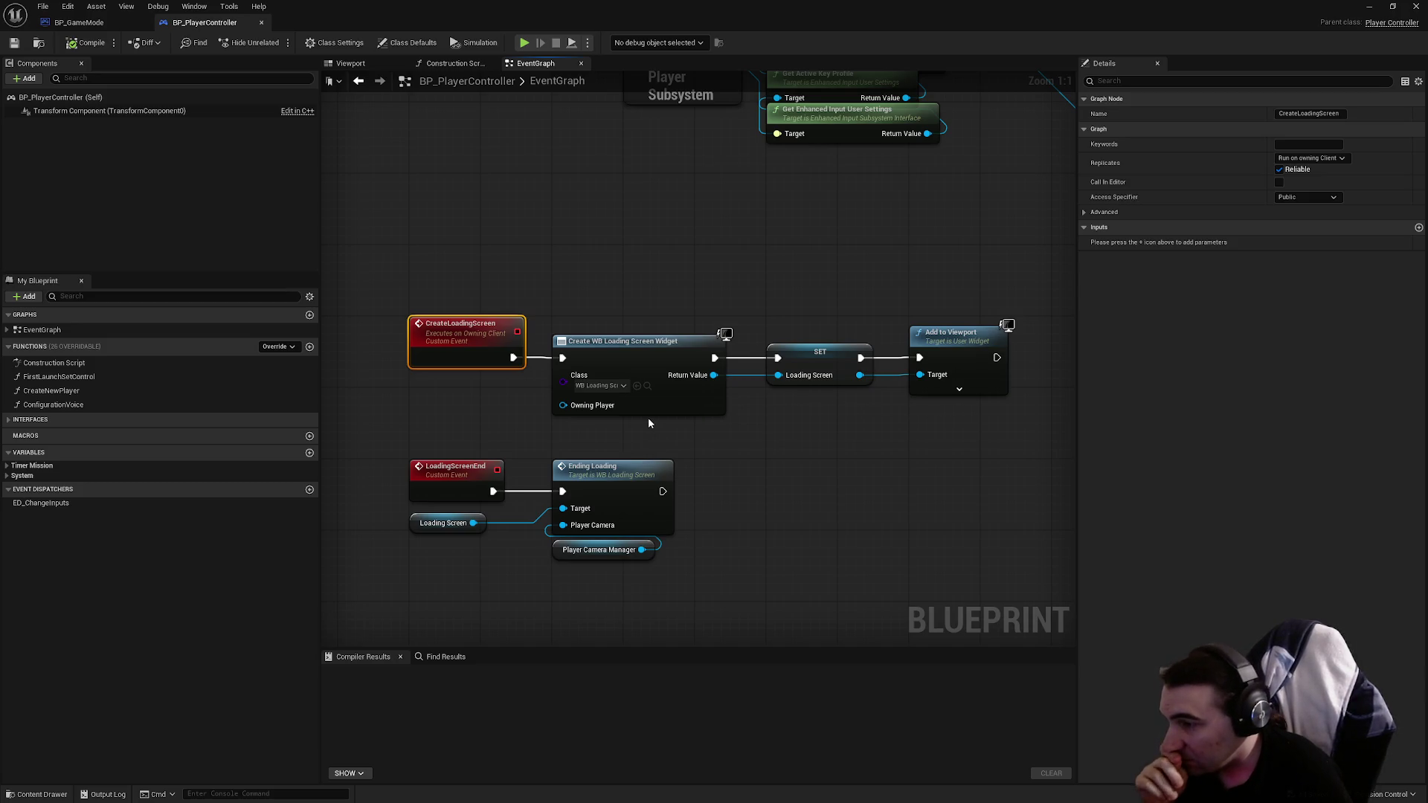
# Step: Add a Disable Input node ('disa') with a Self reference wired to its Player Controller
pyautogui.moveTo(532, 508)
pyautogui.mouseDown()
pyautogui.moveTo(526, 450)
pyautogui.moveTo(697, 415)
pyautogui.mouseUp()
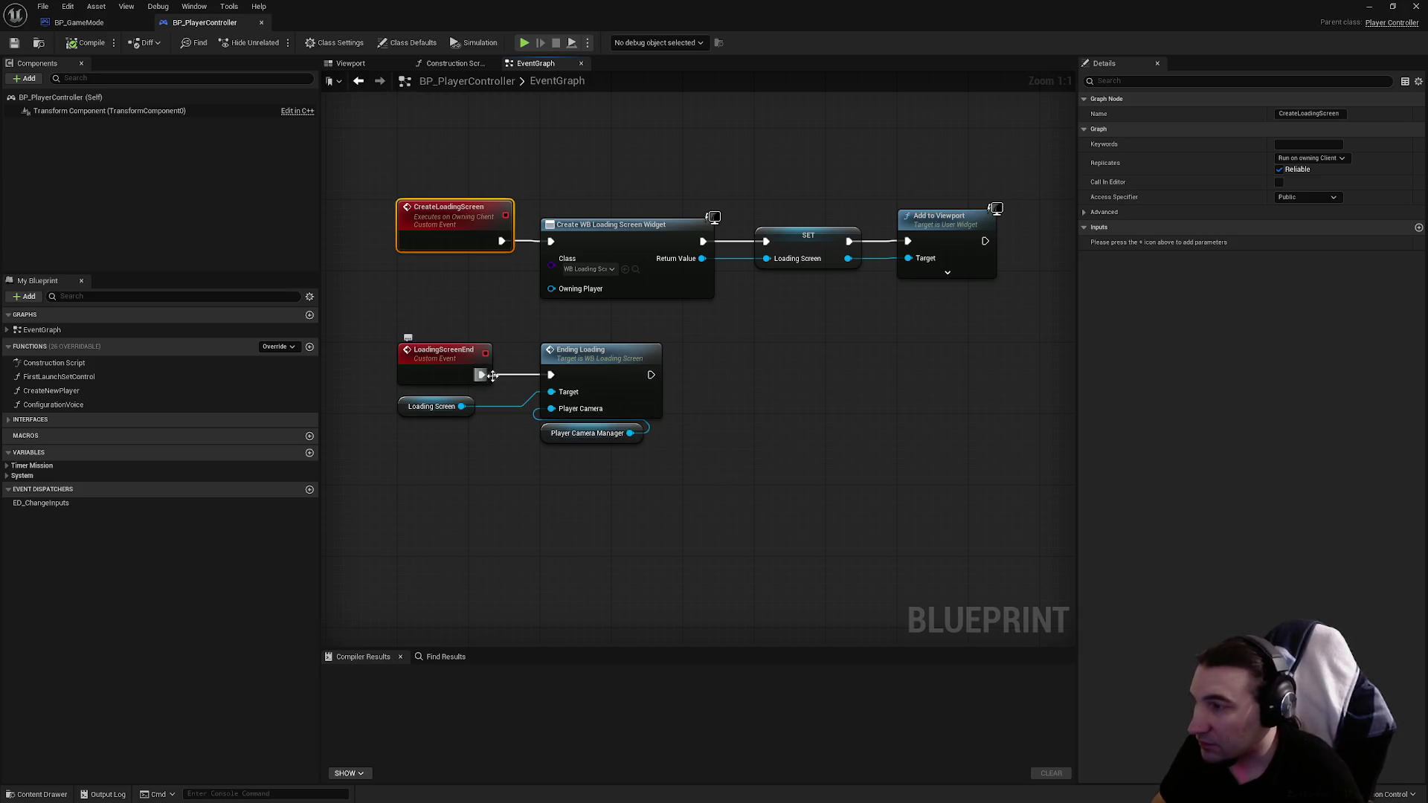
pyautogui.click(618, 468)
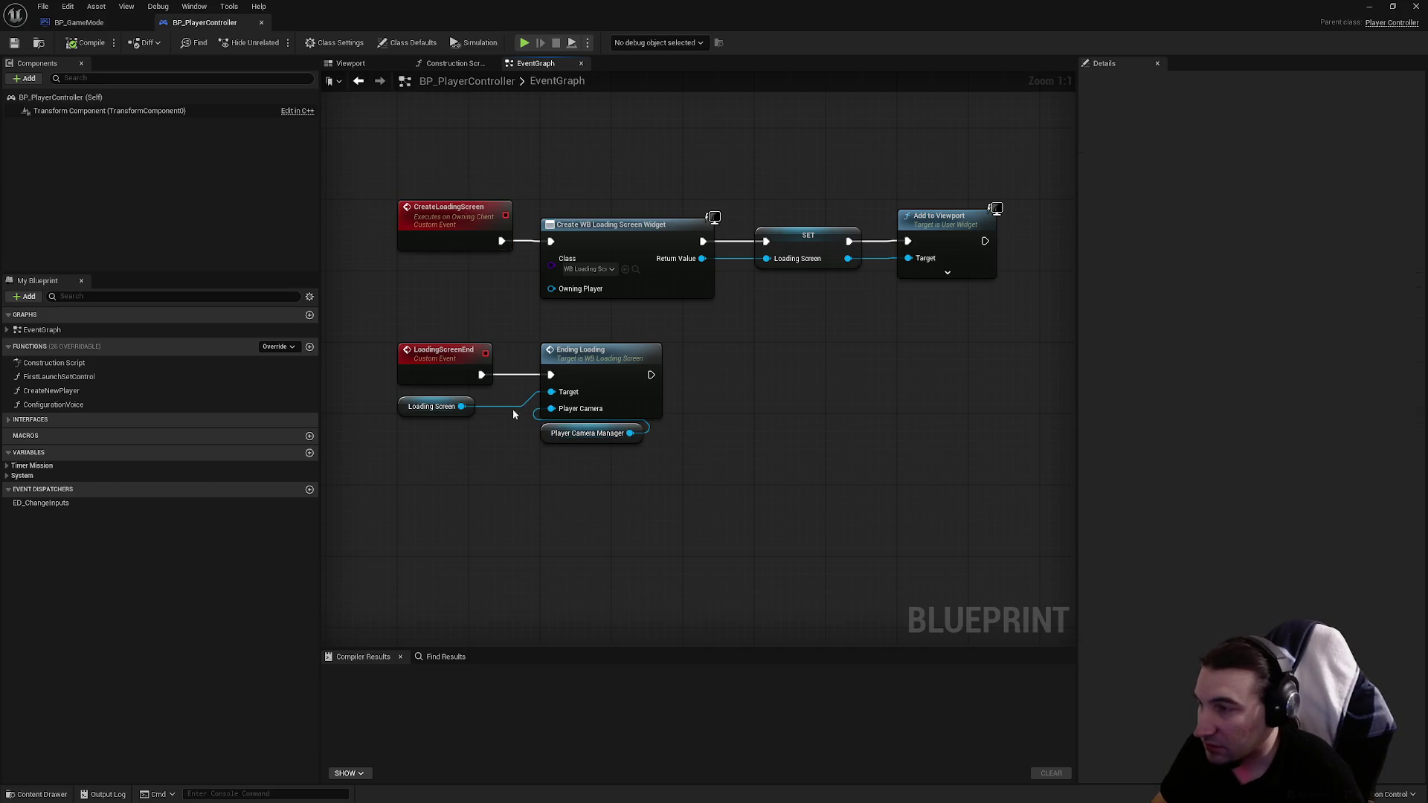
pyautogui.rightClick(812, 466)
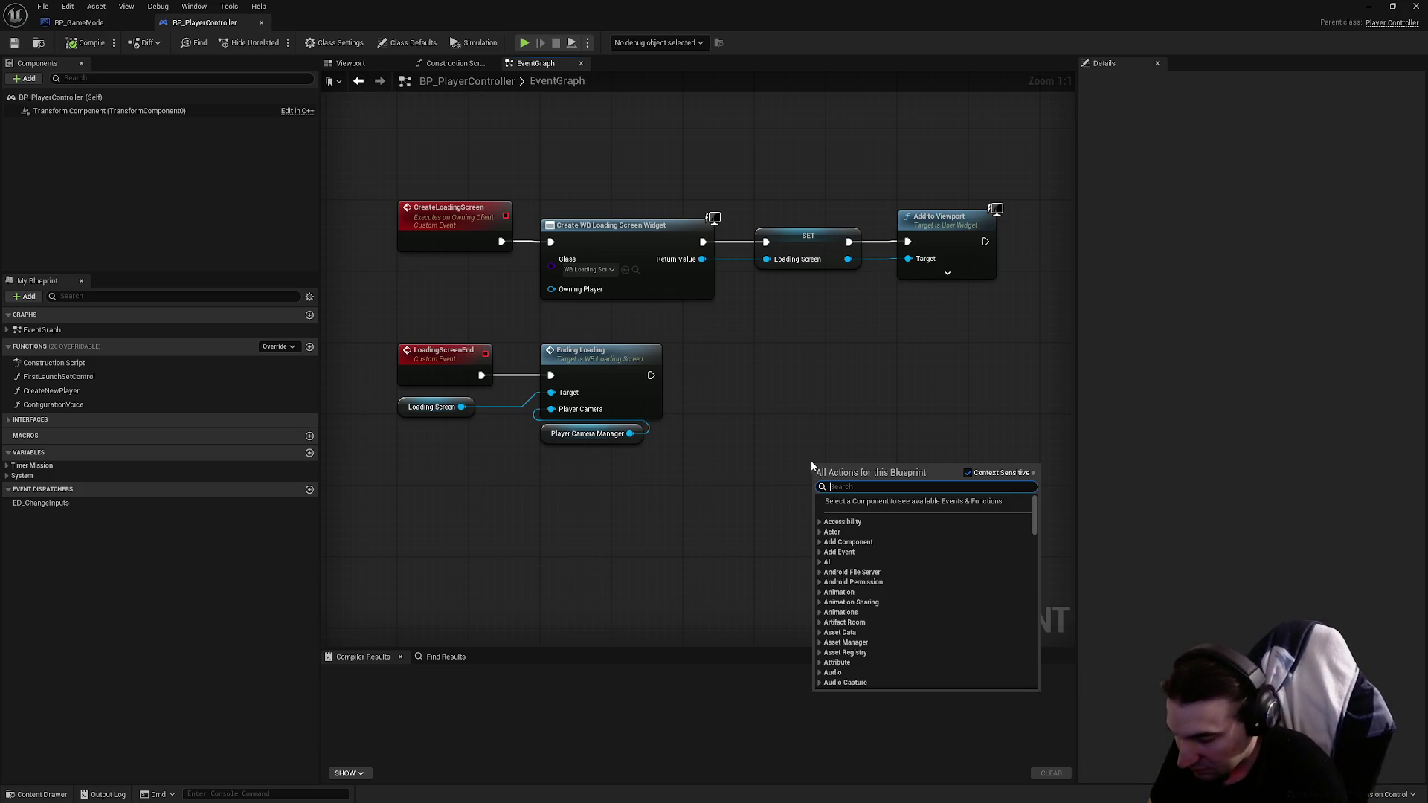
pyautogui.write('disa')
pyautogui.press('Return')
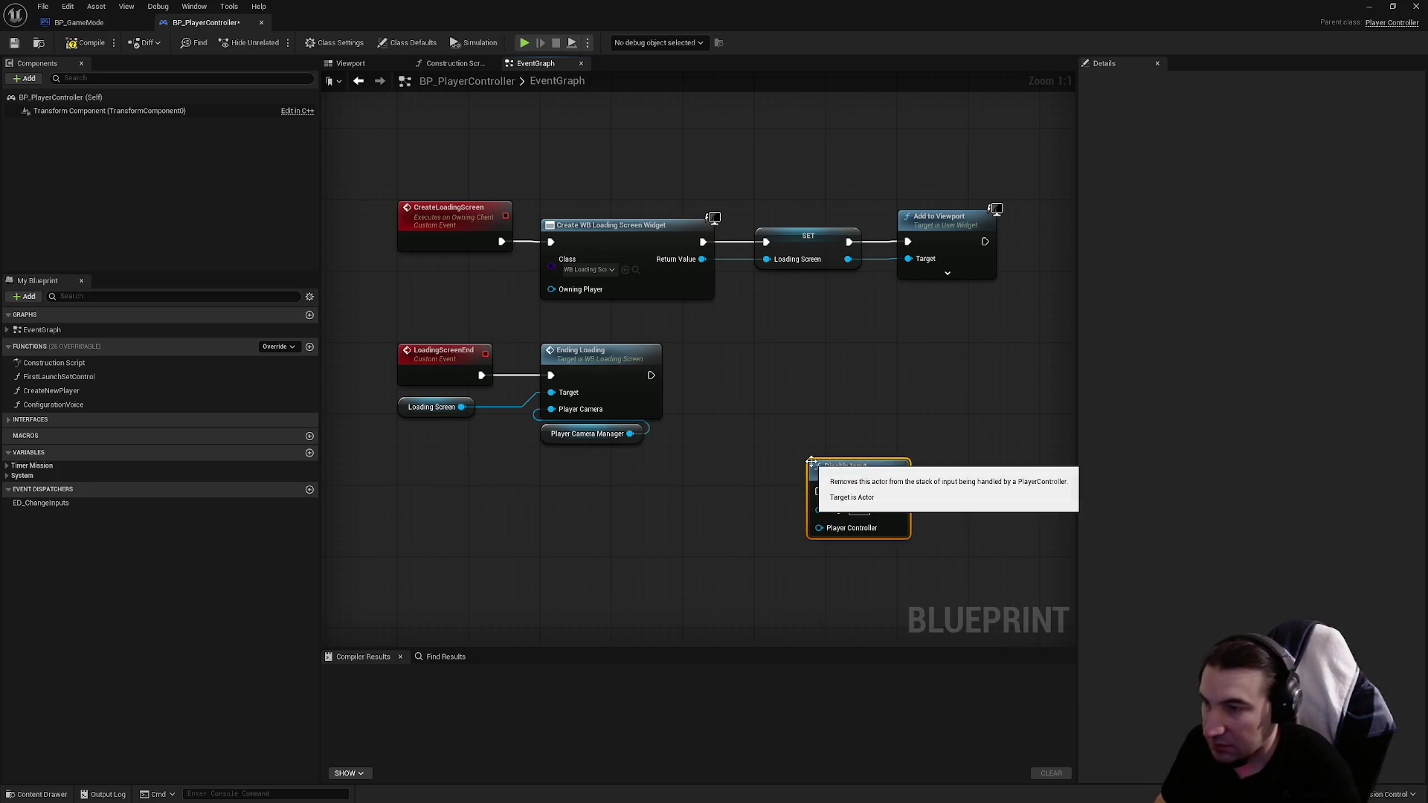
pyautogui.moveTo(830, 530); pyautogui.dragTo(764, 544)
pyautogui.write('self')
pyautogui.press('Return')
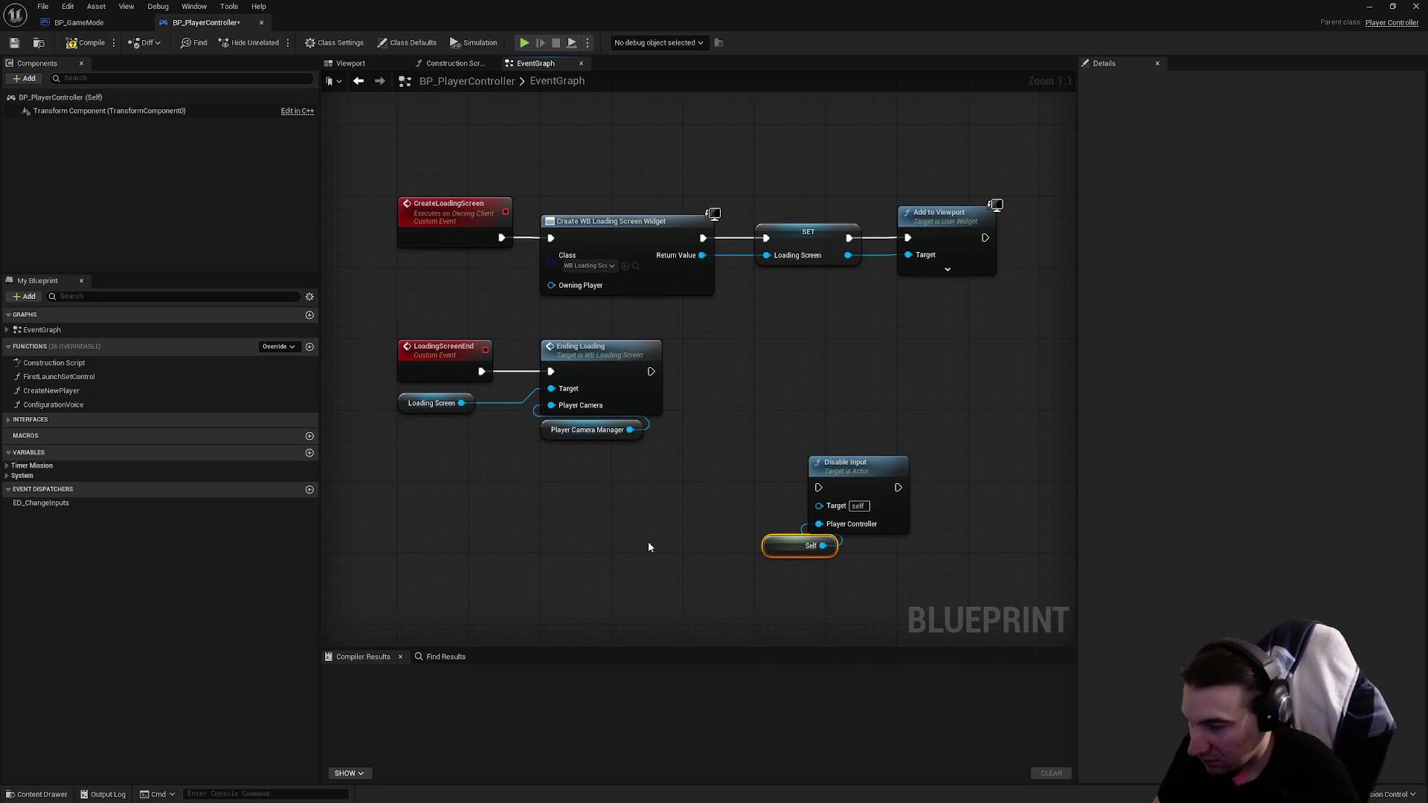
# Step: Search graph actions for 'pawn' and browse the Get Player Pawn and Get Controlled Pawn results
pyautogui.rightClick(649, 542)
pyautogui.write('pawn')
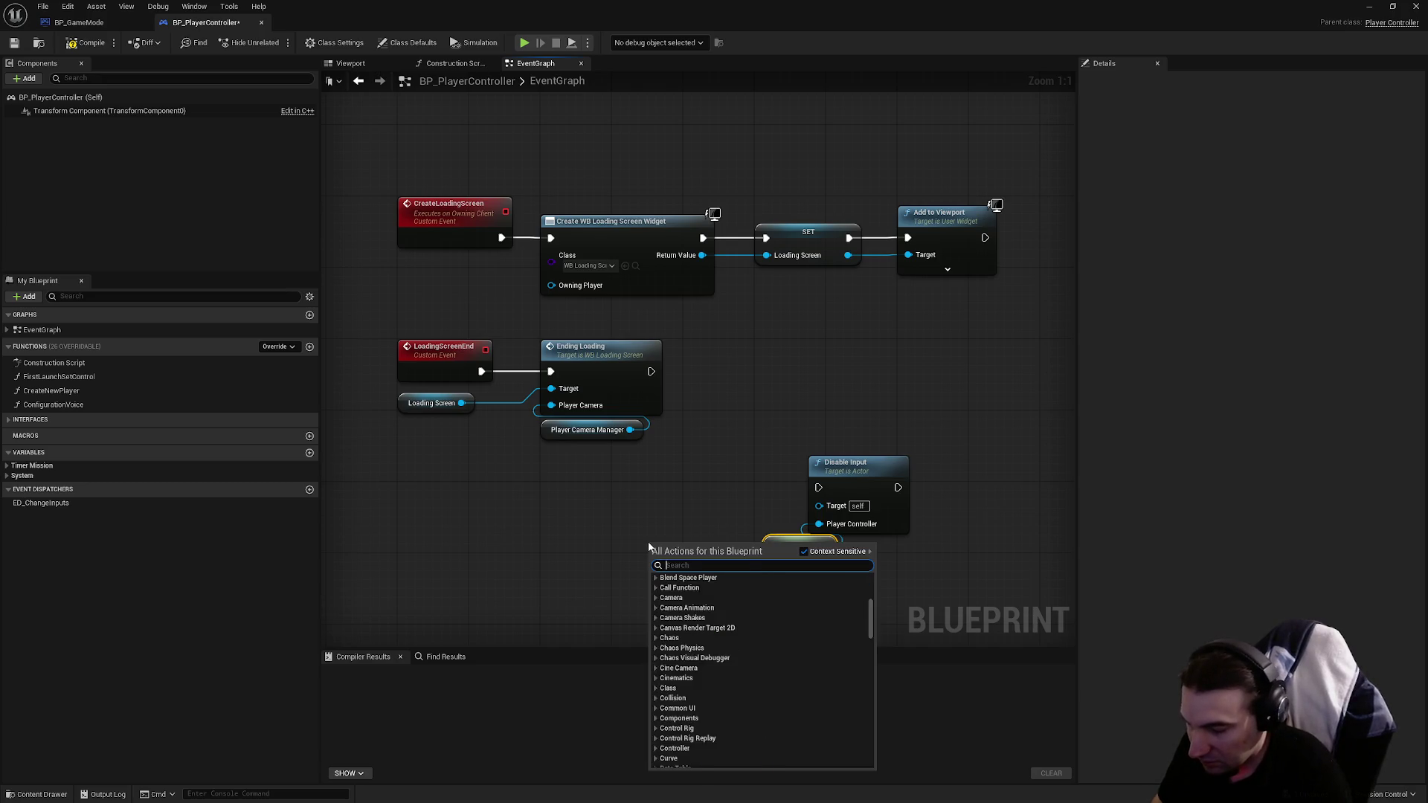
pyautogui.scroll(5, 753, 640)
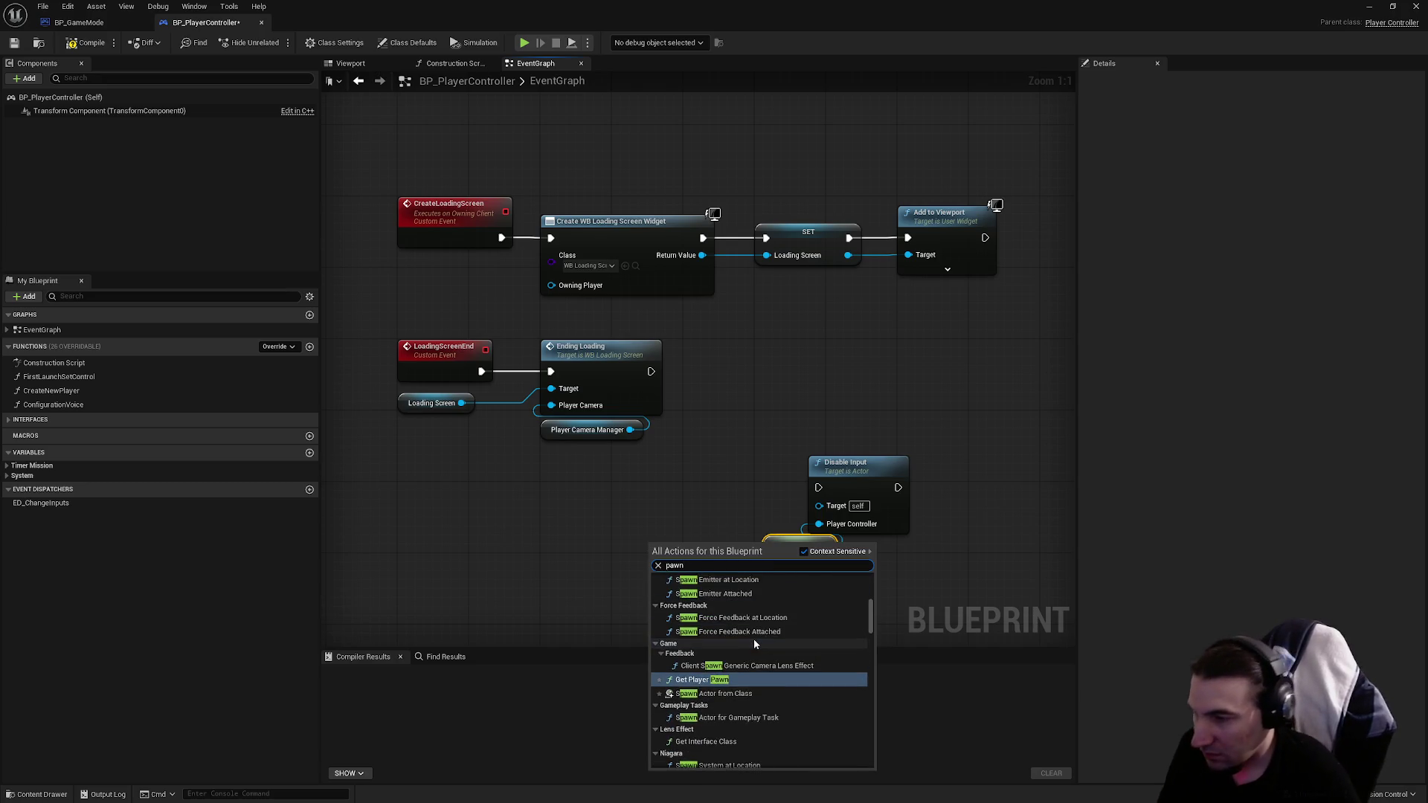
pyautogui.scroll(-3, 778, 647)
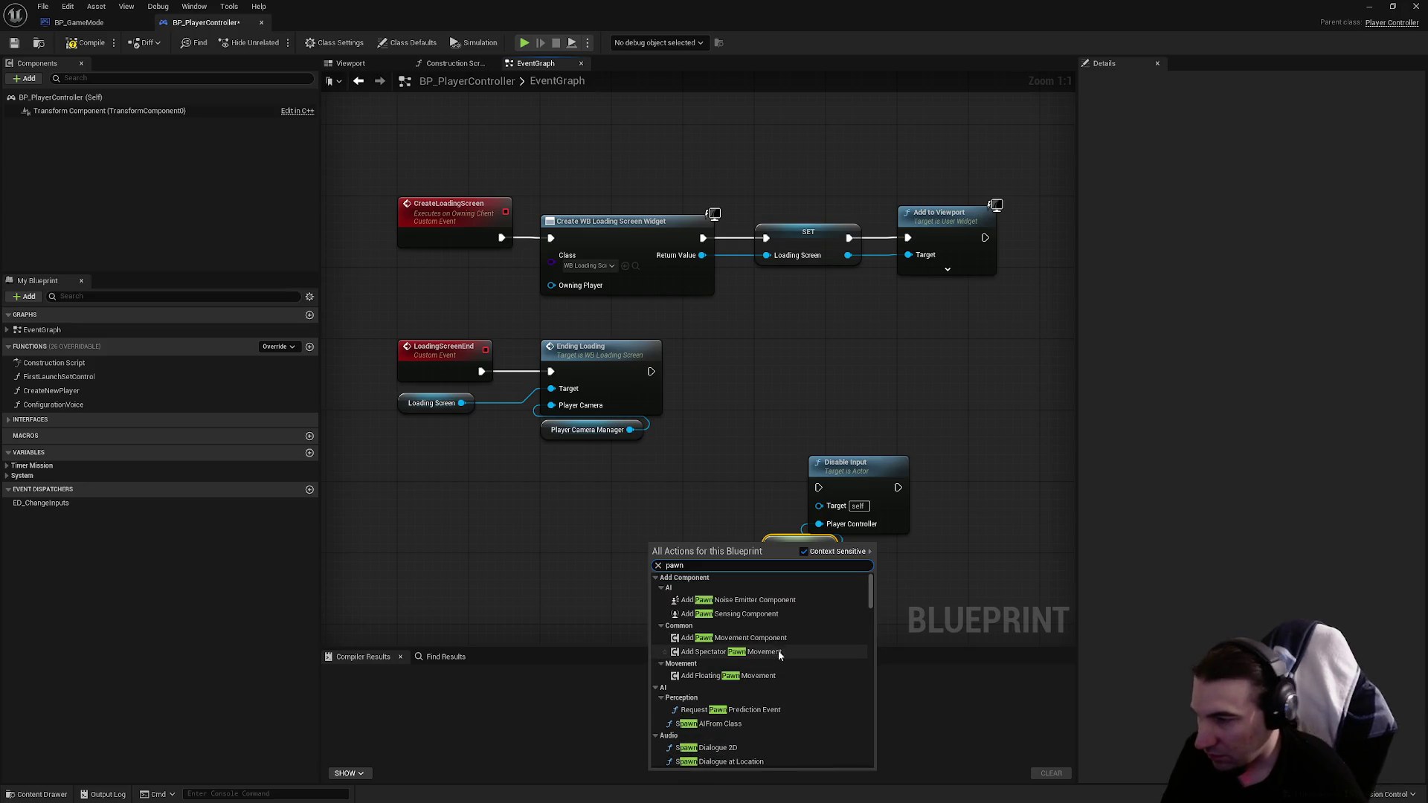
pyautogui.scroll(-4, 777, 625)
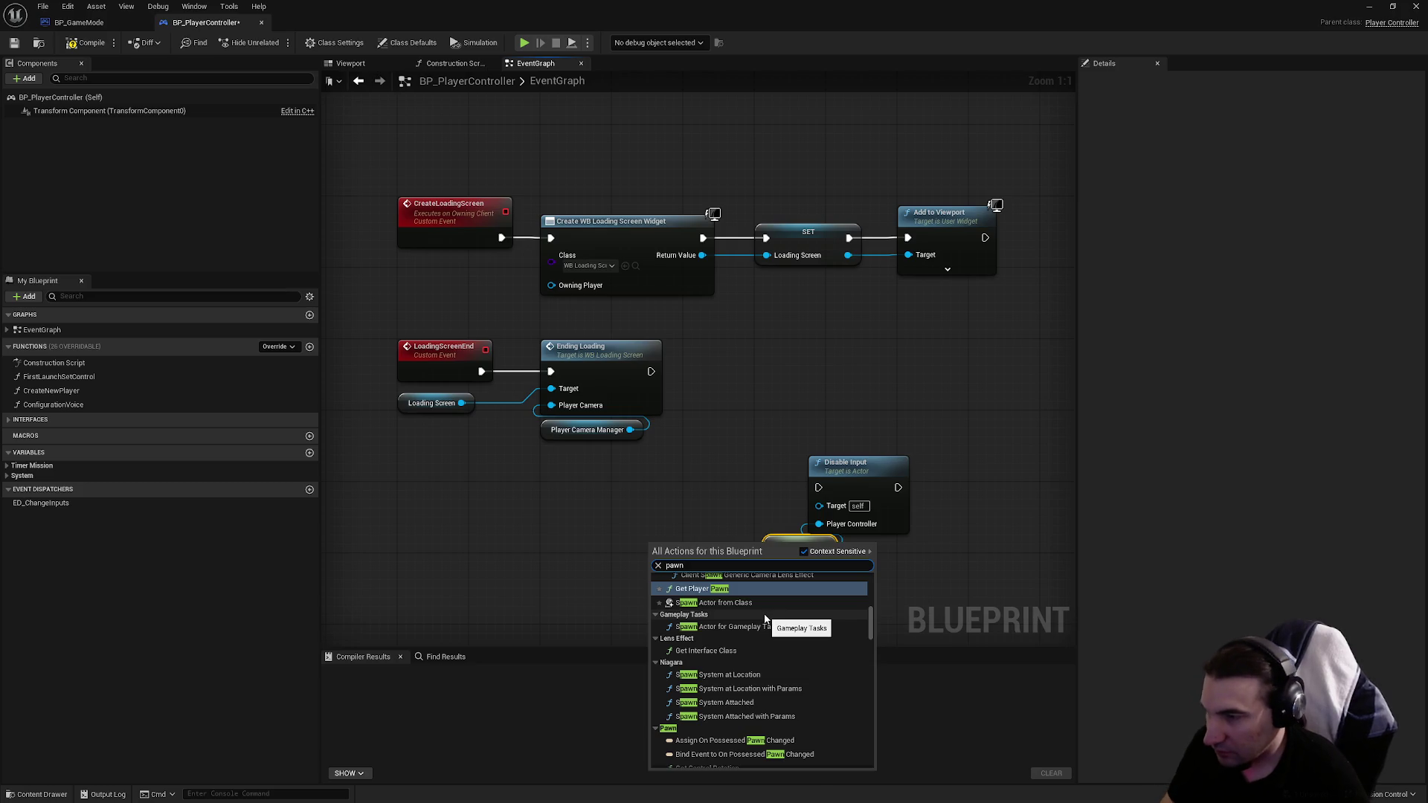
pyautogui.scroll(-3, 761, 611)
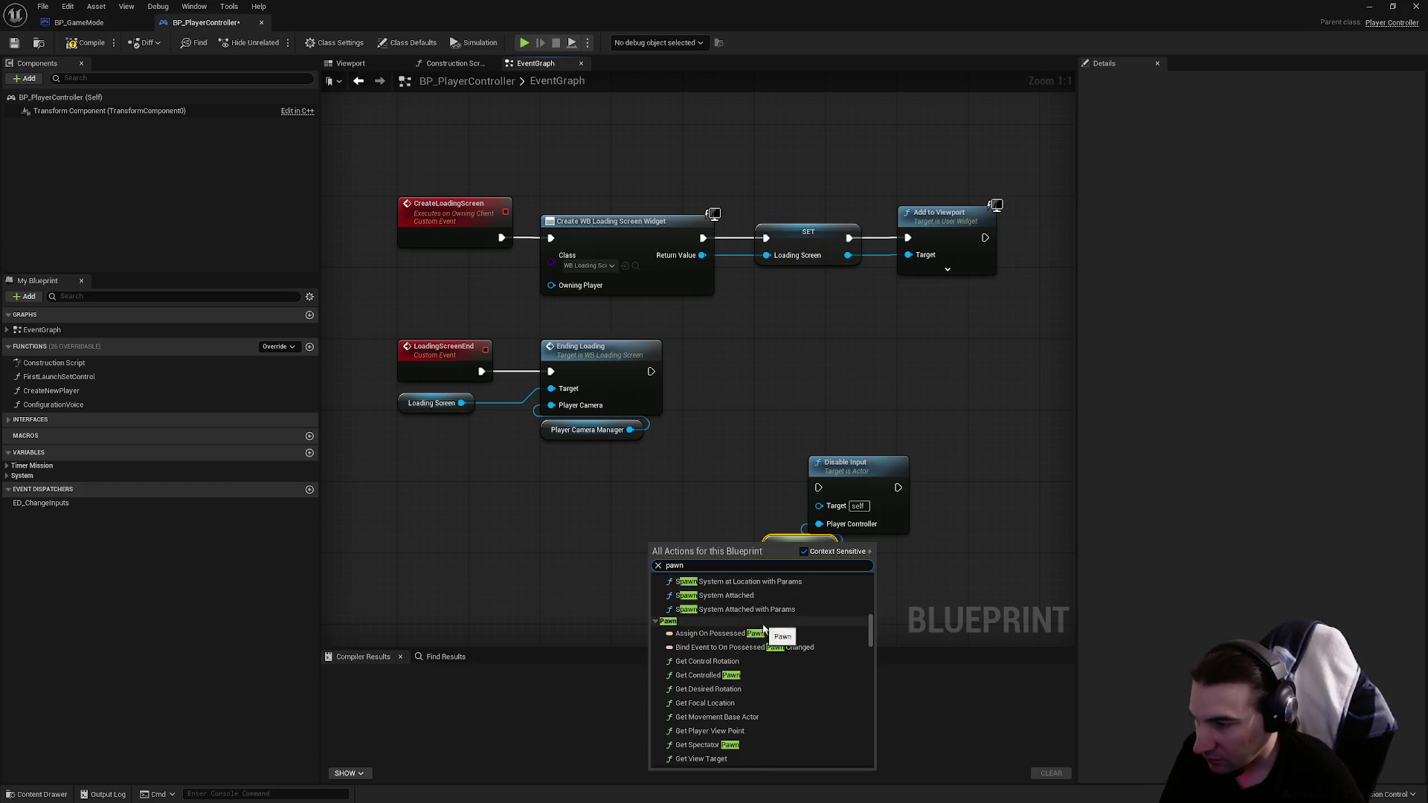
pyautogui.scroll(-3, 744, 694)
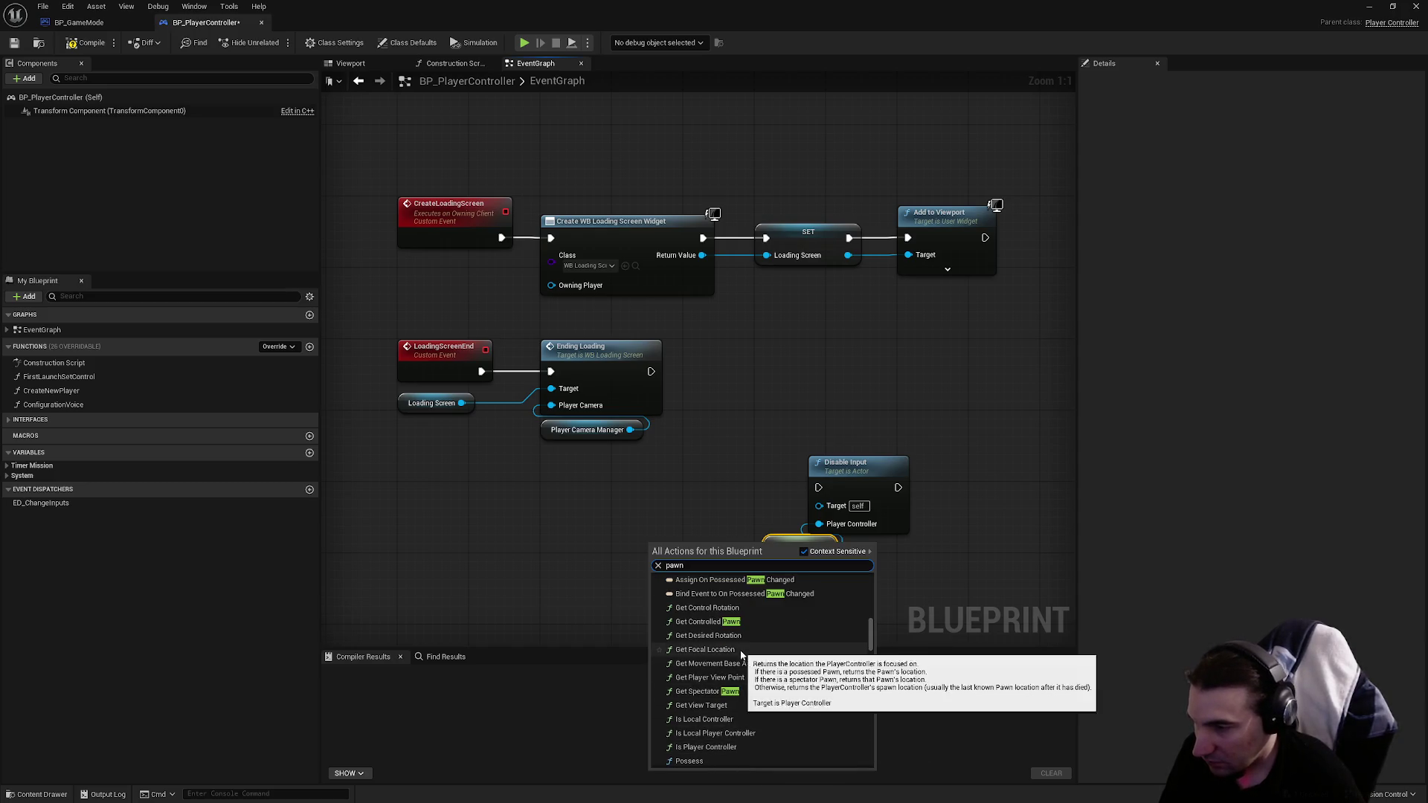
# Step: Run Disable Input after Add to Viewport, with Get Controlled Pawn as its Target
pyautogui.click(734, 627)
pyautogui.moveTo(651, 572)
pyautogui.mouseDown()
pyautogui.moveTo(878, 396)
pyautogui.moveTo(825, 337)
pyautogui.mouseUp()
pyautogui.moveTo(750, 447); pyautogui.dragTo(854, 510)
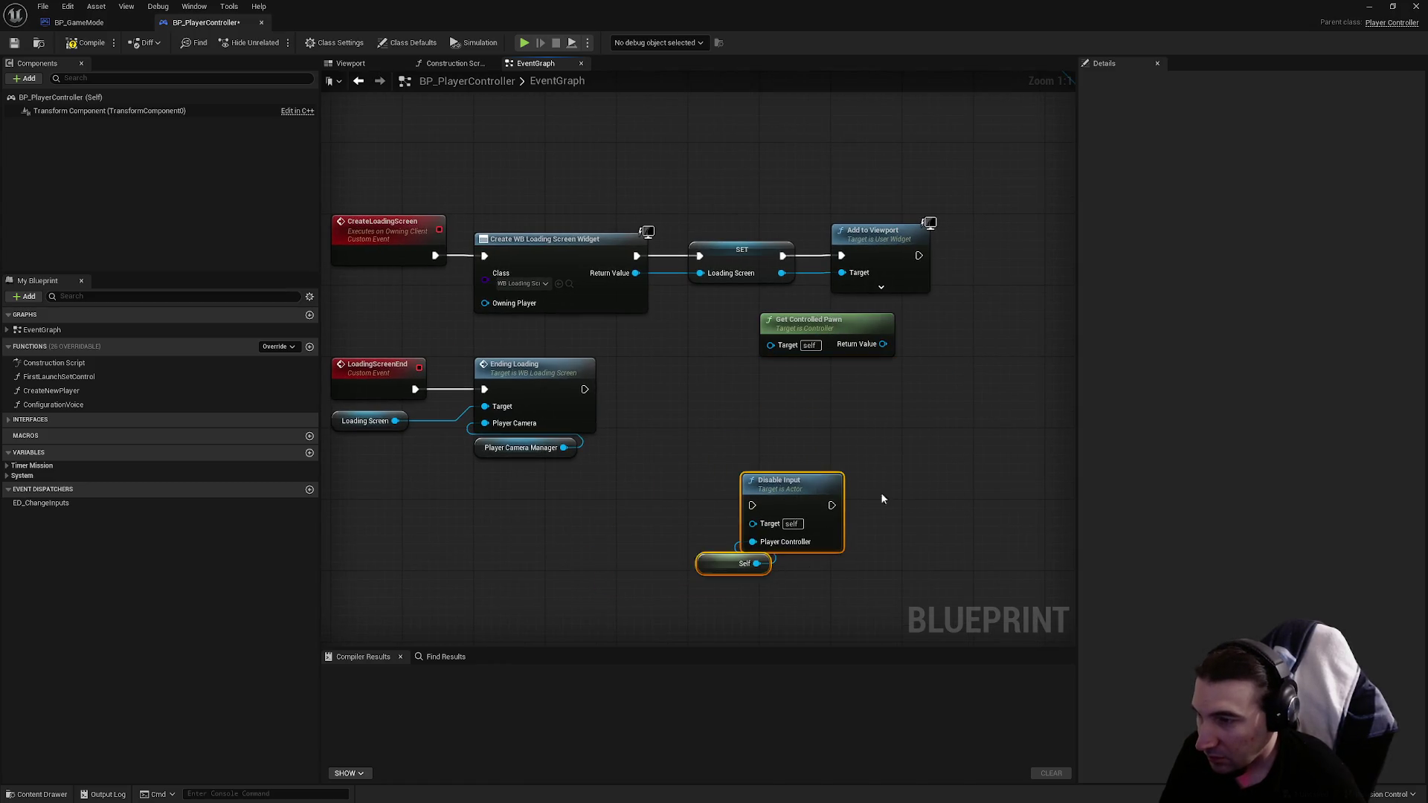
pyautogui.moveTo(554, 555)
pyautogui.mouseDown()
pyautogui.moveTo(783, 332)
pyautogui.moveTo(784, 303)
pyautogui.mouseUp()
pyautogui.moveTo(699, 311); pyautogui.dragTo(765, 310)
pyautogui.click(726, 378)
pyautogui.moveTo(726, 378); pyautogui.dragTo(776, 378)
pyautogui.moveTo(659, 400); pyautogui.dragTo(766, 328)
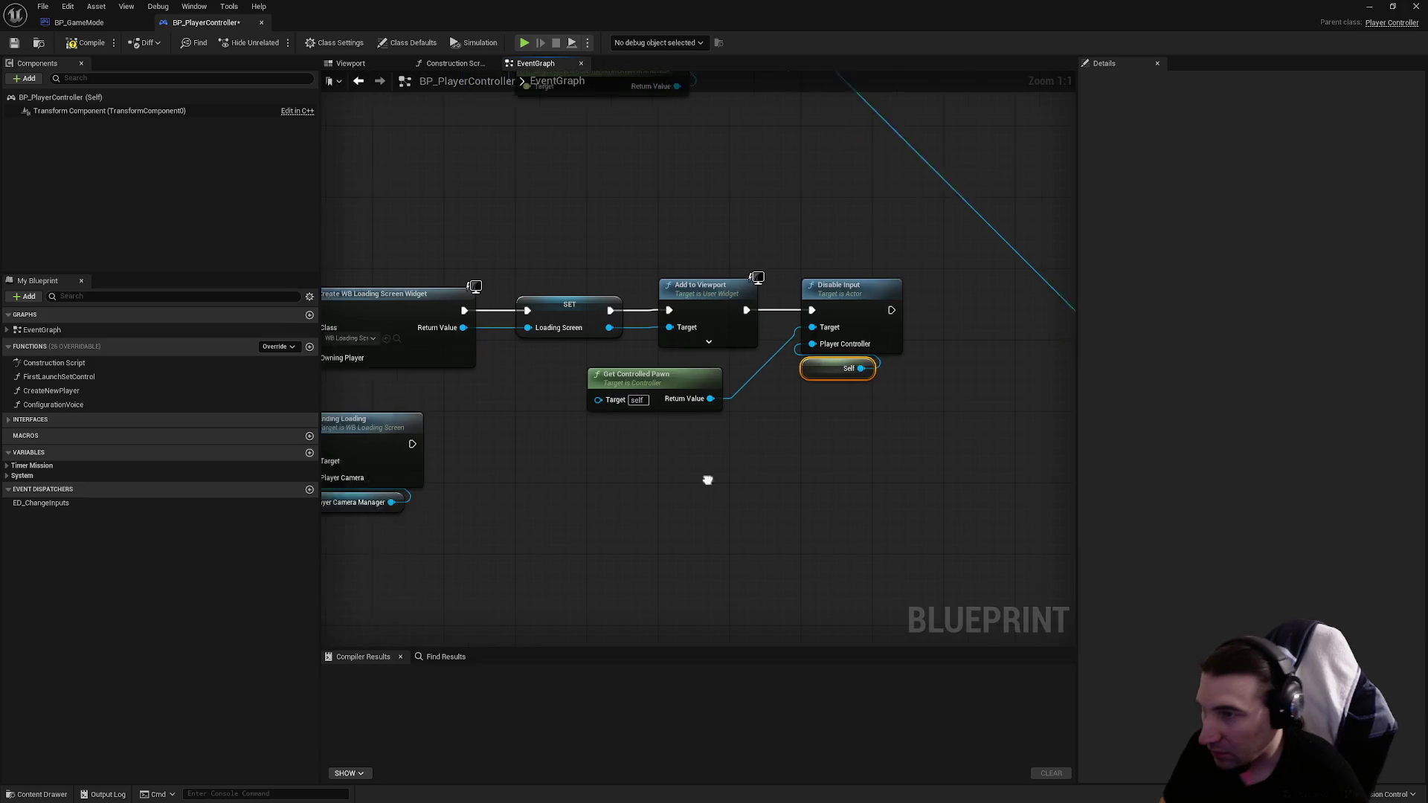
# Step: Add an Enable Input node running after Ending Loading
pyautogui.rightClick(776, 505)
pyautogui.write('enable controll')
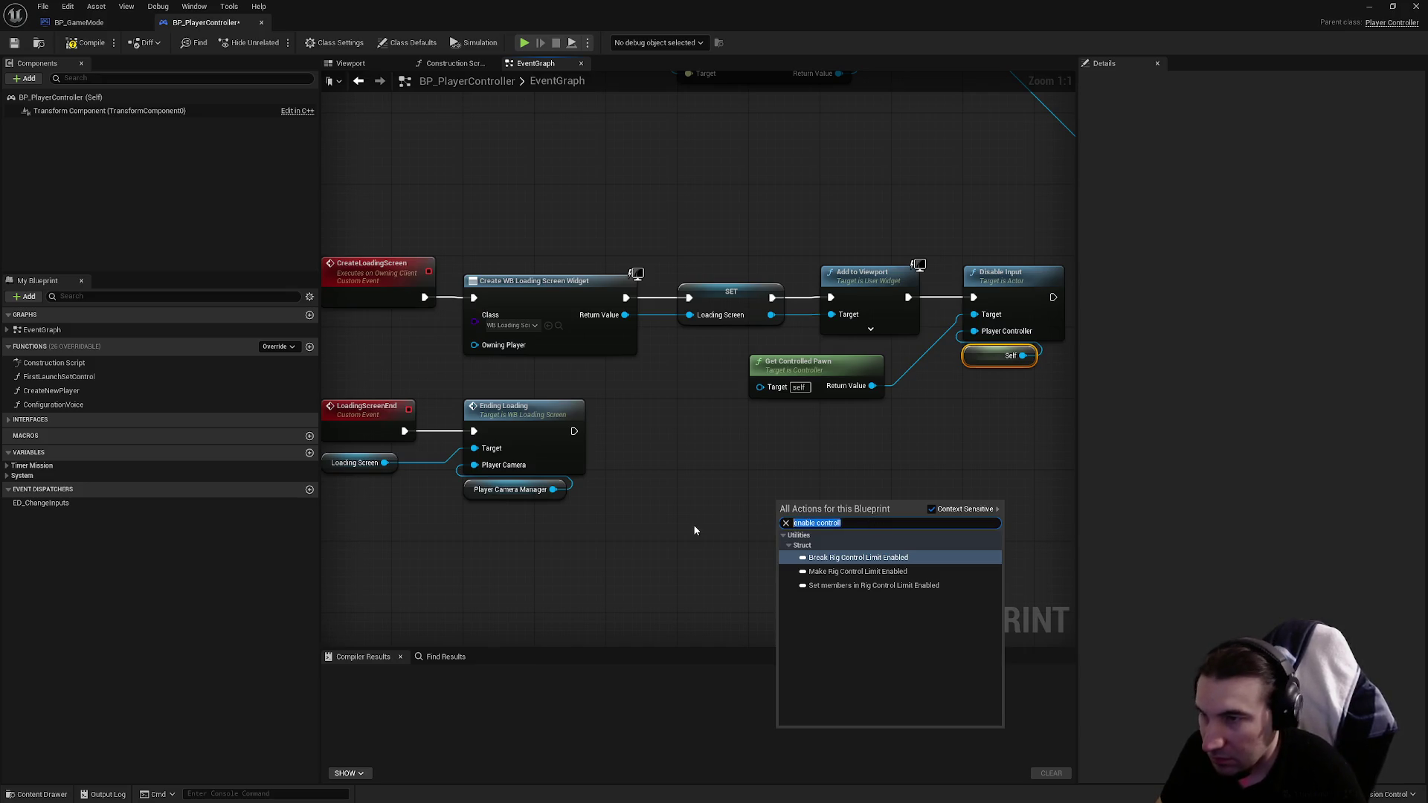
pyautogui.write('enable input')
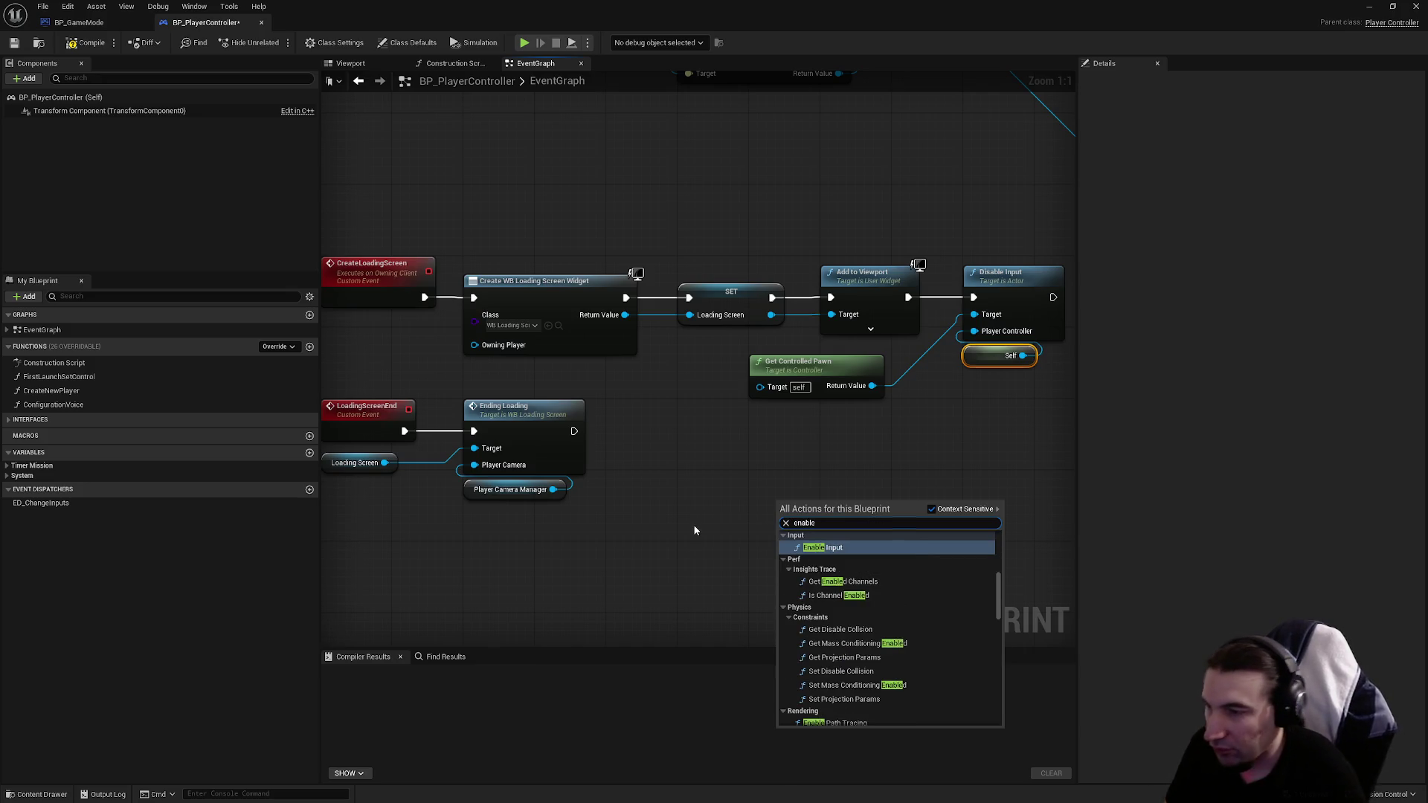
pyautogui.press('Return')
pyautogui.moveTo(816, 512)
pyautogui.mouseDown()
pyautogui.moveTo(685, 434)
pyautogui.moveTo(718, 433)
pyautogui.mouseUp()
pyautogui.moveTo(574, 432); pyautogui.dragTo(686, 439)
# Step: Duplicate the pawn and Self nodes to feed Enable Input's Target and Player Controller
pyautogui.moveTo(992, 413); pyautogui.dragTo(846, 367)
pyautogui.hotkey('ctrl', 'c')
pyautogui.hotkey('ctrl', 'v')
pyautogui.moveTo(658, 551); pyautogui.dragTo(550, 551)
pyautogui.click(640, 550)
pyautogui.moveTo(692, 545); pyautogui.dragTo(688, 467)
pyautogui.moveTo(587, 573)
pyautogui.mouseDown()
pyautogui.moveTo(636, 581)
pyautogui.moveTo(689, 449)
pyautogui.mouseUp()
pyautogui.moveTo(870, 422); pyautogui.dragTo(642, 470)
# Step: Tidy the Disable Input, Self and Get Controlled Pawn layout, then compile BP_PlayerController
pyautogui.click(773, 402)
pyautogui.keyDown('ctrl'); pyautogui.click(773, 323); pyautogui.keyUp('ctrl')
pyautogui.moveTo(774, 323); pyautogui.dragTo(845, 328)
pyautogui.click(695, 447)
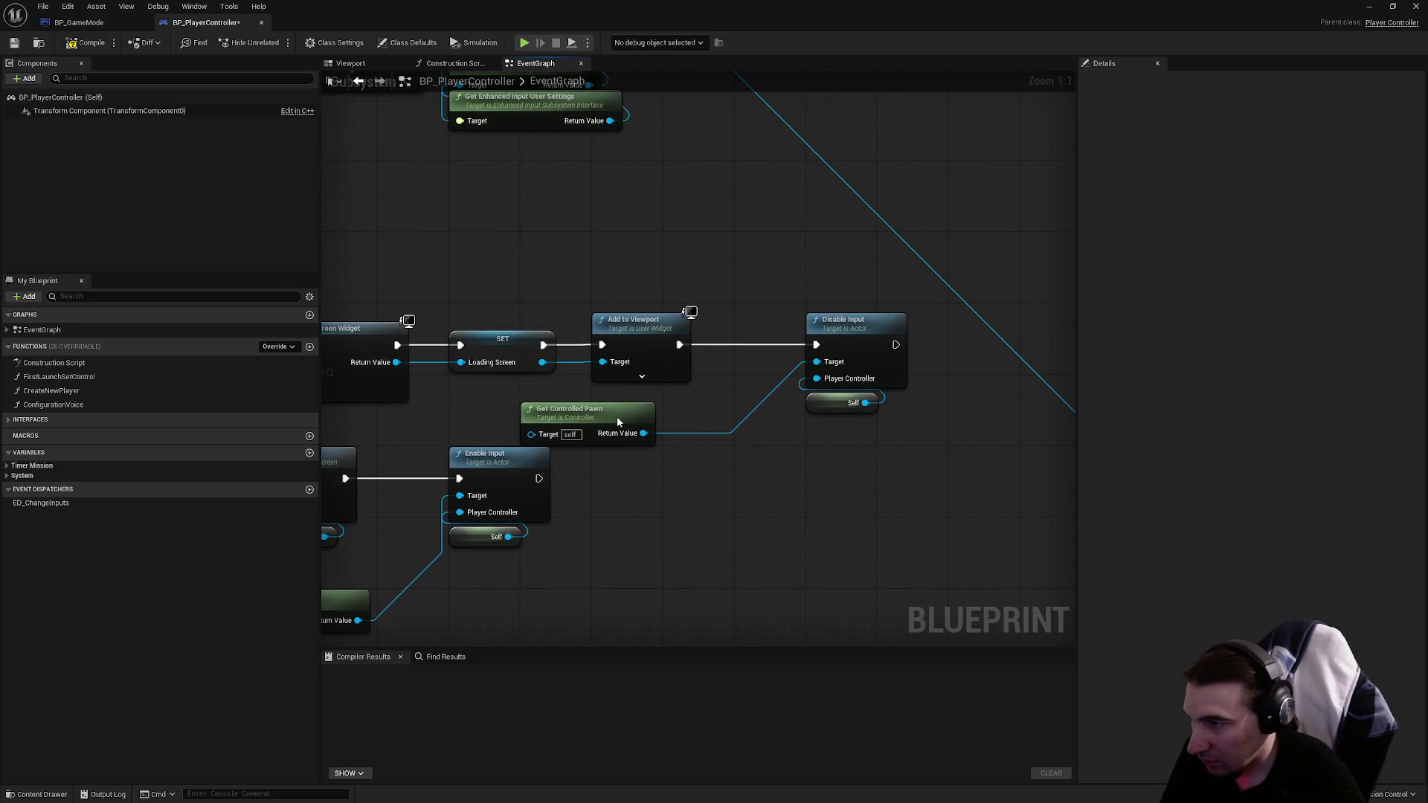
pyautogui.moveTo(617, 417); pyautogui.dragTo(686, 417)
pyautogui.click(674, 531)
pyautogui.moveTo(674, 531); pyautogui.dragTo(850, 457)
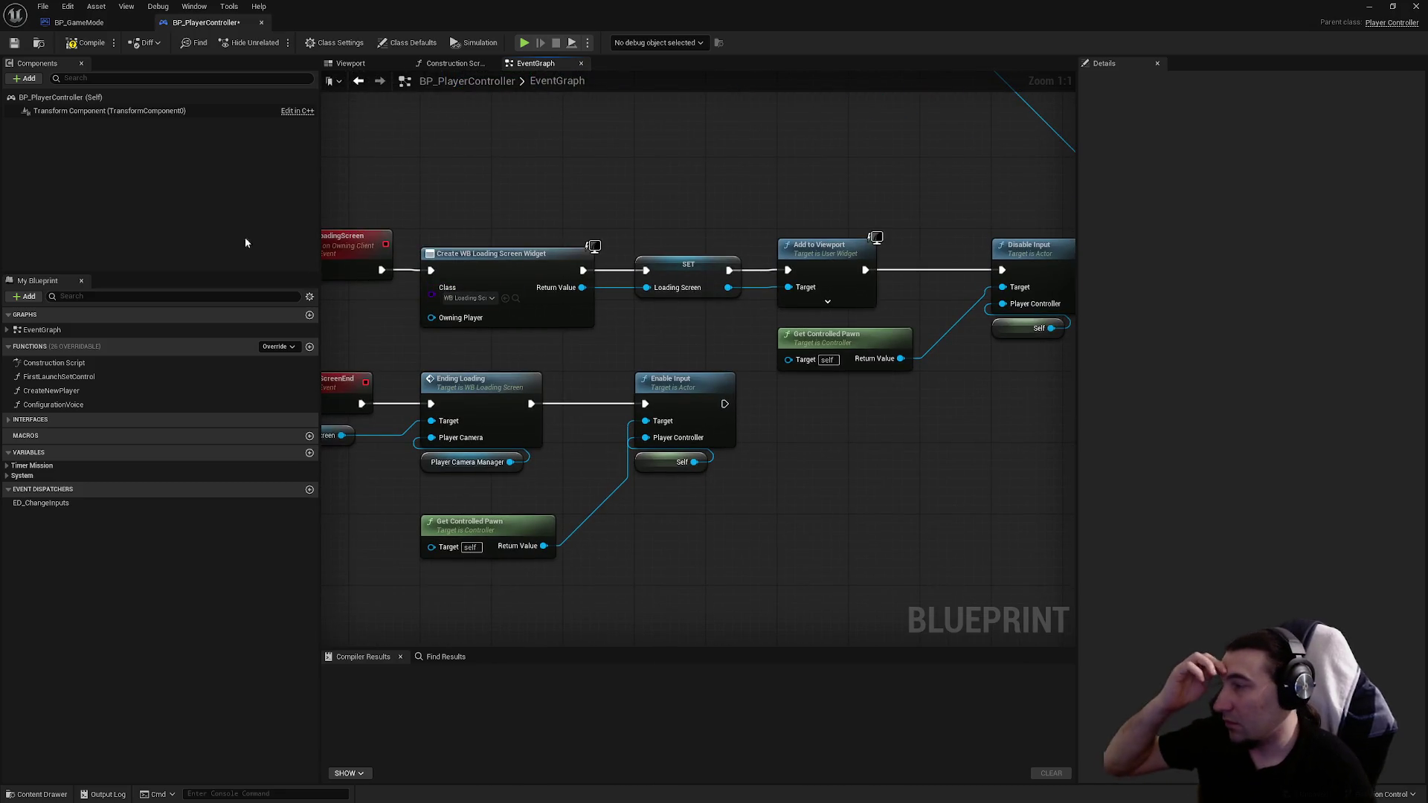
pyautogui.click(86, 43)
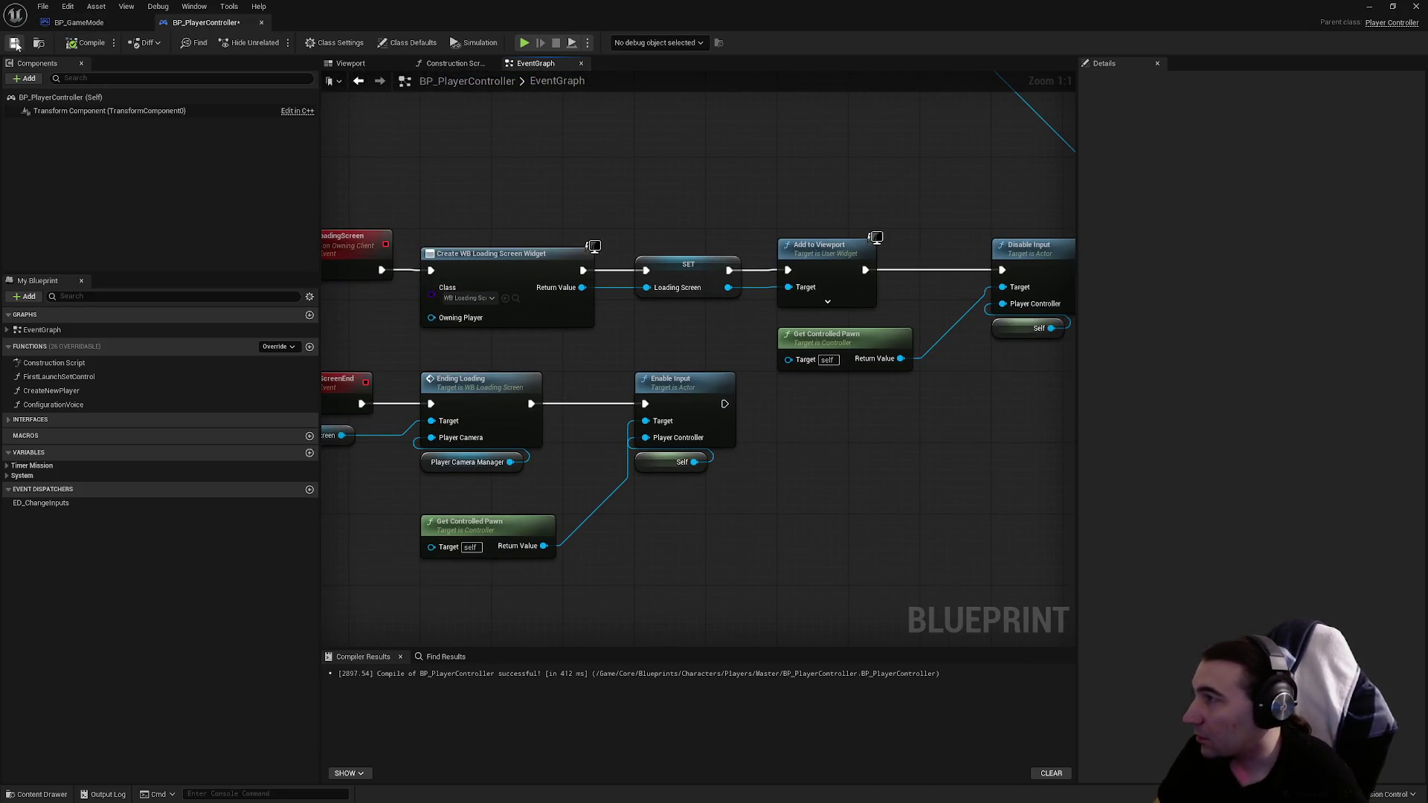
# Step: Play-test Lvl_Intro into the tutorial level, answering no to the welcome question, then stop with Esc
pyautogui.moveTo(476, 14); pyautogui.dragTo(444, 694)
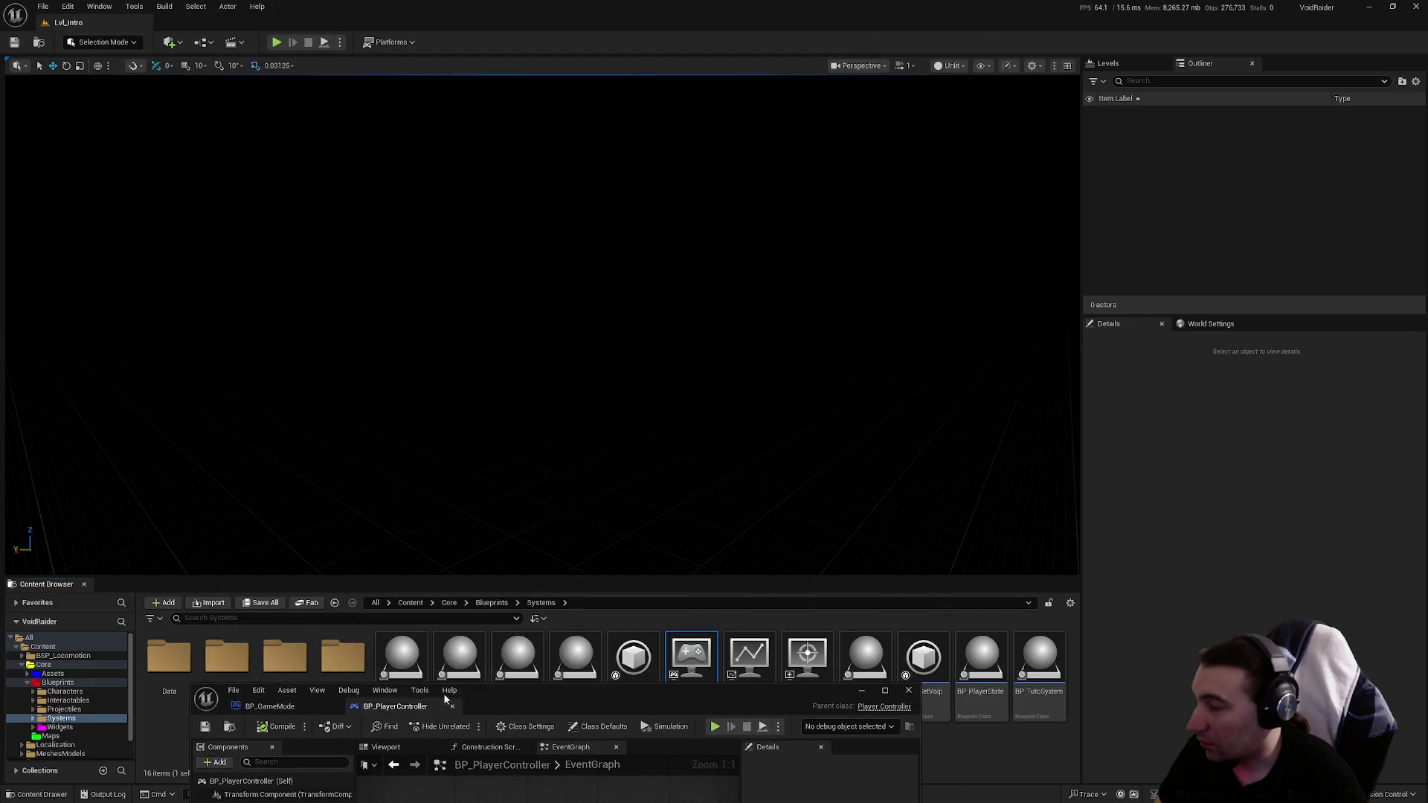
pyautogui.click(276, 43)
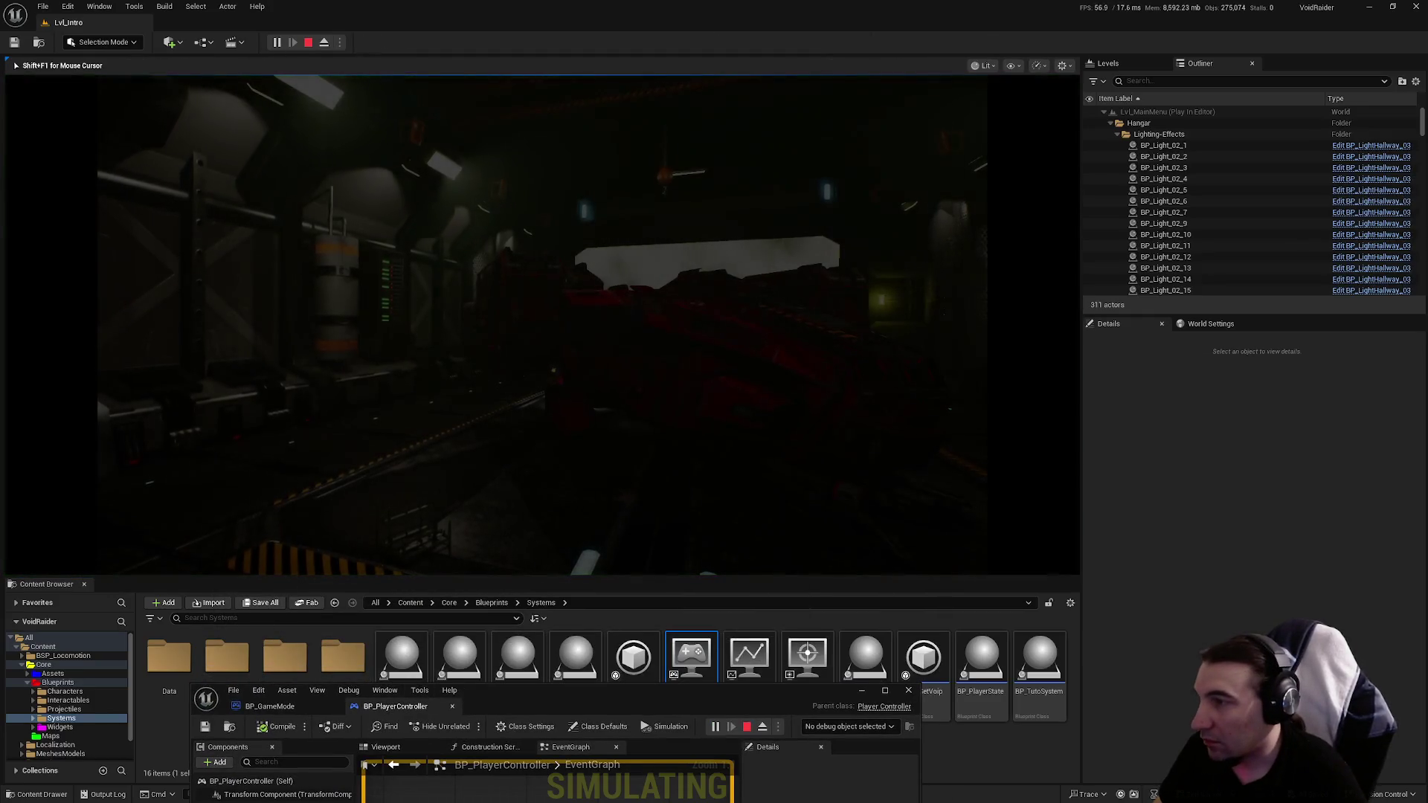
pyautogui.click(488, 360)
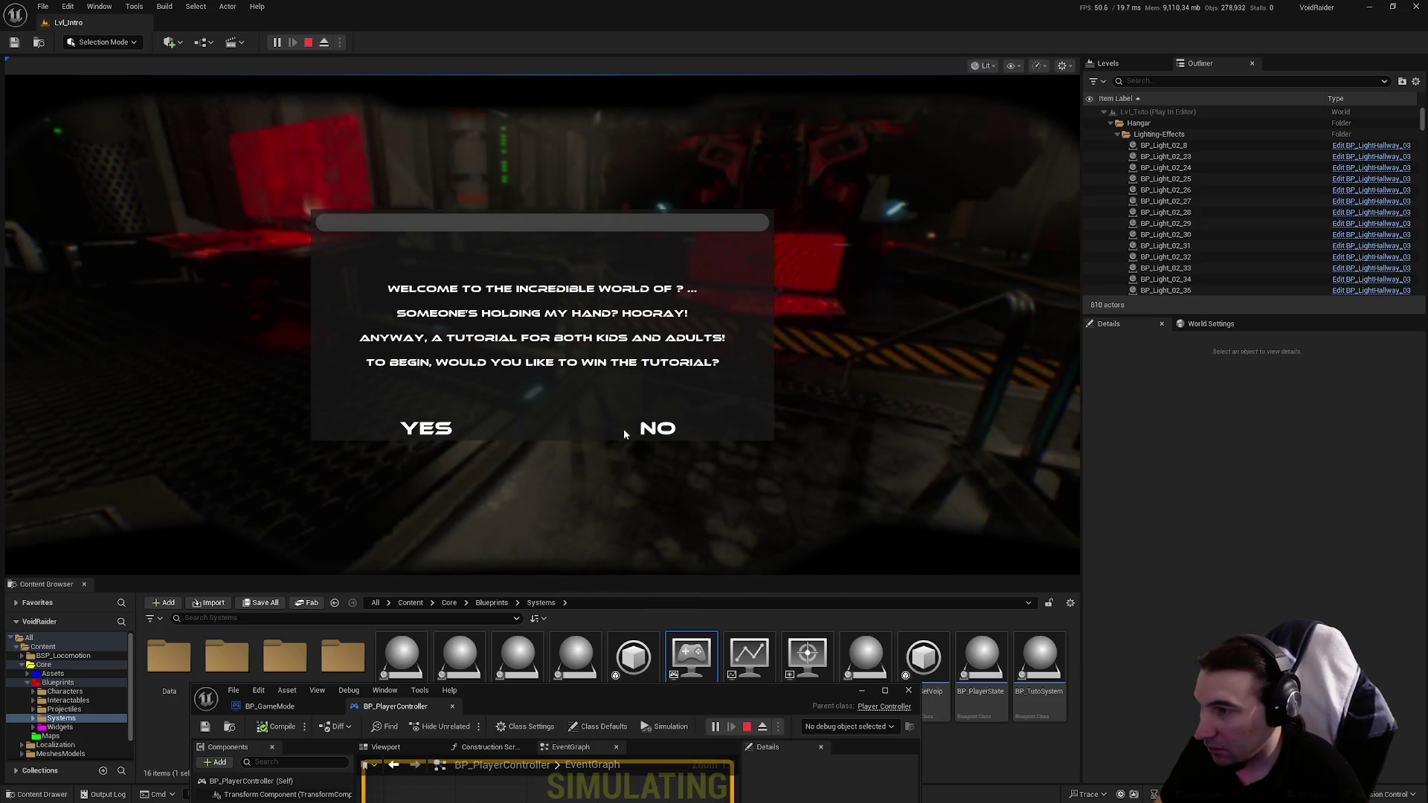
pyautogui.click(657, 430)
pyautogui.click(668, 429)
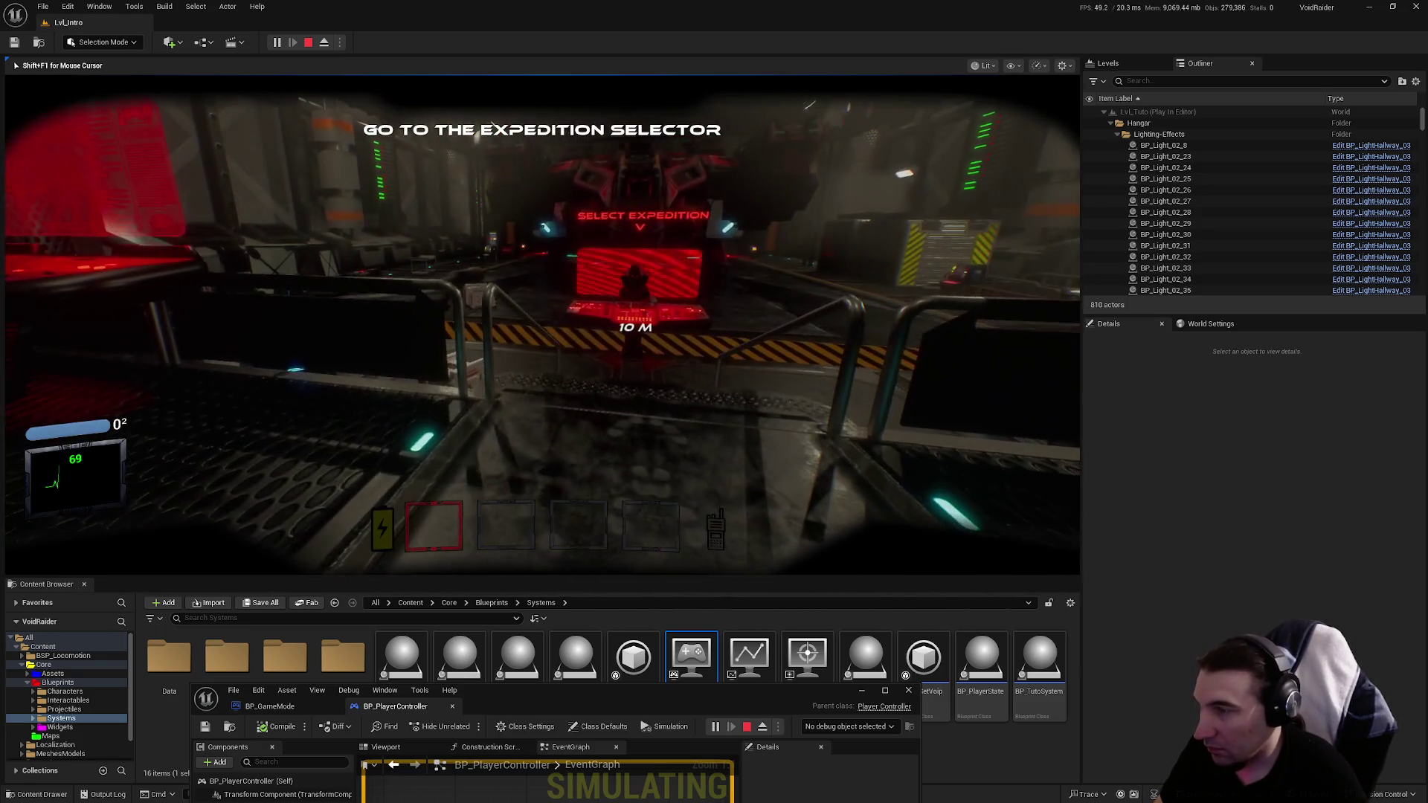
pyautogui.press('Escape')
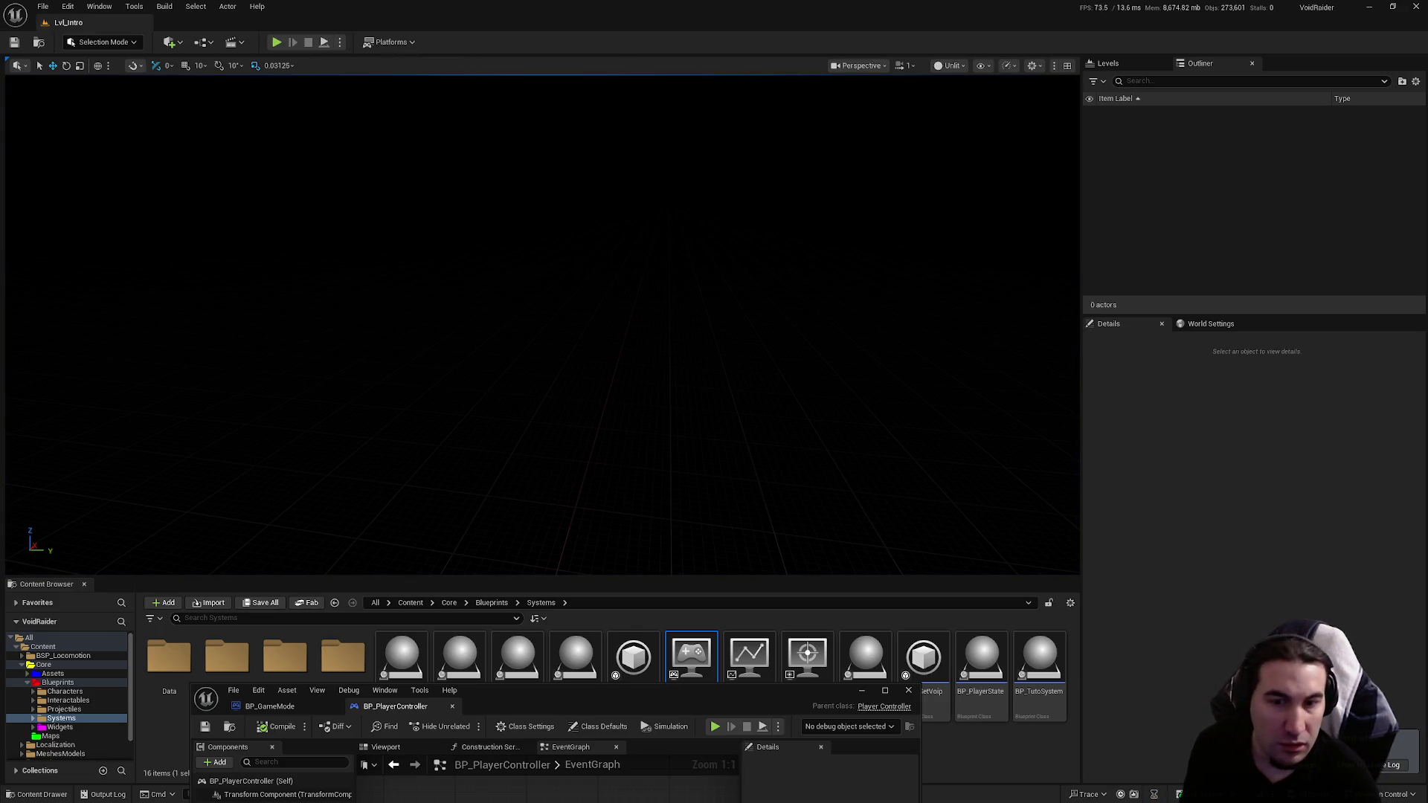
# Step: Review the play session's Message Log and bring the BP_PlayerController window back up
pyautogui.click(1391, 765)
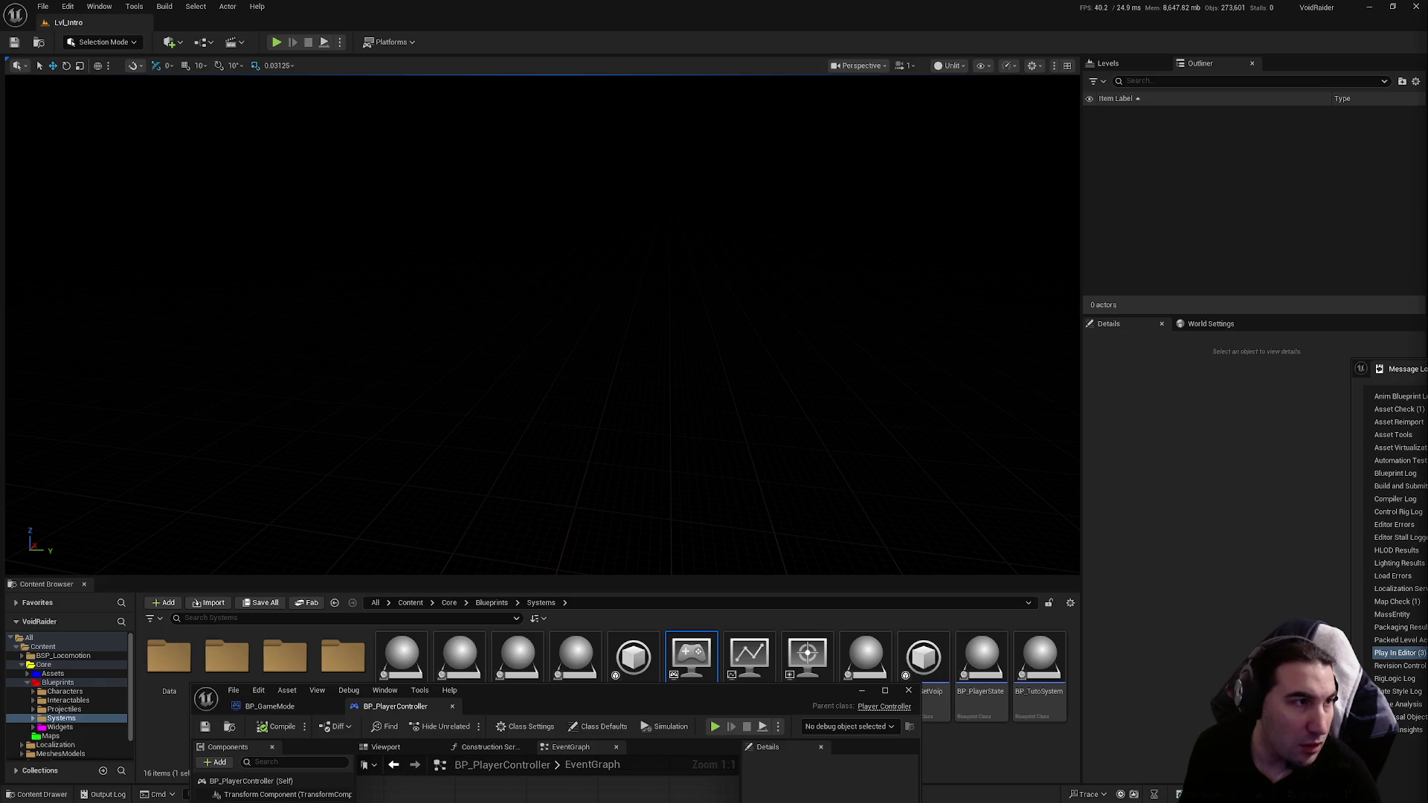
pyautogui.hotkey('alt', 'Tab')
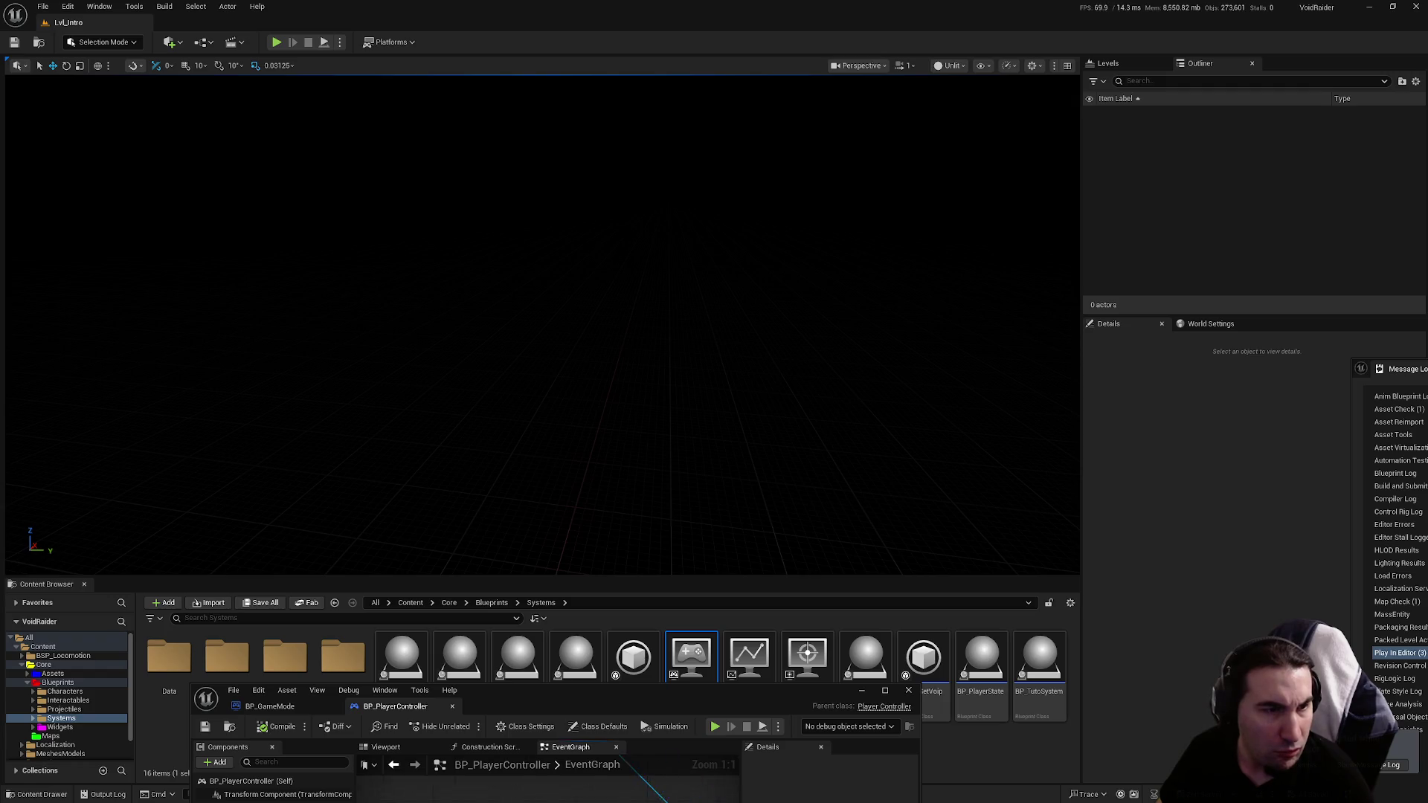
pyautogui.moveTo(780, 705); pyautogui.dragTo(877, 296)
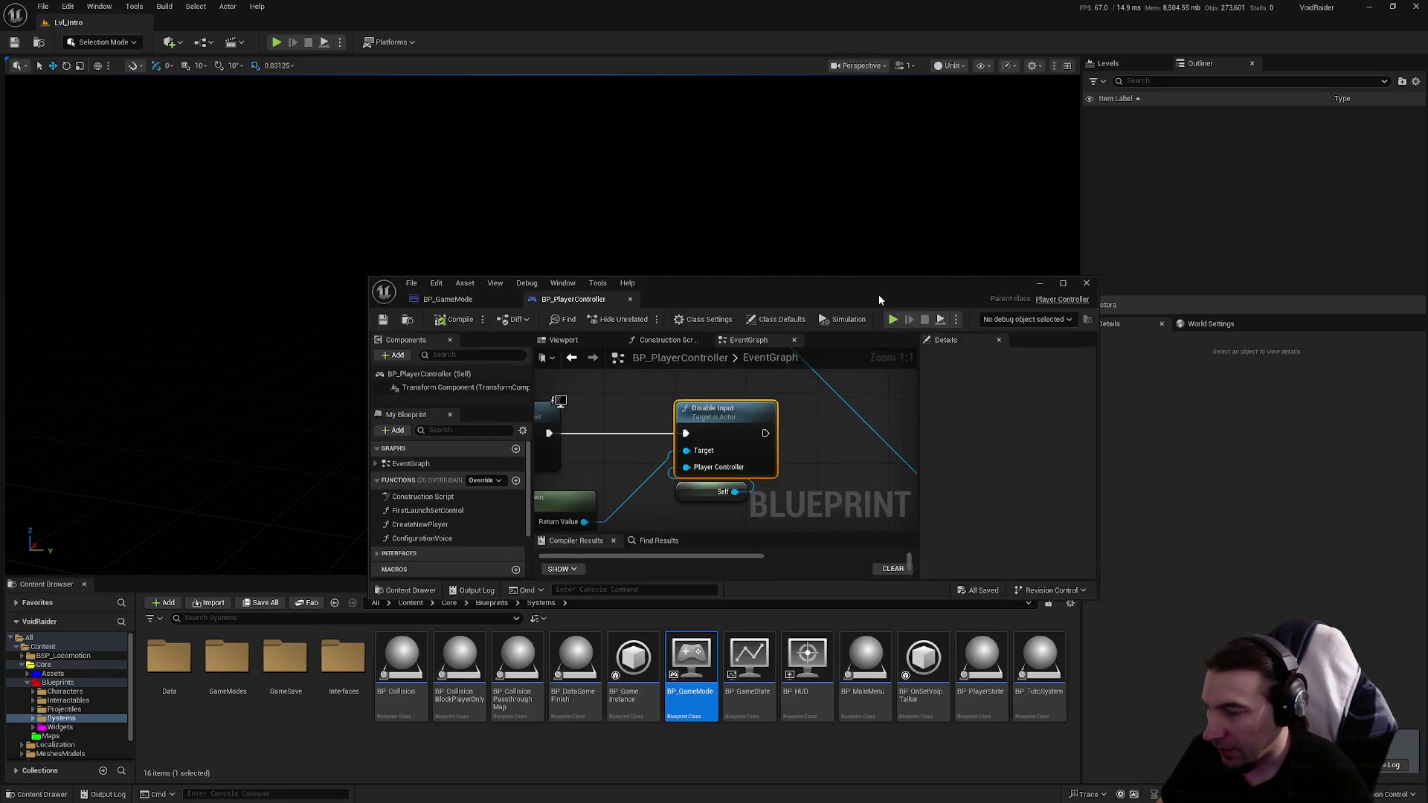
# Step: Maximize the BP_PlayerController editor and bring Disable Input and Get Controlled Pawn into view
pyautogui.doubleClick(878, 294)
pyautogui.scroll(2, 838, 302)
pyautogui.moveTo(874, 367); pyautogui.dragTo(712, 366)
pyautogui.click(755, 386)
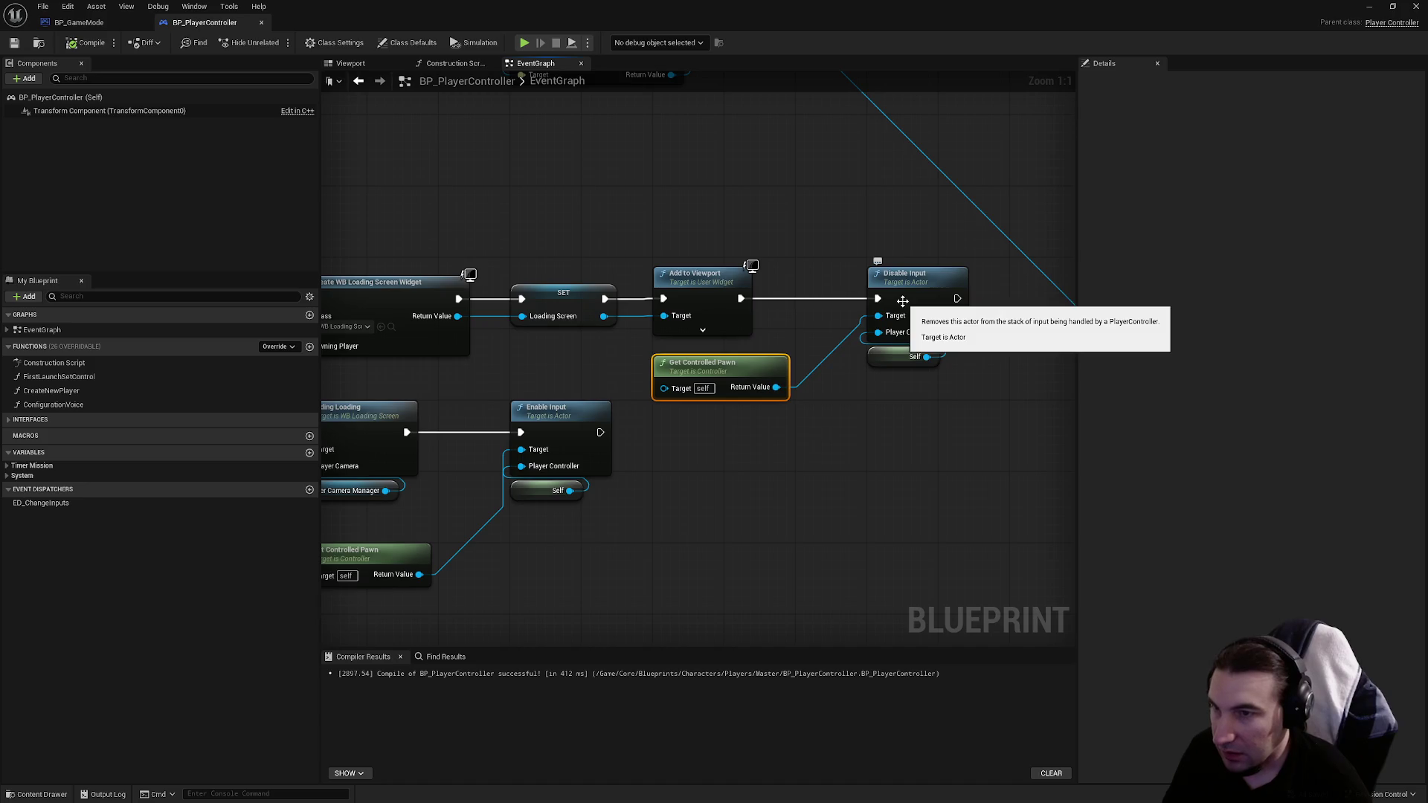
pyautogui.click(826, 396)
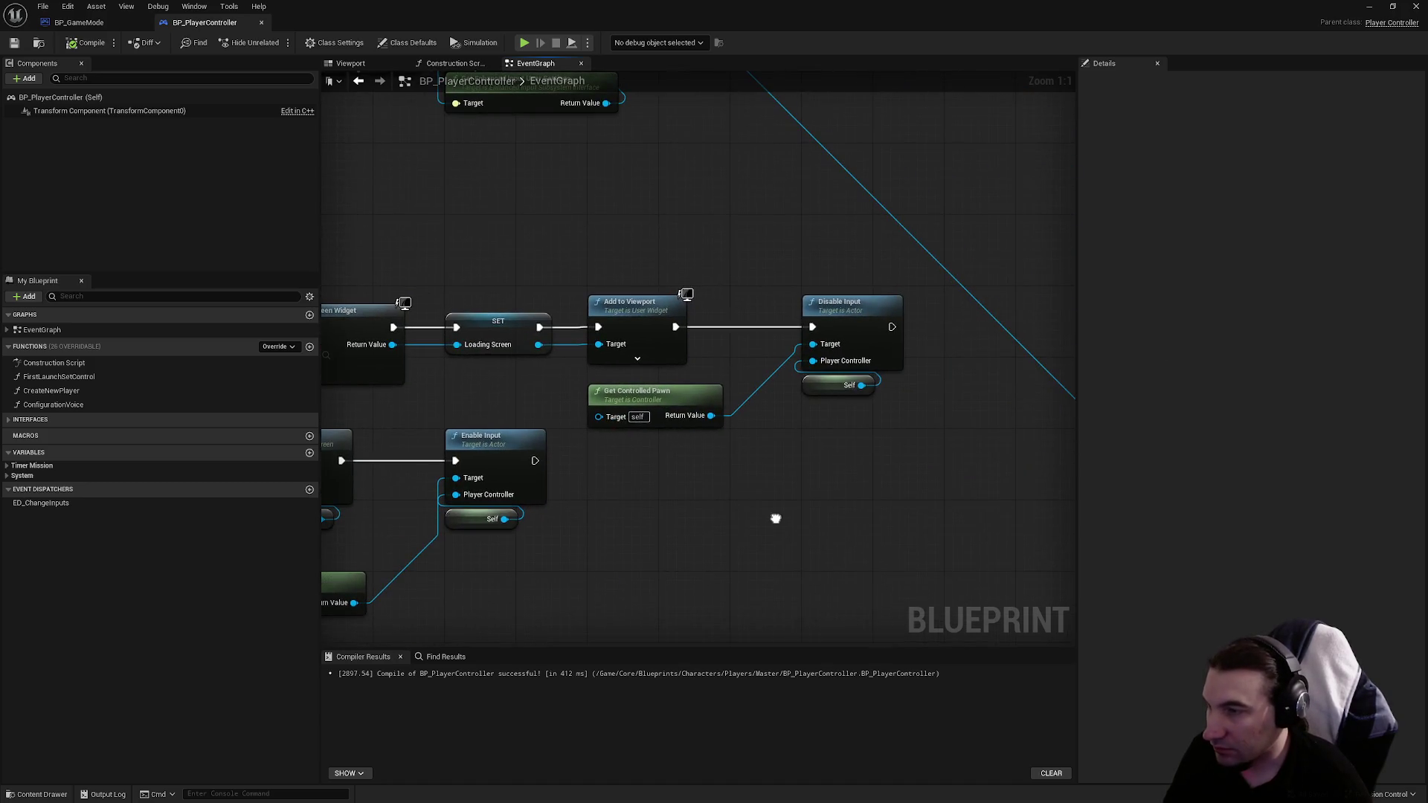
# Step: Add a Get Owner node and wire it into Disable Input's Player Controller
pyautogui.rightClick(769, 515)
pyautogui.write('get wone')
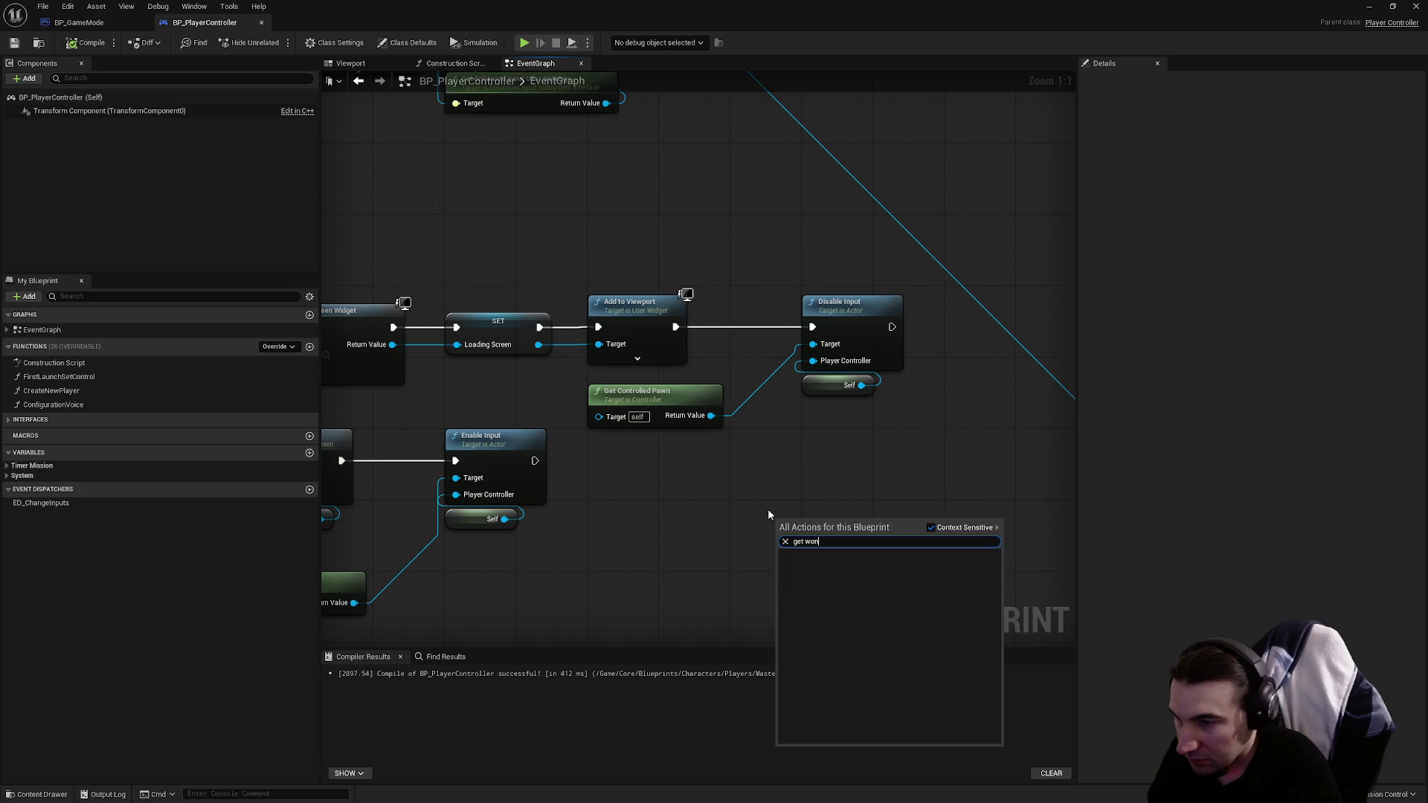
pyautogui.press('BackSpace')
pyautogui.press('BackSpace')
pyautogui.press('BackSpace')
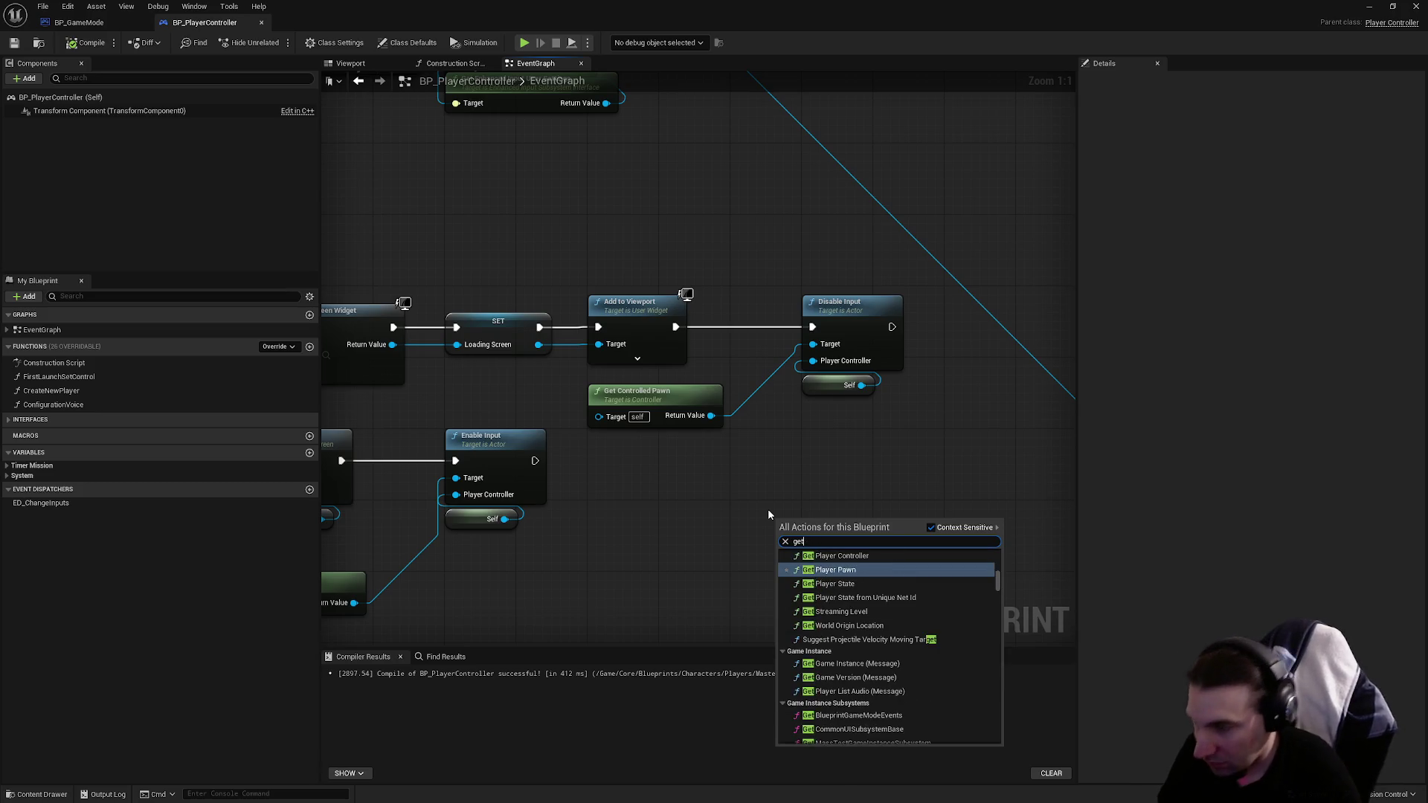
pyautogui.write(' owner')
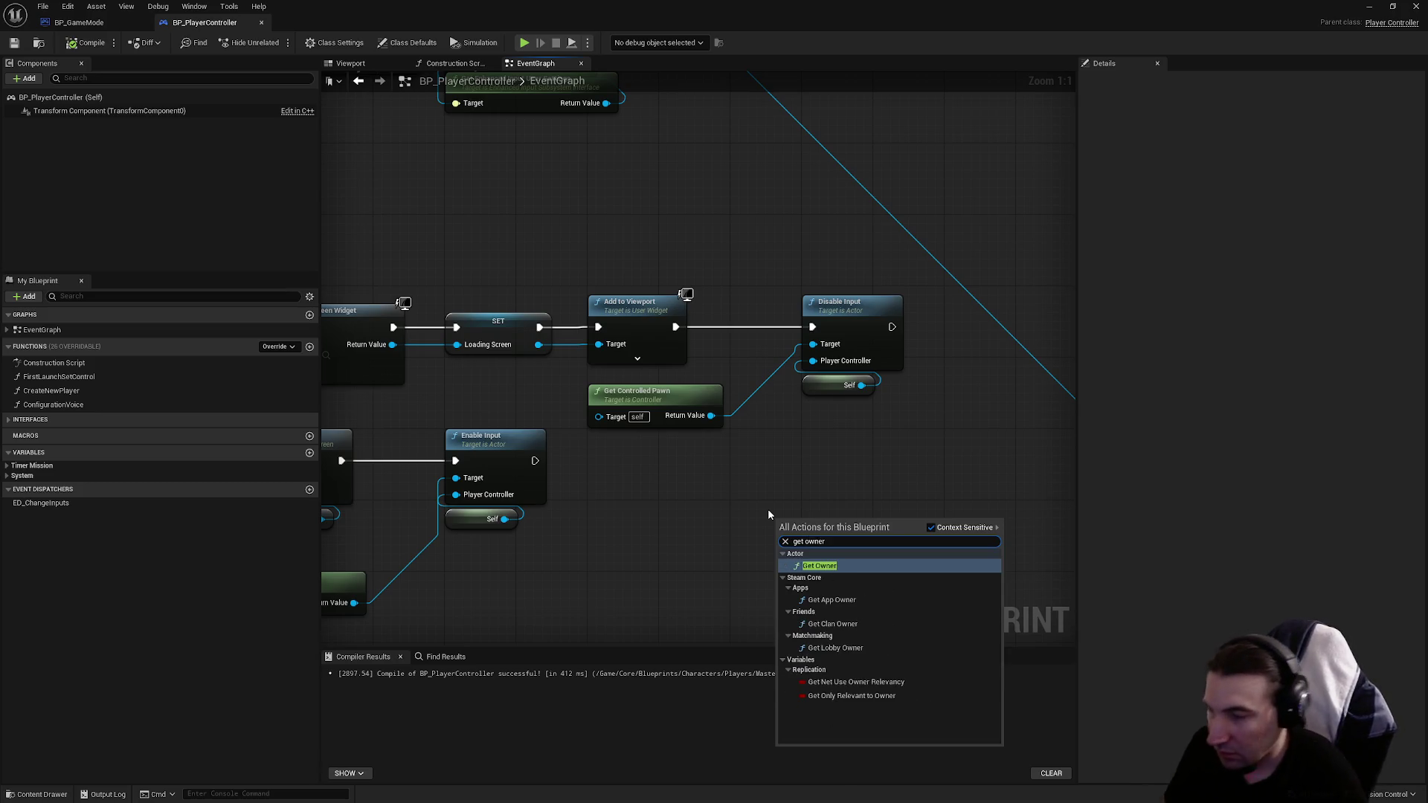
pyautogui.press('Return')
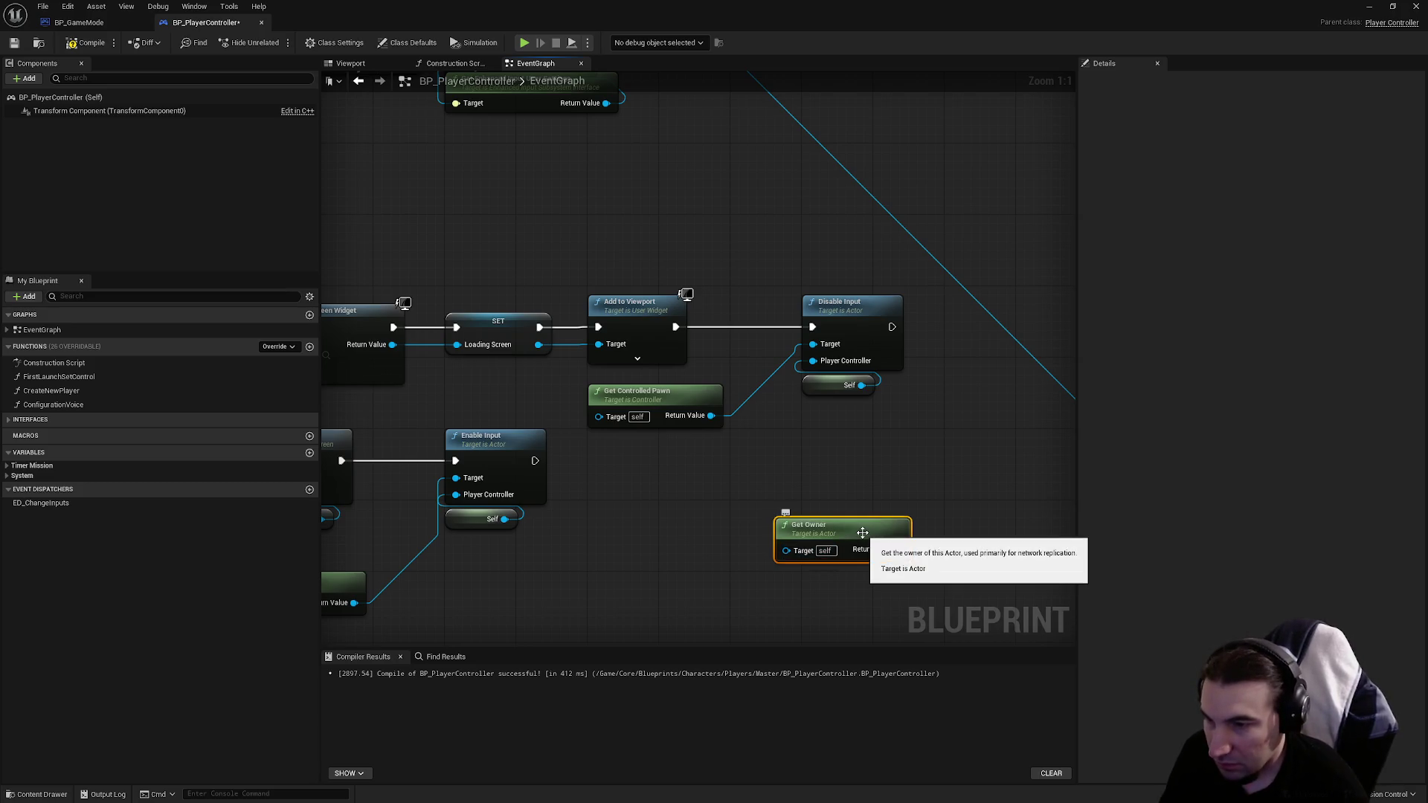
pyautogui.moveTo(899, 549)
pyautogui.mouseDown()
pyautogui.moveTo(842, 394)
pyautogui.moveTo(813, 360)
pyautogui.mouseUp()
# Step: Delete Get Controlled Pawn, Get Owner and the leftover getter node, then compile
pyautogui.moveTo(748, 430); pyautogui.dragTo(679, 392)
pyautogui.press('Delete')
pyautogui.moveTo(848, 536); pyautogui.dragTo(663, 391)
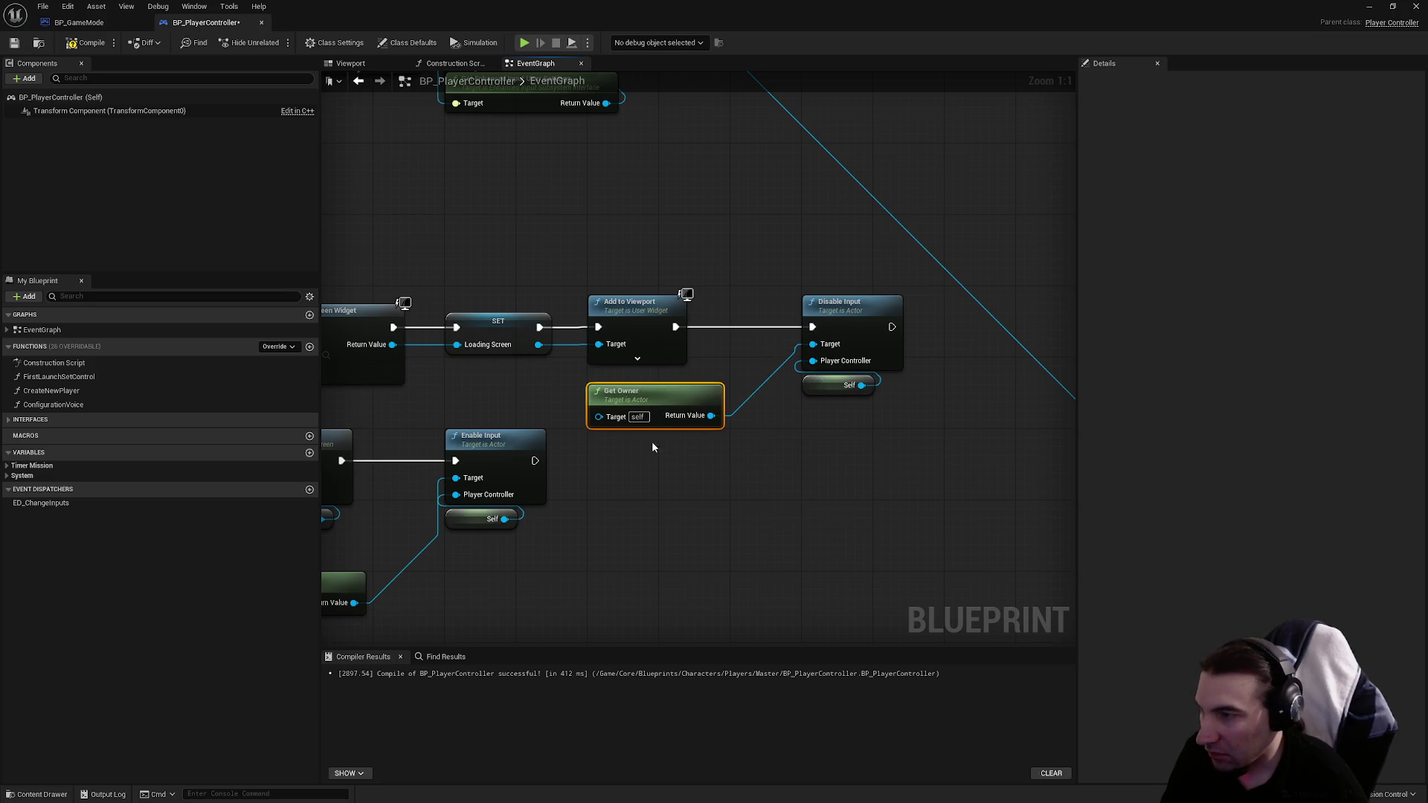
pyautogui.click(573, 566)
pyautogui.press('Delete')
pyautogui.click(930, 379)
pyautogui.press('Delete')
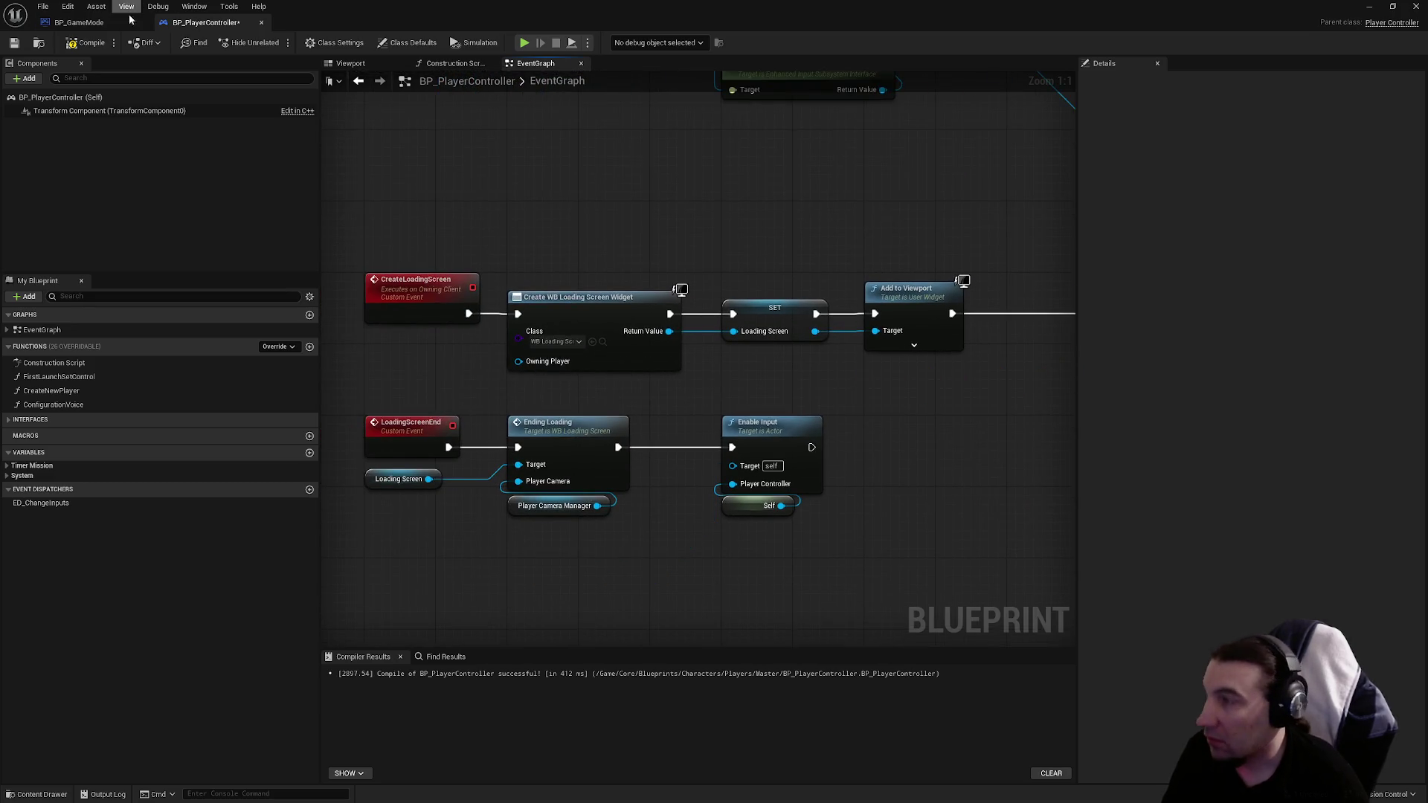
pyautogui.click(59, 49)
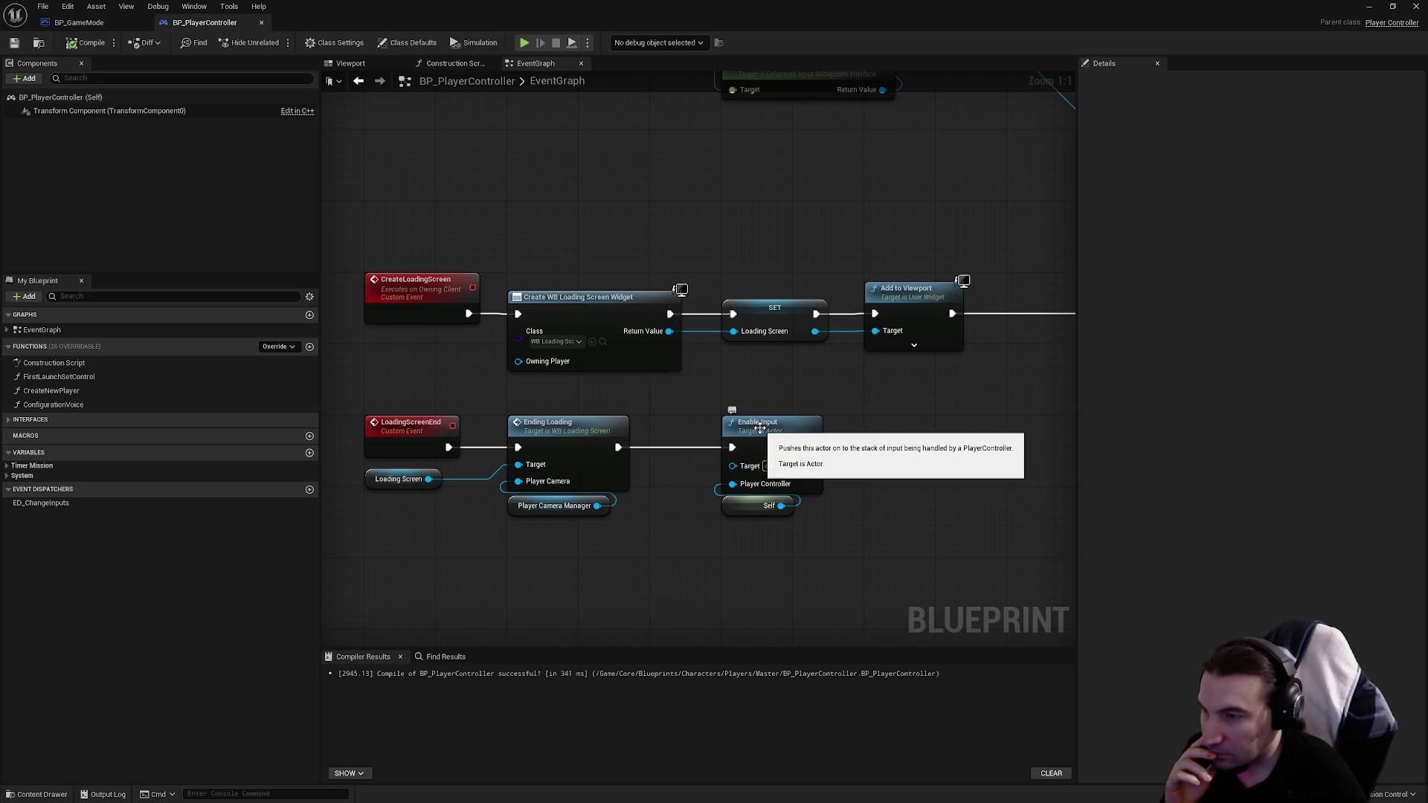
# Step: Inspect the CreateLoadingScreen event, abandoning a 'get pl' node search along the way
pyautogui.click(444, 313)
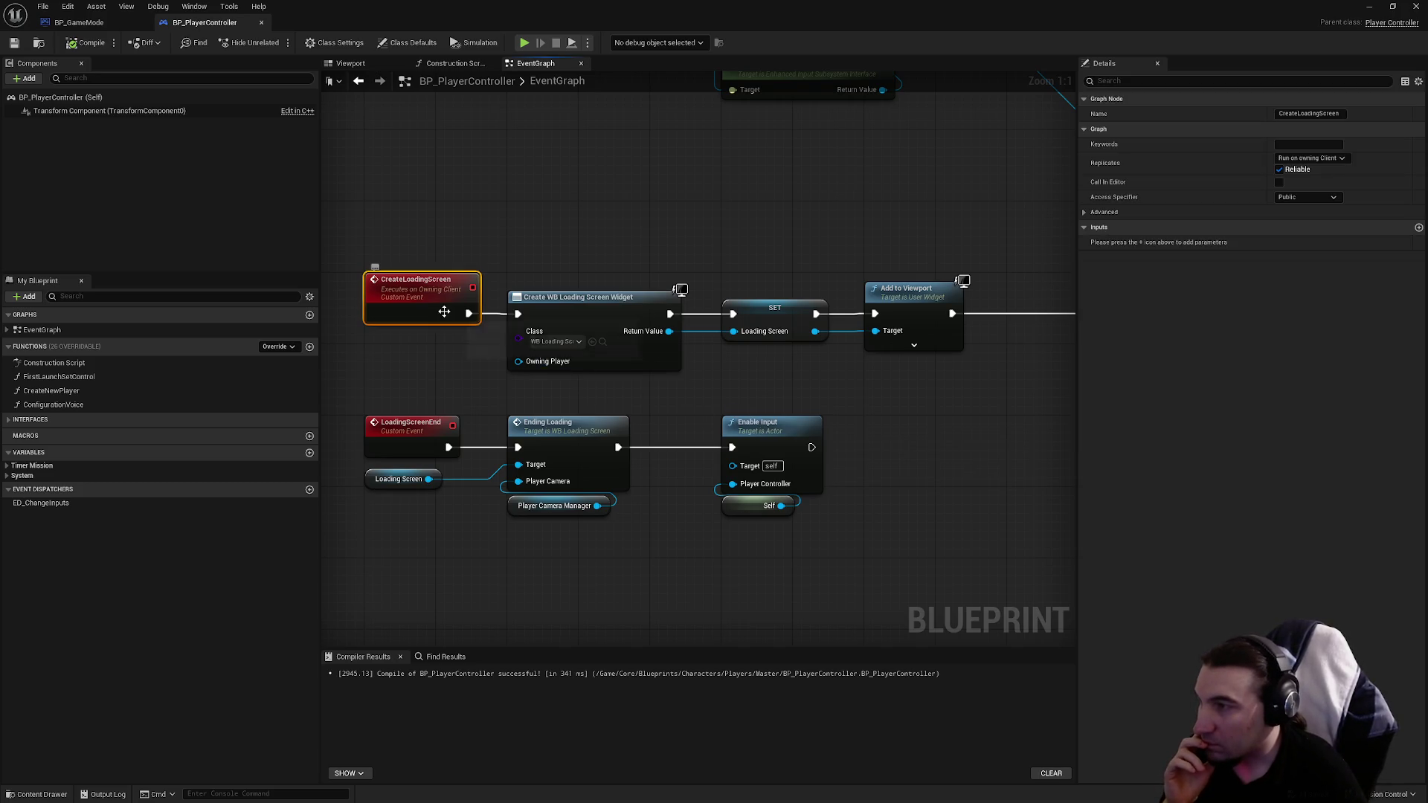
pyautogui.rightClick(790, 453)
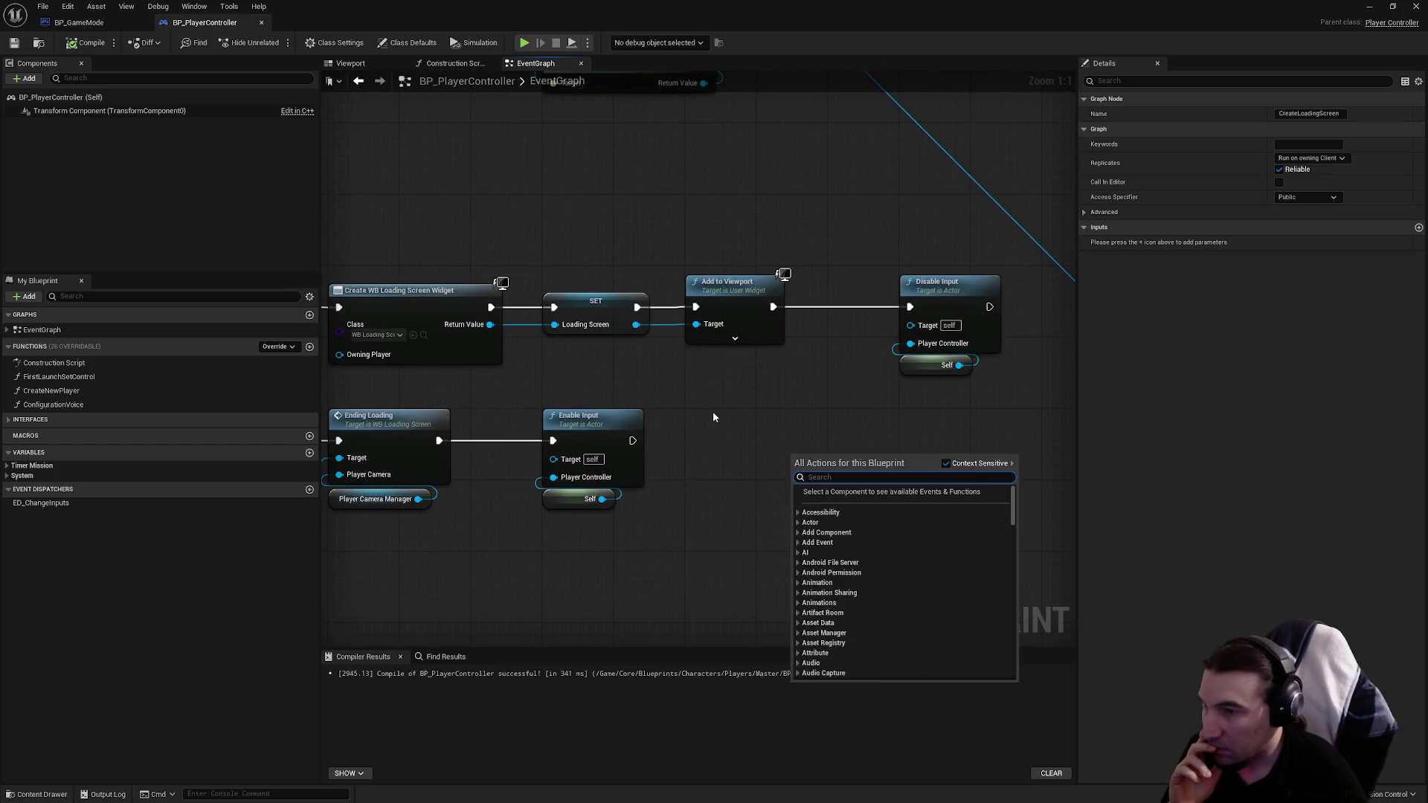
pyautogui.rightClick(777, 439)
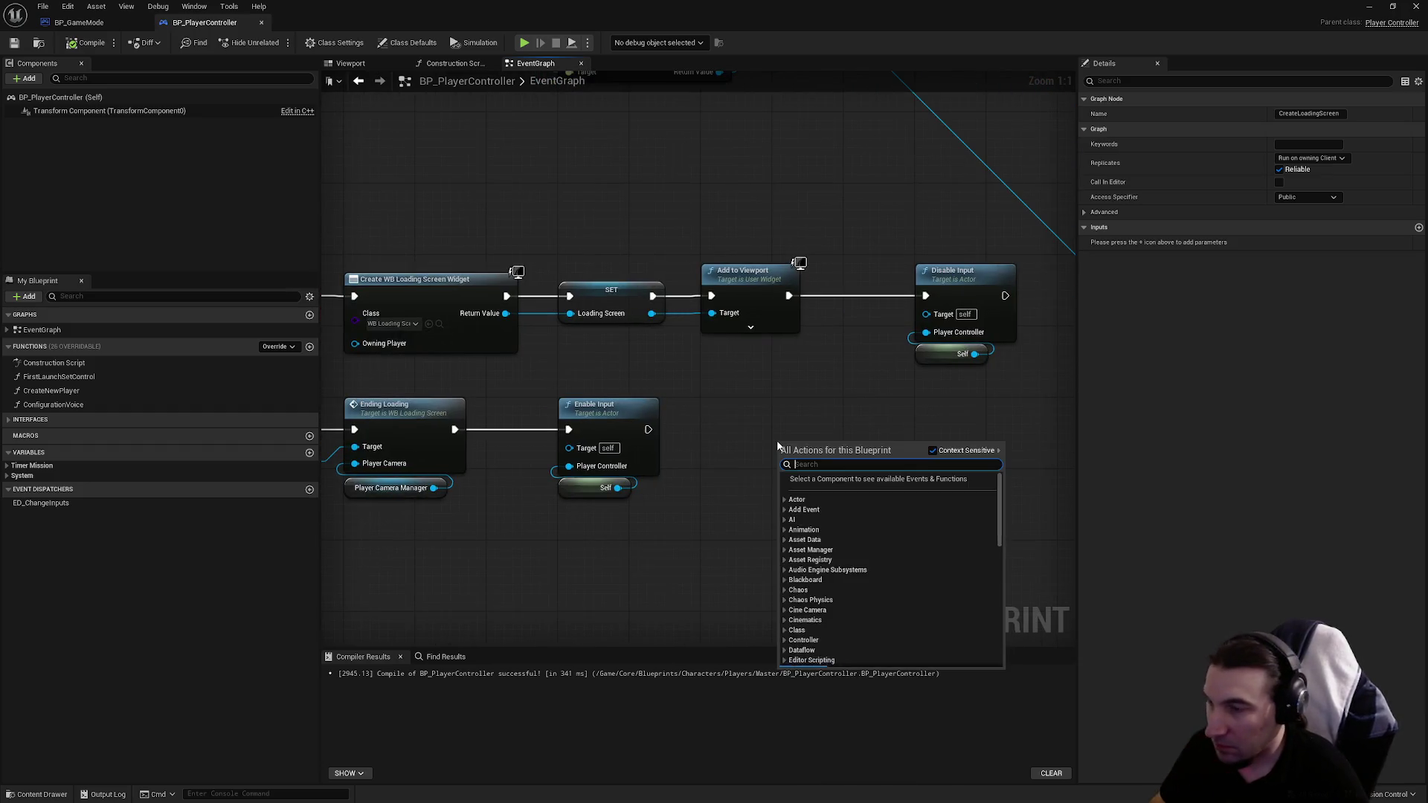
pyautogui.write('get pl')
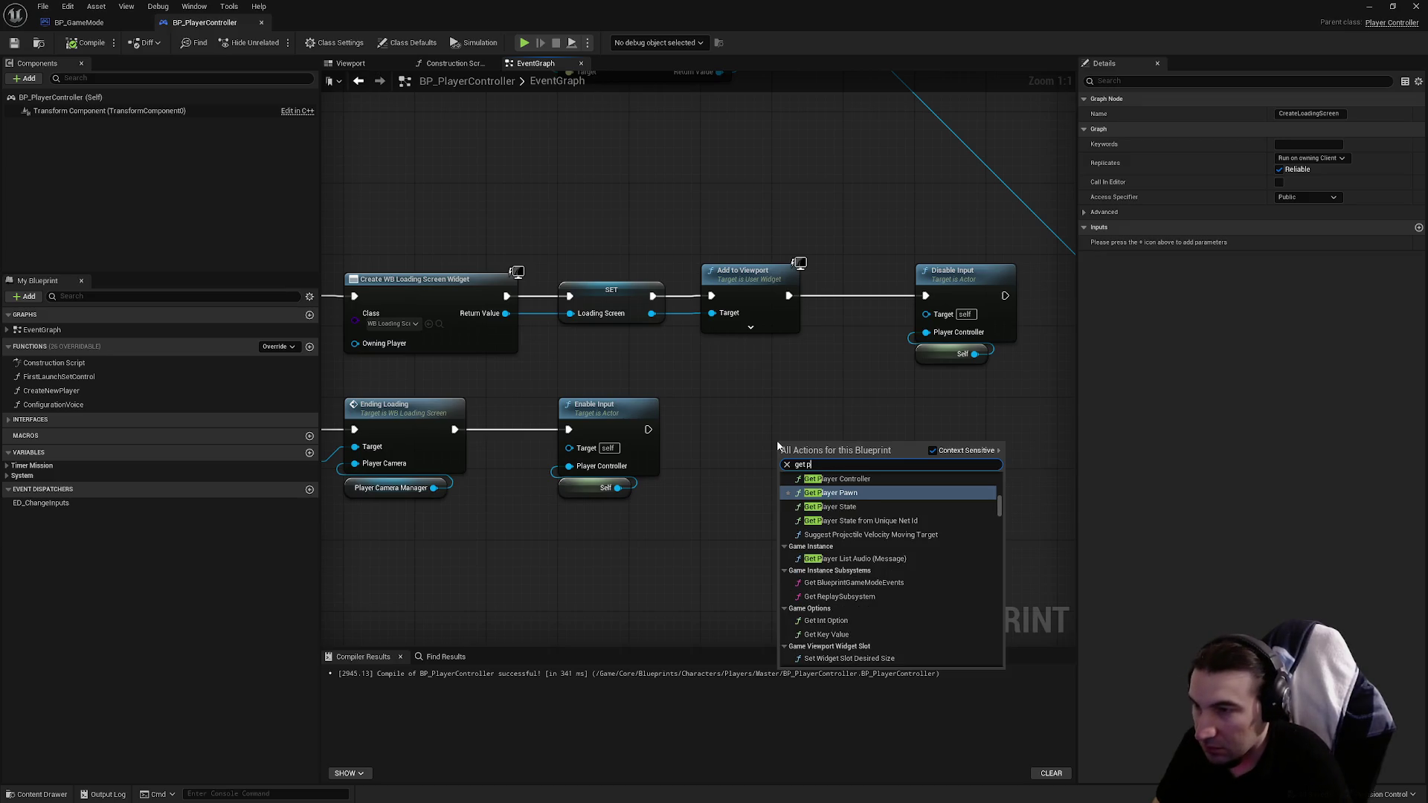
pyautogui.click(791, 433)
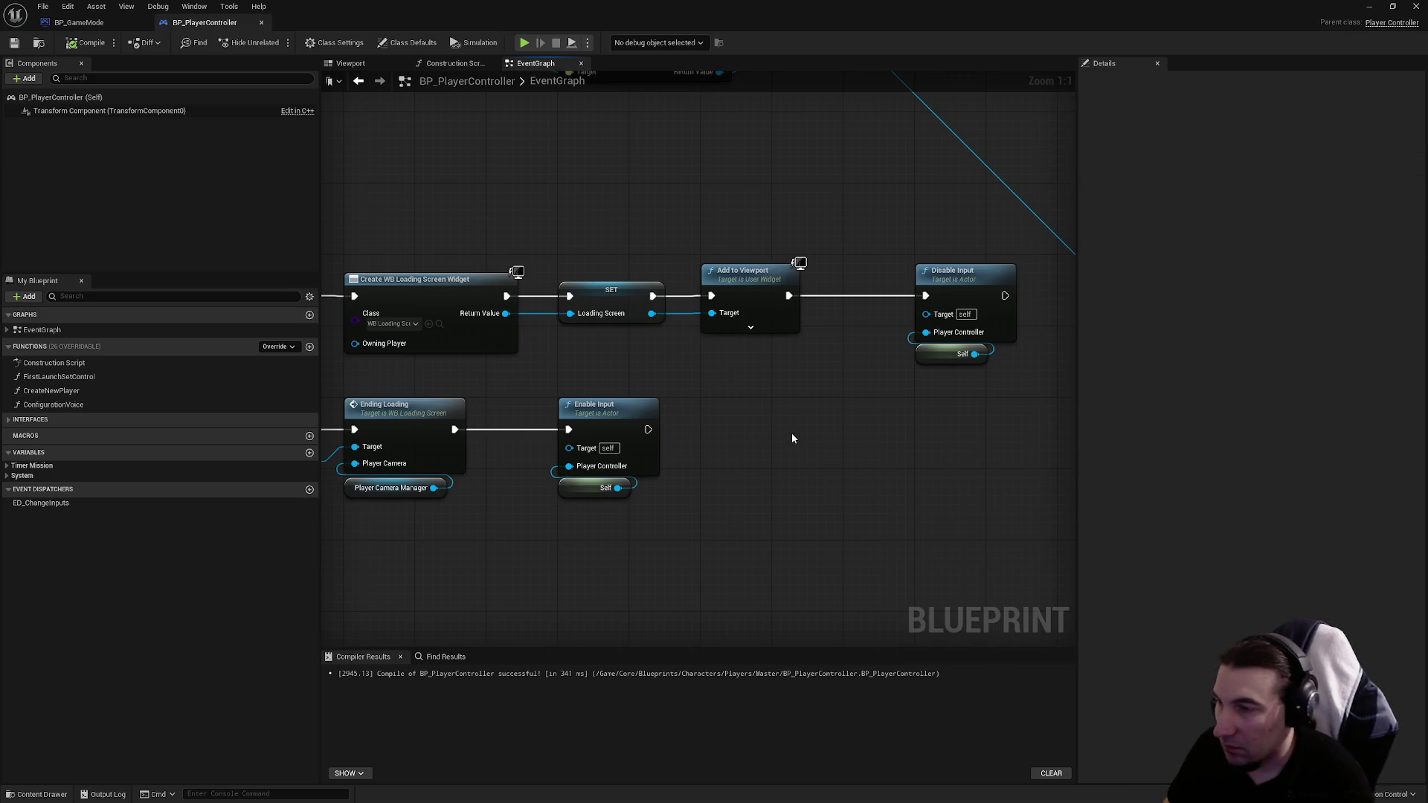
pyautogui.moveTo(791, 433); pyautogui.dragTo(1062, 479)
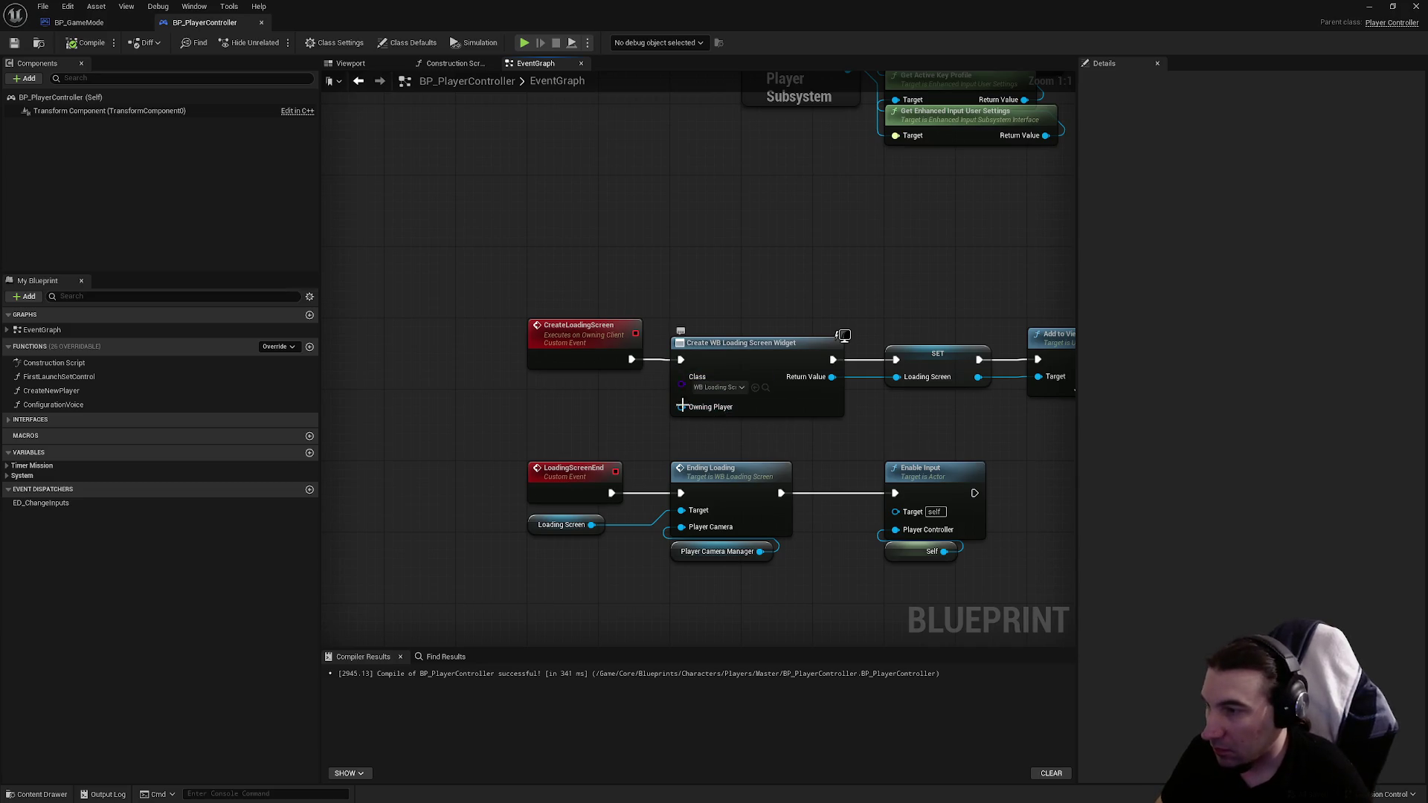
pyautogui.click(580, 353)
pyautogui.scroll(-2, 686, 278)
pyautogui.scroll(2, 650, 351)
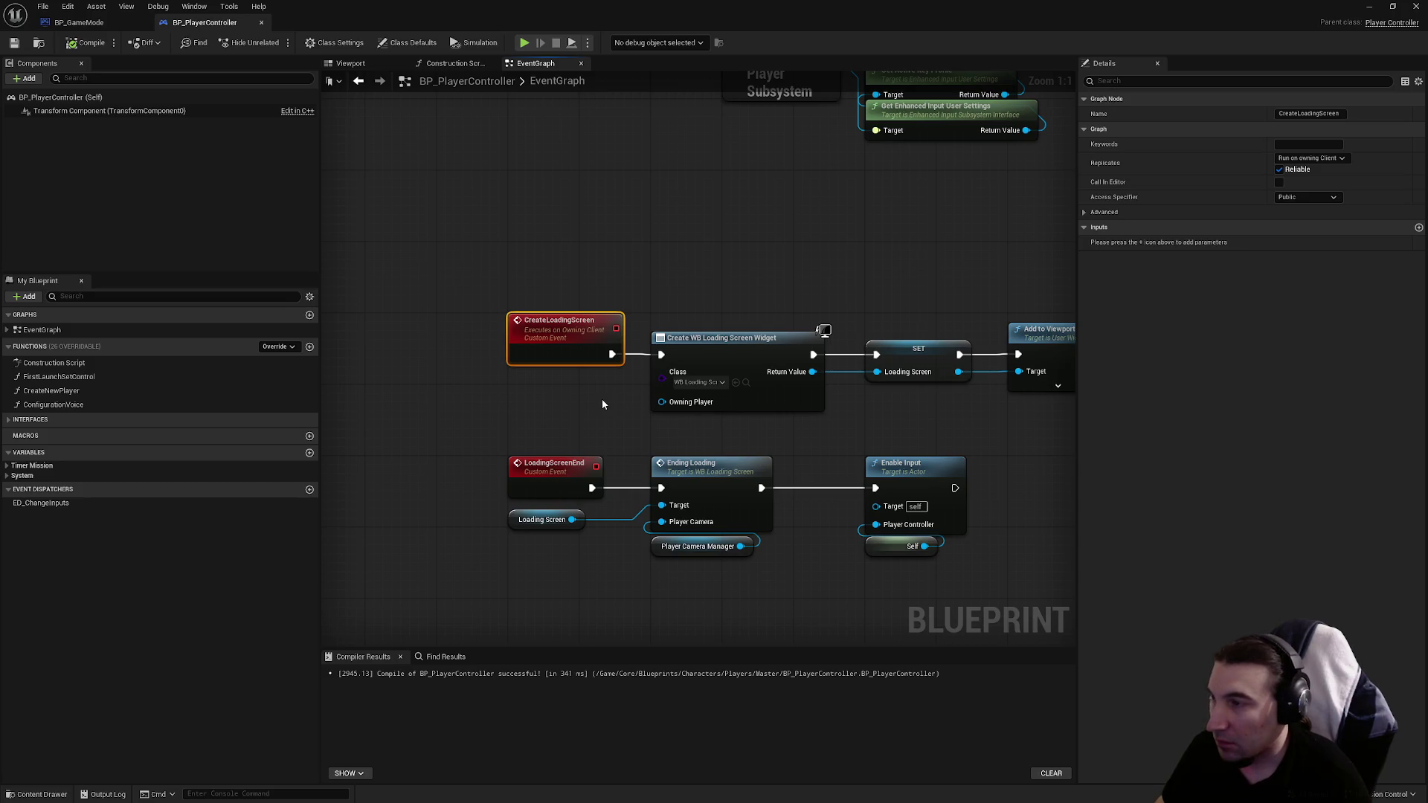
# Step: Check the CreateLoadingScreen event's options, then switch to the BP_GameMode blueprint
pyautogui.rightClick(578, 335)
pyautogui.click(235, 154)
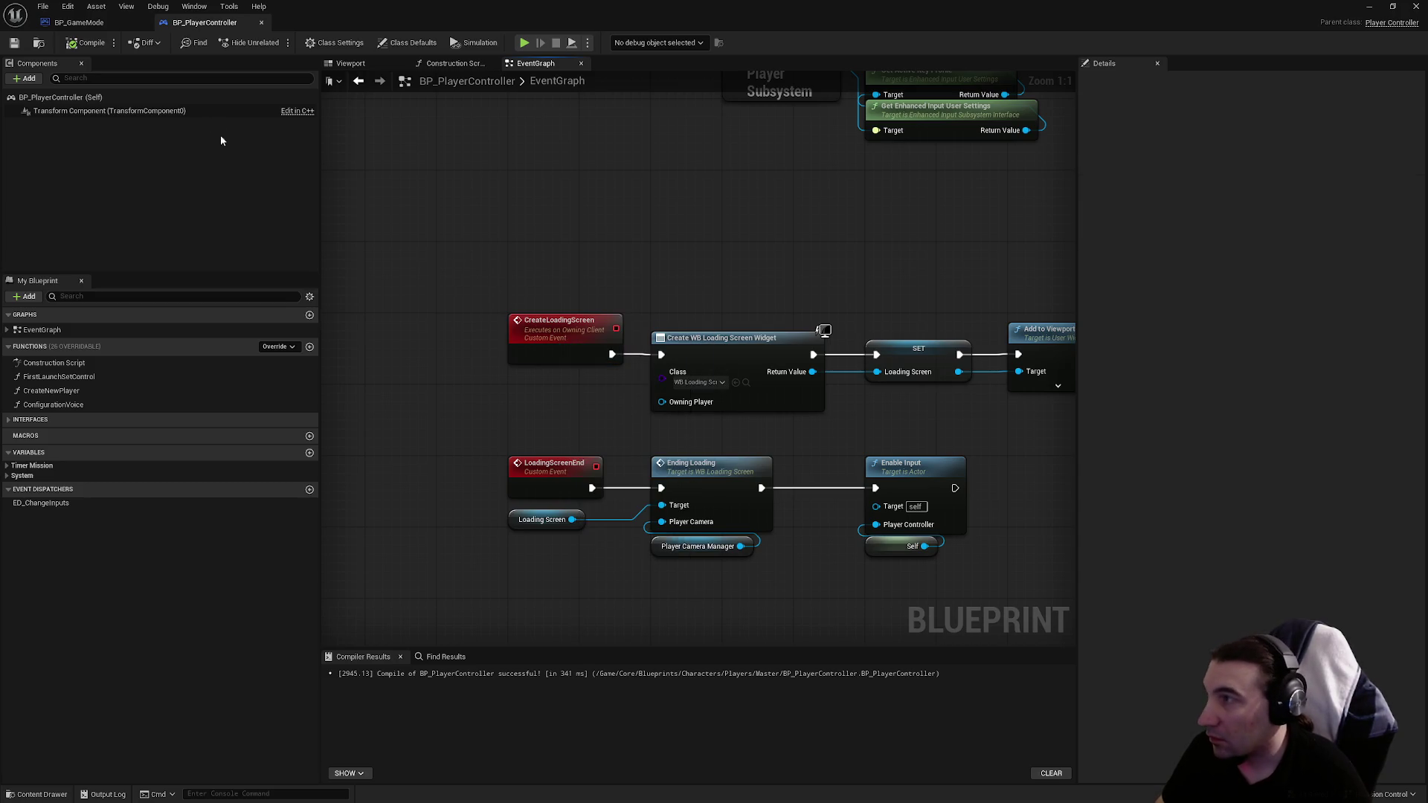
pyautogui.click(79, 23)
pyautogui.scroll(2, 675, 421)
pyautogui.moveTo(982, 386)
pyautogui.mouseDown()
pyautogui.moveTo(1033, 364)
pyautogui.moveTo(1033, 287)
pyautogui.moveTo(639, 309)
pyautogui.mouseUp()
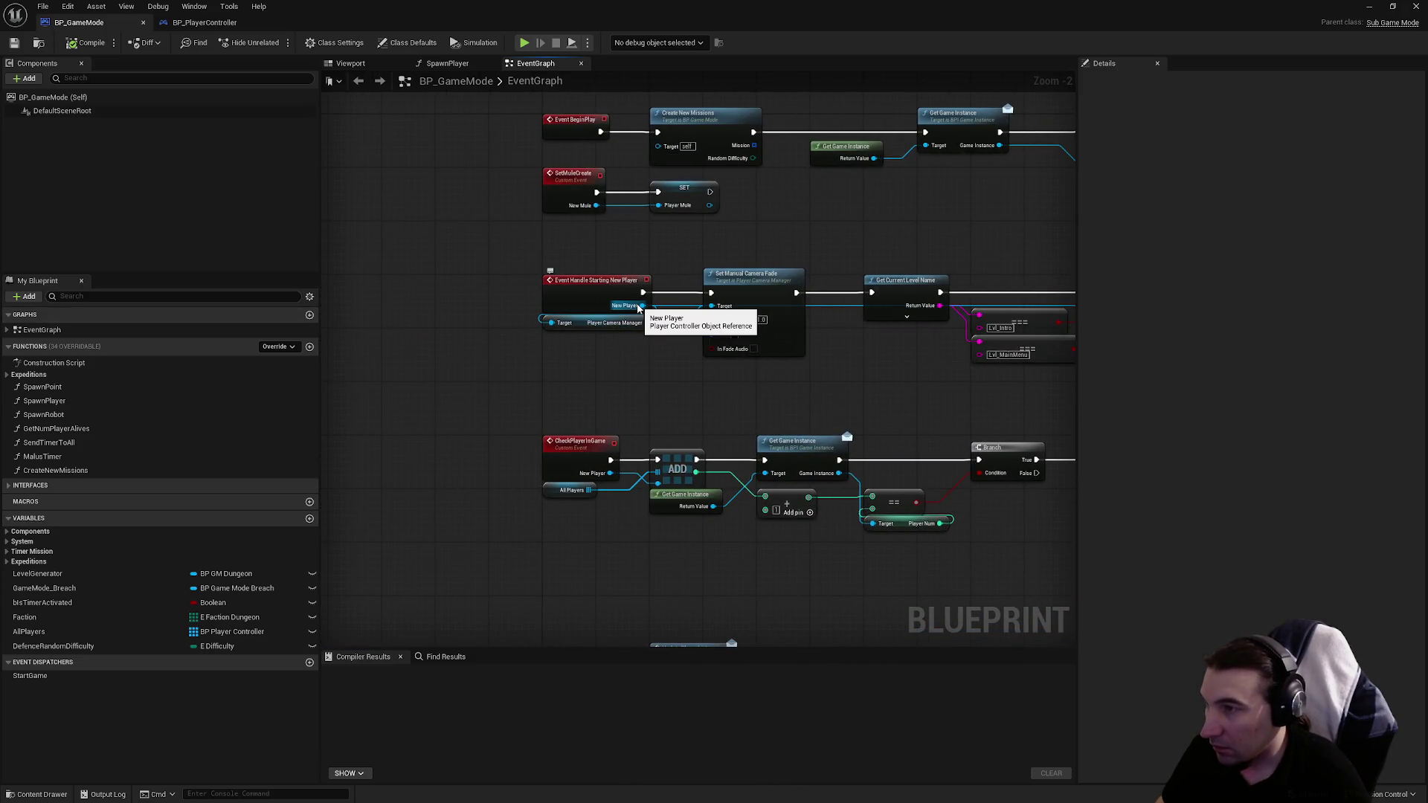
pyautogui.moveTo(754, 340)
pyautogui.mouseDown()
pyautogui.moveTo(510, 357)
pyautogui.moveTo(759, 349)
pyautogui.moveTo(567, 357)
pyautogui.mouseUp()
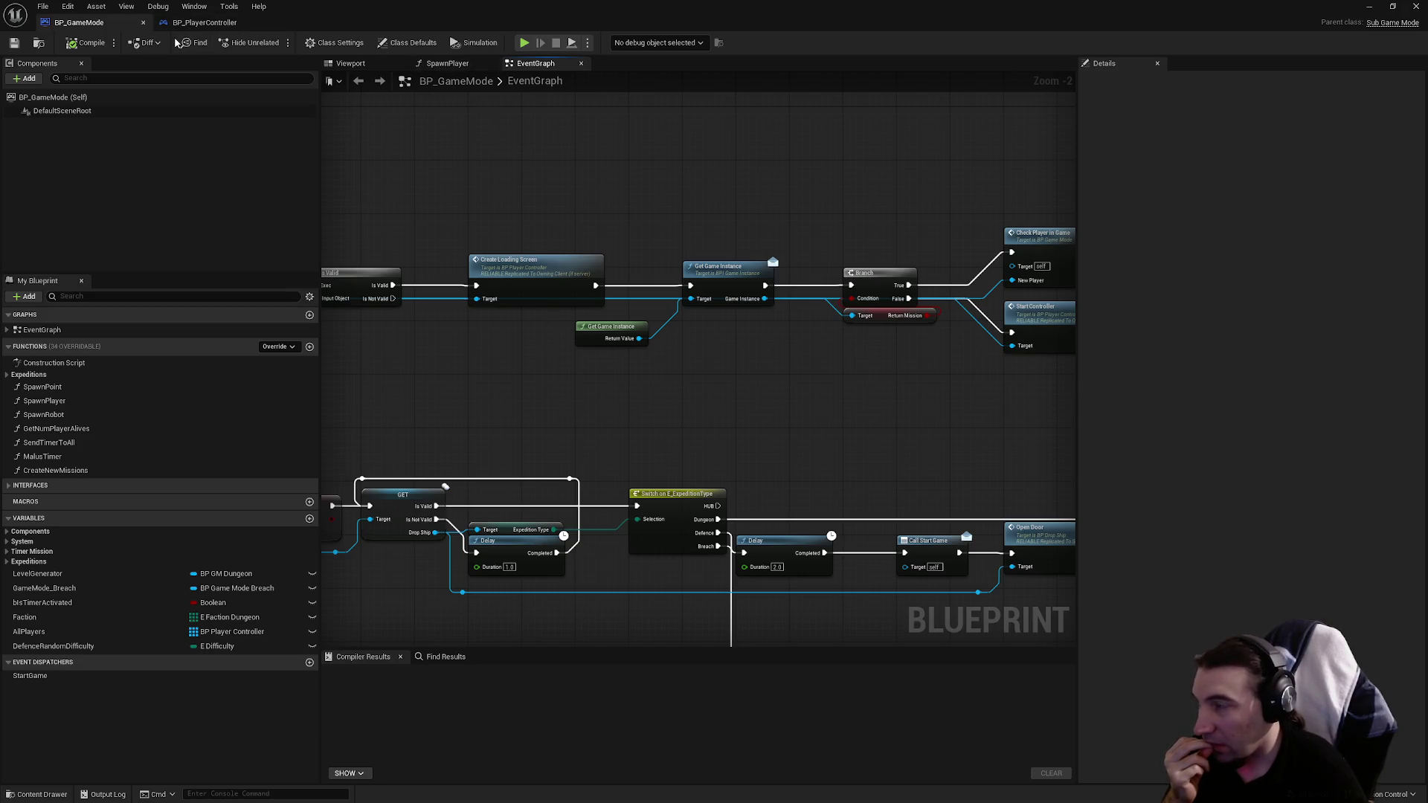
pyautogui.moveTo(633, 199)
pyautogui.mouseDown()
pyautogui.moveTo(358, 223)
pyautogui.moveTo(552, 241)
pyautogui.mouseUp()
pyautogui.click(958, 285)
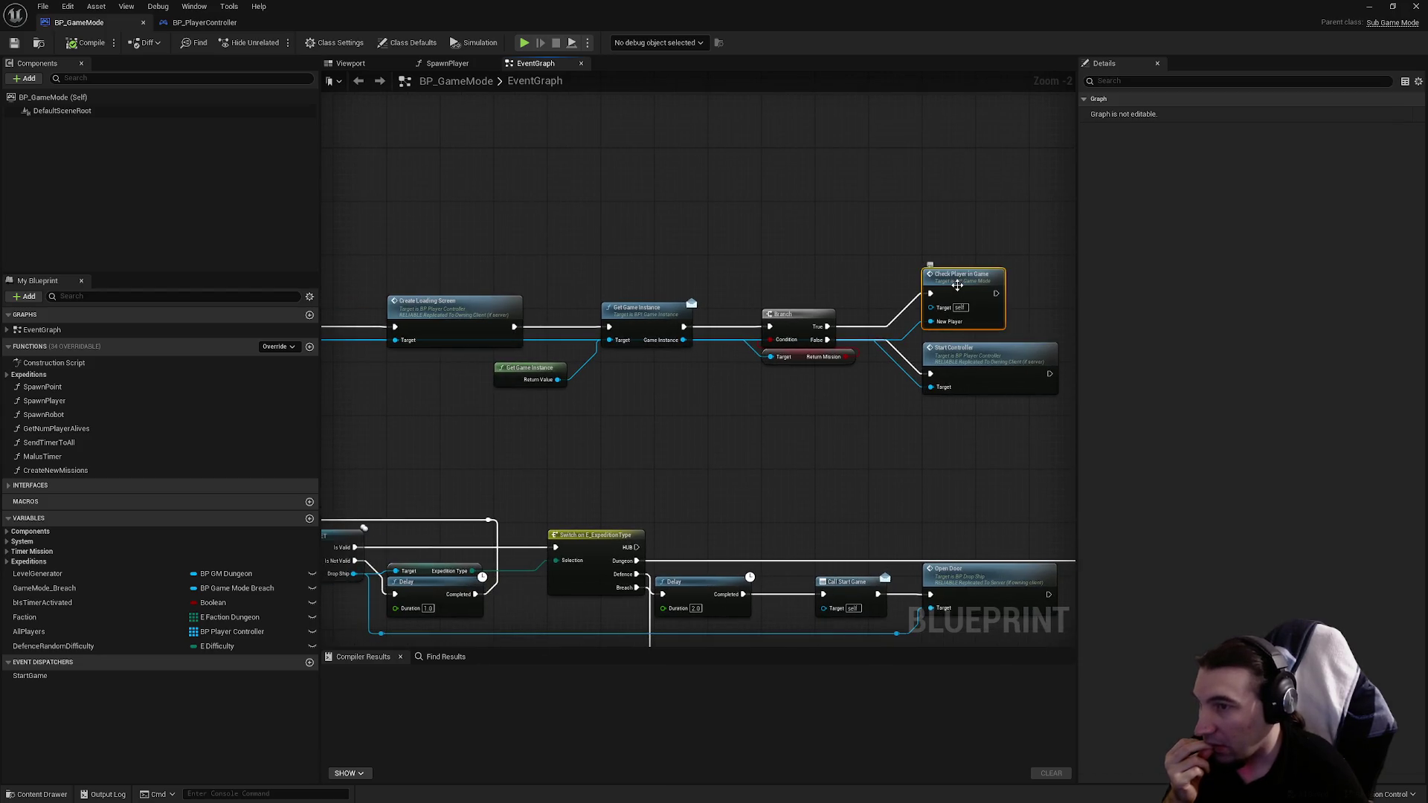
pyautogui.doubleClick(954, 282)
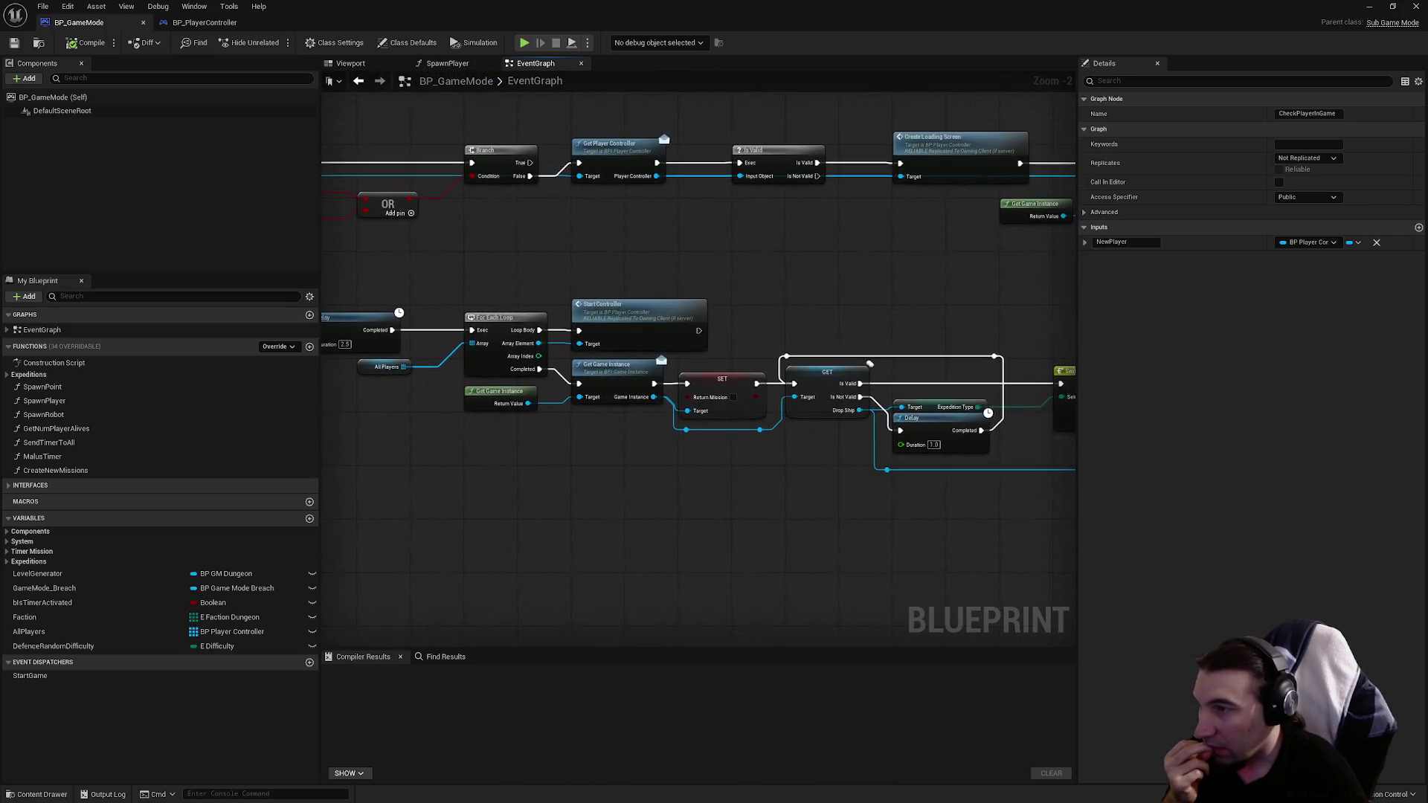
pyautogui.click(204, 22)
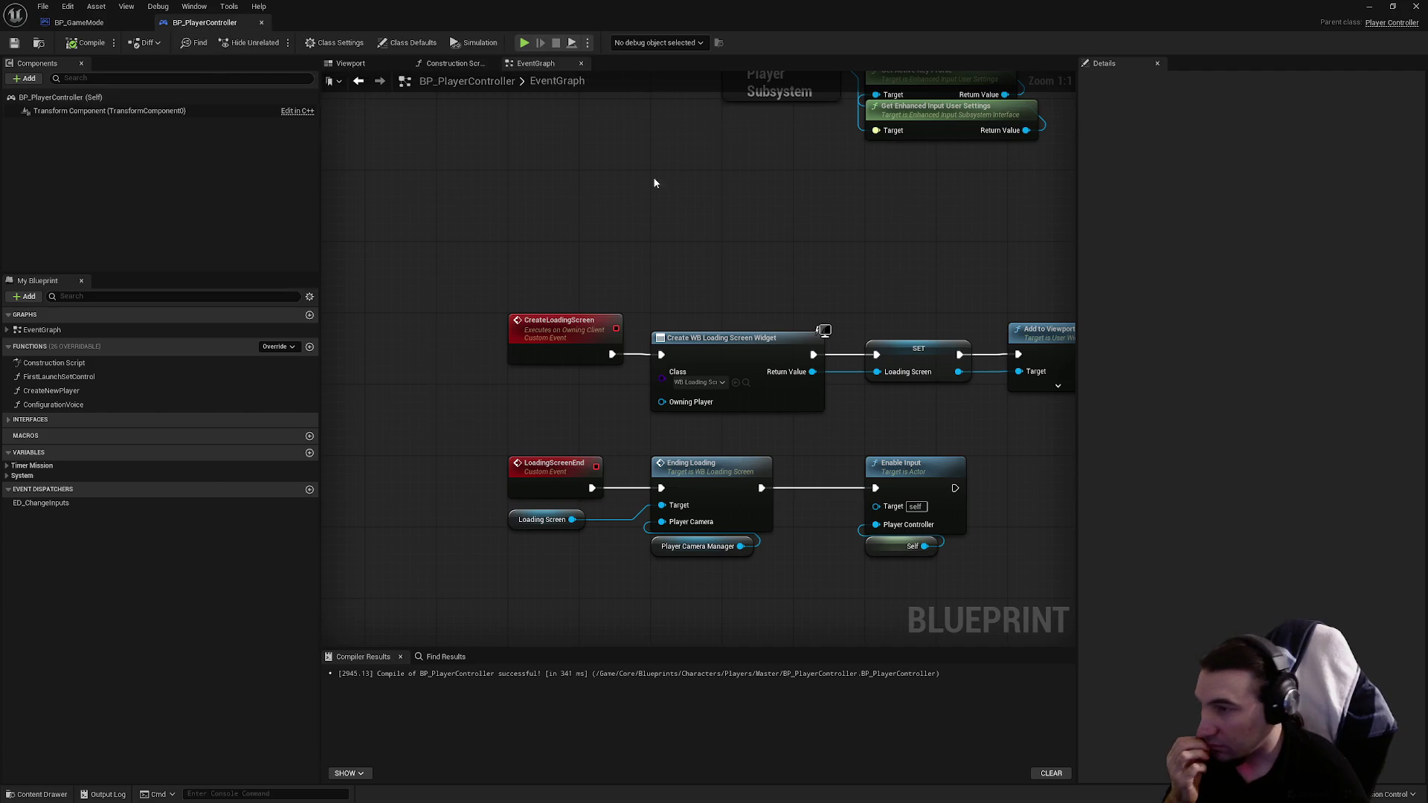
# Step: Delete the Disable Input and Self nodes and wire a new Get Controlled Pawn into Enable Input's Target
pyautogui.scroll(-1, 646, 180)
pyautogui.moveTo(935, 339); pyautogui.dragTo(989, 454)
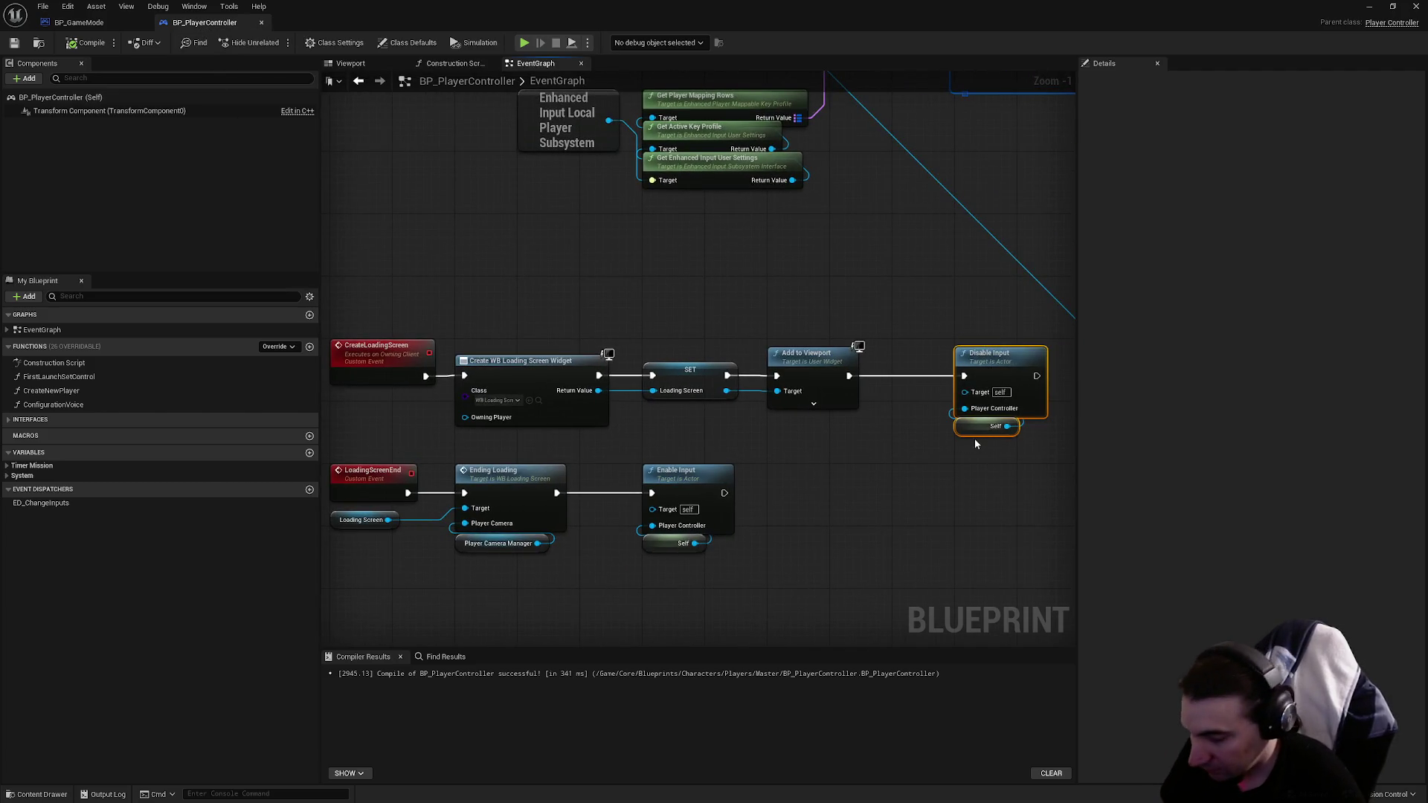
pyautogui.press('Delete')
pyautogui.moveTo(576, 310)
pyautogui.mouseDown()
pyautogui.moveTo(701, 305)
pyautogui.moveTo(706, 283)
pyautogui.mouseUp()
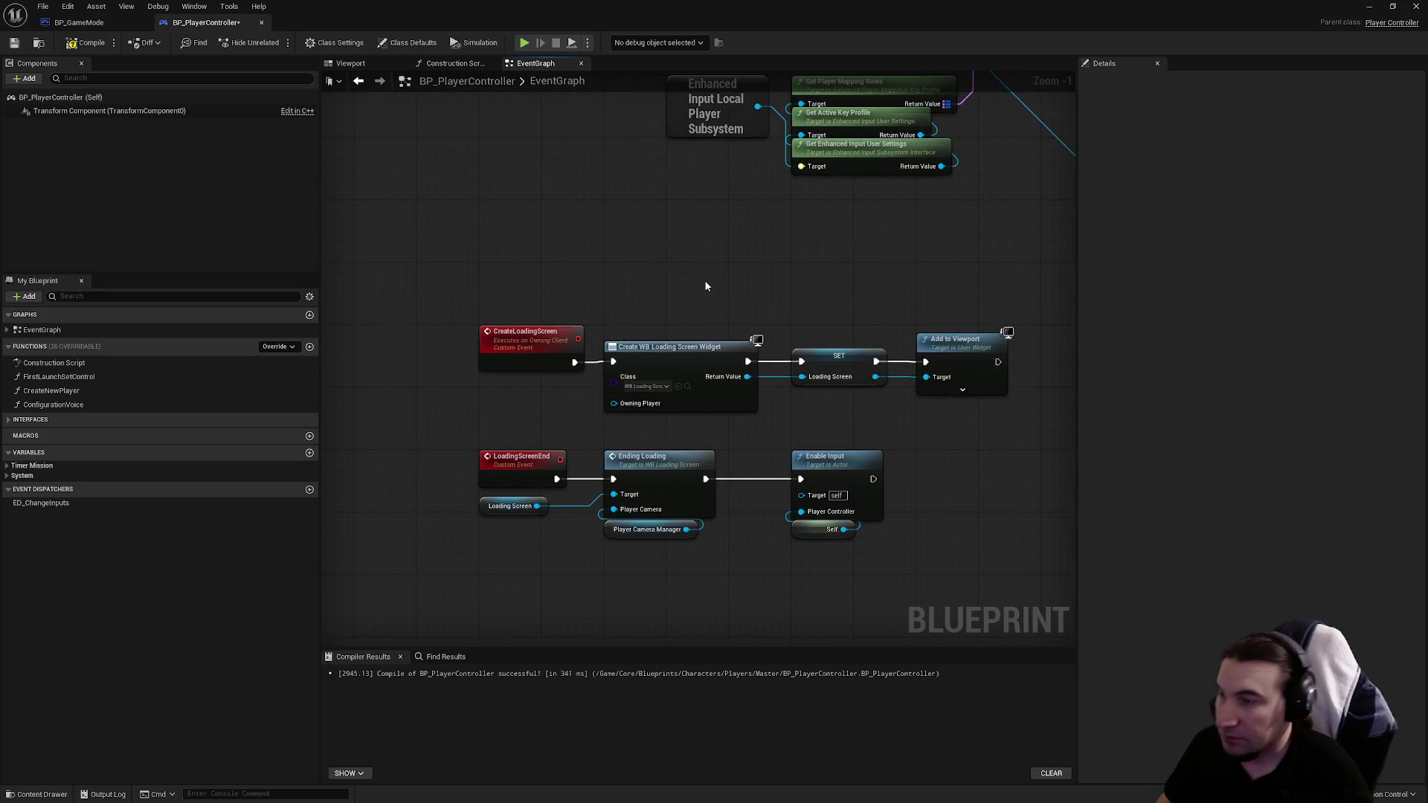
pyautogui.moveTo(666, 632); pyautogui.dragTo(695, 513)
pyautogui.rightClick(694, 513)
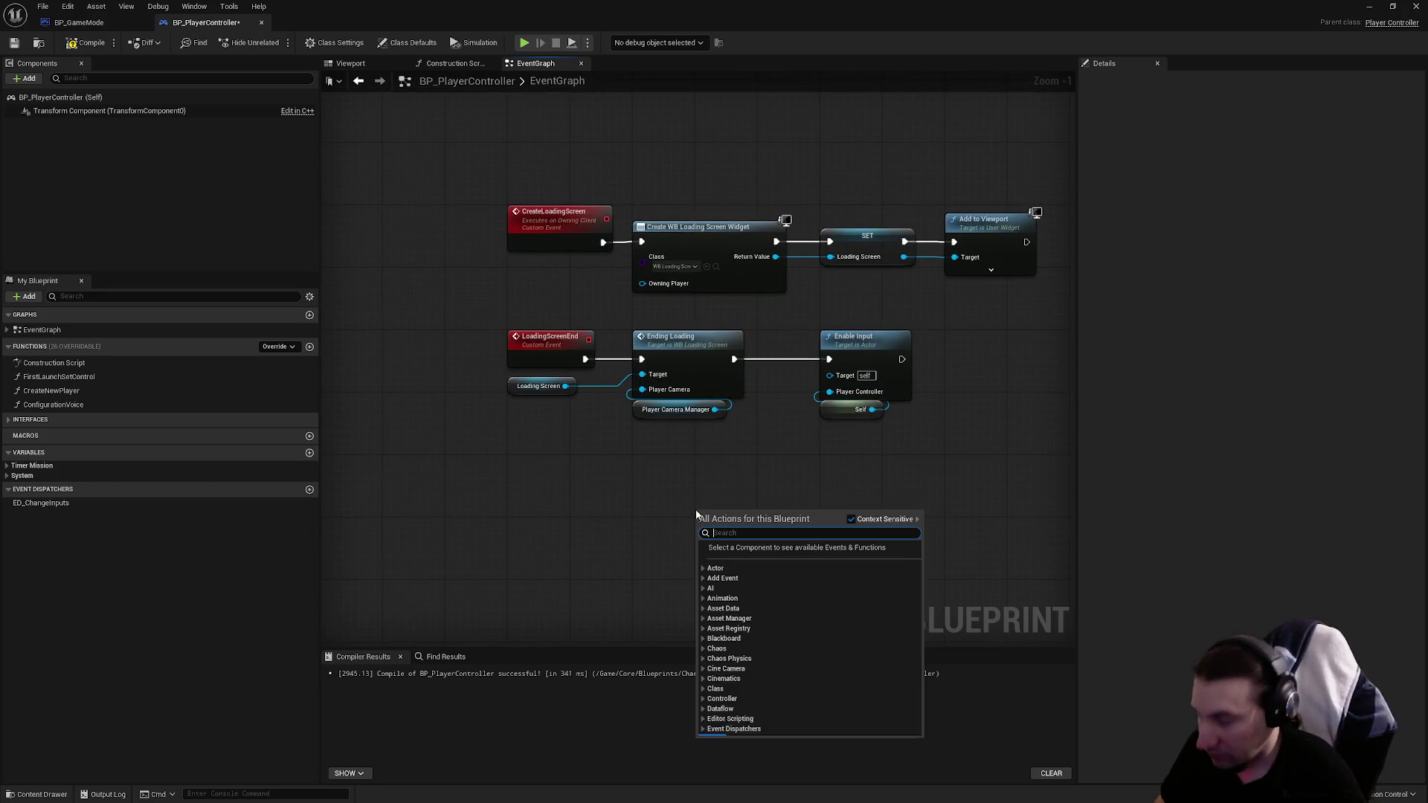
pyautogui.write('get')
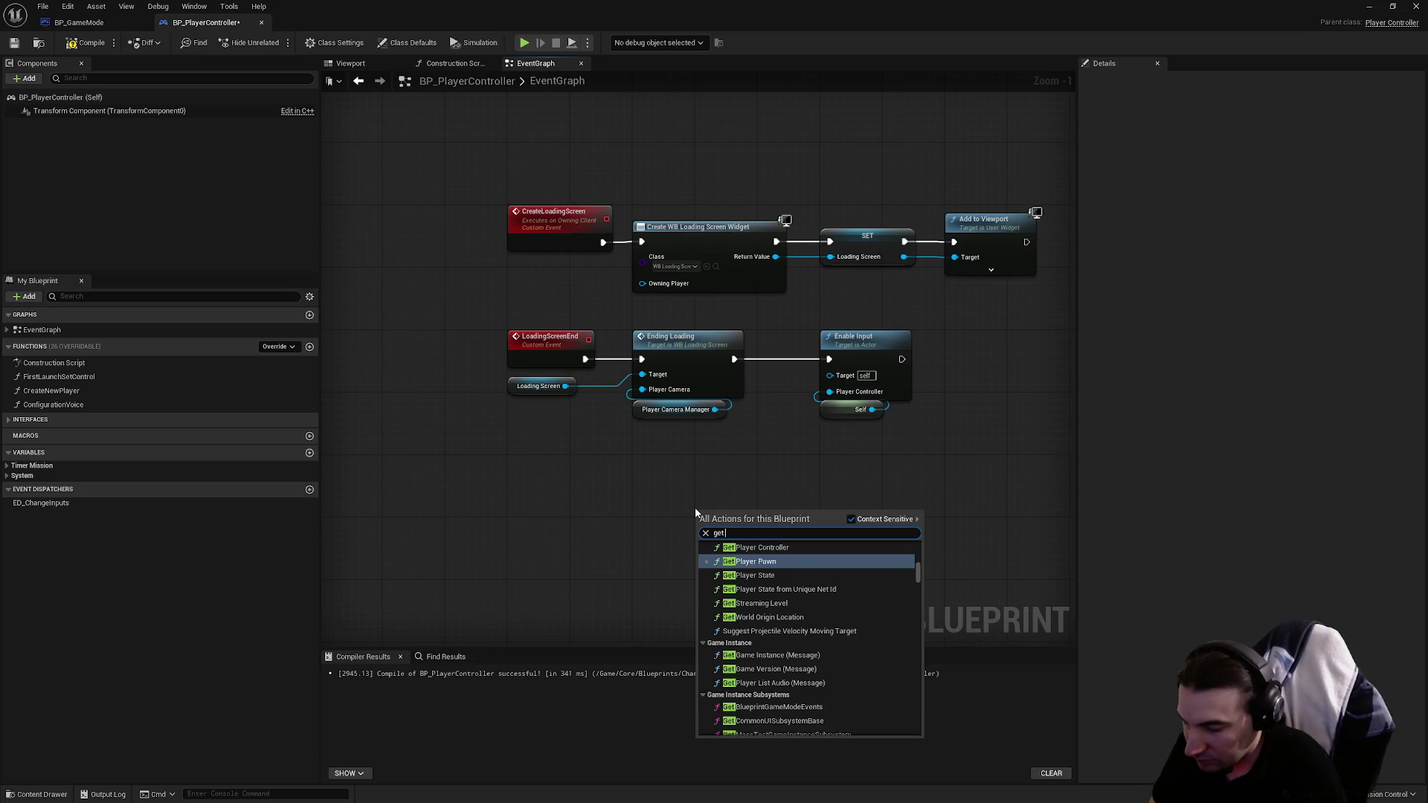
pyautogui.write(' controlled')
pyautogui.press('Return')
pyautogui.scroll(1, 714, 510)
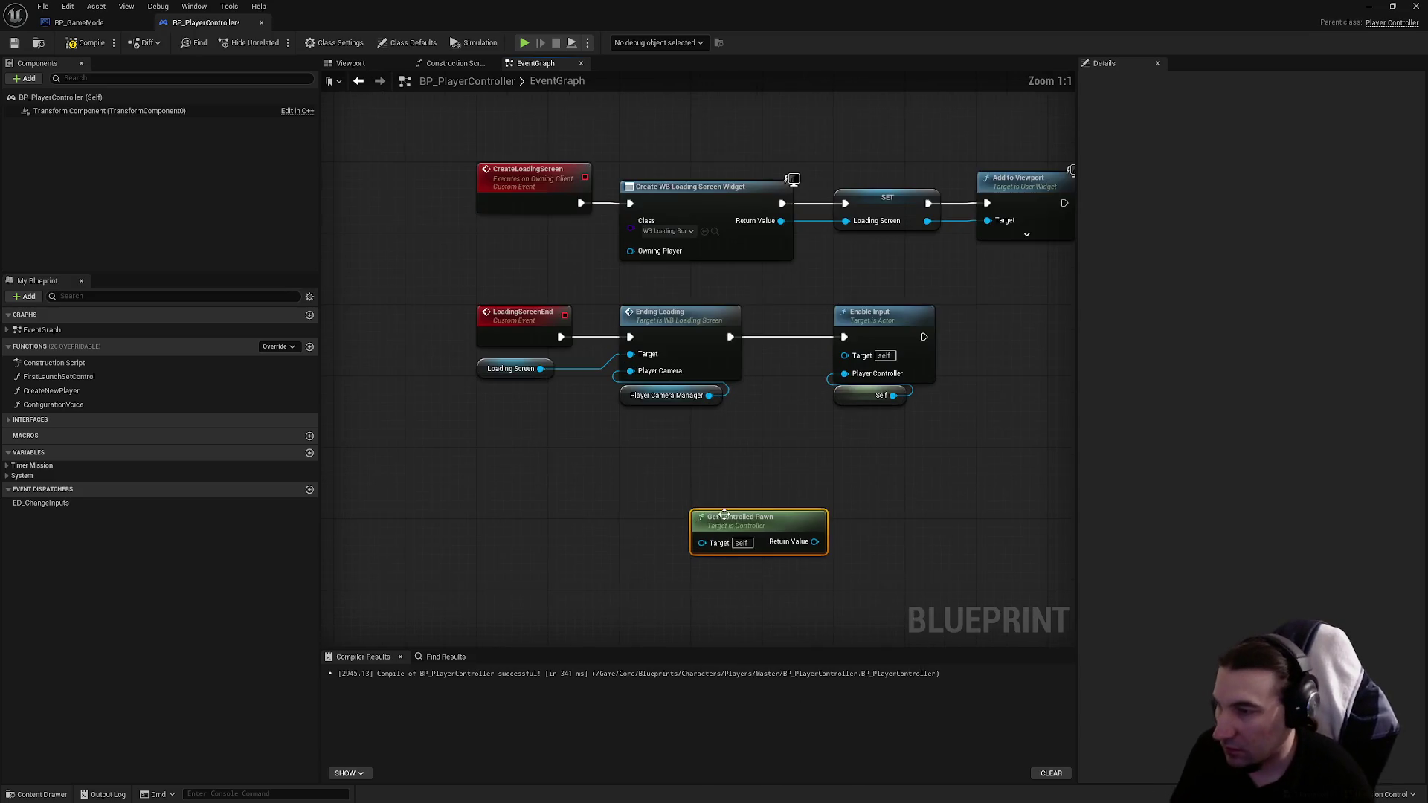
pyautogui.moveTo(744, 479); pyautogui.dragTo(845, 355)
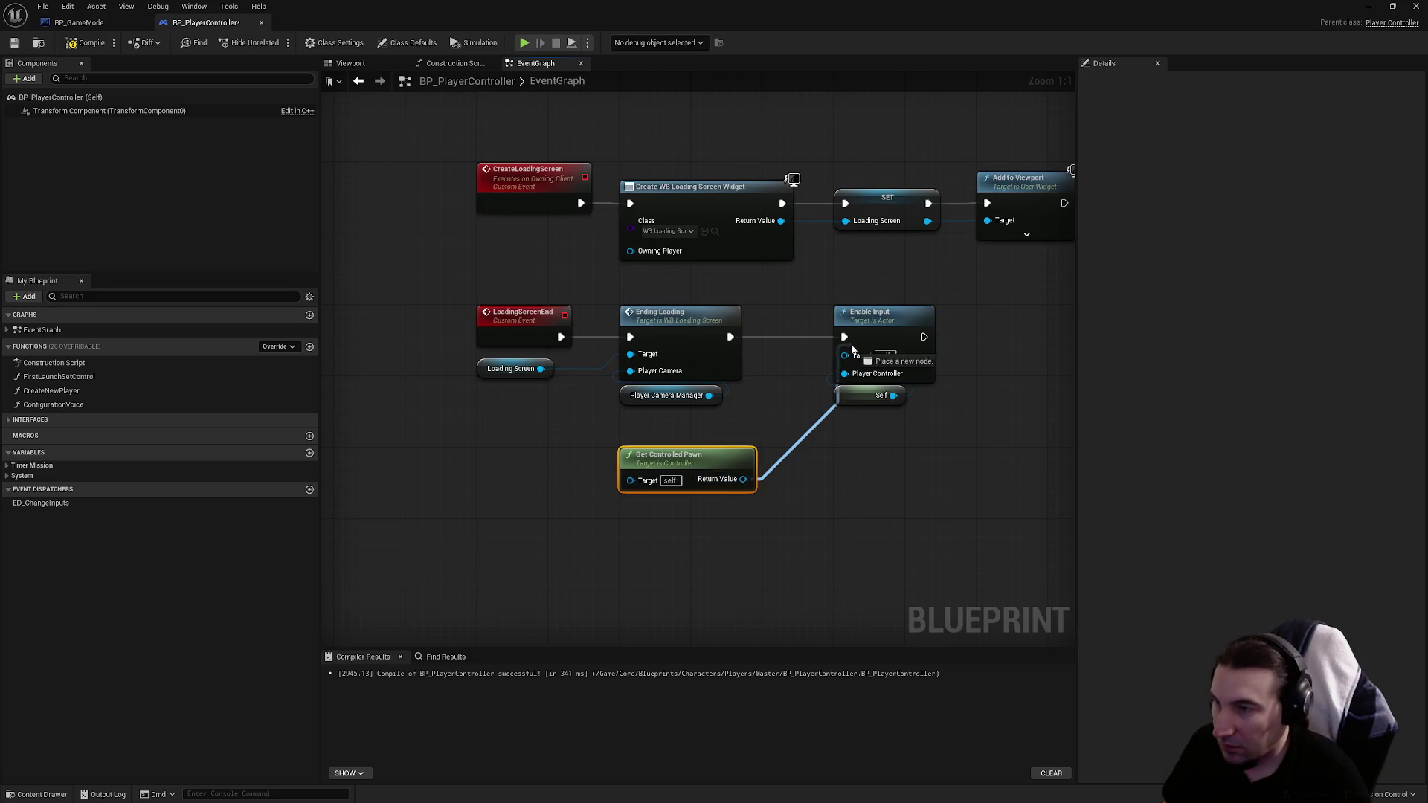
# Step: Try a pasted Disable Input with a copied pawn node, delete those extras, and compile
pyautogui.hotkey('ctrl', 'v')
pyautogui.moveTo(659, 411); pyautogui.dragTo(623, 385)
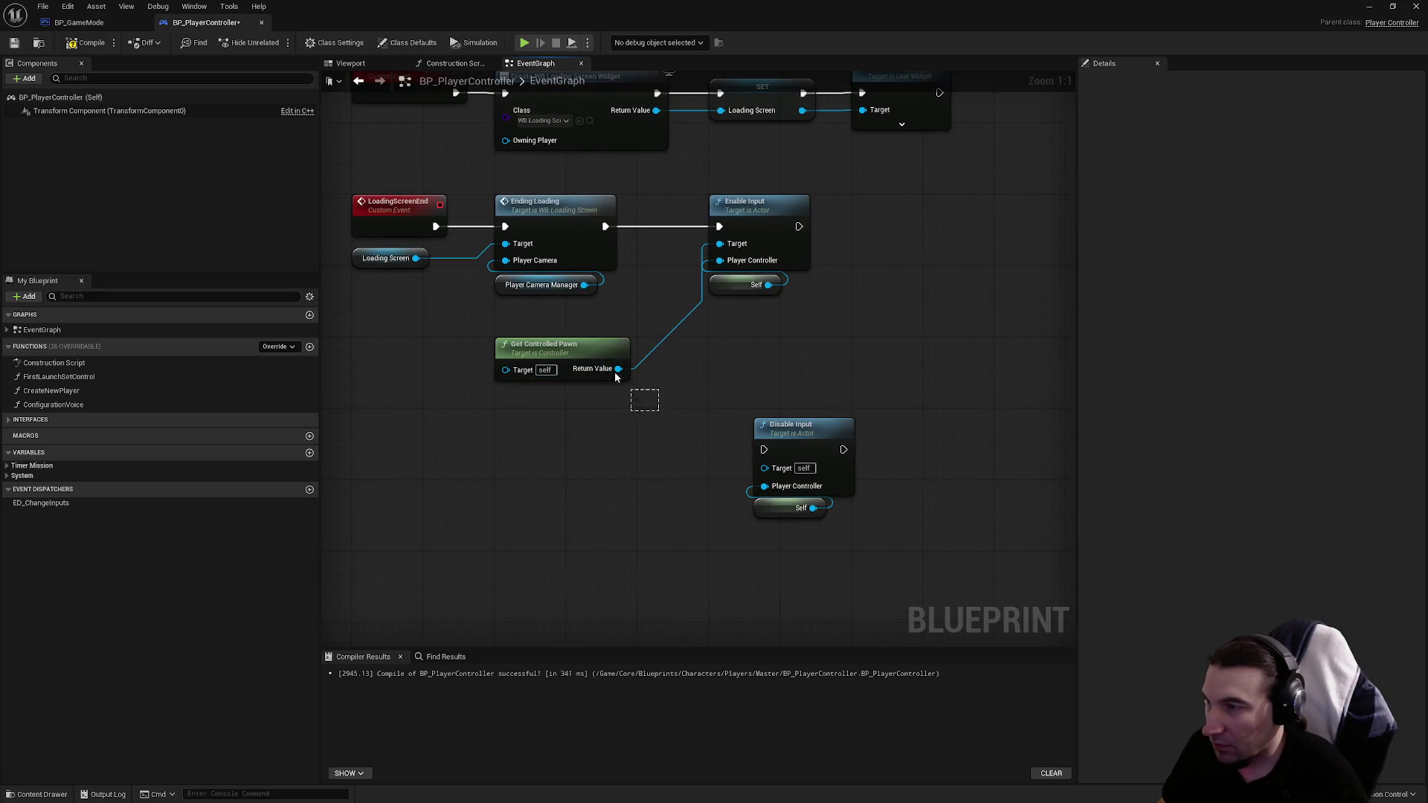
pyautogui.hotkey('ctrl', 'c')
pyautogui.hotkey('ctrl', 'v')
pyautogui.moveTo(618, 511)
pyautogui.mouseDown()
pyautogui.moveTo(833, 532)
pyautogui.moveTo(732, 469)
pyautogui.moveTo(764, 467)
pyautogui.moveTo(746, 415)
pyautogui.mouseUp()
pyautogui.click(791, 424)
pyautogui.click(776, 545)
pyautogui.moveTo(673, 503); pyautogui.dragTo(463, 421)
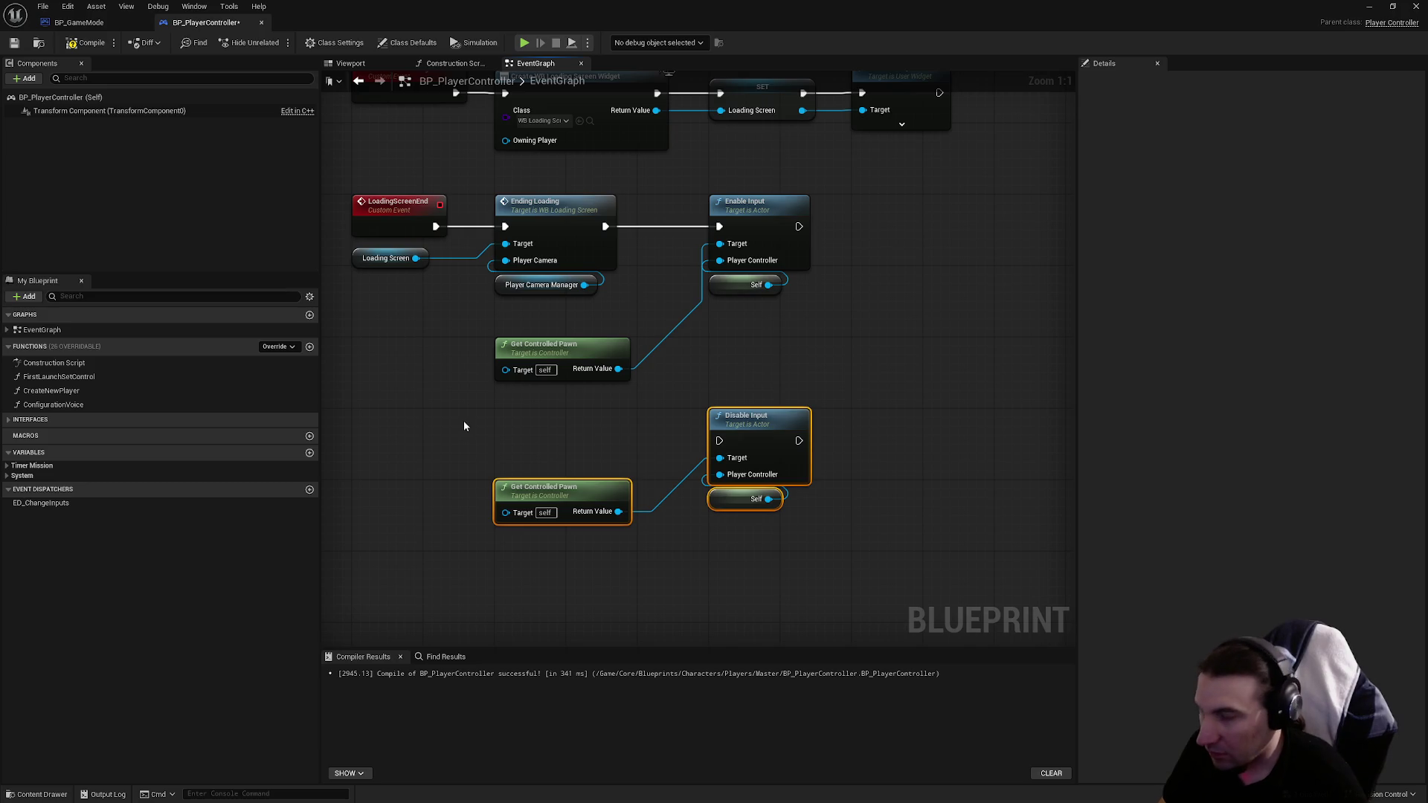
pyautogui.press('Delete')
pyautogui.click(95, 45)
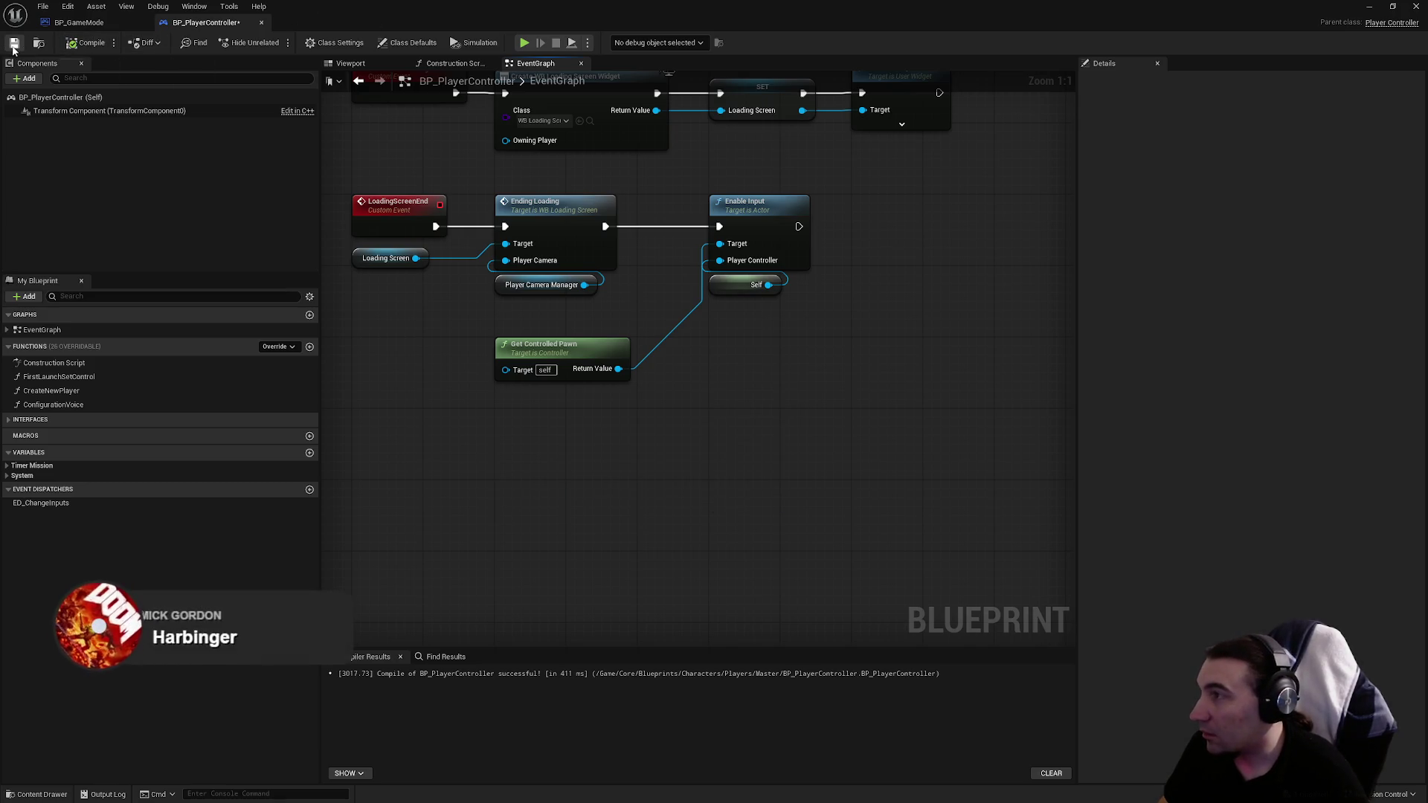
pyautogui.moveTo(550, 11)
pyautogui.mouseDown()
pyautogui.moveTo(834, 516)
pyautogui.moveTo(656, 735)
pyautogui.moveTo(635, 652)
pyautogui.moveTo(627, 141)
pyautogui.mouseUp()
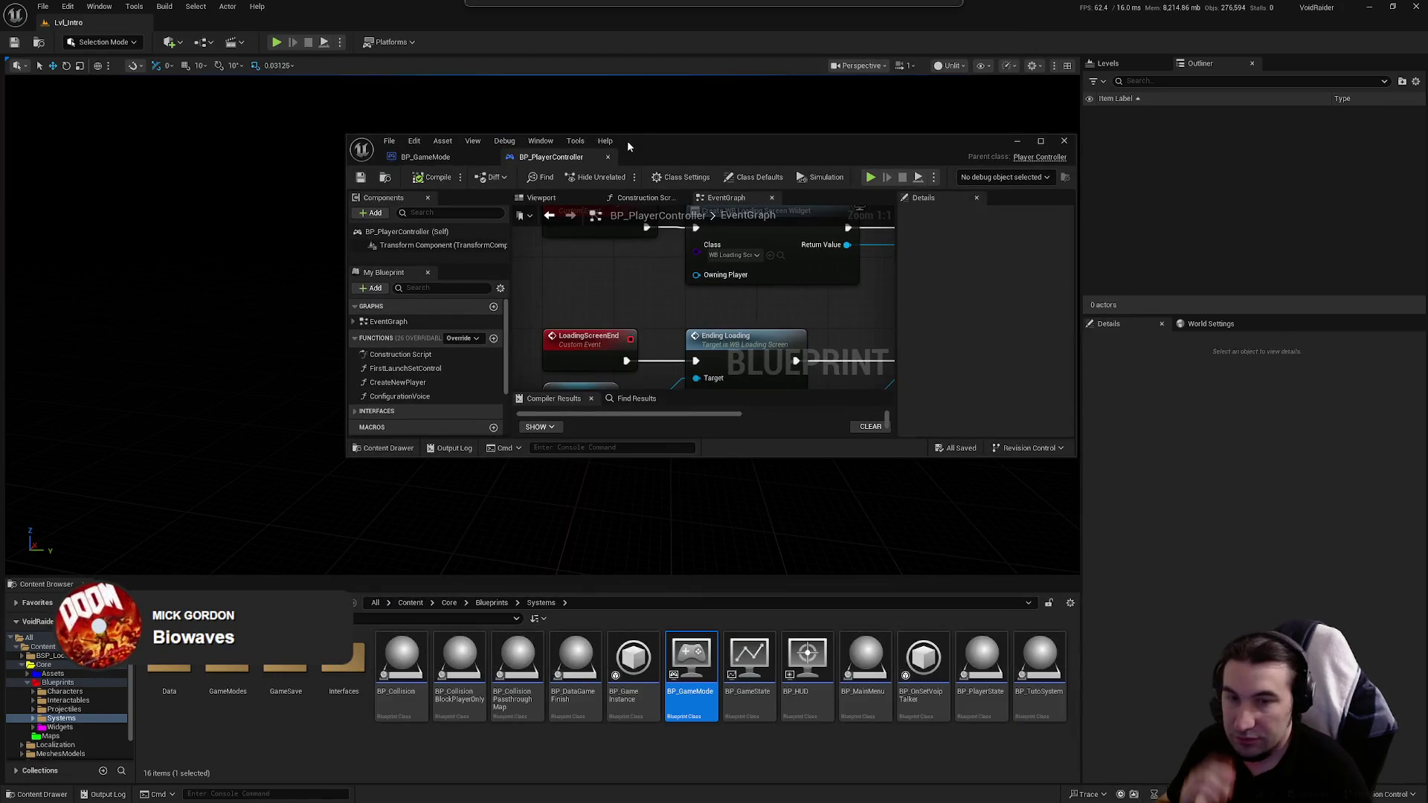
# Step: Maximize the Blueprint editor and review BP_GameMode's loading-screen, branch, delay and loop nodes
pyautogui.click(64, 691)
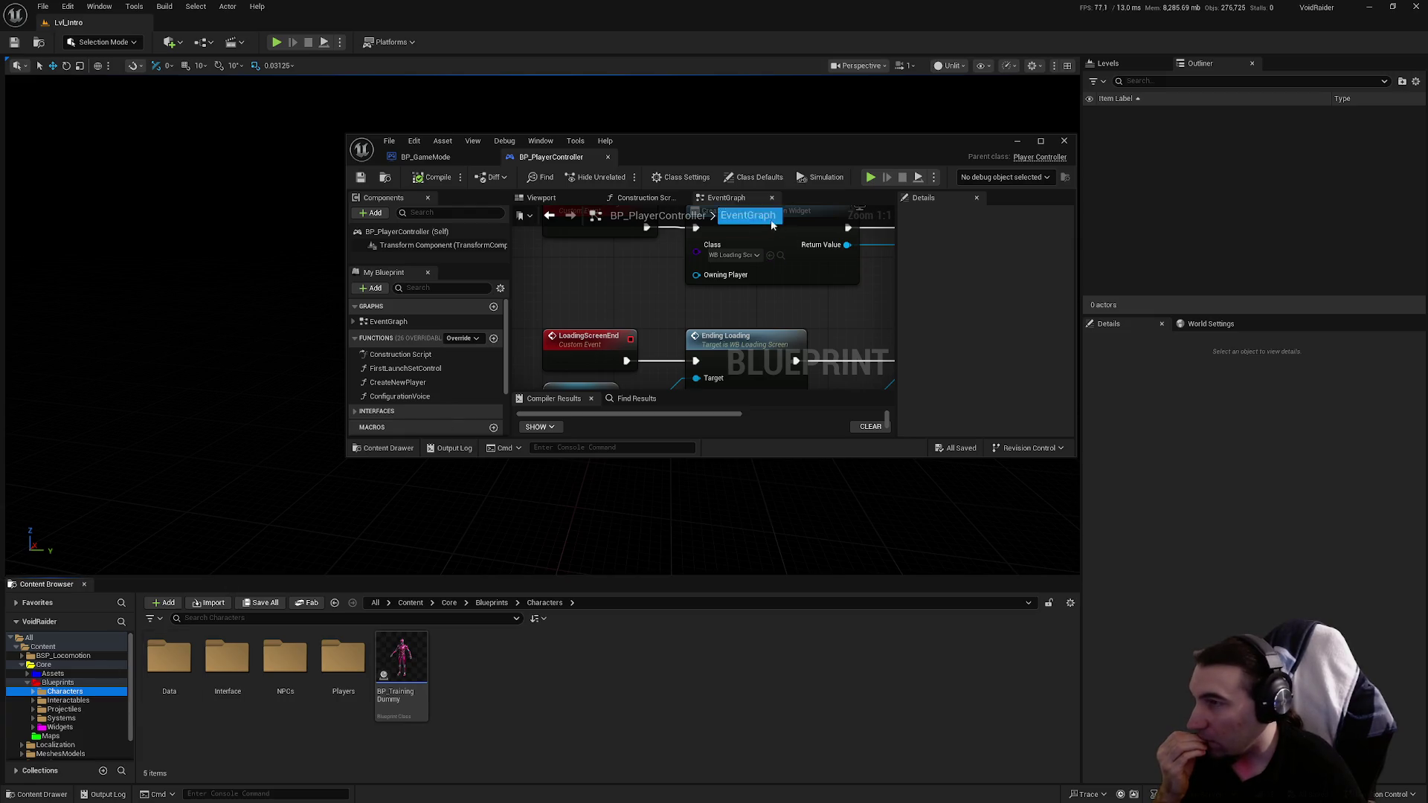
pyautogui.doubleClick(699, 149)
pyautogui.click(60, 23)
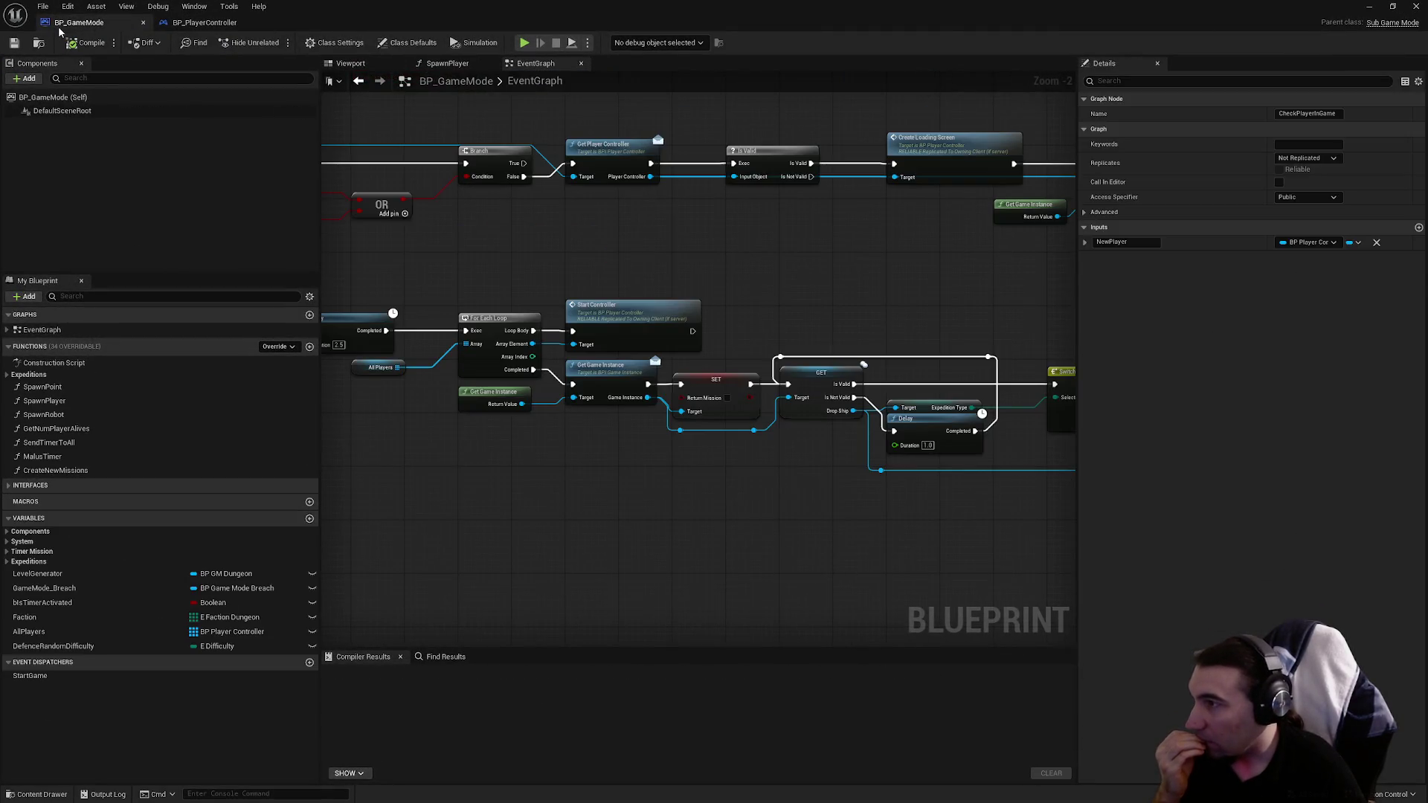
pyautogui.scroll(-2, 536, 316)
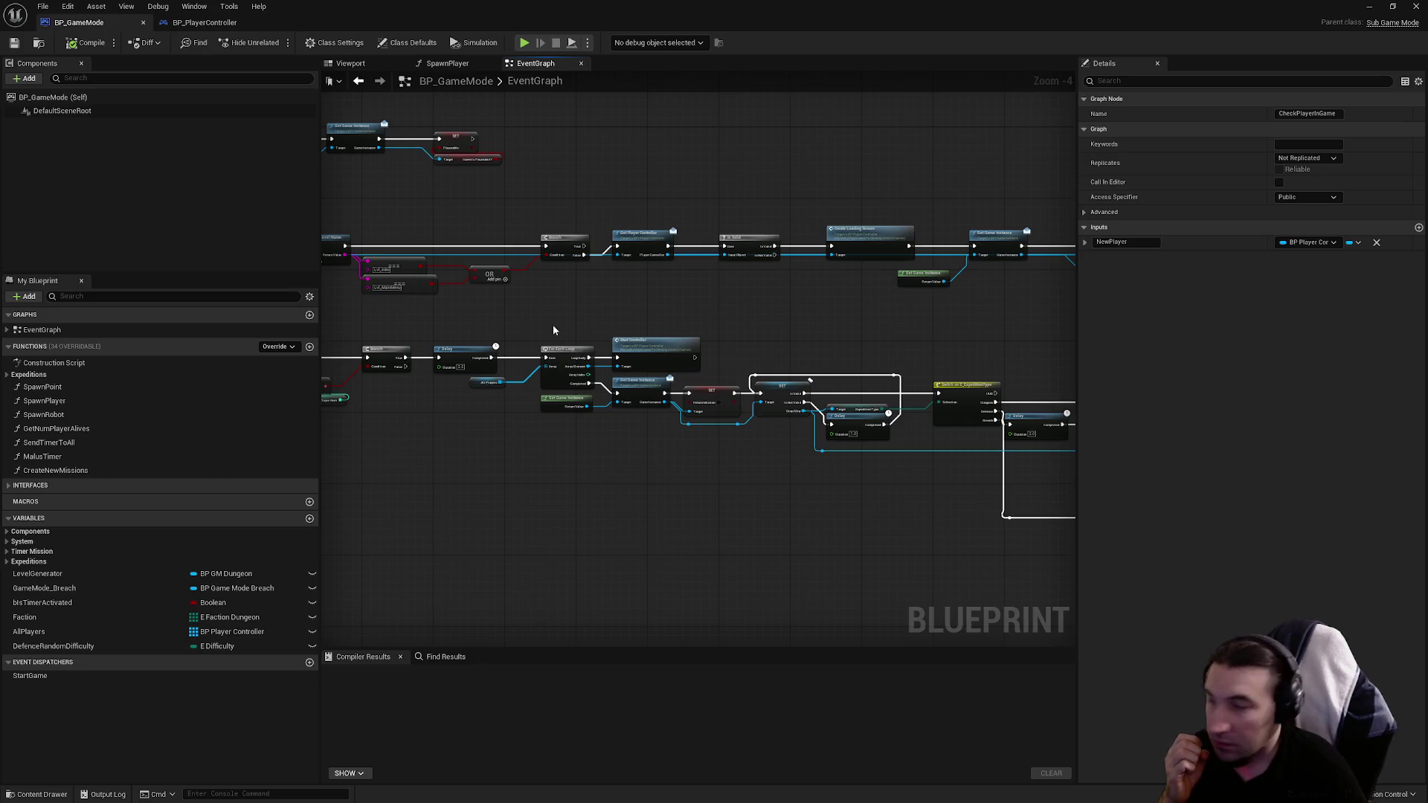
pyautogui.scroll(3, 552, 324)
pyautogui.scroll(-3, 669, 306)
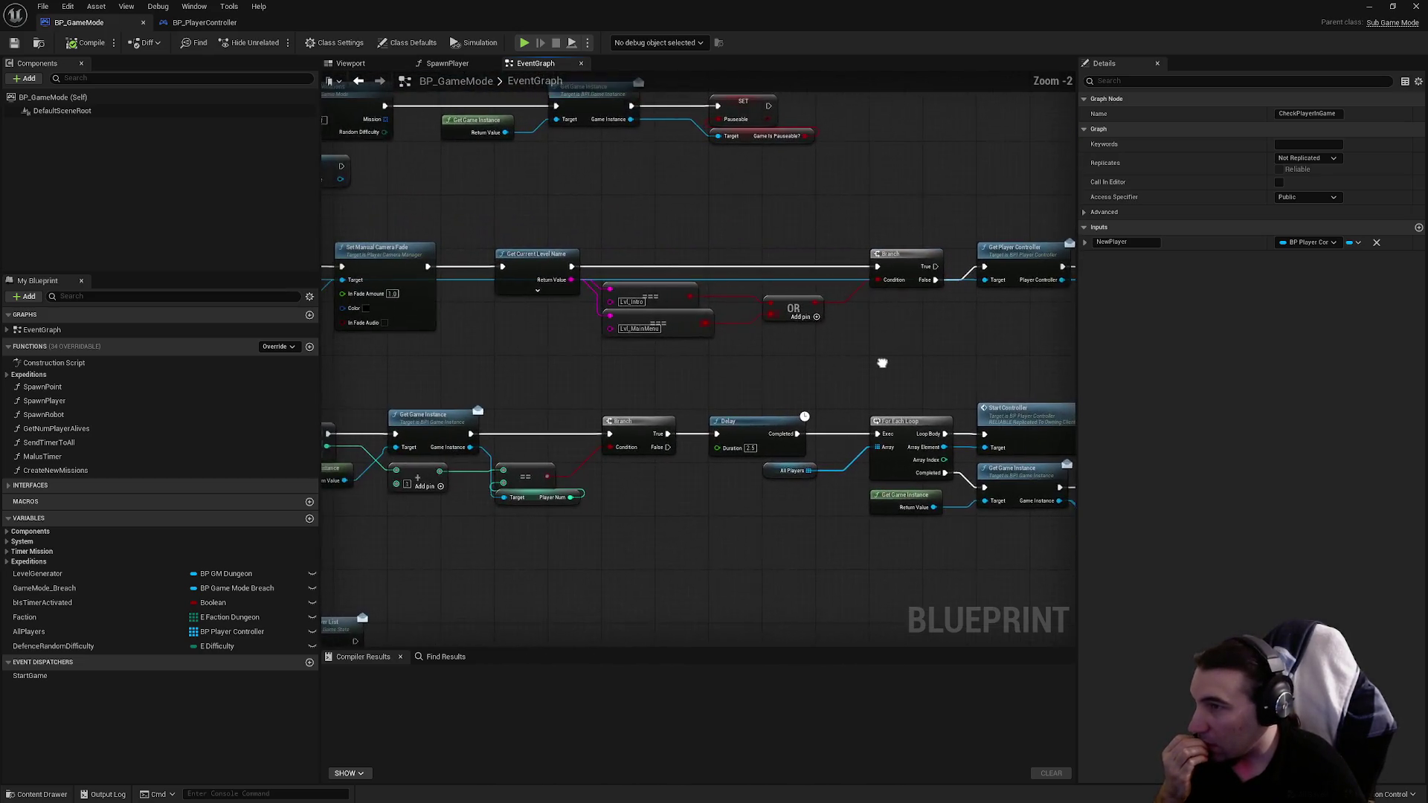
pyautogui.scroll(2, 879, 360)
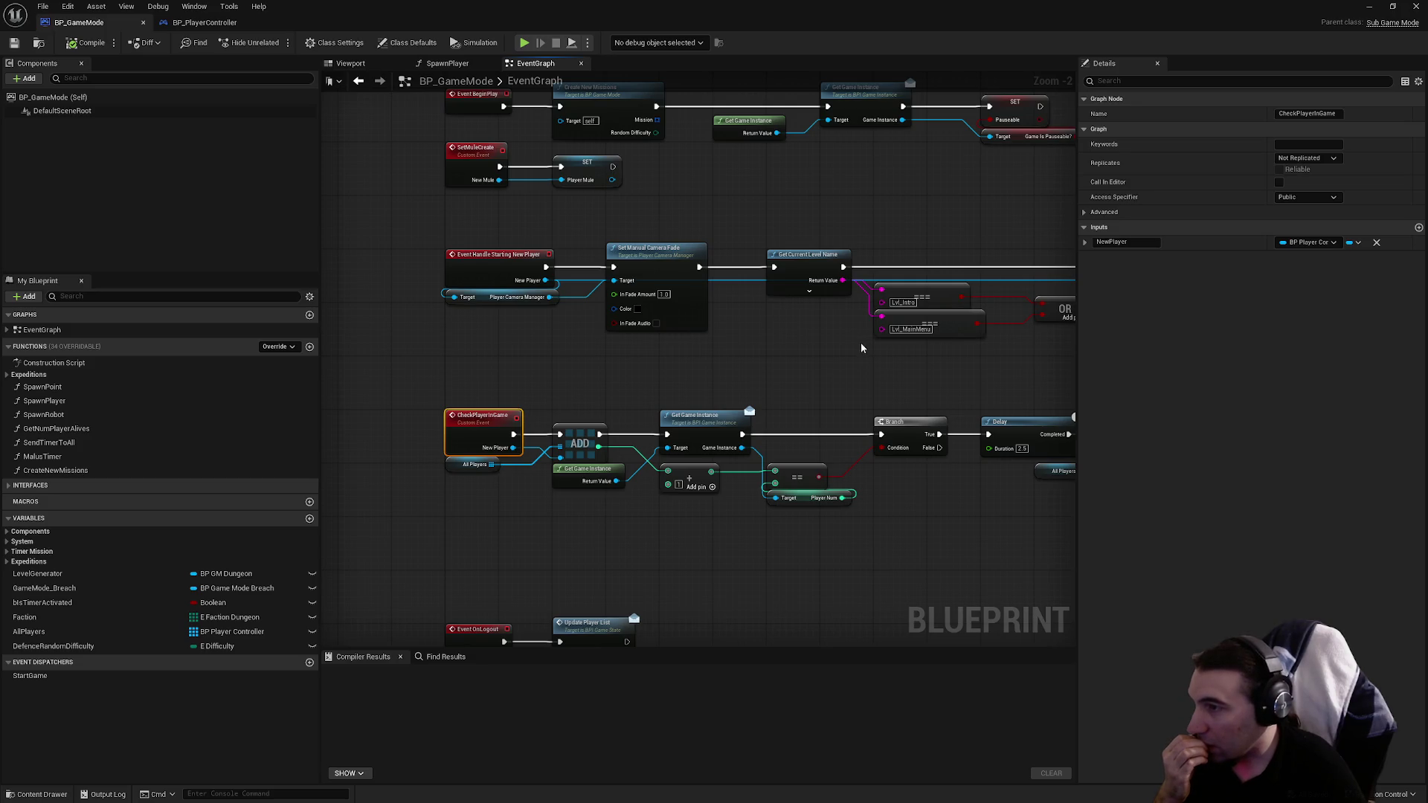
pyautogui.moveTo(773, 329)
pyautogui.mouseDown()
pyautogui.moveTo(416, 312)
pyautogui.moveTo(503, 369)
pyautogui.mouseUp()
pyautogui.moveTo(734, 390)
pyautogui.mouseDown()
pyautogui.moveTo(406, 388)
pyautogui.moveTo(769, 400)
pyautogui.moveTo(602, 428)
pyautogui.moveTo(854, 443)
pyautogui.moveTo(508, 477)
pyautogui.mouseUp()
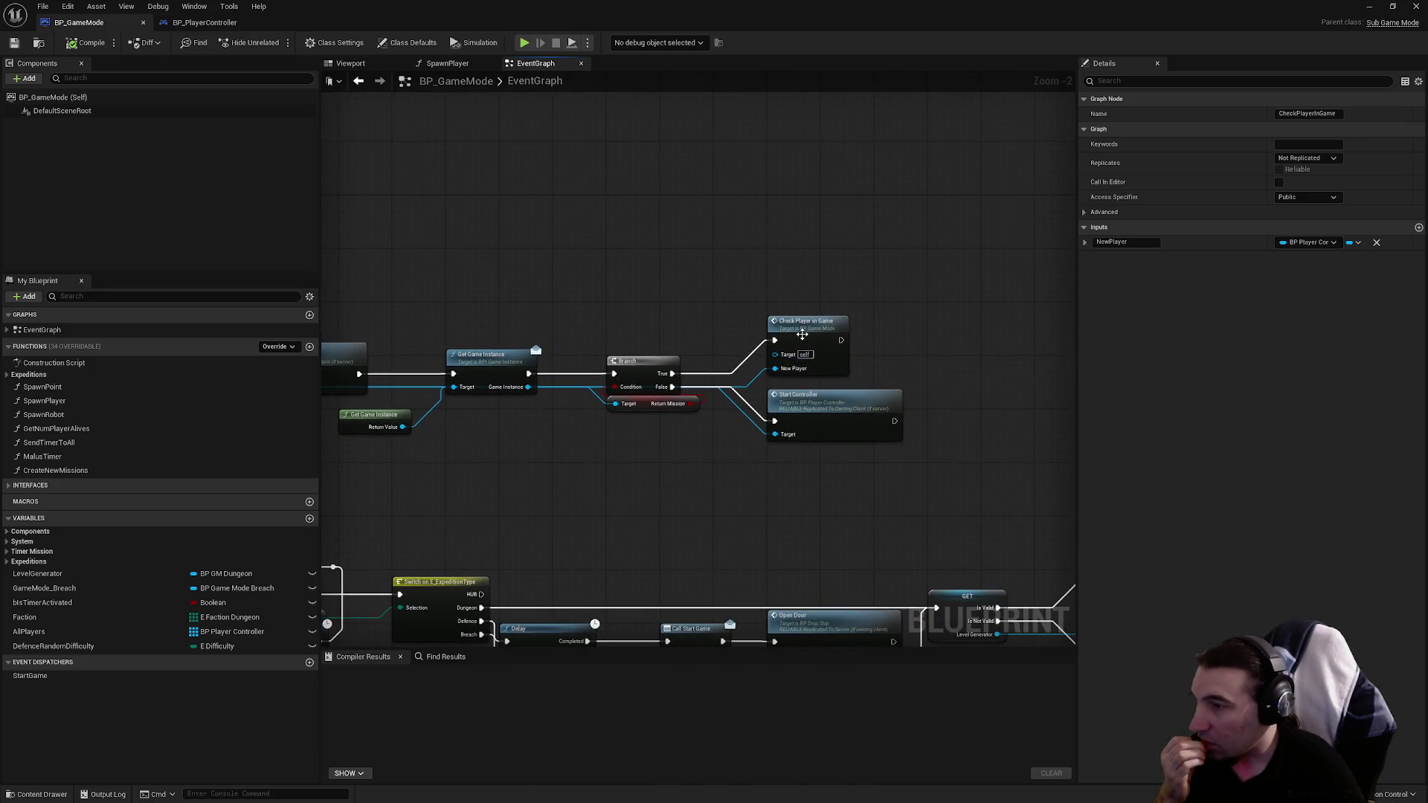
pyautogui.moveTo(680, 534)
pyautogui.mouseDown()
pyautogui.moveTo(826, 449)
pyautogui.moveTo(589, 369)
pyautogui.moveTo(590, 344)
pyautogui.moveTo(294, 323)
pyautogui.moveTo(283, 149)
pyautogui.moveTo(610, 337)
pyautogui.mouseUp()
pyautogui.moveTo(744, 354)
pyautogui.mouseDown()
pyautogui.moveTo(500, 386)
pyautogui.moveTo(679, 421)
pyautogui.moveTo(938, 434)
pyautogui.mouseUp()
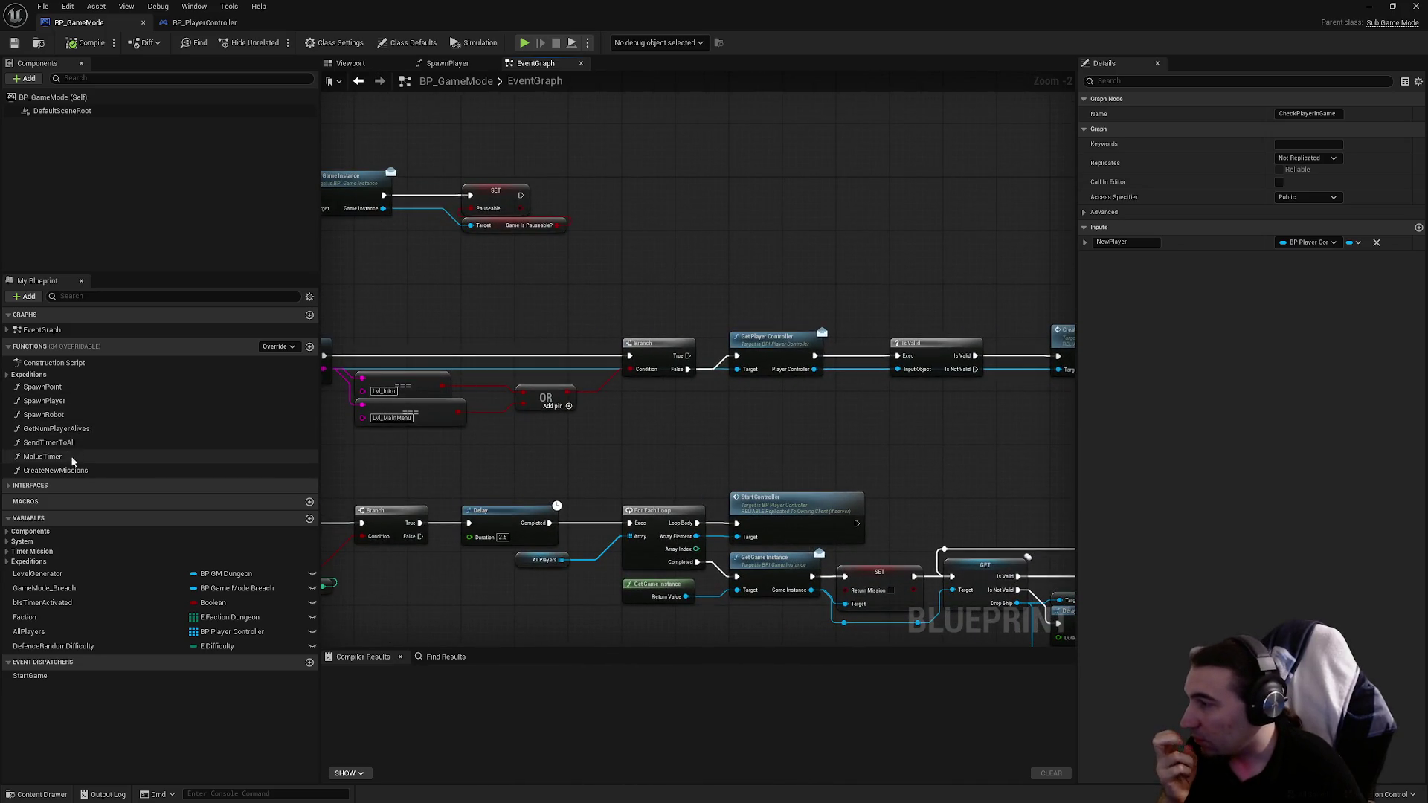
# Step: Open BP_GameMode's SpawnPlayer function, test-paste then delete Disable Input nodes, and return to BP_PlayerController
pyautogui.click(68, 389)
pyautogui.doubleClick(45, 401)
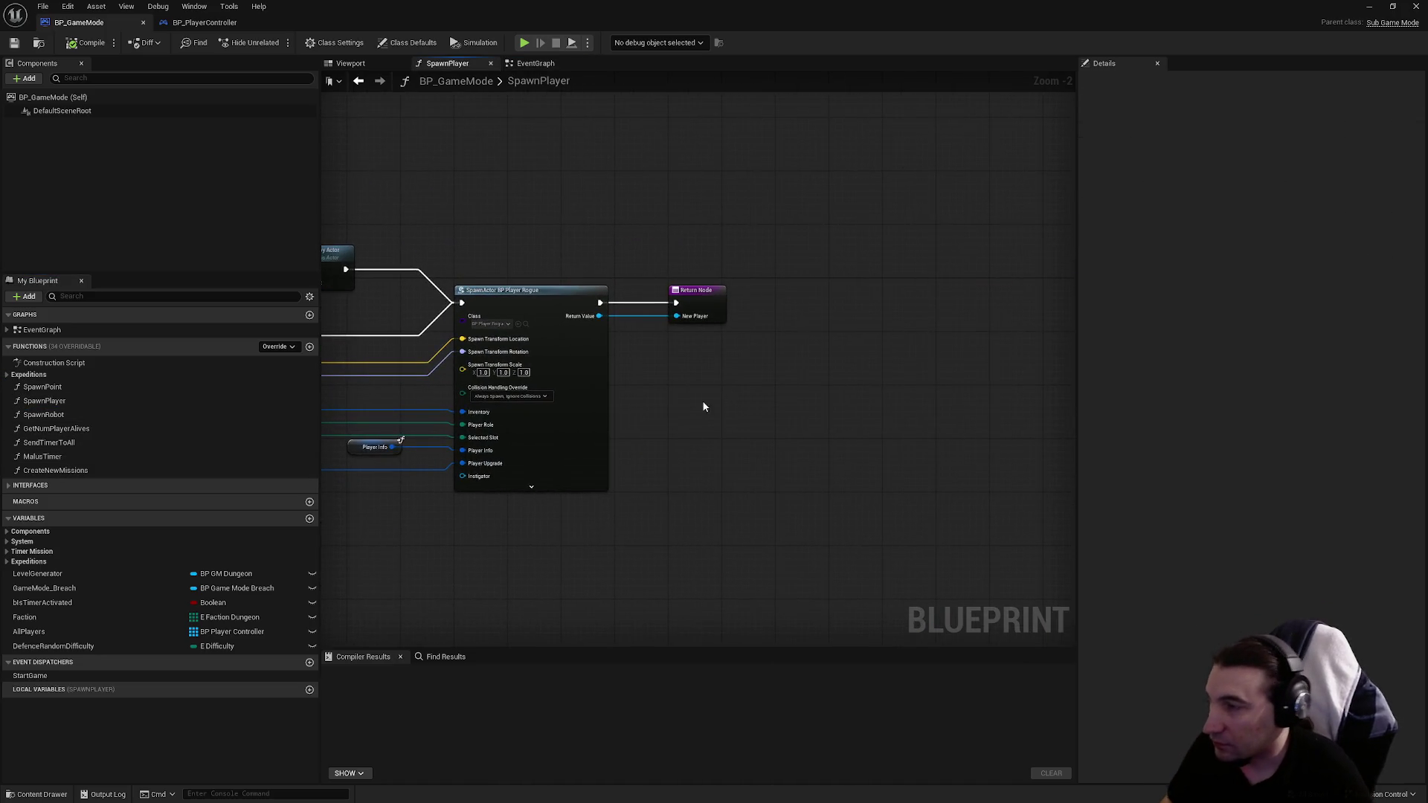
pyautogui.scroll(2, 688, 394)
pyautogui.moveTo(698, 408)
pyautogui.mouseDown()
pyautogui.moveTo(921, 418)
pyautogui.moveTo(649, 444)
pyautogui.moveTo(669, 431)
pyautogui.moveTo(957, 418)
pyautogui.mouseUp()
pyautogui.hotkey('ctrl', 'v')
pyautogui.press('Delete')
pyautogui.scroll(-2, 957, 418)
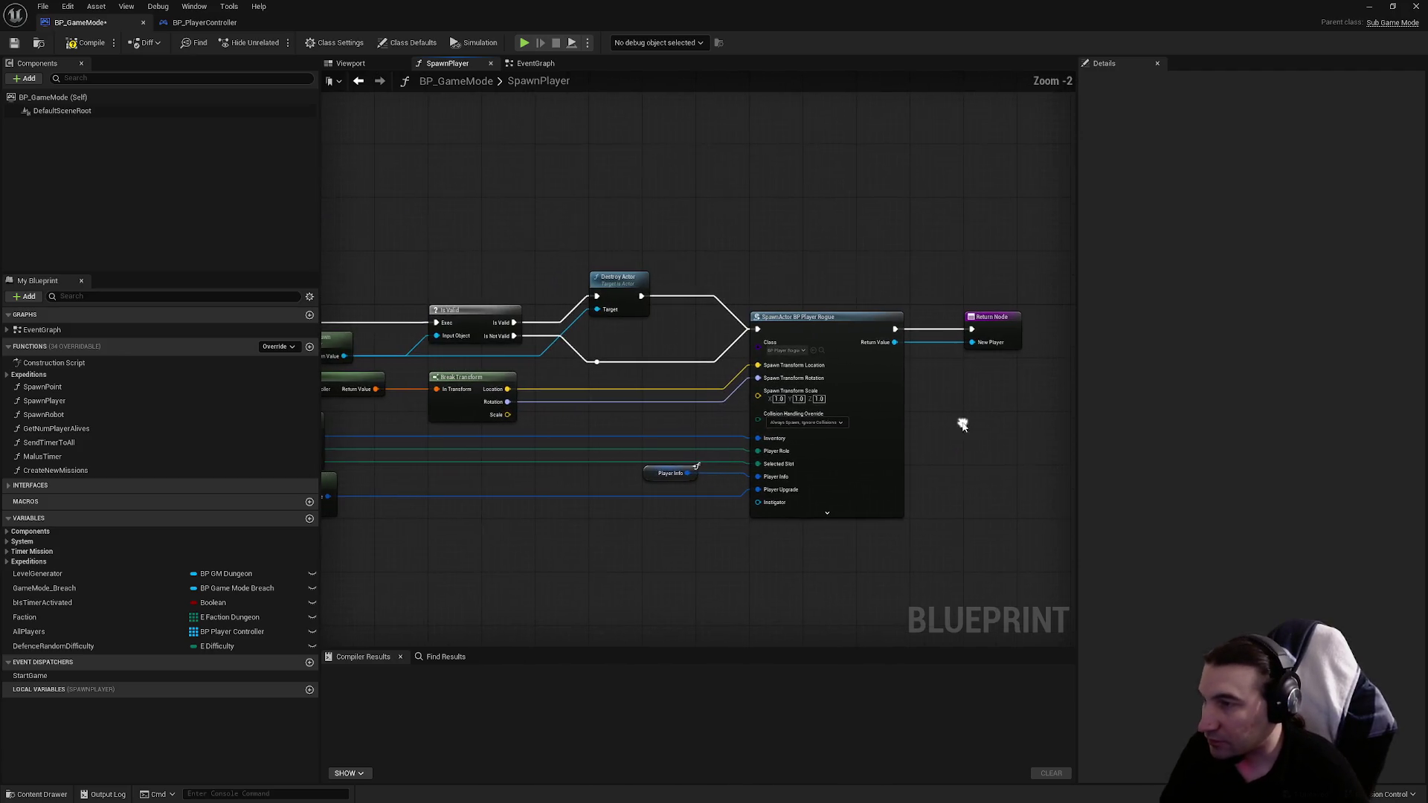
pyautogui.click(204, 22)
pyautogui.scroll(-5, 360, 631)
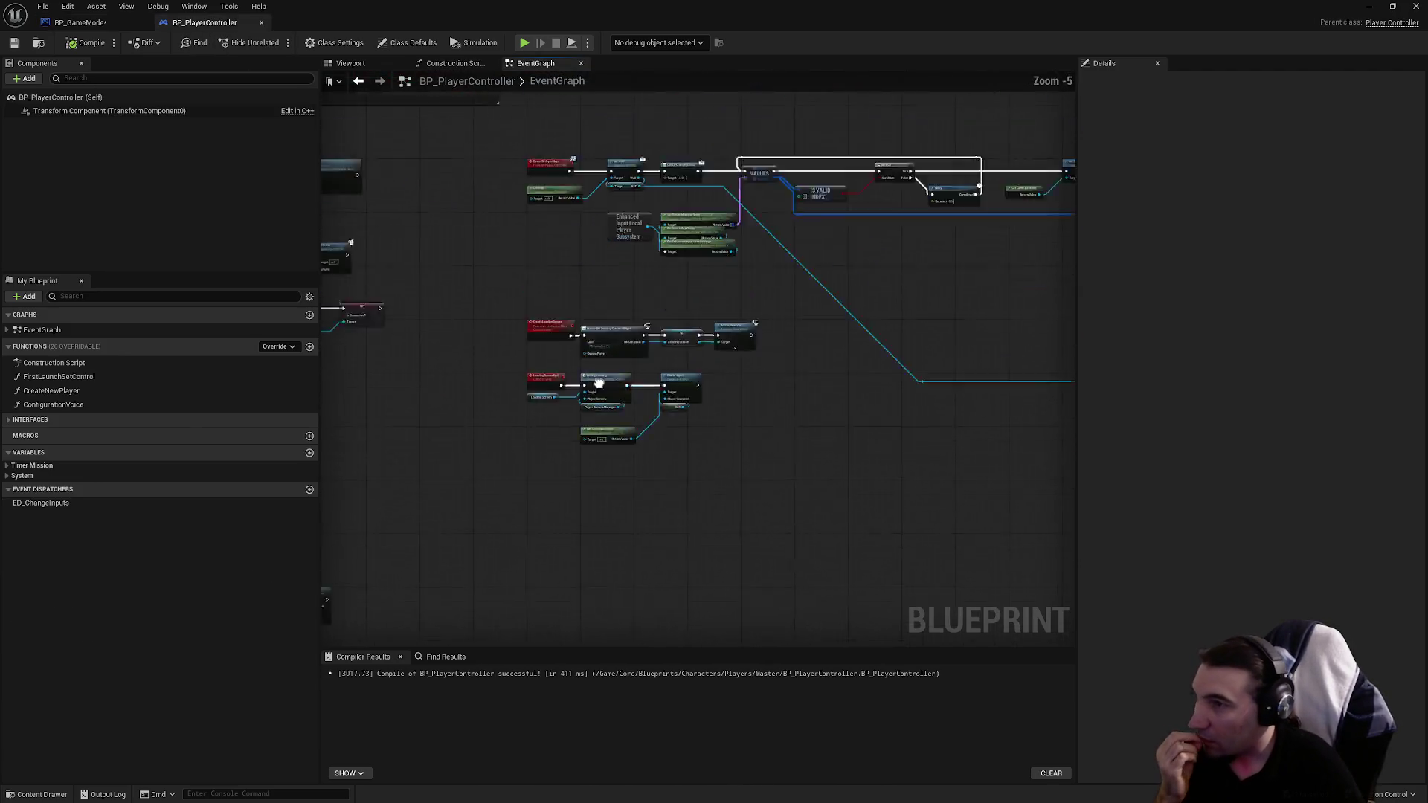
# Step: Open BP_PlayerController's Create New Player function and bring Get Game Mode and Spawn Player into view
pyautogui.scroll(4, 561, 331)
pyautogui.moveTo(810, 345)
pyautogui.mouseDown()
pyautogui.moveTo(932, 339)
pyautogui.moveTo(478, 357)
pyautogui.mouseUp()
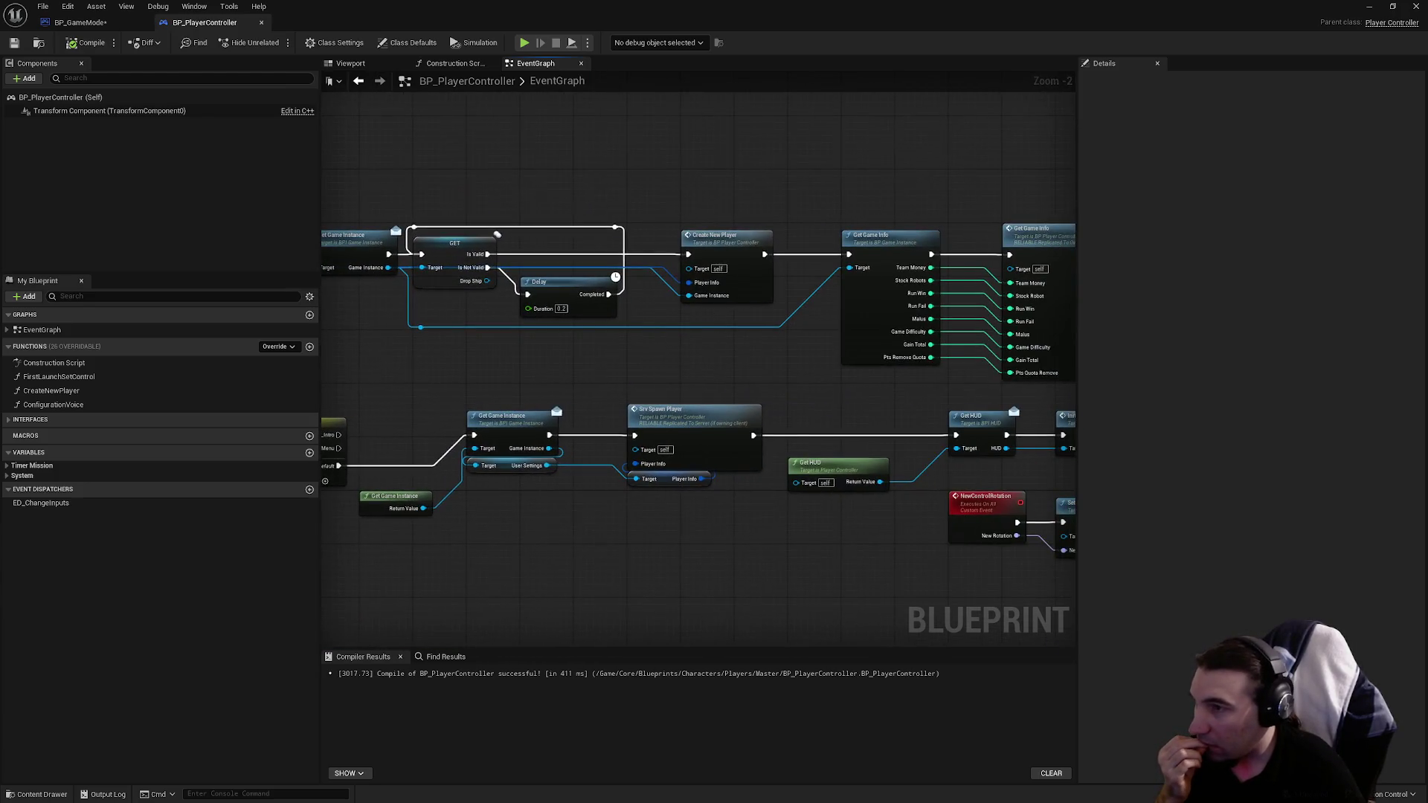
pyautogui.moveTo(739, 306); pyautogui.dragTo(406, 336)
pyautogui.moveTo(676, 297)
pyautogui.mouseDown()
pyautogui.moveTo(581, 296)
pyautogui.moveTo(895, 283)
pyautogui.mouseUp()
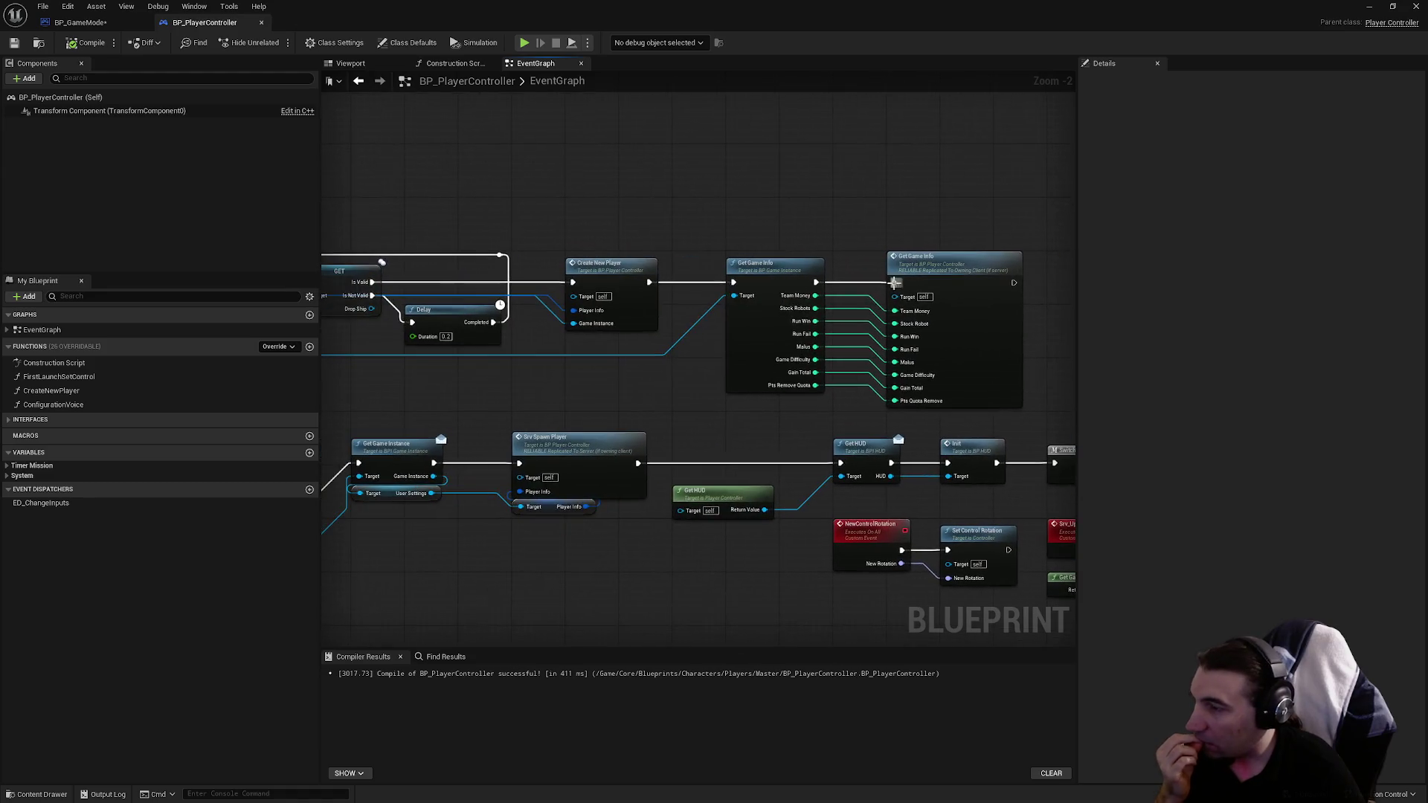
pyautogui.doubleClick(607, 284)
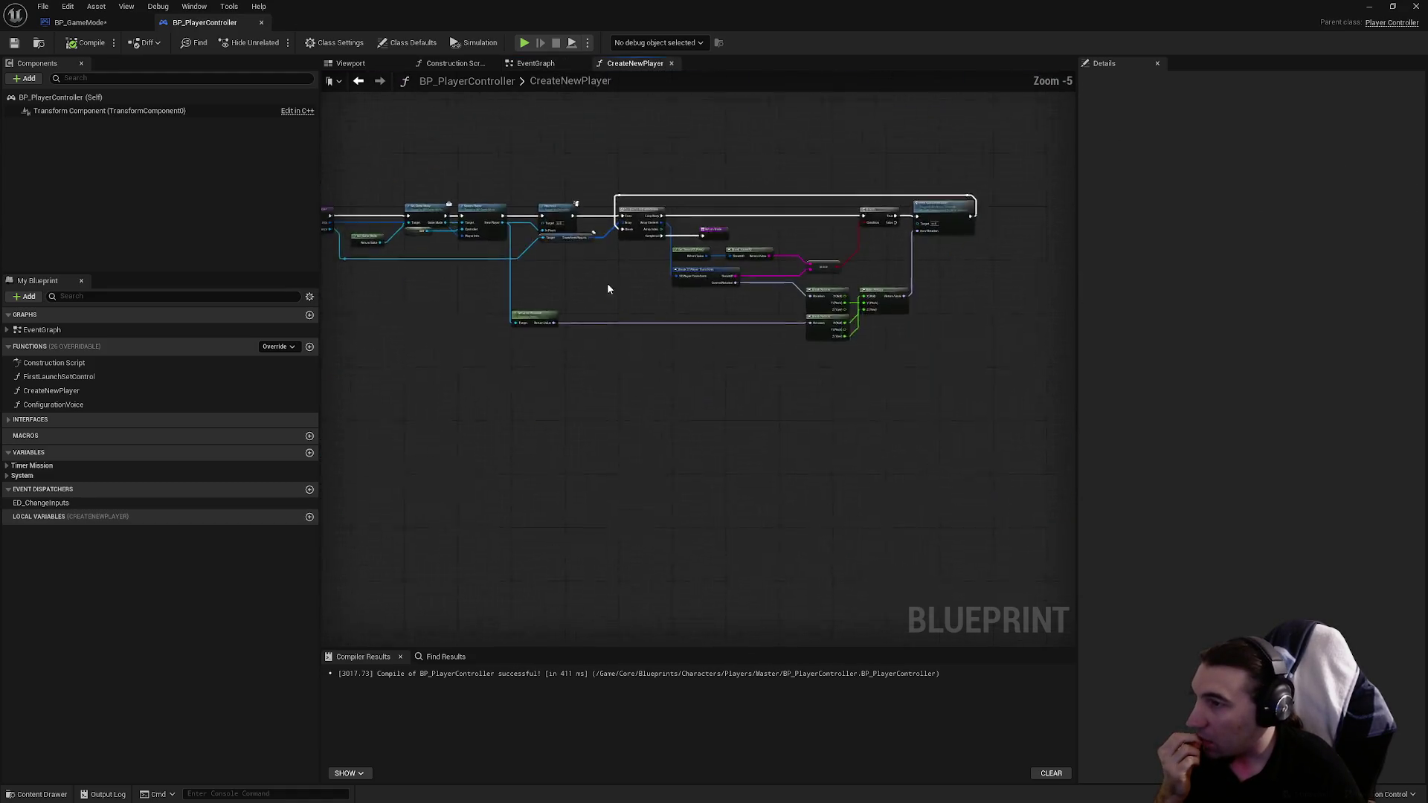
pyautogui.scroll(2, 925, 305)
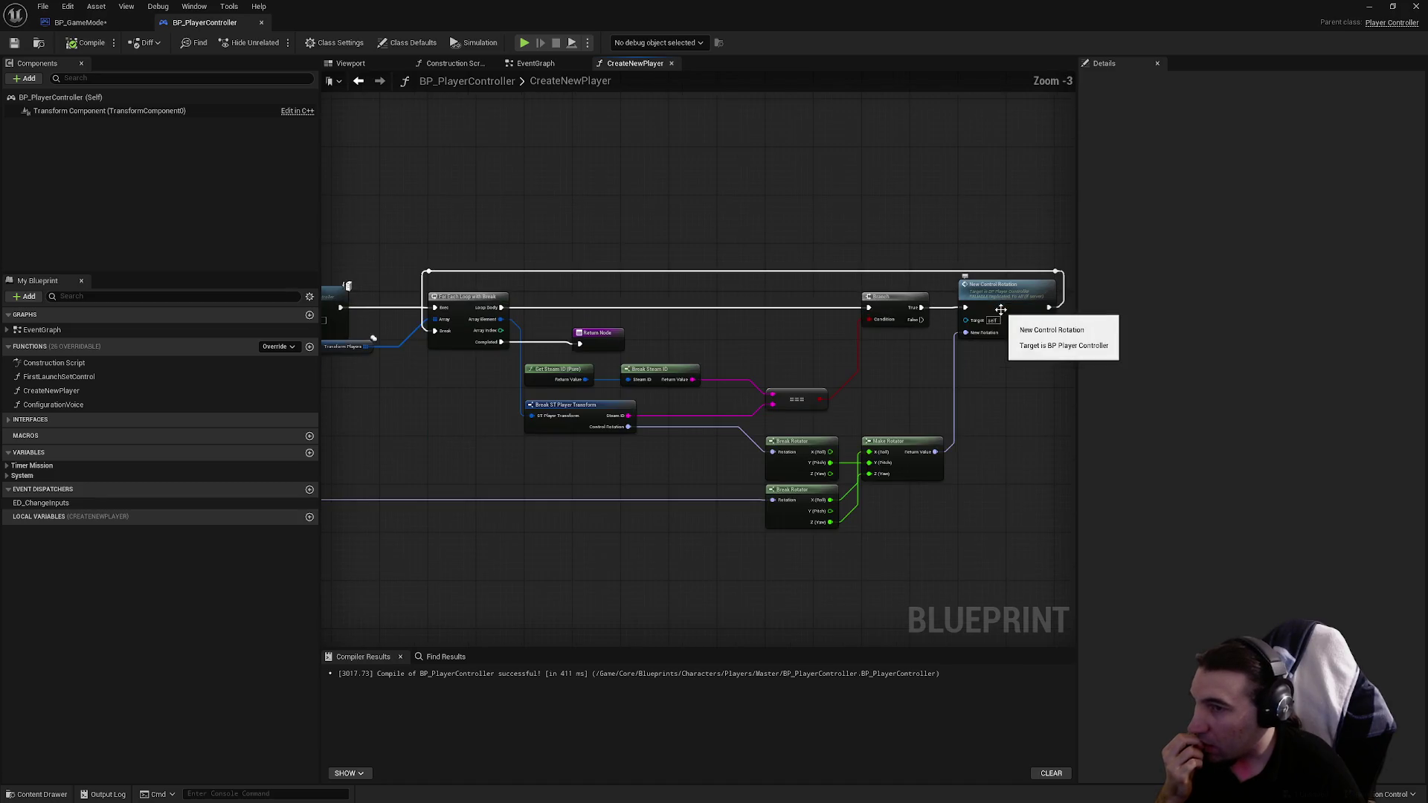
pyautogui.moveTo(847, 297)
pyautogui.mouseDown()
pyautogui.moveTo(755, 322)
pyautogui.moveTo(988, 346)
pyautogui.moveTo(743, 318)
pyautogui.mouseUp()
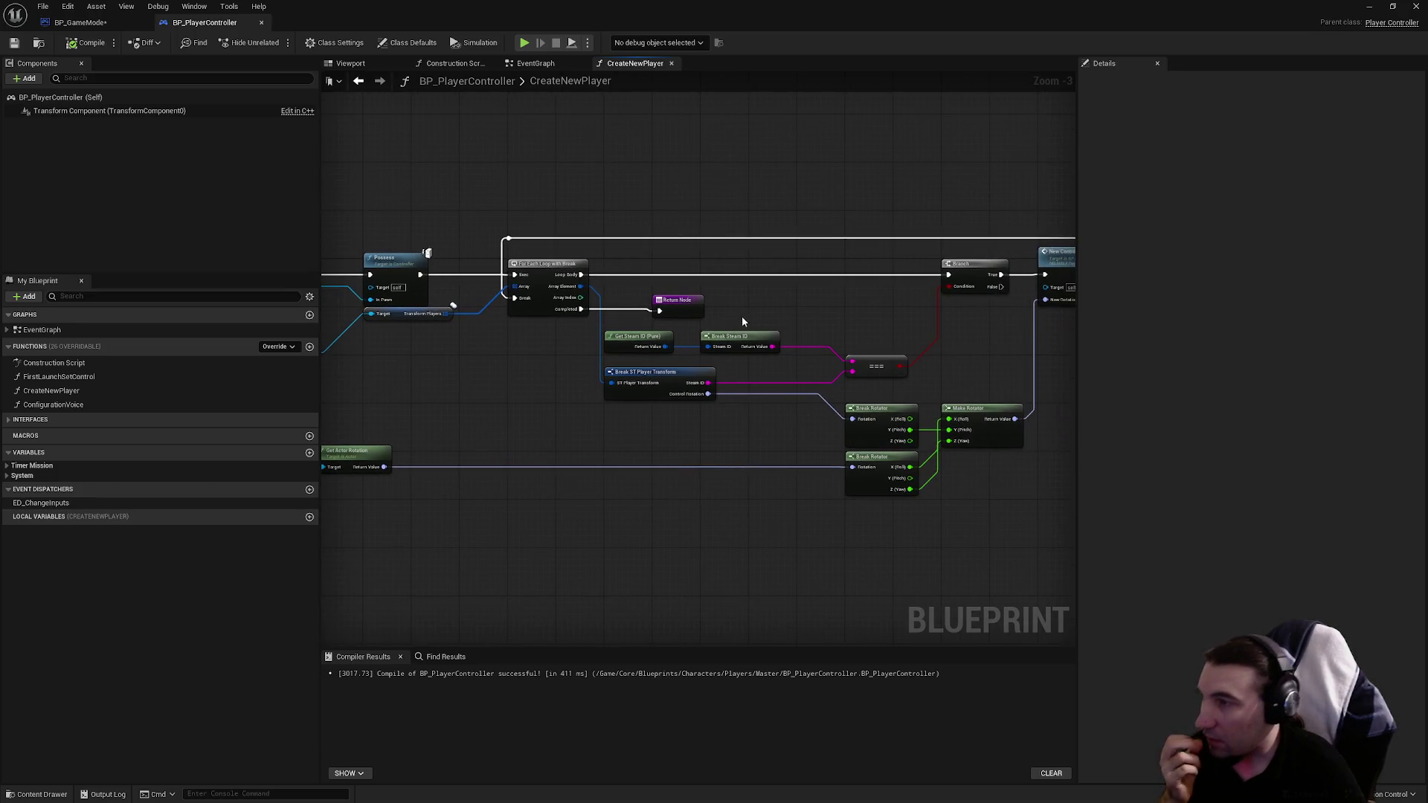
pyautogui.moveTo(649, 311)
pyautogui.mouseDown()
pyautogui.moveTo(1149, 331)
pyautogui.moveTo(846, 335)
pyautogui.moveTo(653, 313)
pyautogui.mouseUp()
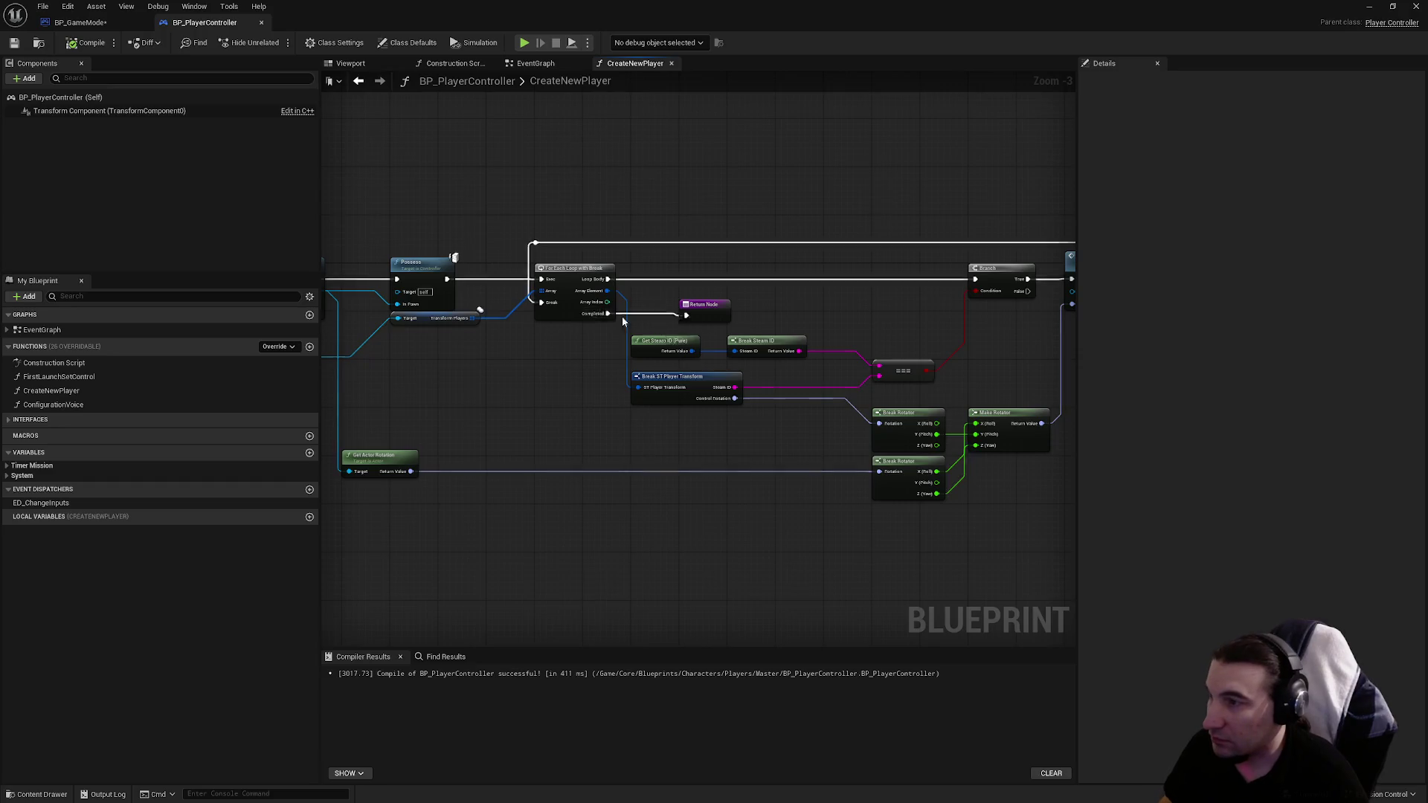
pyautogui.scroll(-2, 630, 321)
# Step: Shift the loop nodes right and paste Get Controlled Pawn and Disable Input beside Possess
pyautogui.moveTo(563, 242)
pyautogui.mouseDown()
pyautogui.moveTo(743, 414)
pyautogui.moveTo(863, 424)
pyautogui.mouseUp()
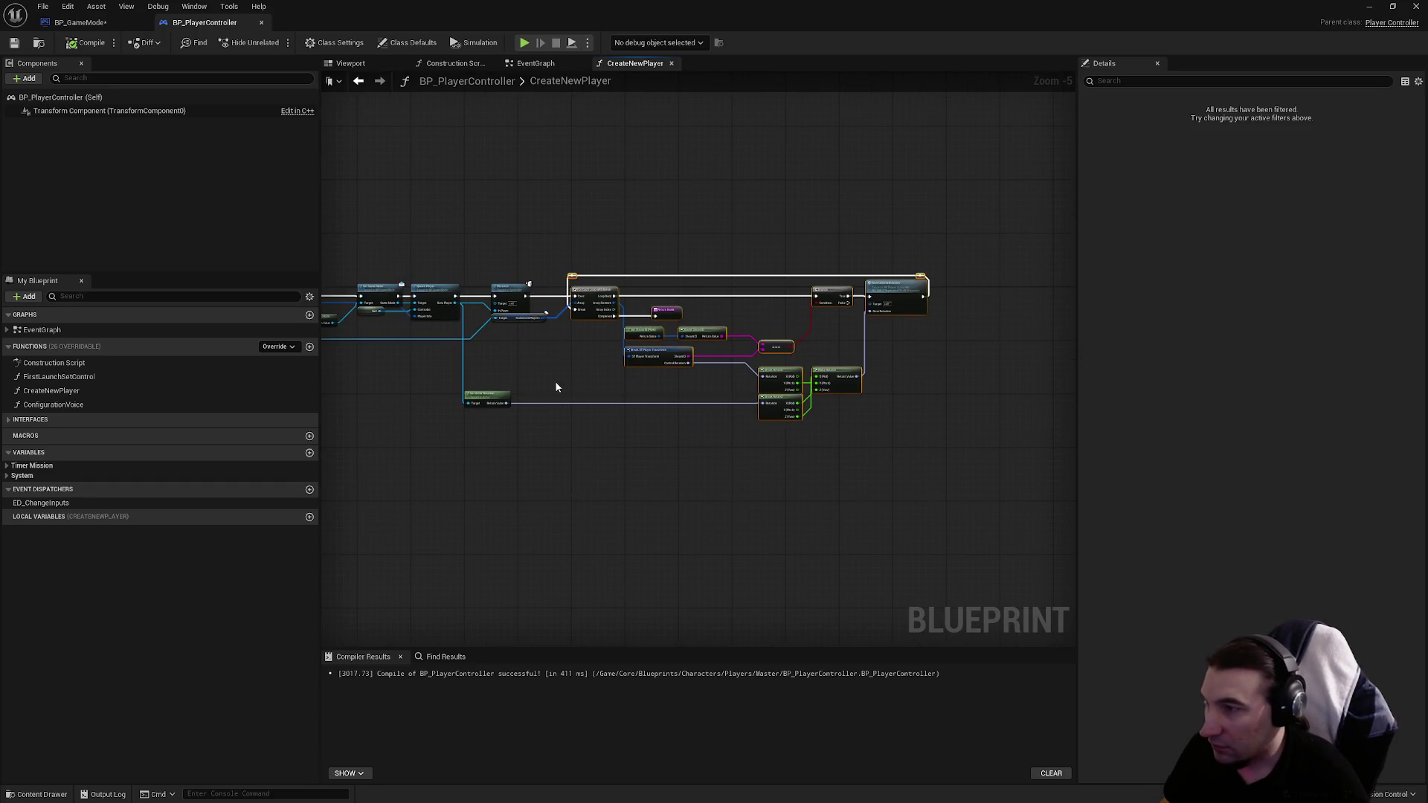
pyautogui.scroll(3, 550, 381)
pyautogui.moveTo(468, 257); pyautogui.dragTo(788, 257)
pyautogui.click(704, 355)
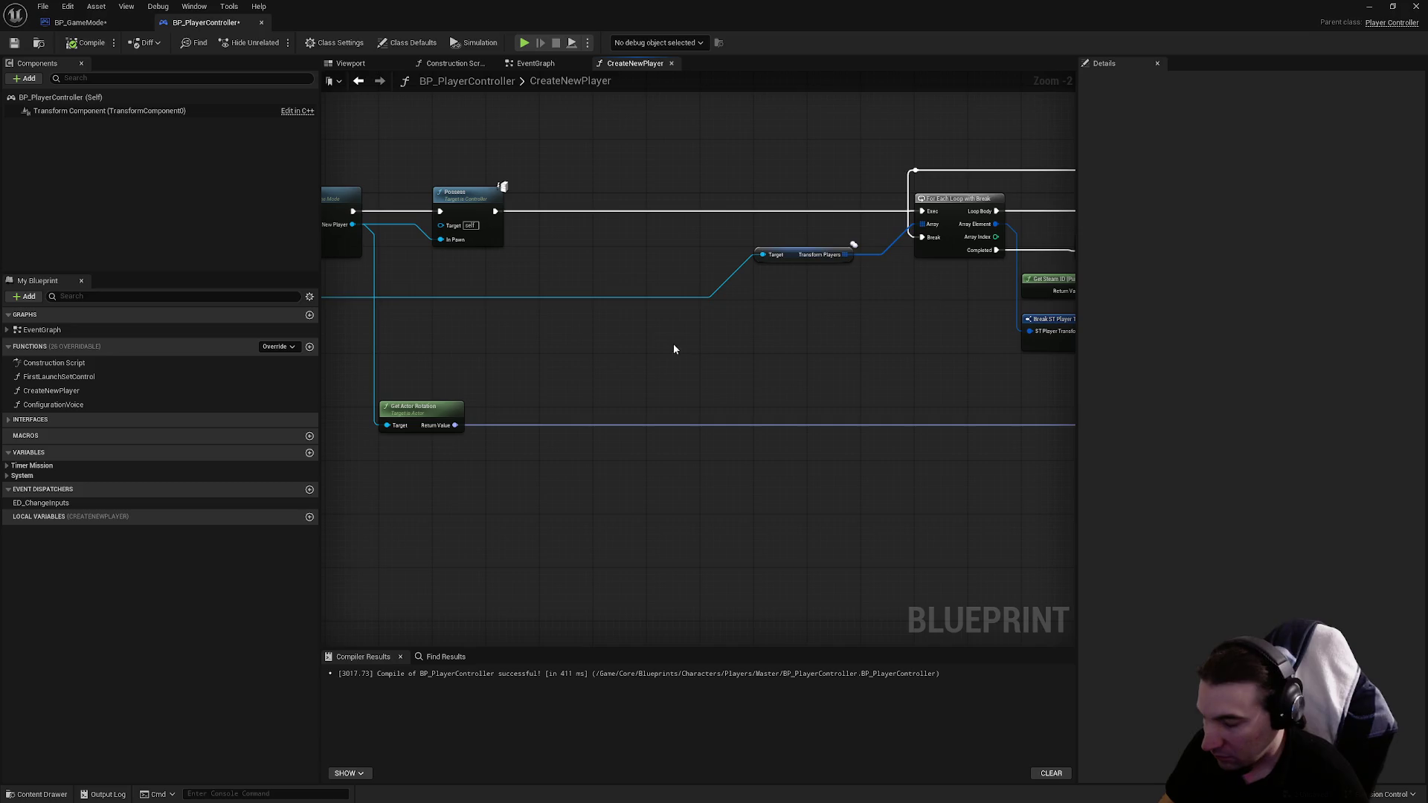
pyautogui.hotkey('ctrl', 'v')
pyautogui.scroll(2, 629, 317)
pyautogui.moveTo(593, 372); pyautogui.dragTo(461, 235)
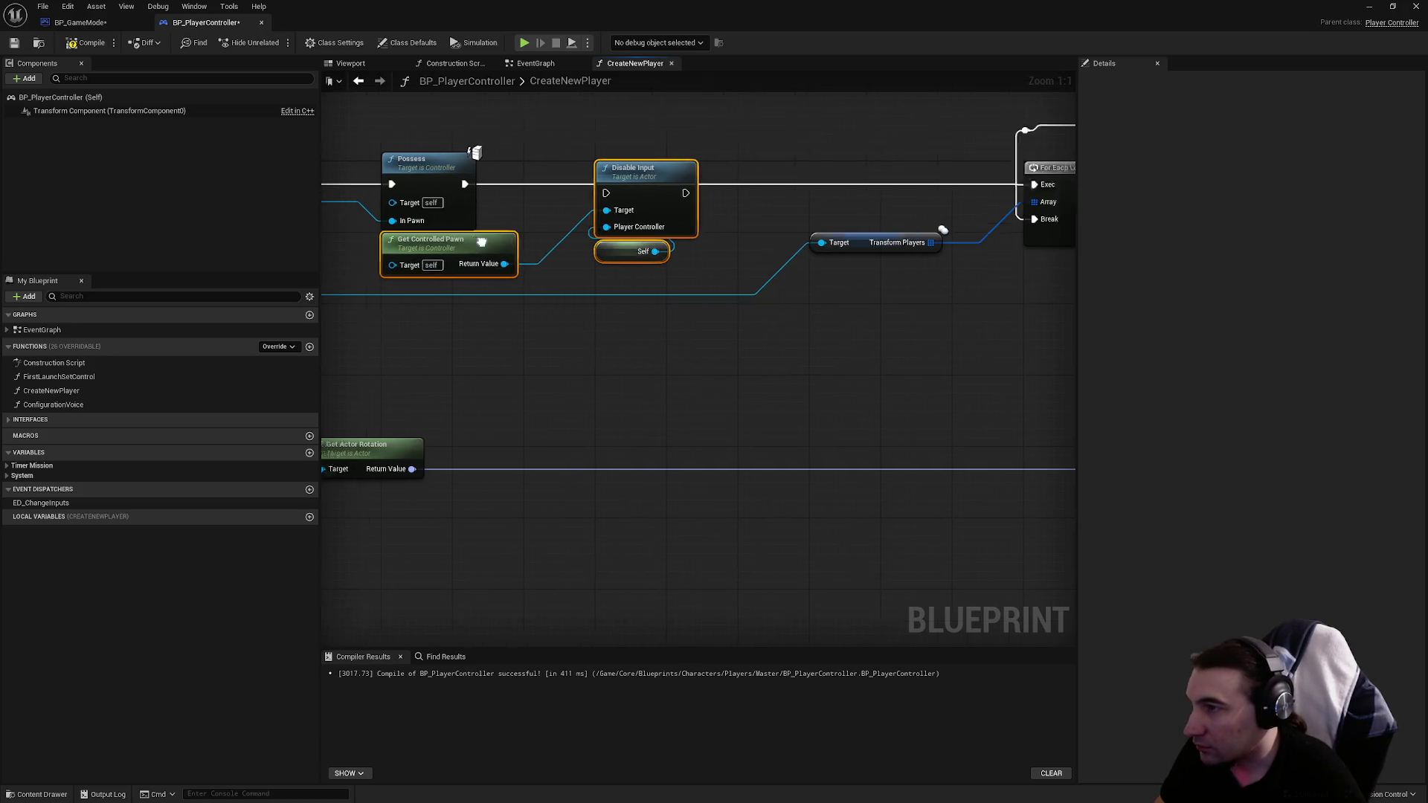
# Step: Delete the pasted Disable Input, Self and Get Controlled Pawn nodes and move the loop back left
pyautogui.keyDown('ctrl'); pyautogui.click(432, 370); pyautogui.keyUp('ctrl')
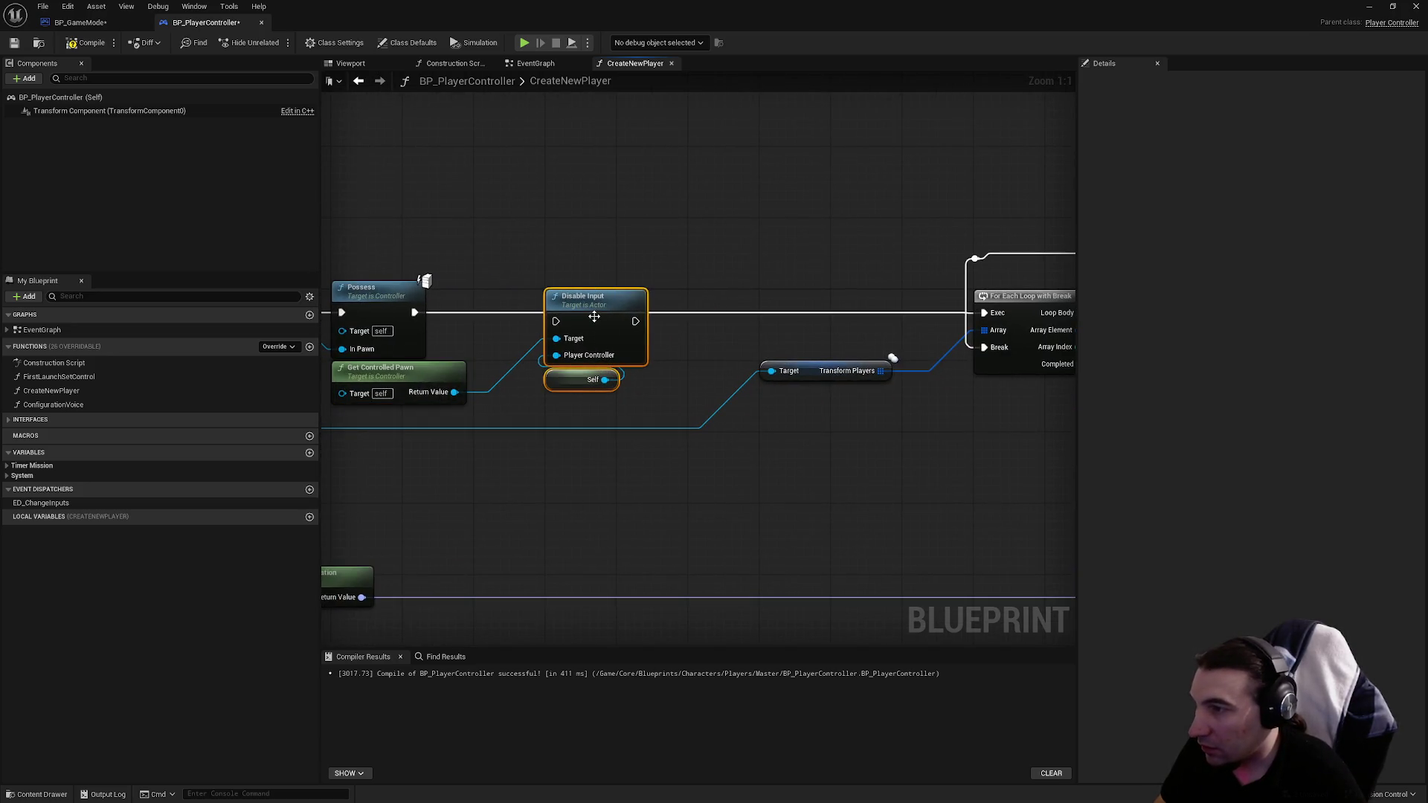
pyautogui.moveTo(595, 309); pyautogui.dragTo(595, 301)
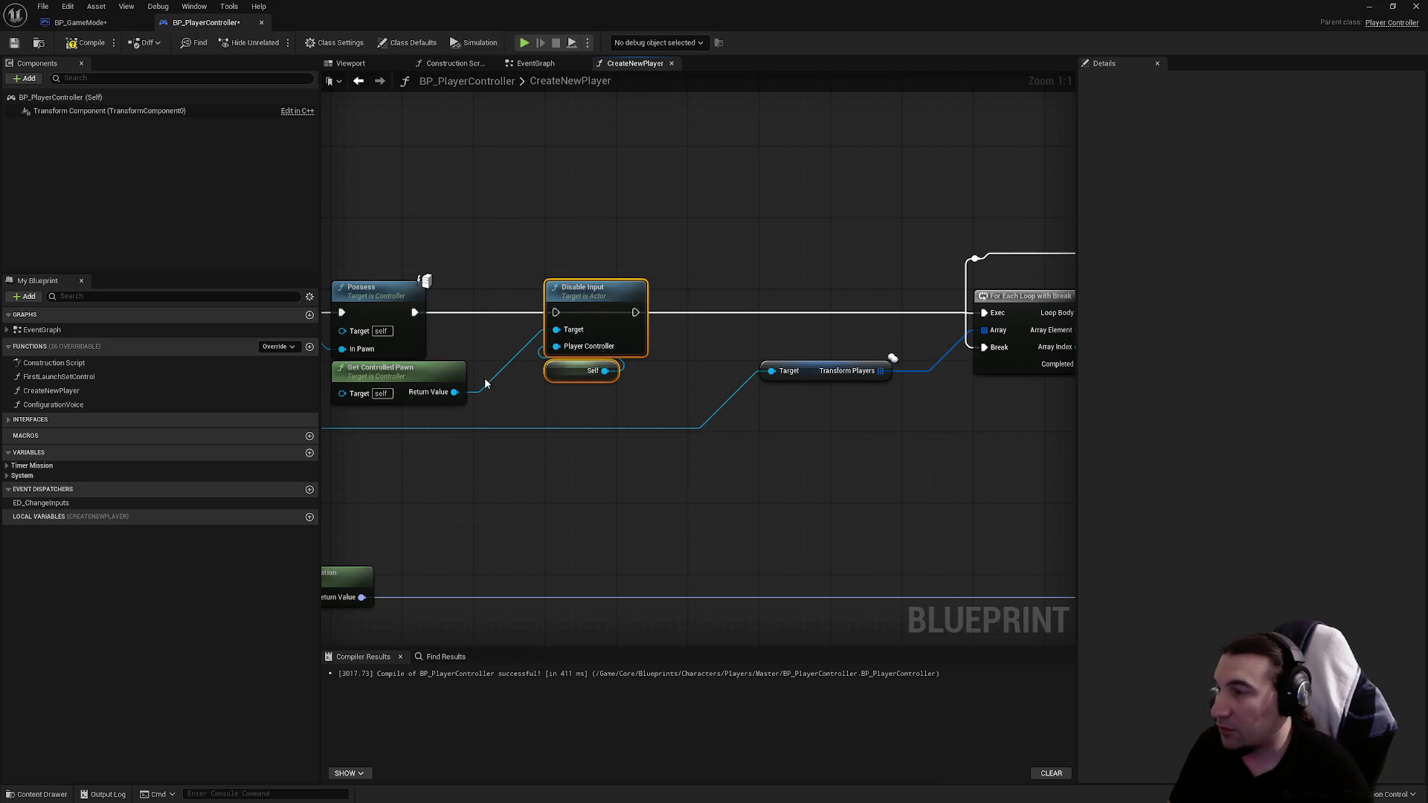
pyautogui.press('Delete')
pyautogui.click(444, 385)
pyautogui.press('Delete')
pyautogui.scroll(-6, 466, 319)
pyautogui.moveTo(583, 202)
pyautogui.mouseDown()
pyautogui.moveTo(744, 351)
pyautogui.moveTo(533, 351)
pyautogui.mouseUp()
pyautogui.scroll(6, 583, 298)
pyautogui.moveTo(605, 214); pyautogui.dragTo(832, 221)
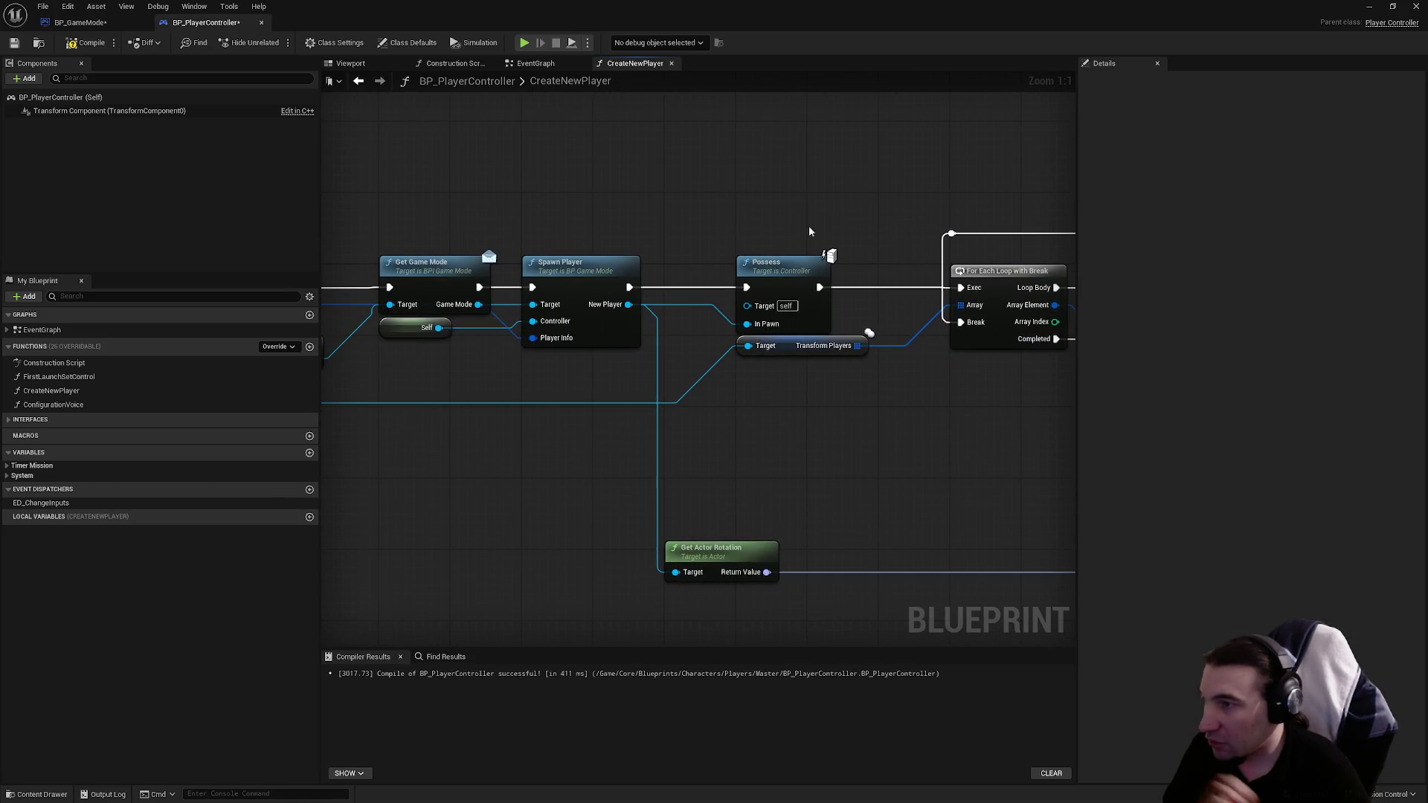
# Step: Save both BP_PlayerController and BP_GameMode
pyautogui.click(14, 42)
pyautogui.click(80, 22)
pyautogui.click(14, 42)
pyautogui.moveTo(541, 208); pyautogui.dragTo(290, 141)
pyautogui.click(205, 22)
pyautogui.scroll(-2, 321, 222)
pyautogui.moveTo(845, 307); pyautogui.dragTo(1292, 311)
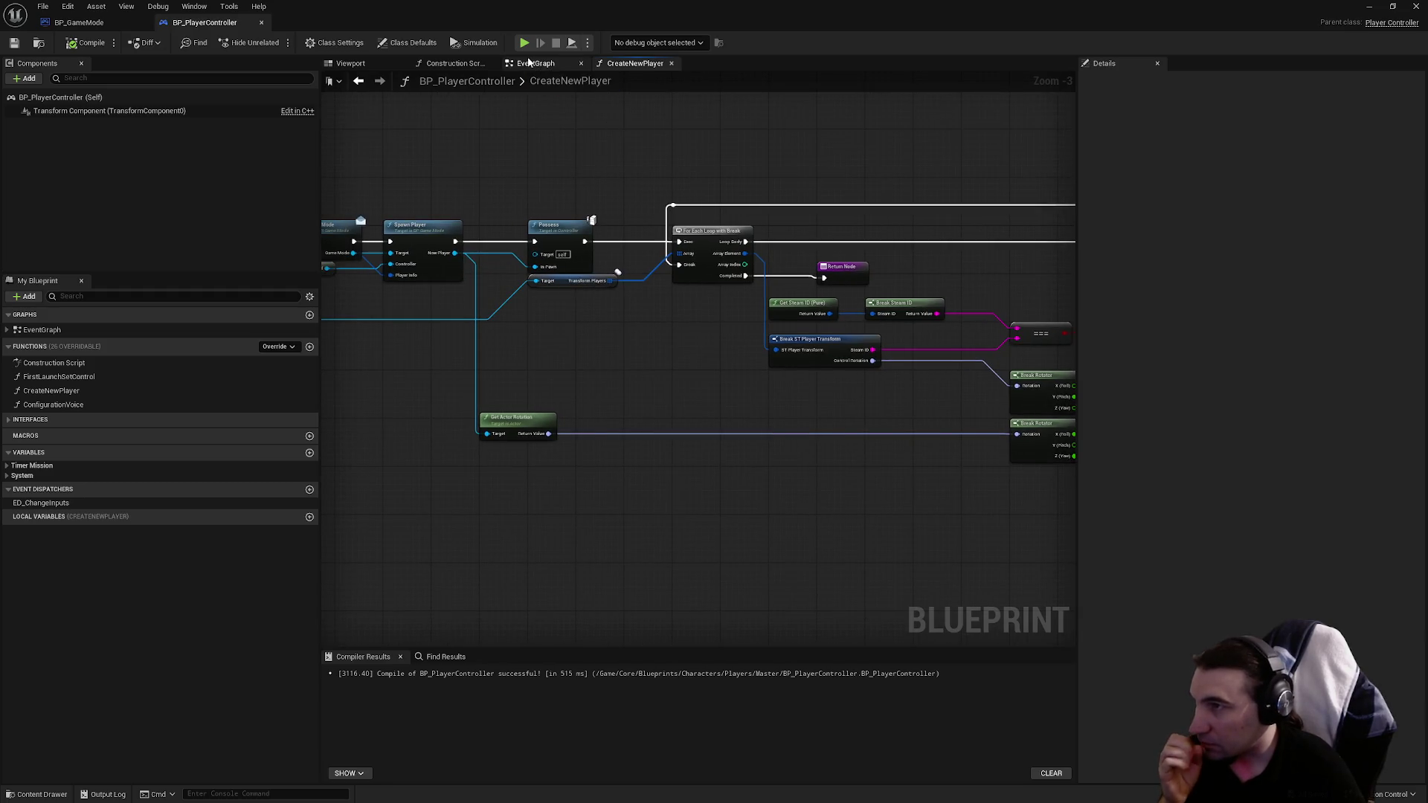
pyautogui.click(536, 63)
pyautogui.scroll(-2, 778, 244)
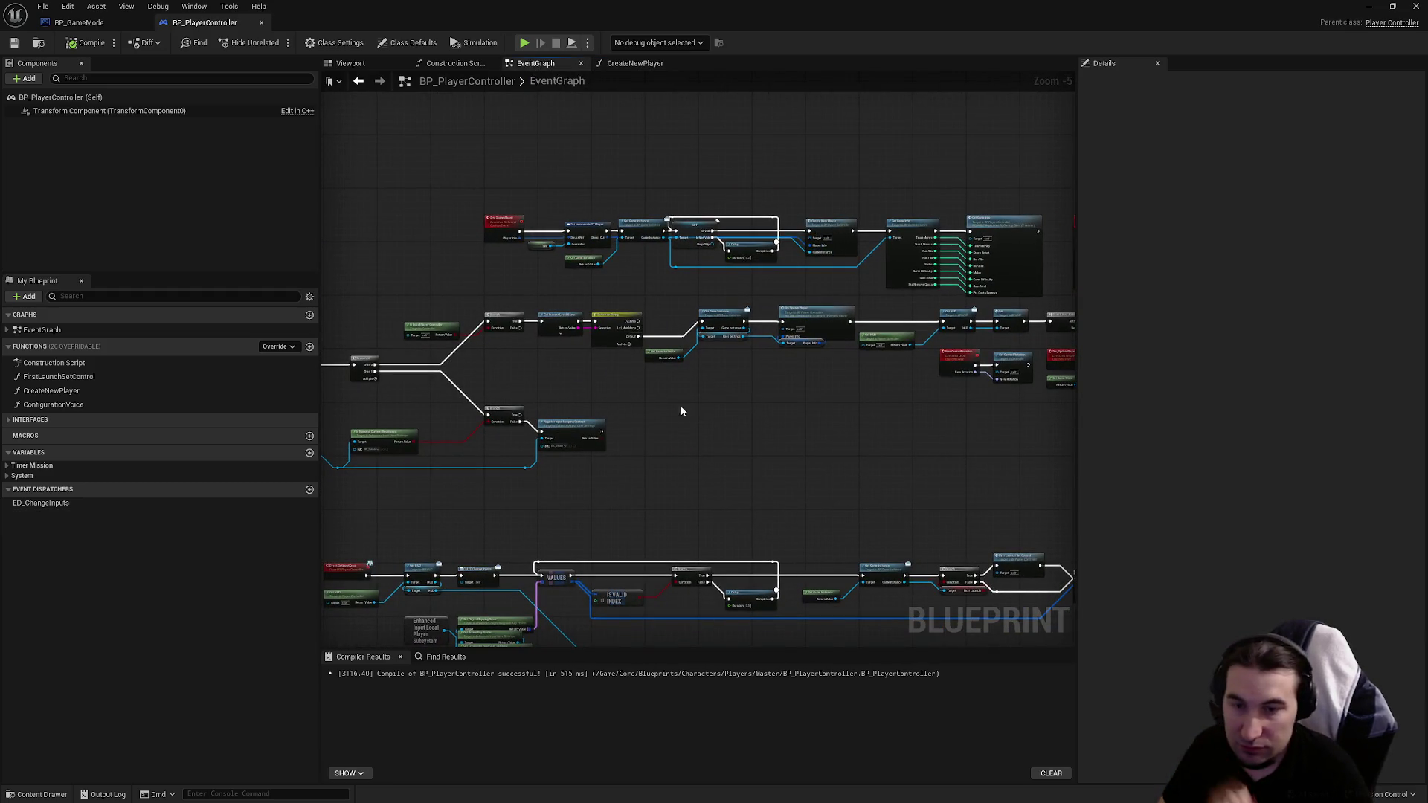
# Step: Add a ControlPlayer custom event and wire its execution into Is Valid
pyautogui.moveTo(833, 466)
pyautogui.mouseDown()
pyautogui.moveTo(590, 271)
pyautogui.moveTo(781, 414)
pyautogui.moveTo(876, 344)
pyautogui.moveTo(587, 439)
pyautogui.moveTo(545, 307)
pyautogui.mouseUp()
pyautogui.scroll(4, 546, 306)
pyautogui.rightClick(581, 586)
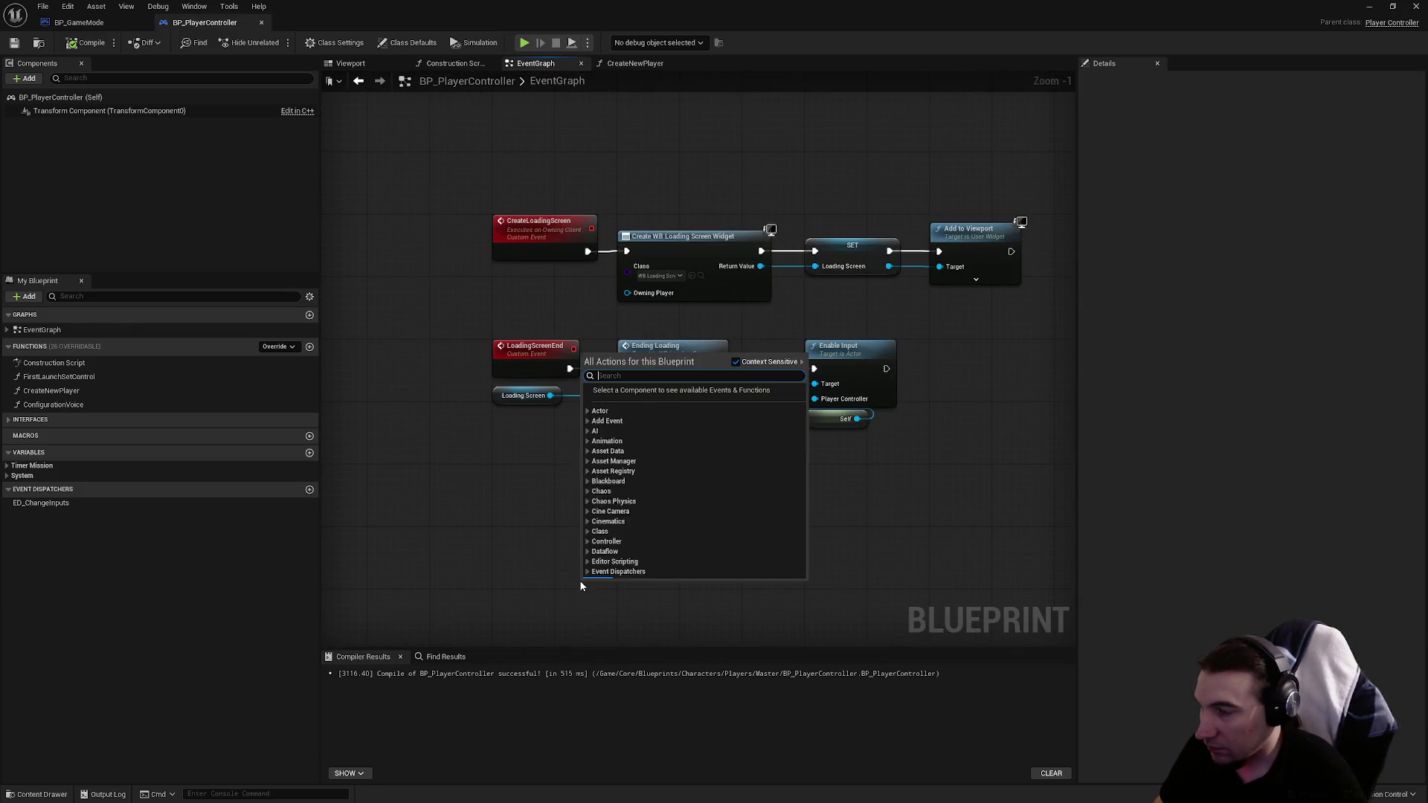
pyautogui.write('Custom Even')
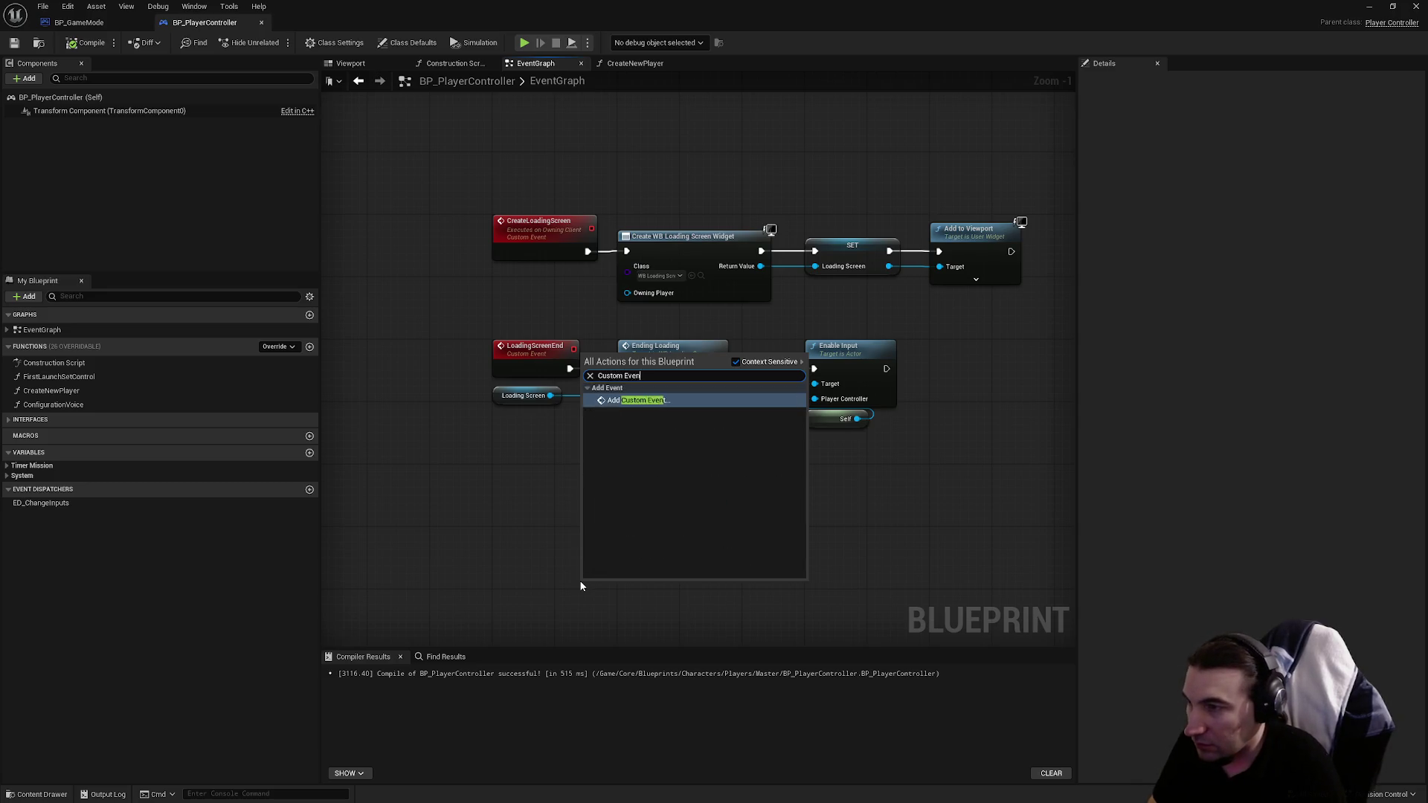
pyautogui.press('Return')
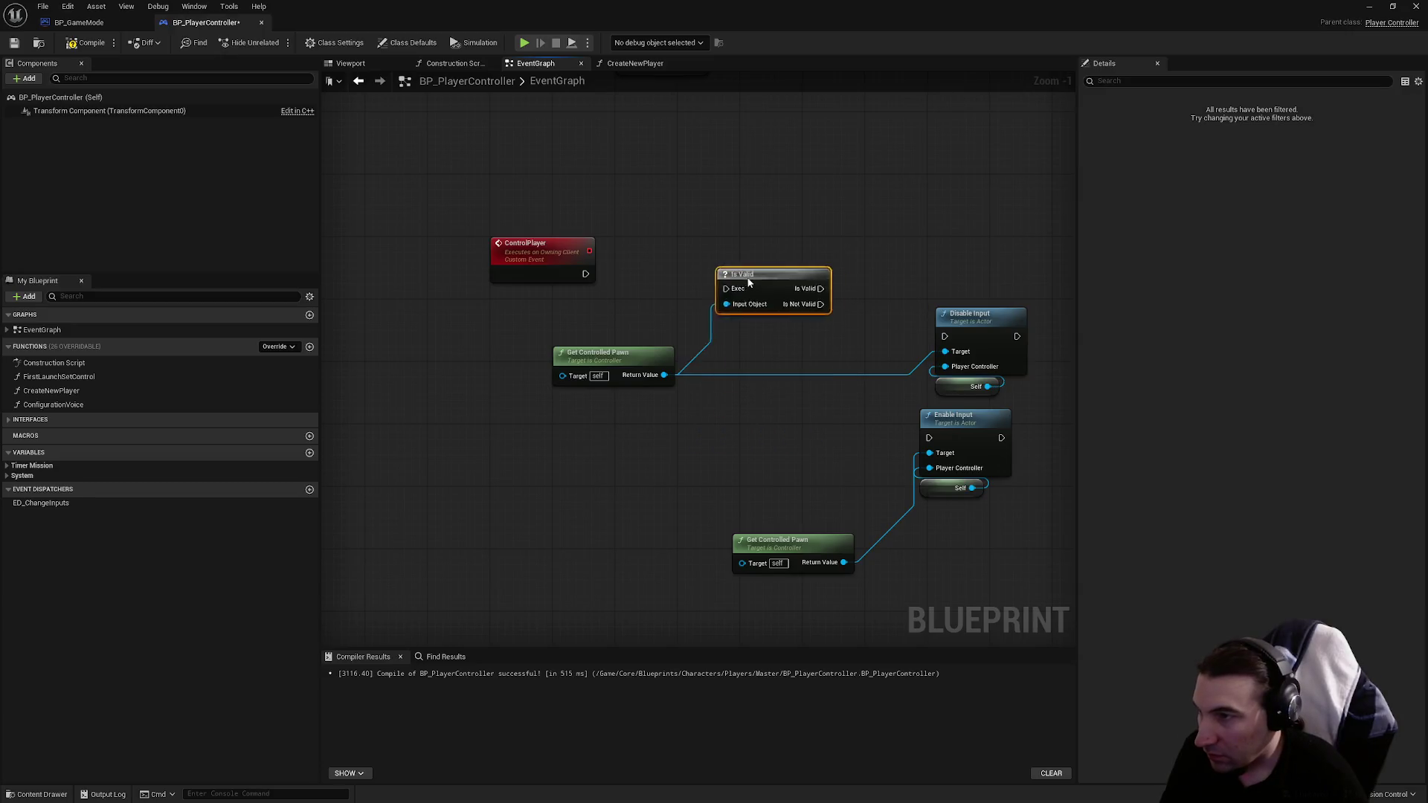
pyautogui.moveTo(687, 265); pyautogui.dragTo(586, 275)
# Step: Give ControlPlayer a Boolean input named New Control and drag a new node from it
pyautogui.click(565, 278)
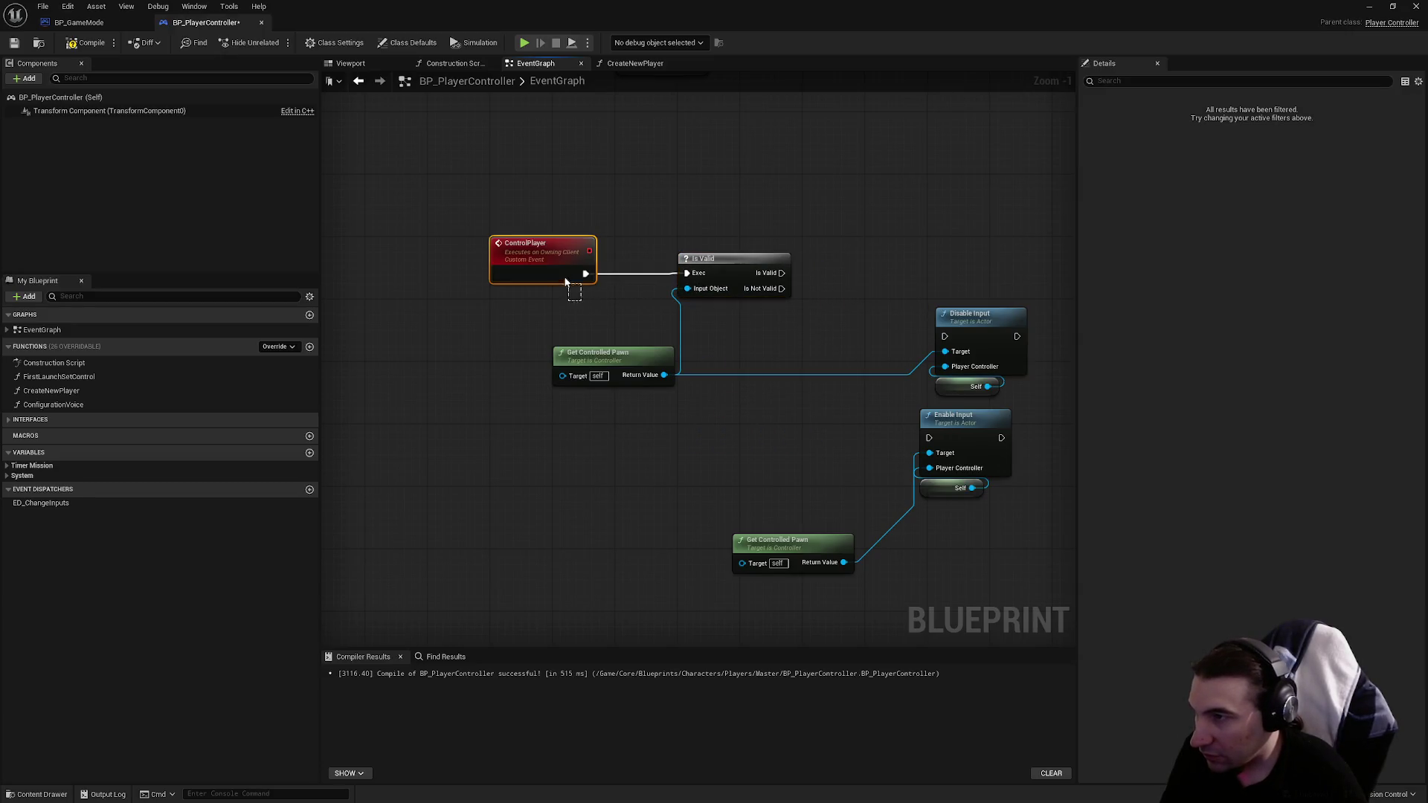
pyautogui.click(1418, 228)
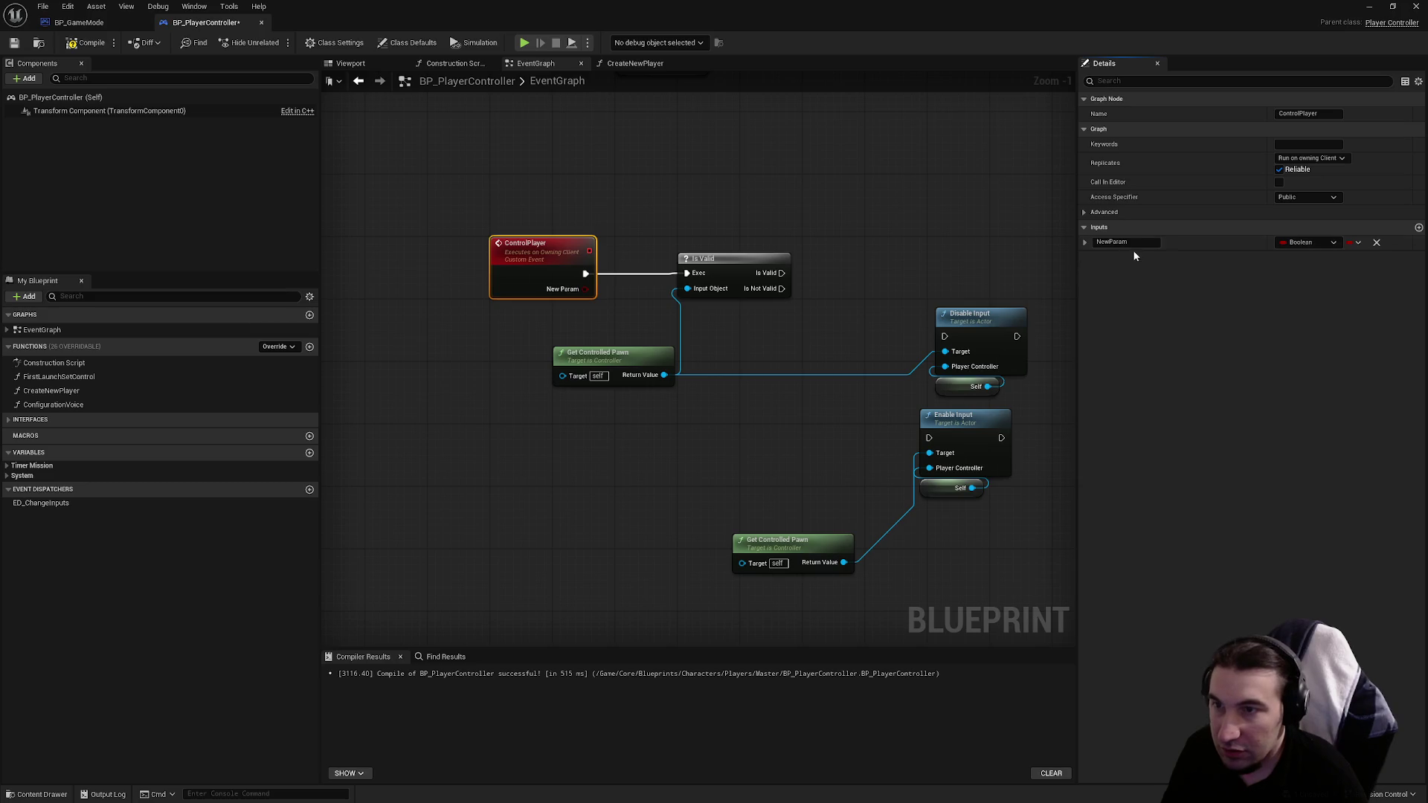
pyautogui.write('NewControl')
pyautogui.press('Return')
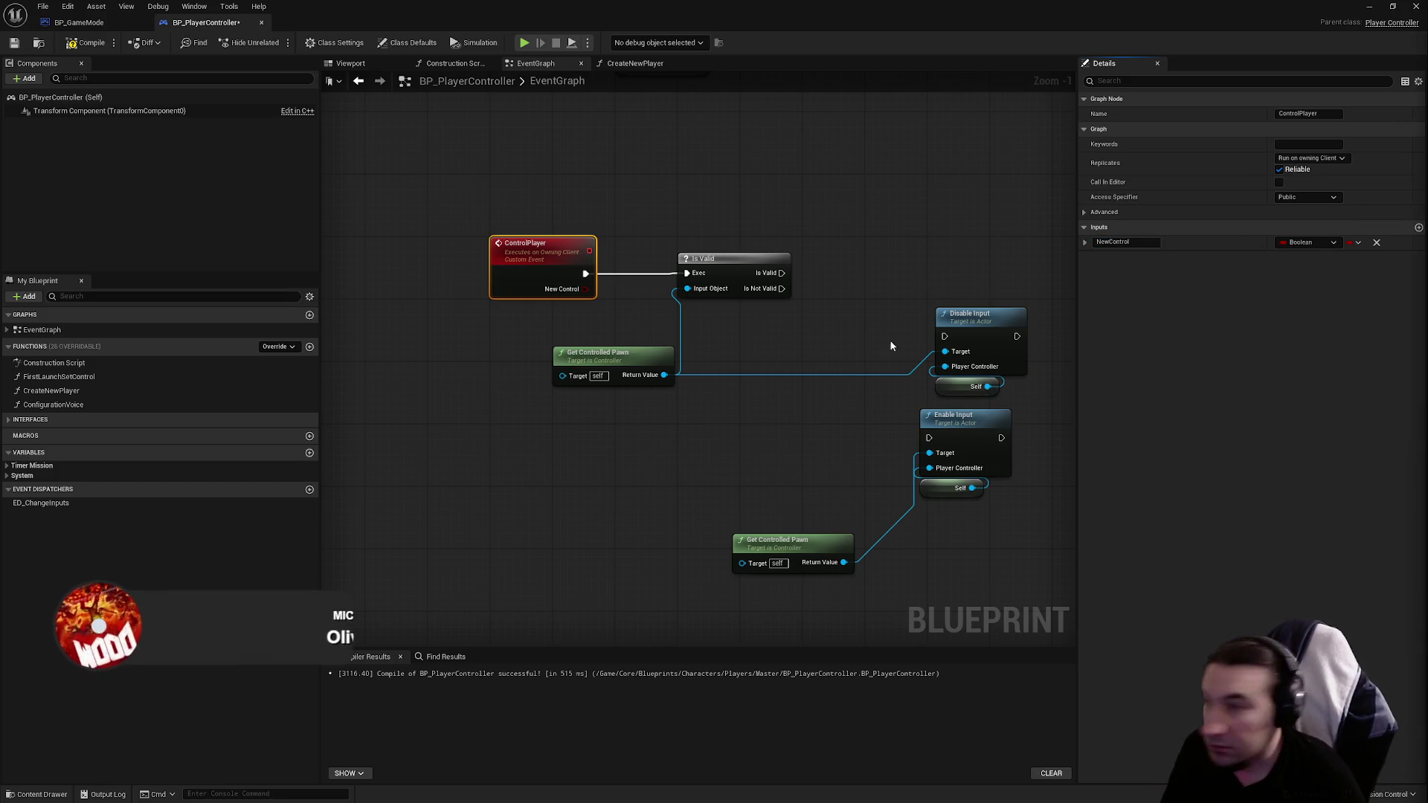
pyautogui.moveTo(611, 357); pyautogui.dragTo(548, 373)
pyautogui.moveTo(586, 289); pyautogui.dragTo(702, 337)
# Step: Add a Branch on New Control, fed by Is Valid's valid output
pyautogui.write('branch')
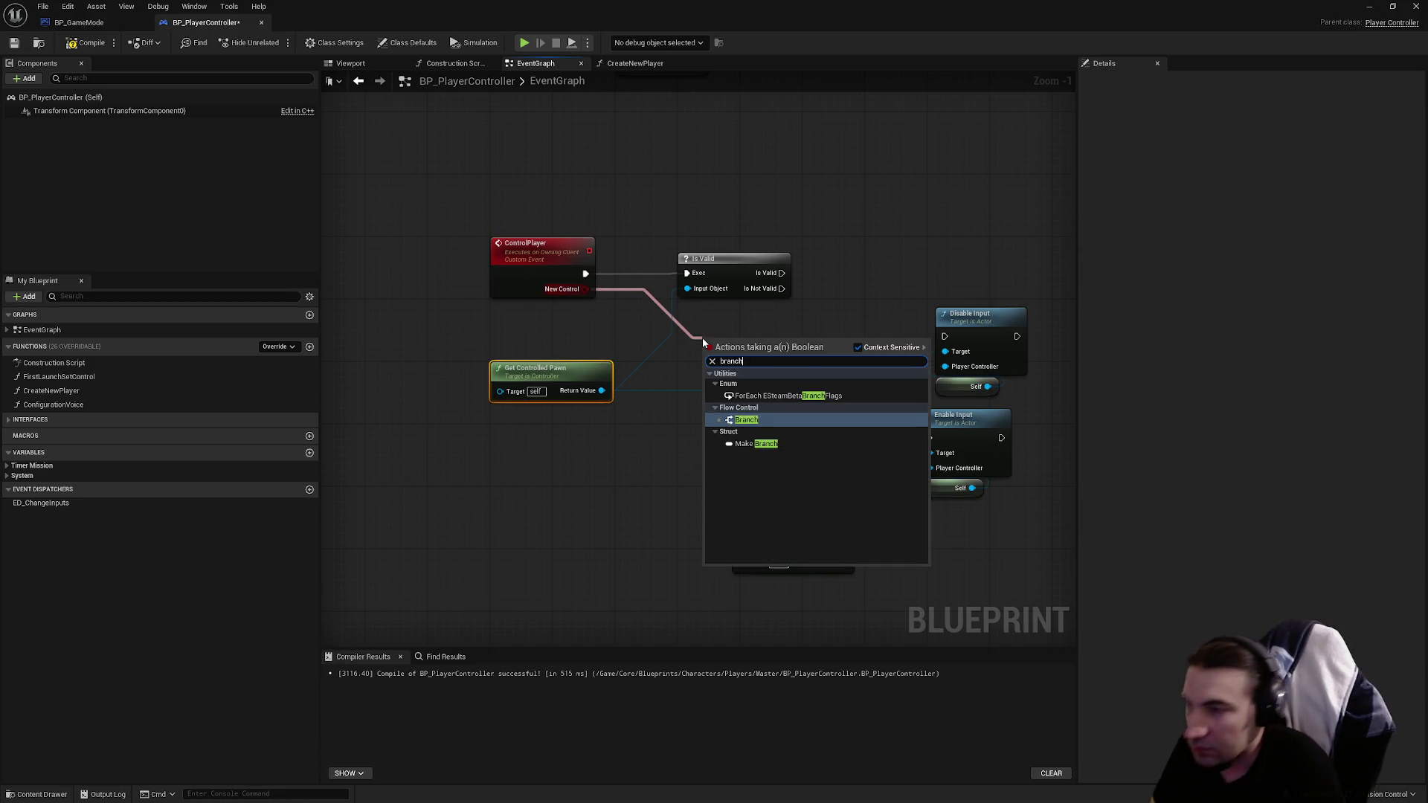
pyautogui.press('Return')
pyautogui.moveTo(725, 344)
pyautogui.mouseDown()
pyautogui.moveTo(922, 261)
pyautogui.moveTo(884, 278)
pyautogui.mouseUp()
pyautogui.moveTo(781, 273); pyautogui.dragTo(874, 273)
pyautogui.doubleClick(653, 290)
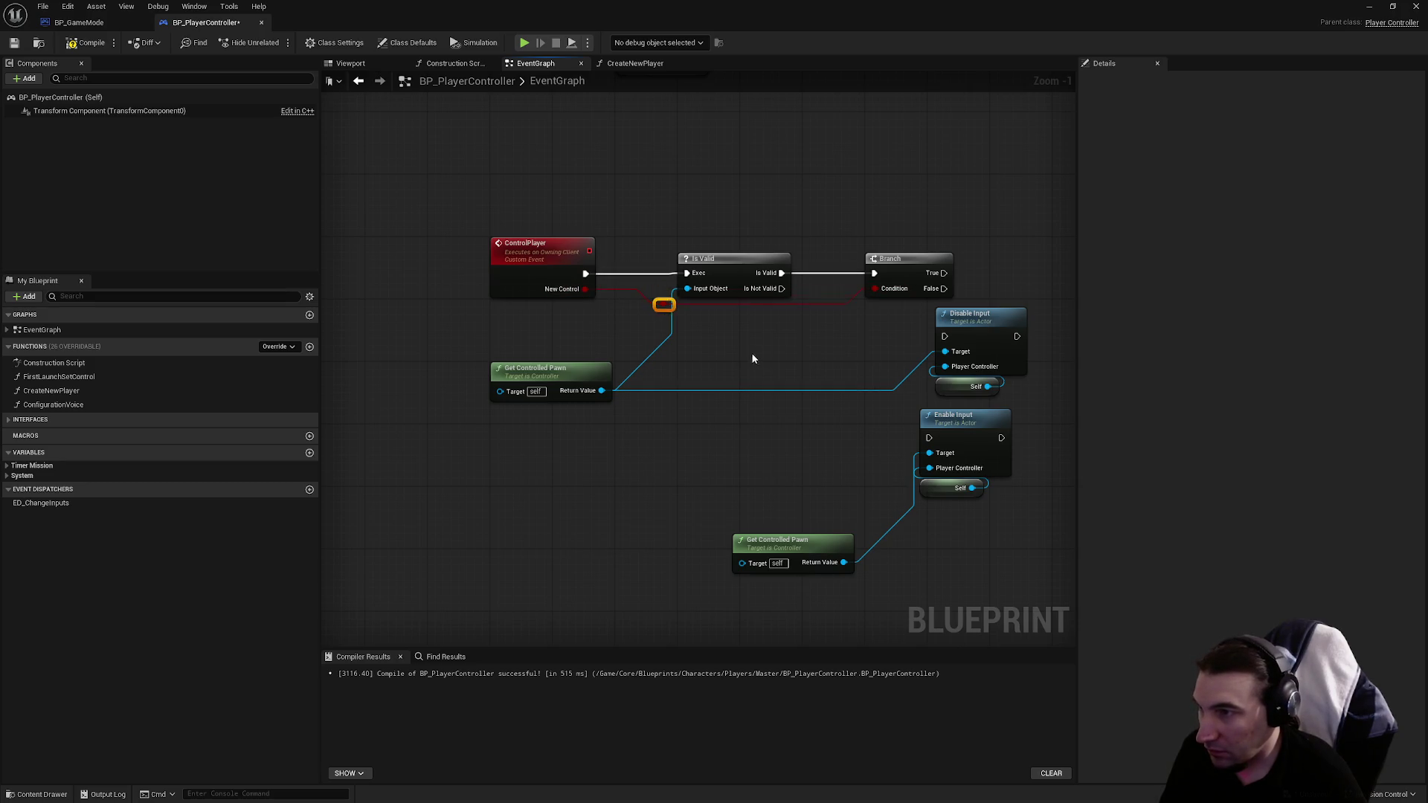
pyautogui.moveTo(757, 358)
pyautogui.mouseDown()
pyautogui.moveTo(743, 377)
pyautogui.moveTo(756, 419)
pyautogui.mouseUp()
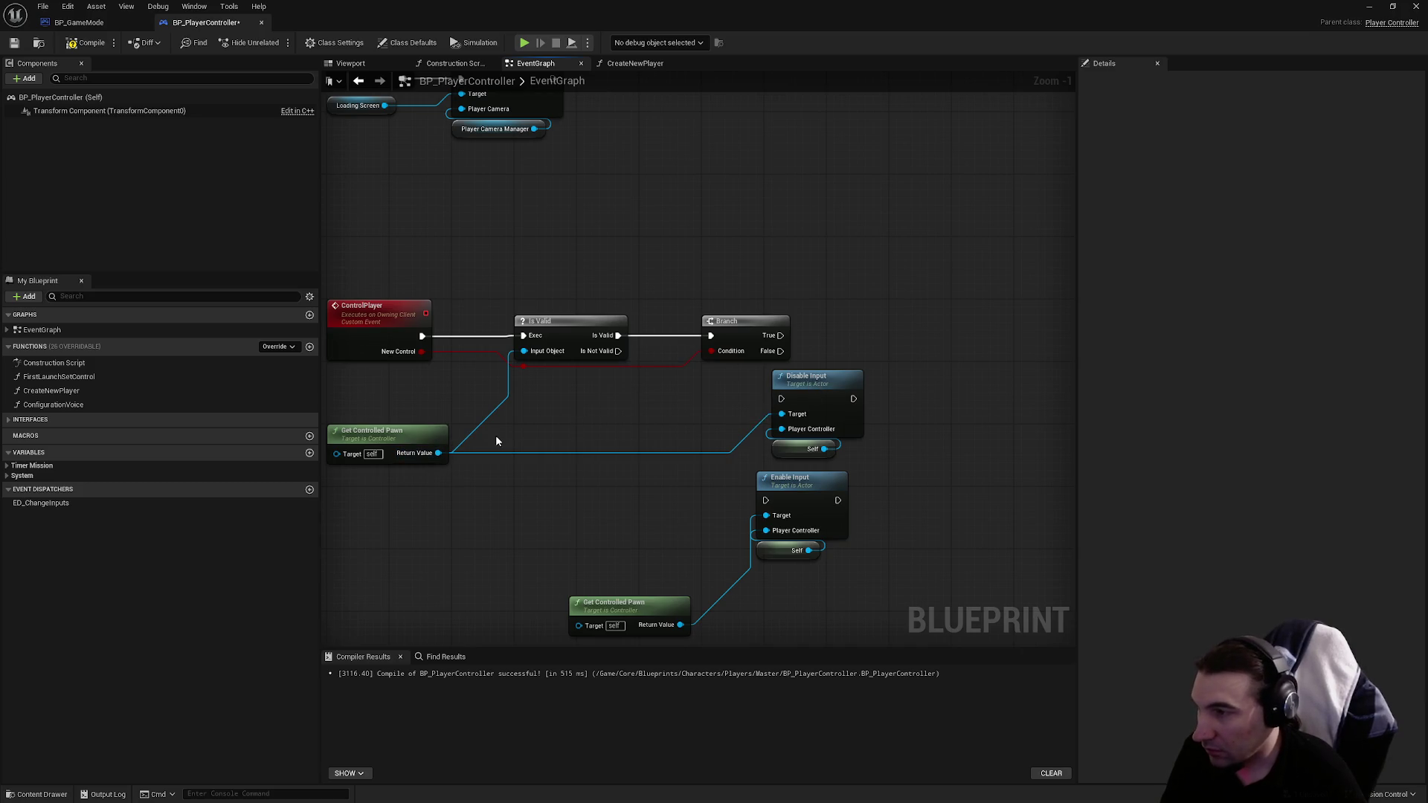
# Step: Wire the Branch False output to Disable Input and delete the redundant Get Controlled Pawn
pyautogui.moveTo(402, 434); pyautogui.dragTo(397, 406)
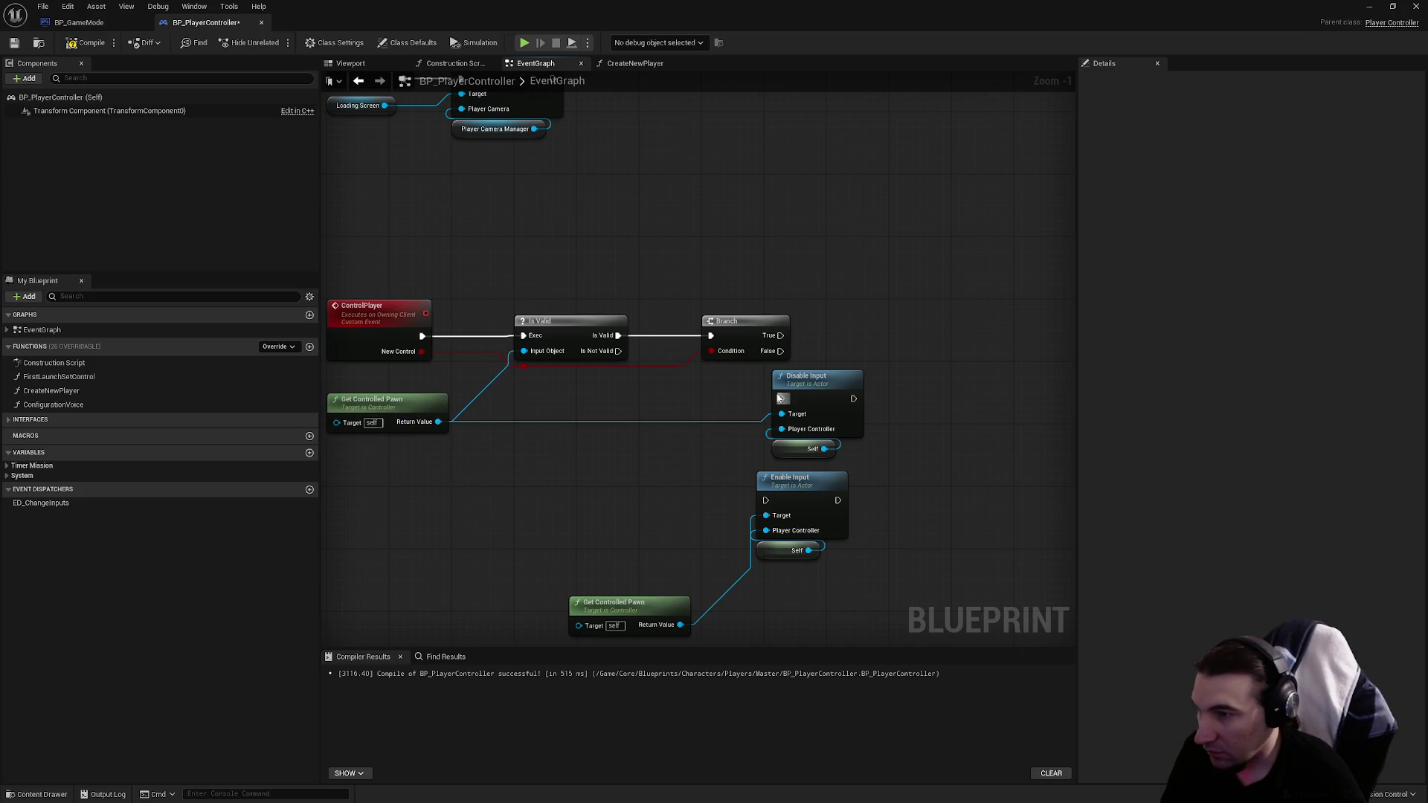
pyautogui.moveTo(815, 401); pyautogui.dragTo(930, 403)
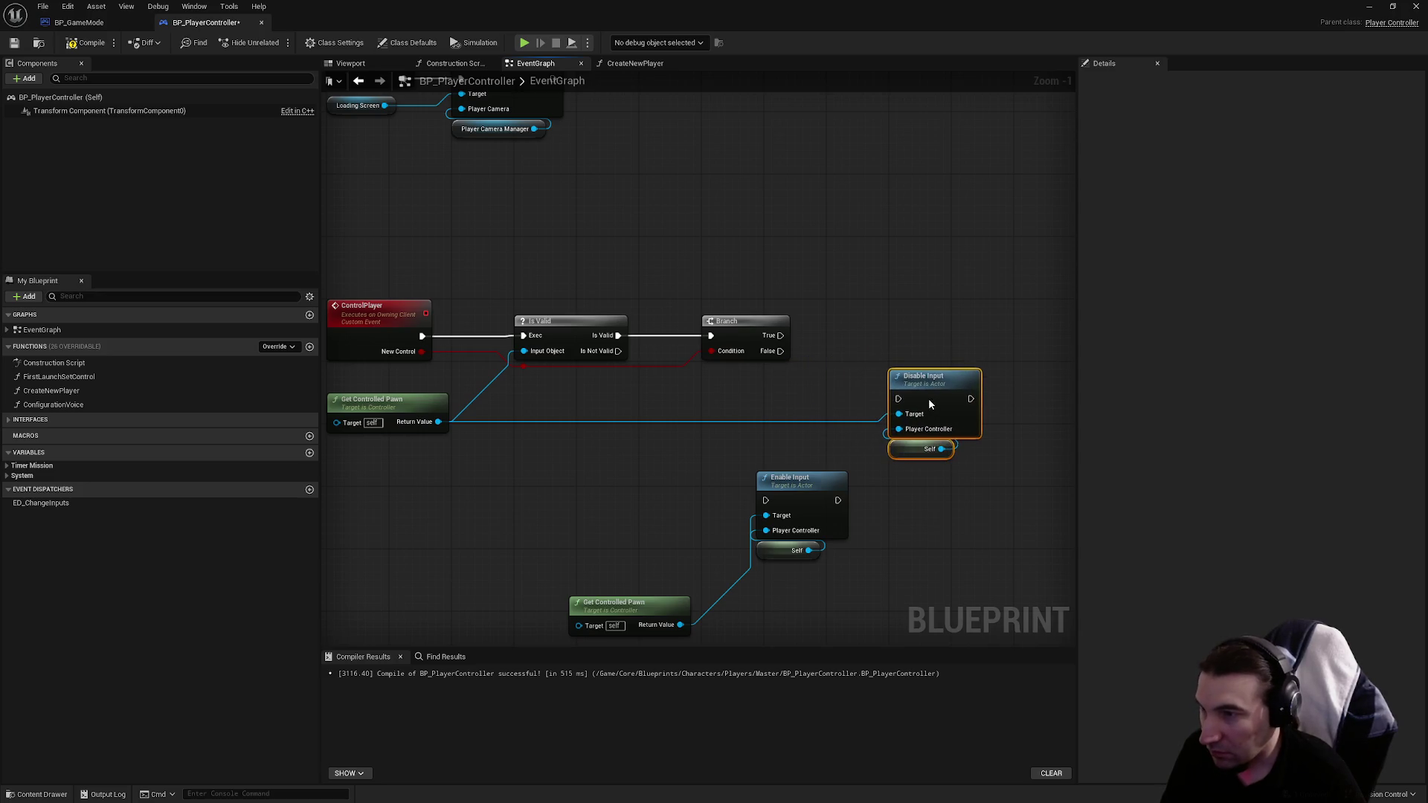
pyautogui.moveTo(779, 351); pyautogui.dragTo(899, 398)
pyautogui.click(900, 470)
pyautogui.moveTo(750, 481); pyautogui.dragTo(754, 420)
pyautogui.moveTo(701, 411)
pyautogui.mouseDown()
pyautogui.moveTo(760, 450)
pyautogui.moveTo(806, 450)
pyautogui.moveTo(908, 347)
pyautogui.mouseUp()
pyautogui.click(638, 546)
pyautogui.press('Delete')
# Step: Wire Branch True to Enable Input, compile, and share one Self node between both input nodes
pyautogui.moveTo(910, 297)
pyautogui.mouseDown()
pyautogui.moveTo(939, 227)
pyautogui.moveTo(783, 274)
pyautogui.mouseUp()
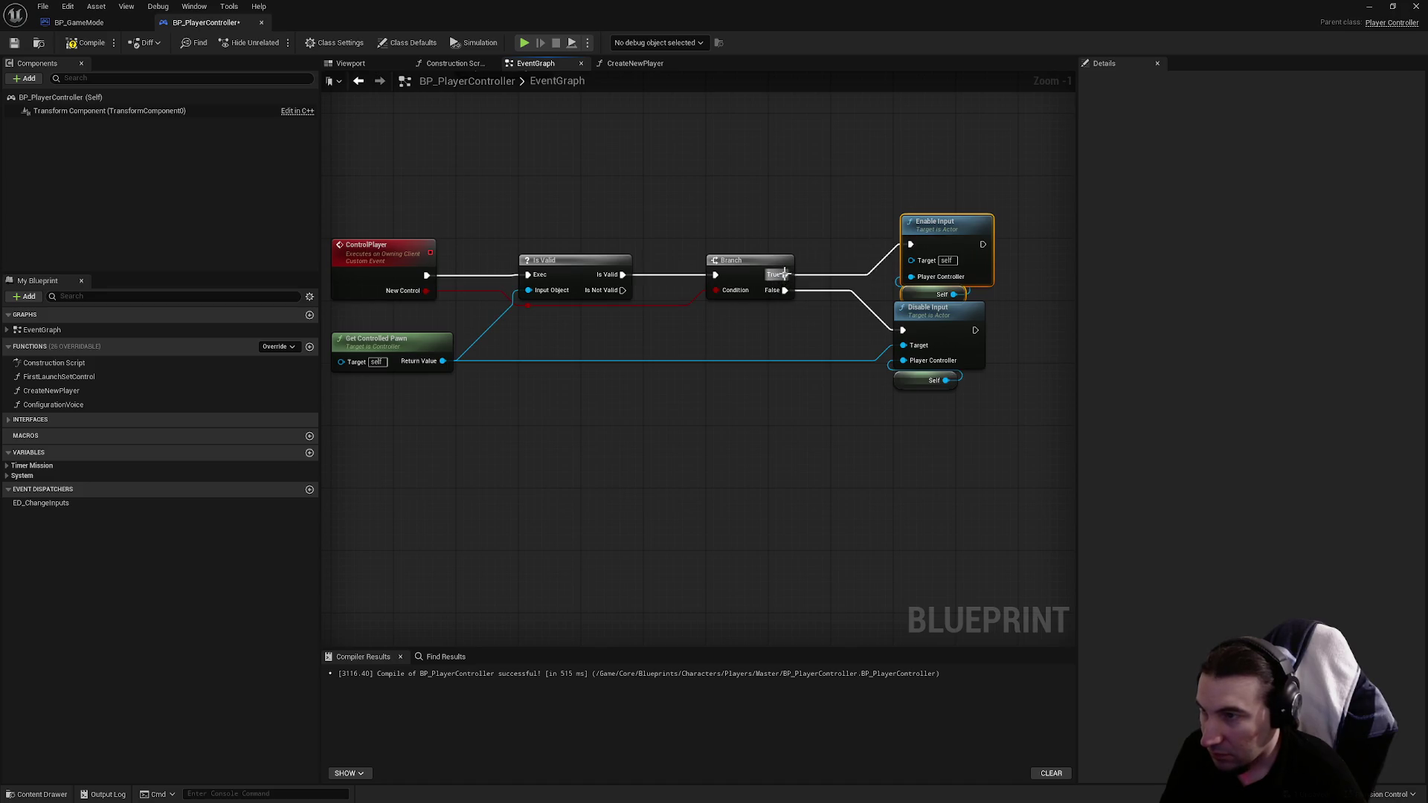
pyautogui.click(845, 422)
pyautogui.moveTo(453, 366)
pyautogui.mouseDown()
pyautogui.moveTo(645, 361)
pyautogui.moveTo(442, 363)
pyautogui.moveTo(900, 258)
pyautogui.mouseUp()
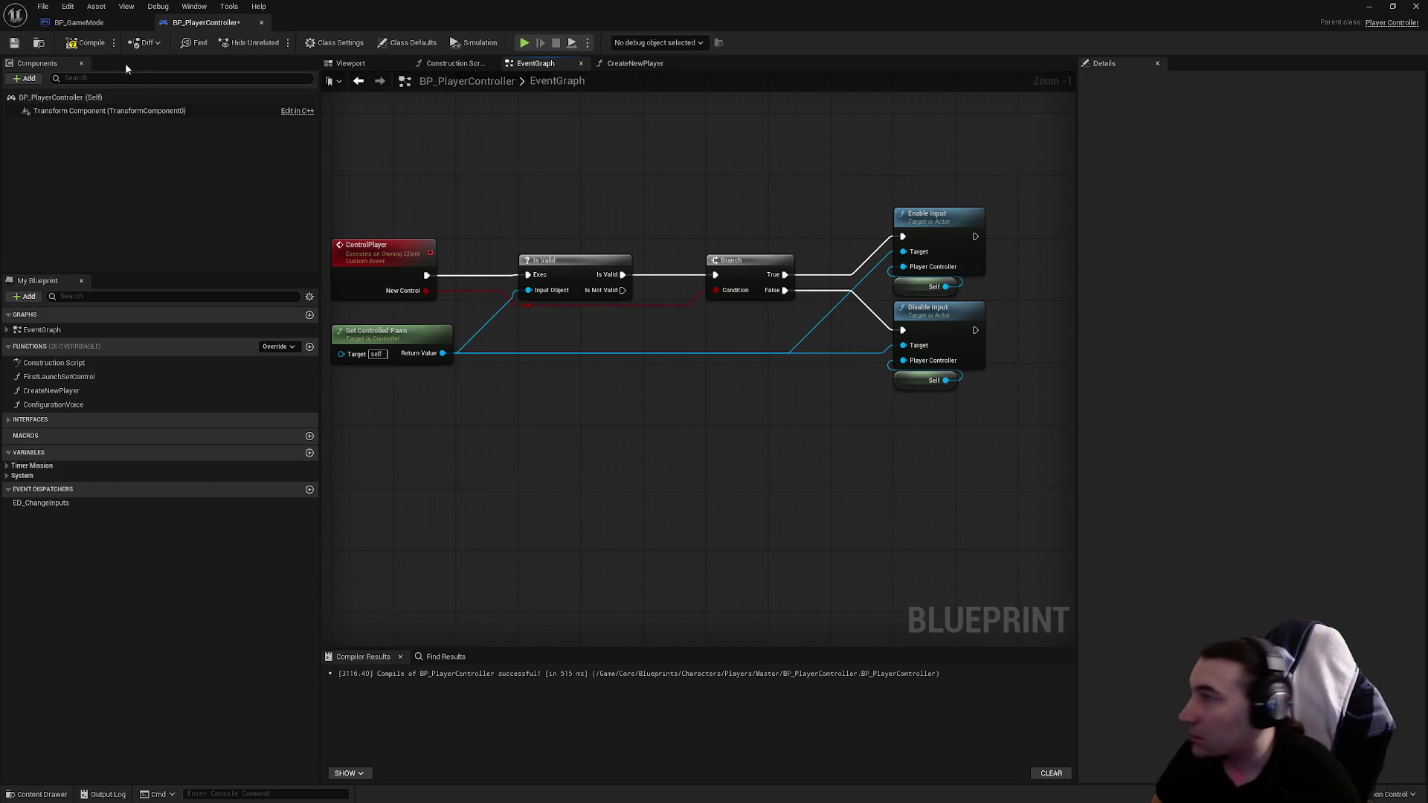
pyautogui.click(15, 43)
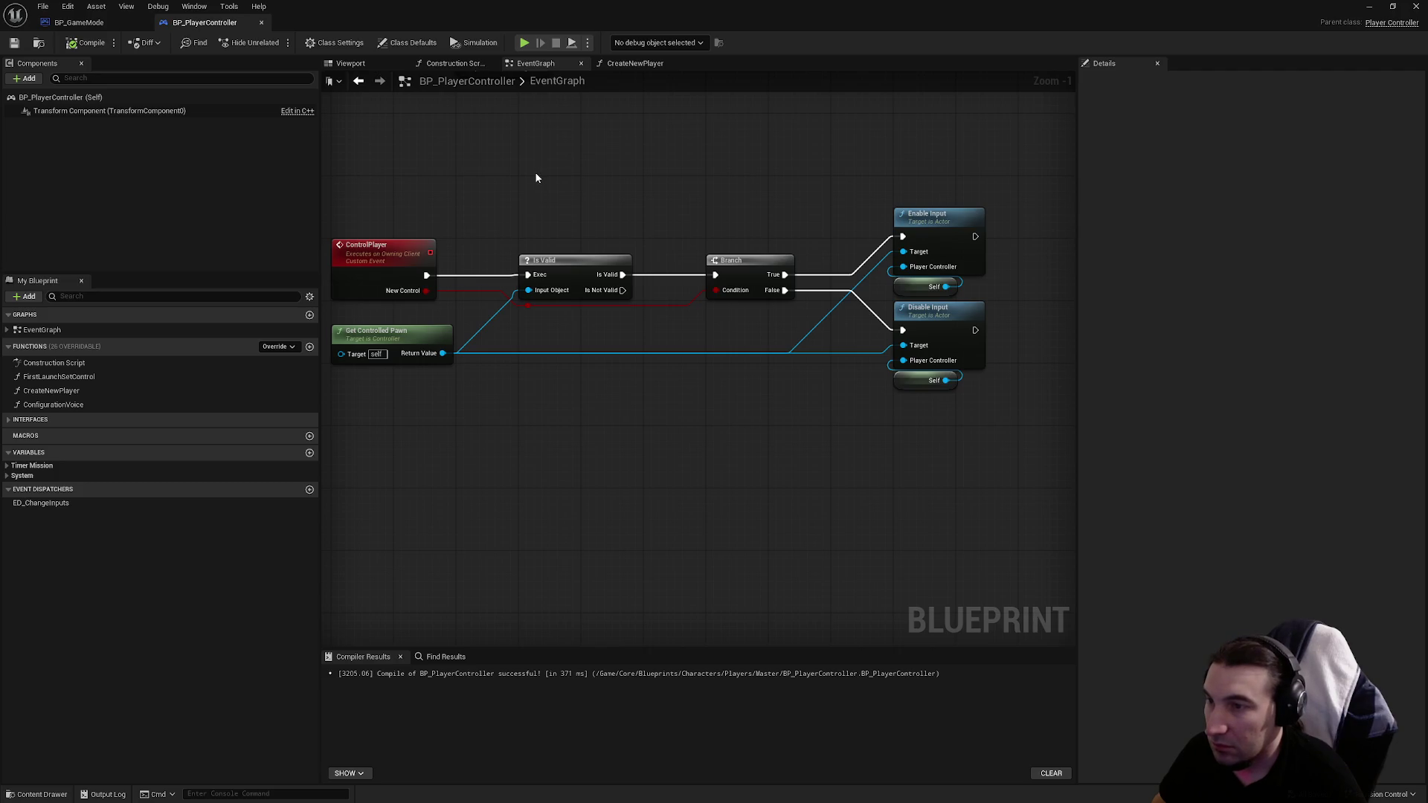
pyautogui.moveTo(913, 389)
pyautogui.mouseDown()
pyautogui.moveTo(864, 406)
pyautogui.moveTo(903, 266)
pyautogui.mouseUp()
pyautogui.click(930, 287)
pyautogui.press('Delete')
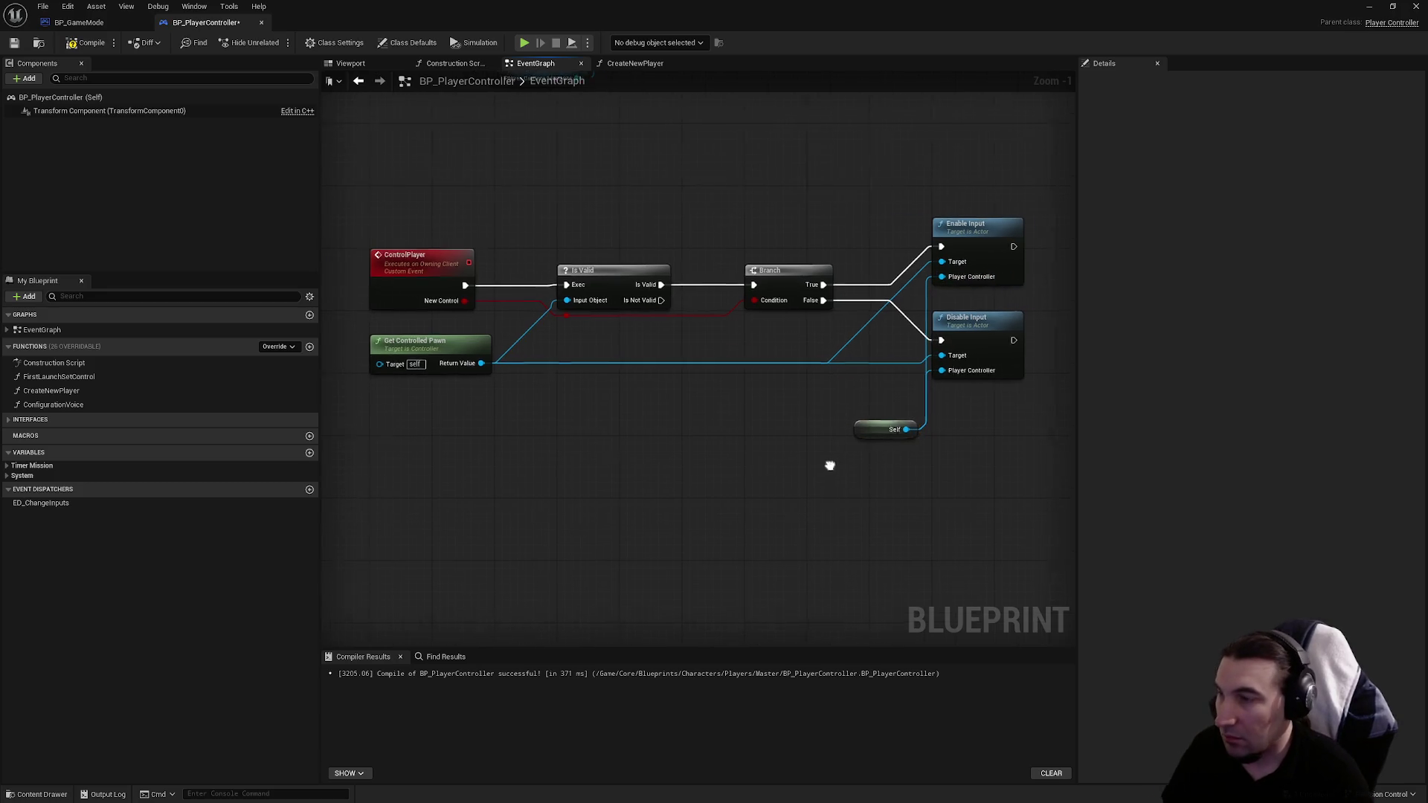
pyautogui.moveTo(459, 180); pyautogui.dragTo(604, 354)
# Step: Add a Control Player call wired right after Ending Loading in LoadingScreenEnd
pyautogui.rightClick(744, 348)
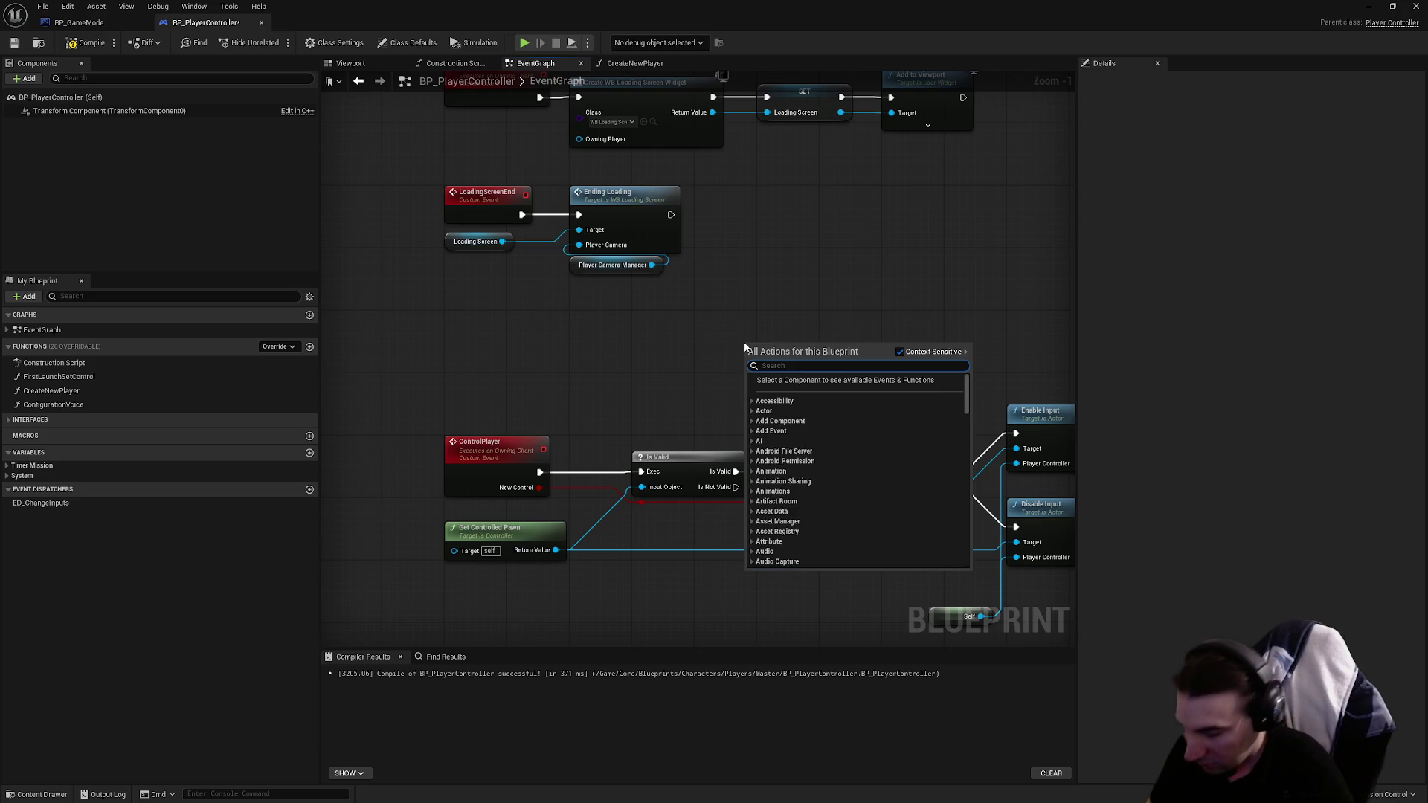
pyautogui.write('controlp')
pyautogui.press('Return')
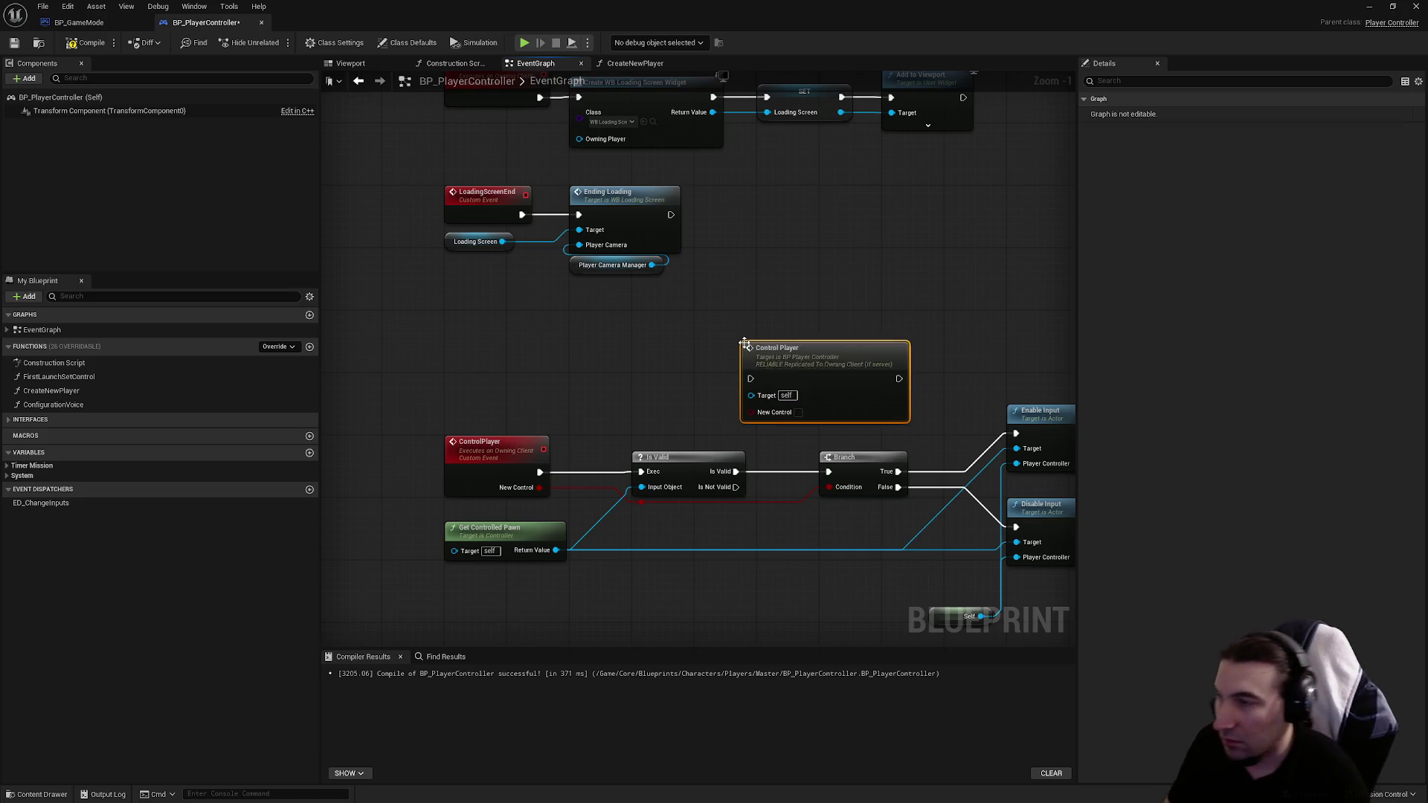
pyautogui.moveTo(783, 349)
pyautogui.mouseDown()
pyautogui.moveTo(799, 206)
pyautogui.moveTo(671, 215)
pyautogui.mouseUp()
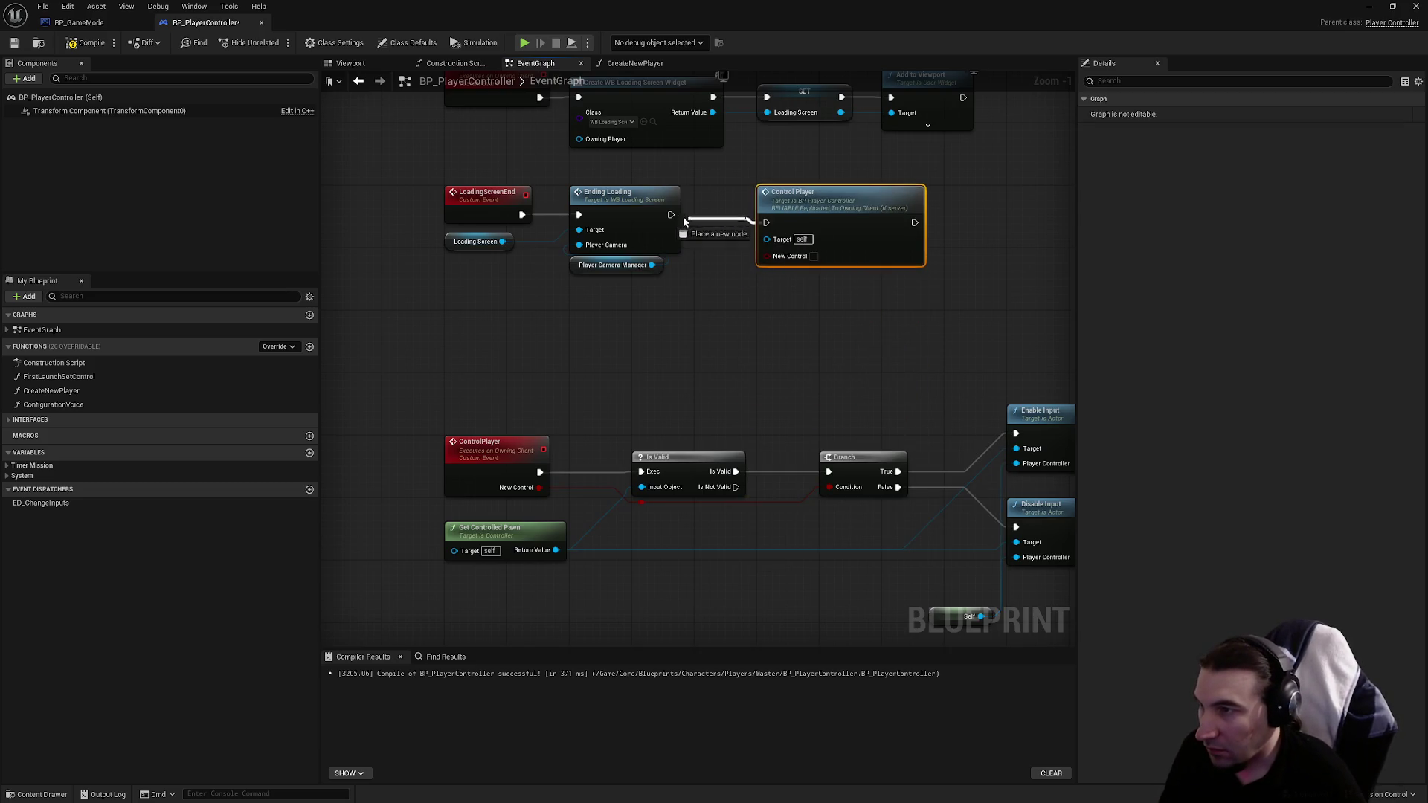
pyautogui.moveTo(868, 250); pyautogui.dragTo(867, 243)
pyautogui.click(716, 298)
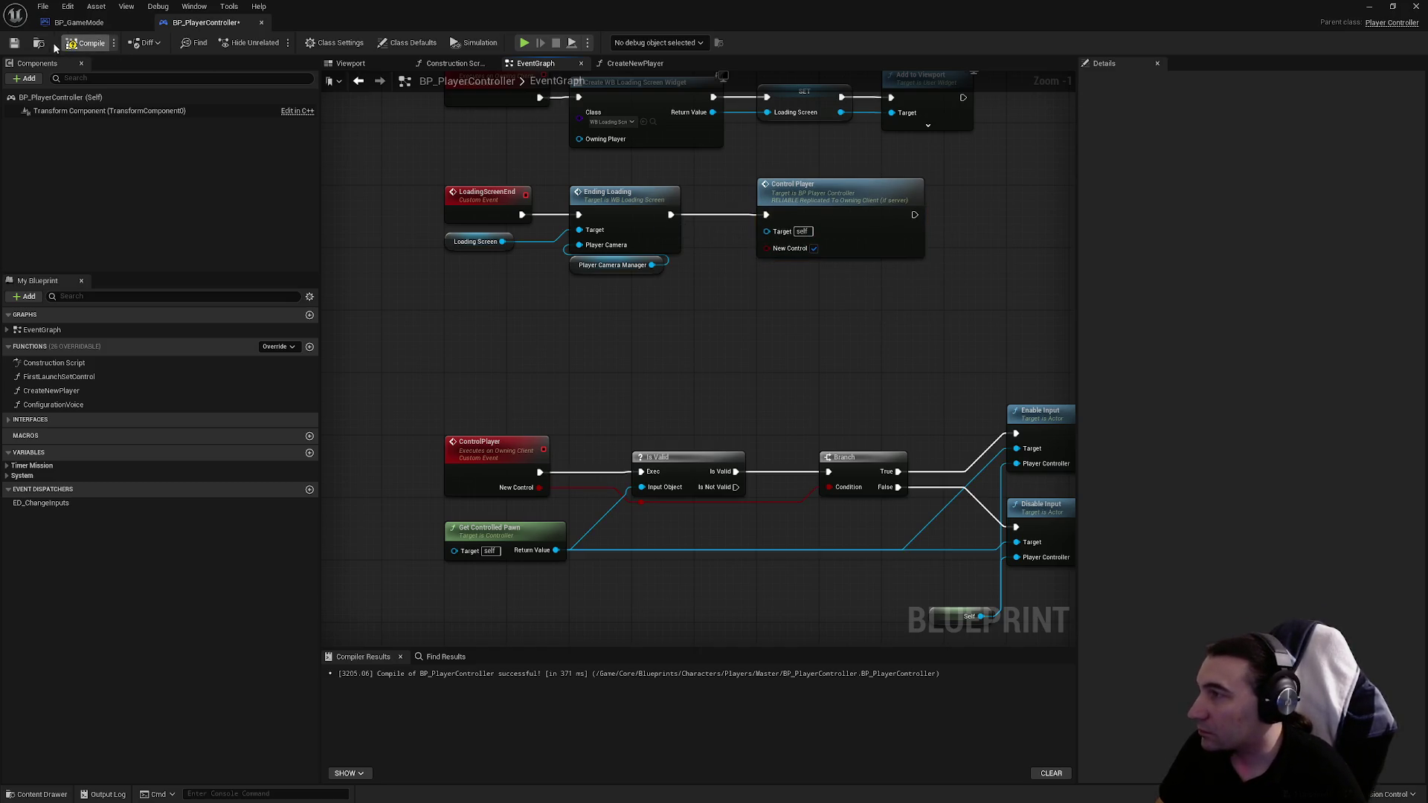
# Step: Save BP_PlayerController and open its CreateNewPlayer function graph
pyautogui.click(15, 44)
pyautogui.click(78, 23)
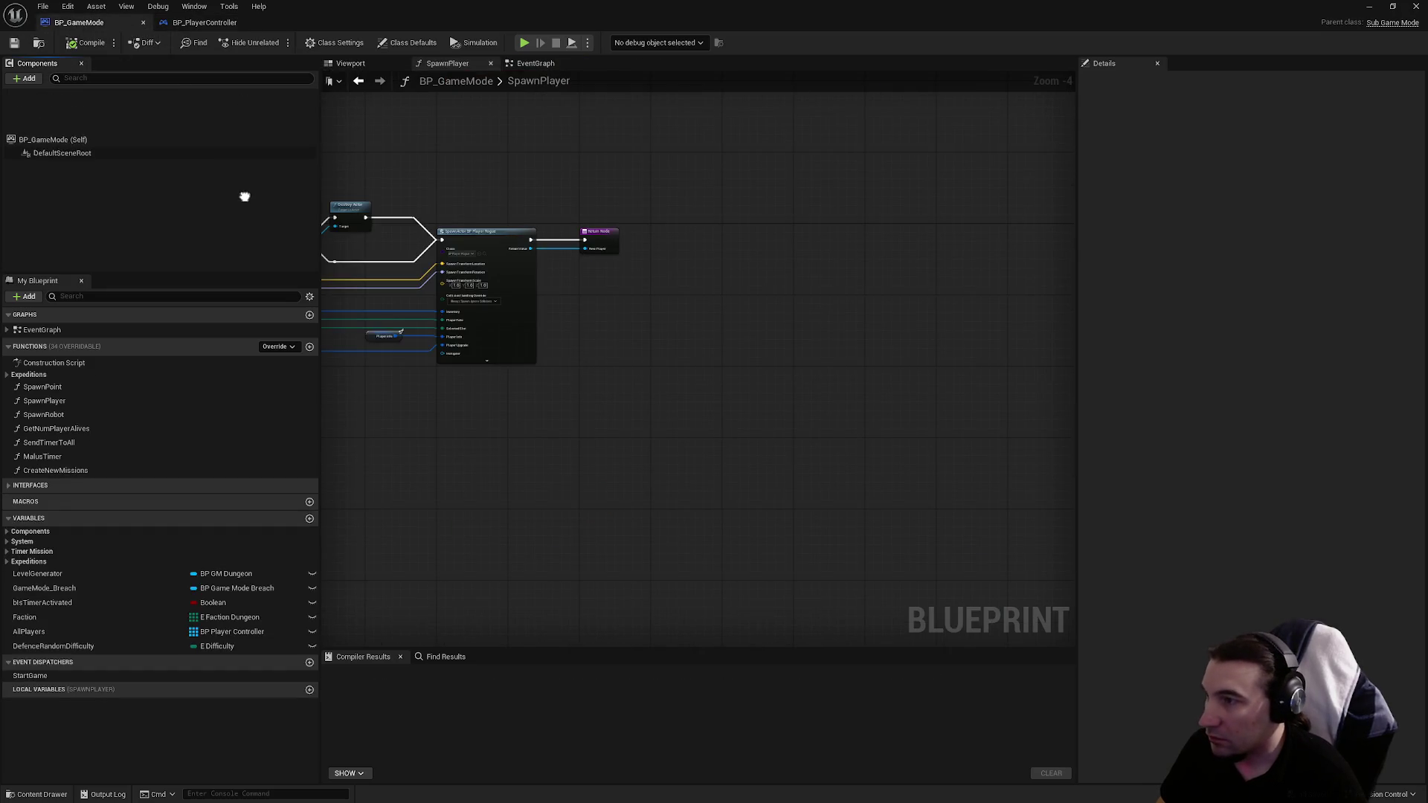
pyautogui.click(205, 22)
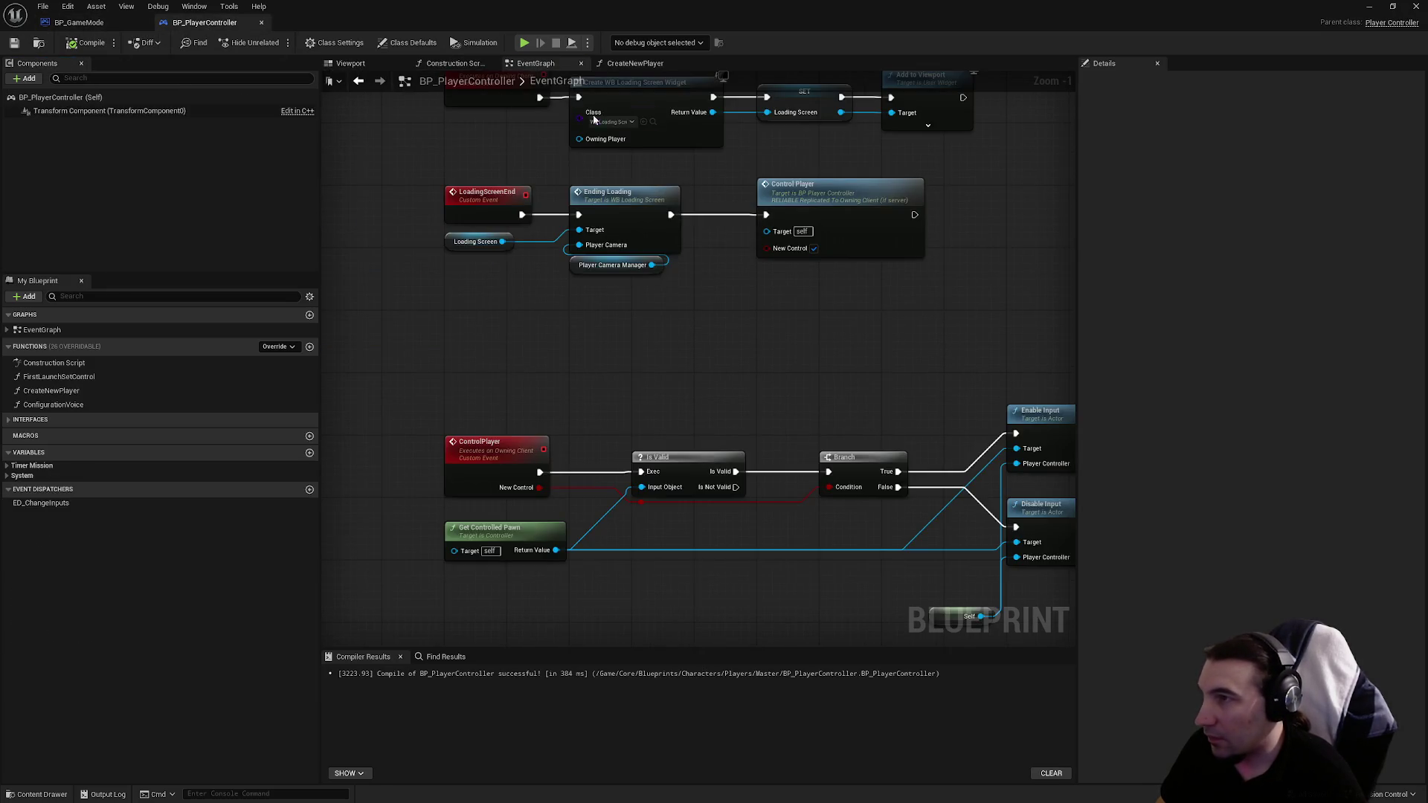
pyautogui.click(639, 66)
pyautogui.scroll(-2, 463, 146)
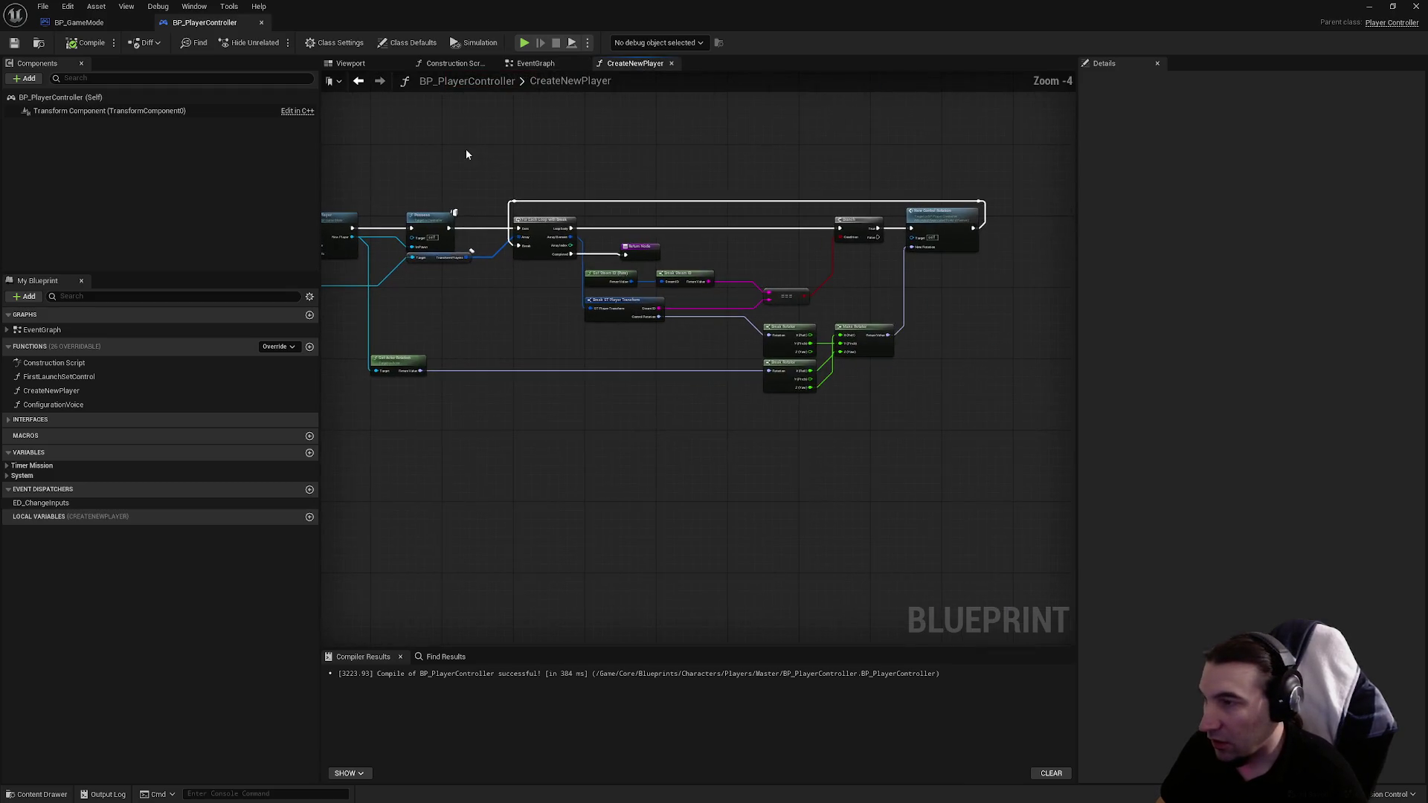
# Step: Insert a pasted Control Player call between the loop's Completed output and the Return Node, then compile
pyautogui.scroll(2, 633, 228)
pyautogui.scroll(-1, 633, 229)
pyautogui.moveTo(617, 359); pyautogui.dragTo(923, 483)
pyautogui.scroll(2, 503, 351)
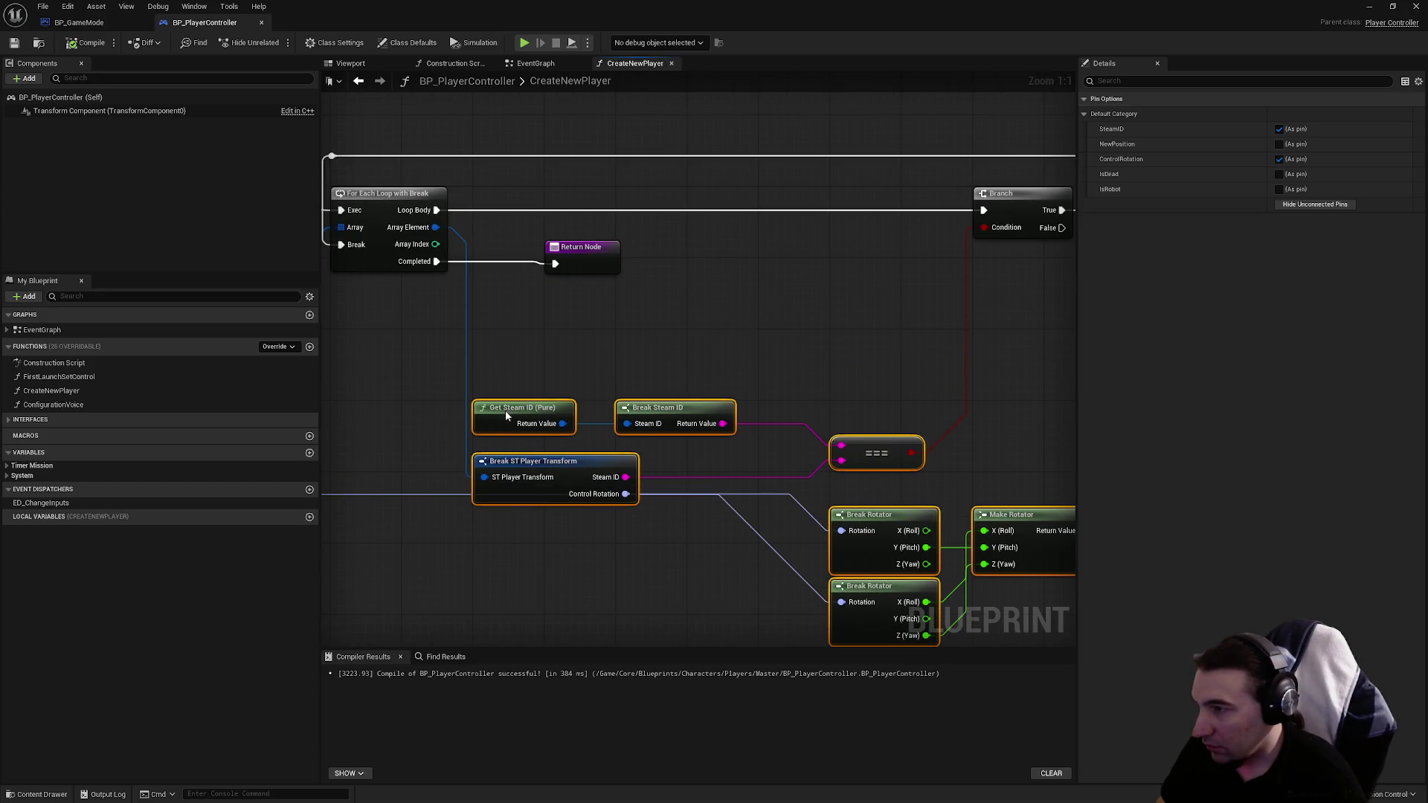
pyautogui.moveTo(508, 420)
pyautogui.mouseDown()
pyautogui.moveTo(511, 554)
pyautogui.moveTo(514, 323)
pyautogui.mouseUp()
pyautogui.click(514, 323)
pyautogui.hotkey('ctrl', 'v')
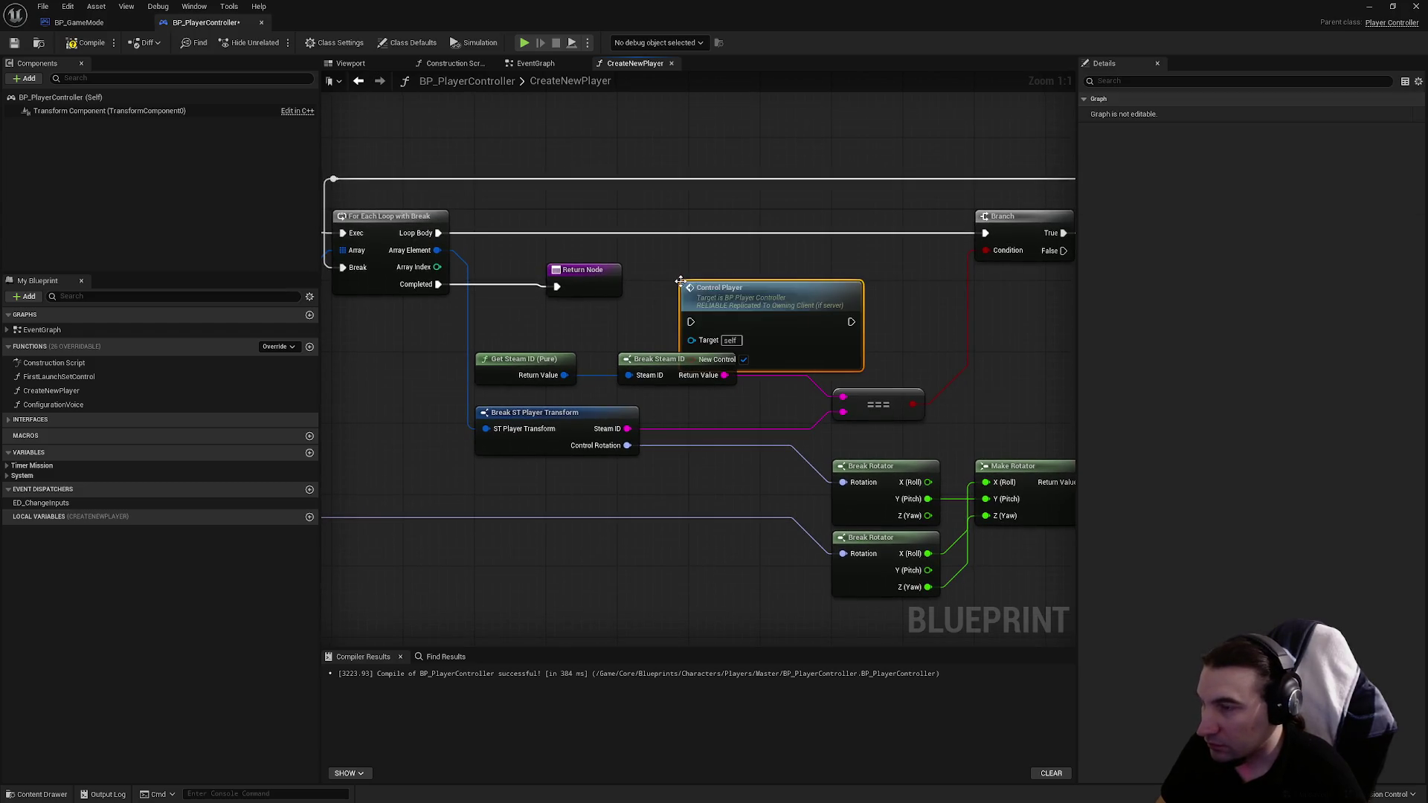
pyautogui.moveTo(584, 283); pyautogui.dragTo(905, 283)
pyautogui.moveTo(692, 328)
pyautogui.mouseDown()
pyautogui.moveTo(620, 295)
pyautogui.moveTo(439, 284)
pyautogui.mouseUp()
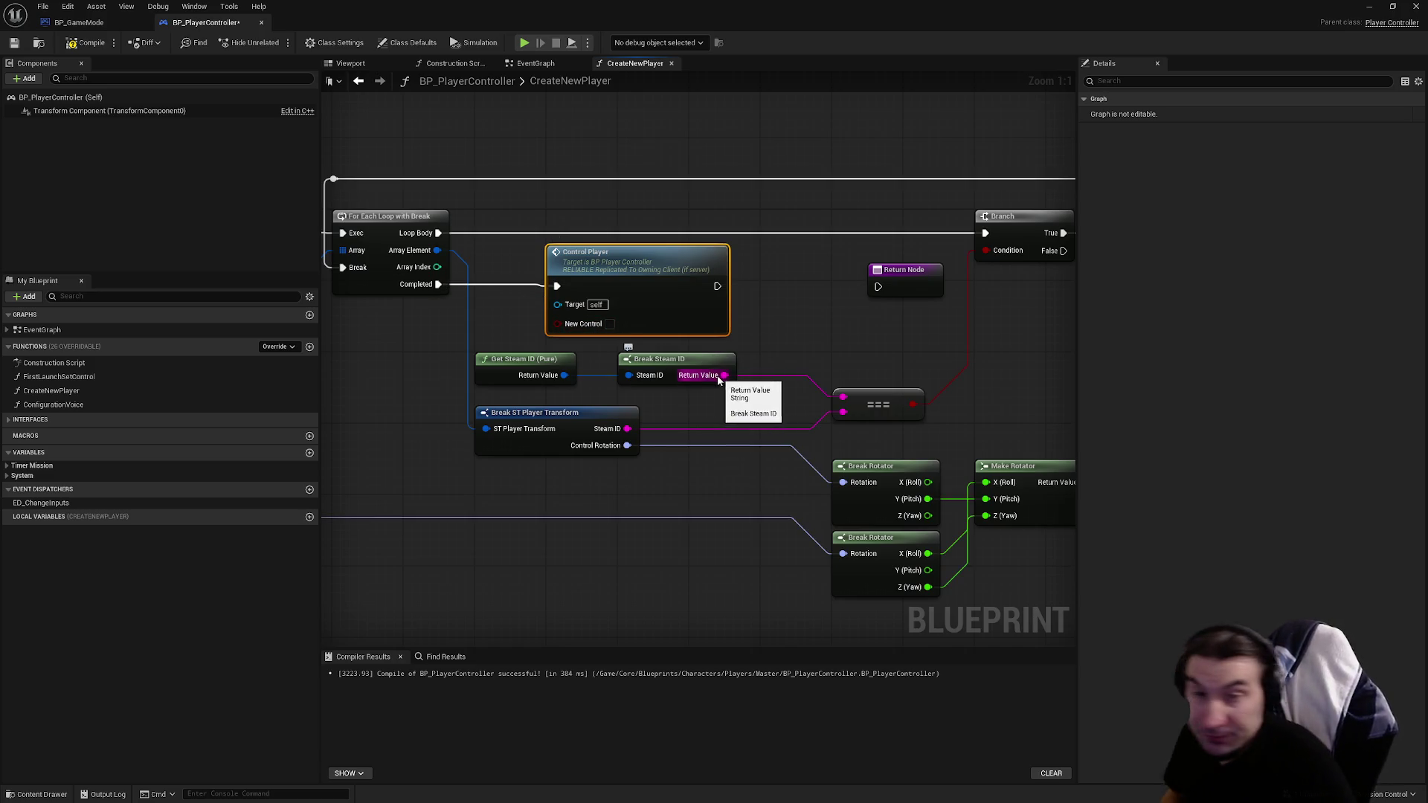
pyautogui.moveTo(715, 286)
pyautogui.mouseDown()
pyautogui.moveTo(878, 287)
pyautogui.moveTo(803, 285)
pyautogui.mouseUp()
pyautogui.click(850, 349)
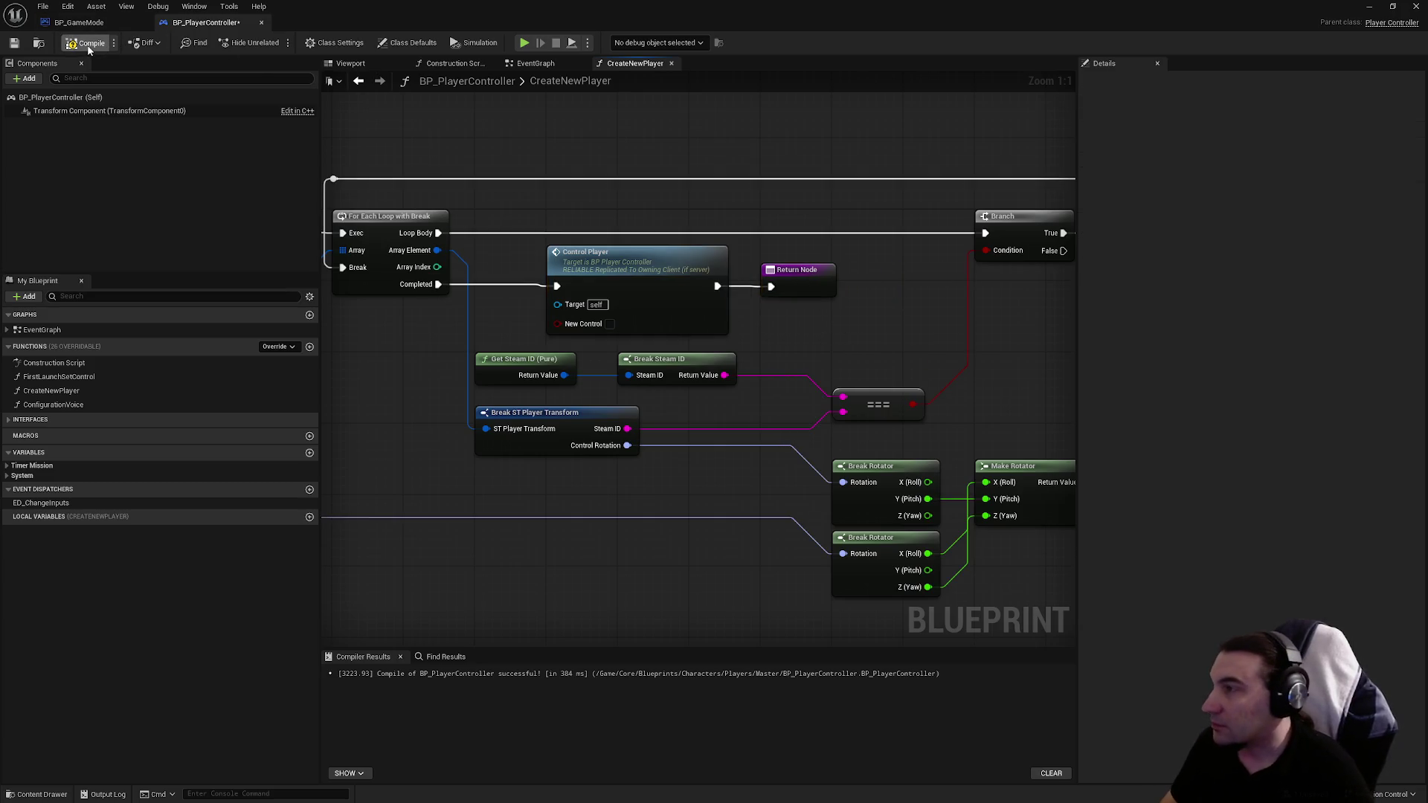
pyautogui.click(14, 43)
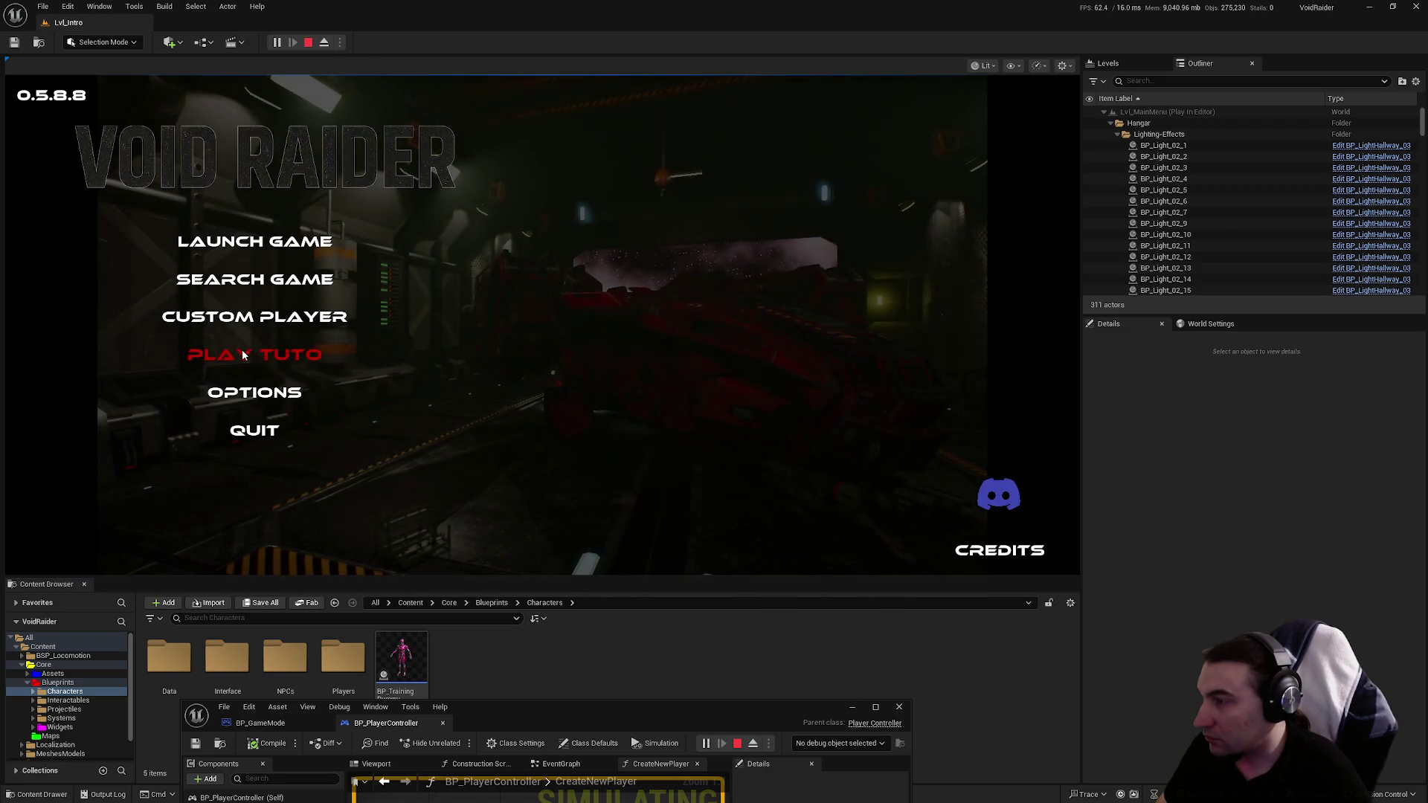
# Step: Play-test the tutorial from the main menu, answering NO and continuing, then stop
pyautogui.click(247, 357)
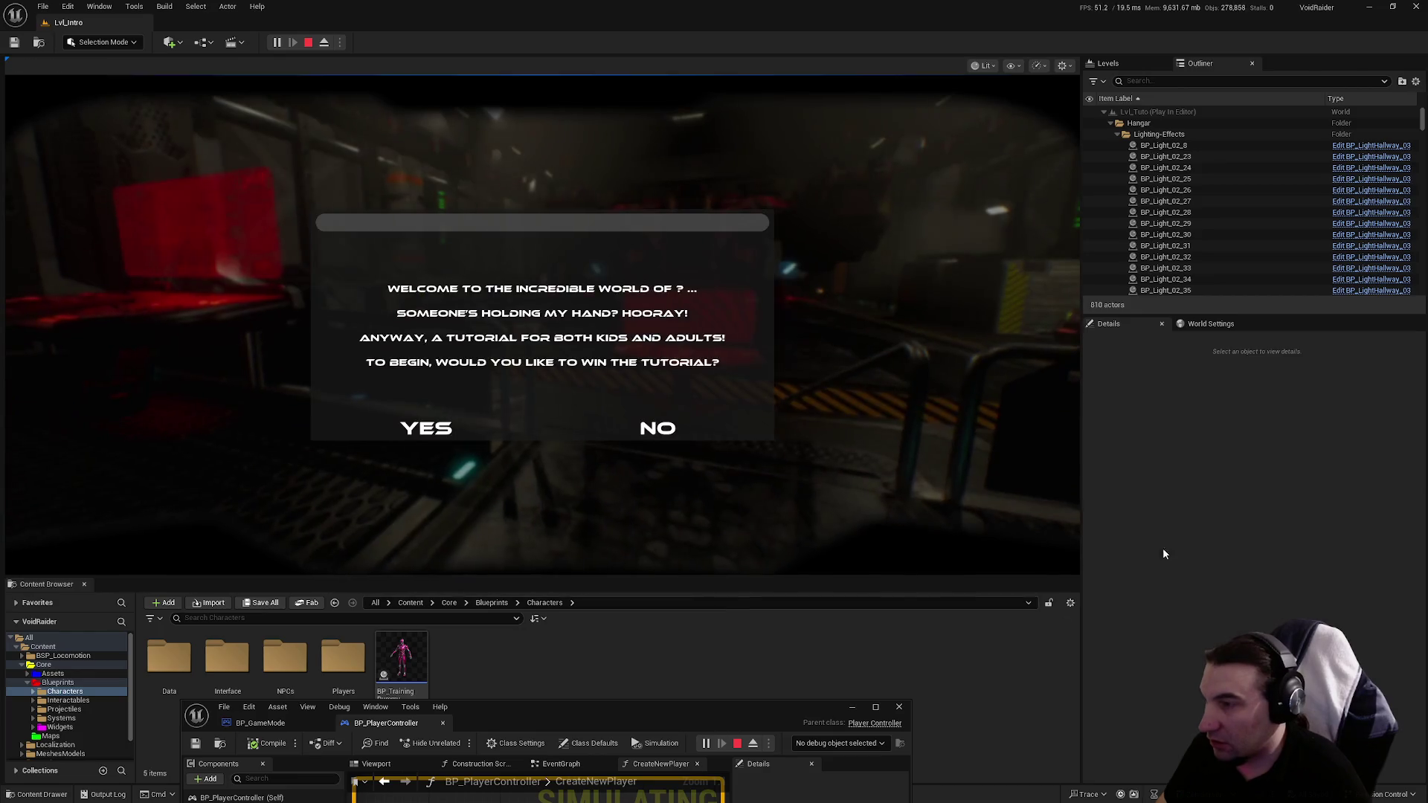
pyautogui.click(639, 431)
pyautogui.click(562, 417)
pyautogui.press('Escape')
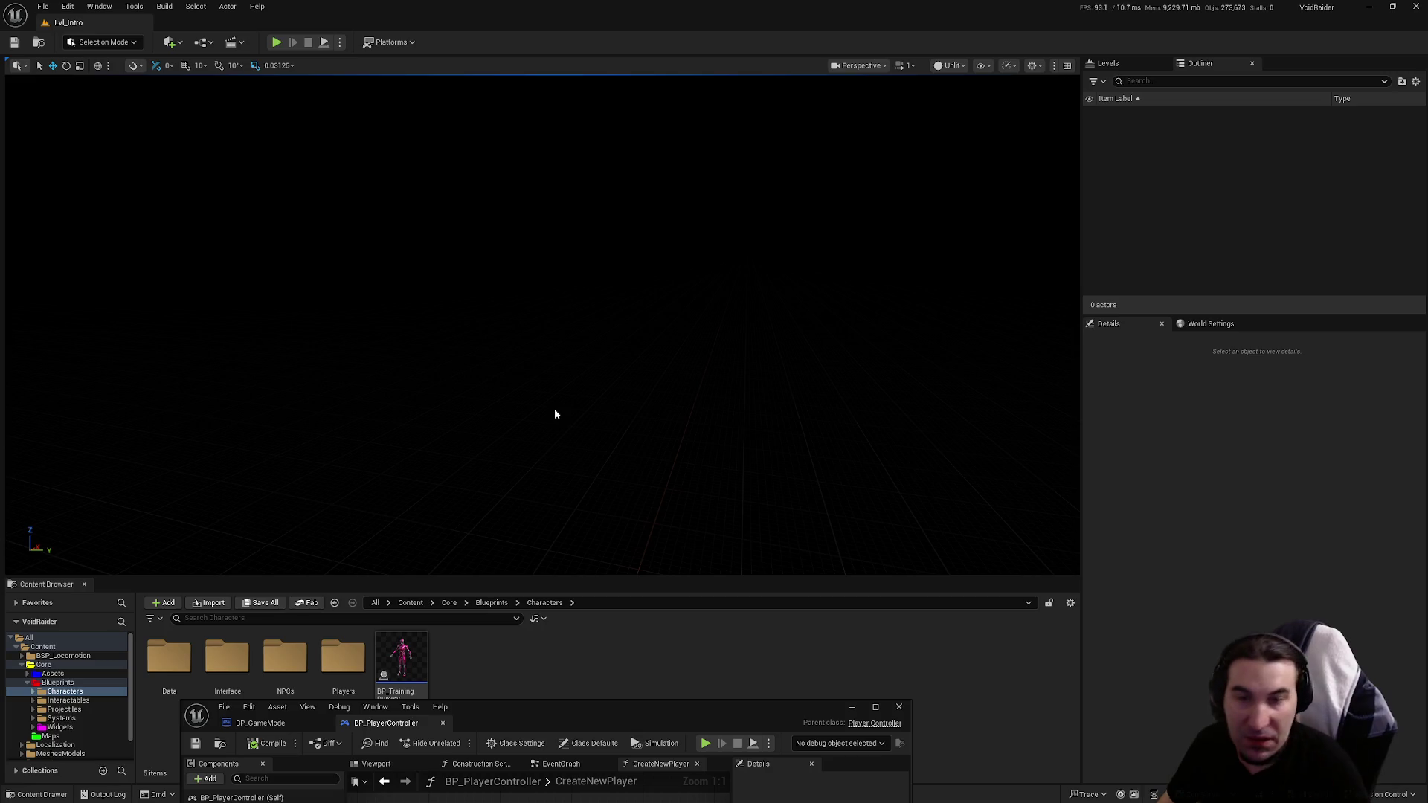
# Step: Run a second tutorial play-test the same way, stop it, and show the Blueprints folder
pyautogui.hotkey('alt', 's')
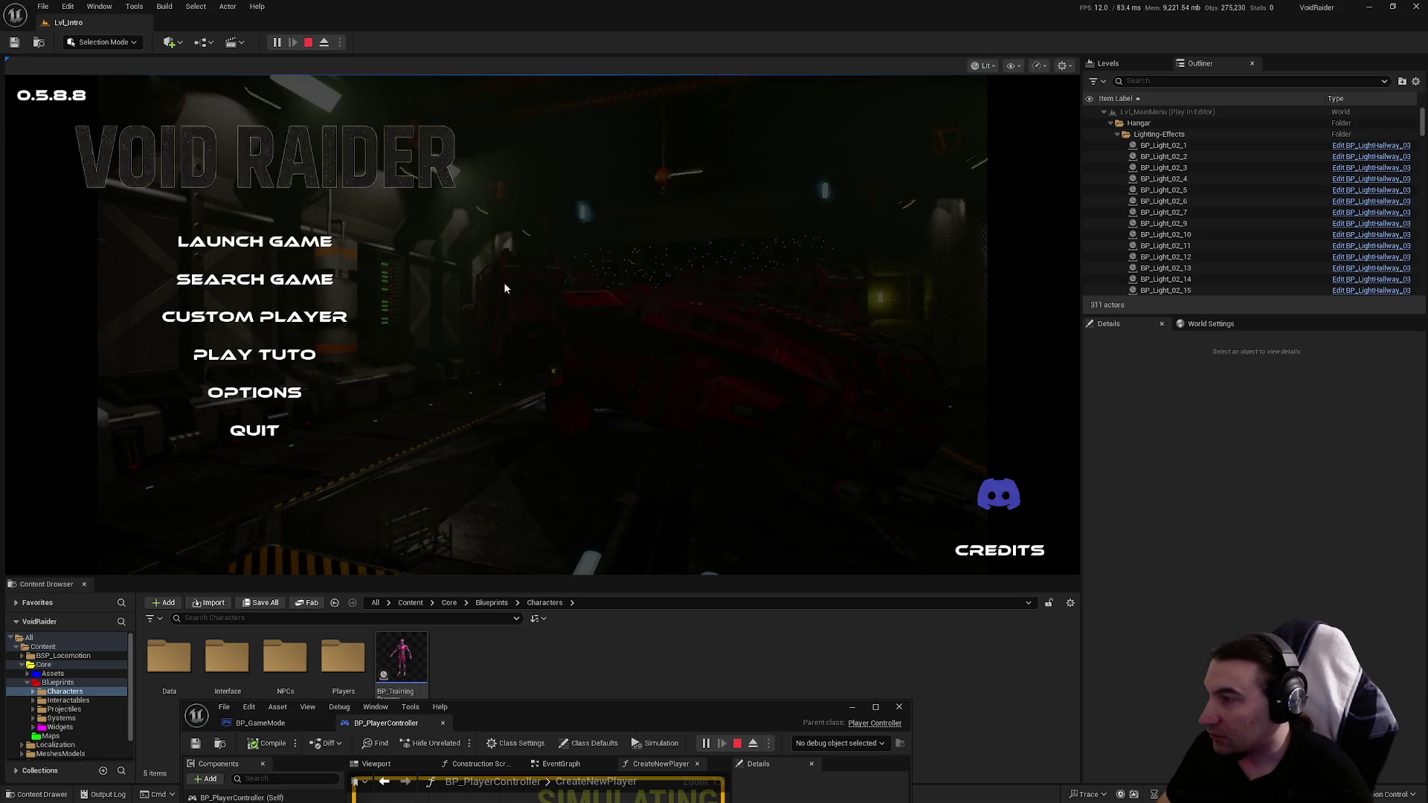
pyautogui.click(284, 356)
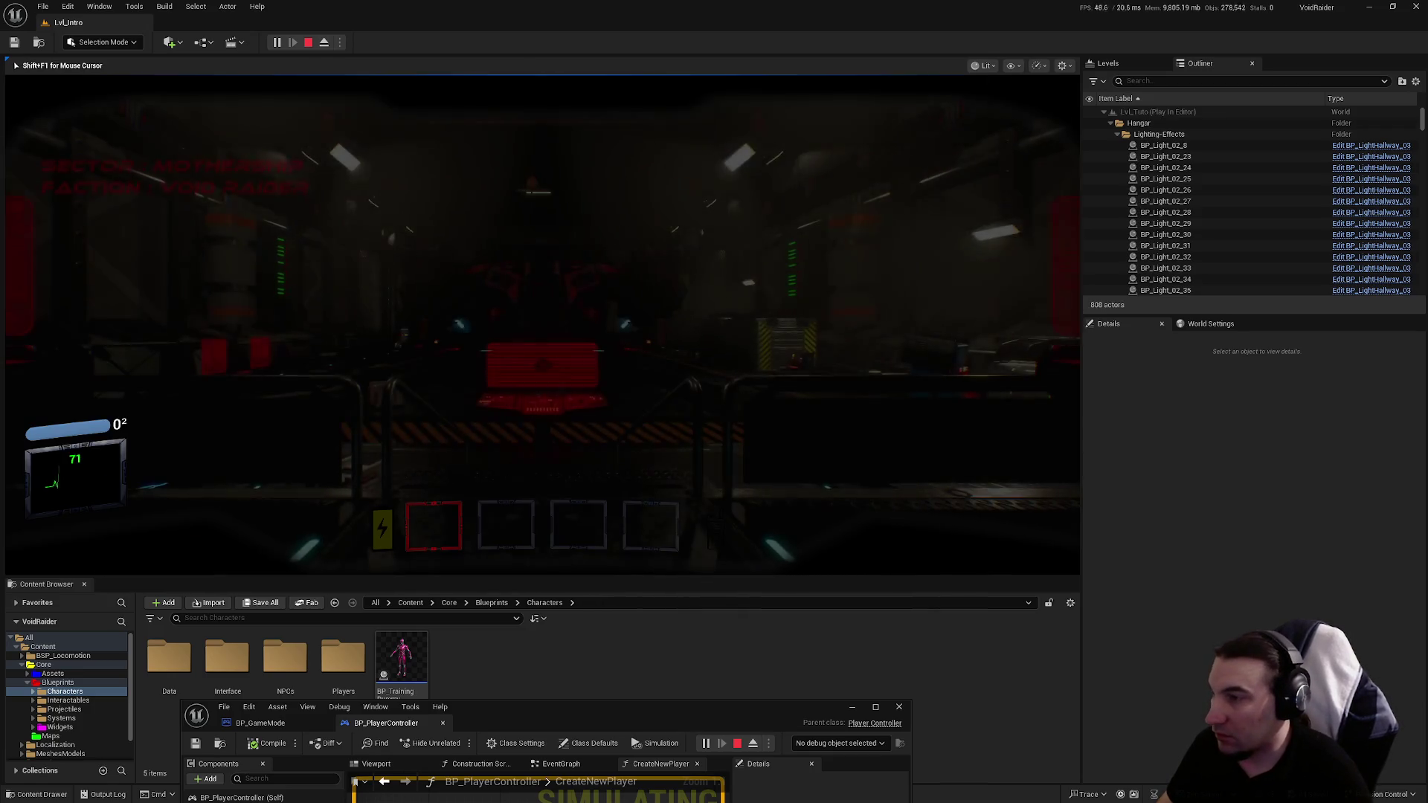
pyautogui.click(657, 429)
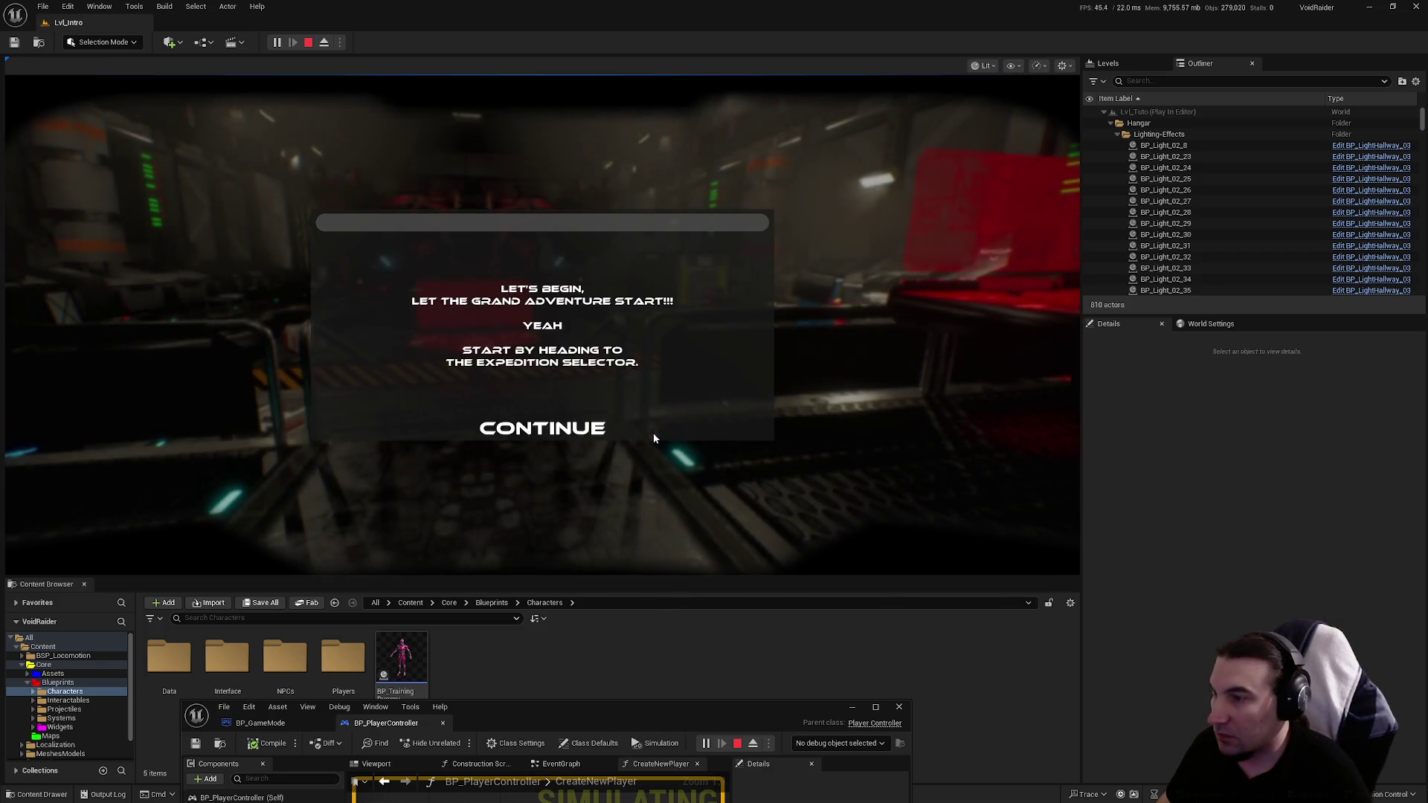
pyautogui.click(543, 425)
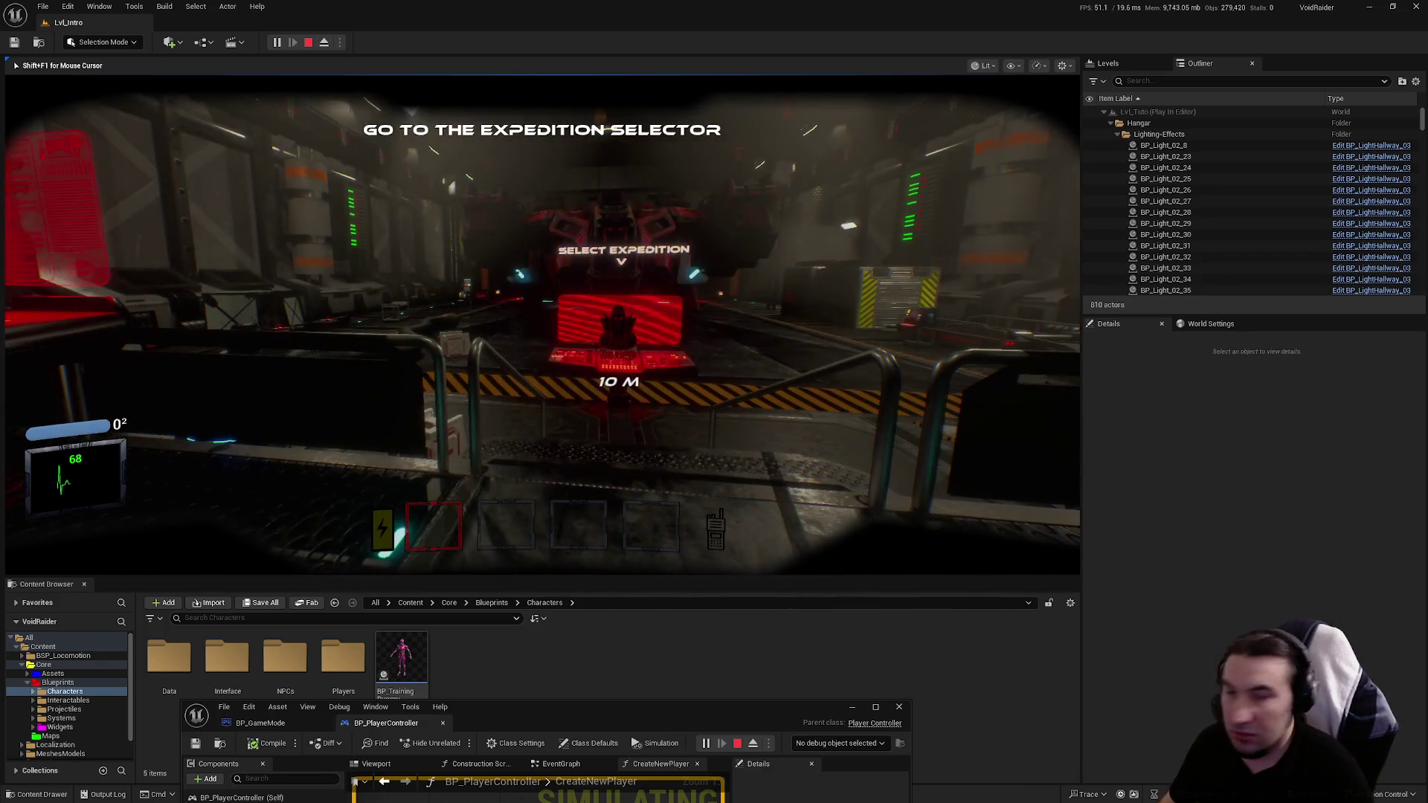
pyautogui.press('Escape')
pyautogui.moveTo(658, 707); pyautogui.dragTo(717, 715)
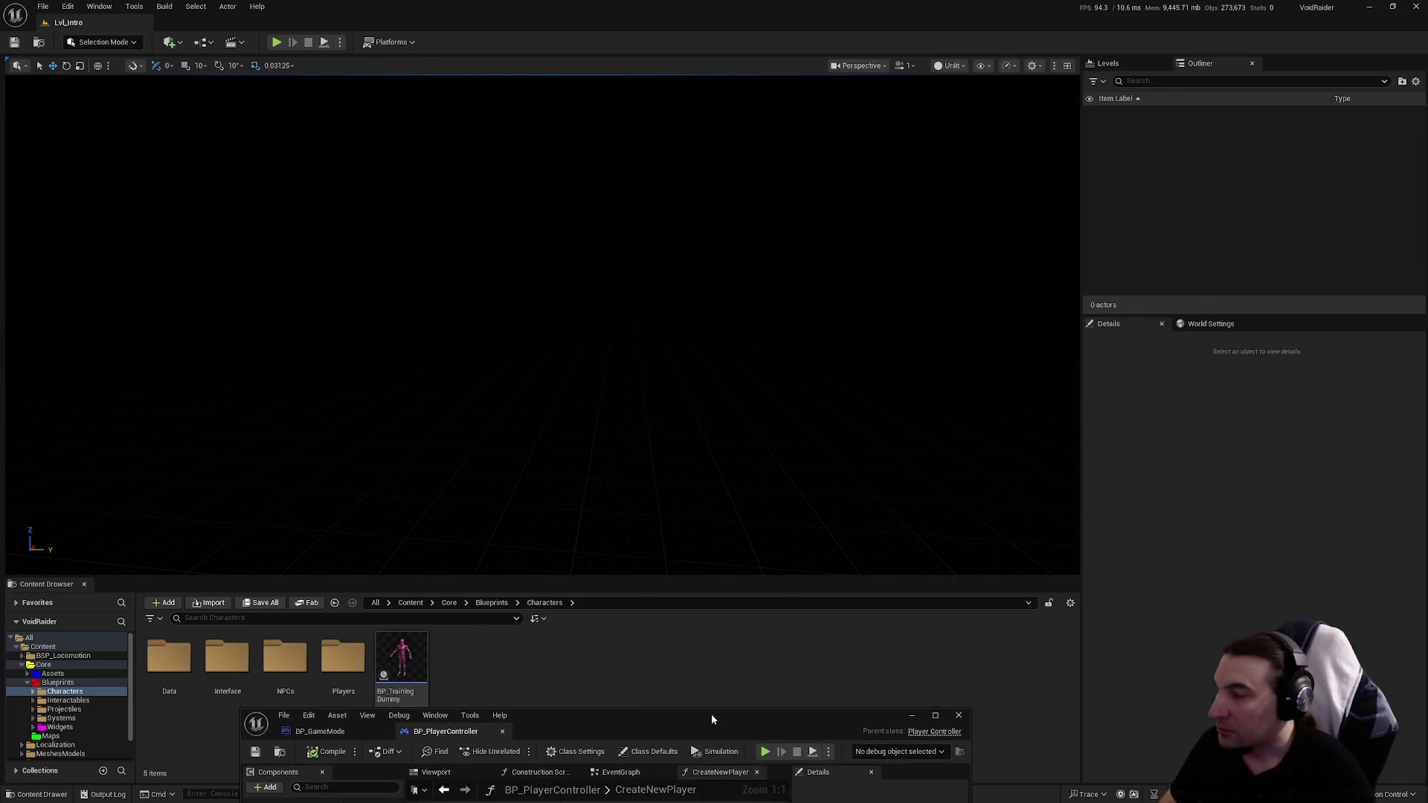
pyautogui.click(31, 683)
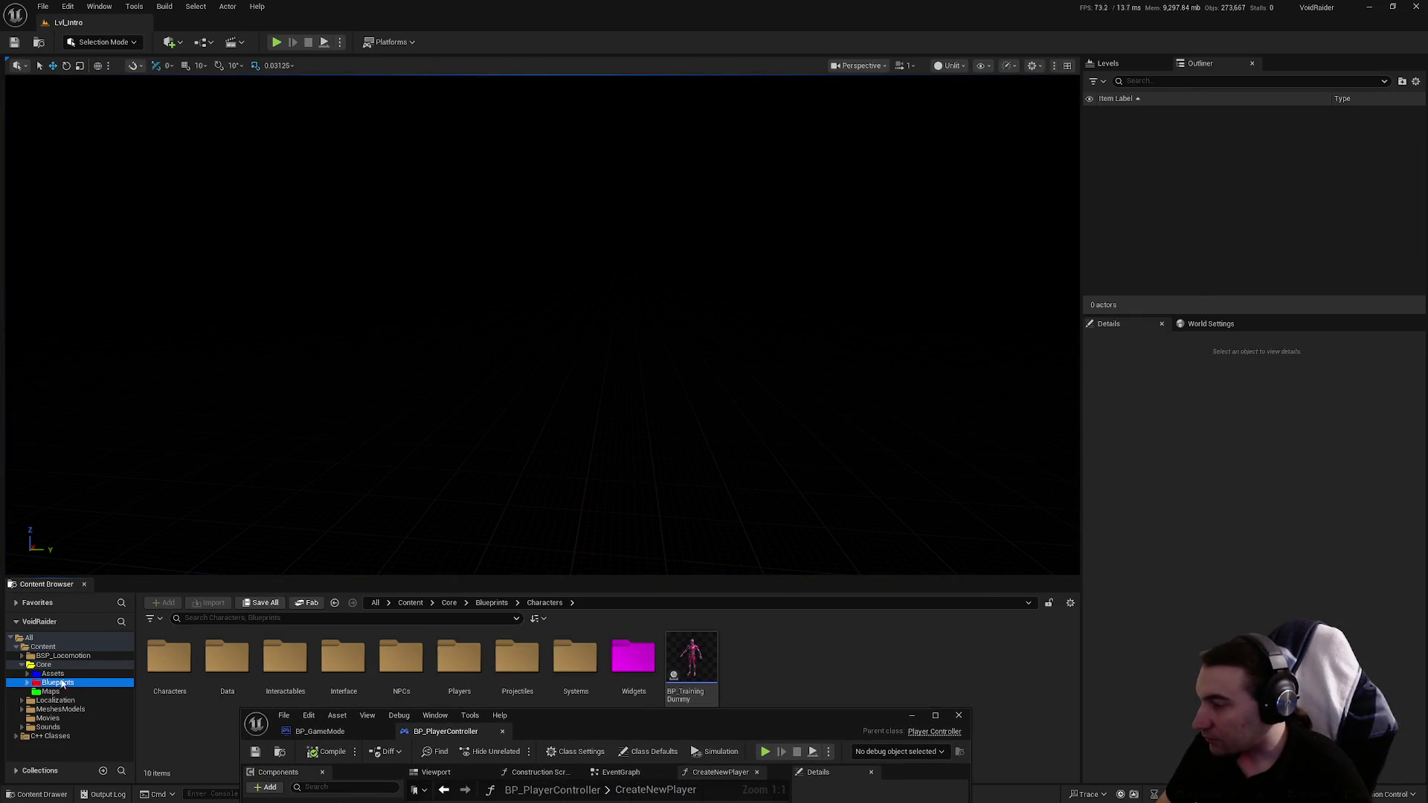
# Step: Maximize the BP_PlayerController editor, browse EventGraph and CreateNewPlayer, then switch to BP_GameMode's SpawnPlayer
pyautogui.moveTo(830, 725); pyautogui.dragTo(812, 285)
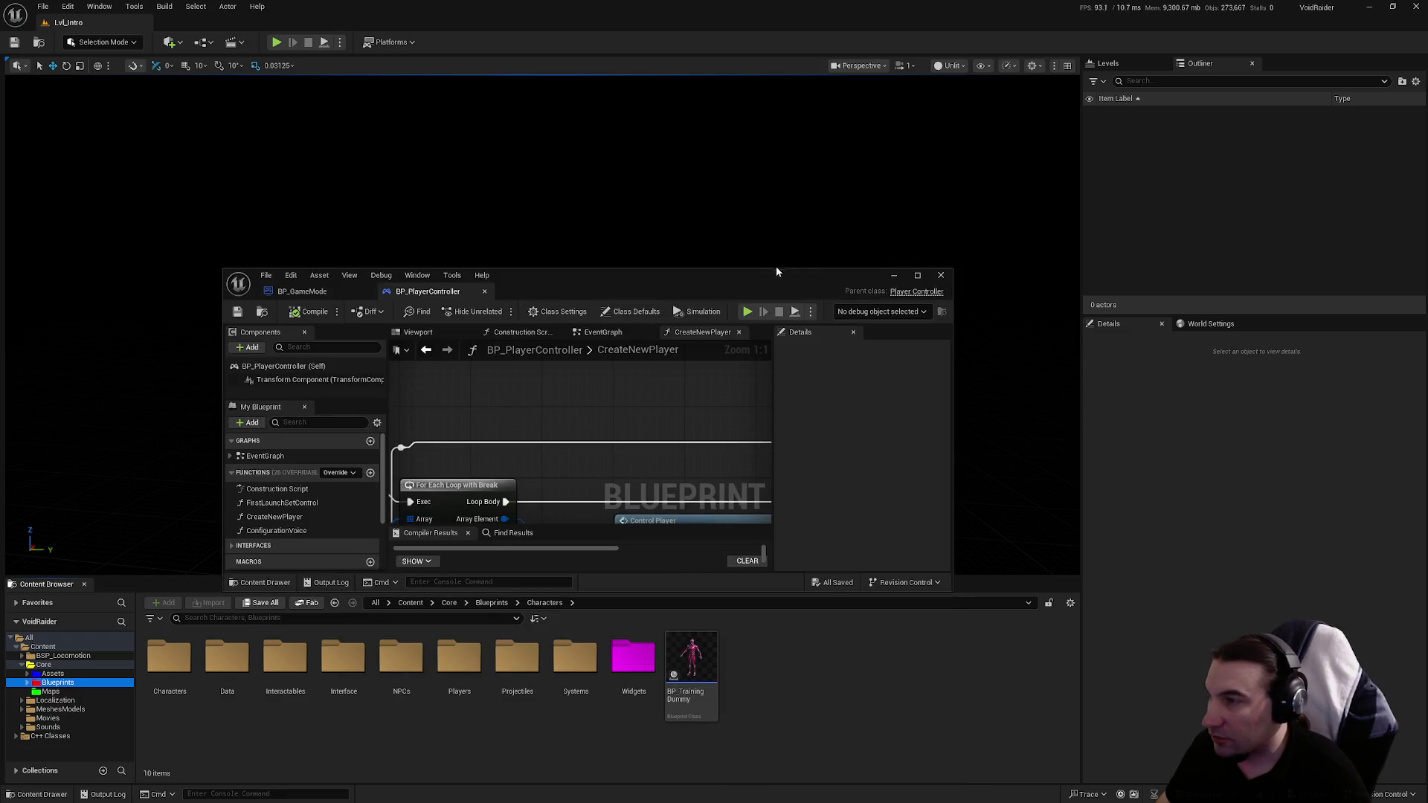
pyautogui.doubleClick(753, 272)
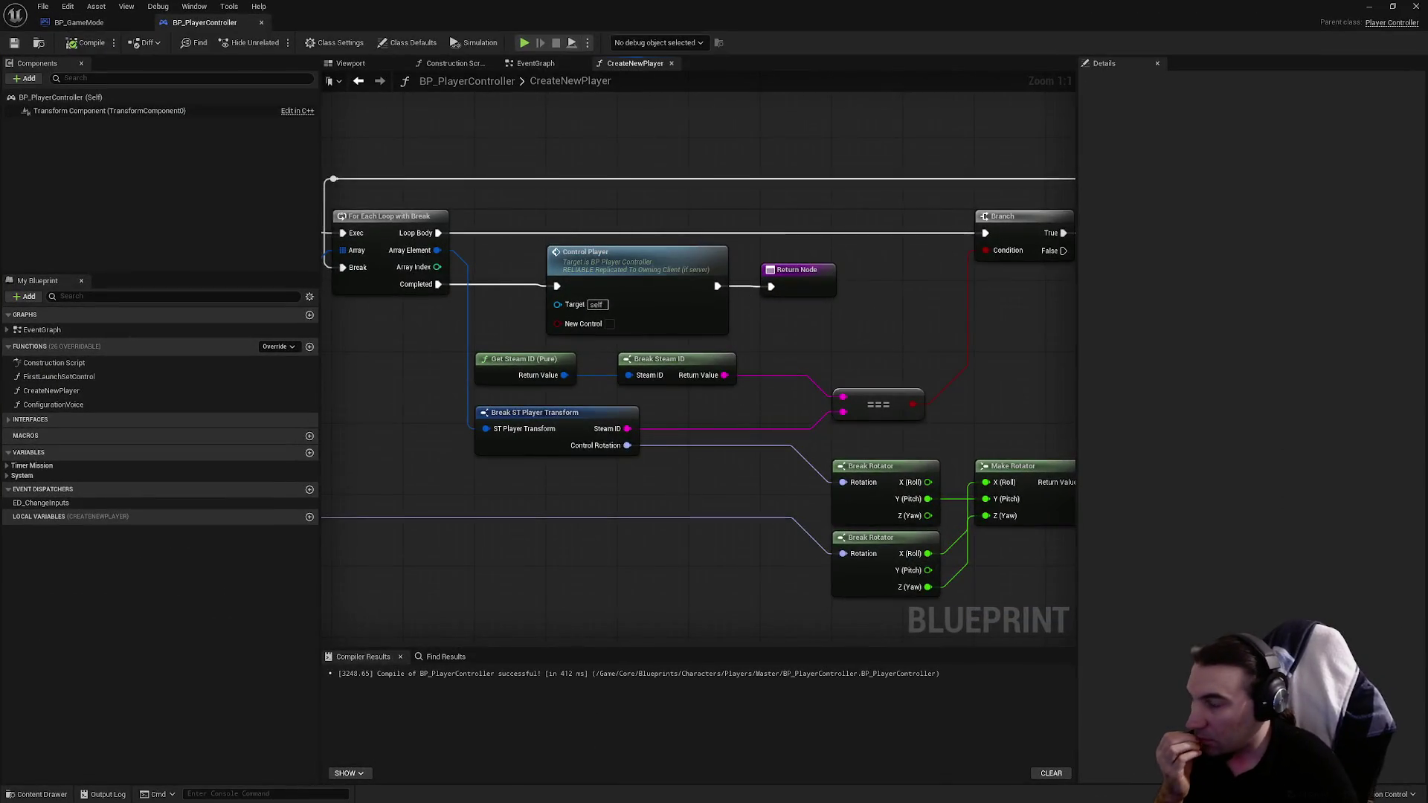
pyautogui.scroll(-3, 783, 347)
pyautogui.moveTo(829, 328); pyautogui.dragTo(751, 312)
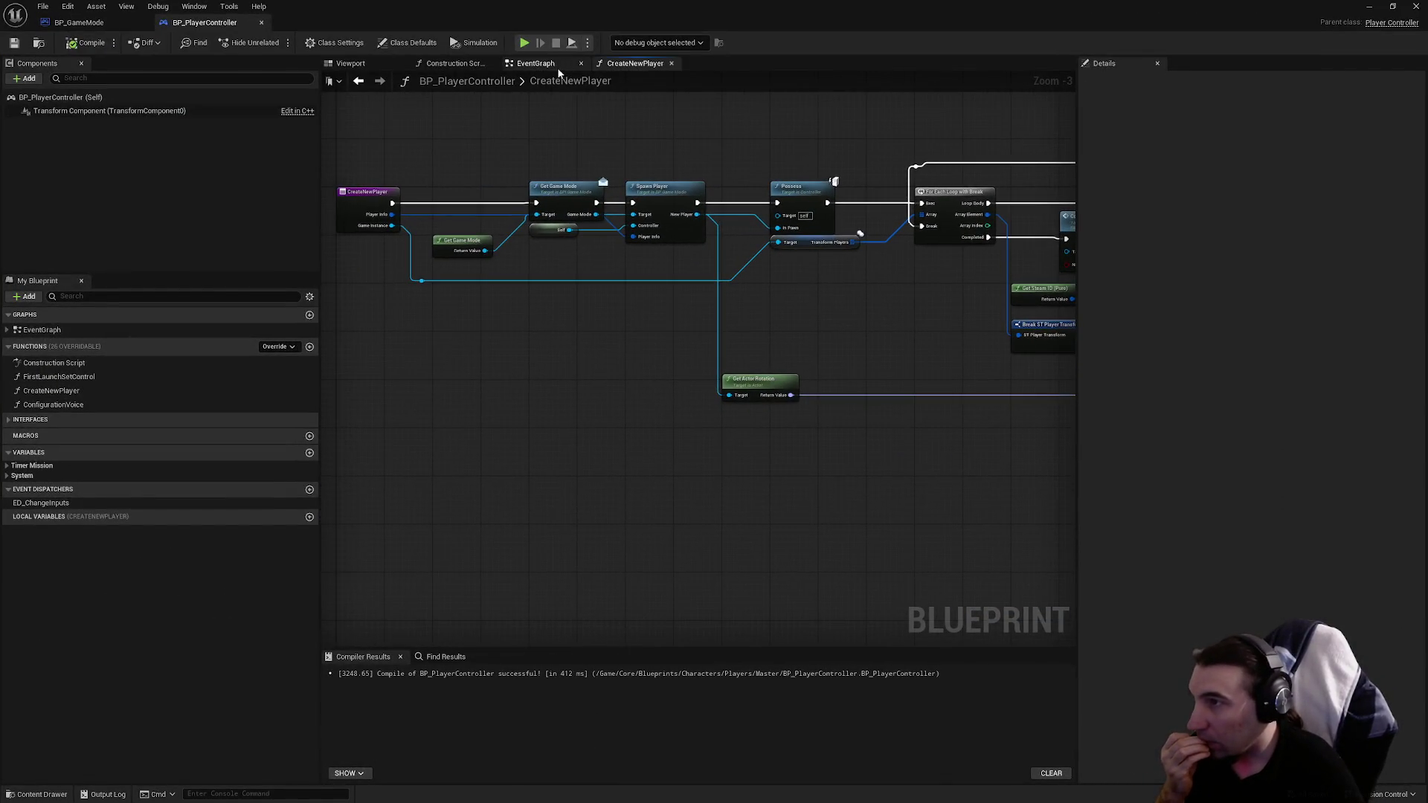
pyautogui.click(551, 66)
pyautogui.scroll(-2, 695, 427)
pyautogui.moveTo(695, 427)
pyautogui.mouseDown()
pyautogui.moveTo(654, 275)
pyautogui.moveTo(652, 486)
pyautogui.mouseUp()
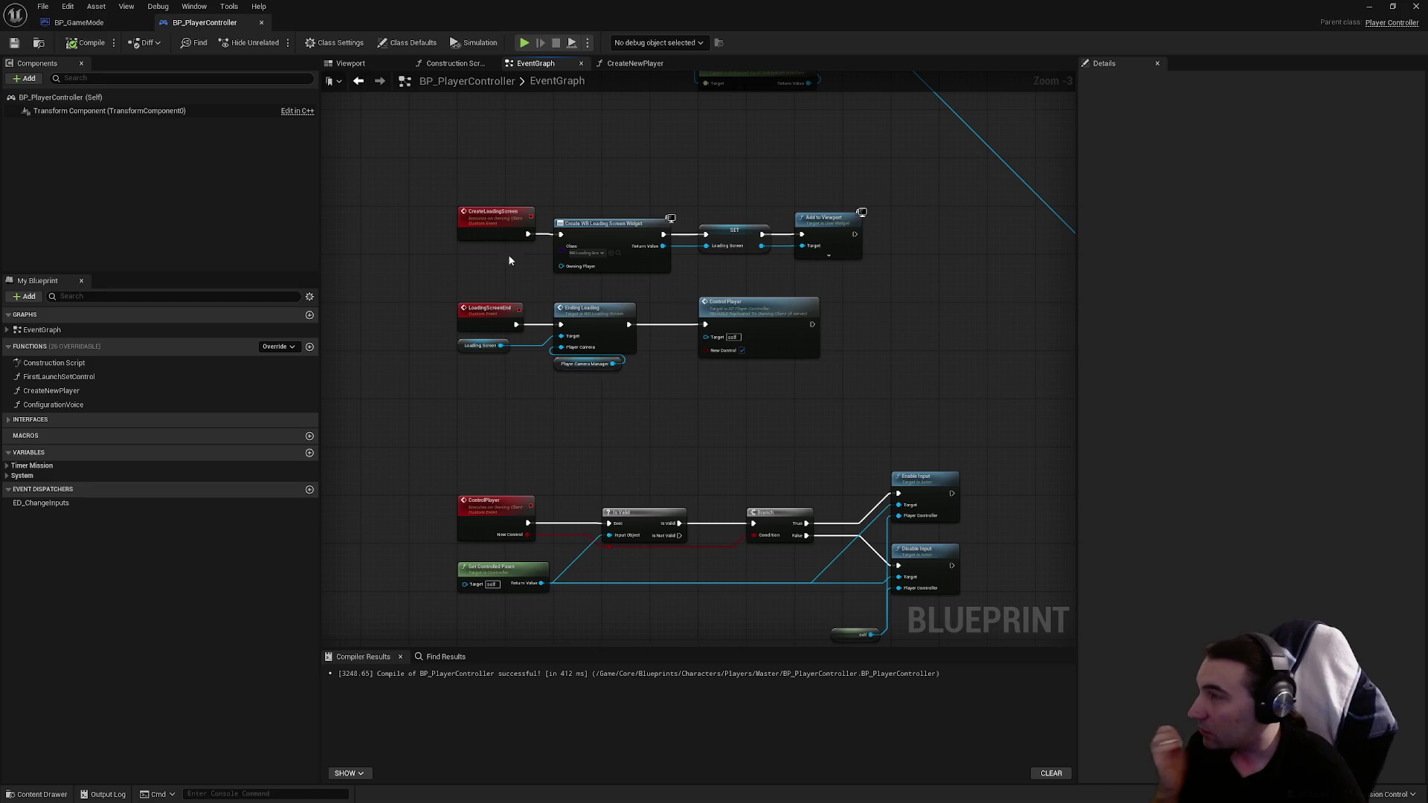
pyautogui.click(633, 64)
pyautogui.click(358, 81)
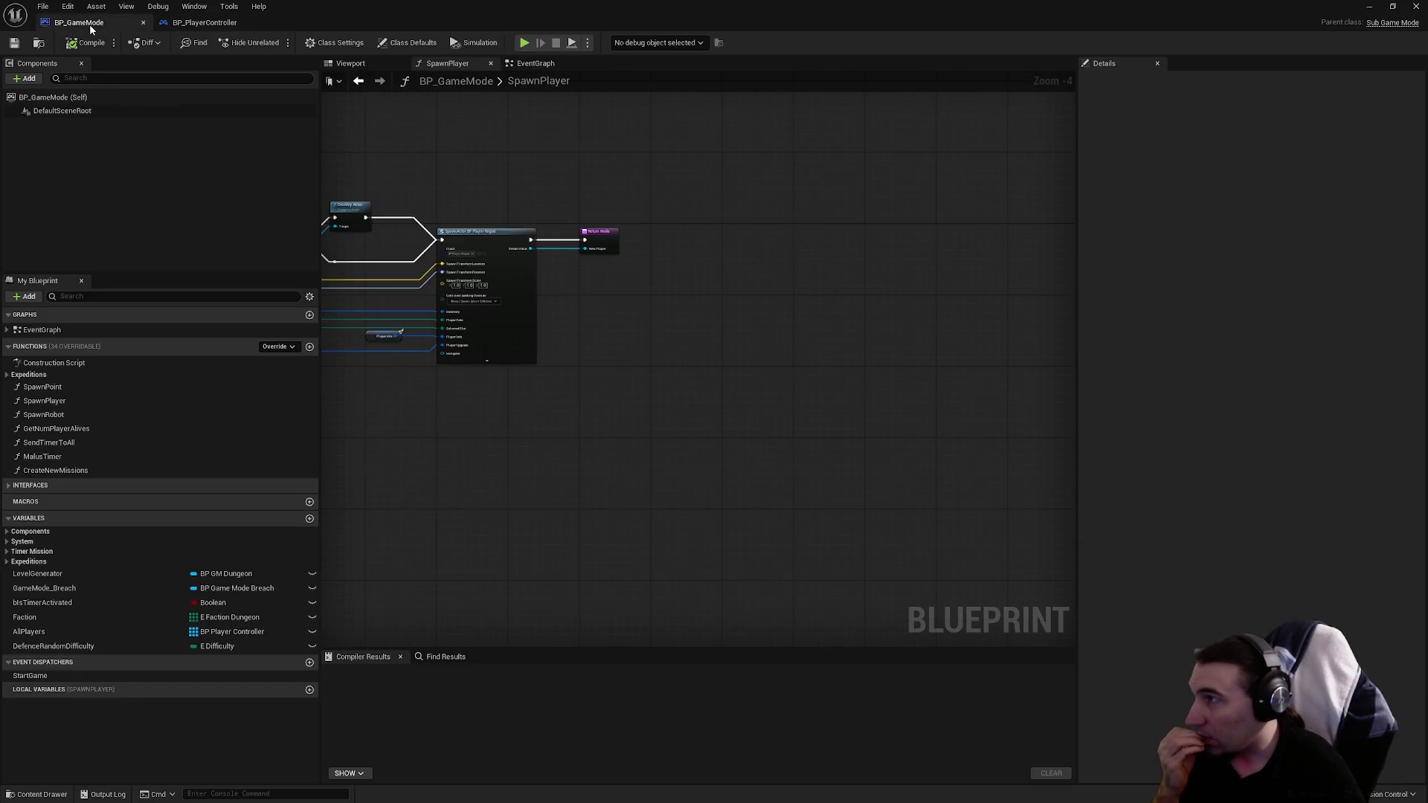
# Step: Close BP_PlayerController's CreateNewPlayer tab and view the Branch with Enable and Disable Input
pyautogui.click(380, 81)
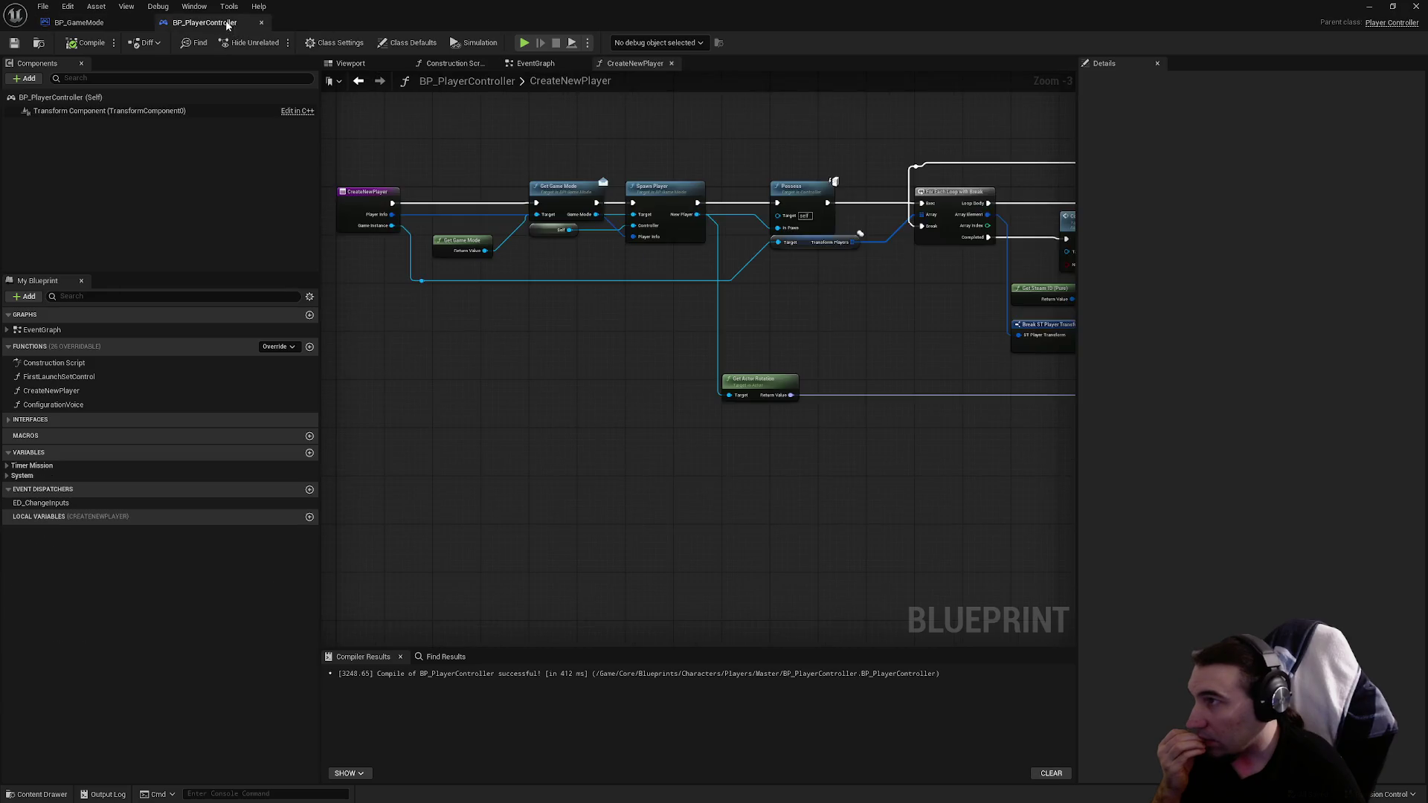
pyautogui.click(671, 63)
pyautogui.scroll(-4, 672, 181)
pyautogui.scroll(6, 701, 304)
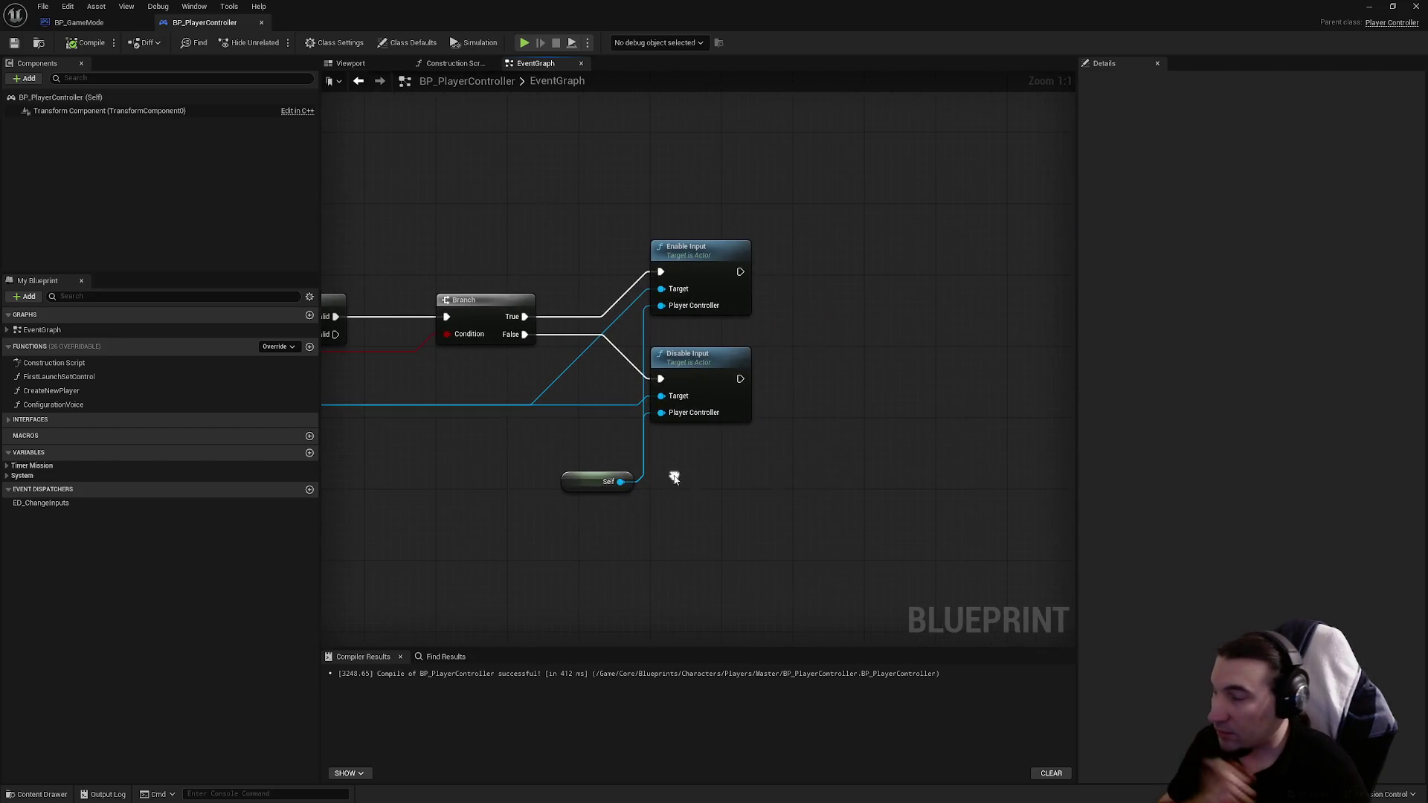
pyautogui.rightClick(760, 490)
pyautogui.write('is enabled')
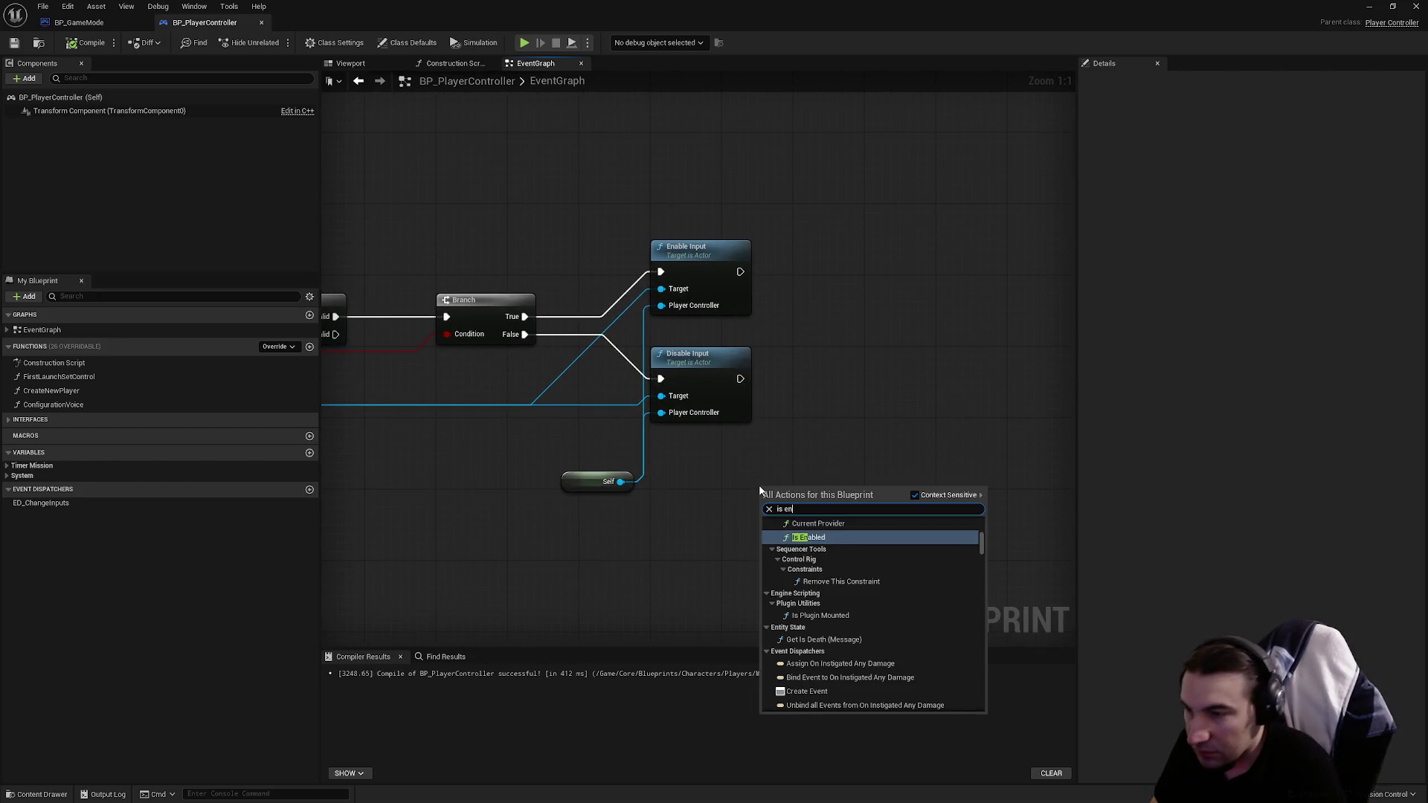
pyautogui.press('Return')
pyautogui.press('Delete')
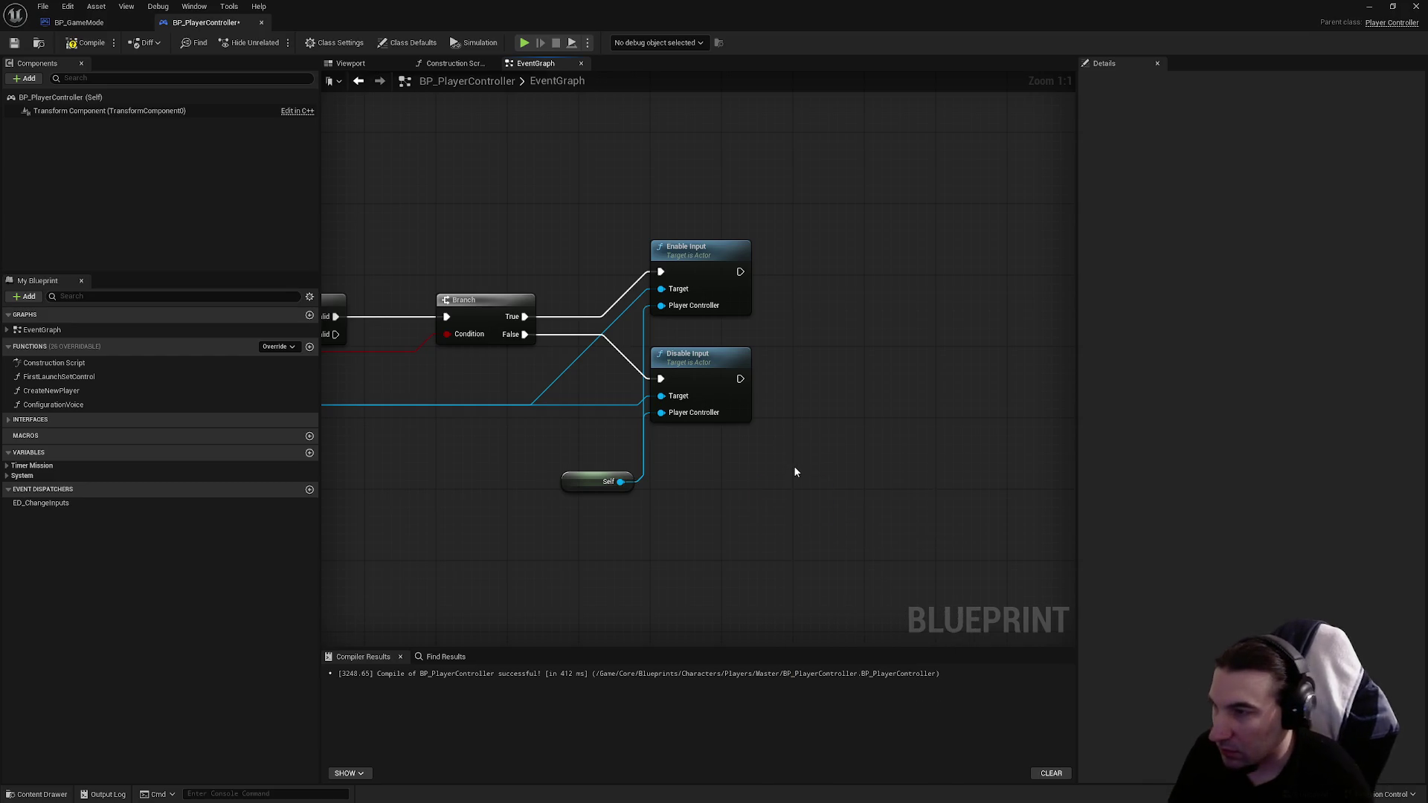
pyautogui.rightClick(792, 467)
pyautogui.write('input')
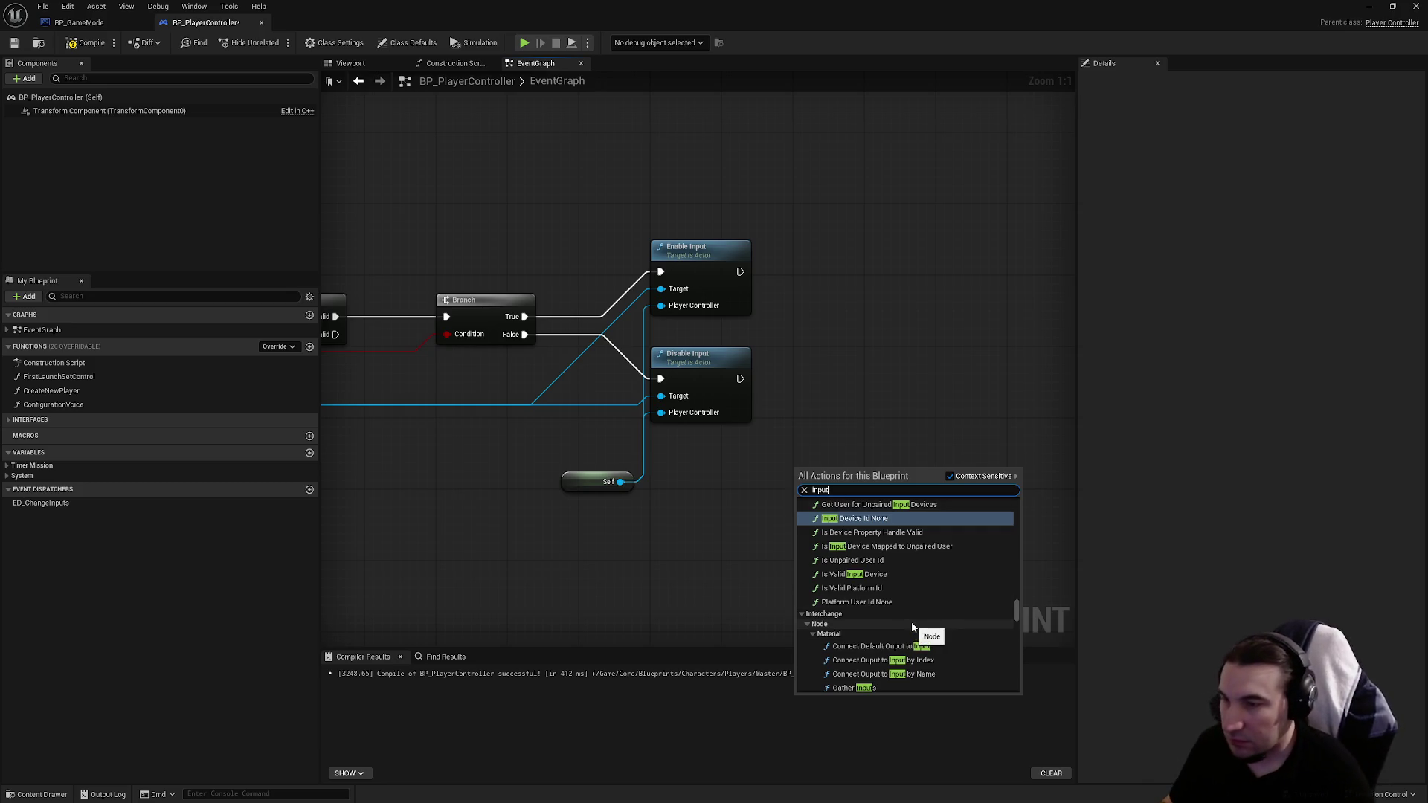
pyautogui.scroll(5, 925, 627)
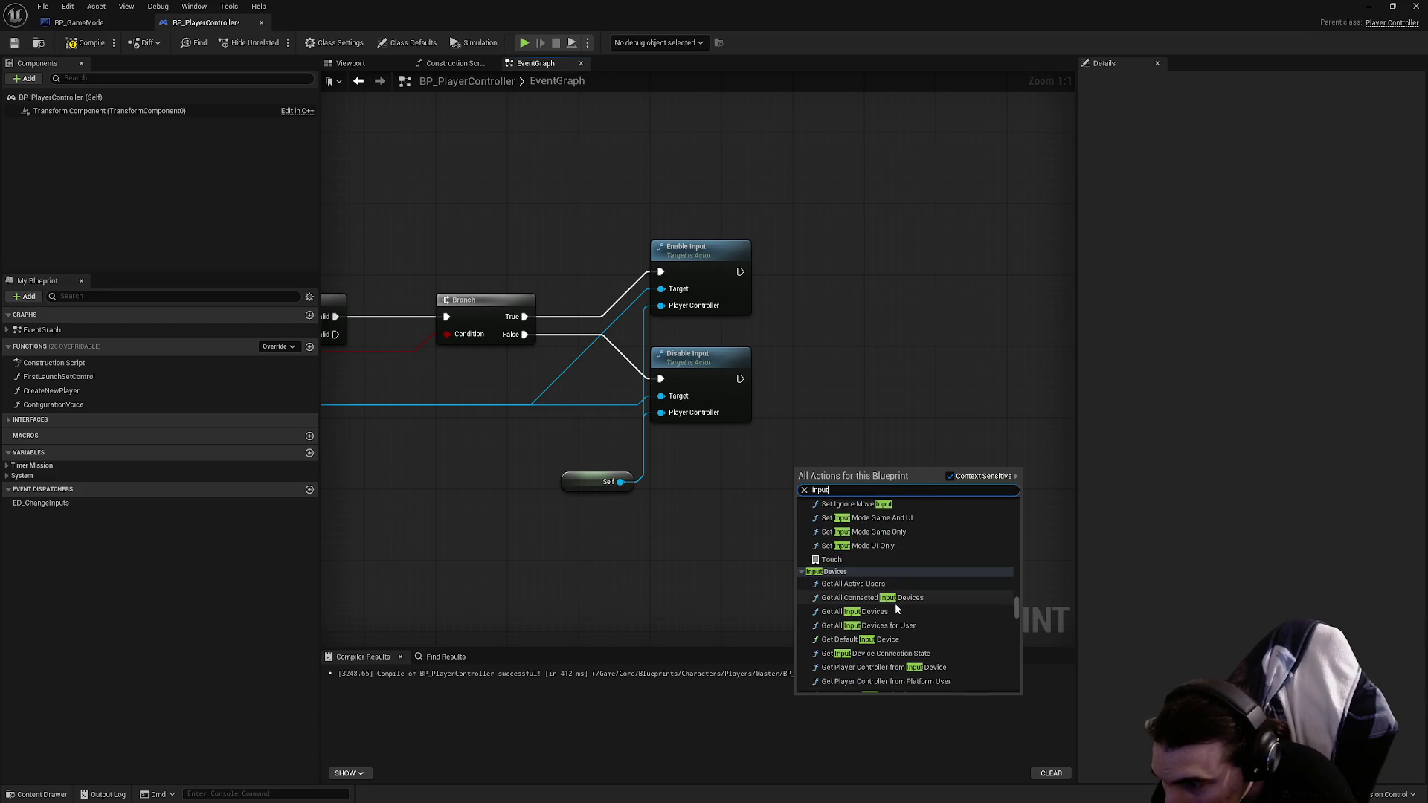
pyautogui.scroll(-5, 897, 609)
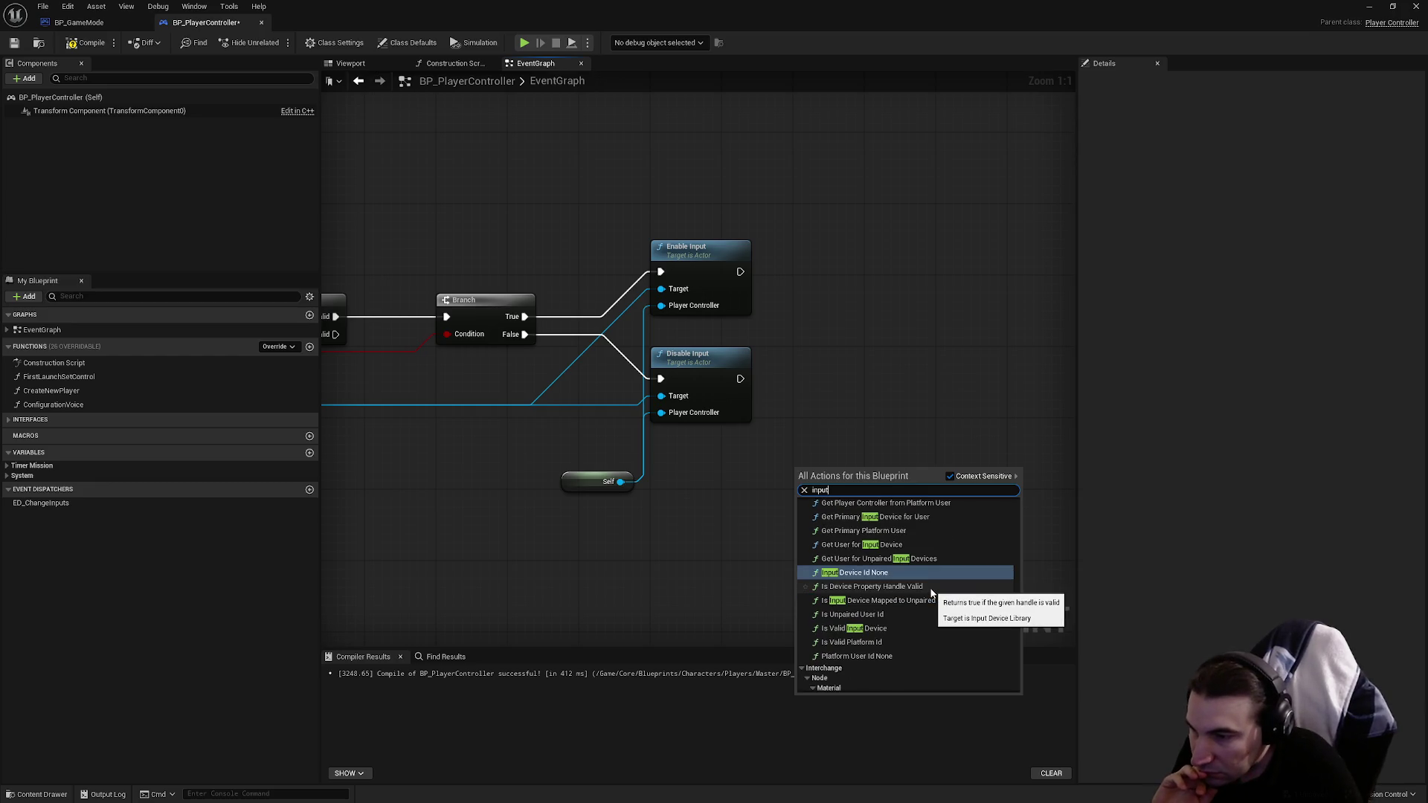
pyautogui.scroll(-5, 929, 589)
pyautogui.scroll(3, 928, 593)
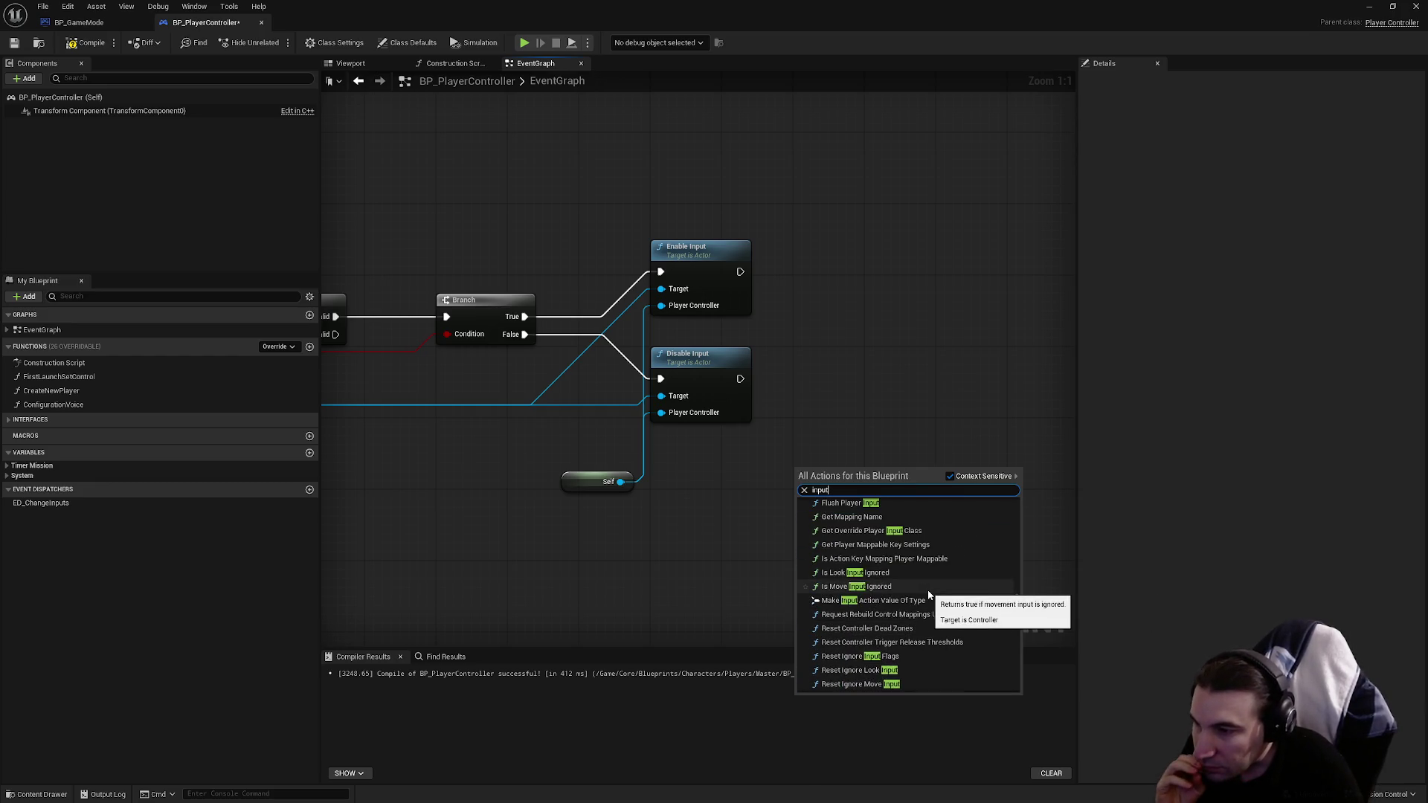
pyautogui.scroll(2, 926, 597)
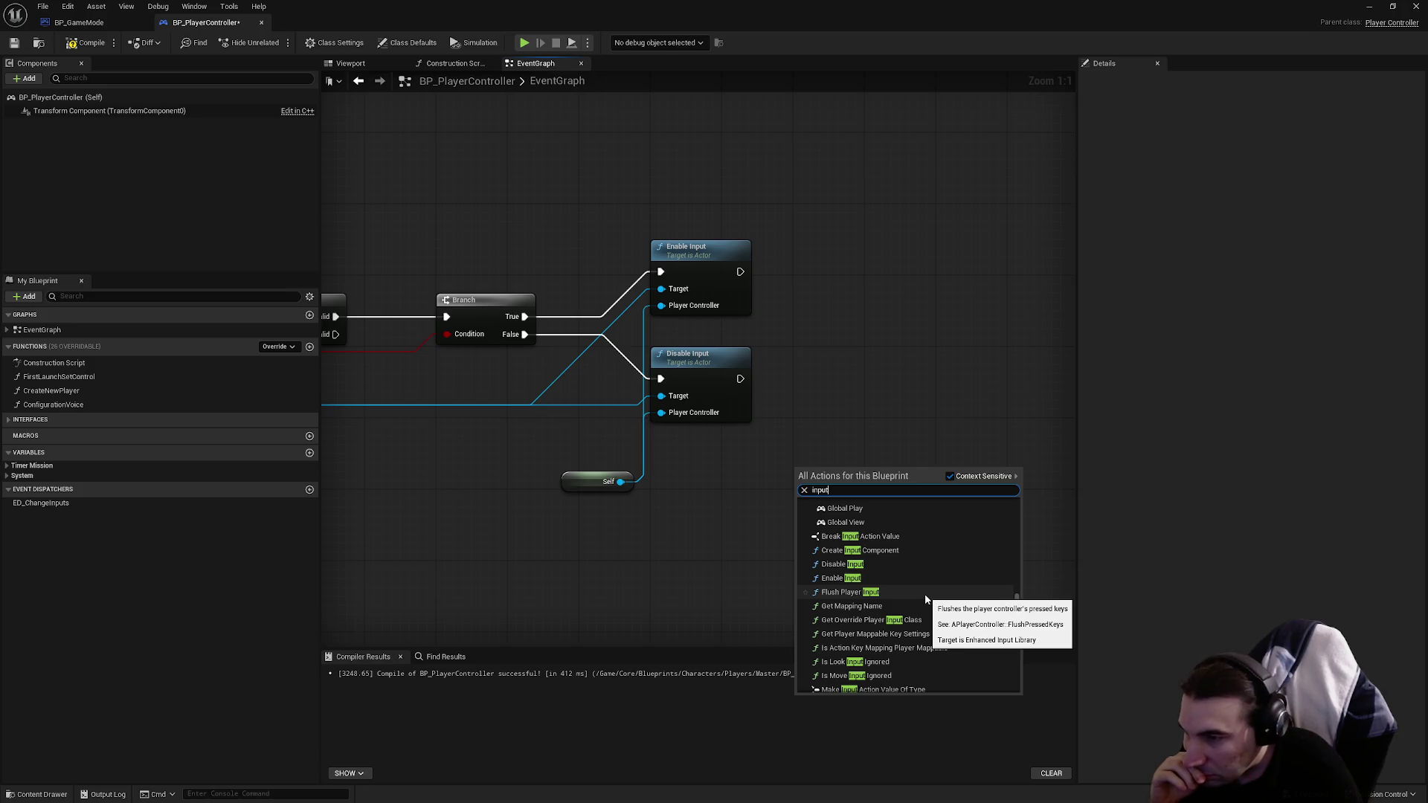
pyautogui.scroll(-3, 925, 594)
pyautogui.scroll(3, 926, 595)
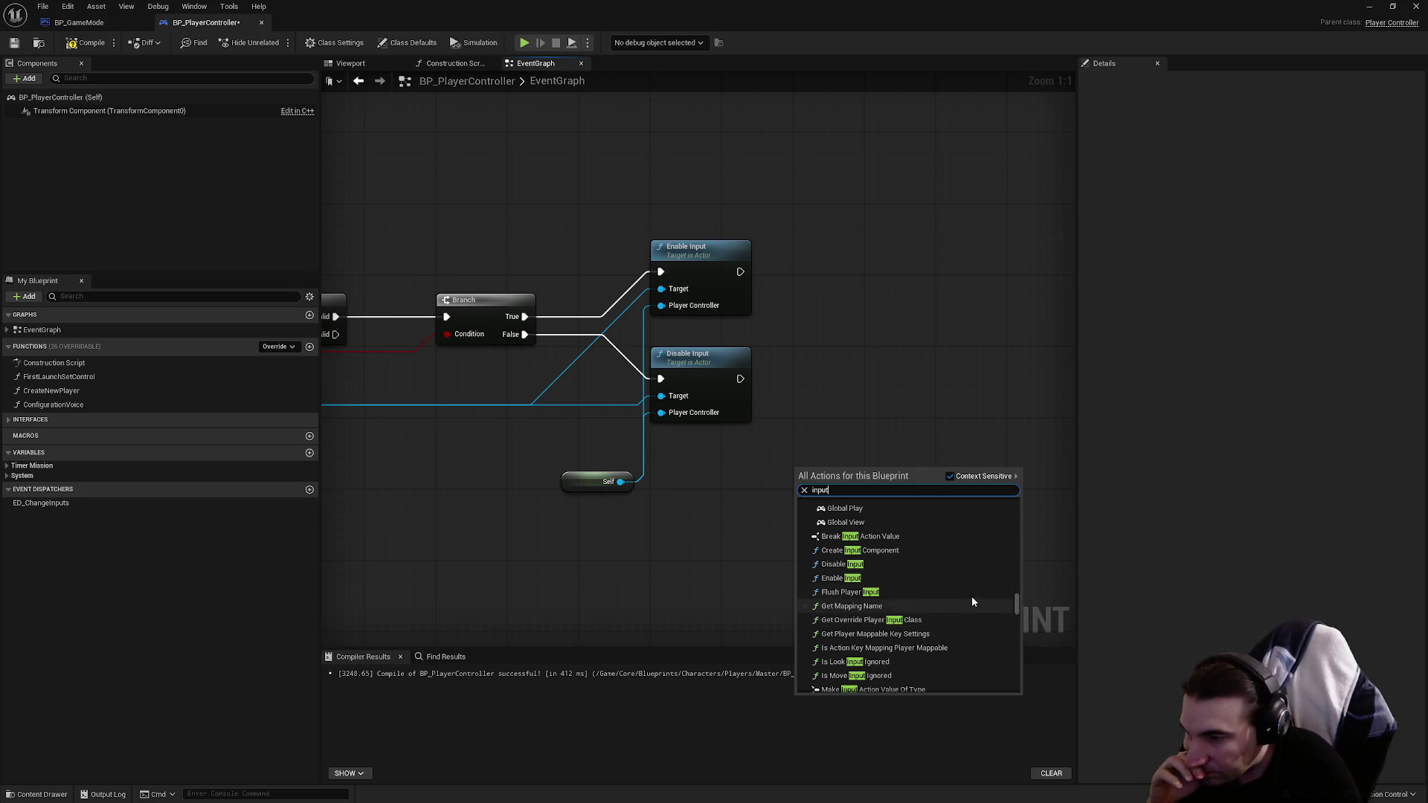
pyautogui.scroll(-1, 970, 580)
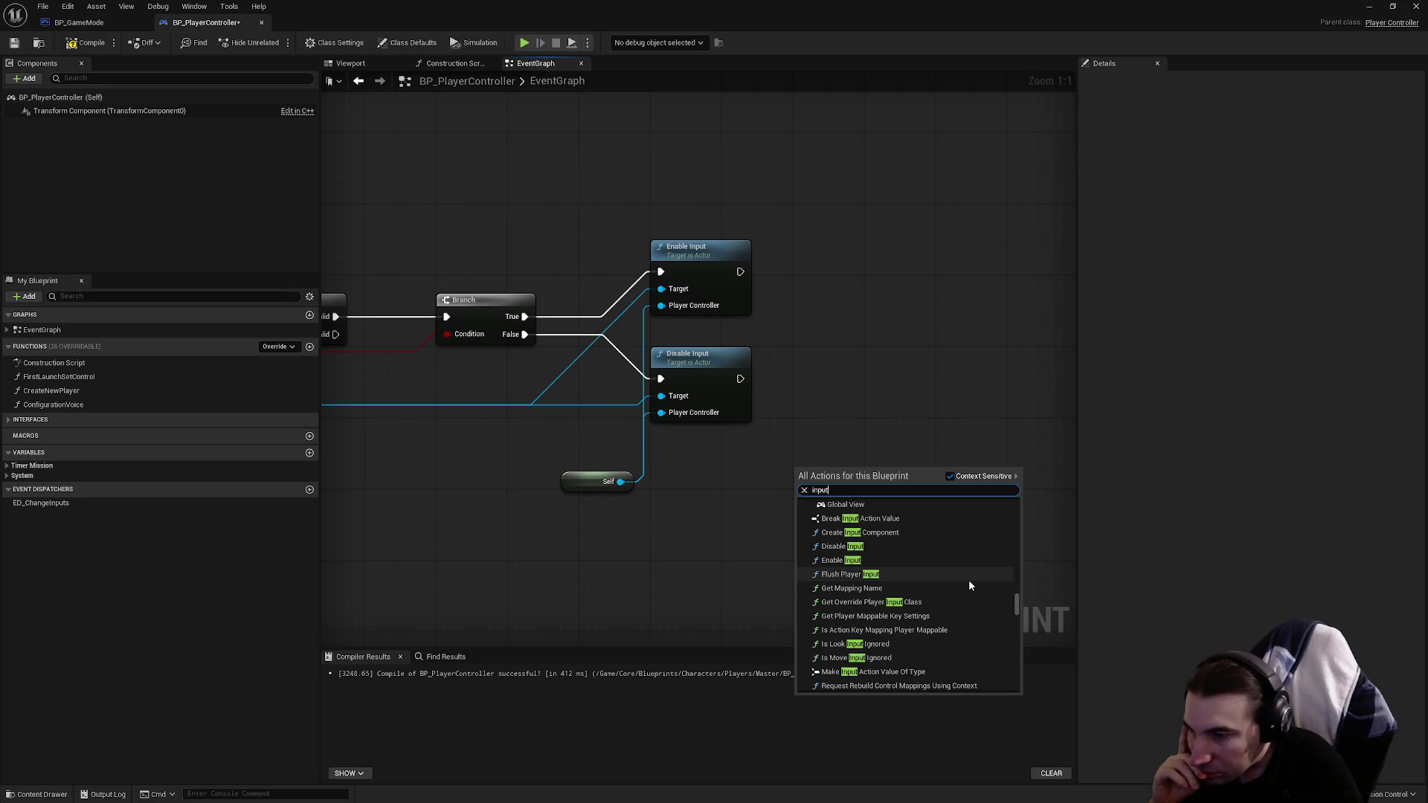
pyautogui.scroll(-4, 970, 586)
pyautogui.scroll(-6, 961, 604)
pyautogui.scroll(-10, 945, 587)
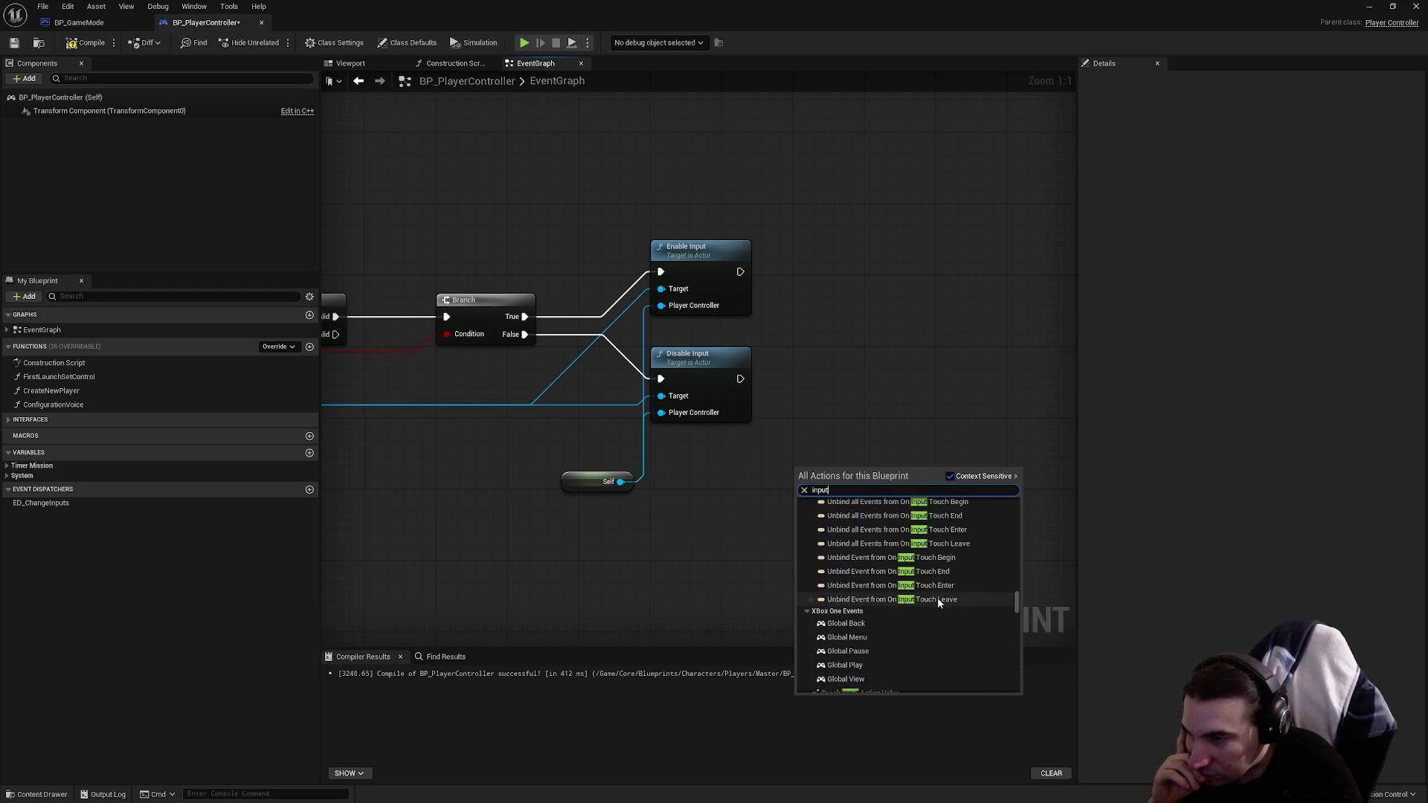
pyautogui.scroll(4, 939, 599)
pyautogui.scroll(6, 877, 550)
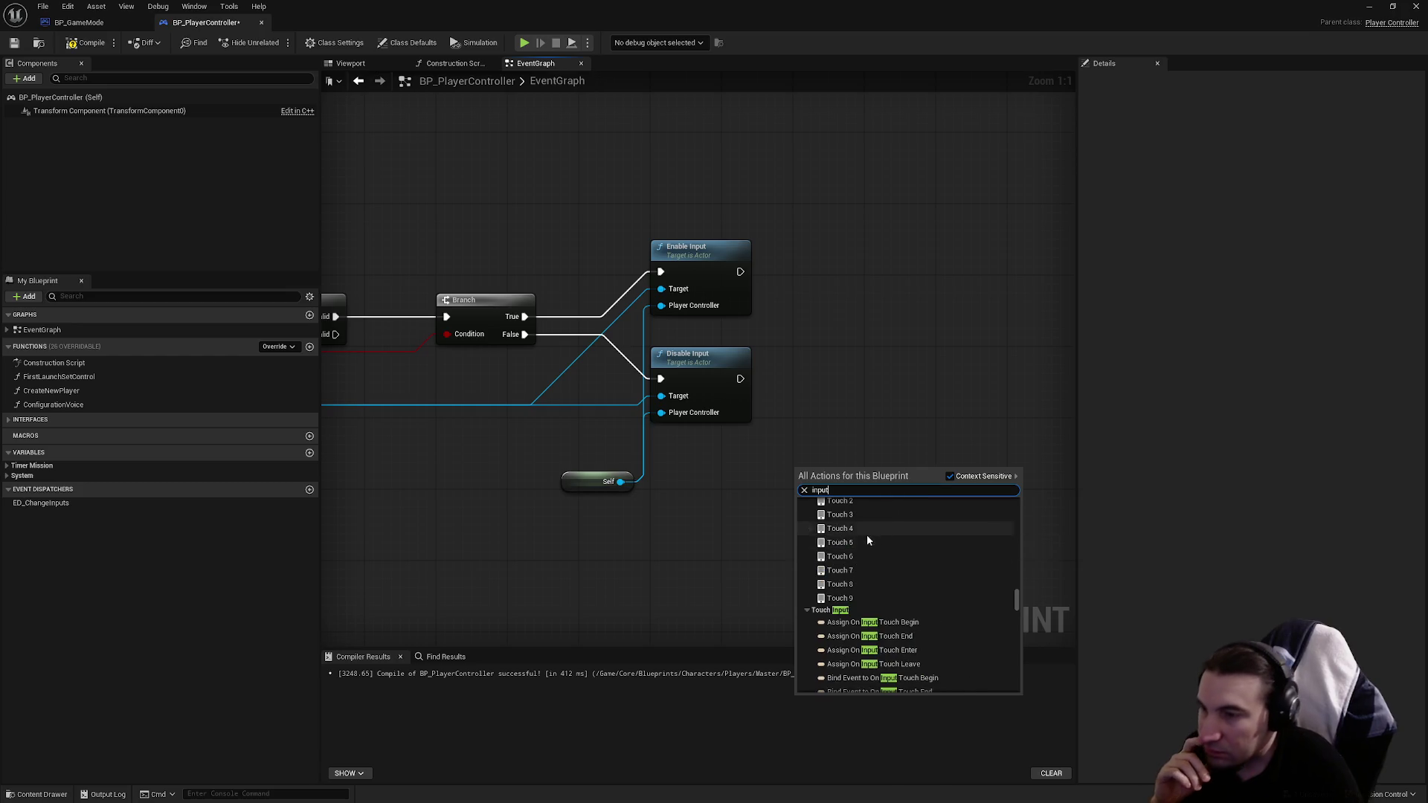
pyautogui.click(913, 402)
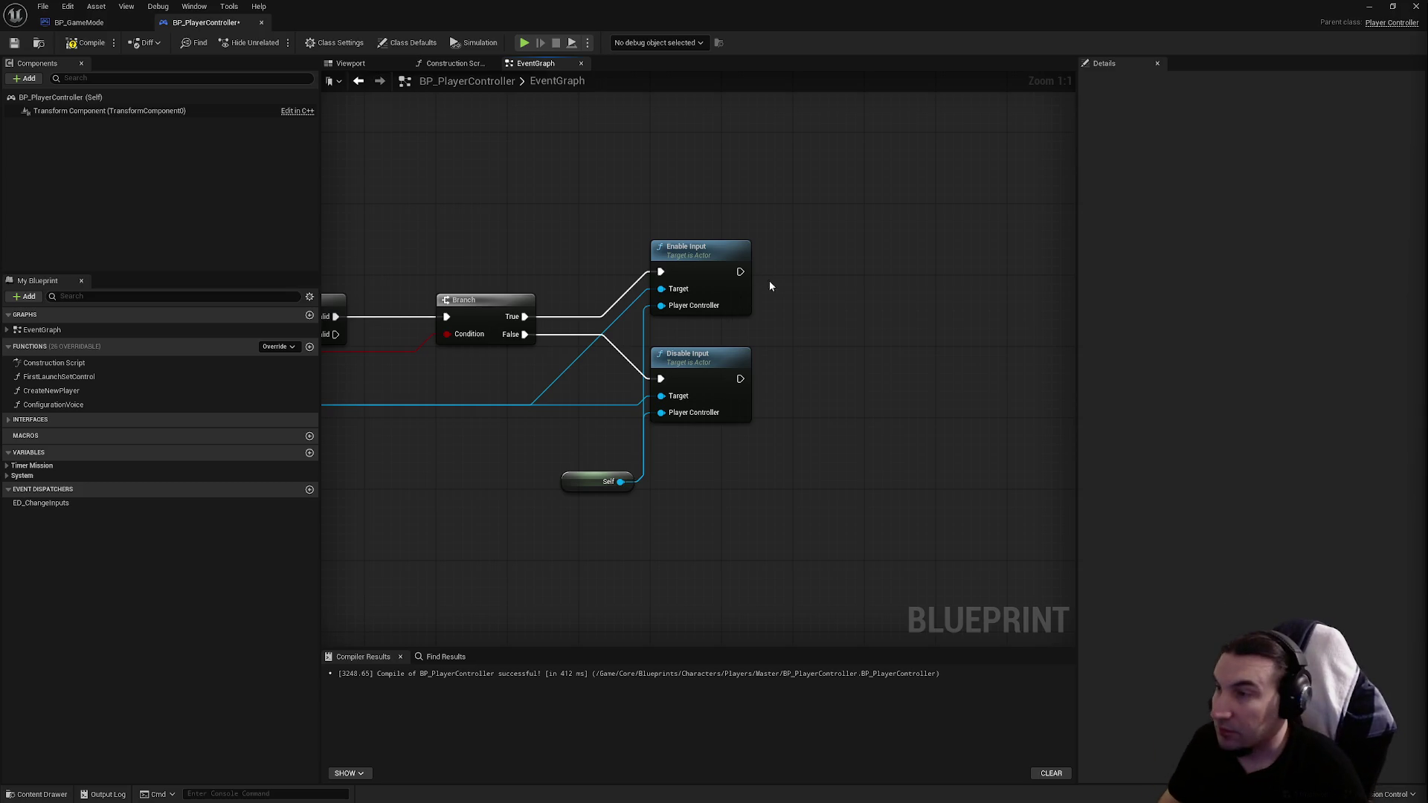
# Step: Compile and save BP_PlayerController, then close the Blueprint editor to return to Lvl_Intro
pyautogui.click(85, 42)
pyautogui.click(14, 43)
pyautogui.click(93, 26)
pyautogui.scroll(3, 415, 239)
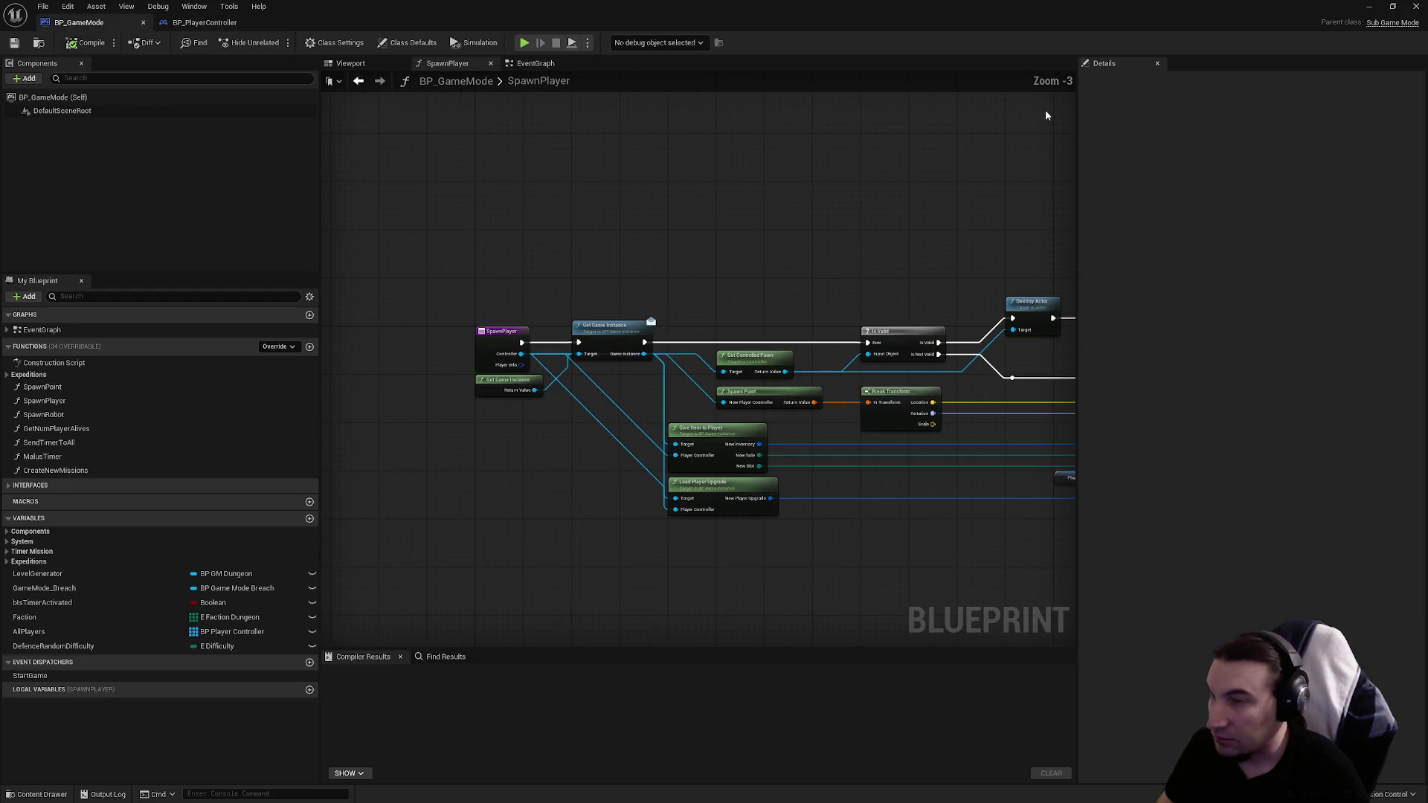
pyautogui.click(1416, 6)
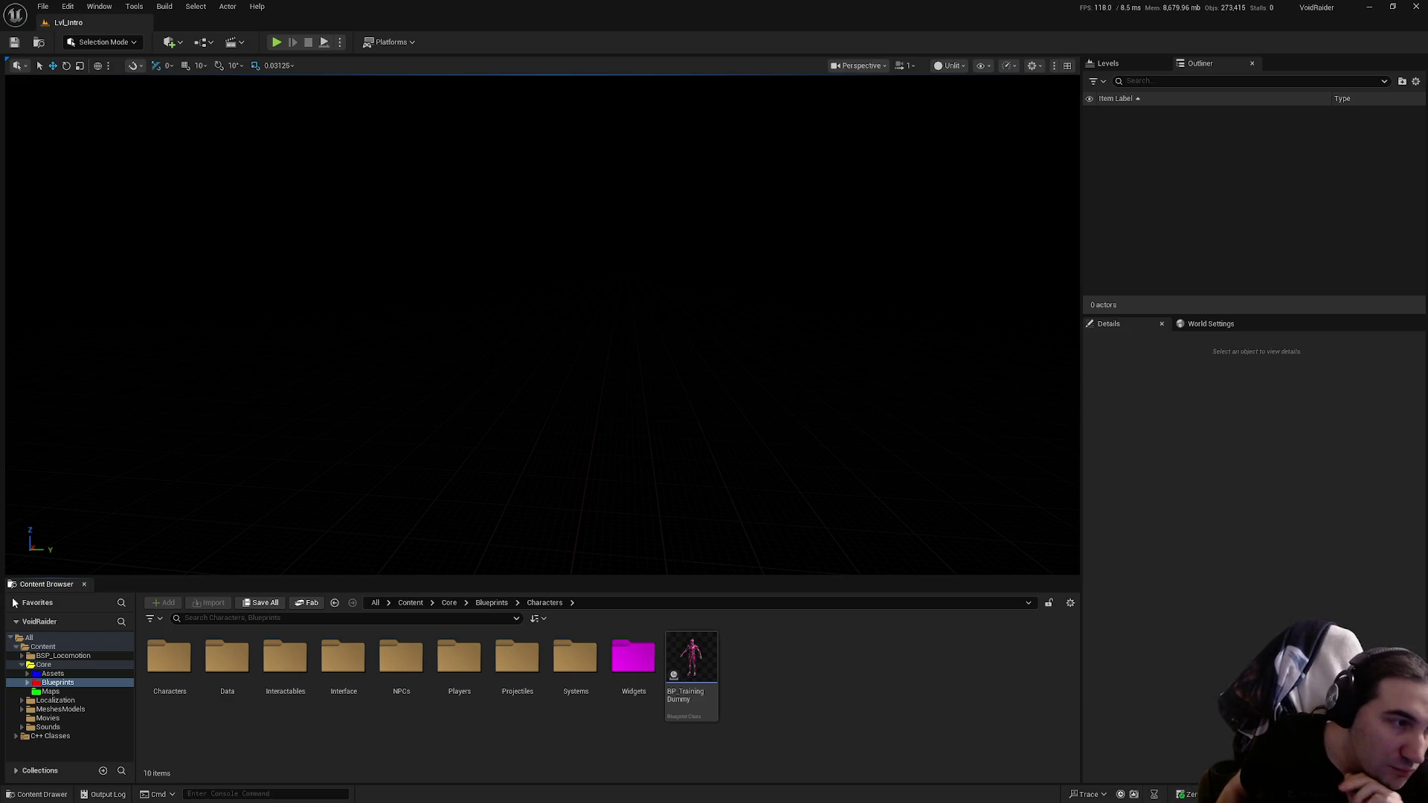
pyautogui.press('super')
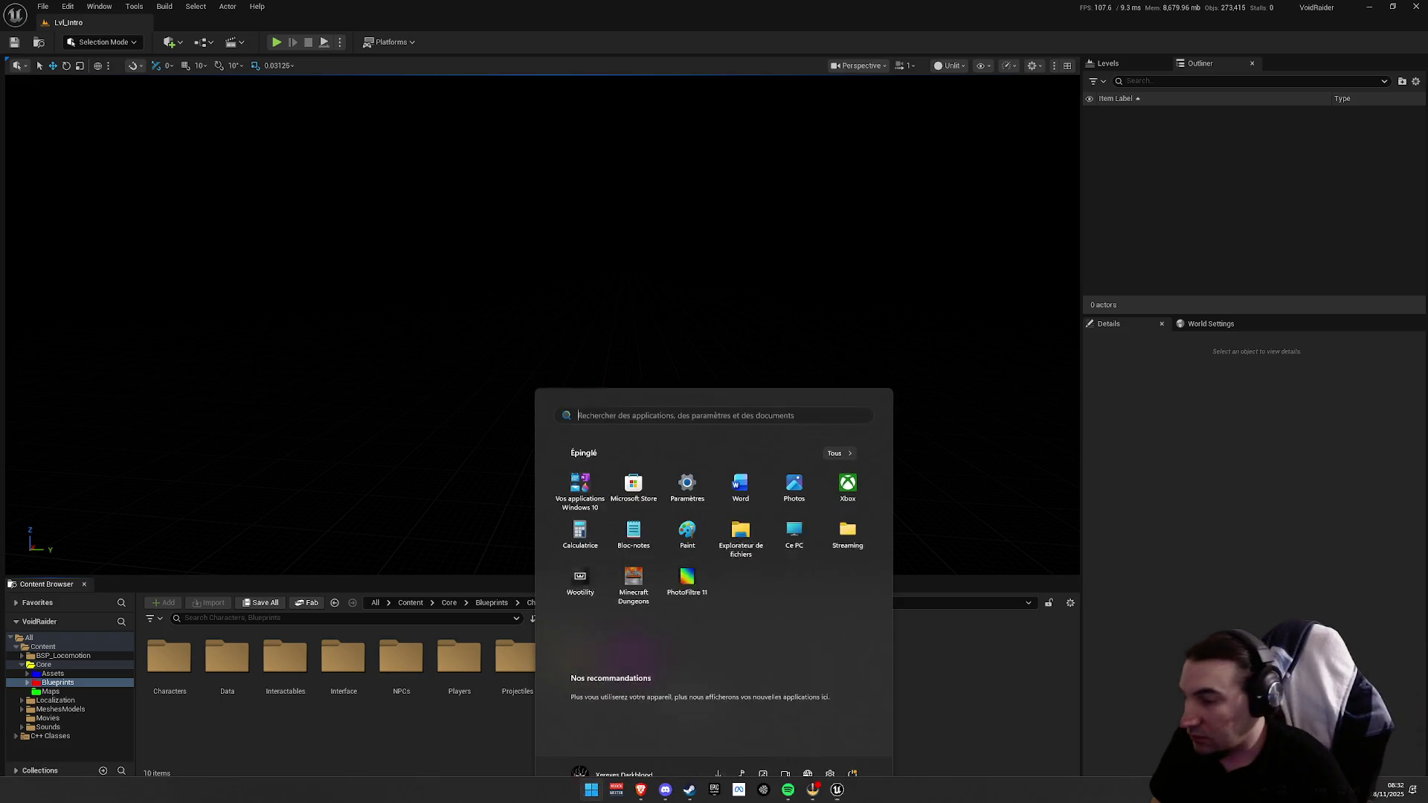
pyautogui.press('super')
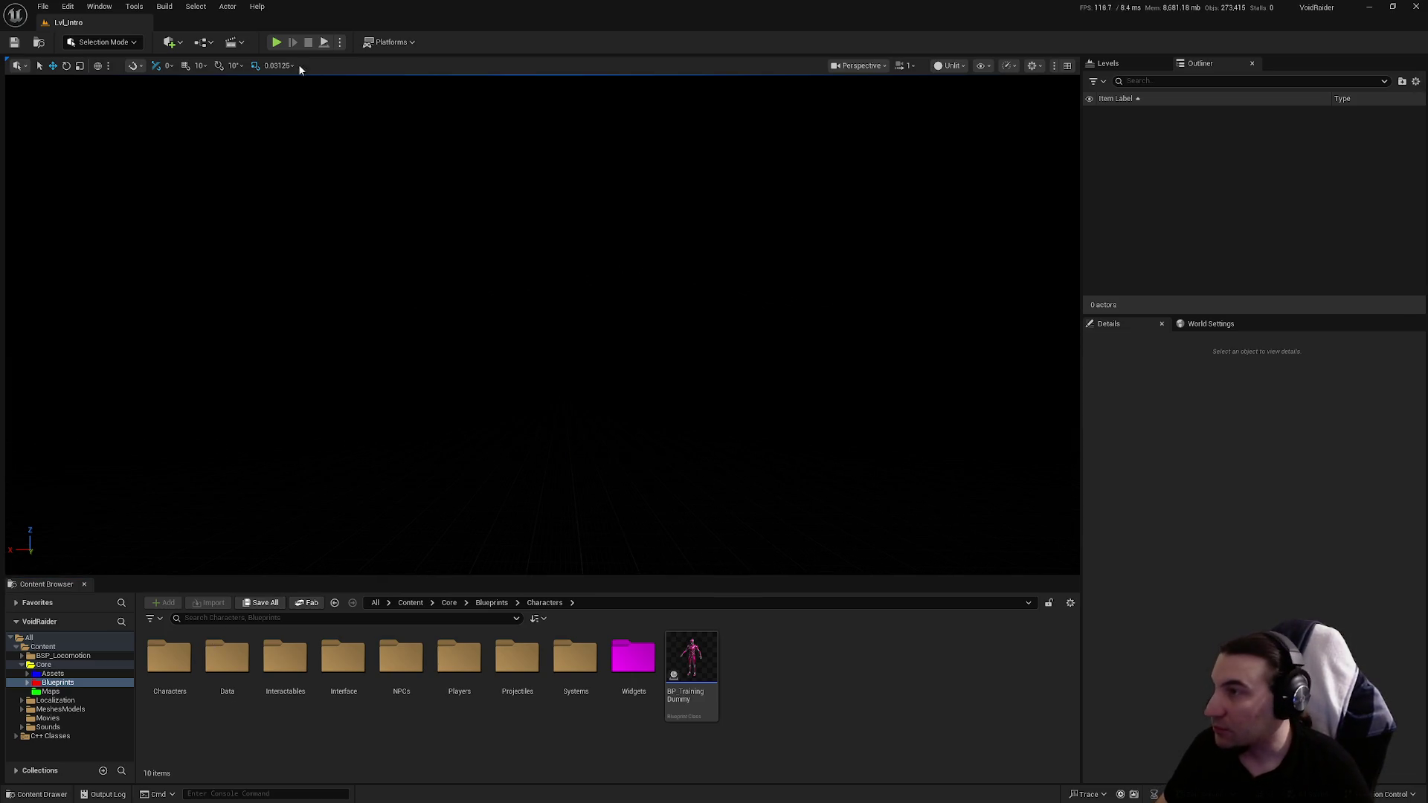
pyautogui.click(276, 42)
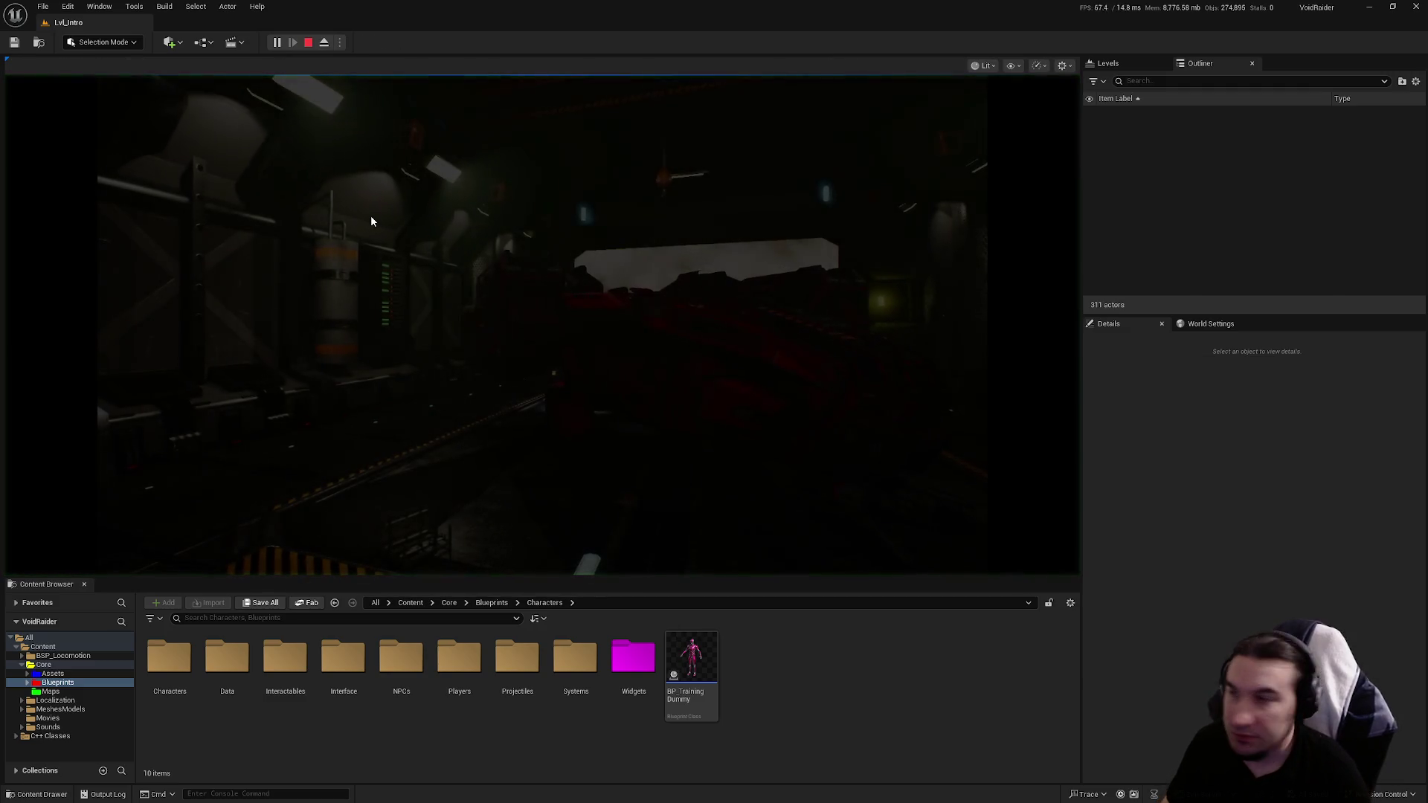
# Step: Host a solo game from the intro menu using Profil 2
pyautogui.click(314, 241)
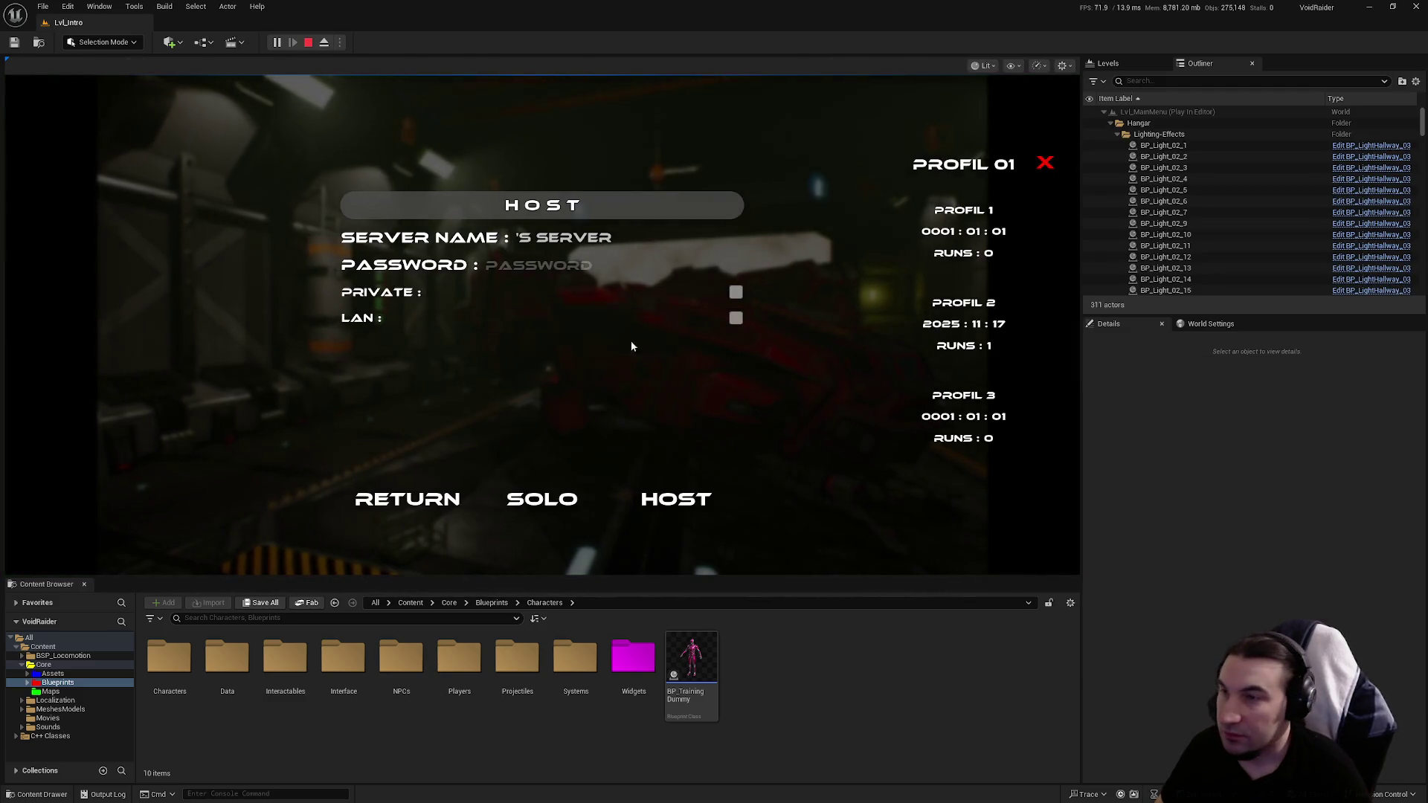
pyautogui.click(970, 320)
pyautogui.click(542, 500)
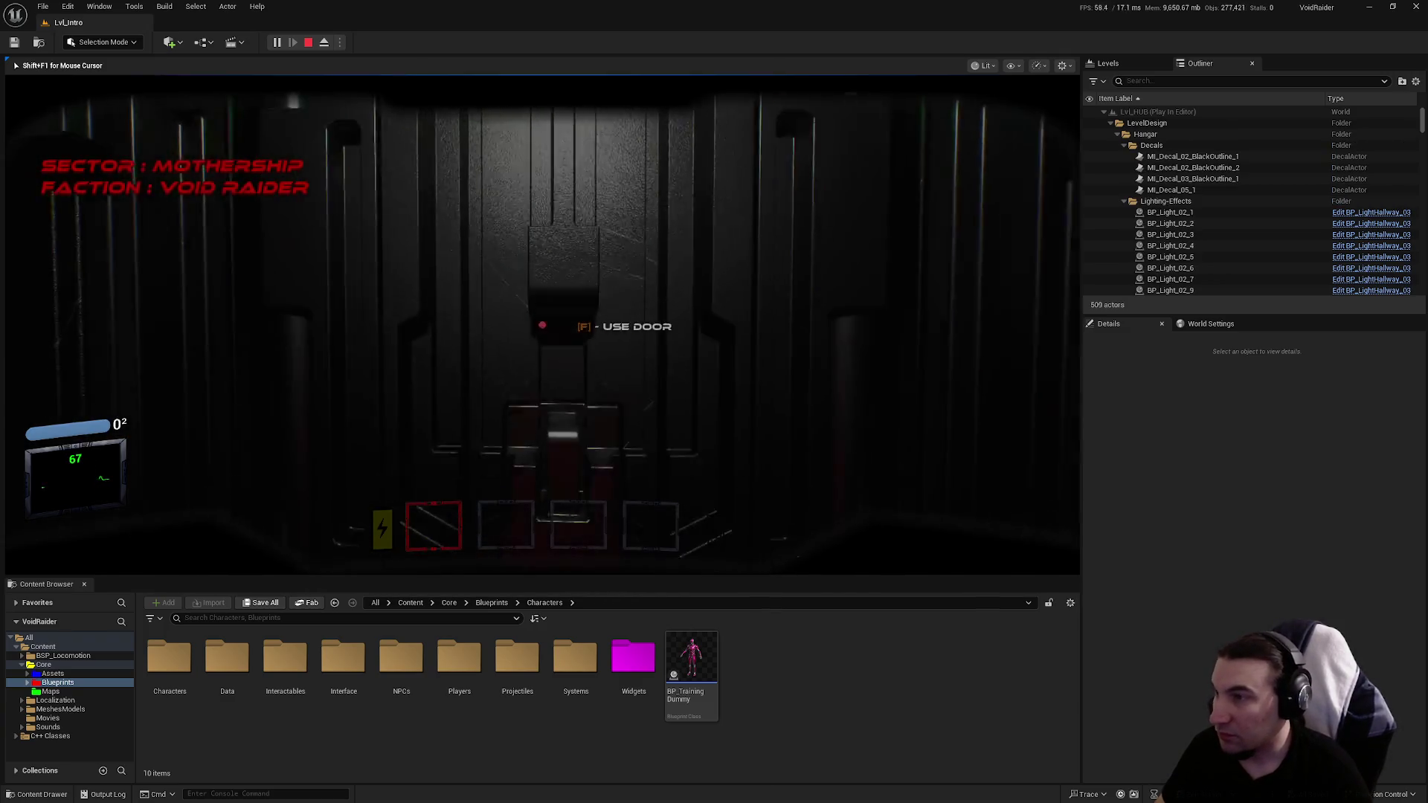
# Step: Walk through the hub's doors and corridors past the training dummies, then stop the session
pyautogui.press('f')
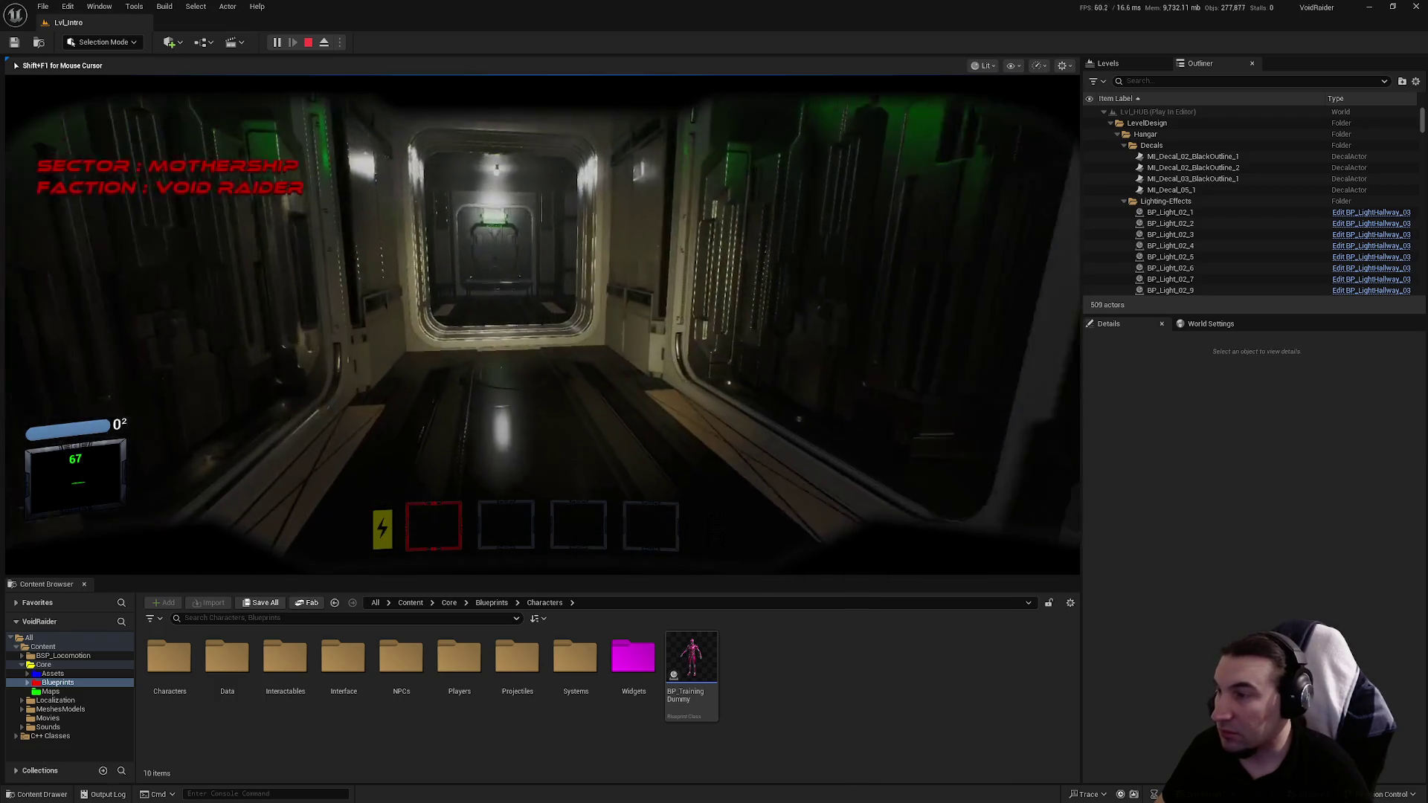
pyautogui.press('w')
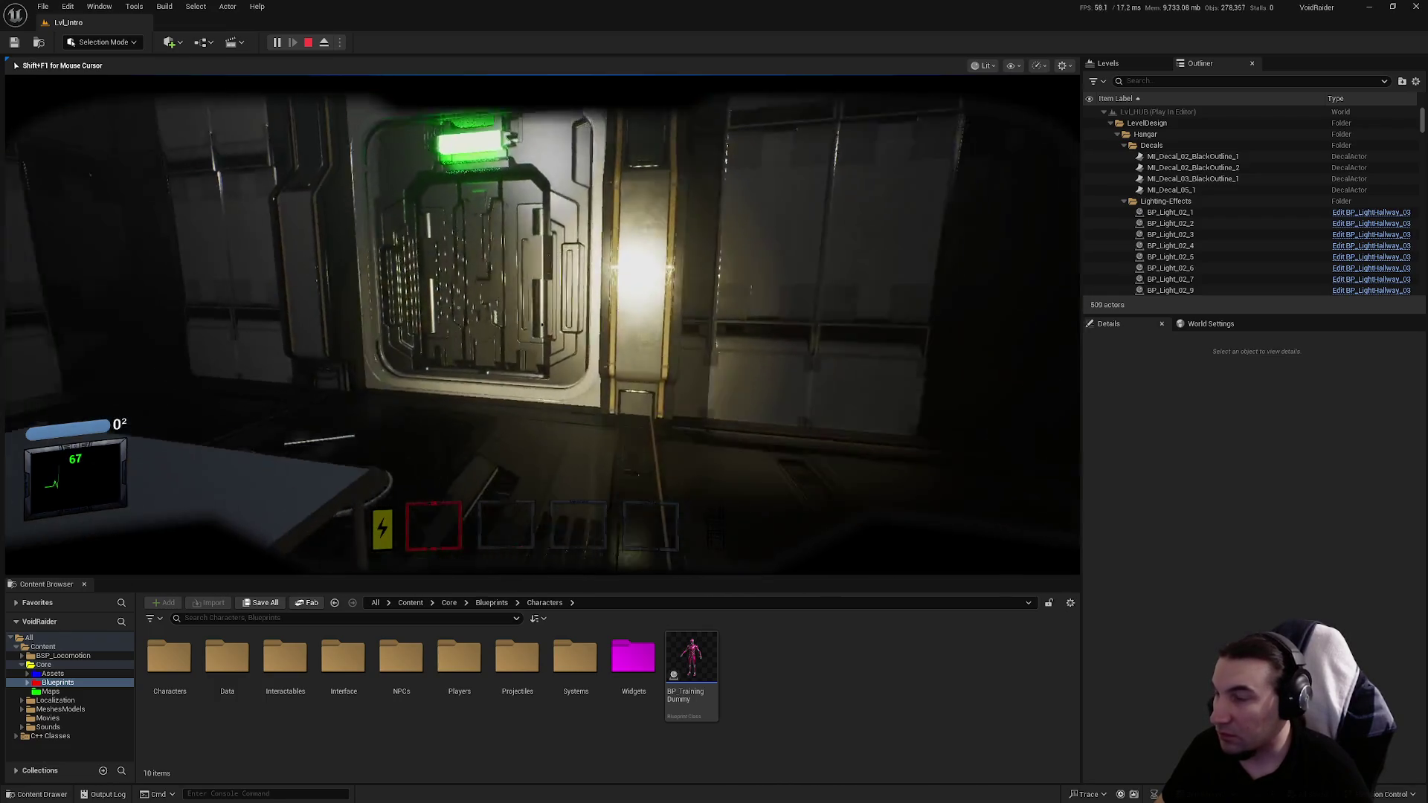
pyautogui.press('w')
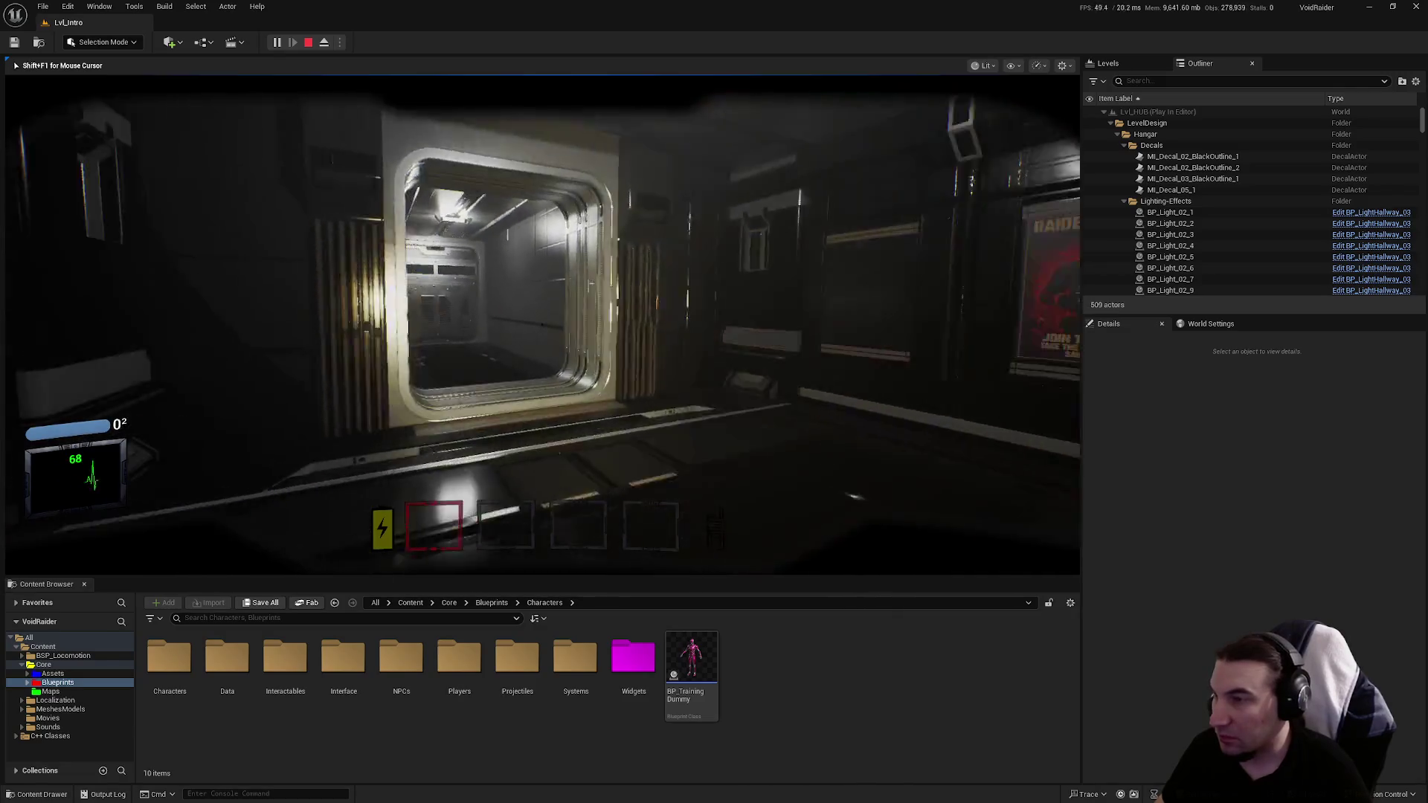
pyautogui.press('w')
pyautogui.press('w')
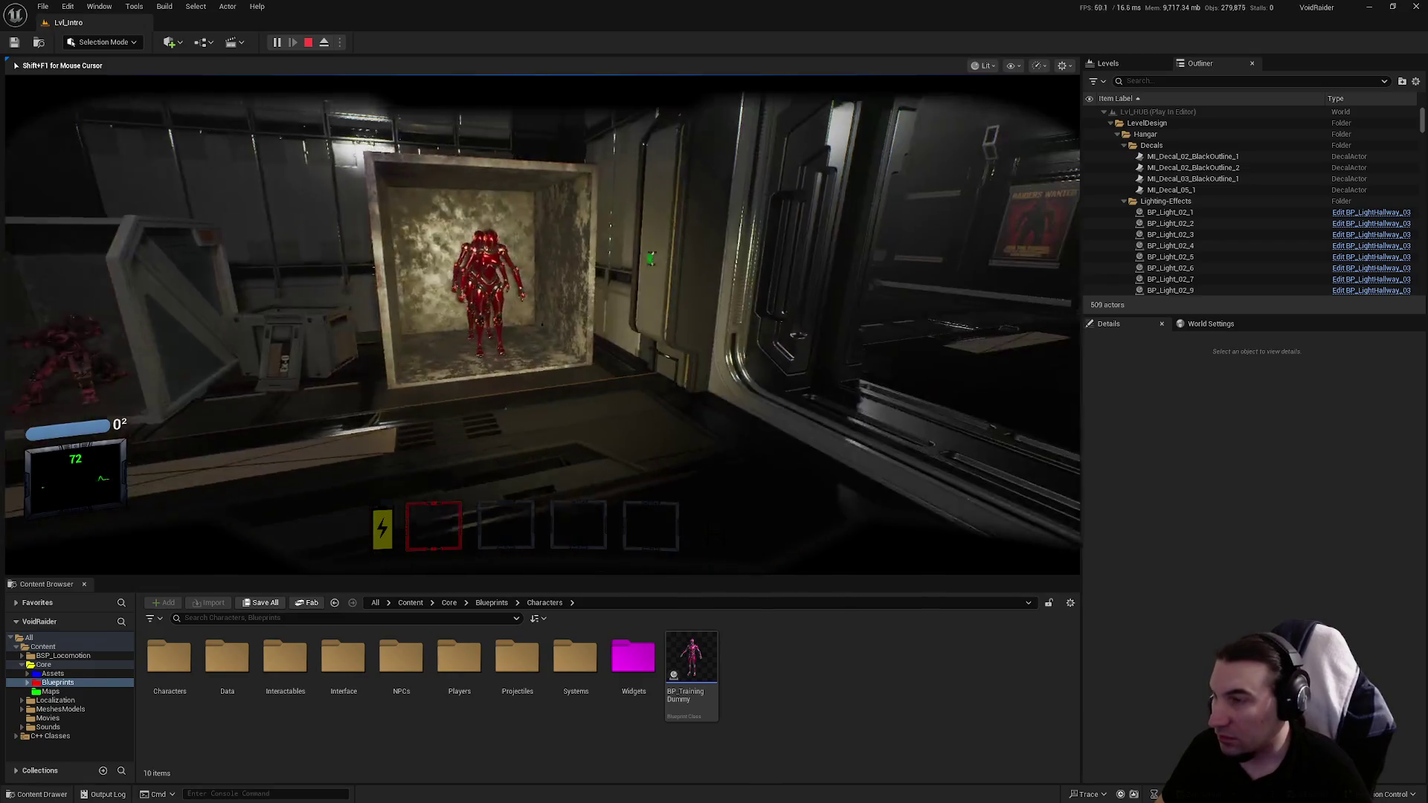
pyautogui.press('w')
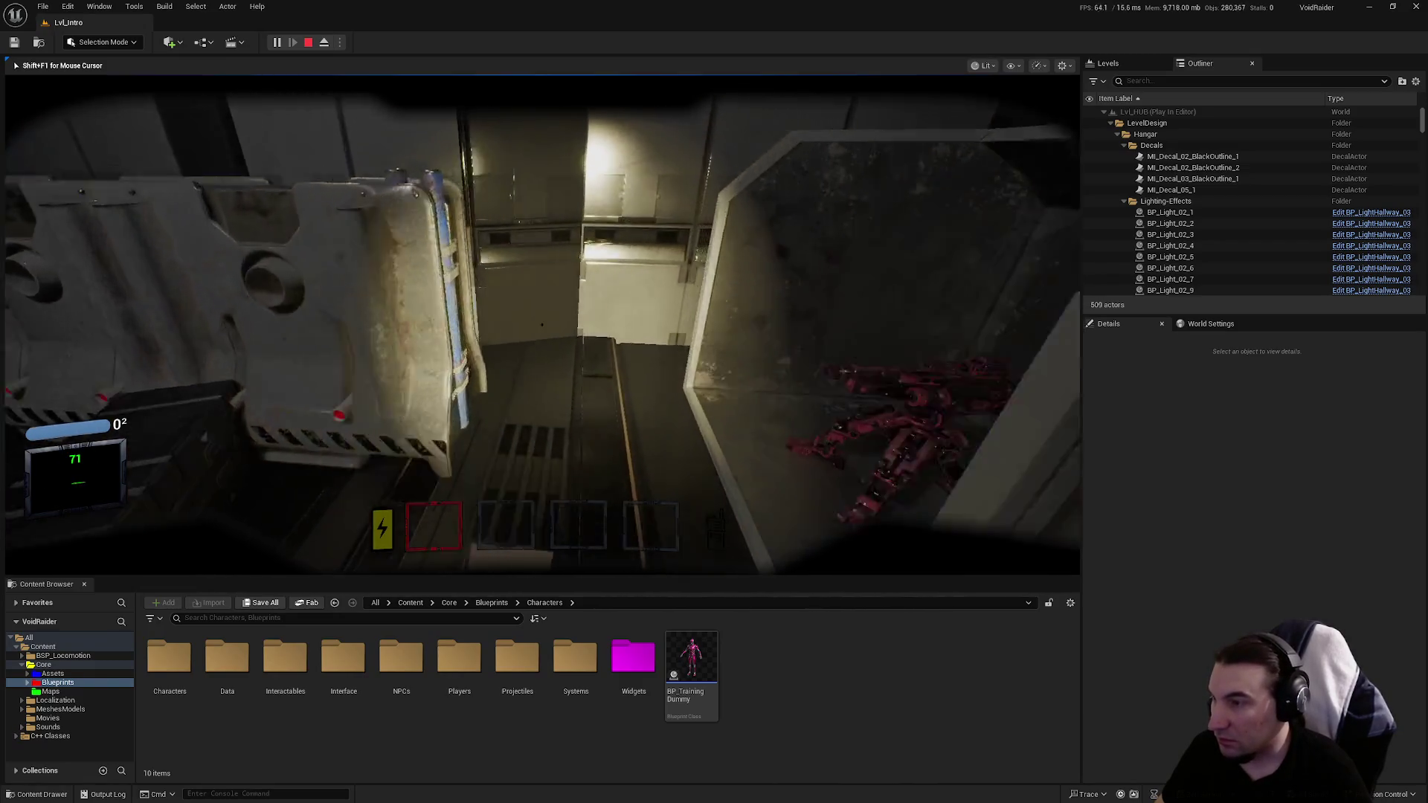
pyautogui.press('w')
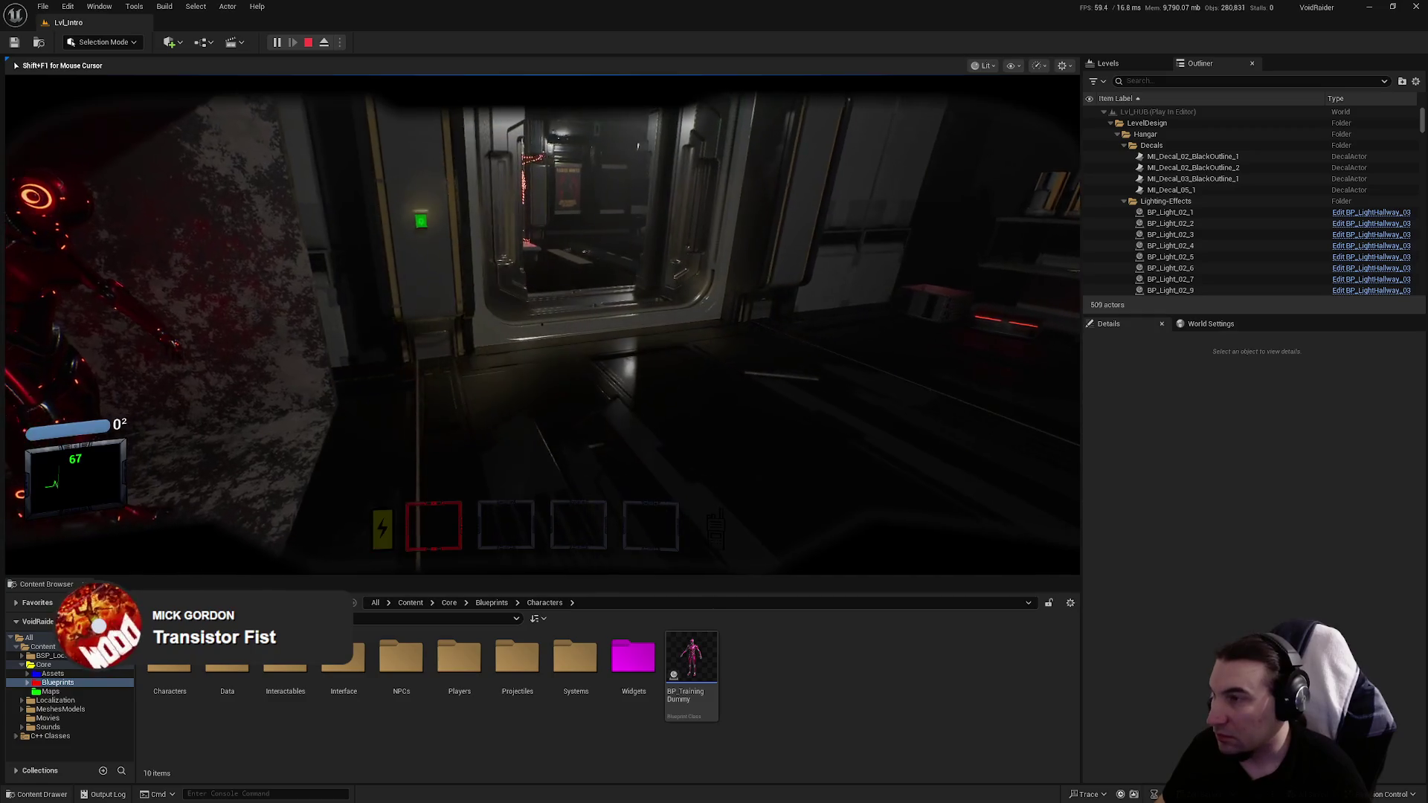
pyautogui.press('Escape')
pyautogui.click(340, 42)
# Step: Run a quick play test with Net Mode set to Play As Client, then stop
pyautogui.moveTo(449, 291)
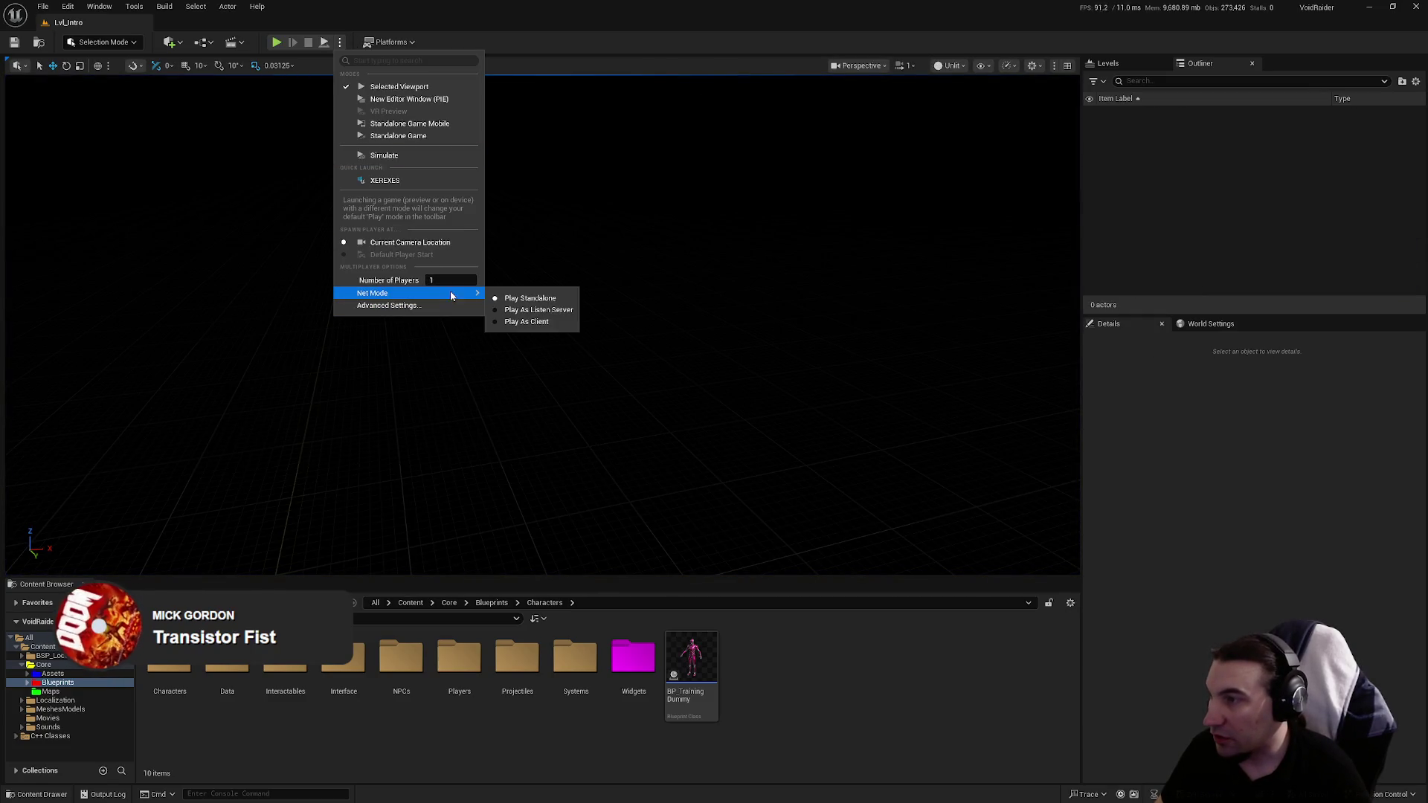
pyautogui.click(536, 321)
pyautogui.click(276, 42)
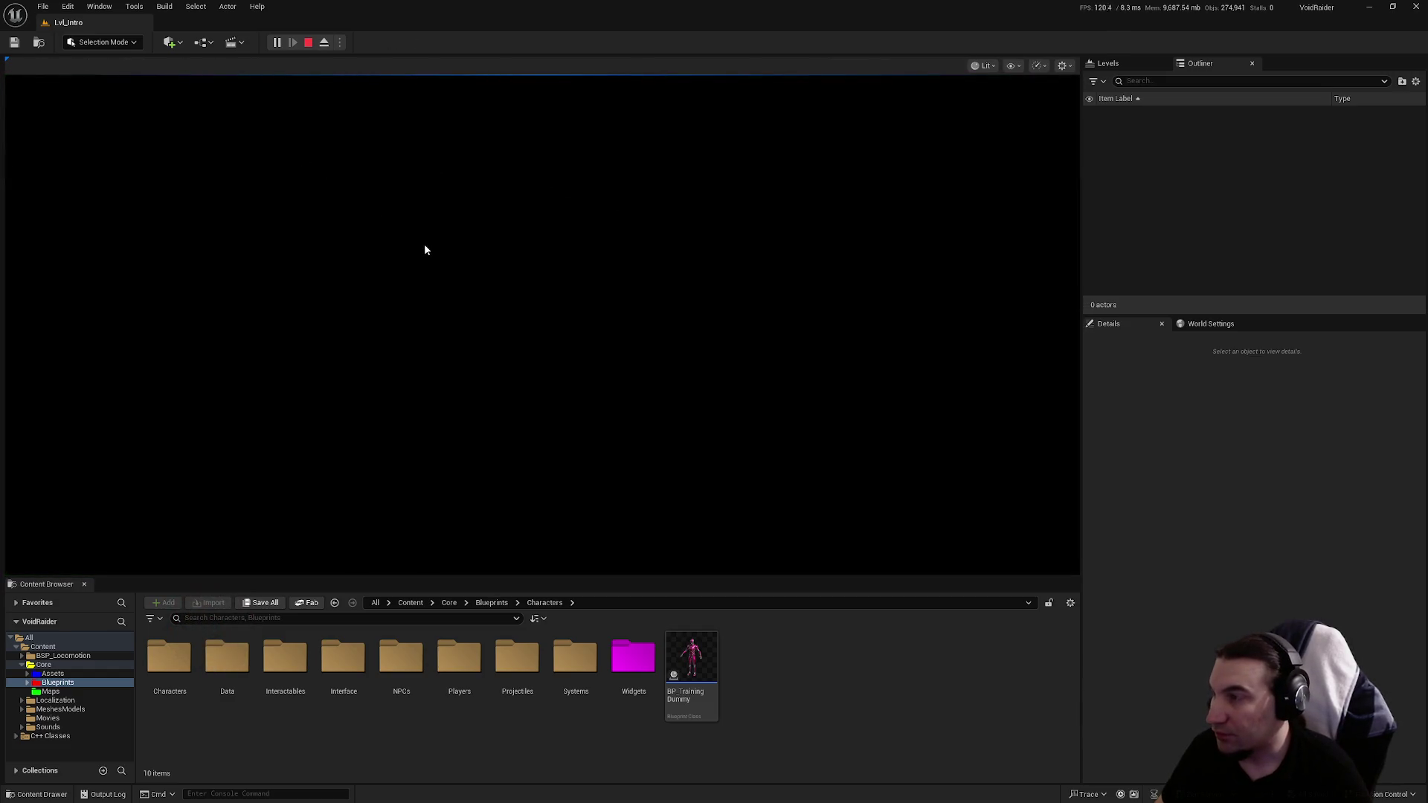
pyautogui.click(308, 43)
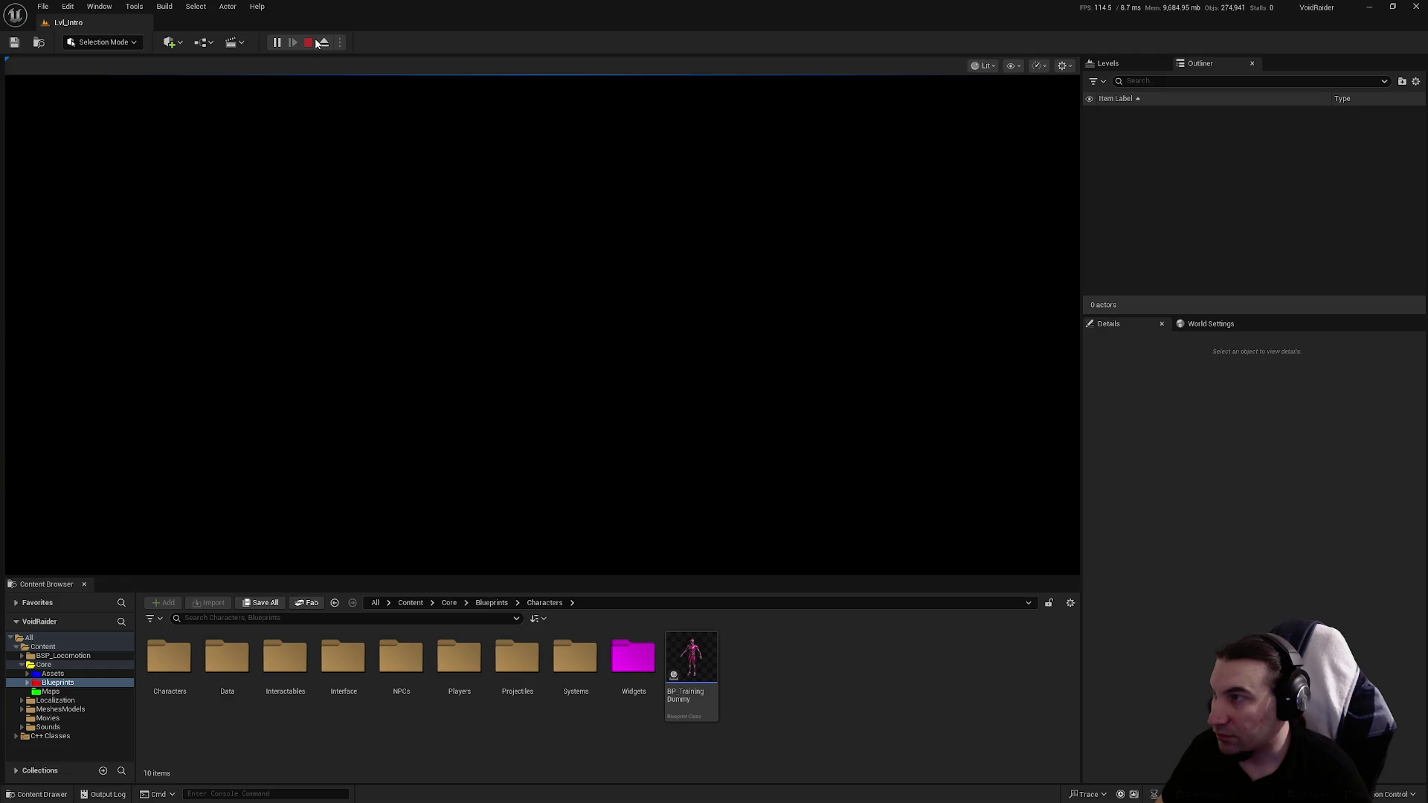
# Step: Open MapTest, then the GameMode_TEST_Defence level, from the Maps folder
pyautogui.click(51, 691)
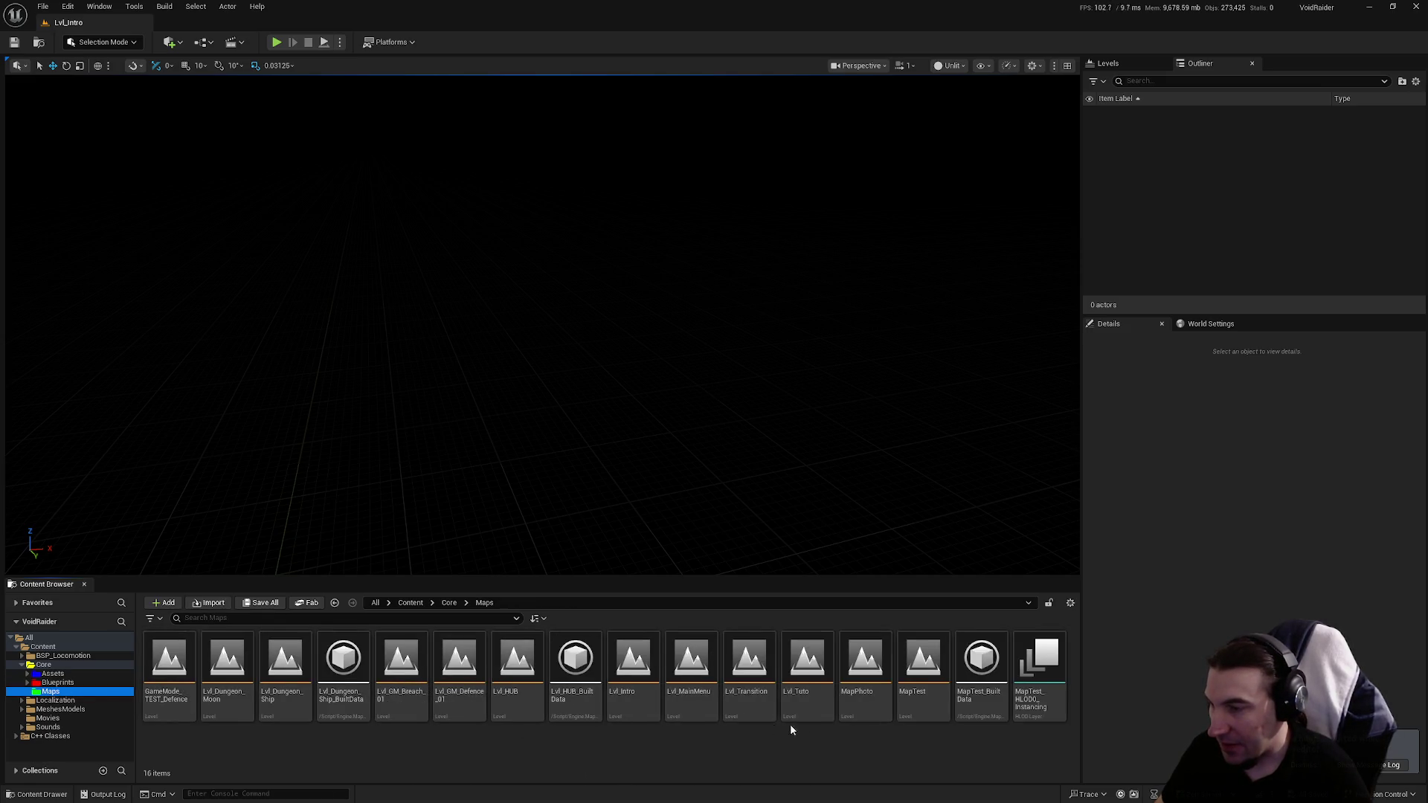
pyautogui.doubleClick(923, 691)
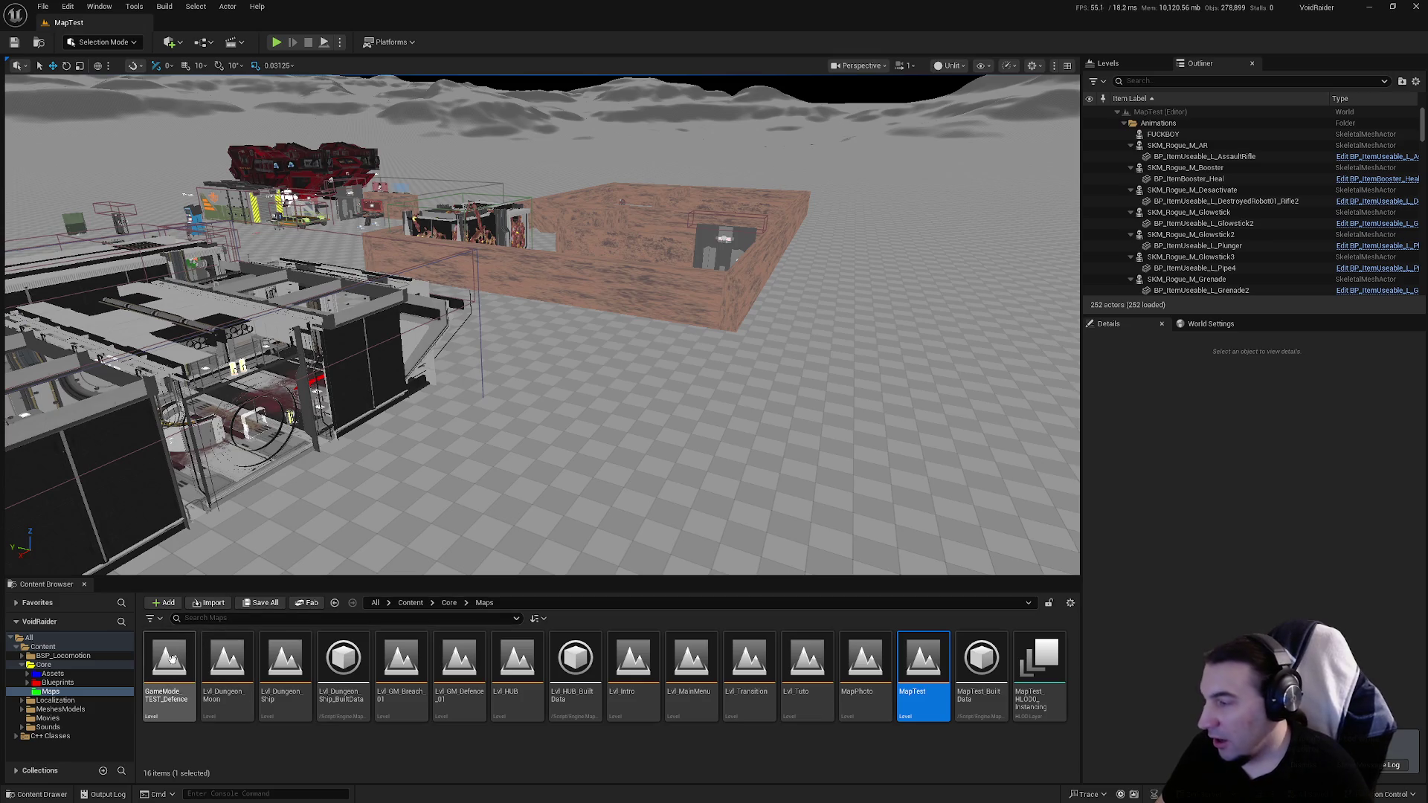
pyautogui.doubleClick(172, 659)
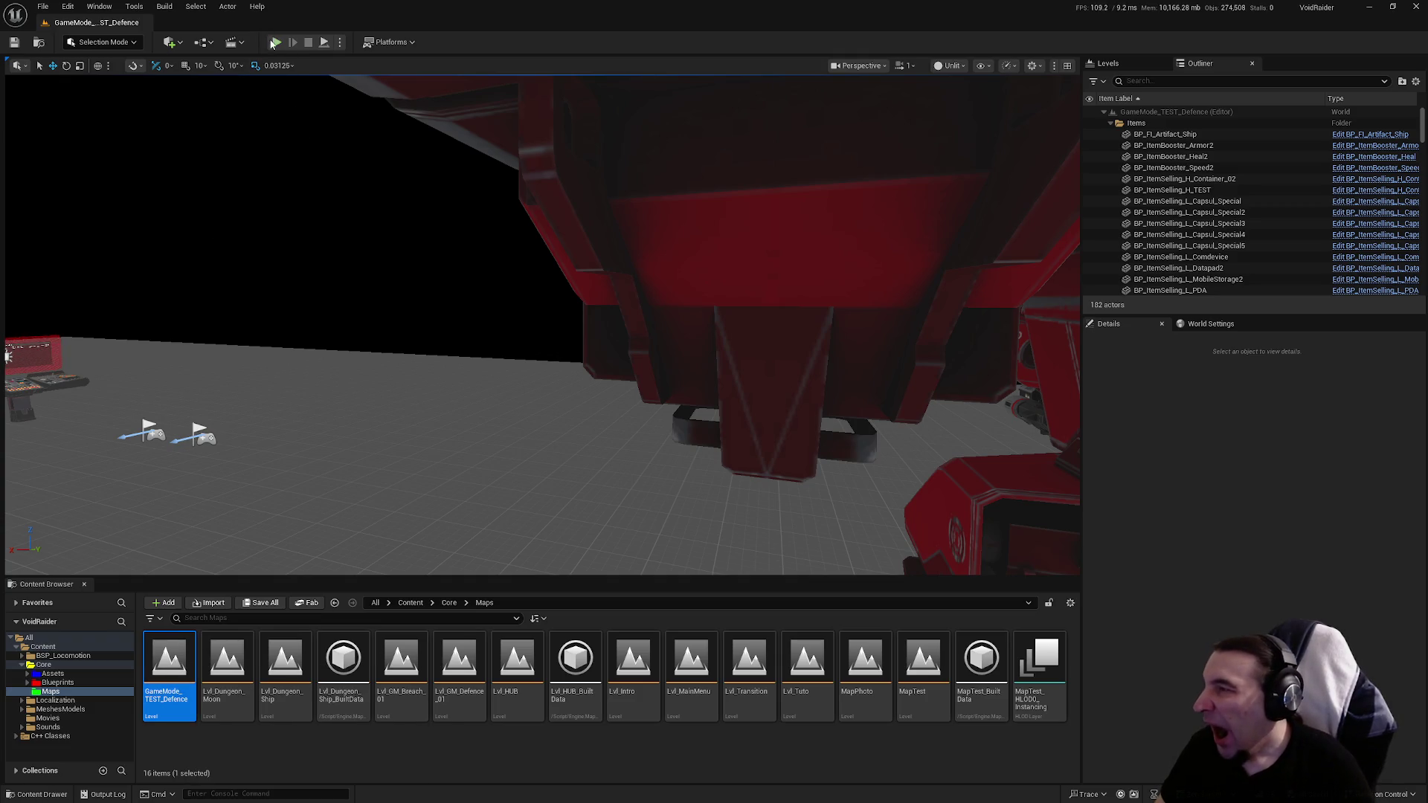
# Step: Play-test GameMode_TEST_Defence twice, with Alt+P and the Play button, stopping after each run
pyautogui.hotkey('alt', 'p')
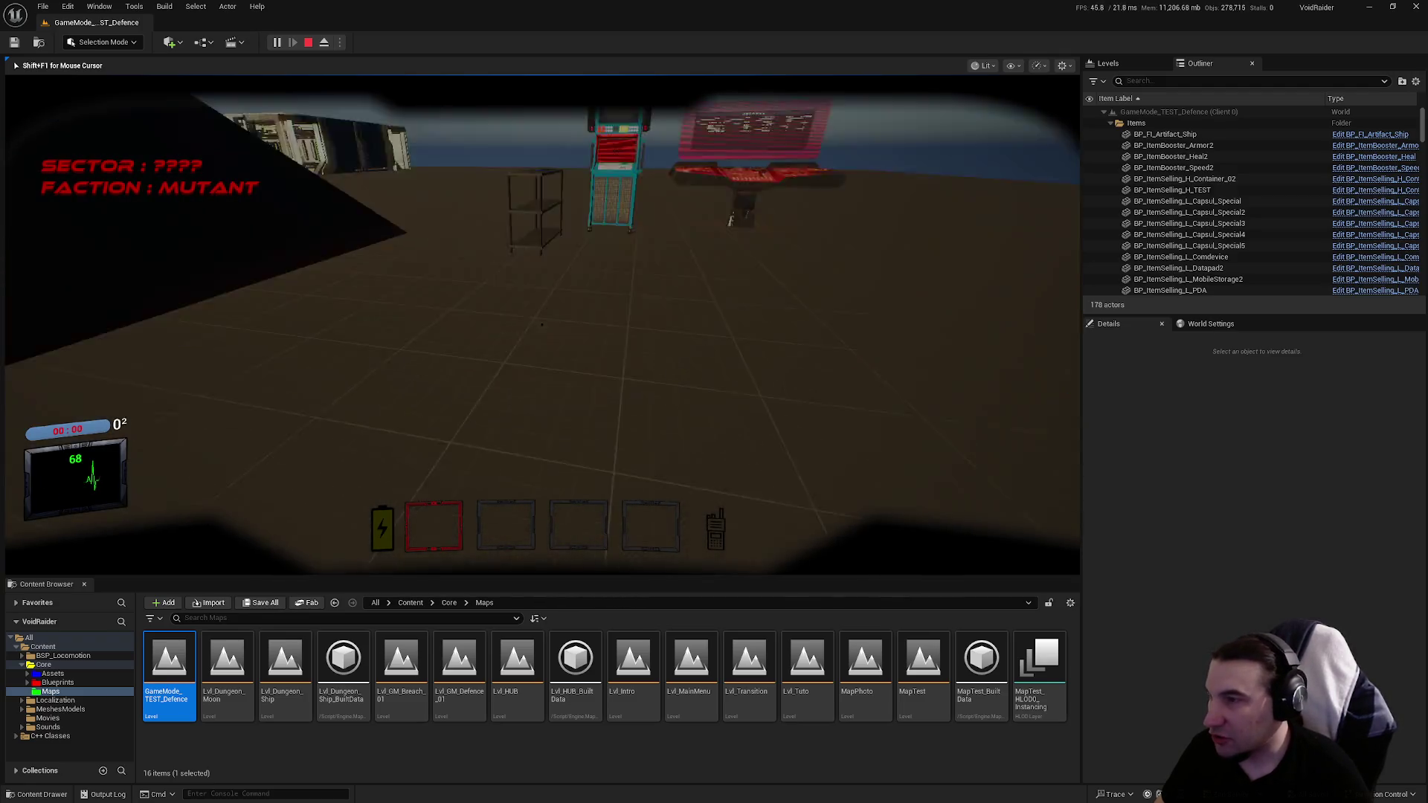
pyautogui.press('Escape')
pyautogui.click(276, 43)
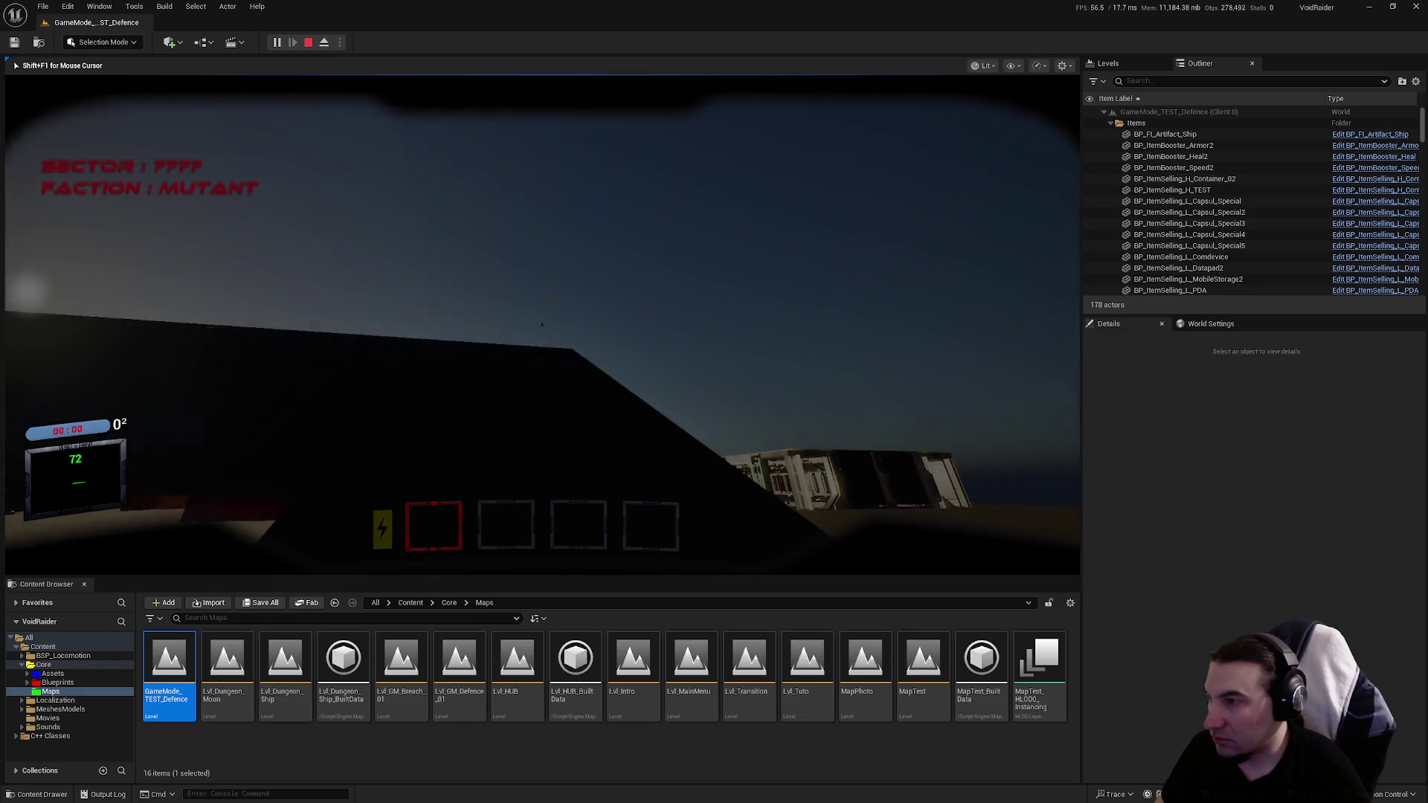
pyautogui.hotkey('shift', 'F1')
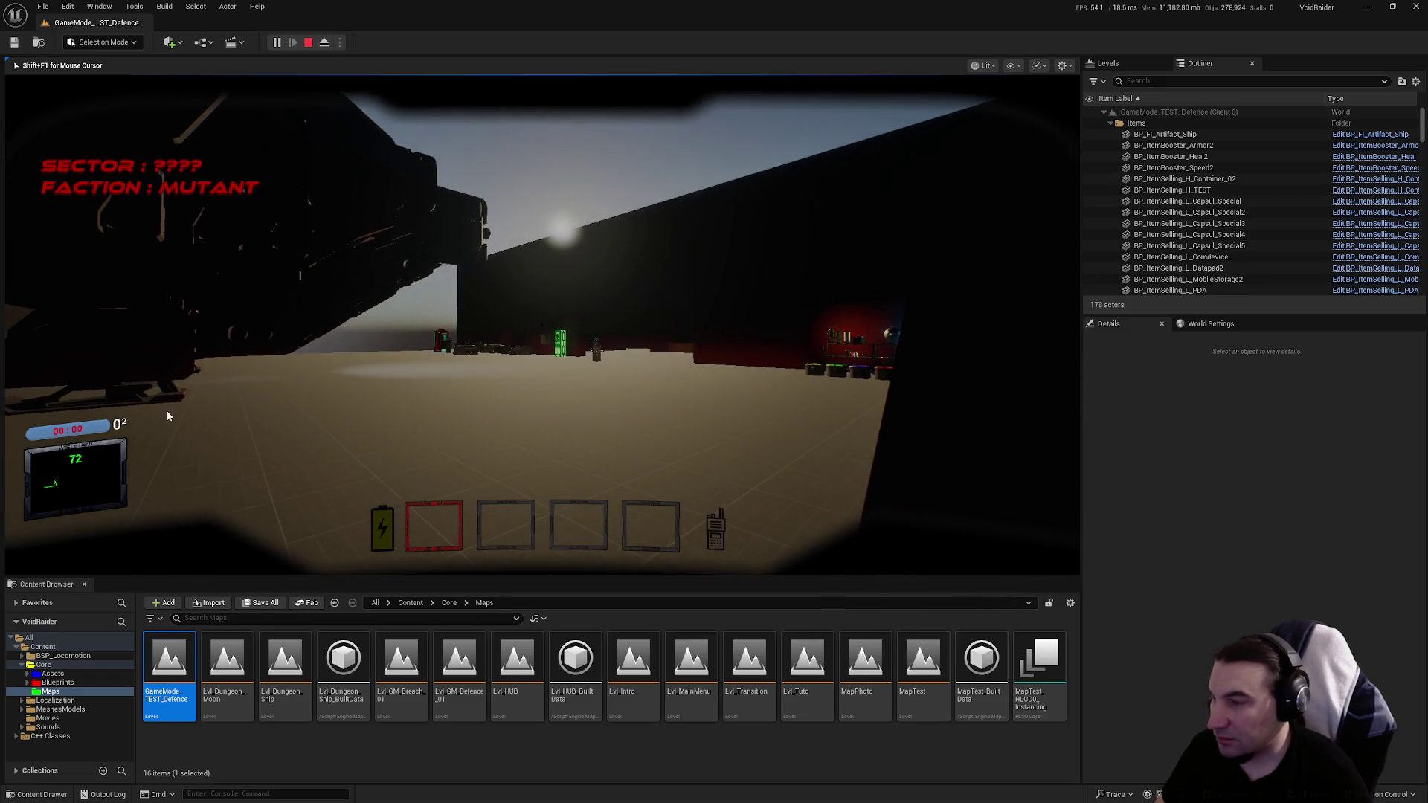
pyautogui.click(307, 41)
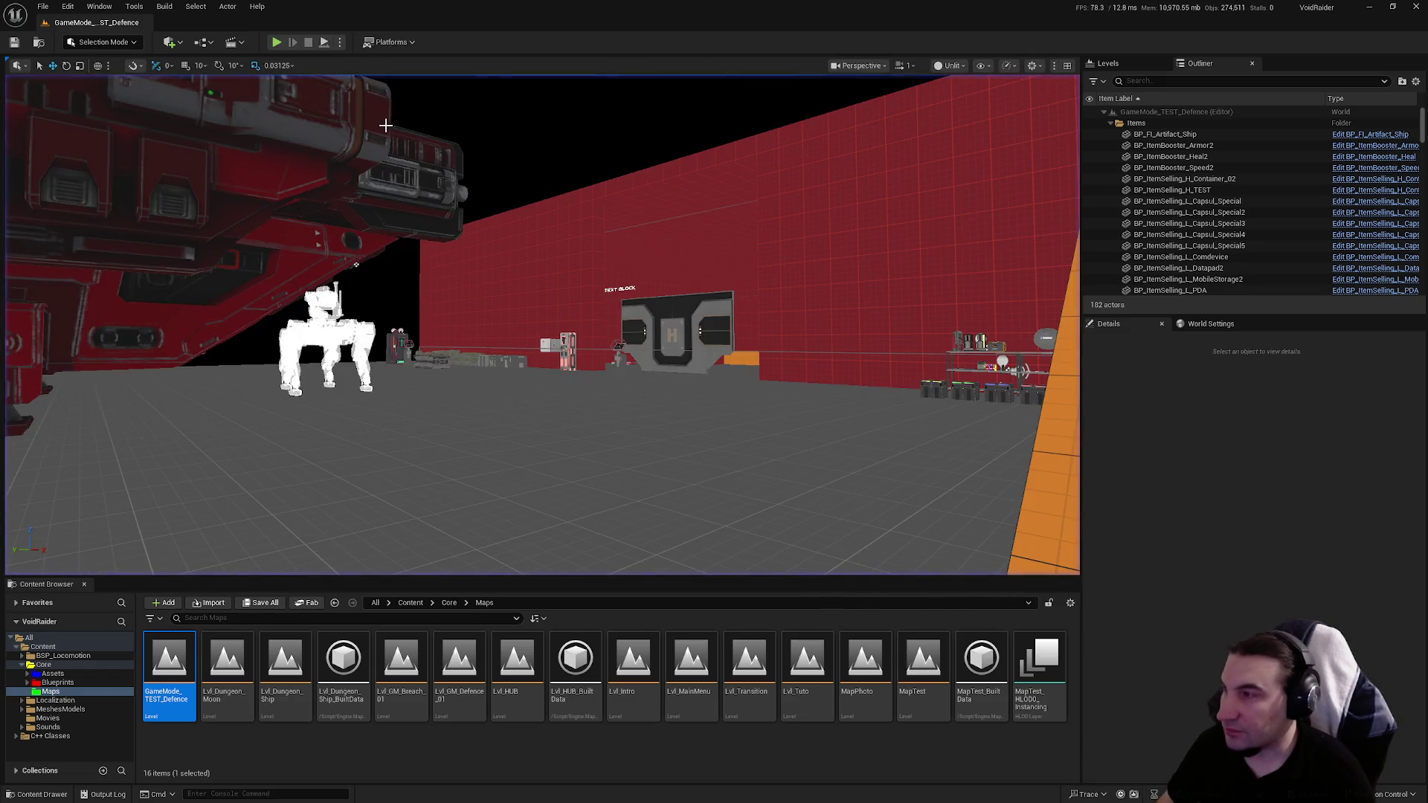
# Step: Set Net Mode to Play Standalone in the Play options, then reopen them to confirm
pyautogui.click(344, 41)
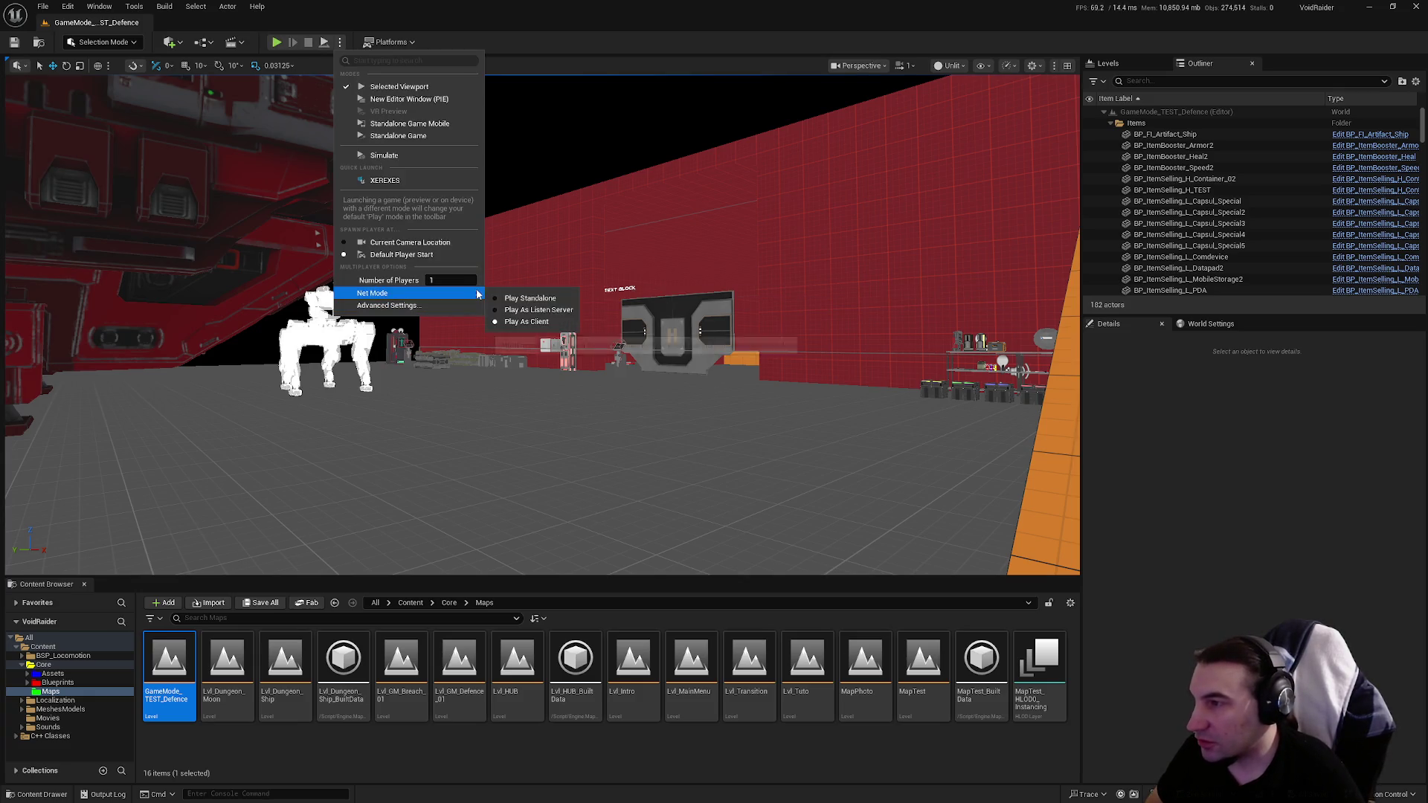
pyautogui.click(521, 299)
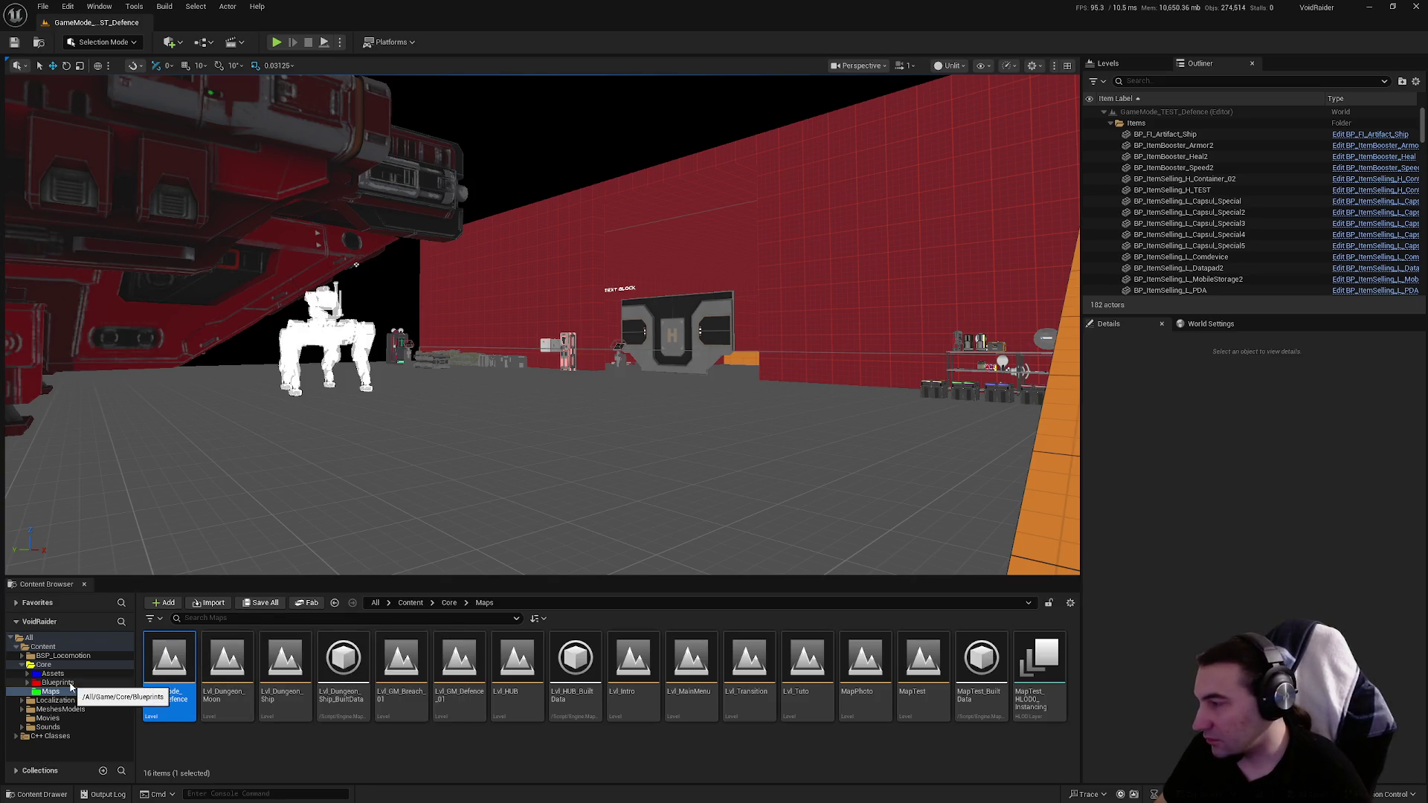
pyautogui.click(53, 682)
pyautogui.click(49, 691)
pyautogui.click(338, 42)
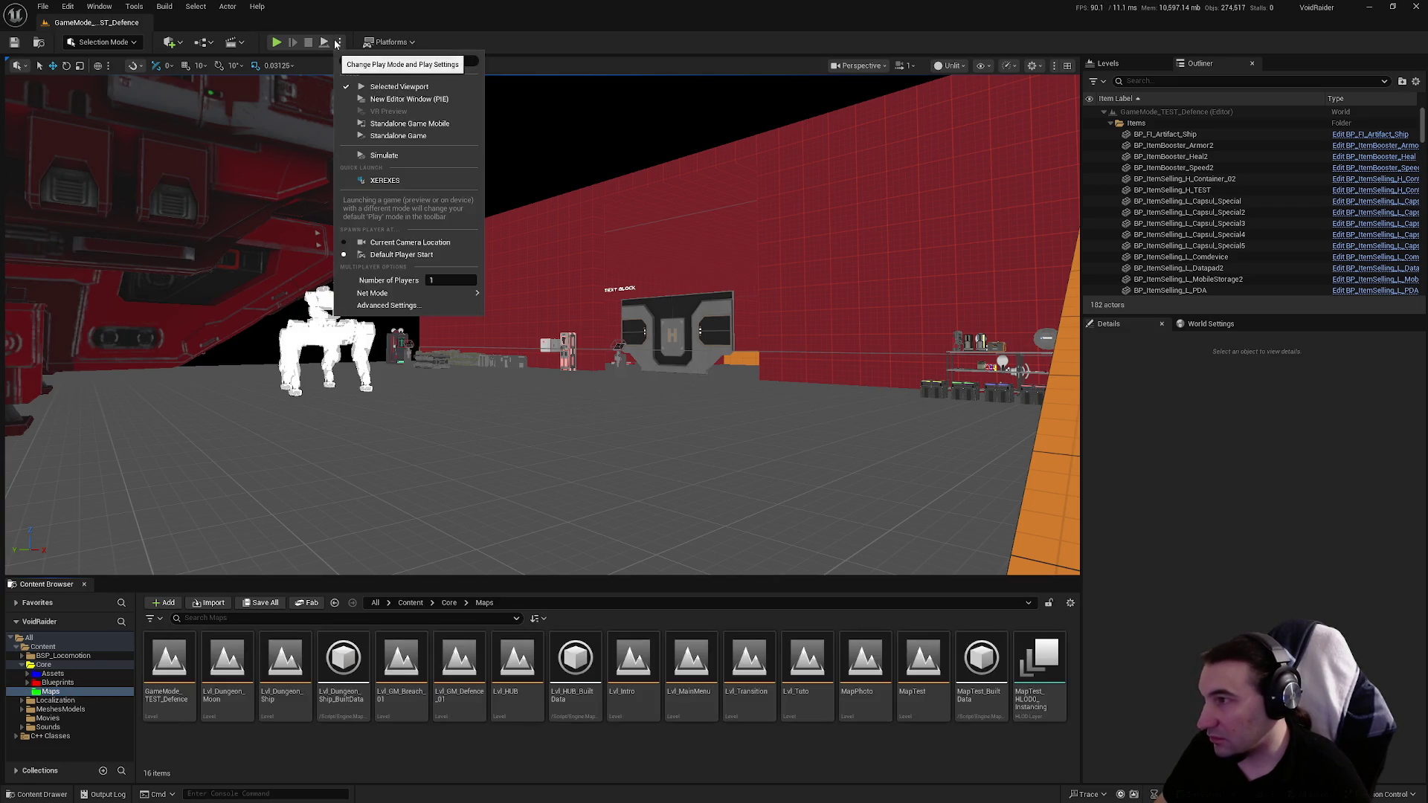
pyautogui.moveTo(386, 293)
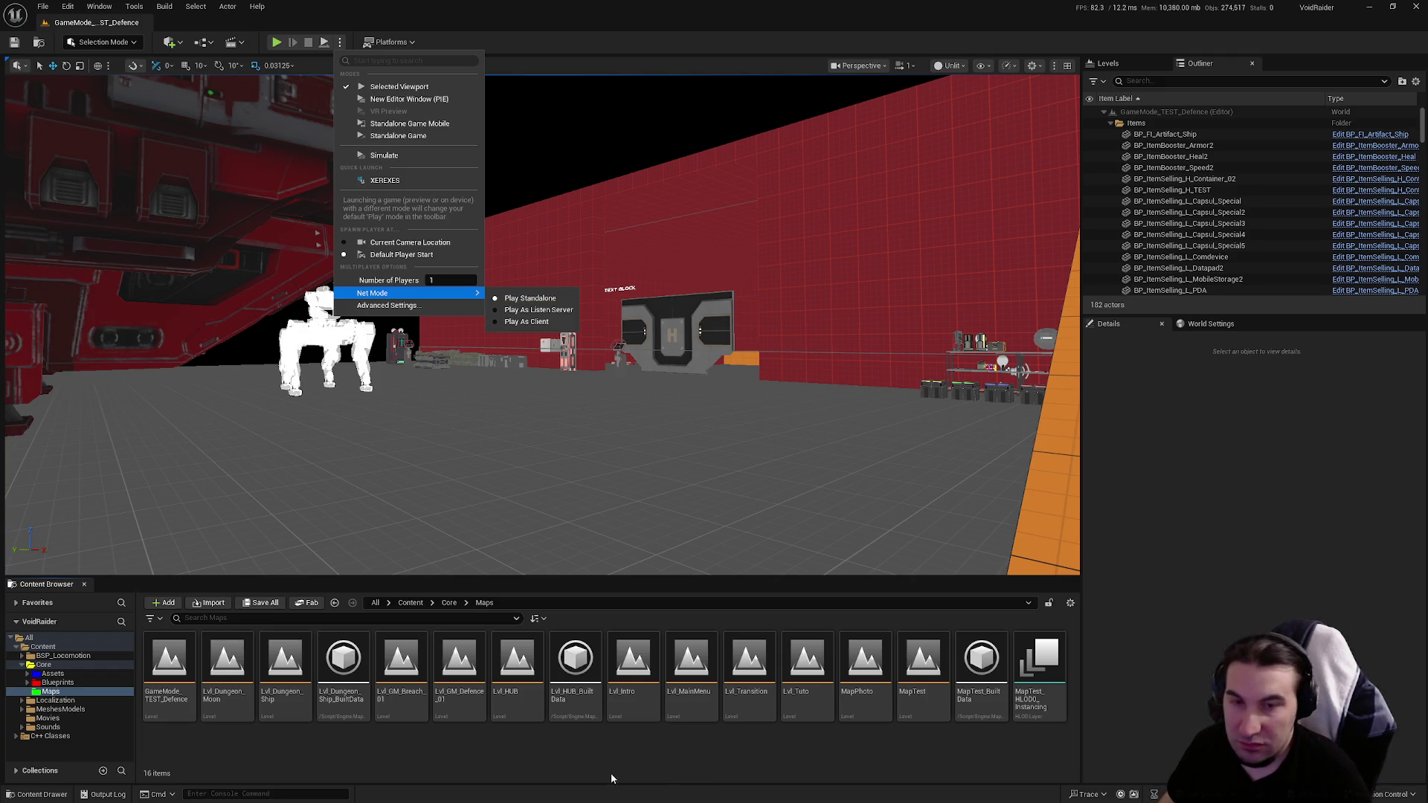
pyautogui.click(595, 792)
pyautogui.click(638, 793)
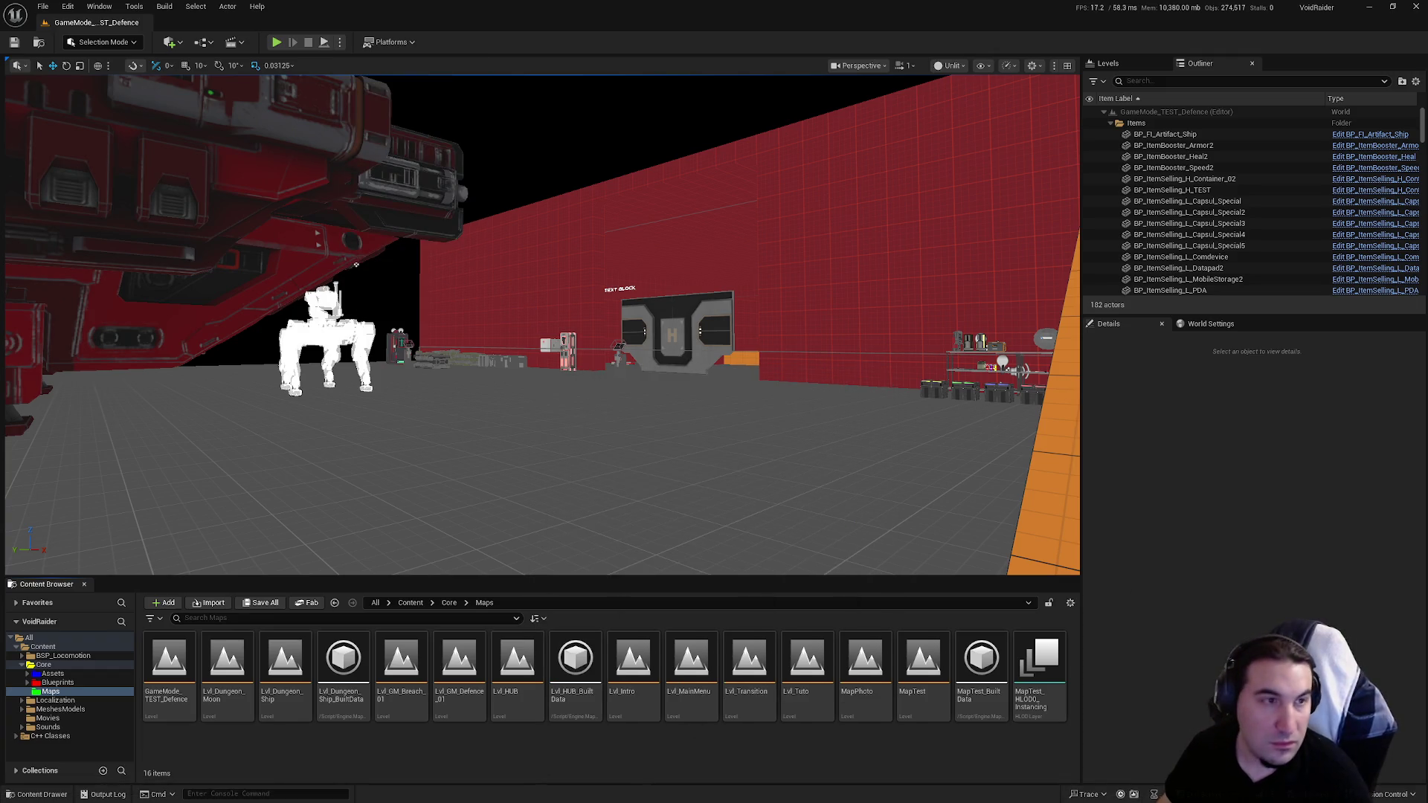
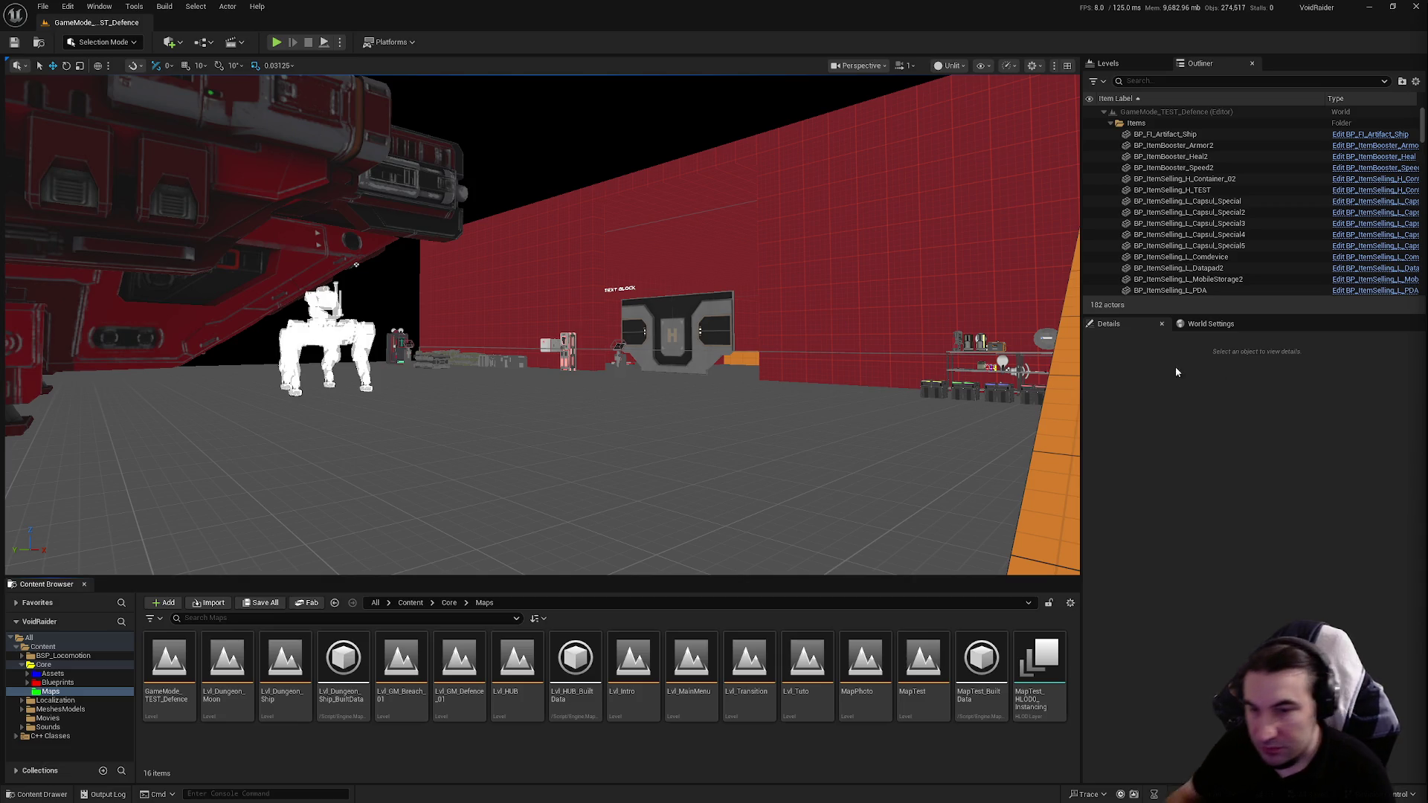
# Step: Swing the view toward the red wall and briefly switch to the Steam window and back
pyautogui.moveTo(670, 335)
pyautogui.mouseDown()
pyautogui.moveTo(707, 387)
pyautogui.moveTo(692, 328)
pyautogui.moveTo(625, 324)
pyautogui.moveTo(669, 320)
pyautogui.mouseUp()
pyautogui.press('super')
pyautogui.moveTo(655, 794)
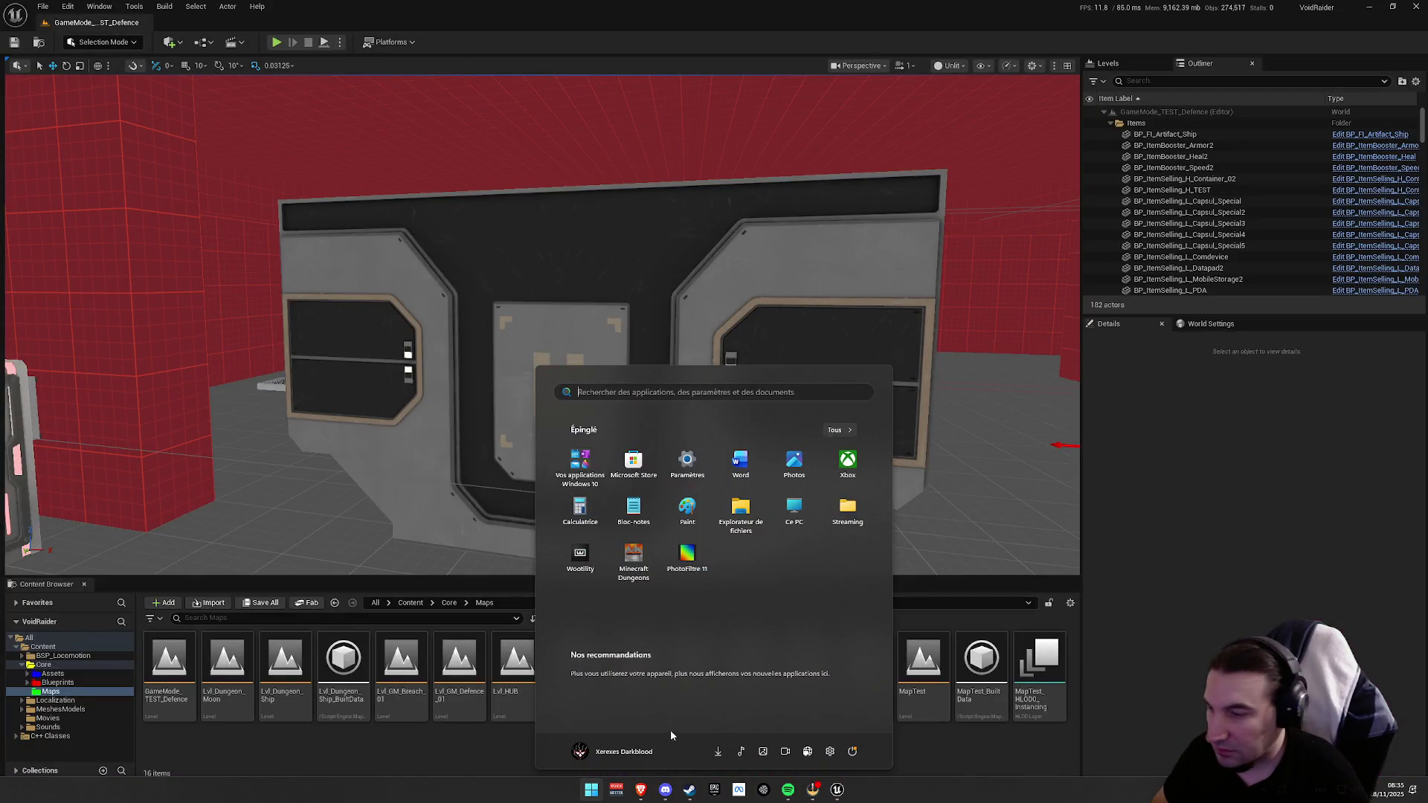
pyautogui.click(689, 789)
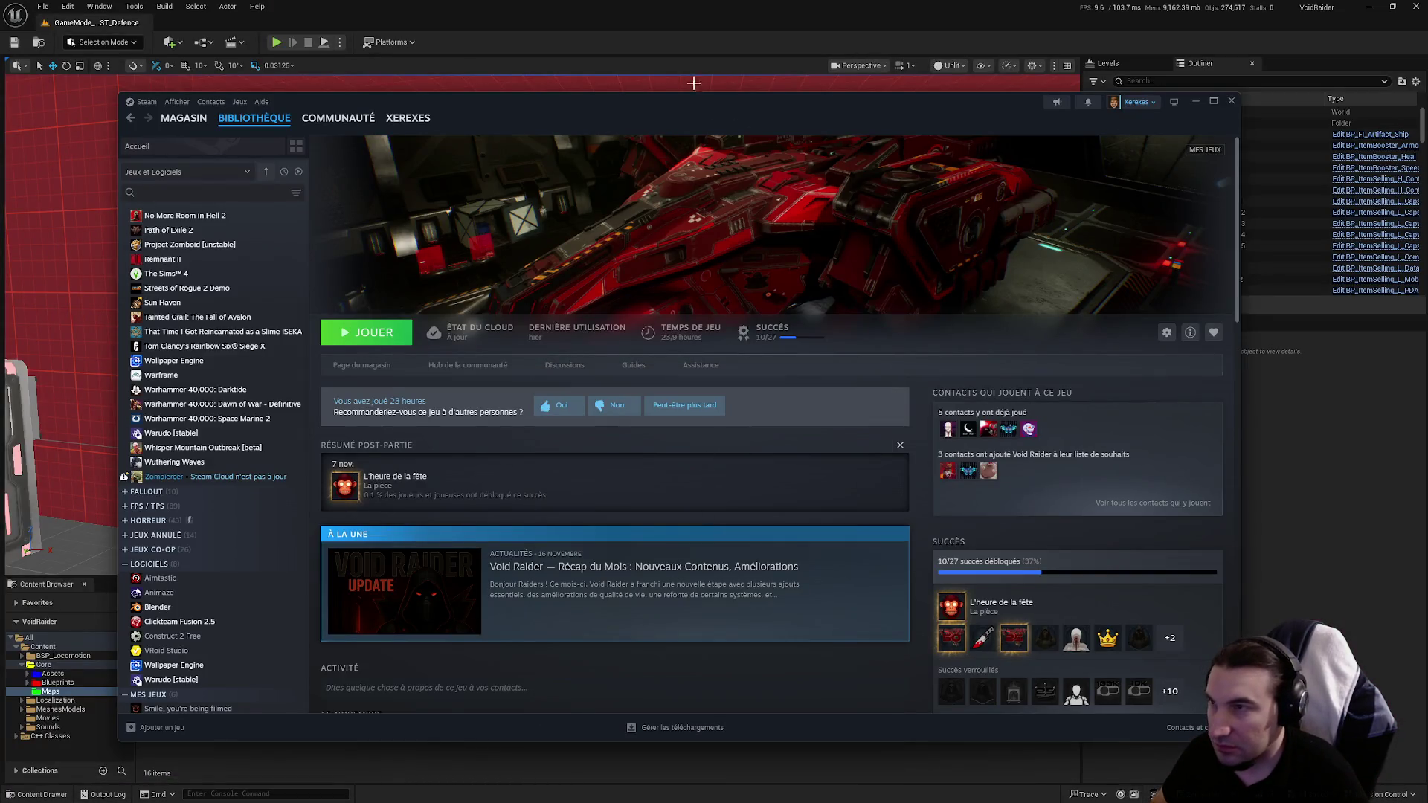
pyautogui.click(699, 90)
pyautogui.press('super')
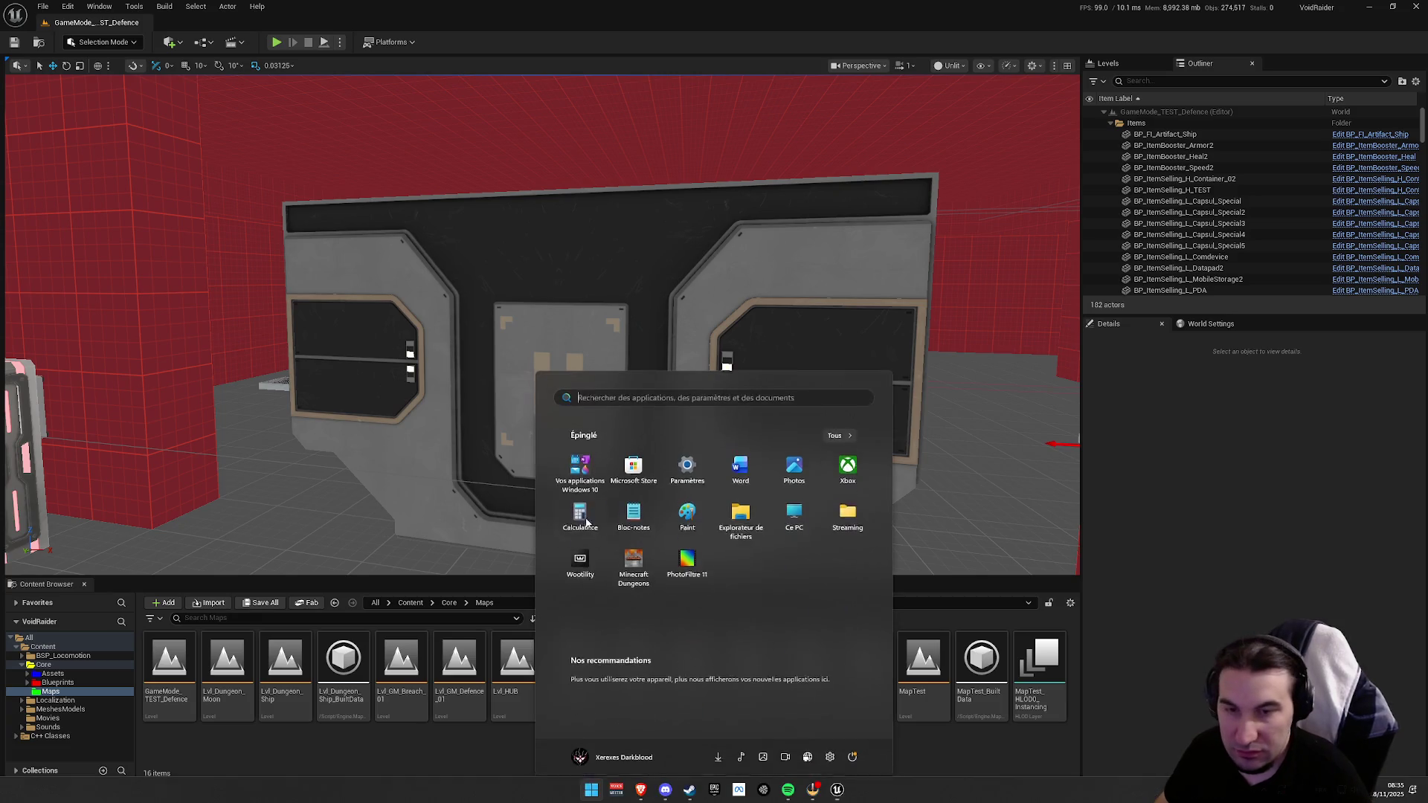
pyautogui.press('super')
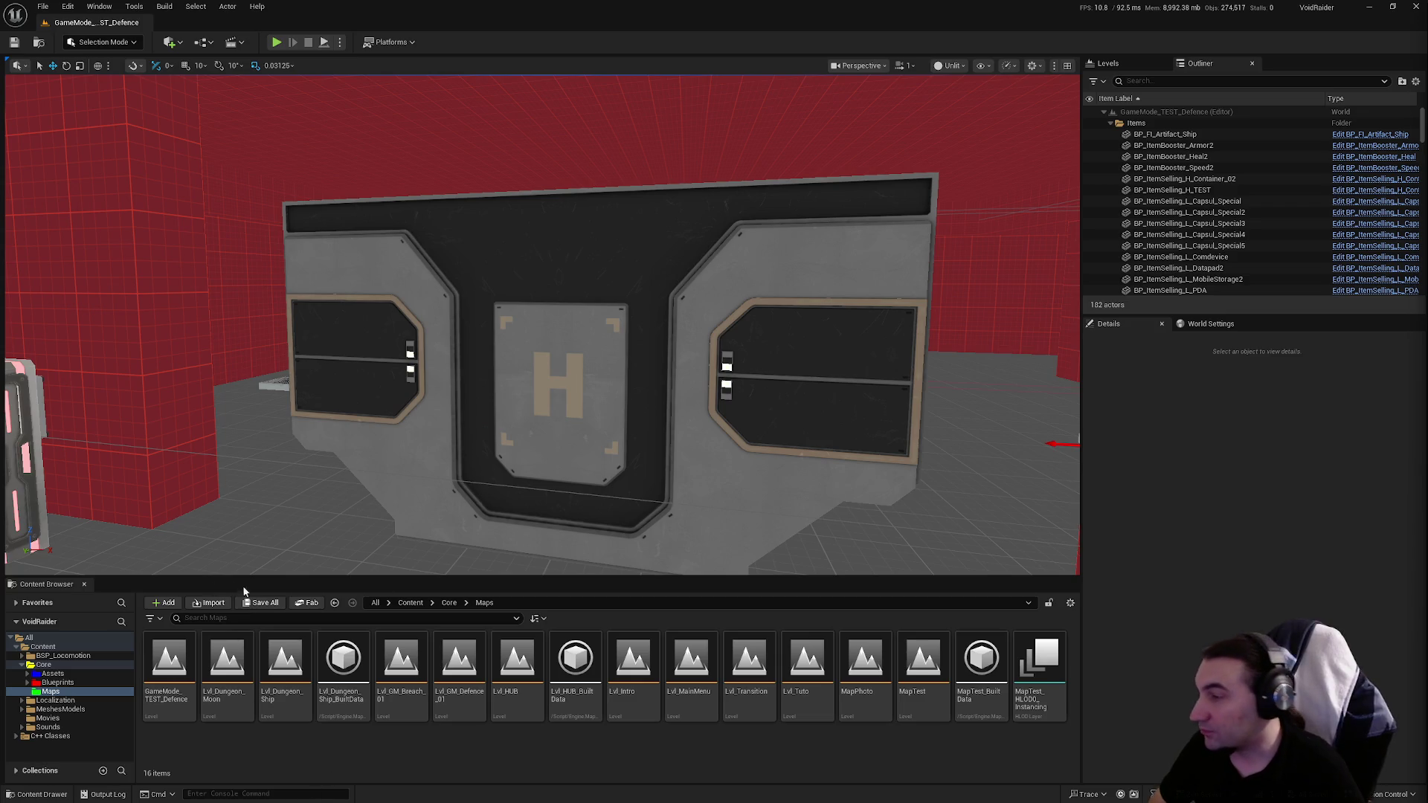
# Step: Playtest the level, walking up to the red-lit item shelves, then stop
pyautogui.click(276, 43)
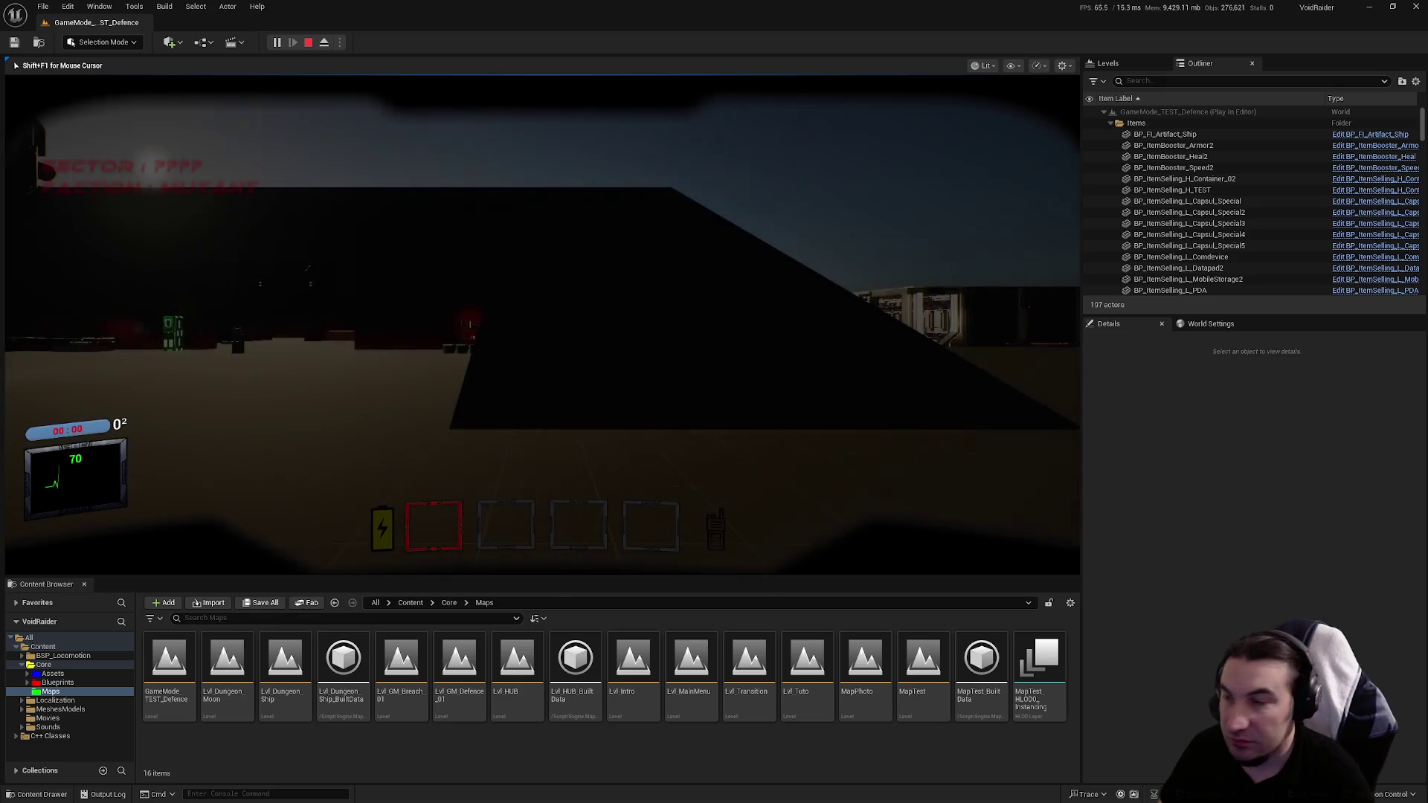
pyautogui.press('w')
pyautogui.press('w')
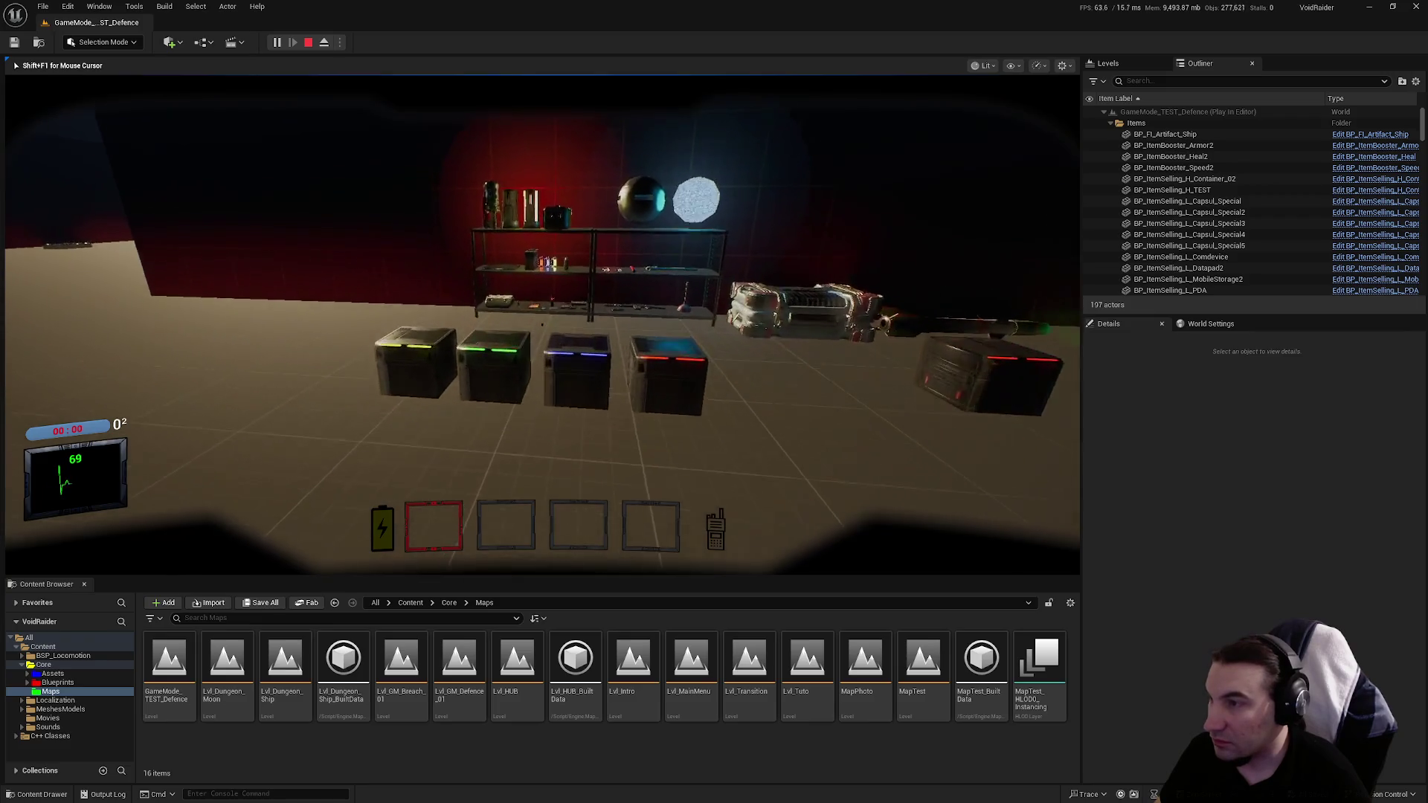
pyautogui.press('w')
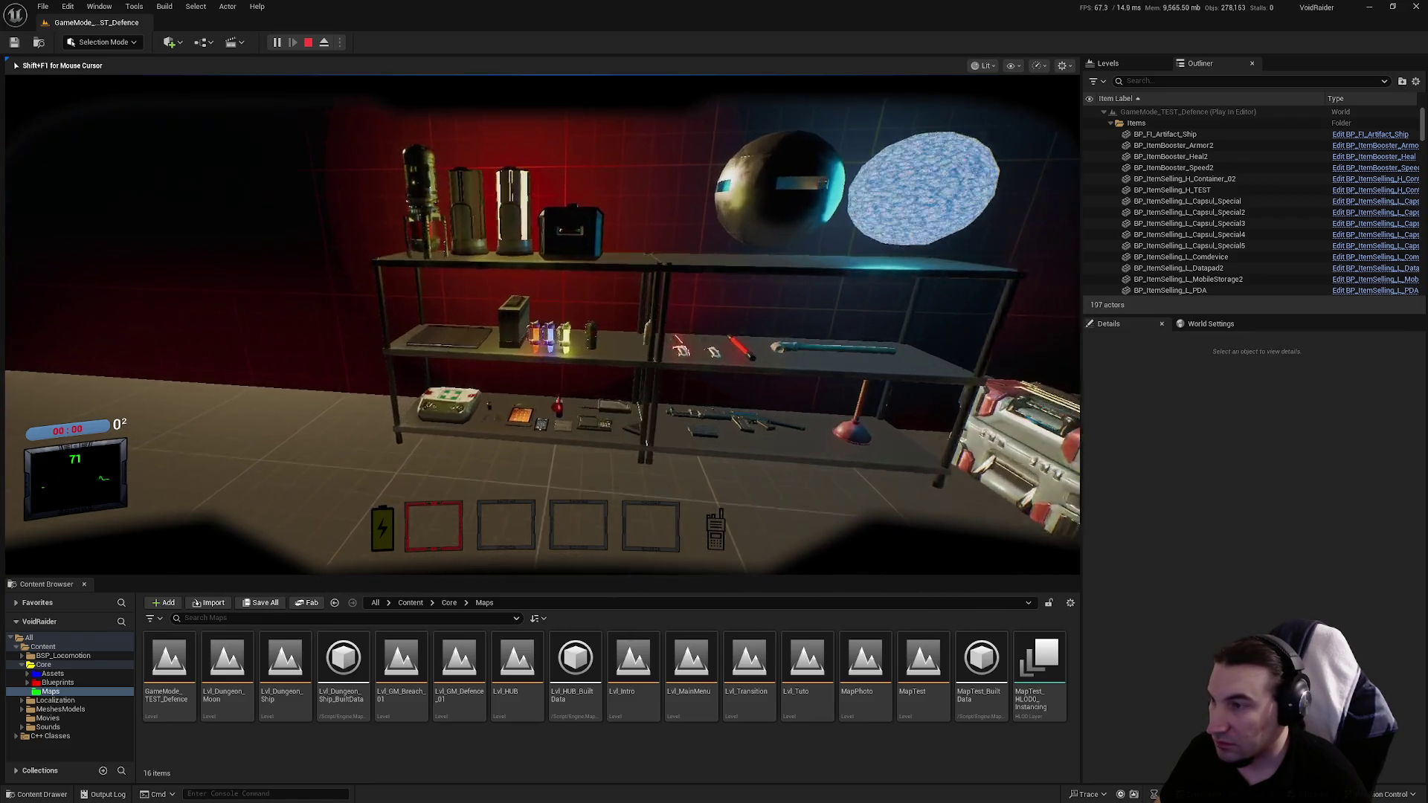
pyautogui.press('w')
pyautogui.press('w')
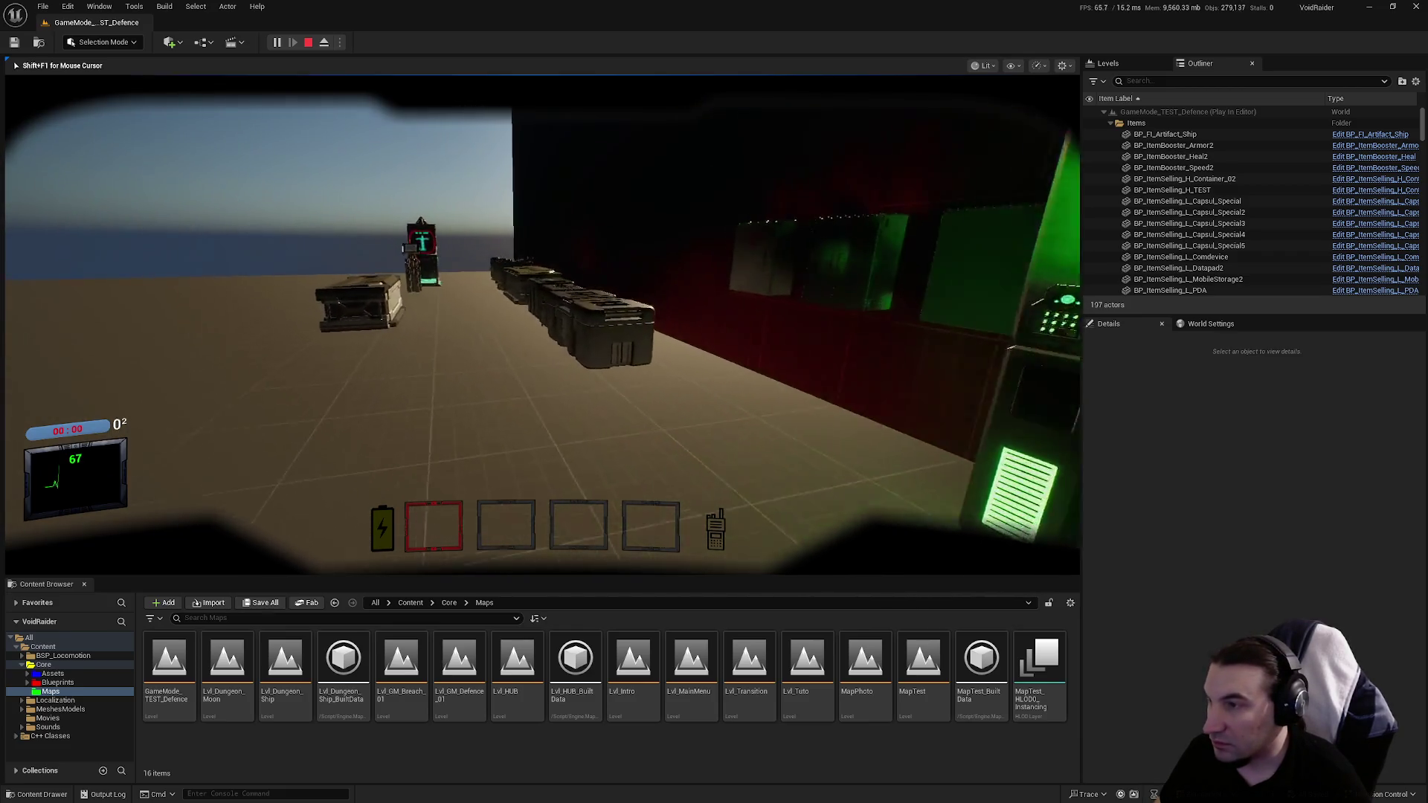
pyautogui.press('Escape')
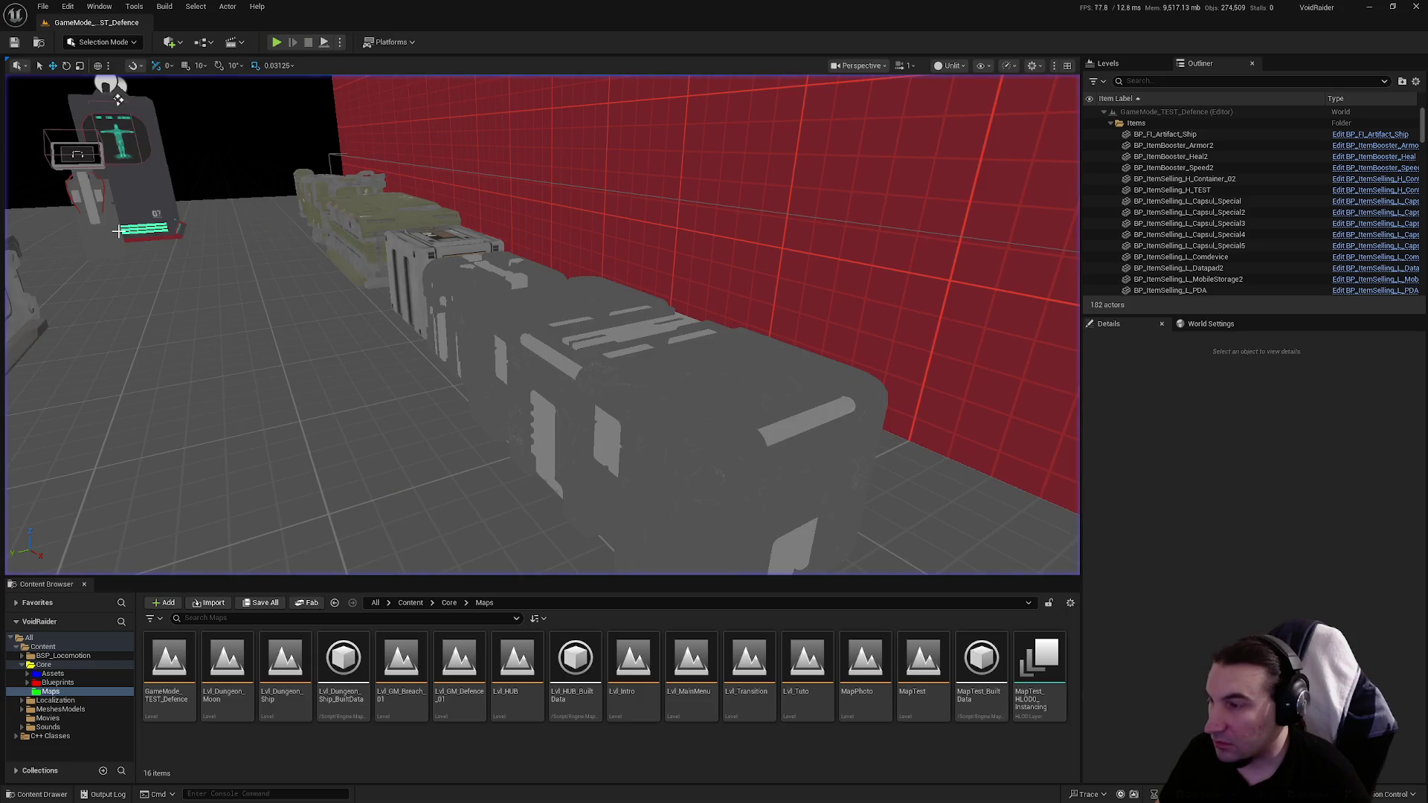
# Step: Browse the Blueprints folder tree in the Content Browser
pyautogui.click(27, 682)
pyautogui.click(64, 691)
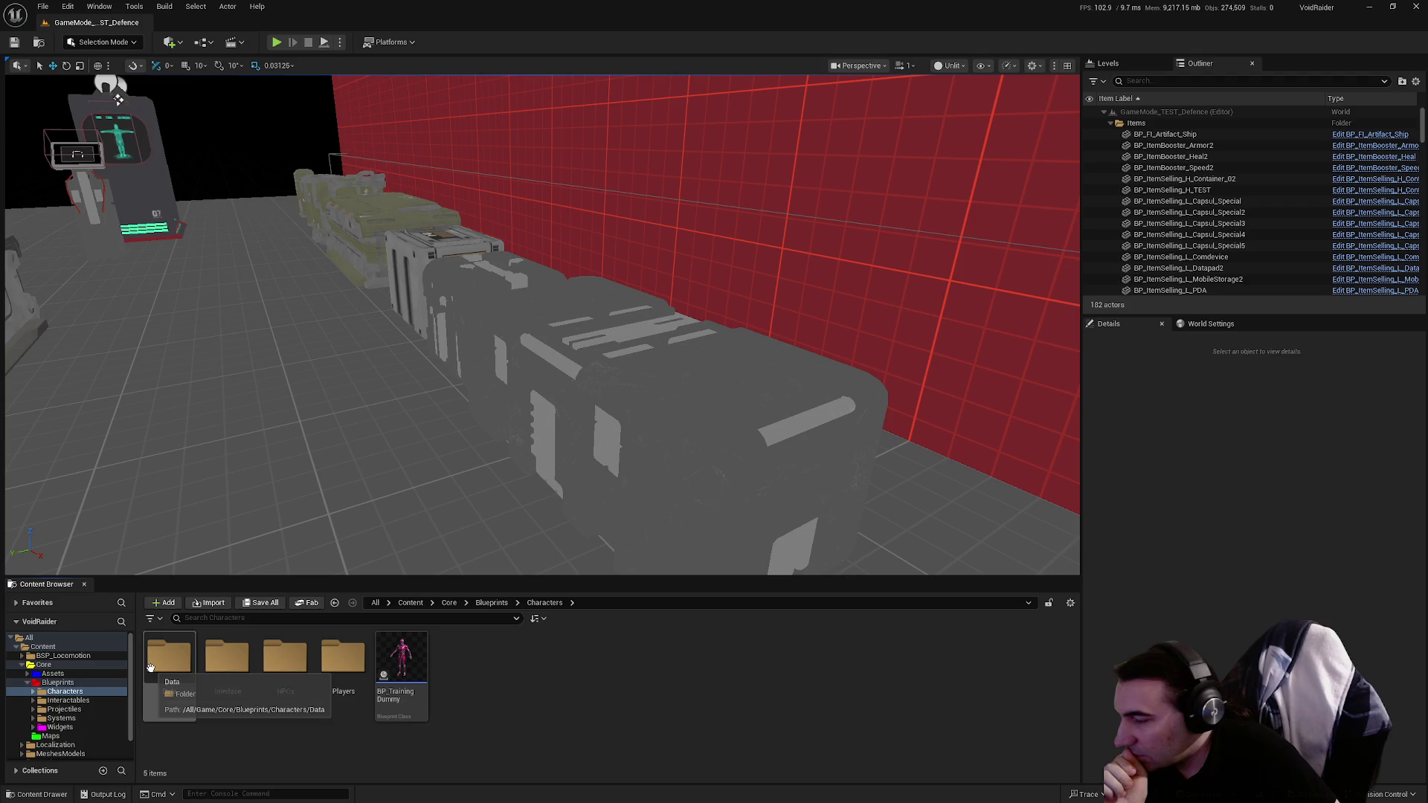
pyautogui.doubleClick(57, 683)
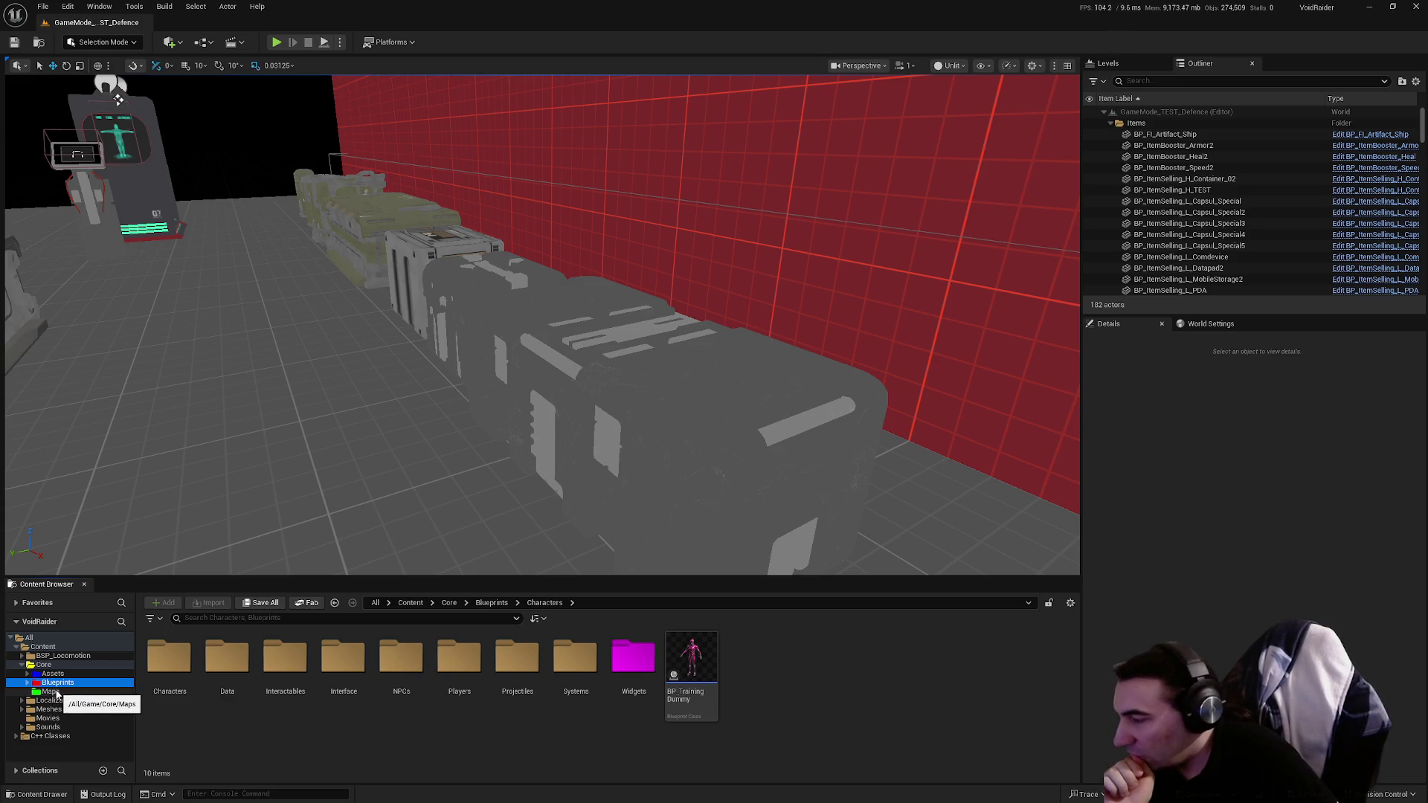
pyautogui.click(57, 692)
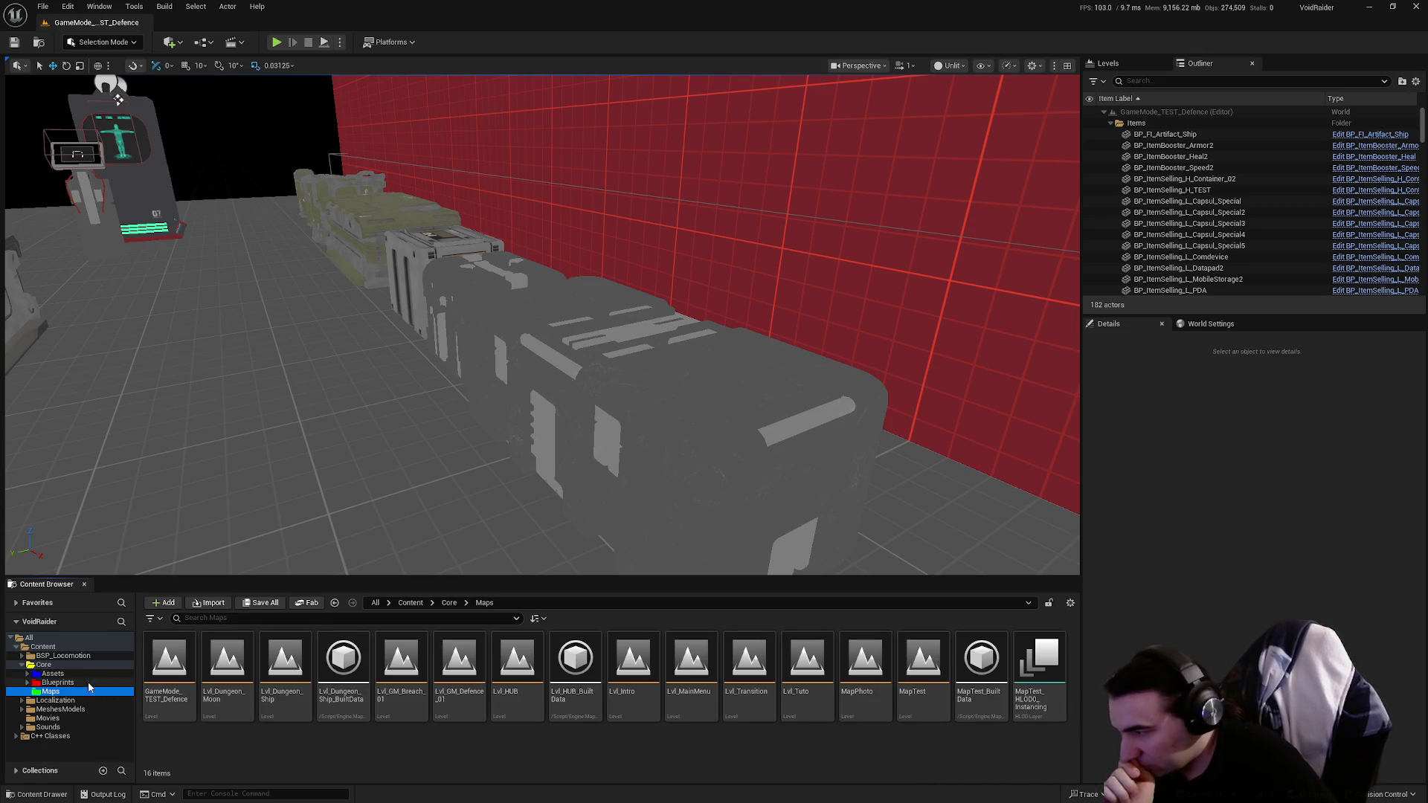
pyautogui.click(57, 683)
# Step: Navigate to Characters > Players > Master and open BP_PlayerController
pyautogui.doubleClick(345, 674)
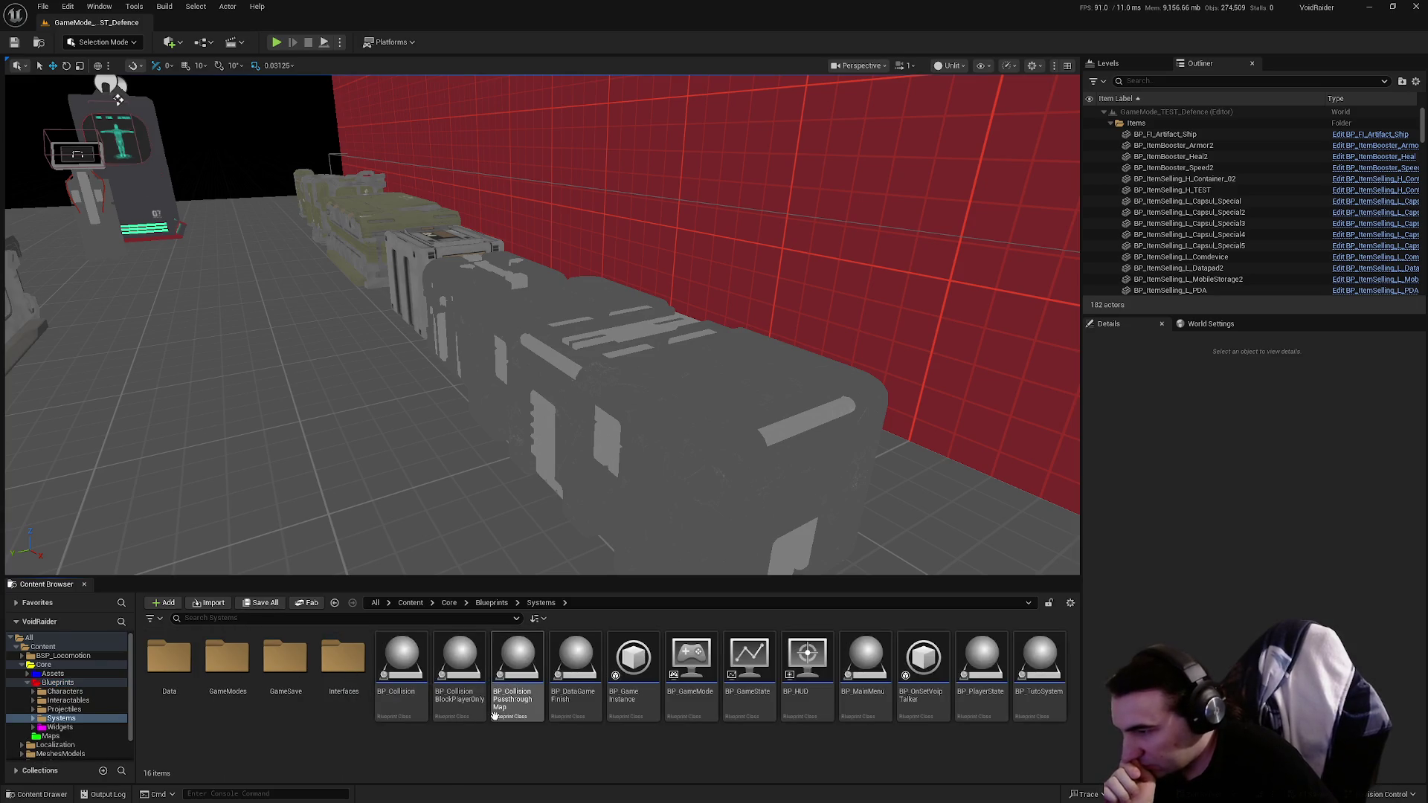
pyautogui.click(64, 692)
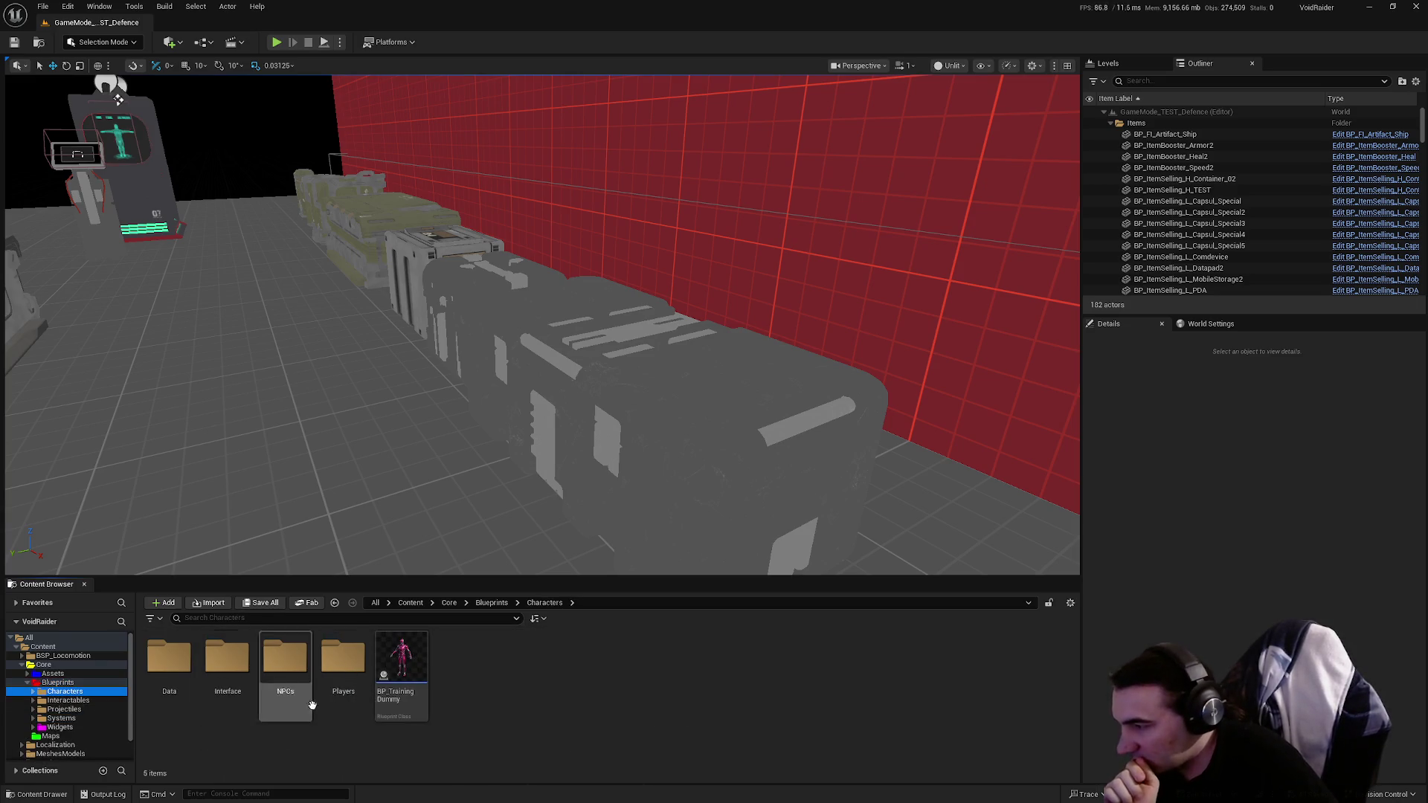
pyautogui.doubleClick(328, 673)
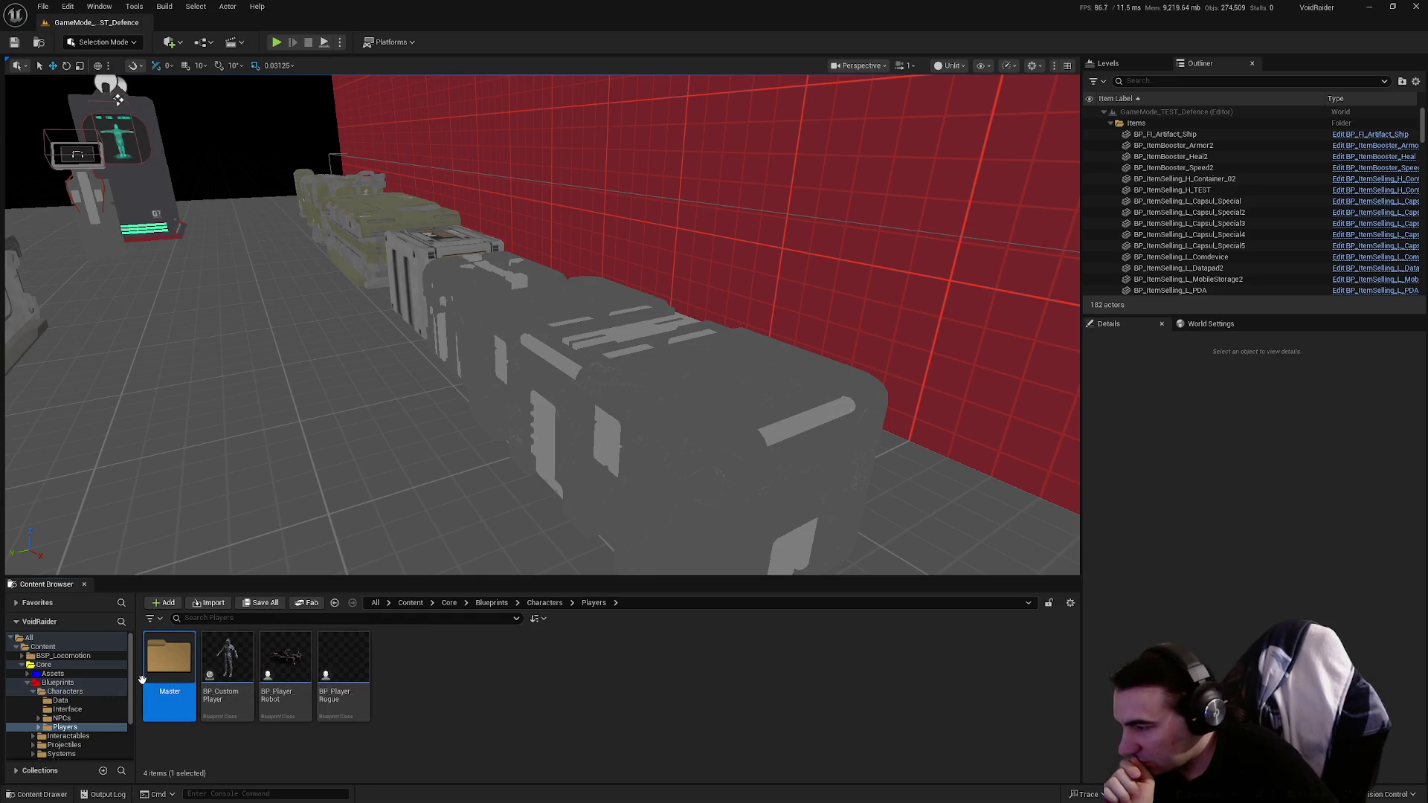
pyautogui.doubleClick(170, 658)
pyautogui.click(398, 669)
pyautogui.doubleClick(398, 669)
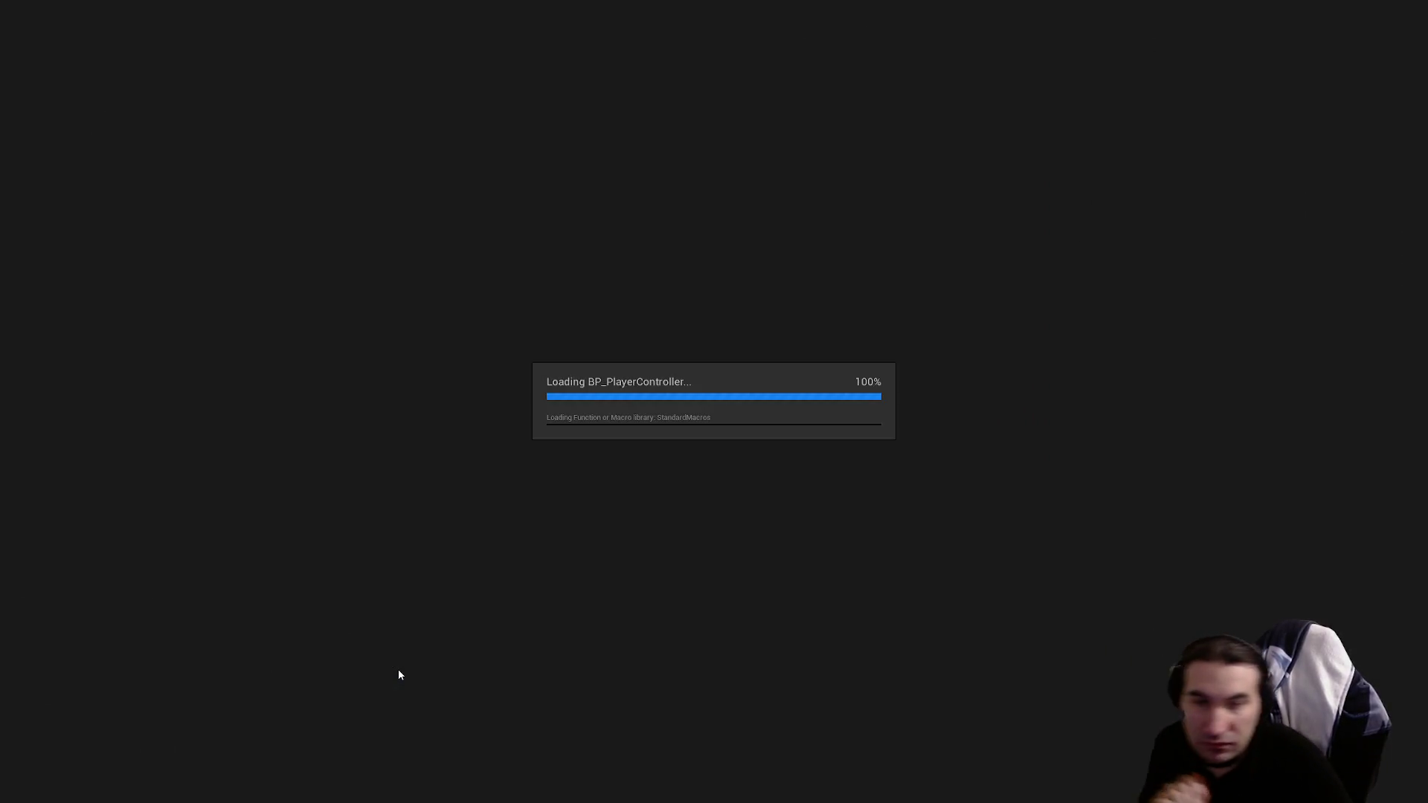
# Step: Set the ControlPlayer event's Replicates option to Run on Server
pyautogui.scroll(3, 622, 485)
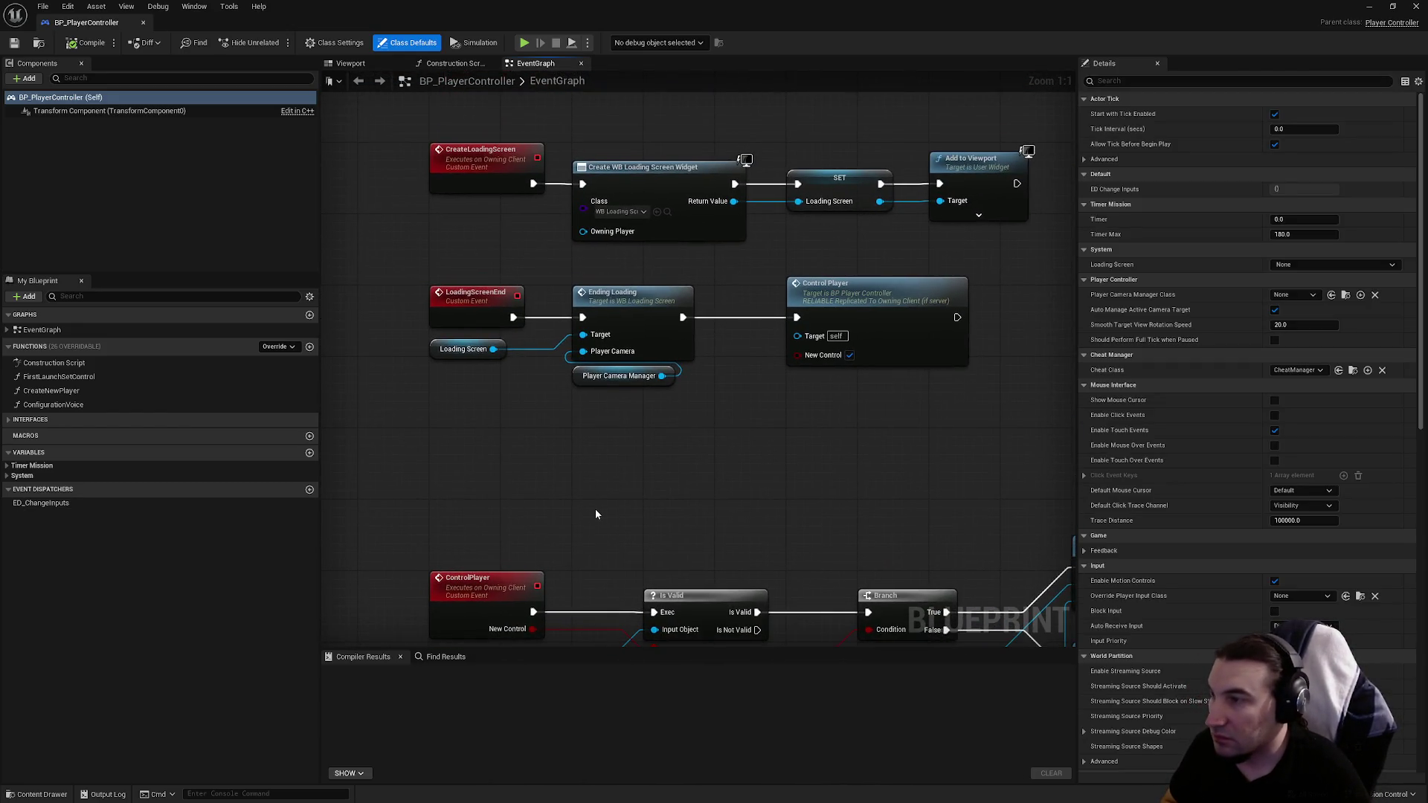
pyautogui.moveTo(595, 514); pyautogui.dragTo(593, 433)
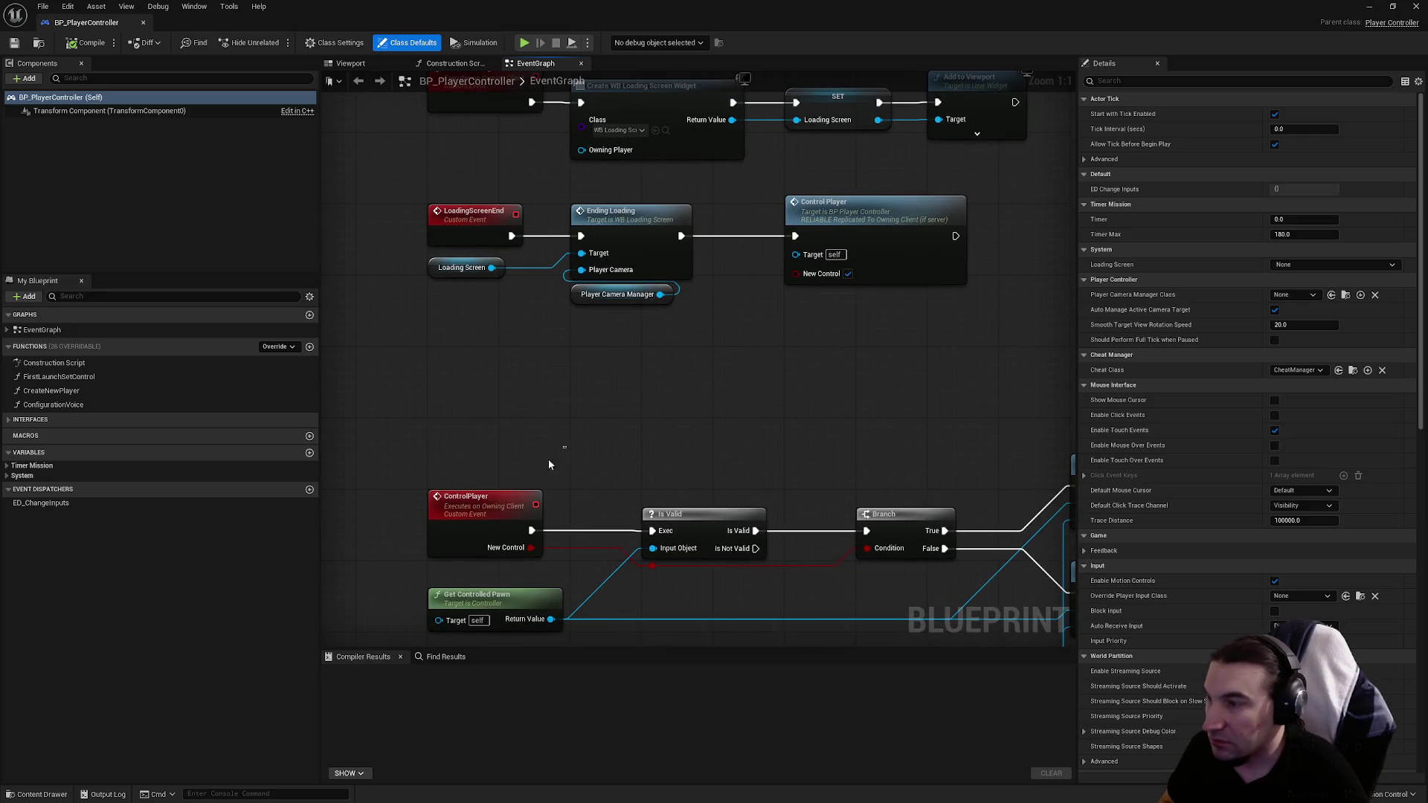
pyautogui.click(476, 506)
pyautogui.click(1310, 158)
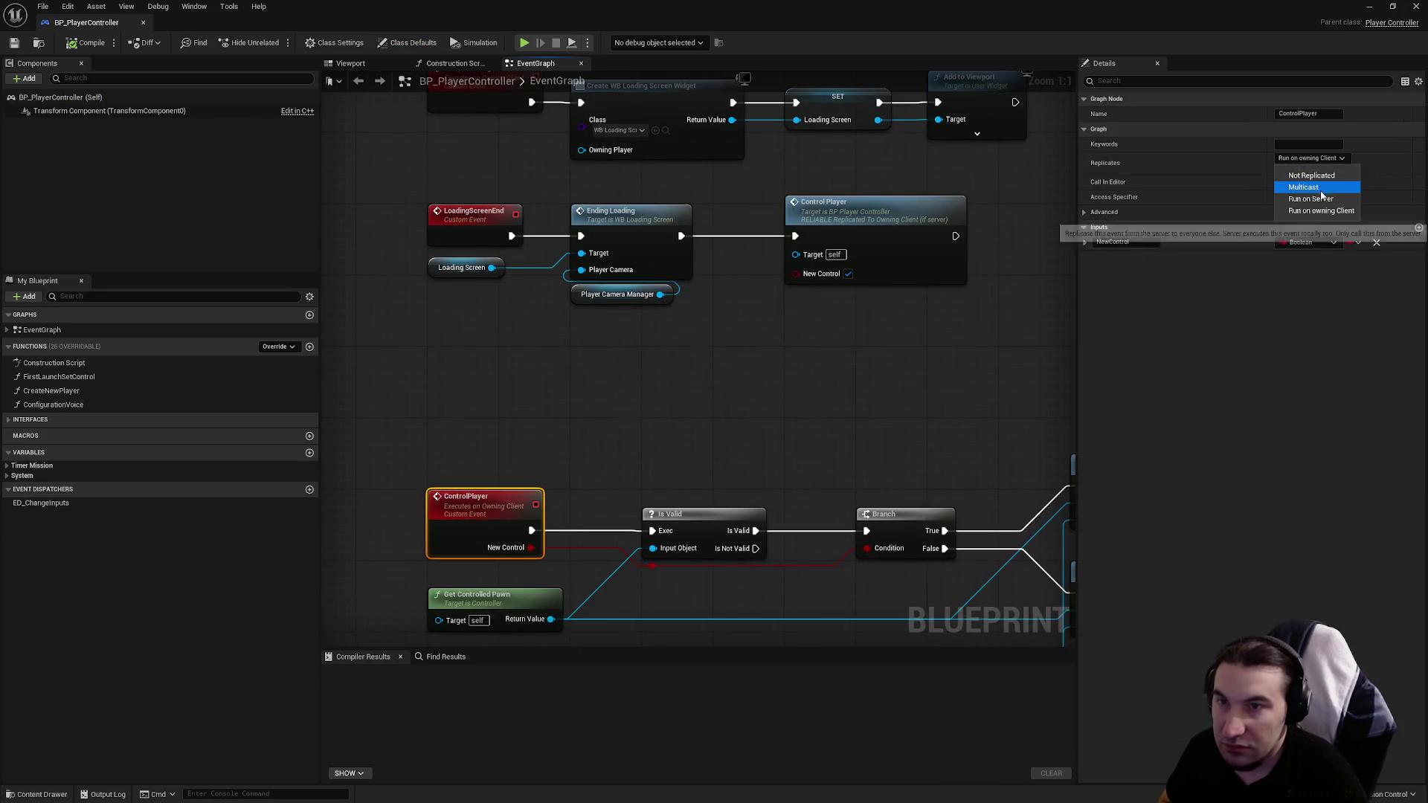
pyautogui.click(1303, 186)
# Step: Compile and save BP_PlayerController
pyautogui.click(757, 425)
pyautogui.click(86, 42)
pyautogui.click(11, 43)
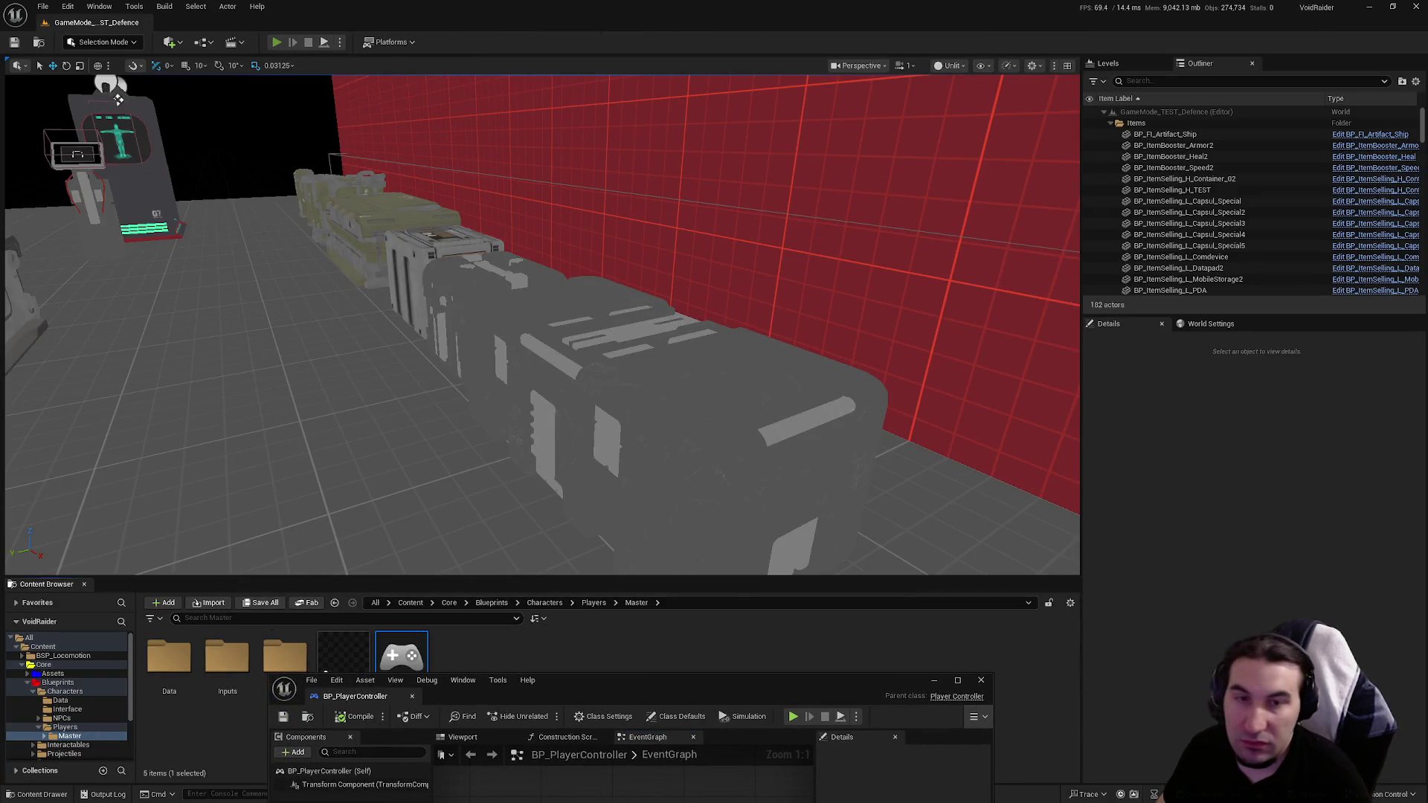
# Step: Run a quick playtest, then pick a different network play mode from the Play options
pyautogui.hotkey('alt', 'p')
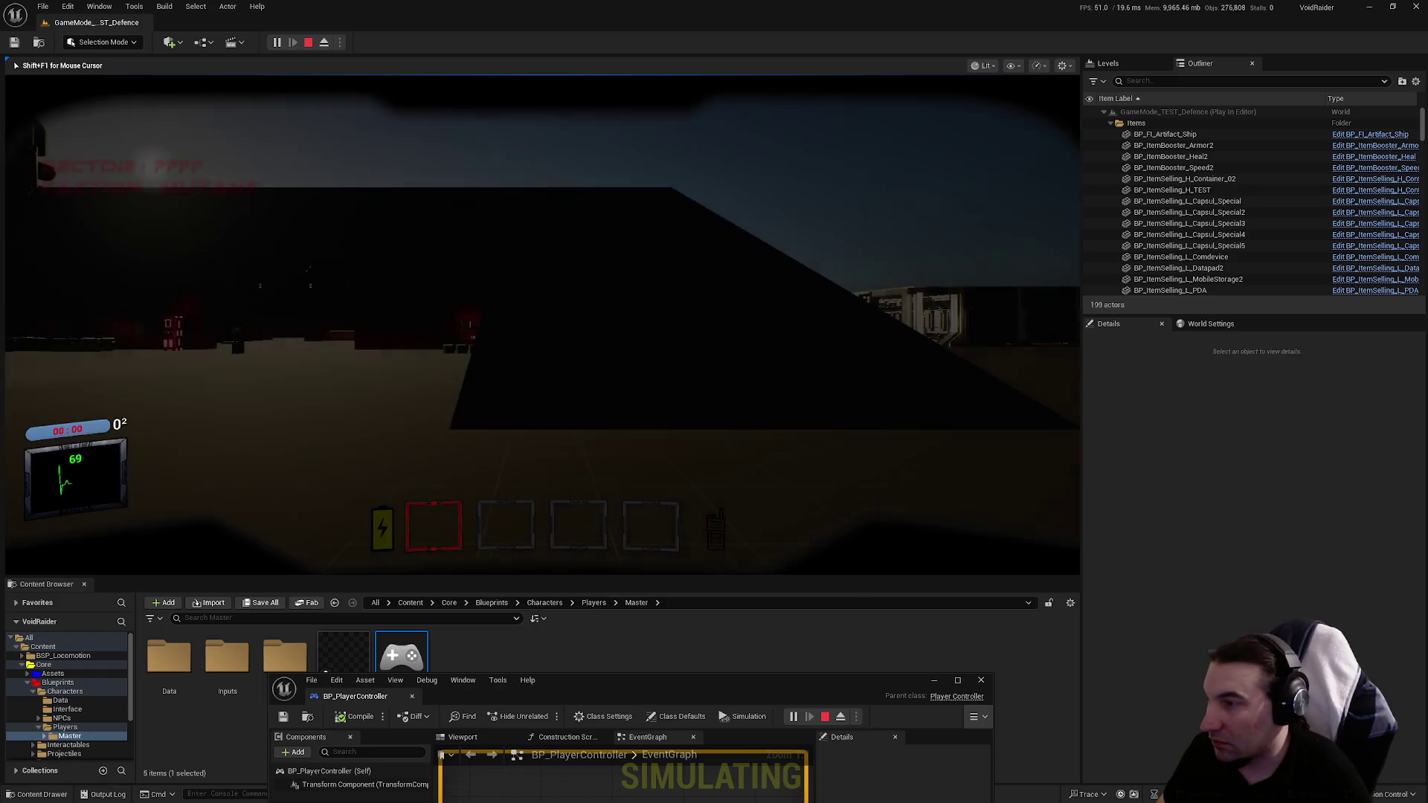
pyautogui.press('Escape')
pyautogui.click(340, 42)
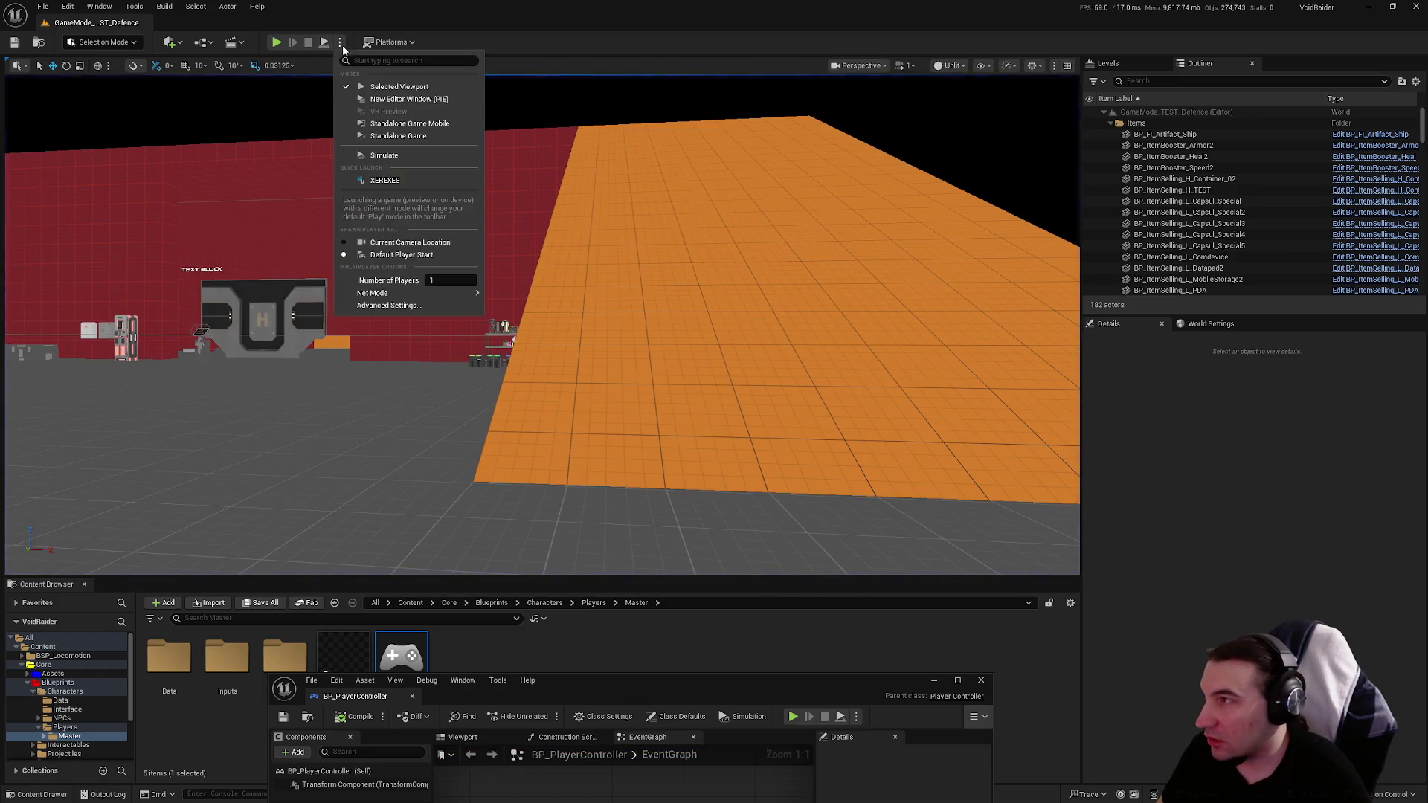
pyautogui.moveTo(446, 298)
pyautogui.click(535, 321)
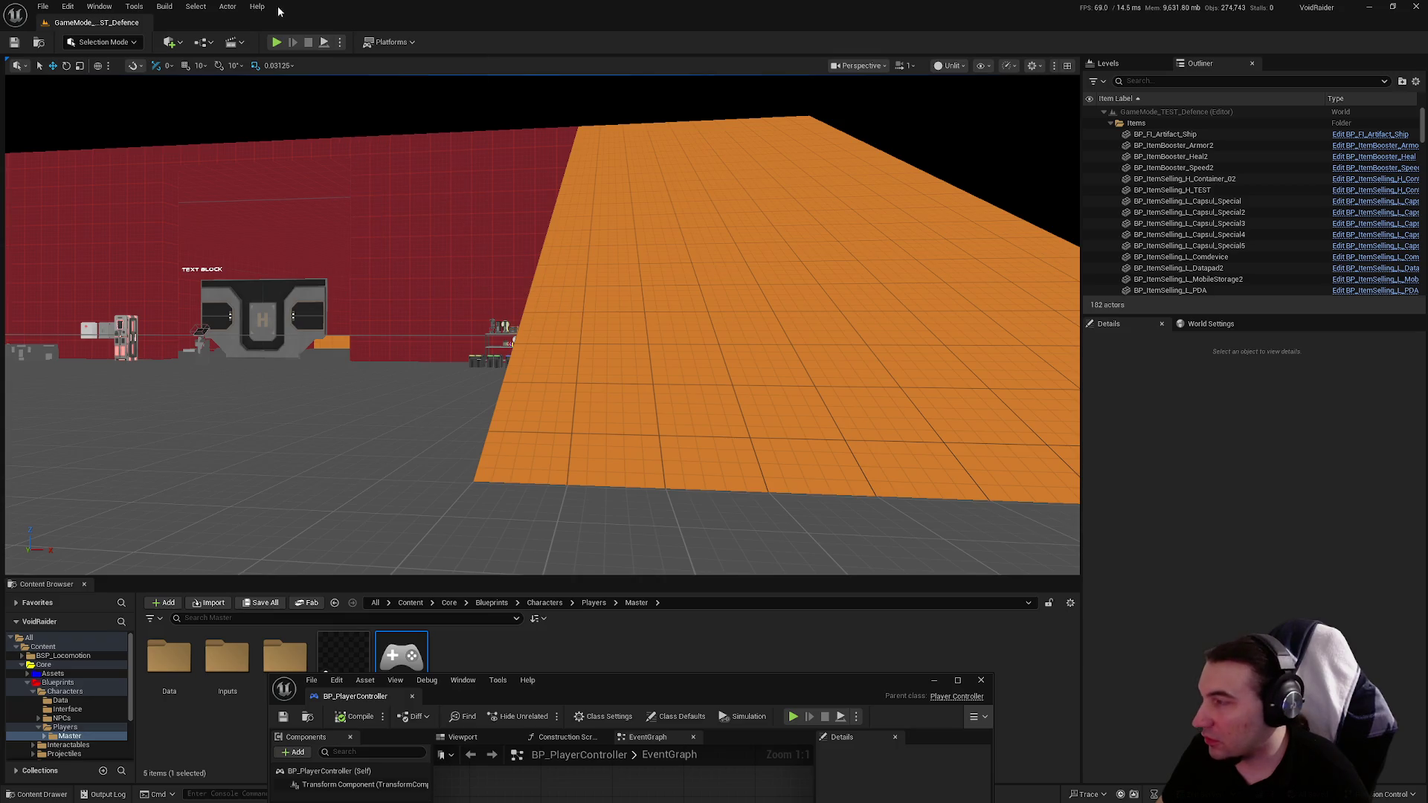
# Step: Playtest again in the new net mode, then maximize the BP_PlayerController window
pyautogui.click(276, 42)
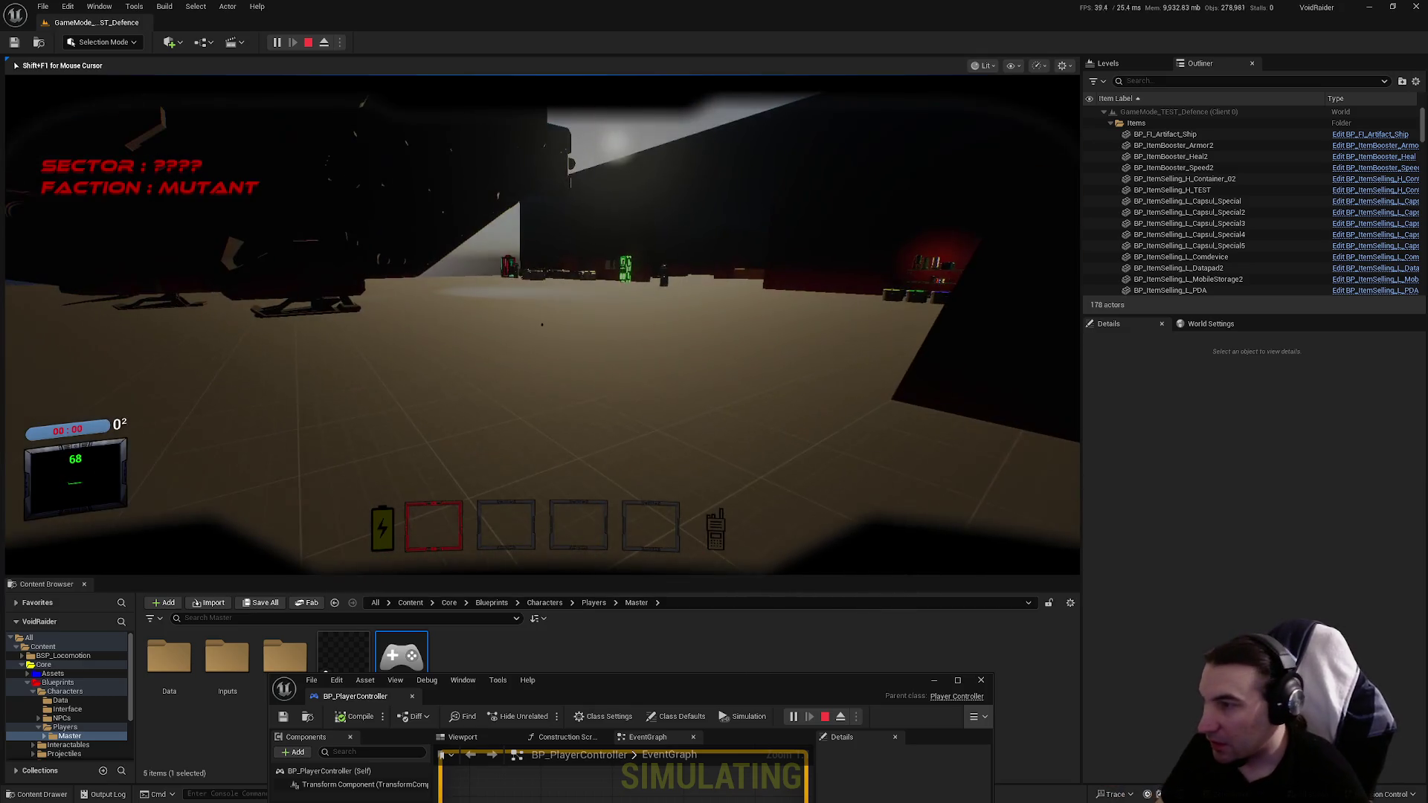
pyautogui.press('Escape')
pyautogui.moveTo(753, 683); pyautogui.dragTo(745, 305)
pyautogui.doubleClick(745, 305)
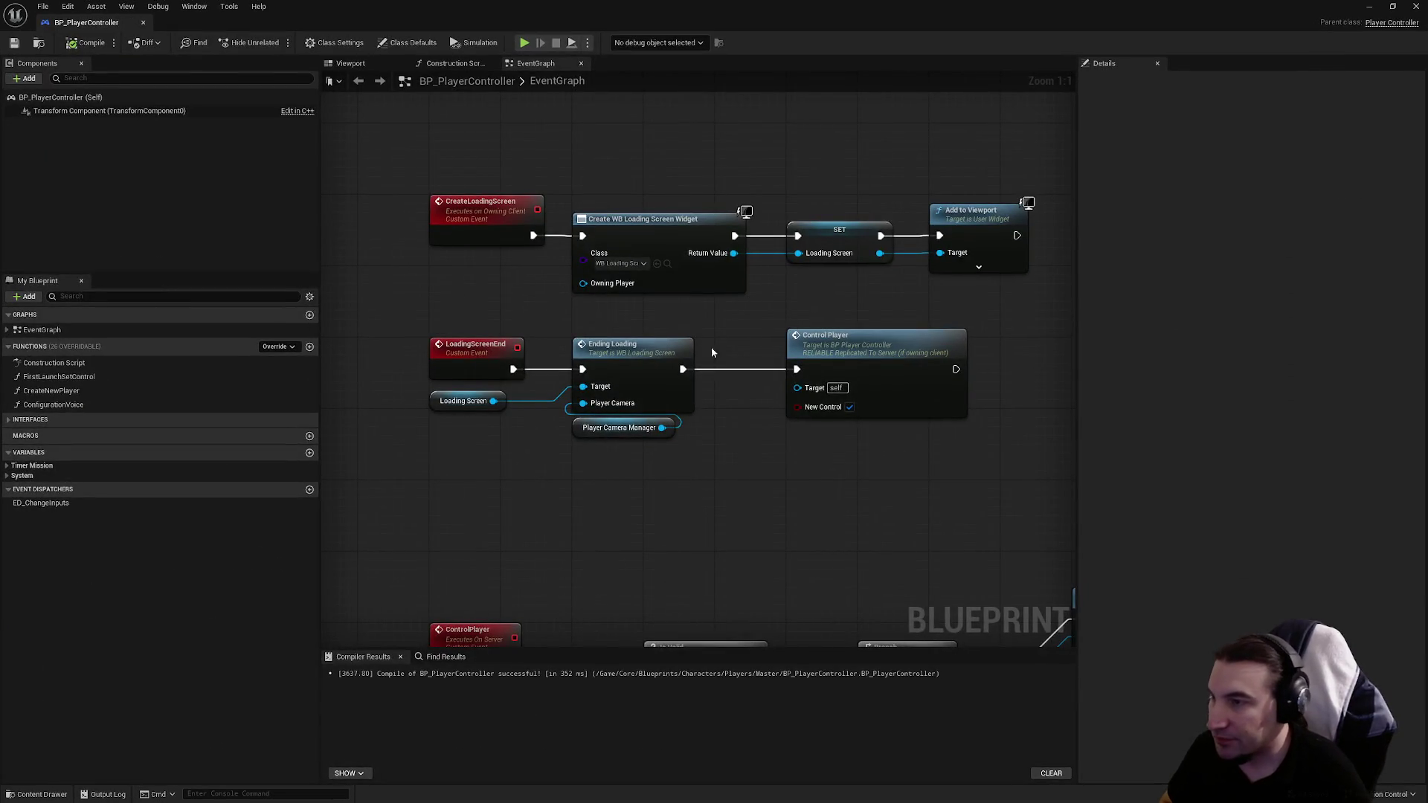
# Step: Switch ControlPlayer's Replicates to Run on owning Client, then compile and save
pyautogui.click(554, 405)
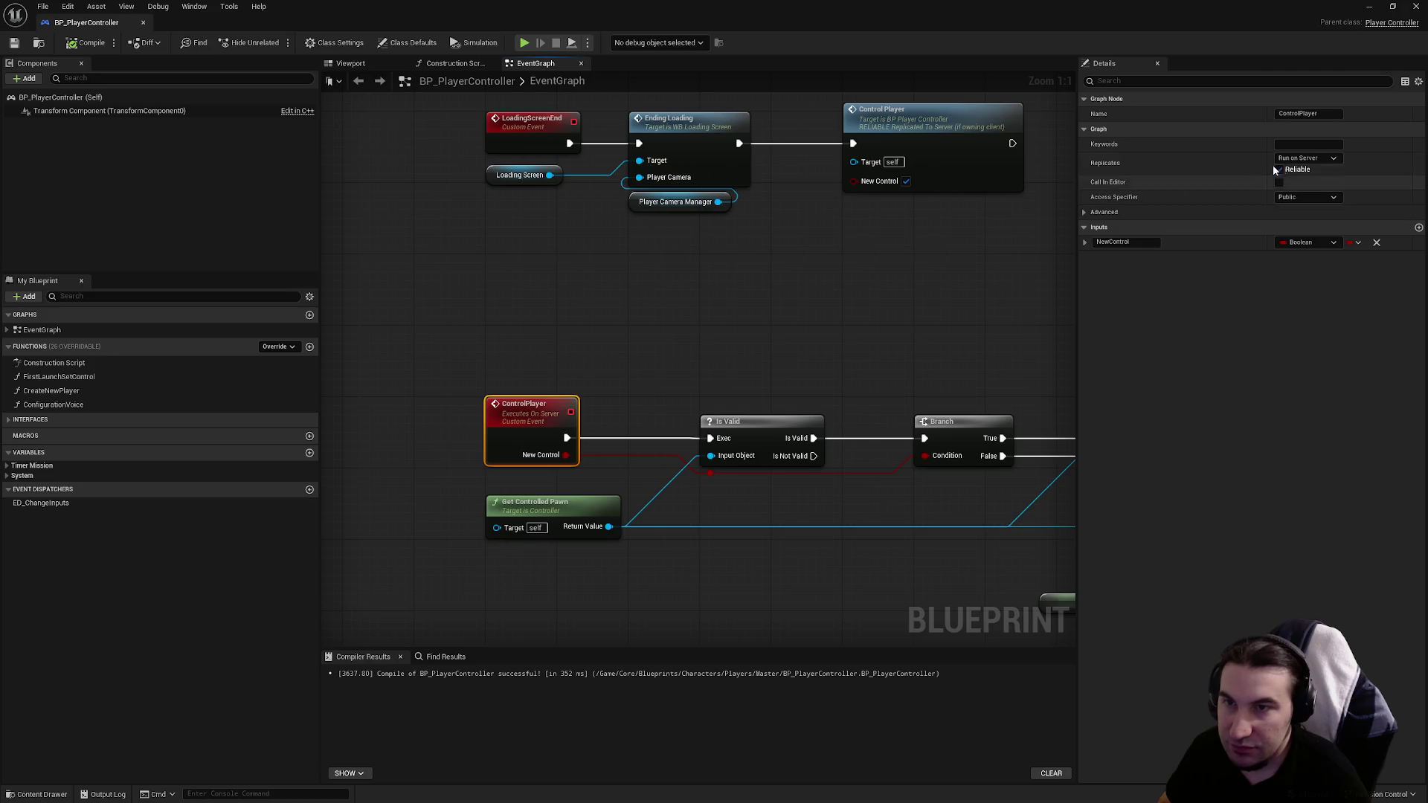
pyautogui.click(1307, 158)
pyautogui.click(1313, 208)
pyautogui.click(737, 291)
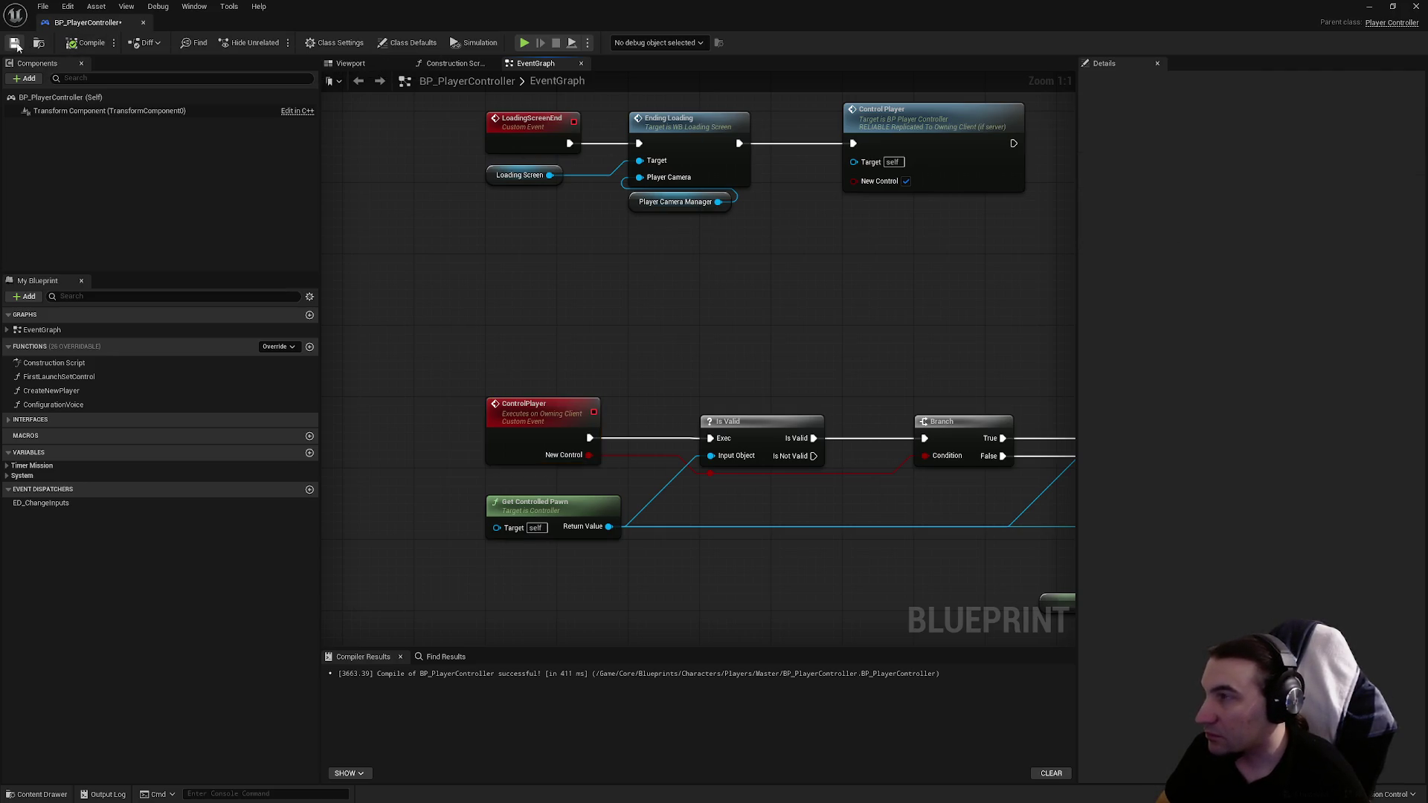
pyautogui.click(14, 43)
pyautogui.moveTo(714, 253)
pyautogui.mouseDown()
pyautogui.moveTo(385, 220)
pyautogui.moveTo(579, 244)
pyautogui.mouseUp()
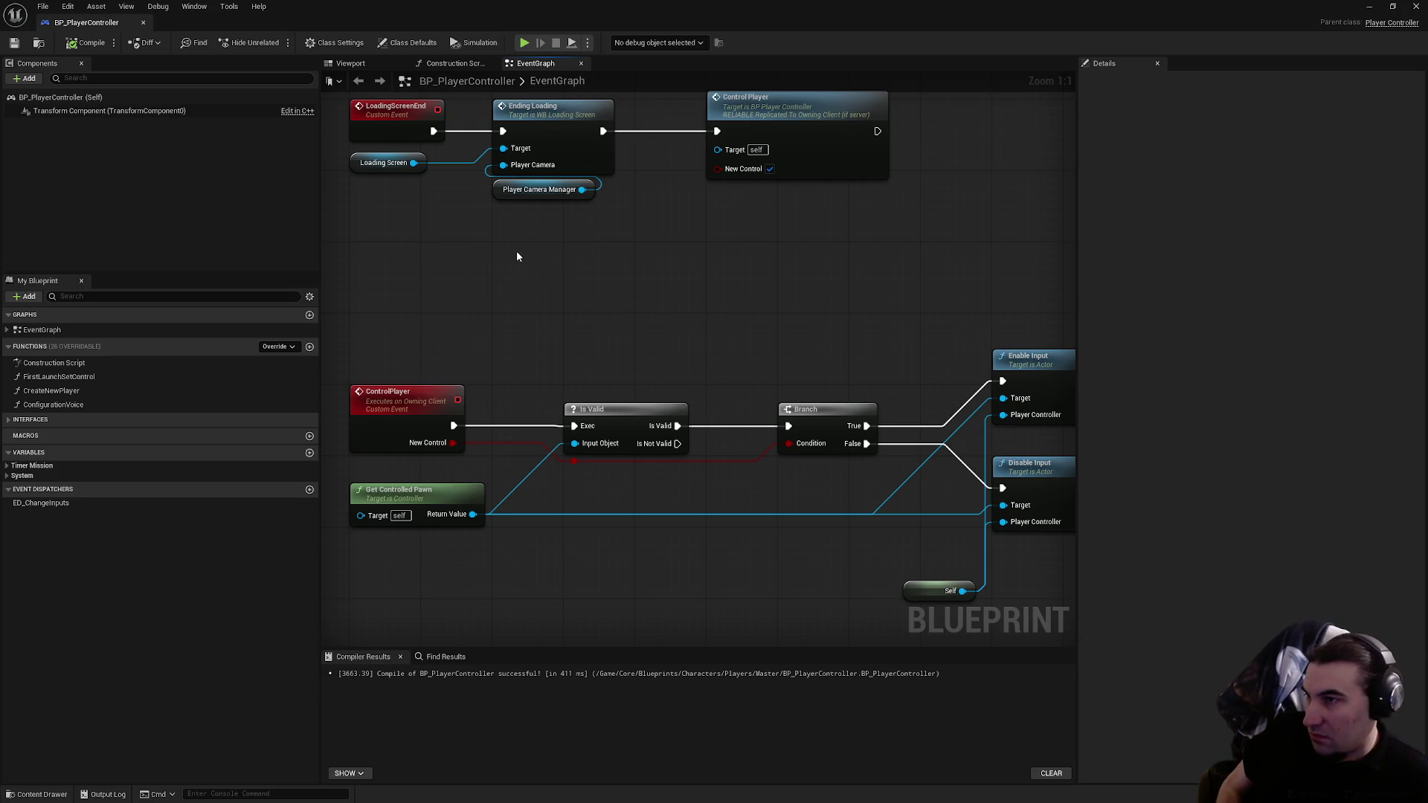
pyautogui.moveTo(511, 256); pyautogui.dragTo(559, 387)
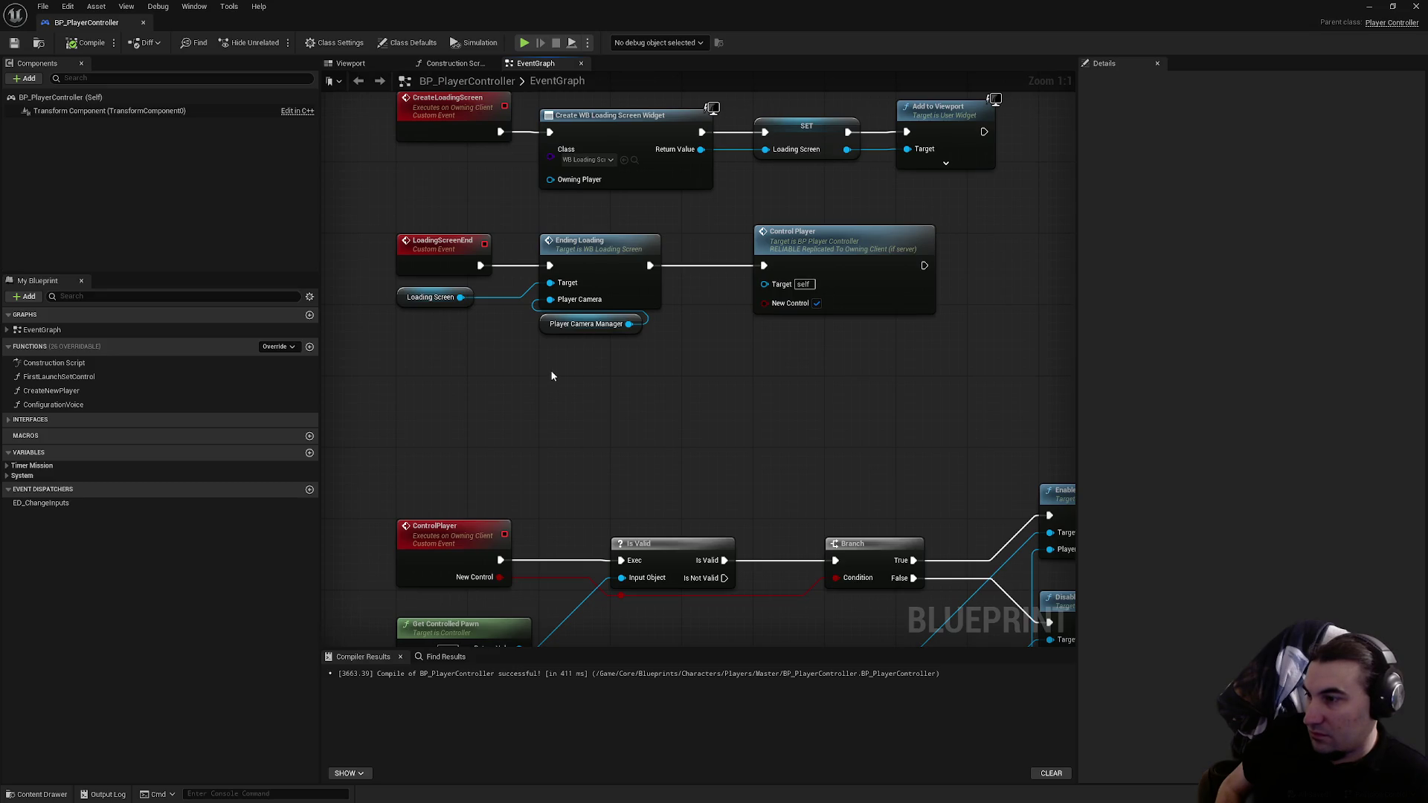
# Step: Add a Print String after Enable Input and a duplicate wired to Disable Input
pyautogui.rightClick(695, 471)
pyautogui.write('pre')
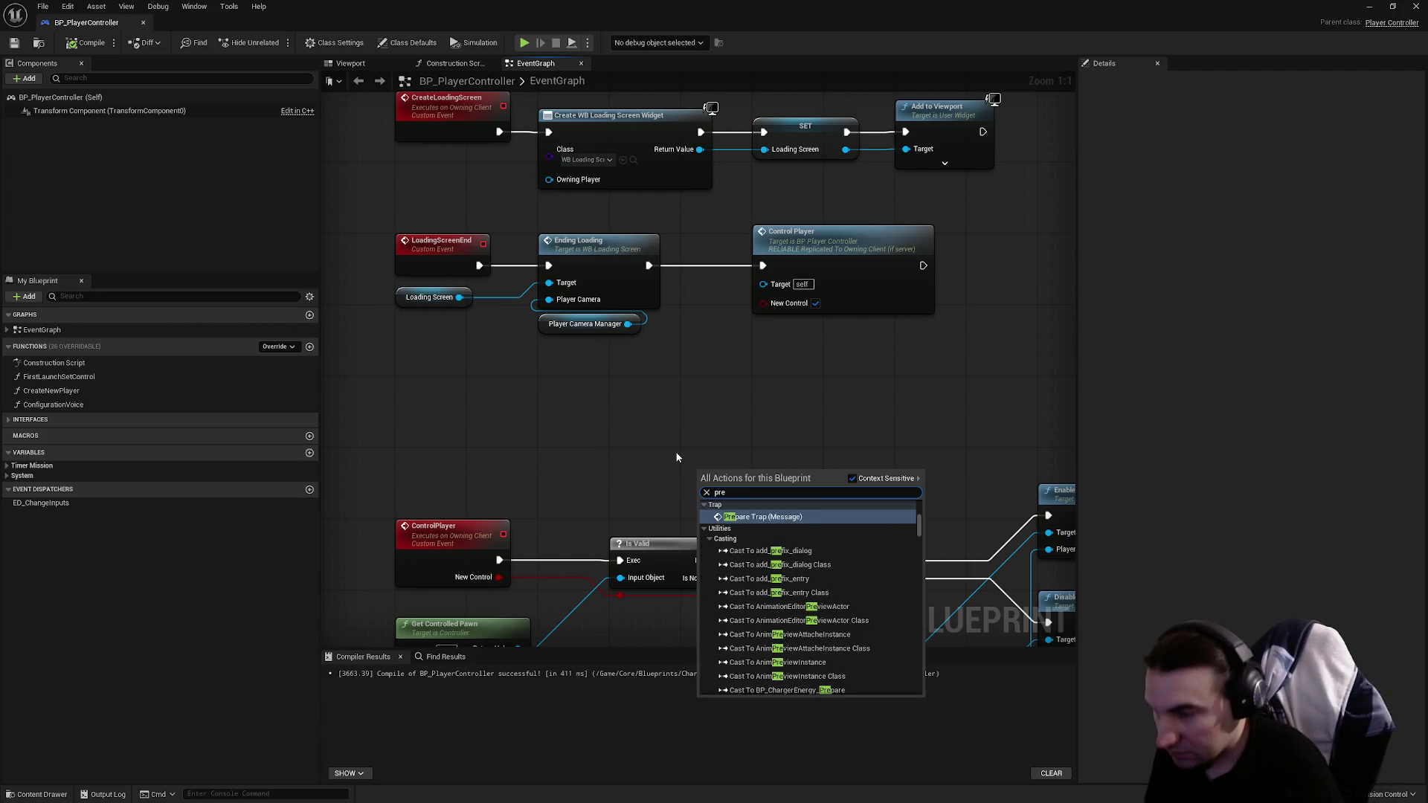
pyautogui.press('BackSpace')
pyautogui.write('int string')
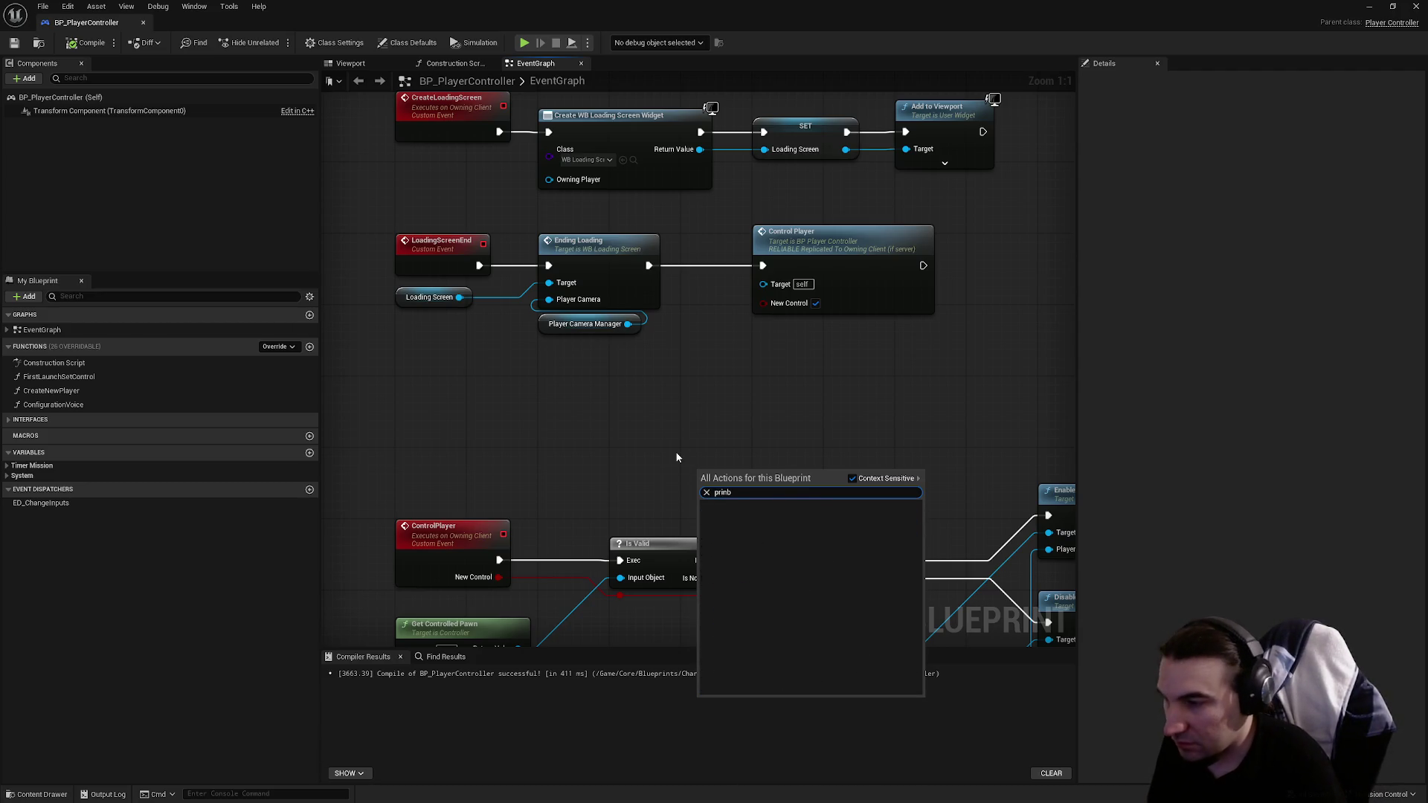
pyautogui.press('Return')
pyautogui.moveTo(564, 406)
pyautogui.mouseDown()
pyautogui.moveTo(967, 446)
pyautogui.moveTo(831, 435)
pyautogui.moveTo(727, 449)
pyautogui.mouseUp()
pyautogui.click(816, 563)
pyautogui.hotkey('ctrl', 'v')
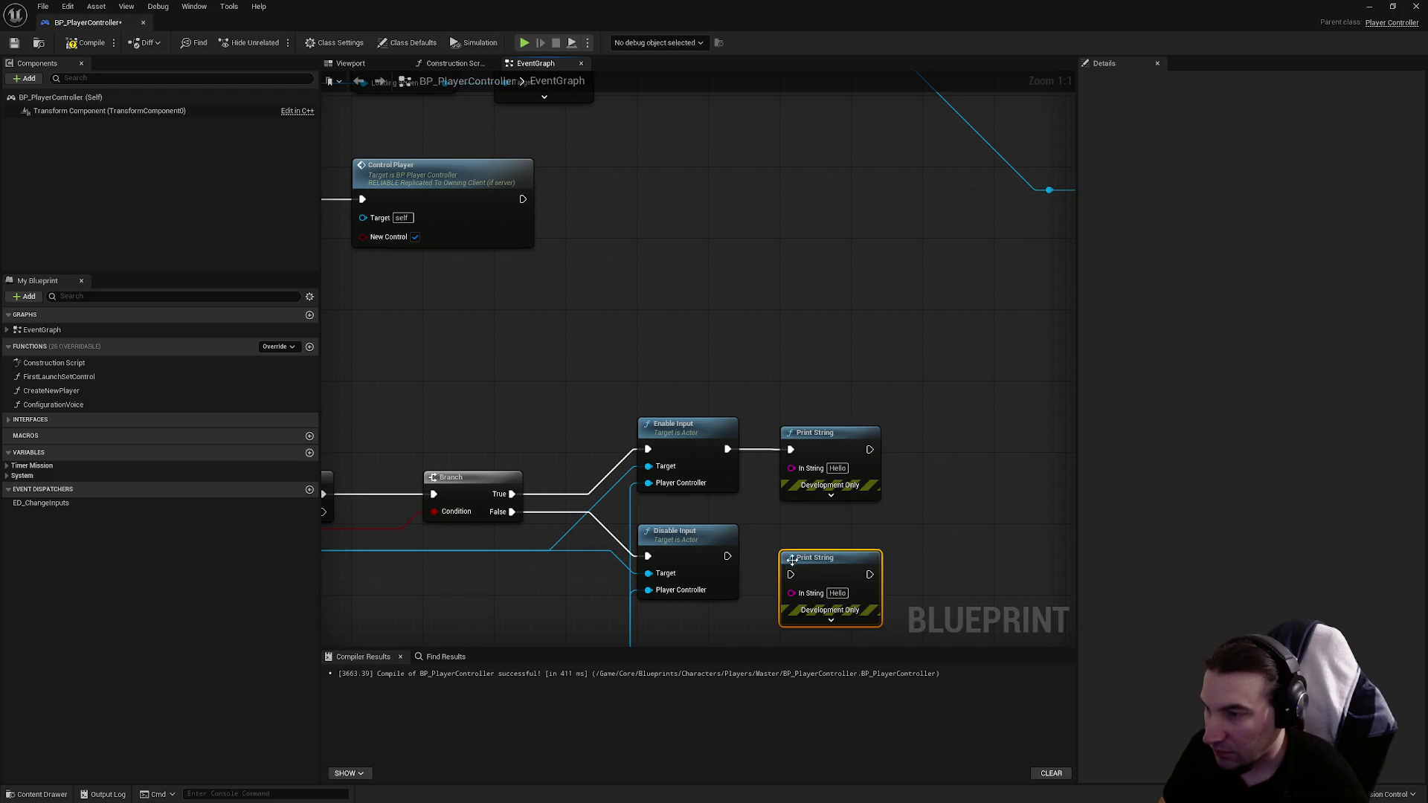
pyautogui.moveTo(726, 556)
pyautogui.mouseDown()
pyautogui.moveTo(790, 574)
pyautogui.moveTo(831, 558)
pyautogui.mouseUp()
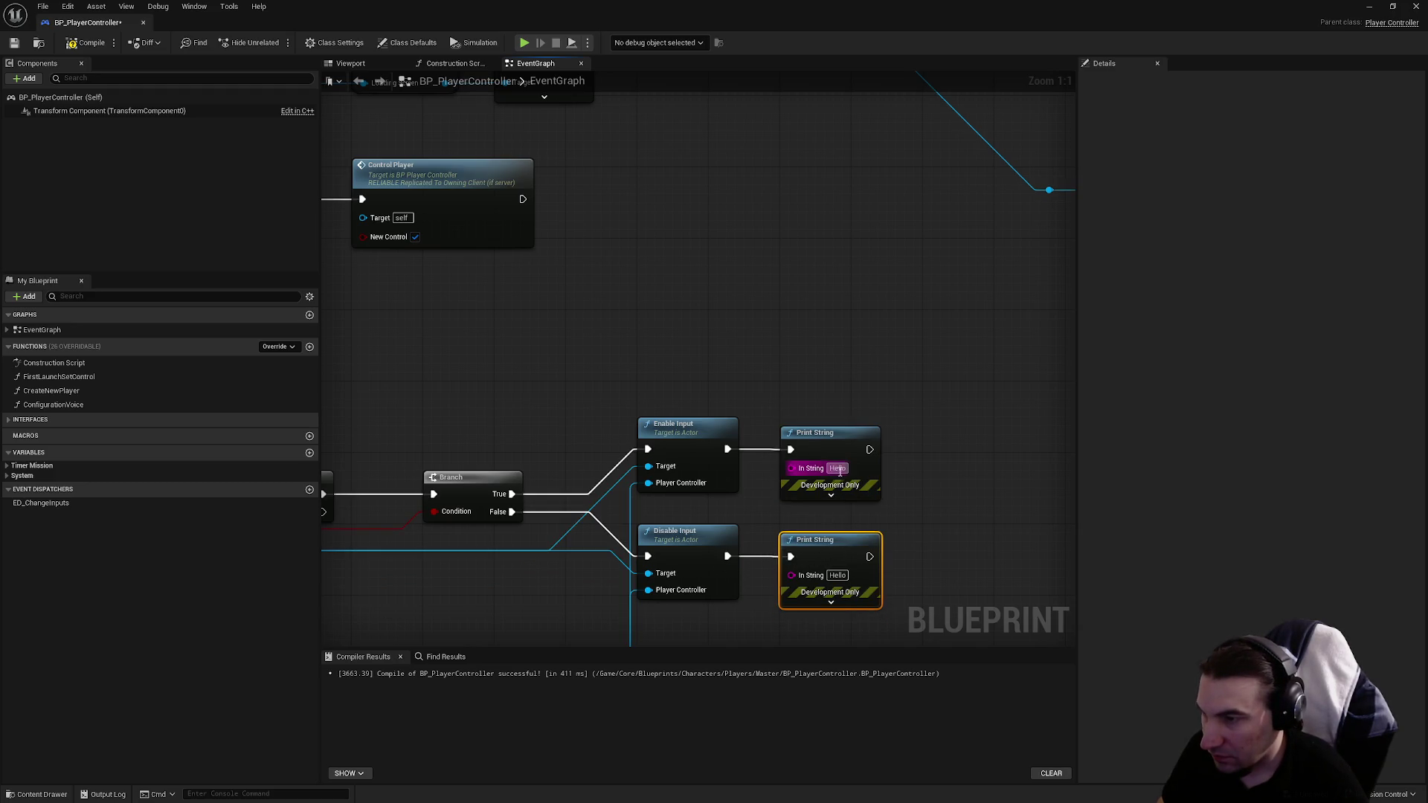
# Step: Set the two Print String messages to 'Enable' and 'Disable' and compile
pyautogui.click(839, 469)
pyautogui.press('BackSpace')
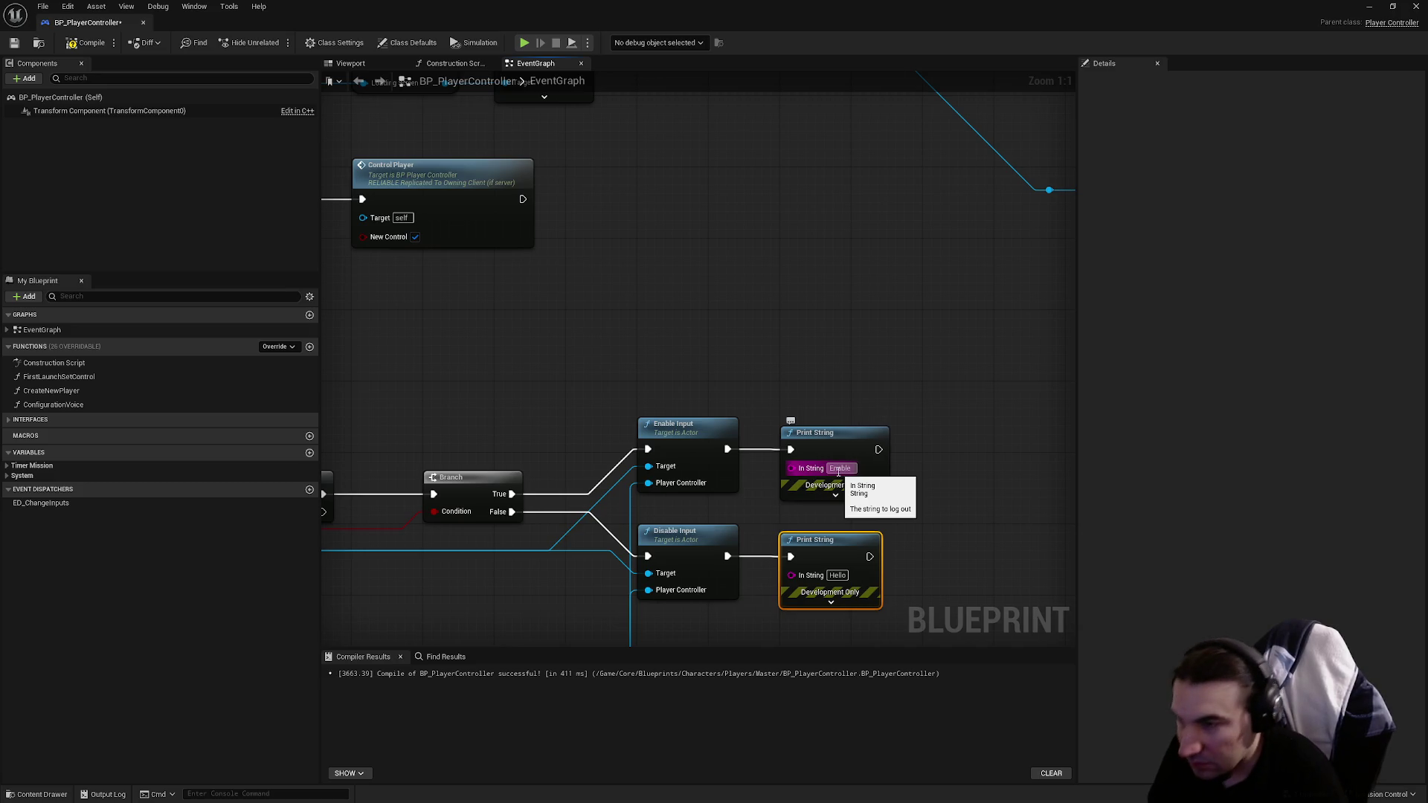
pyautogui.press('Return')
pyautogui.click(838, 576)
pyautogui.press('BackSpace')
pyautogui.write('Disable')
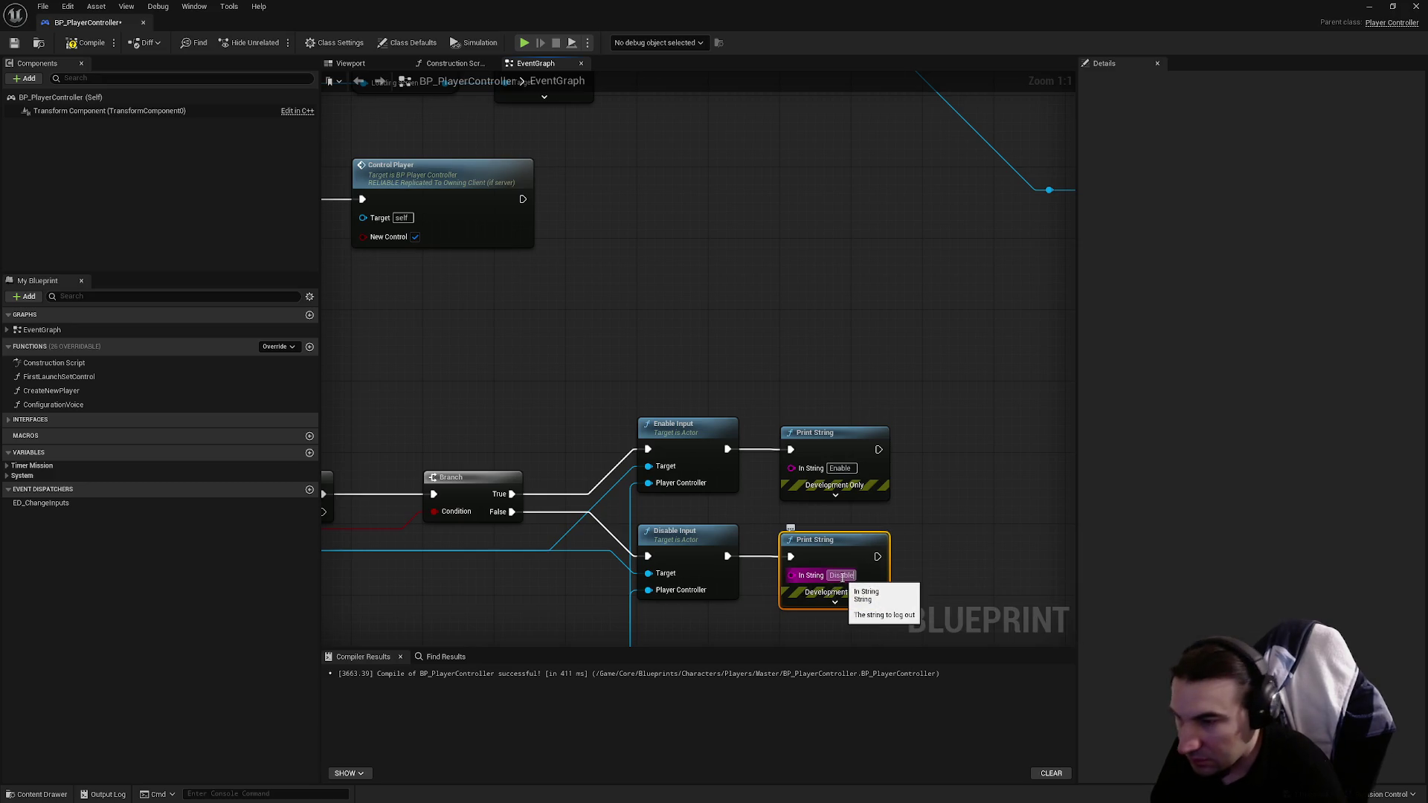
pyautogui.click(857, 423)
pyautogui.click(84, 44)
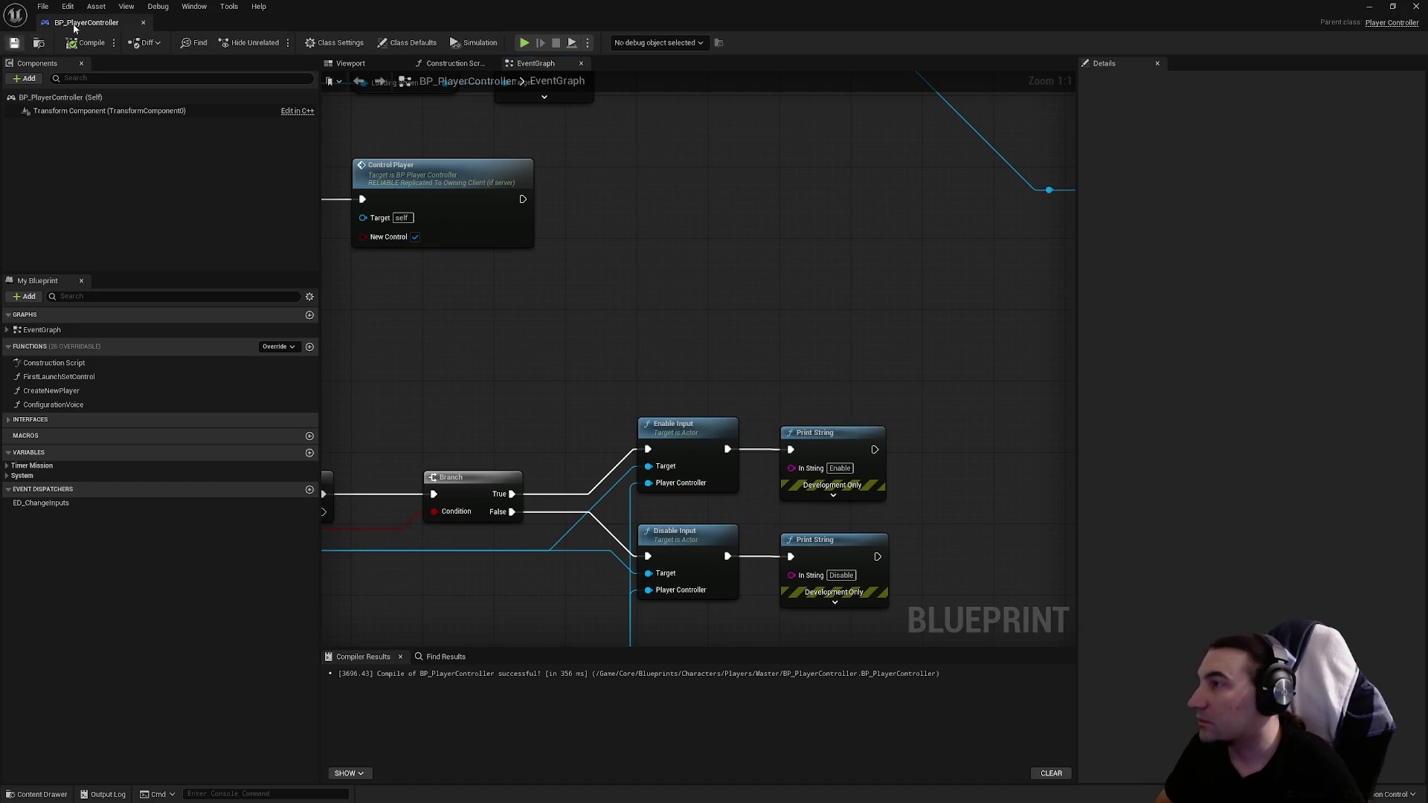
# Step: Save BP_PlayerController and open the AssaultRifle blueprint from Interactables > Items > ItemsUseables > Weapons
pyautogui.hotkey('ctrl', 's')
pyautogui.click(42, 42)
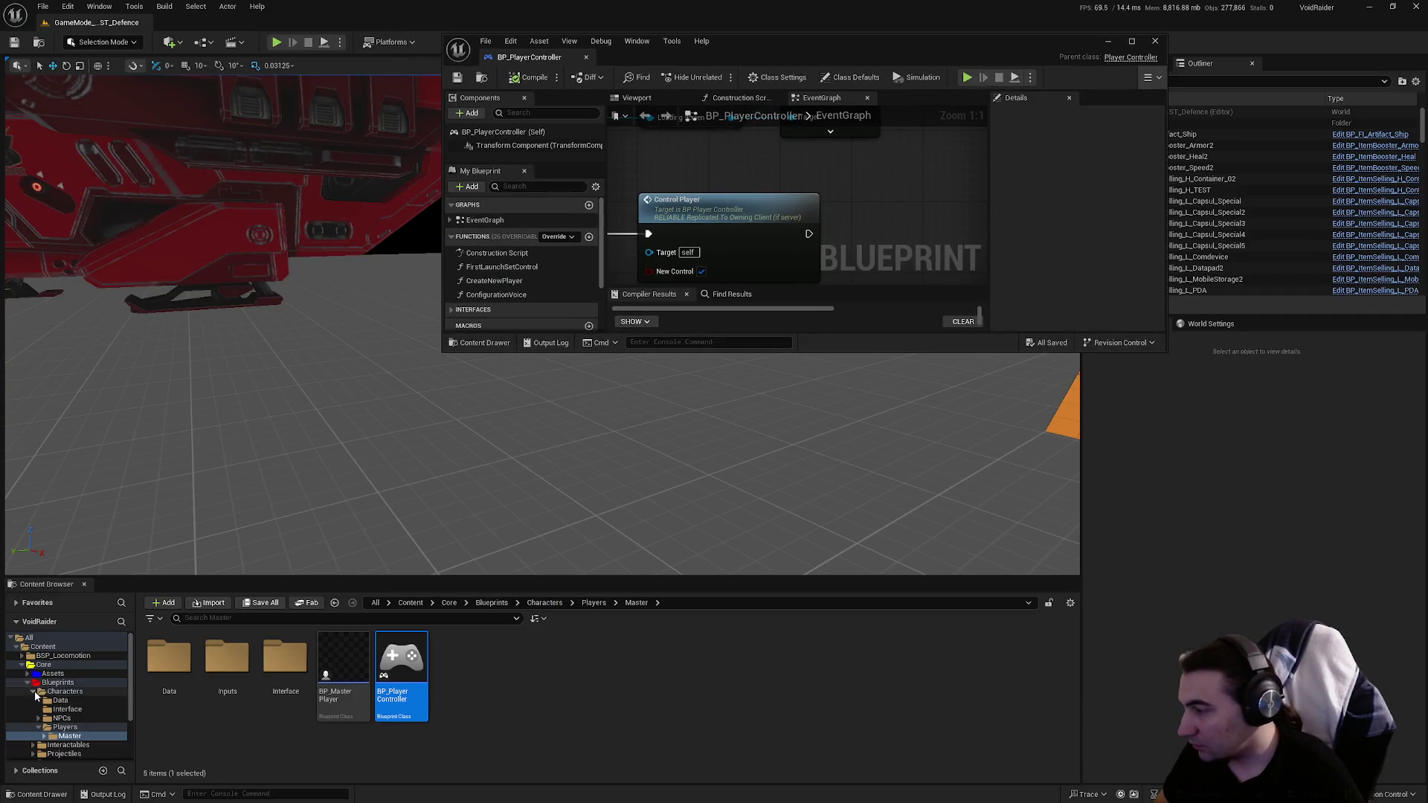
pyautogui.click(33, 691)
pyautogui.click(64, 700)
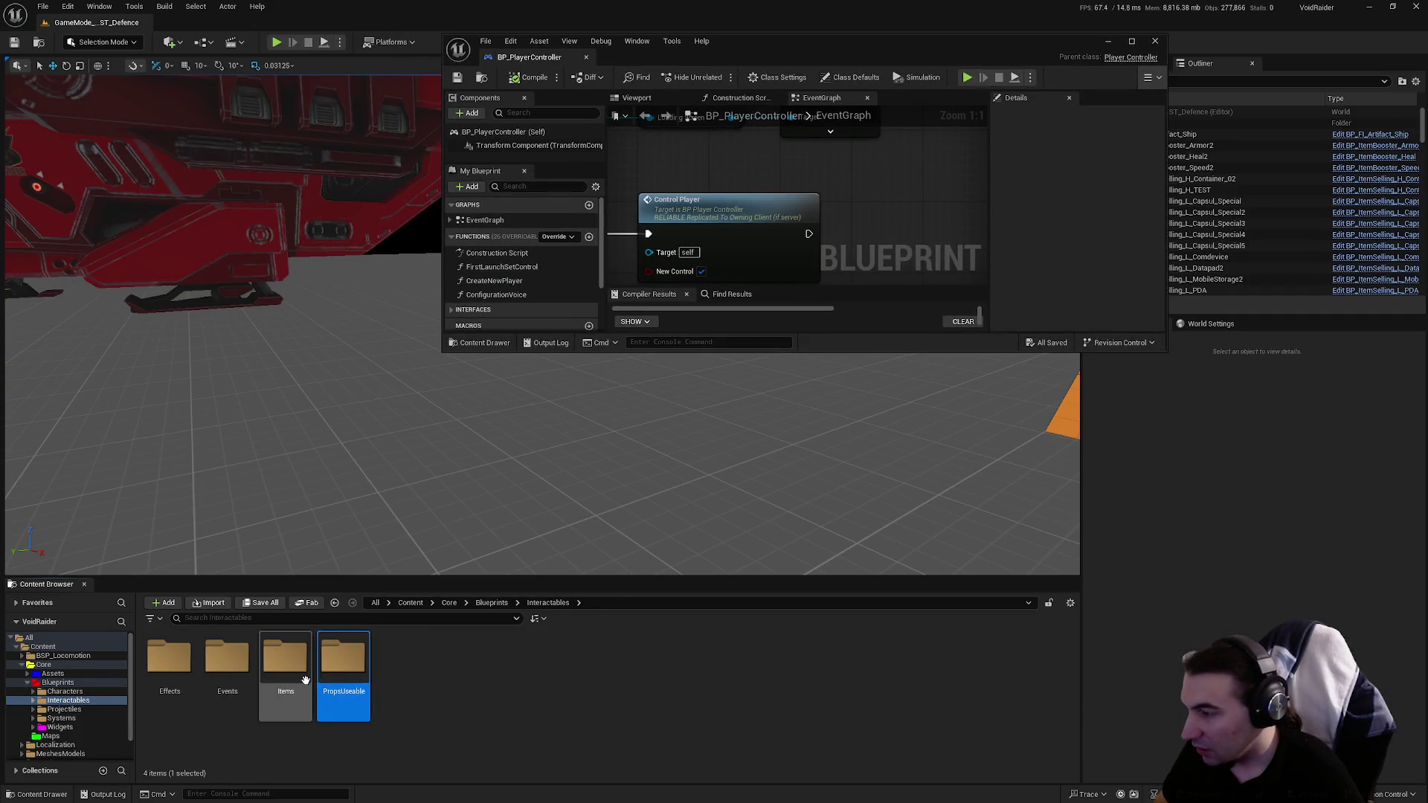
pyautogui.doubleClick(305, 681)
pyautogui.doubleClick(402, 658)
pyautogui.doubleClick(401, 659)
pyautogui.doubleClick(170, 666)
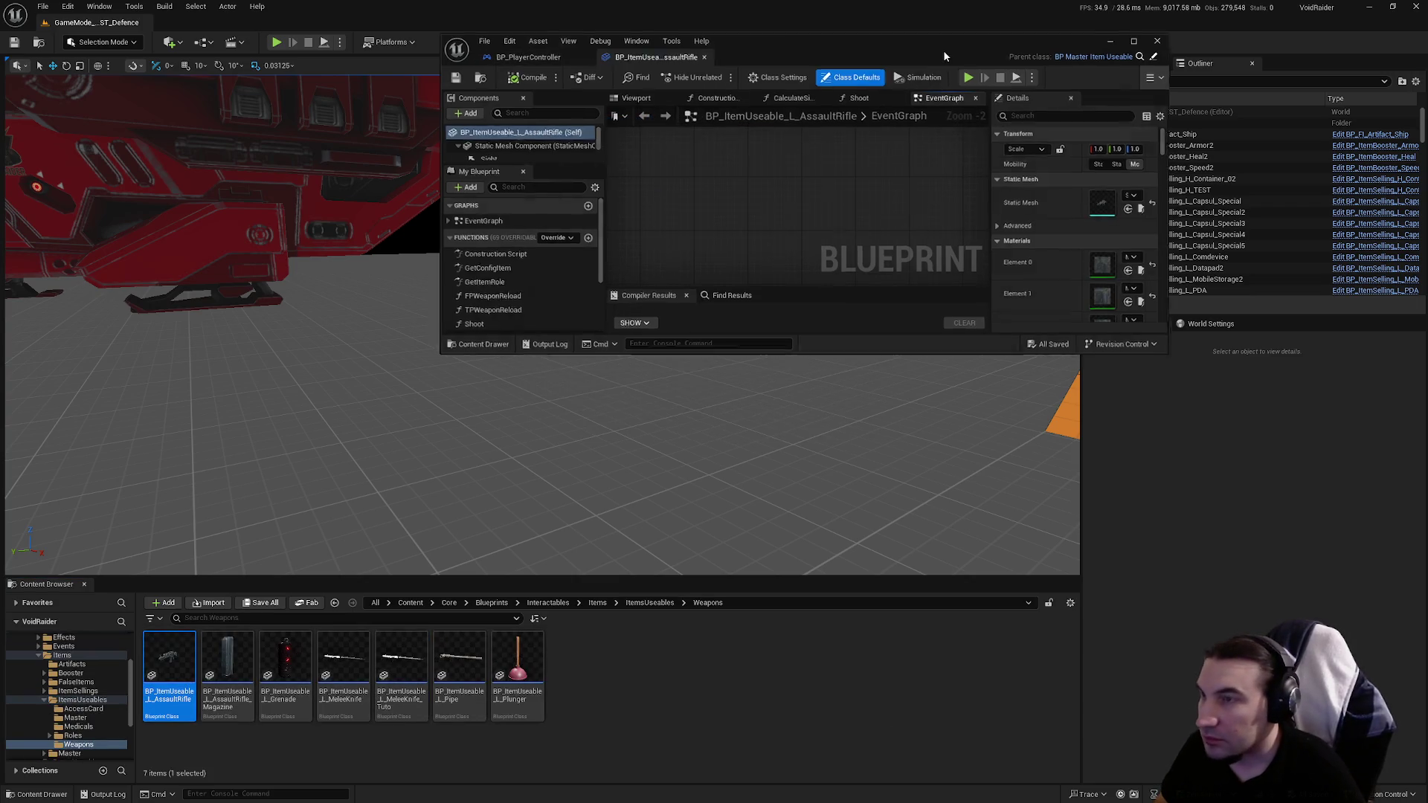
# Step: Compile BP_ItemUseable_L_AssaultRifle and close its tab
pyautogui.doubleClick(944, 51)
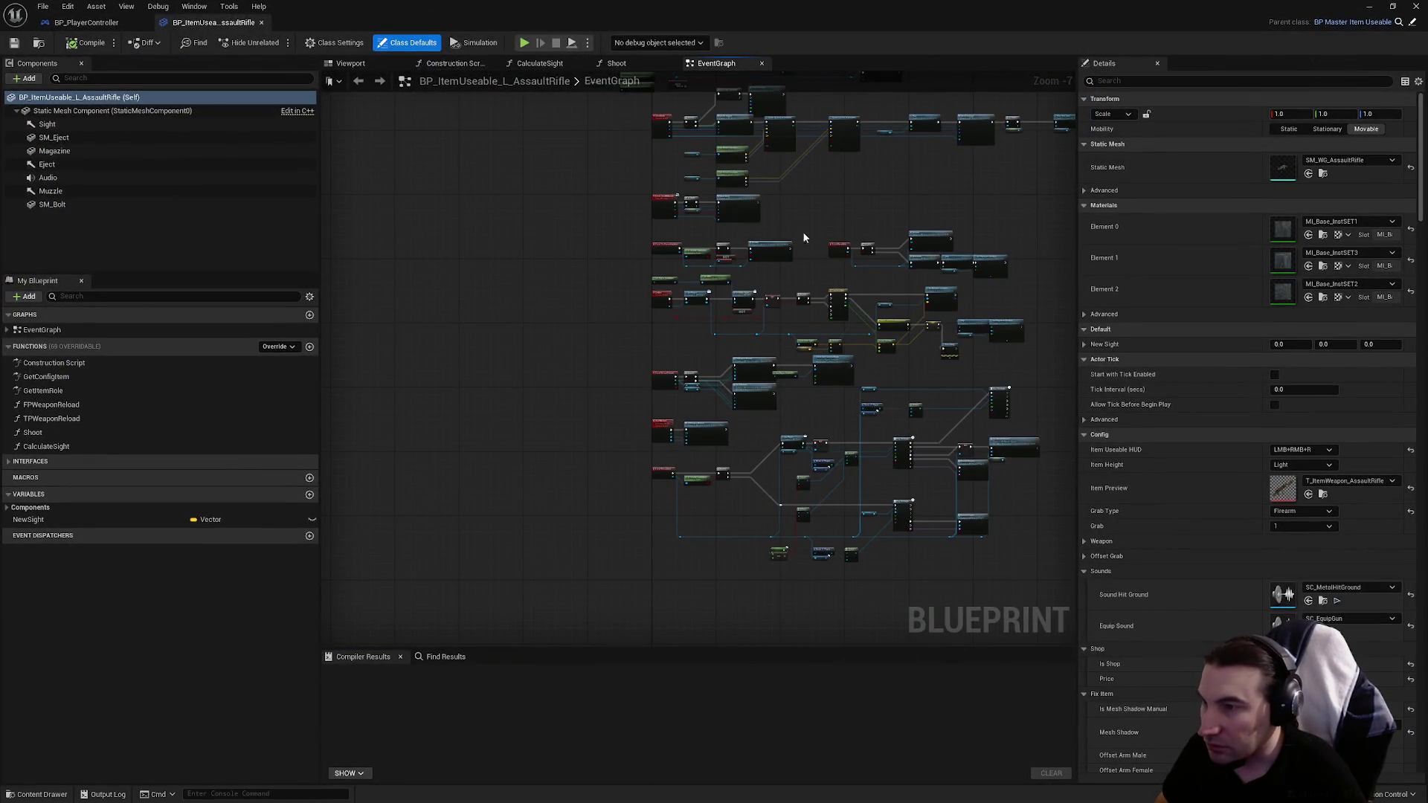
pyautogui.scroll(4, 977, 362)
pyautogui.click(841, 341)
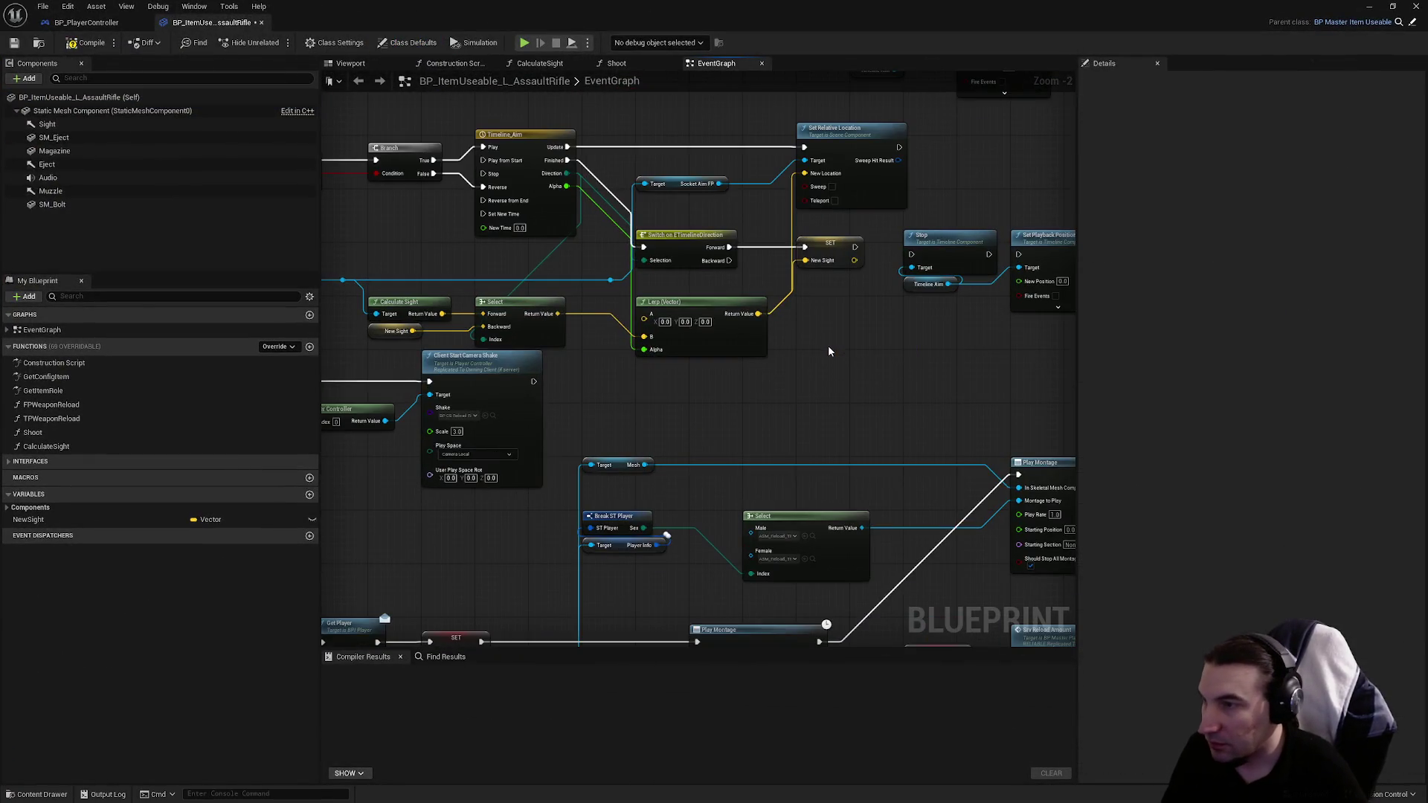
pyautogui.moveTo(828, 345); pyautogui.dragTo(891, 370)
pyautogui.click(71, 45)
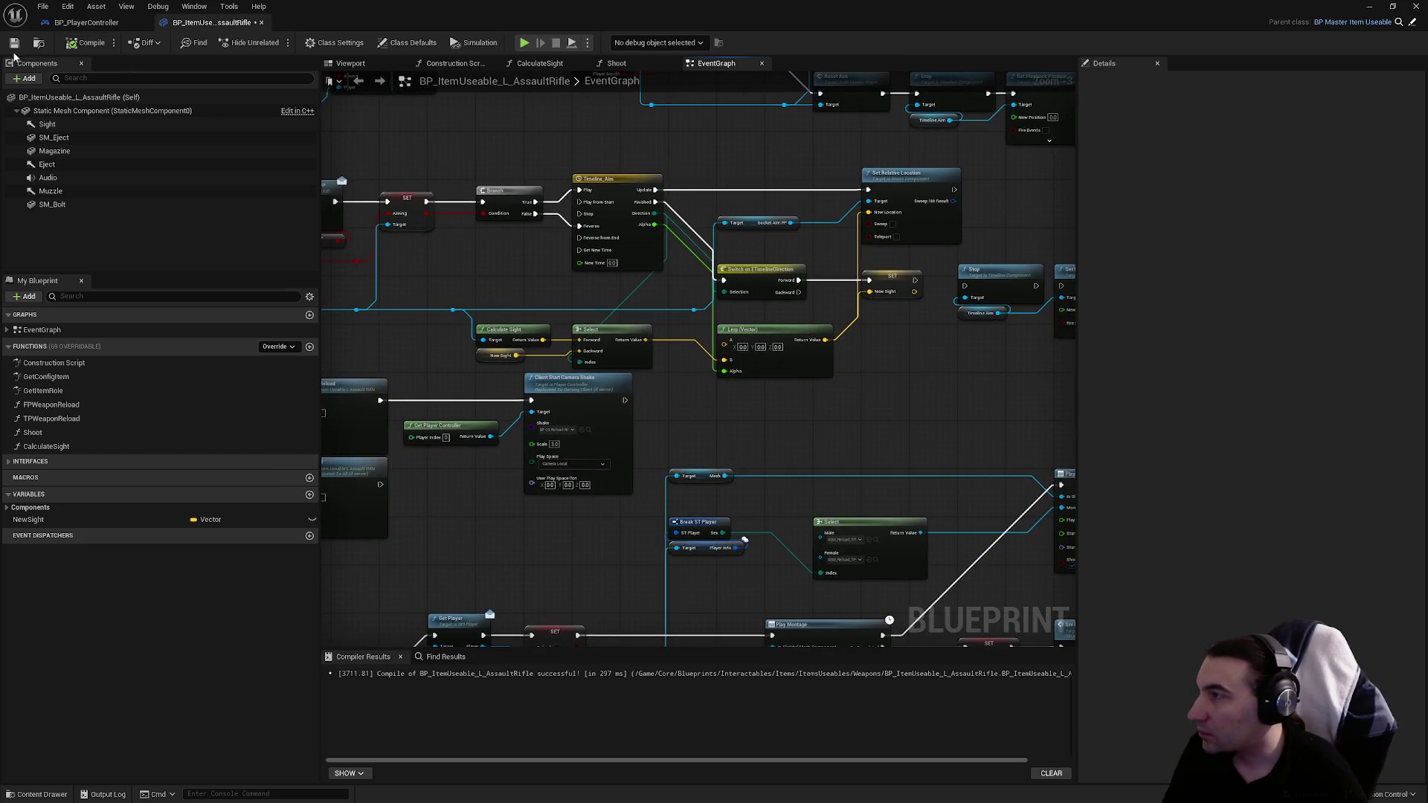
pyautogui.click(262, 23)
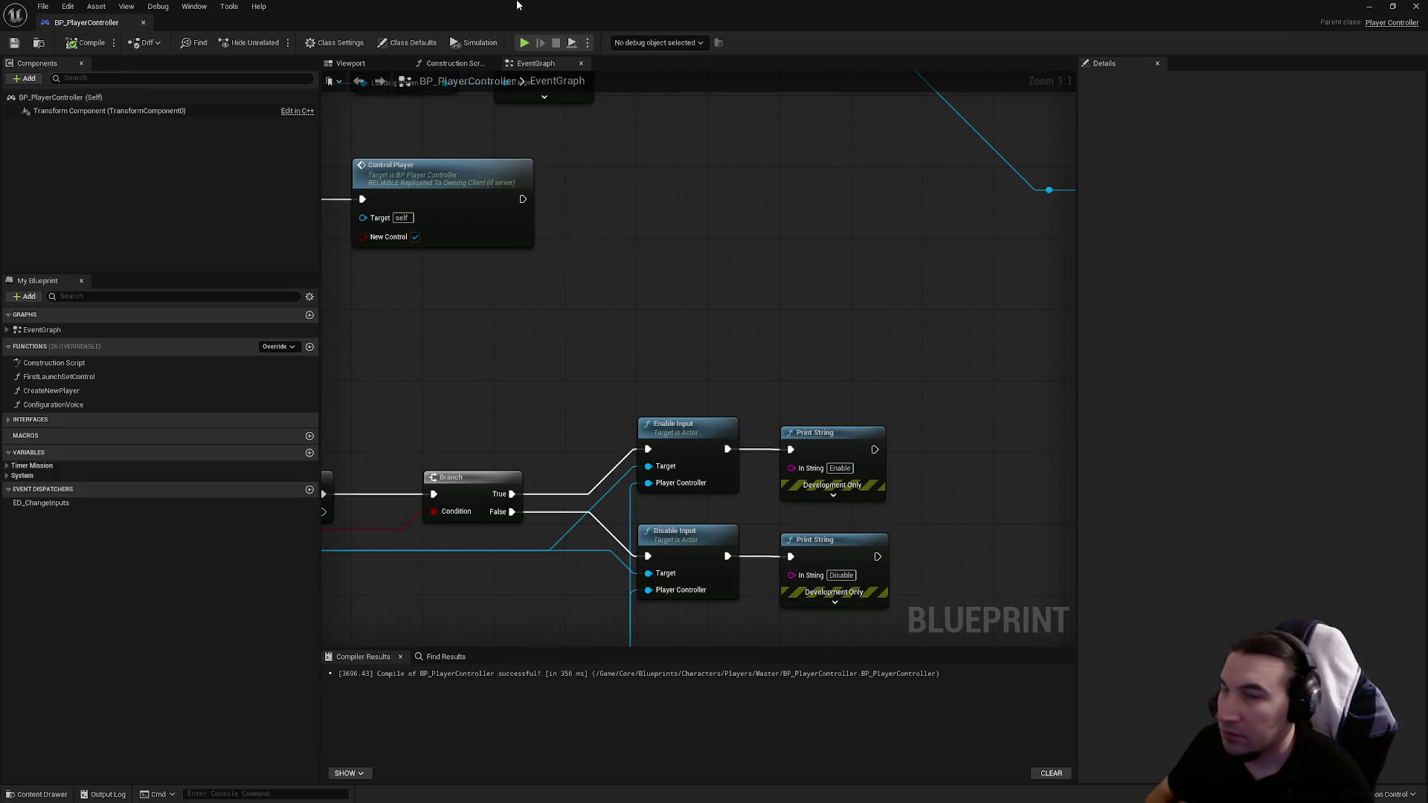
# Step: Playtest the level until 'Client 1: Enable' prints, stop, and bring the blueprint window back
pyautogui.press('super+Down')
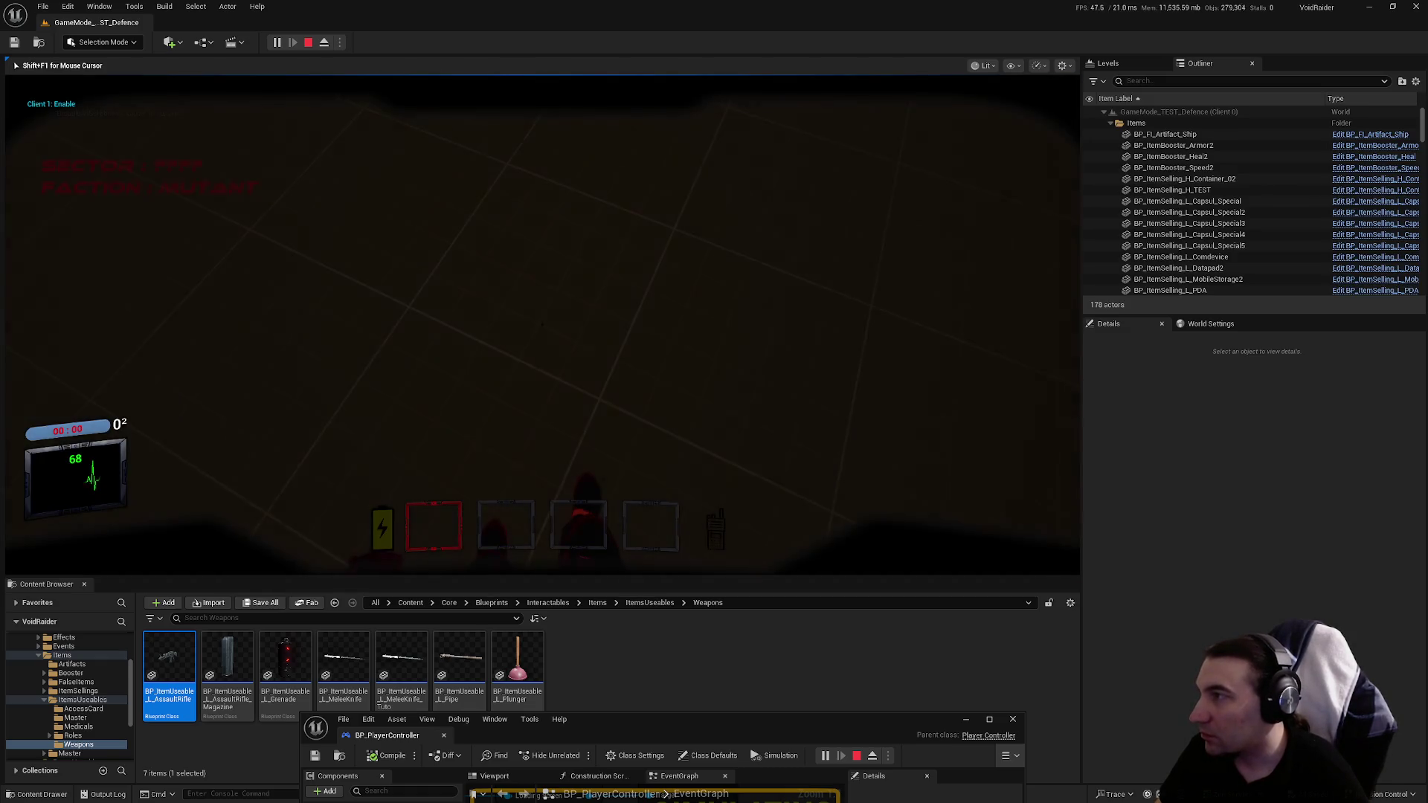
pyautogui.press('Escape')
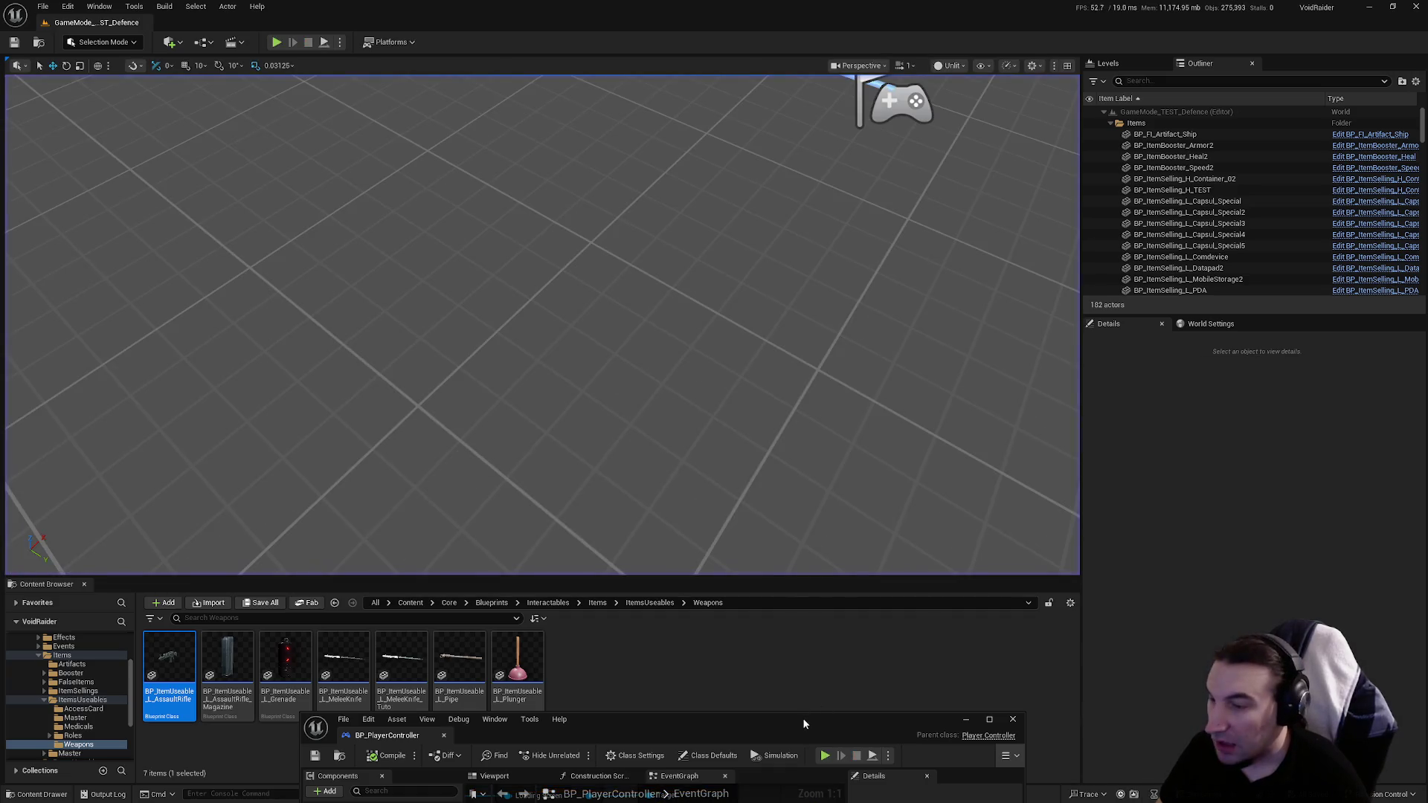
pyautogui.moveTo(811, 720); pyautogui.dragTo(823, 326)
pyautogui.doubleClick(823, 326)
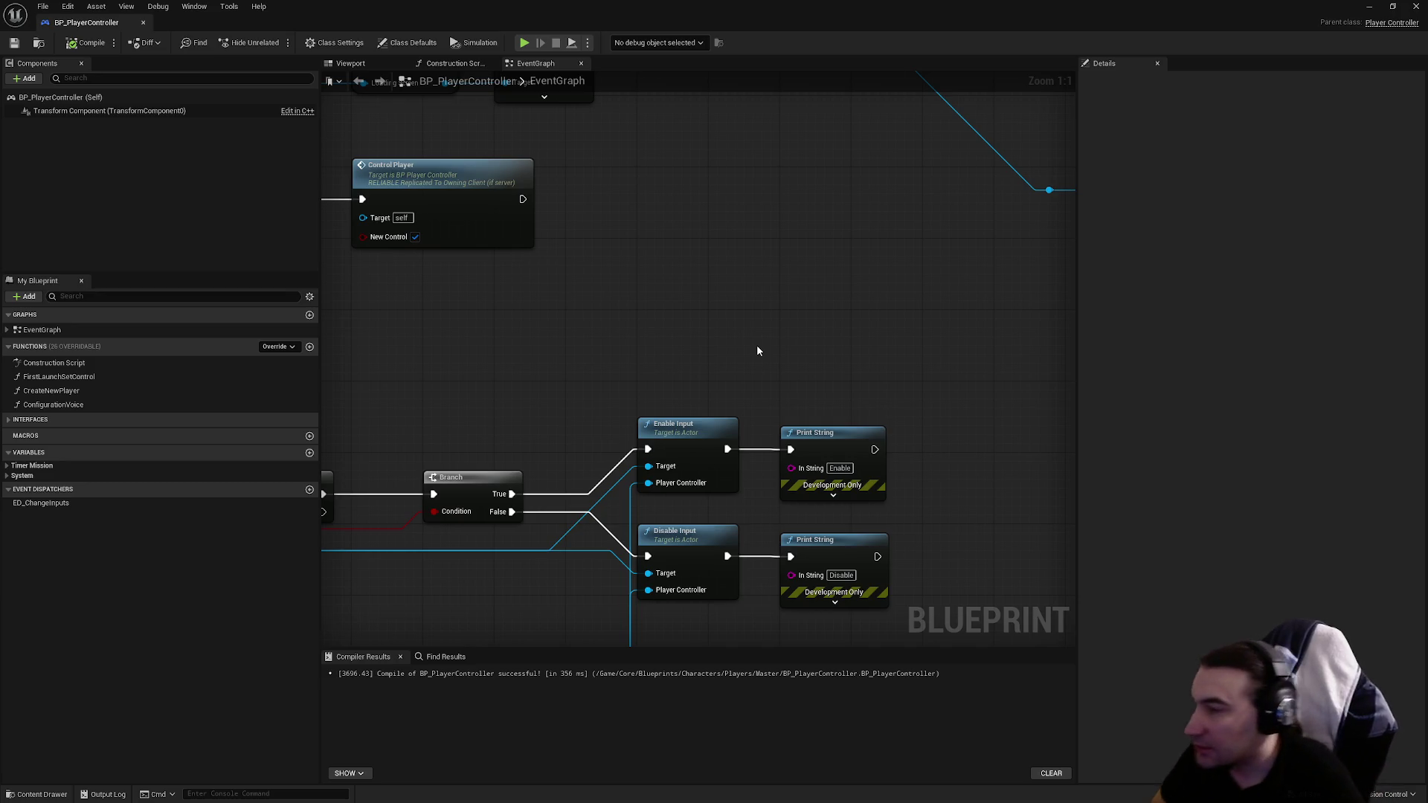
pyautogui.press('super+Down')
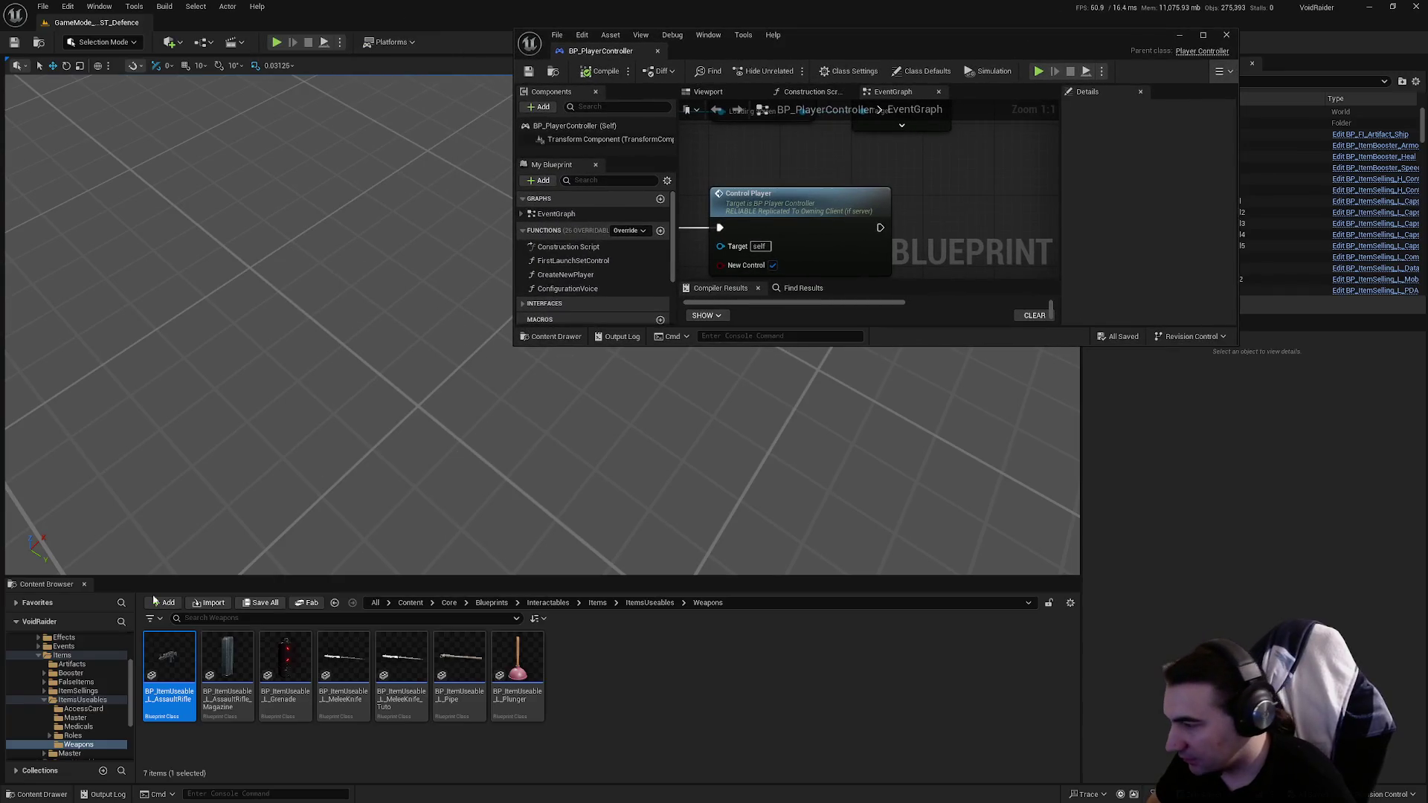
# Step: Maximize BP_PlayerController and open its CreateNewPlayer function graph
pyautogui.doubleClick(863, 43)
pyautogui.scroll(-4, 765, 238)
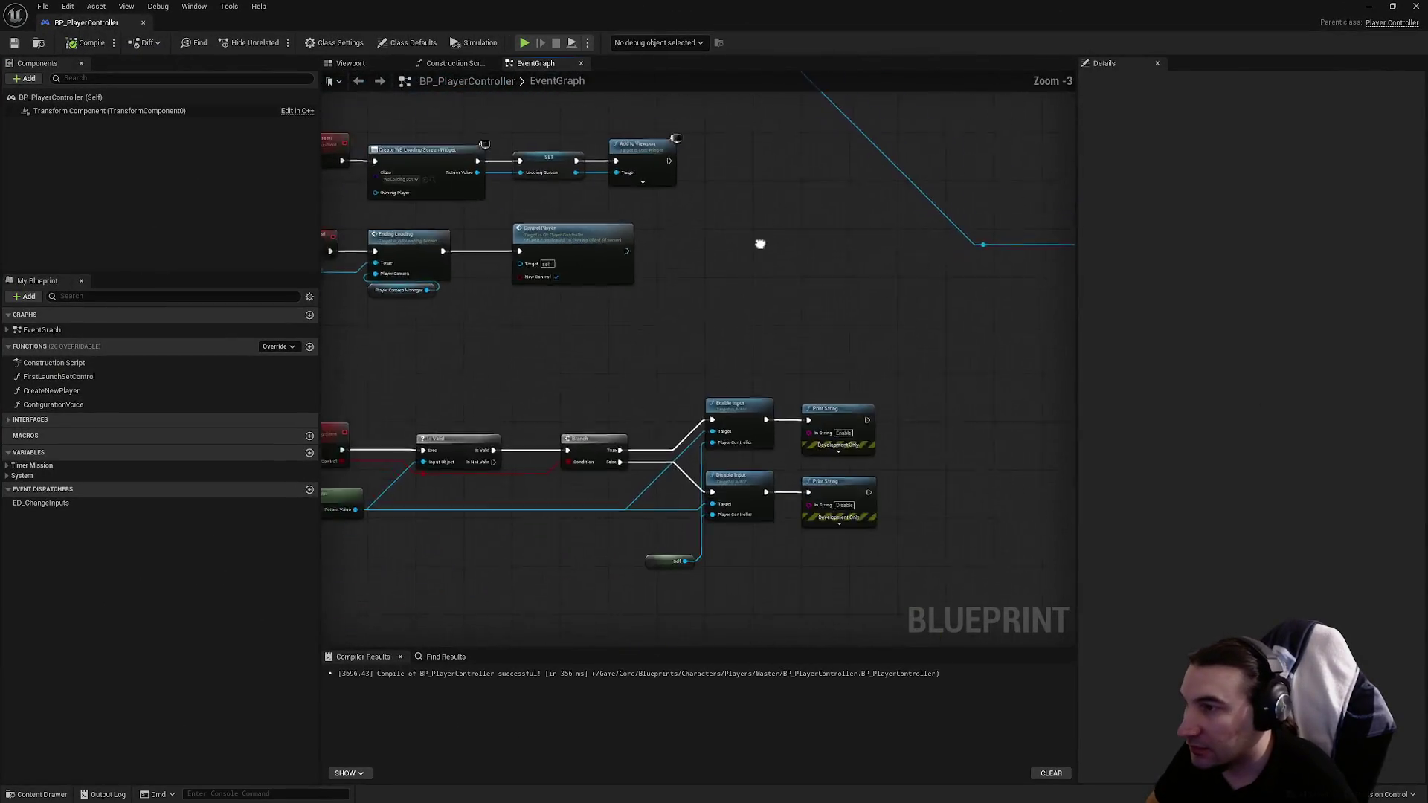
pyautogui.scroll(-3, 707, 526)
pyautogui.scroll(4, 704, 357)
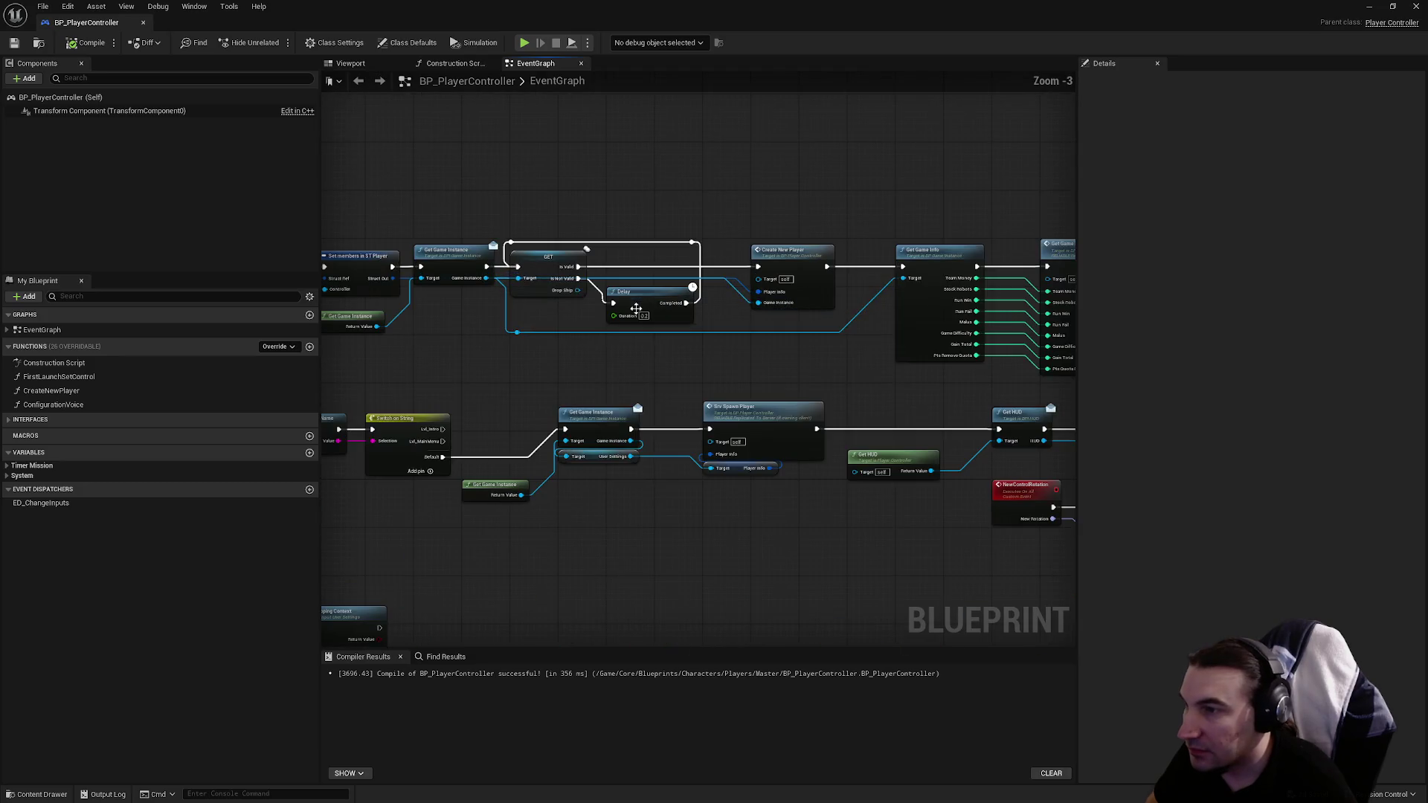
pyautogui.moveTo(704, 357)
pyautogui.mouseDown()
pyautogui.moveTo(676, 367)
pyautogui.moveTo(810, 384)
pyautogui.mouseUp()
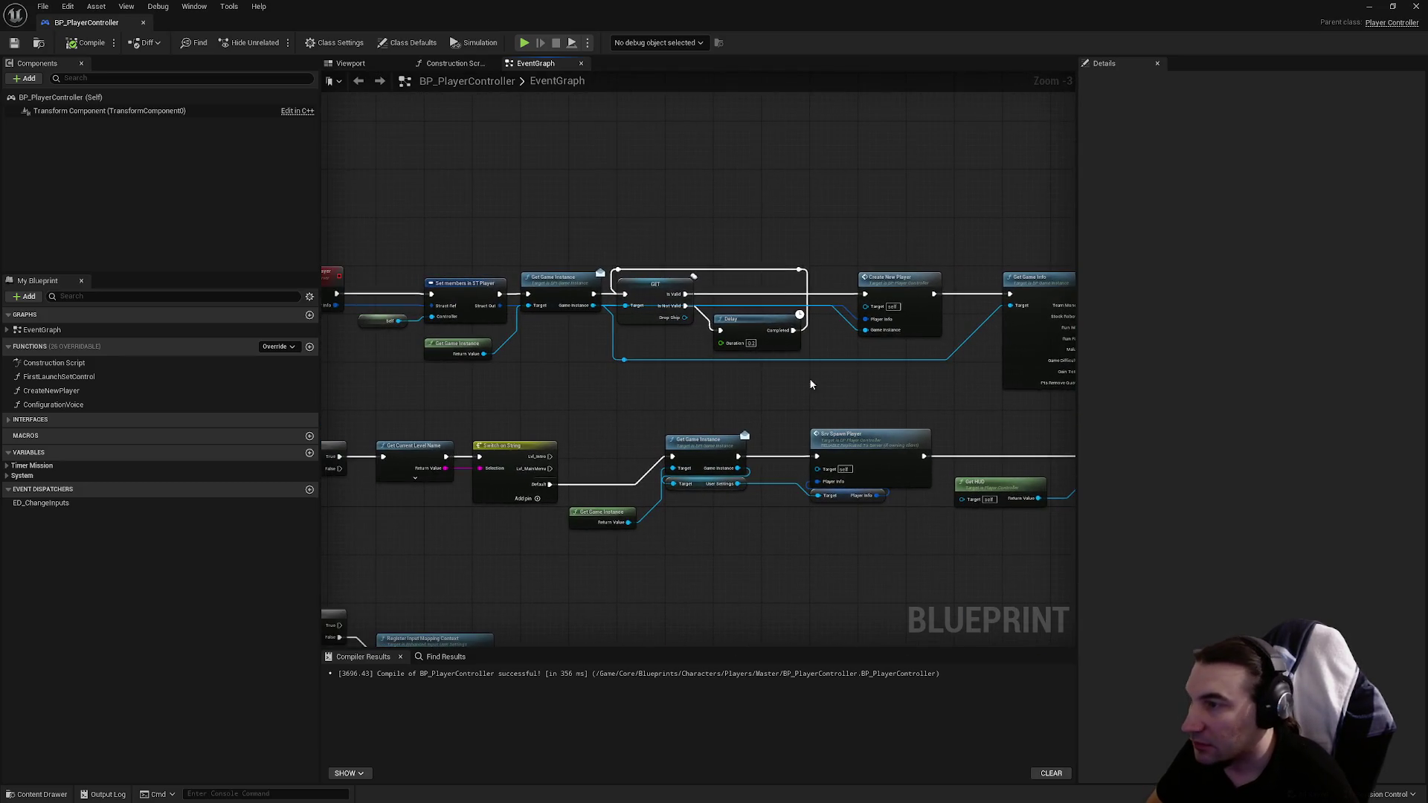
pyautogui.doubleClick(891, 307)
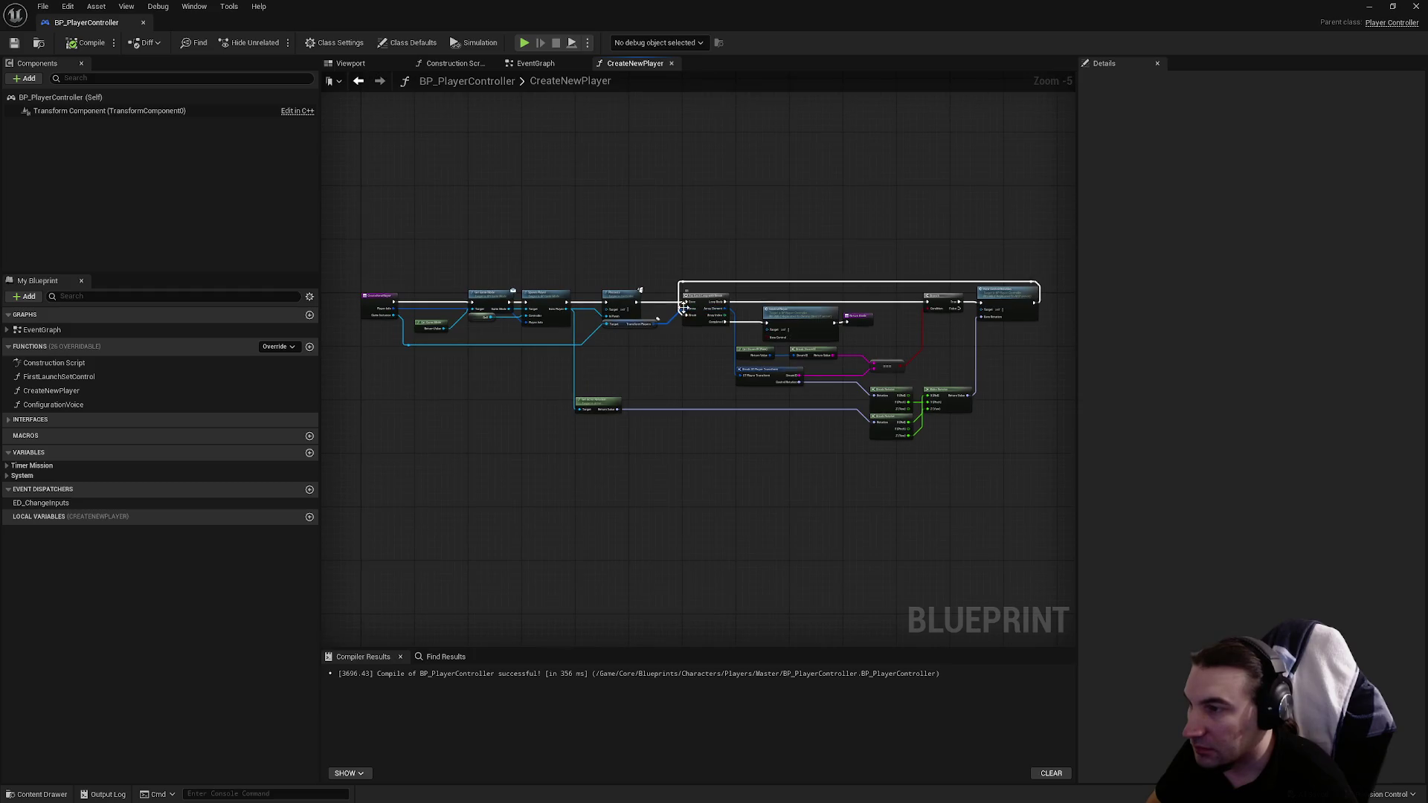
# Step: Delete the Control Player call, wire the loop's Completed to the Return Node, and open SpawnPlayer
pyautogui.scroll(5, 766, 340)
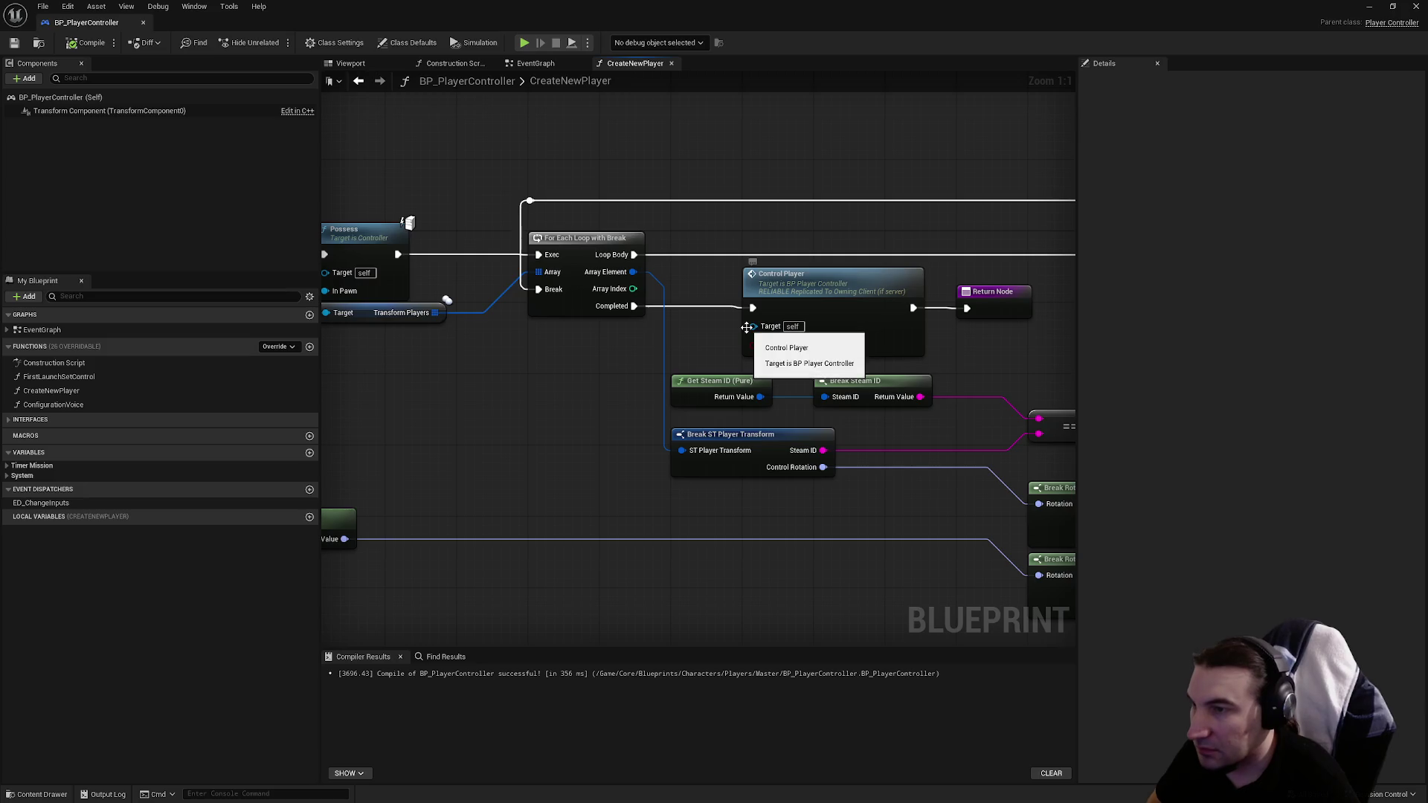
pyautogui.moveTo(617, 331); pyautogui.dragTo(1042, 316)
pyautogui.moveTo(997, 395)
pyautogui.mouseDown()
pyautogui.moveTo(624, 432)
pyautogui.moveTo(1067, 341)
pyautogui.moveTo(655, 418)
pyautogui.mouseUp()
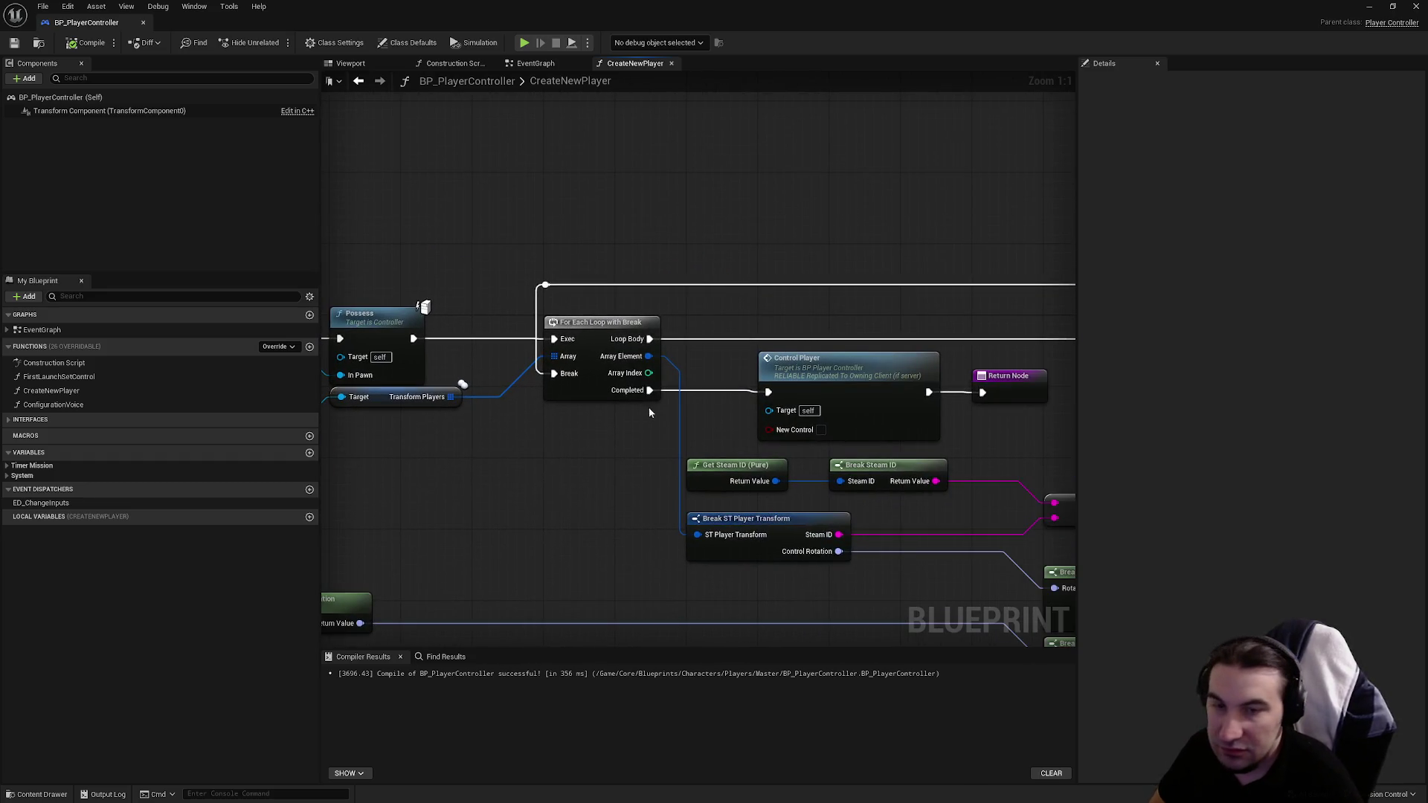
pyautogui.click(818, 405)
pyautogui.press('Delete')
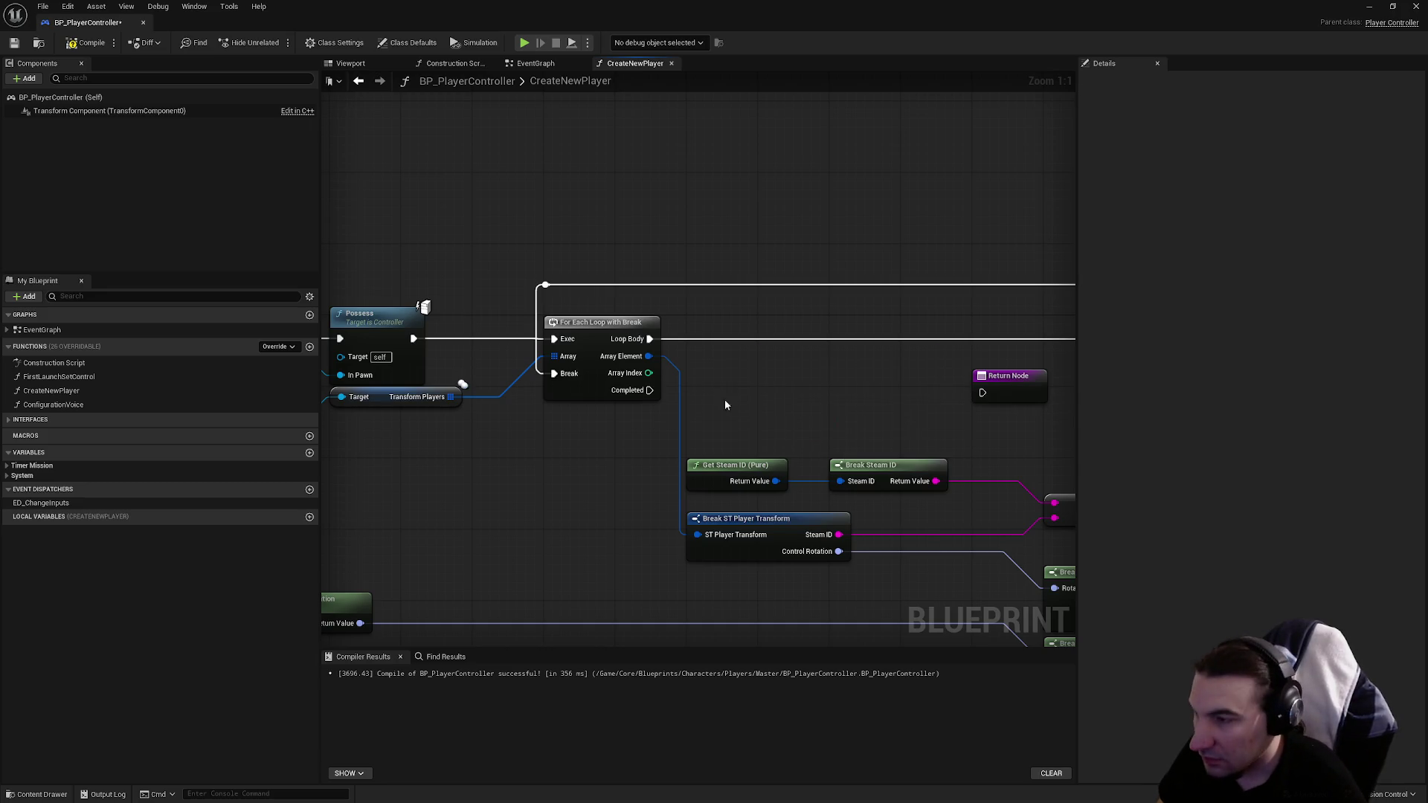
pyautogui.moveTo(649, 392)
pyautogui.mouseDown()
pyautogui.moveTo(982, 393)
pyautogui.moveTo(788, 386)
pyautogui.moveTo(1140, 369)
pyautogui.mouseUp()
pyautogui.click(532, 318)
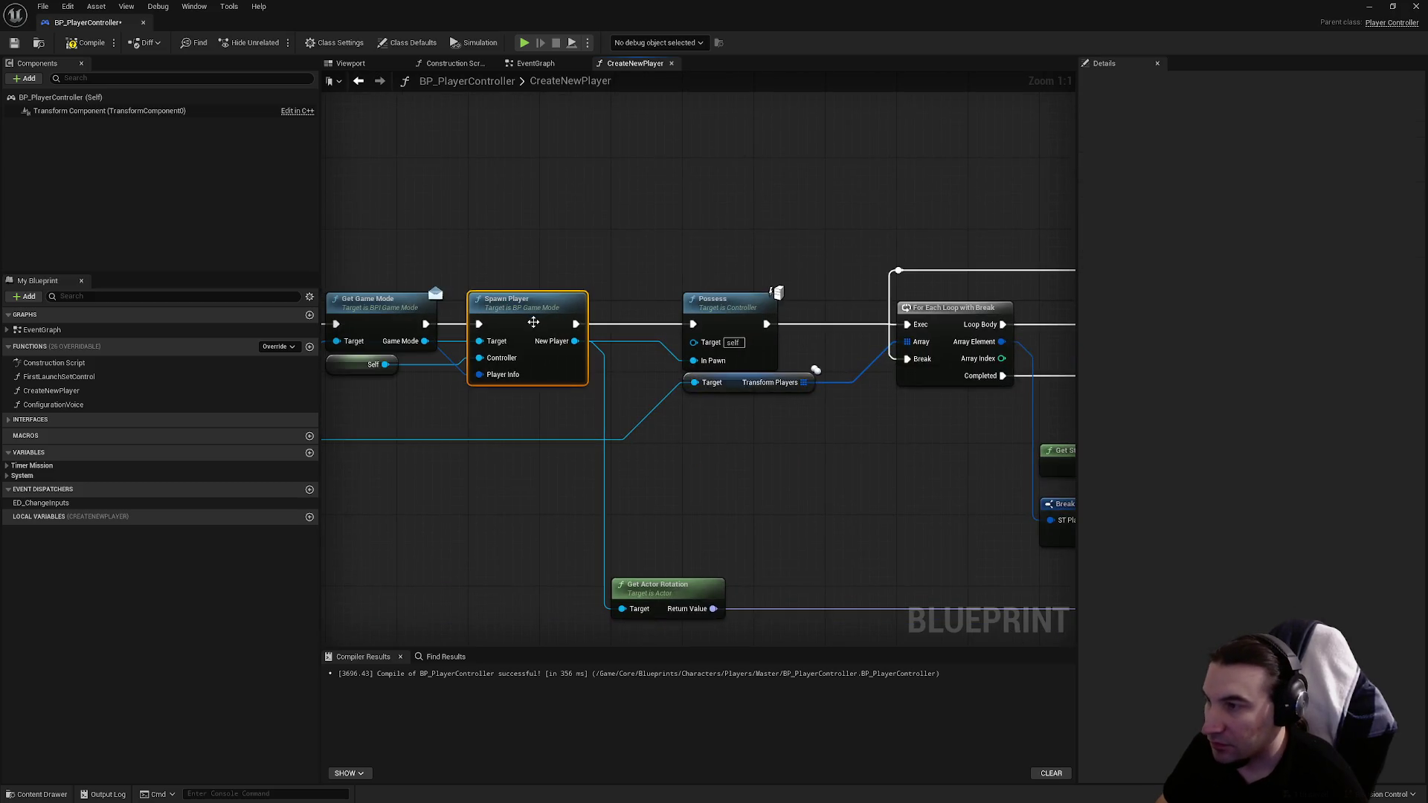
pyautogui.doubleClick(533, 322)
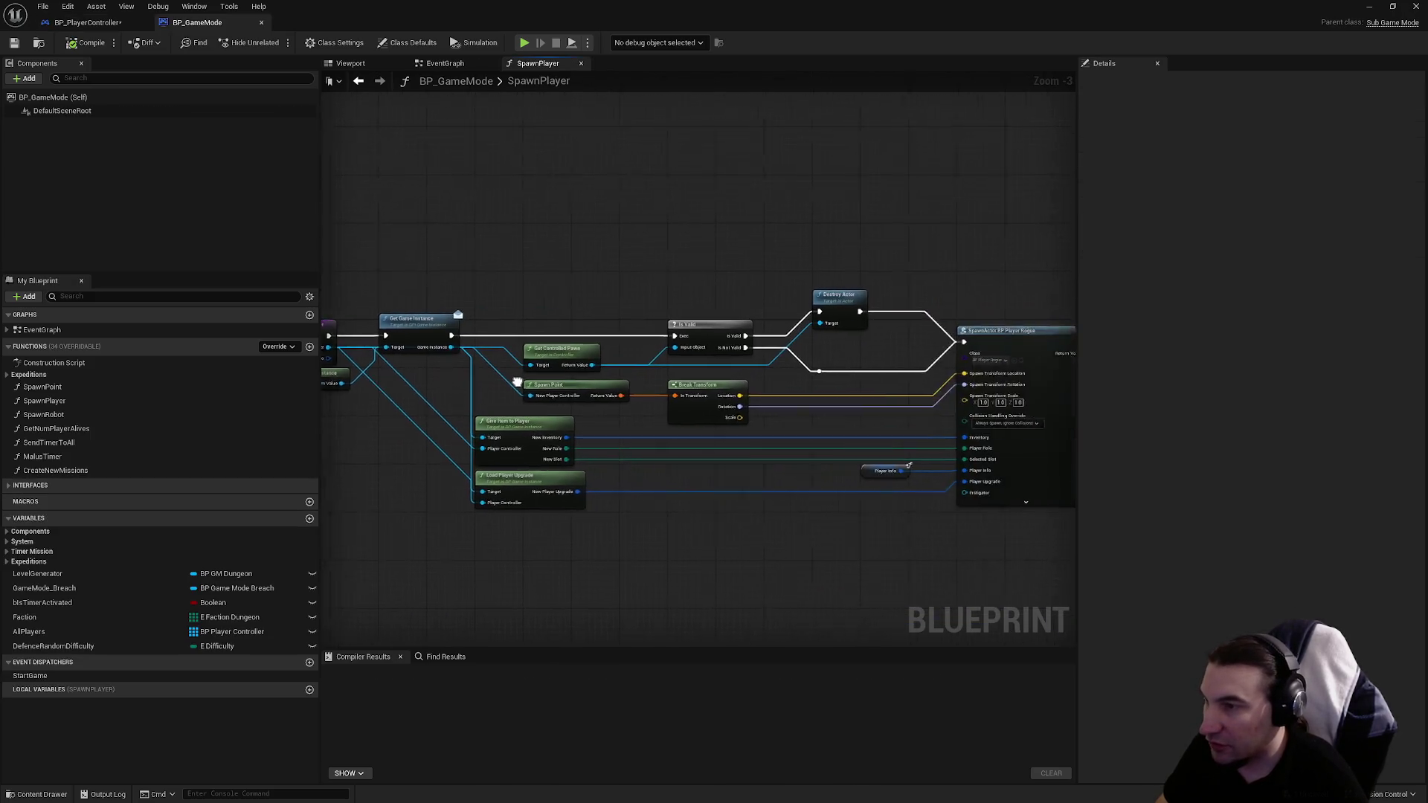
# Step: Paste the Control Player node into SpawnPlayer and add a Controller getter feeding Give Item to Player
pyautogui.hotkey('ctrl', 'v')
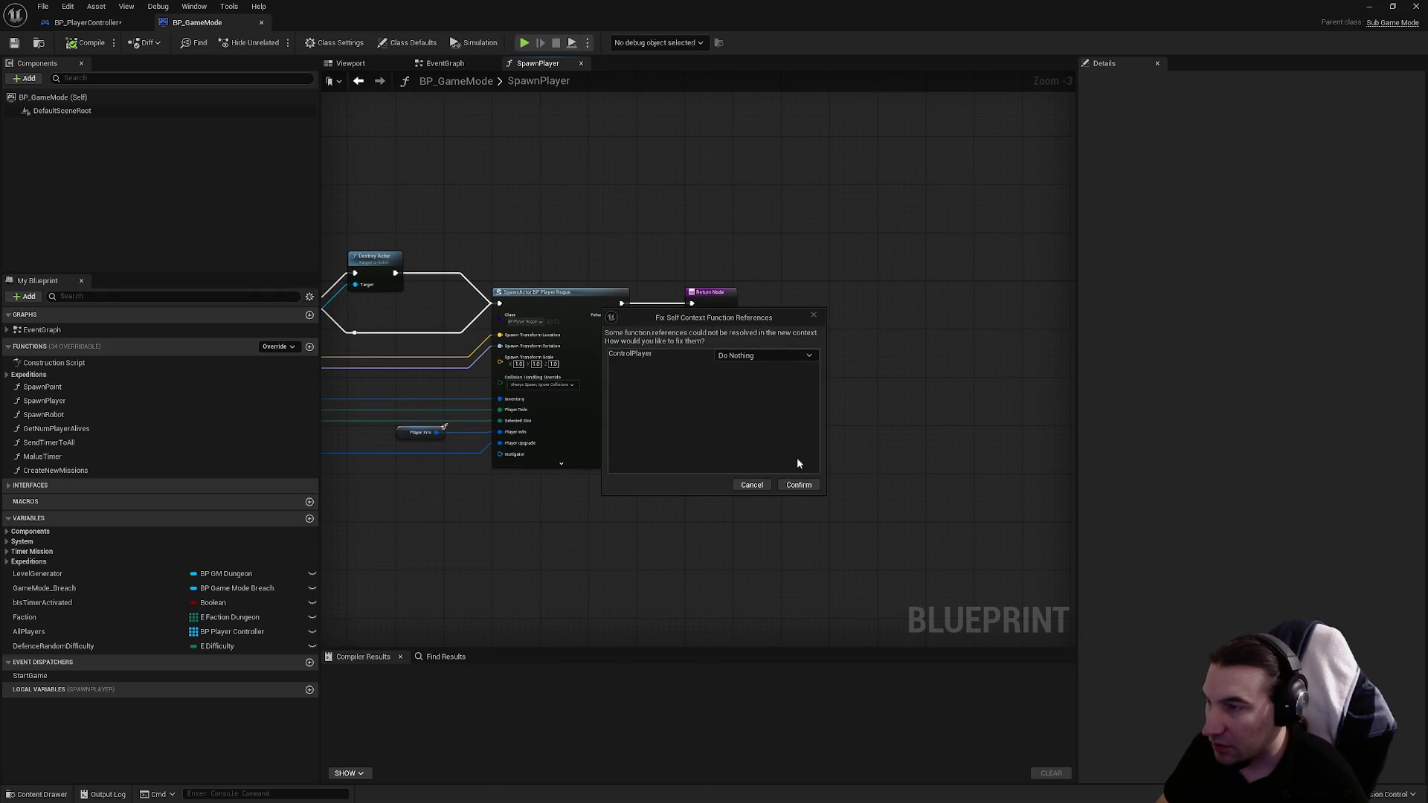
pyautogui.click(800, 486)
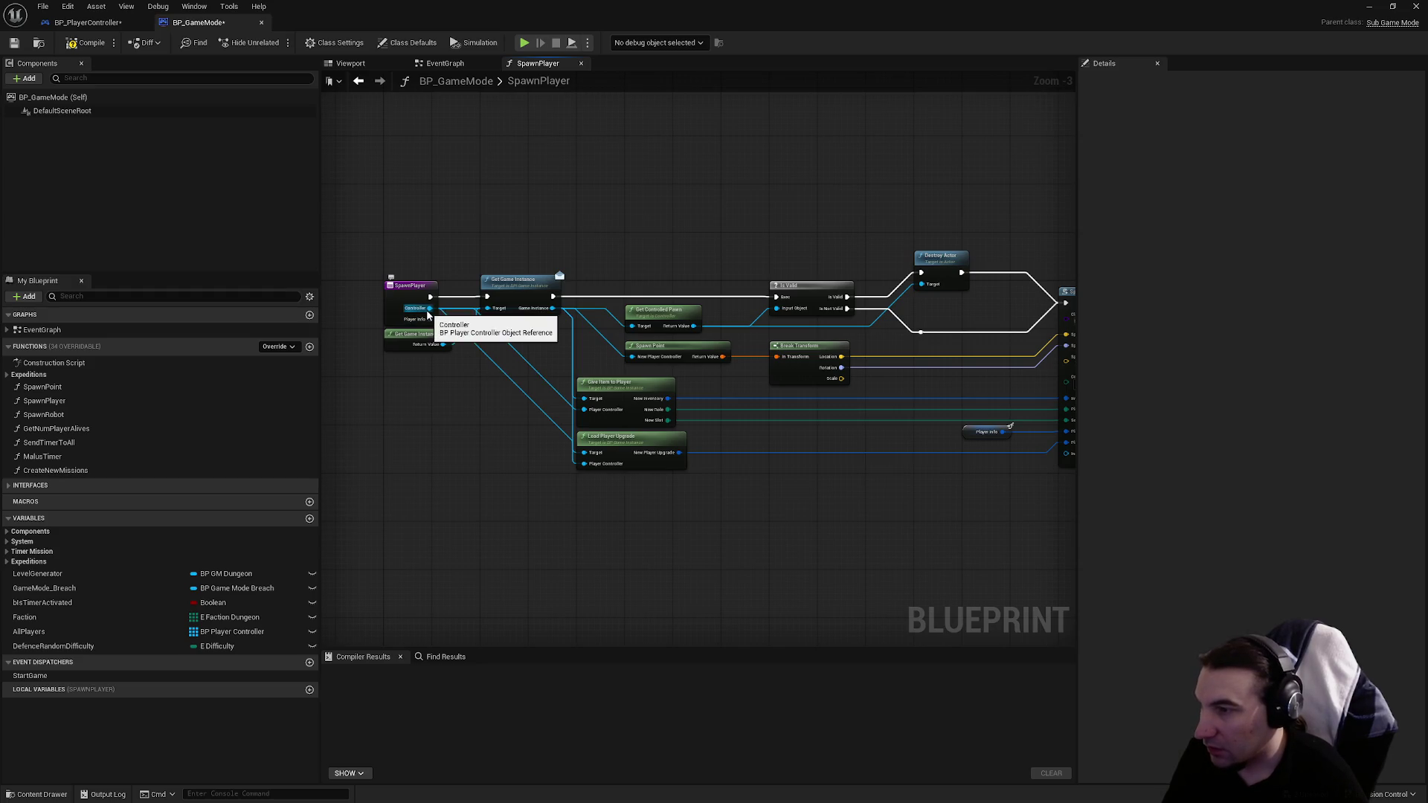
pyautogui.rightClick(554, 517)
pyautogui.write('controller')
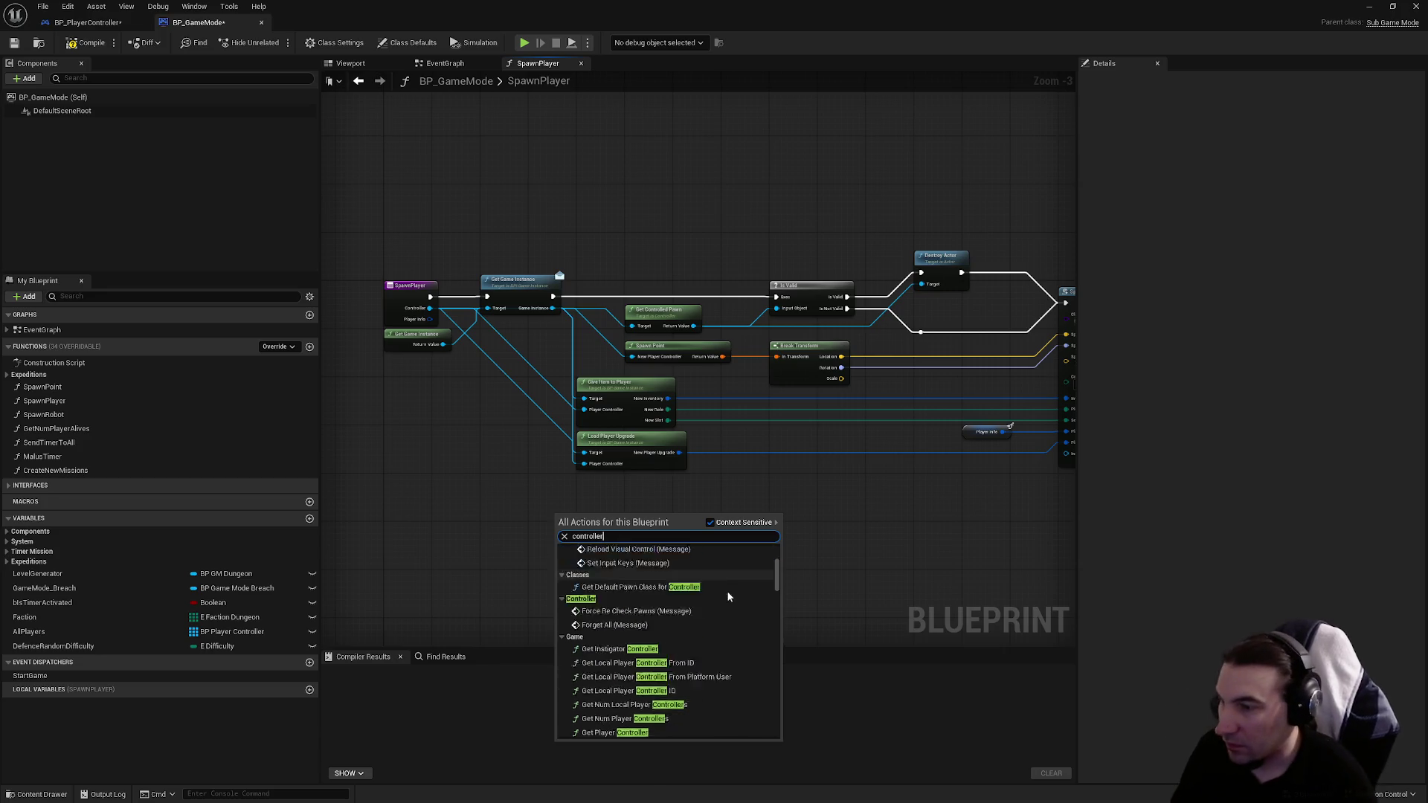
pyautogui.scroll(-10, 653, 734)
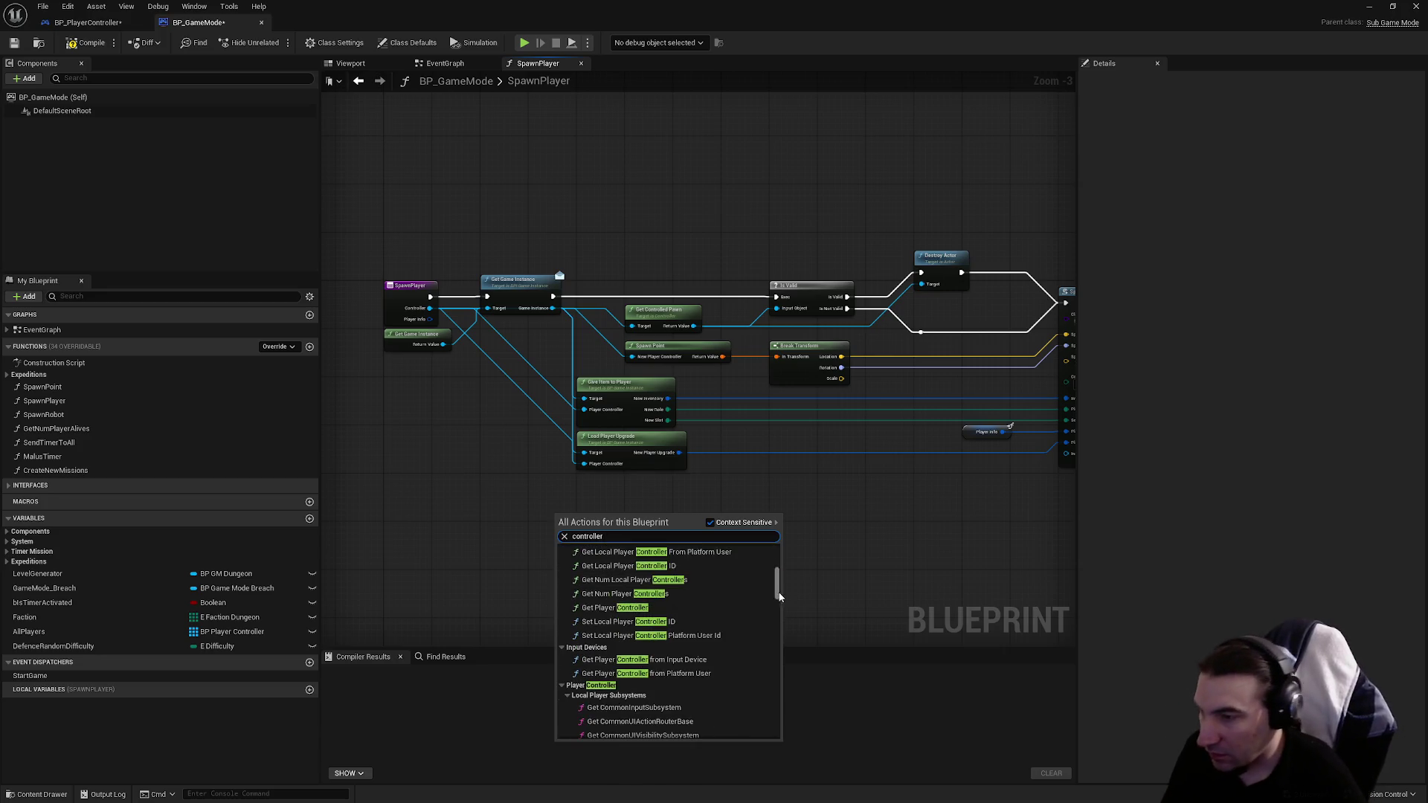
pyautogui.click(604, 732)
pyautogui.scroll(3, 559, 504)
pyautogui.moveTo(564, 532)
pyautogui.mouseDown()
pyautogui.moveTo(524, 521)
pyautogui.moveTo(504, 556)
pyautogui.moveTo(588, 443)
pyautogui.moveTo(548, 542)
pyautogui.moveTo(580, 483)
pyautogui.moveTo(597, 374)
pyautogui.mouseUp()
pyautogui.moveTo(514, 482); pyautogui.dragTo(512, 558)
# Step: Duplicate the Controller getter and wire it into Get Controlled Pawn's Target
pyautogui.click(528, 356)
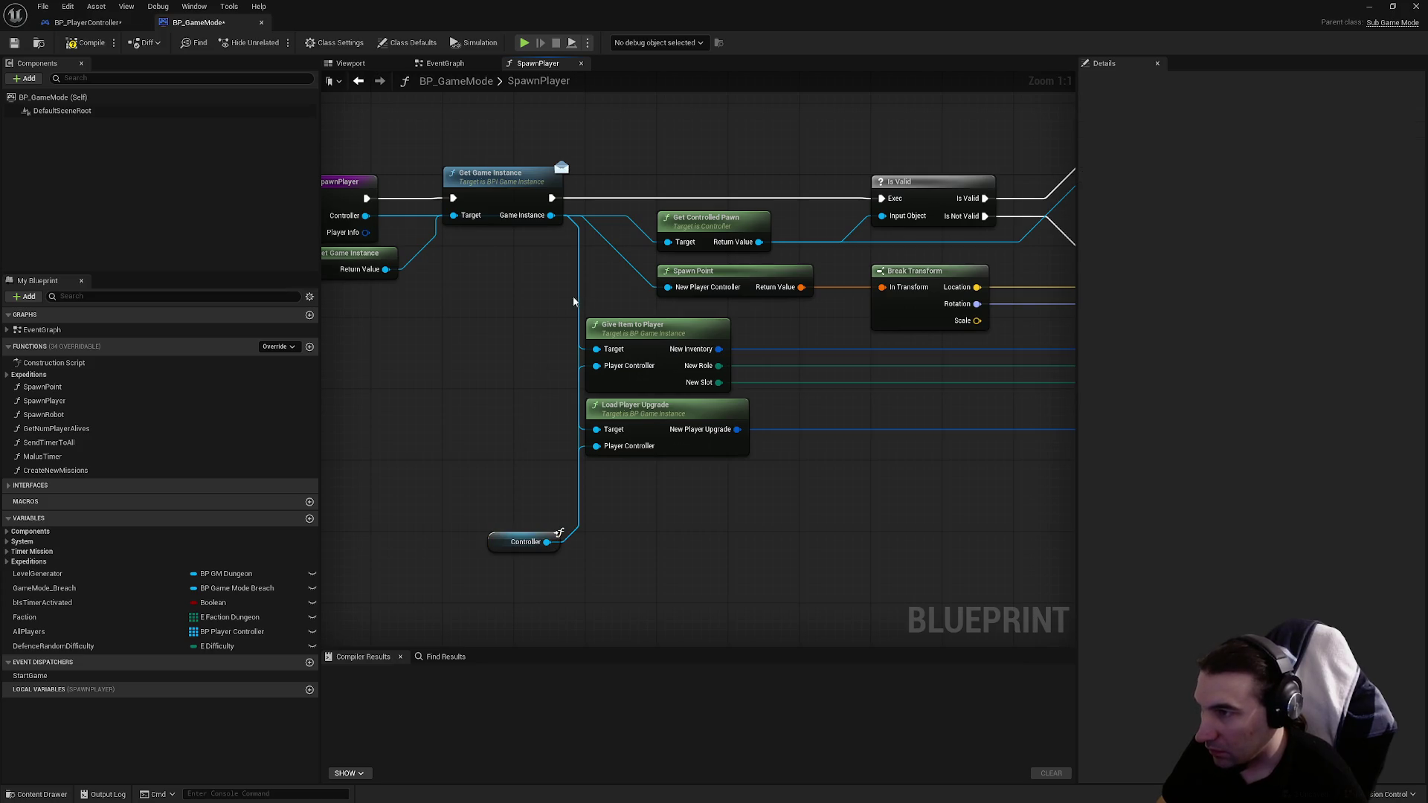
pyautogui.hotkey('ctrl', 'v')
pyautogui.moveTo(577, 303)
pyautogui.mouseDown()
pyautogui.moveTo(581, 286)
pyautogui.moveTo(698, 363)
pyautogui.moveTo(636, 434)
pyautogui.mouseUp()
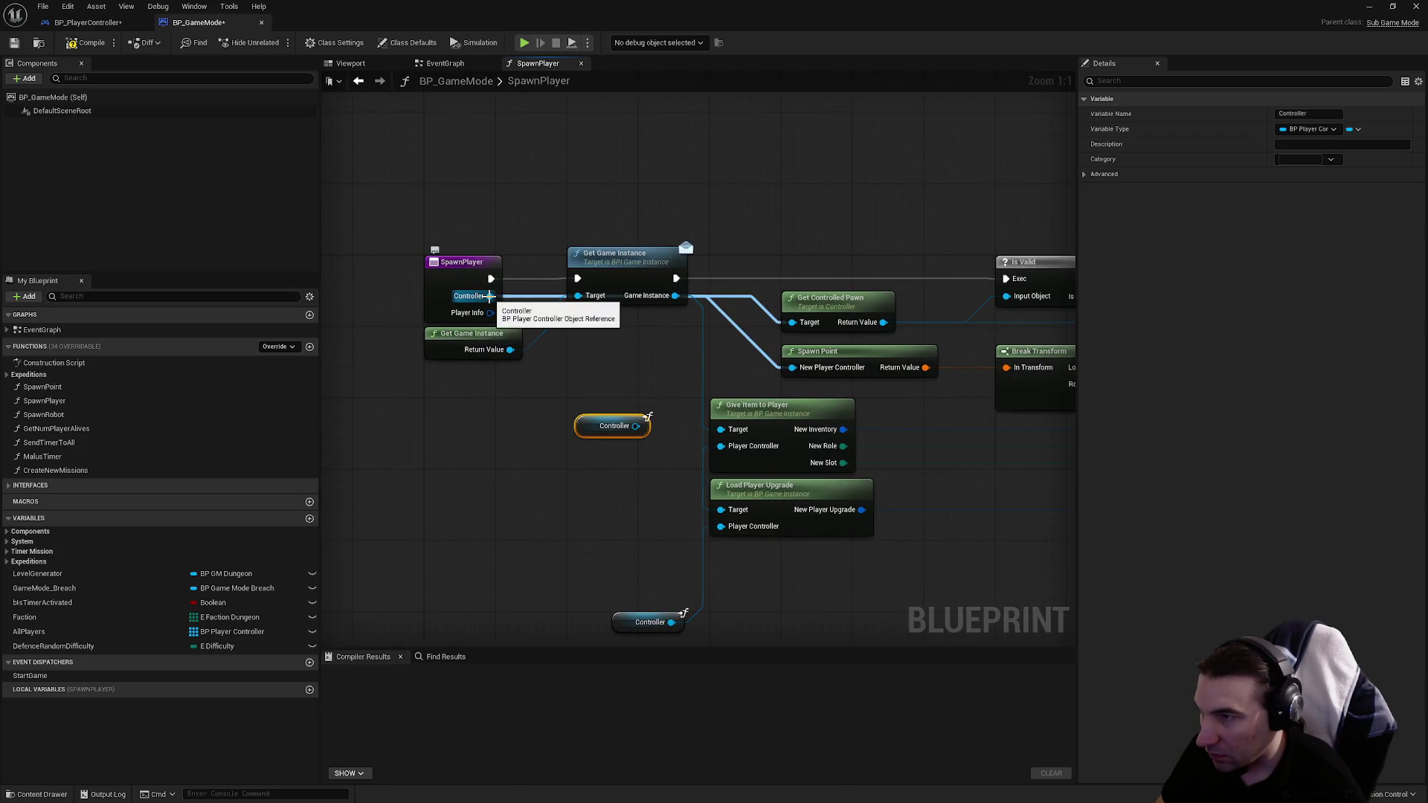
pyautogui.moveTo(652, 325); pyautogui.dragTo(591, 348)
pyautogui.moveTo(575, 450); pyautogui.dragTo(731, 348)
pyautogui.moveTo(531, 450); pyautogui.dragTo(747, 363)
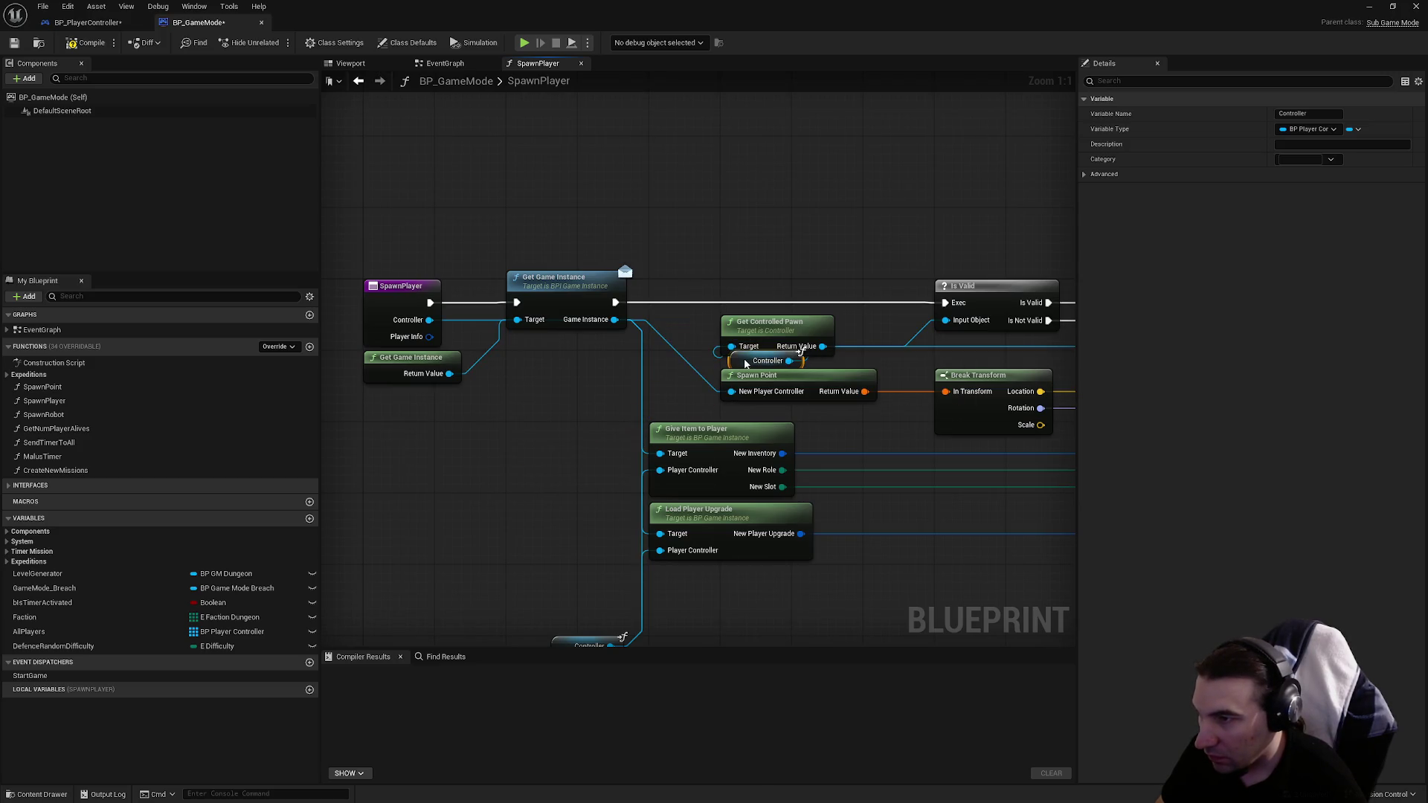
pyautogui.moveTo(846, 363)
pyautogui.mouseDown()
pyautogui.moveTo(533, 366)
pyautogui.moveTo(635, 362)
pyautogui.mouseUp()
pyautogui.click(534, 367)
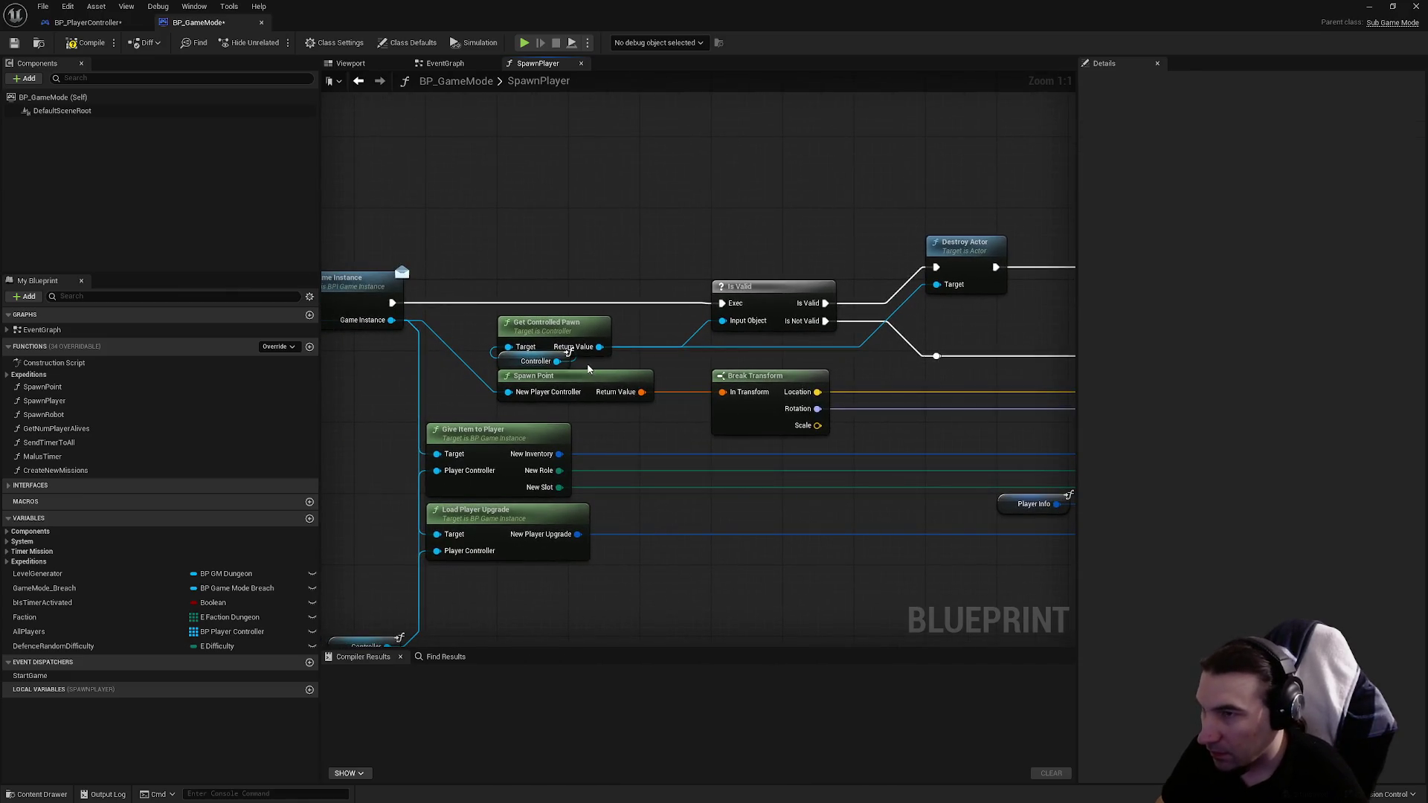
pyautogui.click(547, 365)
pyautogui.click(682, 201)
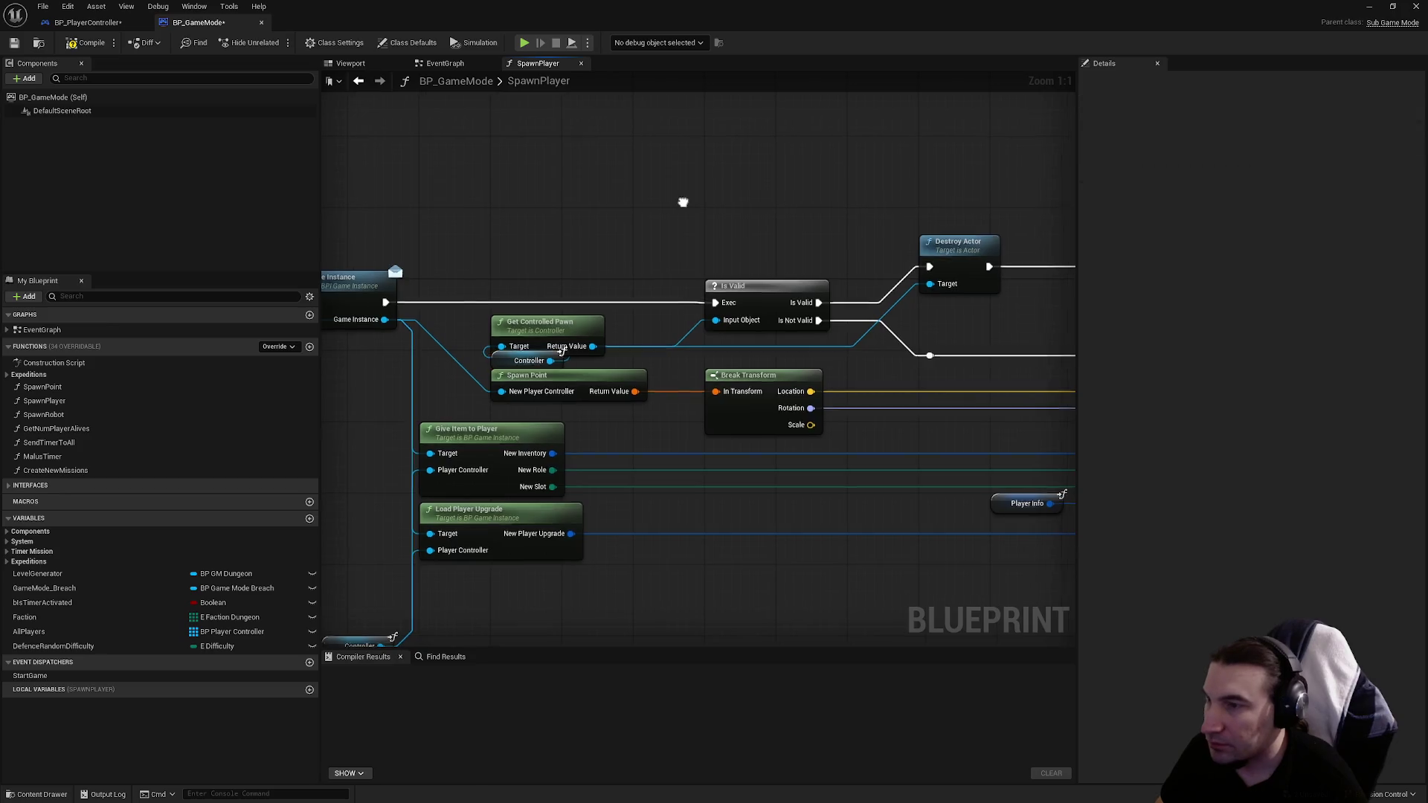
# Step: Paste a Controller getter near SpawnActor and add a Control Player node targeting it
pyautogui.scroll(-2, 518, 447)
pyautogui.hotkey('ctrl', 'v')
pyautogui.scroll(2, 808, 402)
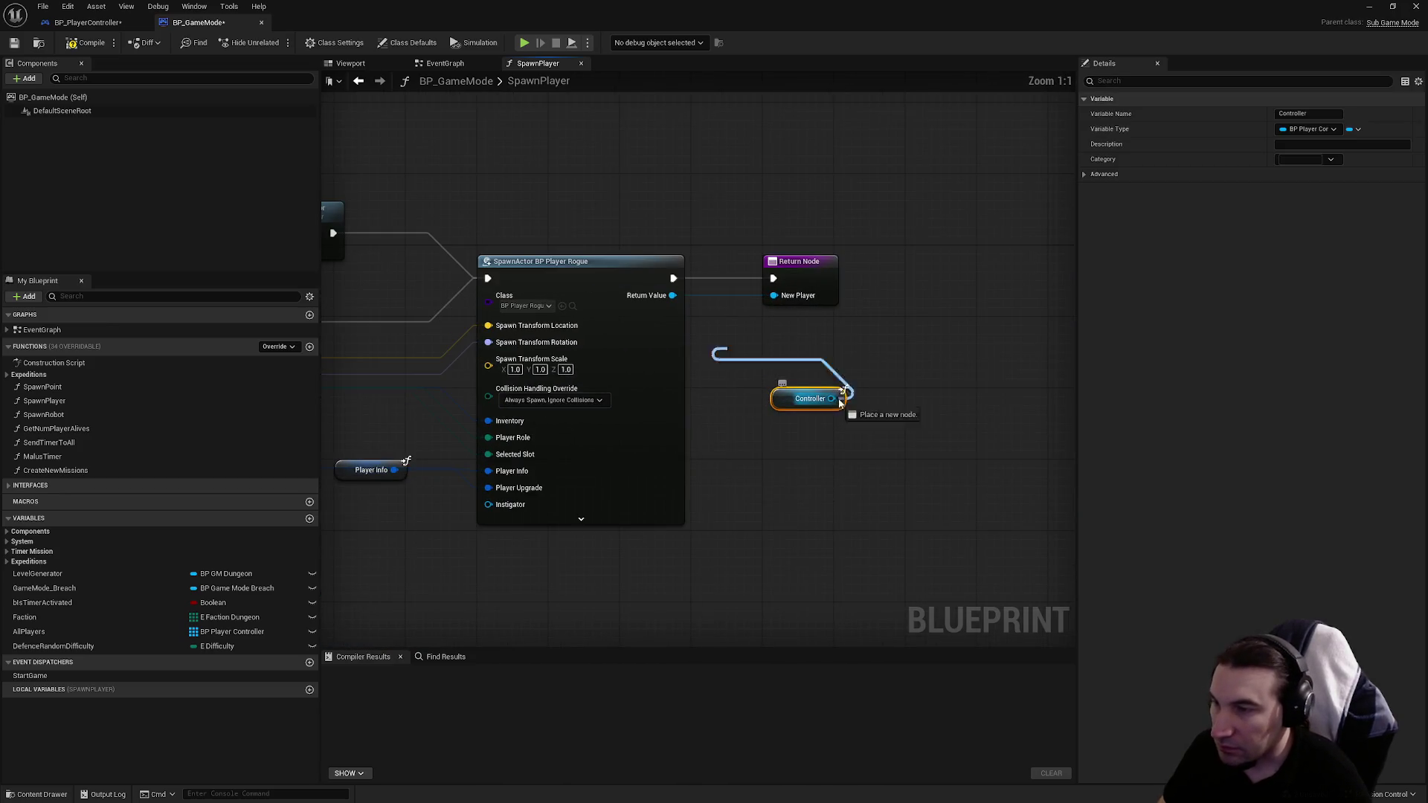
pyautogui.moveTo(832, 398); pyautogui.dragTo(876, 416)
pyautogui.write('control')
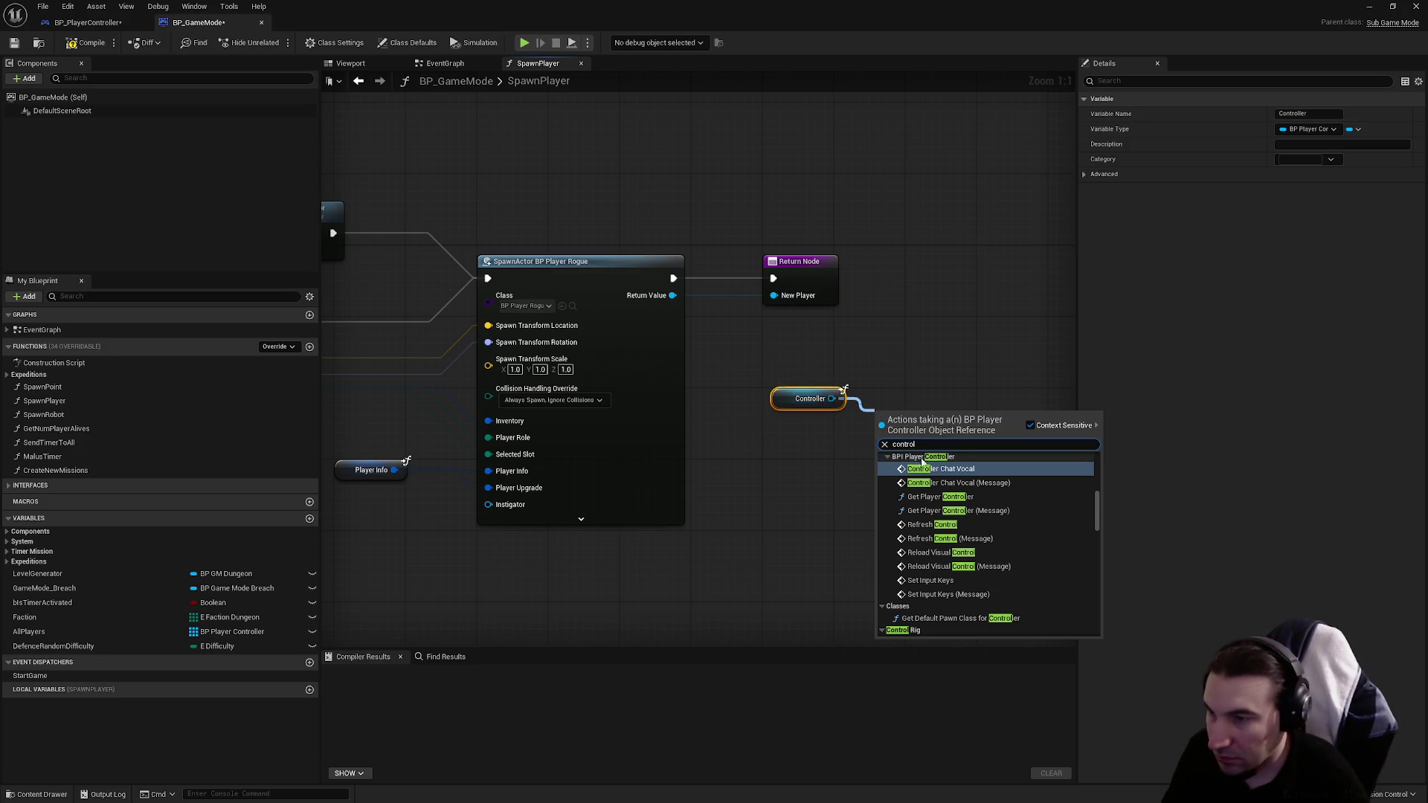
pyautogui.scroll(2, 973, 487)
pyautogui.scroll(2, 959, 491)
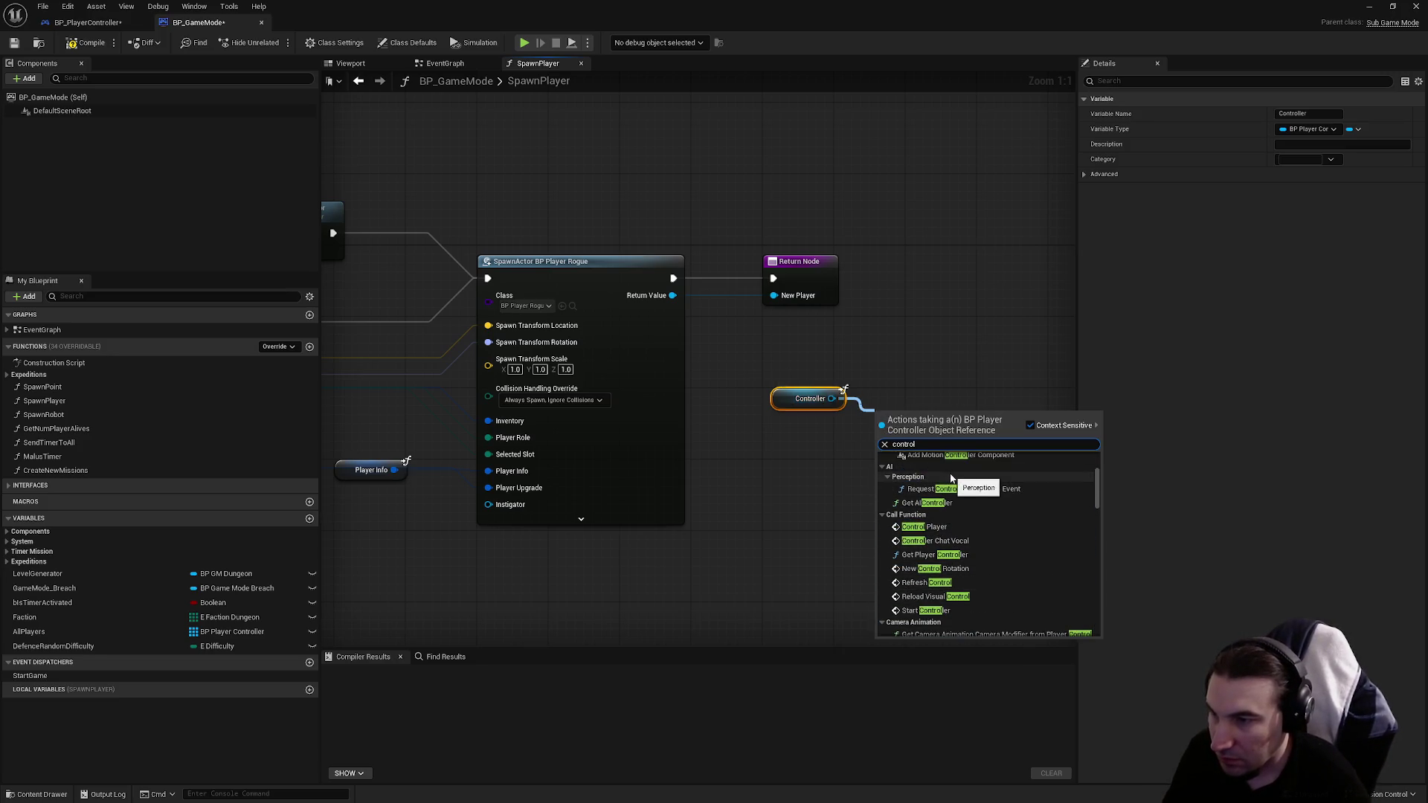
pyautogui.click(935, 526)
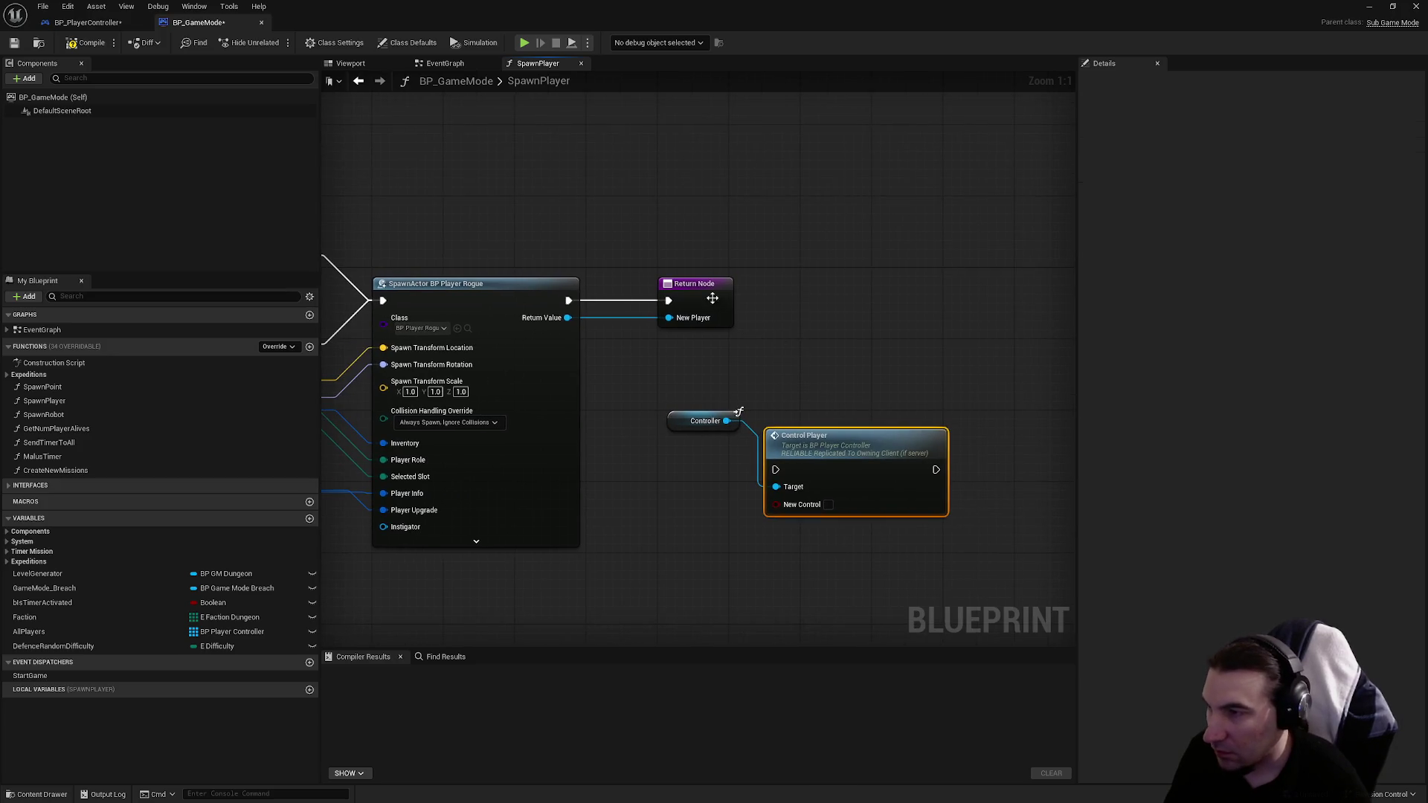
# Step: Place Control Player between SpawnActor and the Return Node and chain SpawnActor's execution into it
pyautogui.moveTo(712, 299); pyautogui.dragTo(873, 298)
pyautogui.moveTo(966, 305); pyautogui.dragTo(975, 314)
pyautogui.moveTo(677, 428)
pyautogui.mouseDown()
pyautogui.moveTo(625, 415)
pyautogui.moveTo(624, 357)
pyautogui.mouseUp()
pyautogui.moveTo(803, 444); pyautogui.dragTo(768, 275)
pyautogui.moveTo(809, 332)
pyautogui.mouseDown()
pyautogui.moveTo(845, 320)
pyautogui.moveTo(825, 321)
pyautogui.mouseUp()
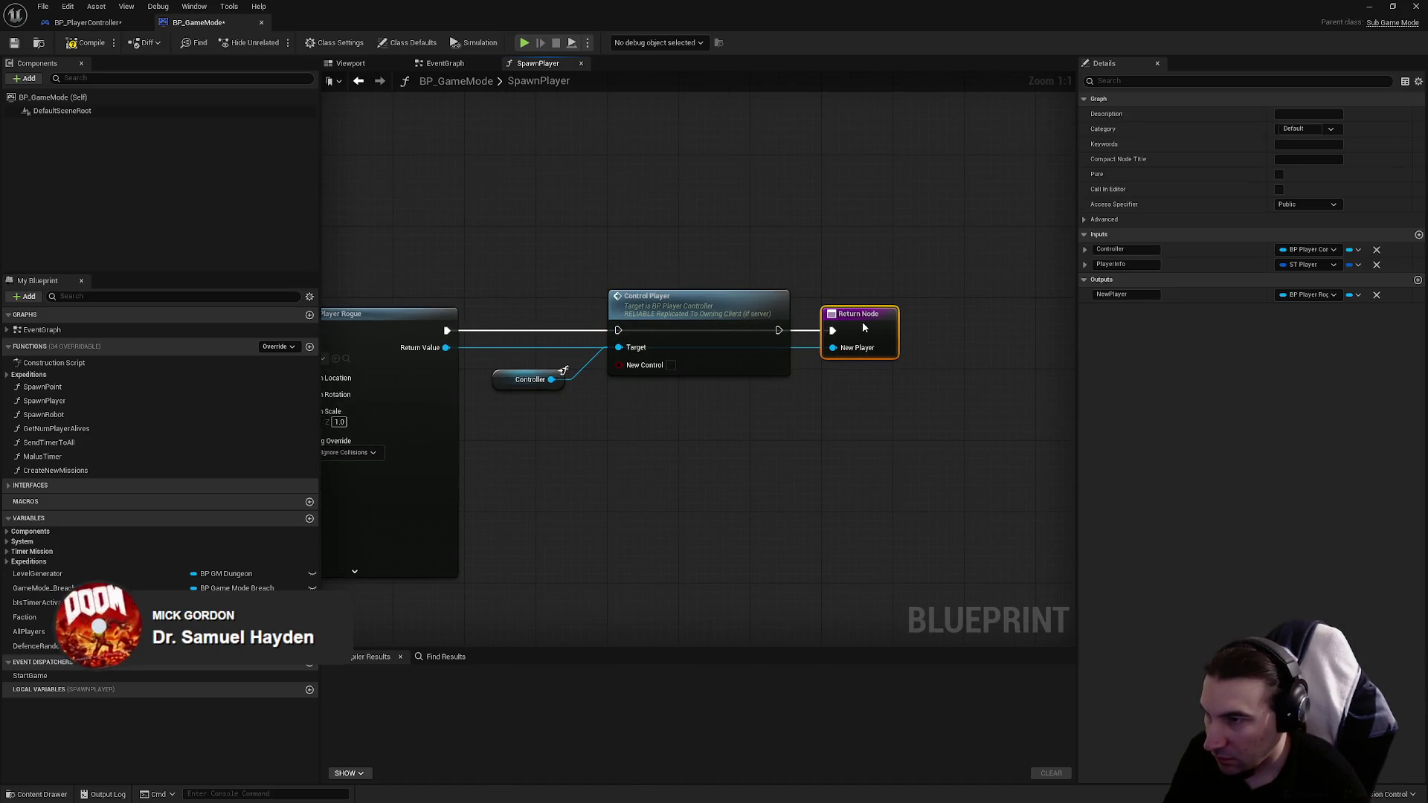
pyautogui.moveTo(446, 330); pyautogui.dragTo(618, 331)
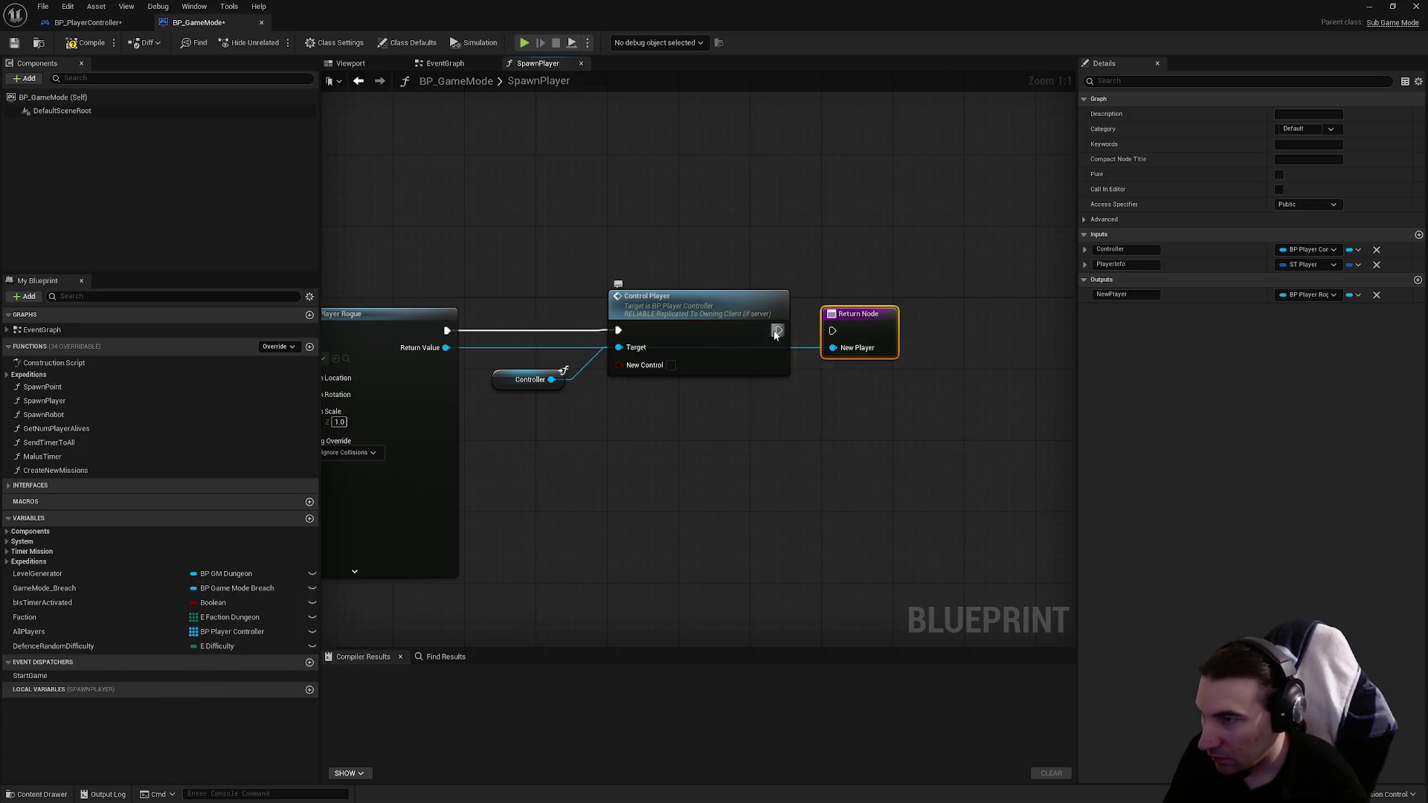
pyautogui.click(549, 404)
pyautogui.doubleClick(499, 350)
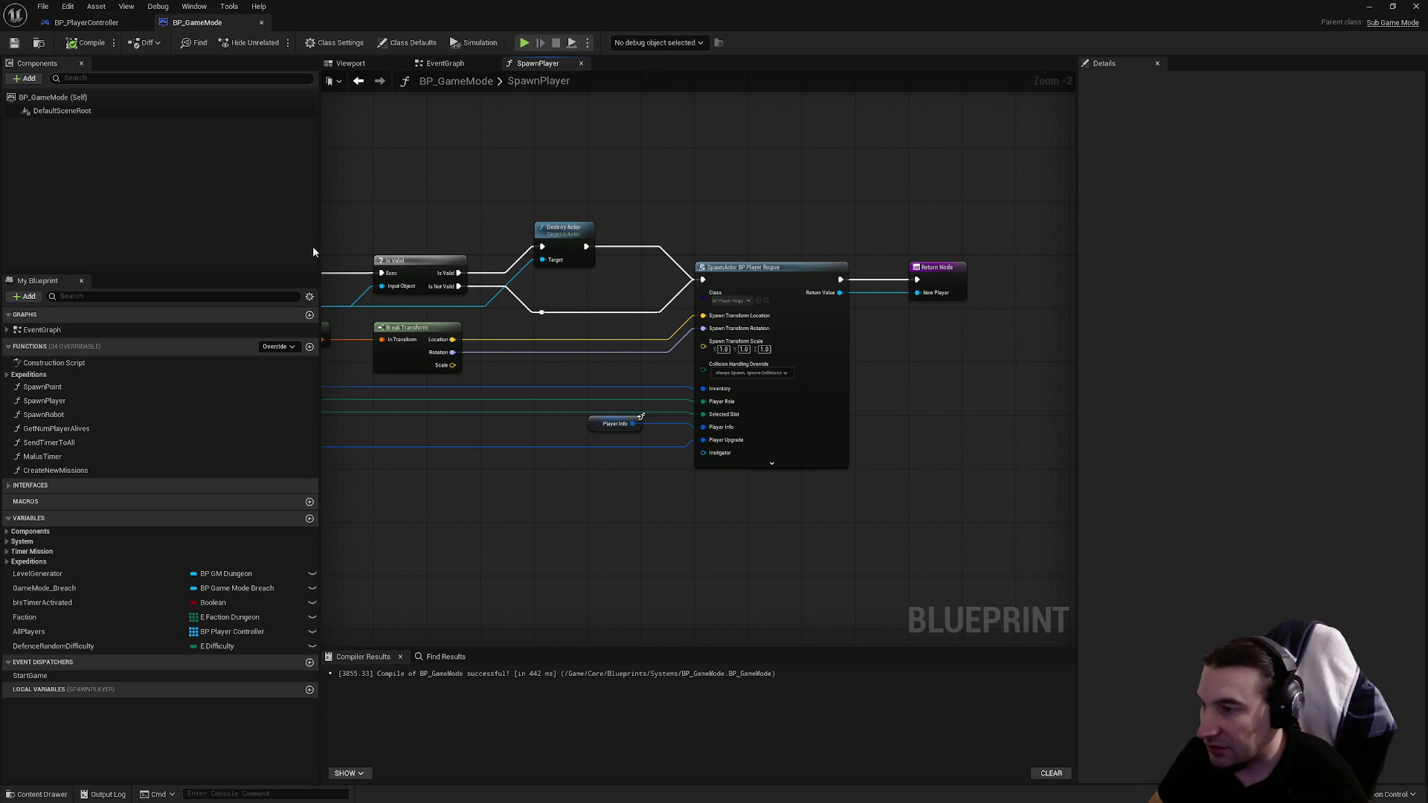
# Step: Return to BP_PlayerController's EventGraph and shrink the editor window to reveal the level
pyautogui.moveTo(342, 283)
pyautogui.mouseDown()
pyautogui.moveTo(521, 297)
pyautogui.moveTo(473, 281)
pyautogui.mouseUp()
pyautogui.click(86, 22)
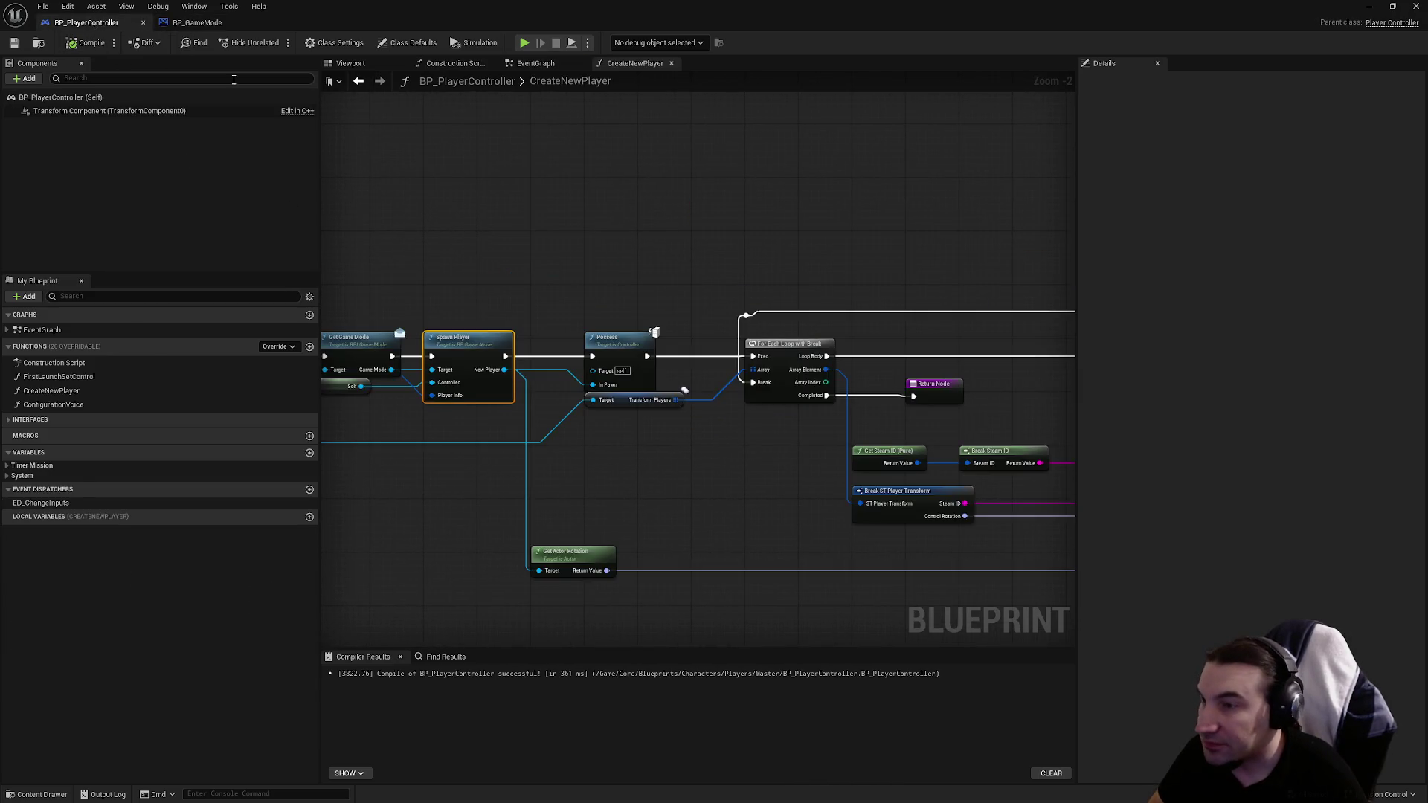
pyautogui.click(565, 66)
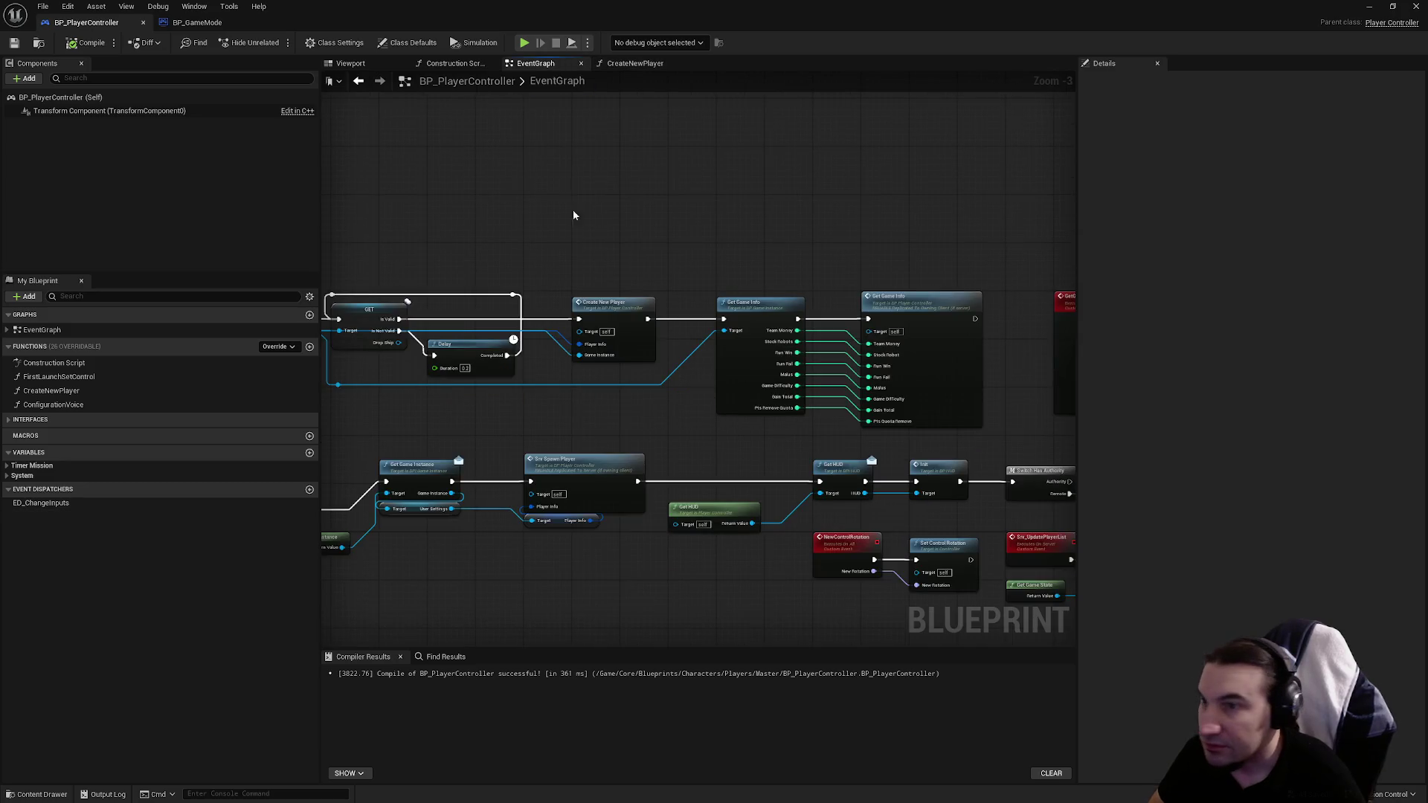
pyautogui.doubleClick(452, 5)
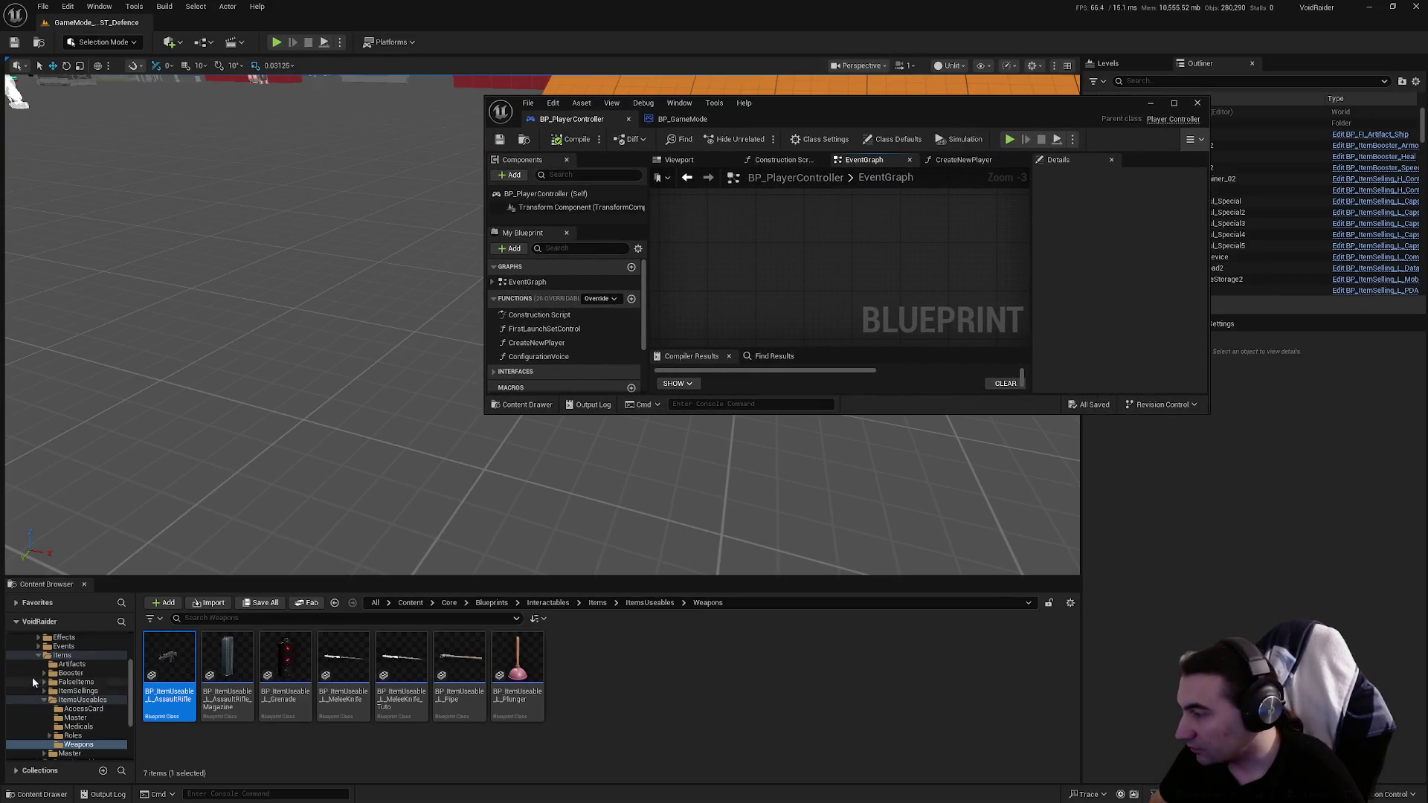
# Step: Open BP_MasterPlayer from Characters > Players > Master, maximize it, then restore its window
pyautogui.click(37, 658)
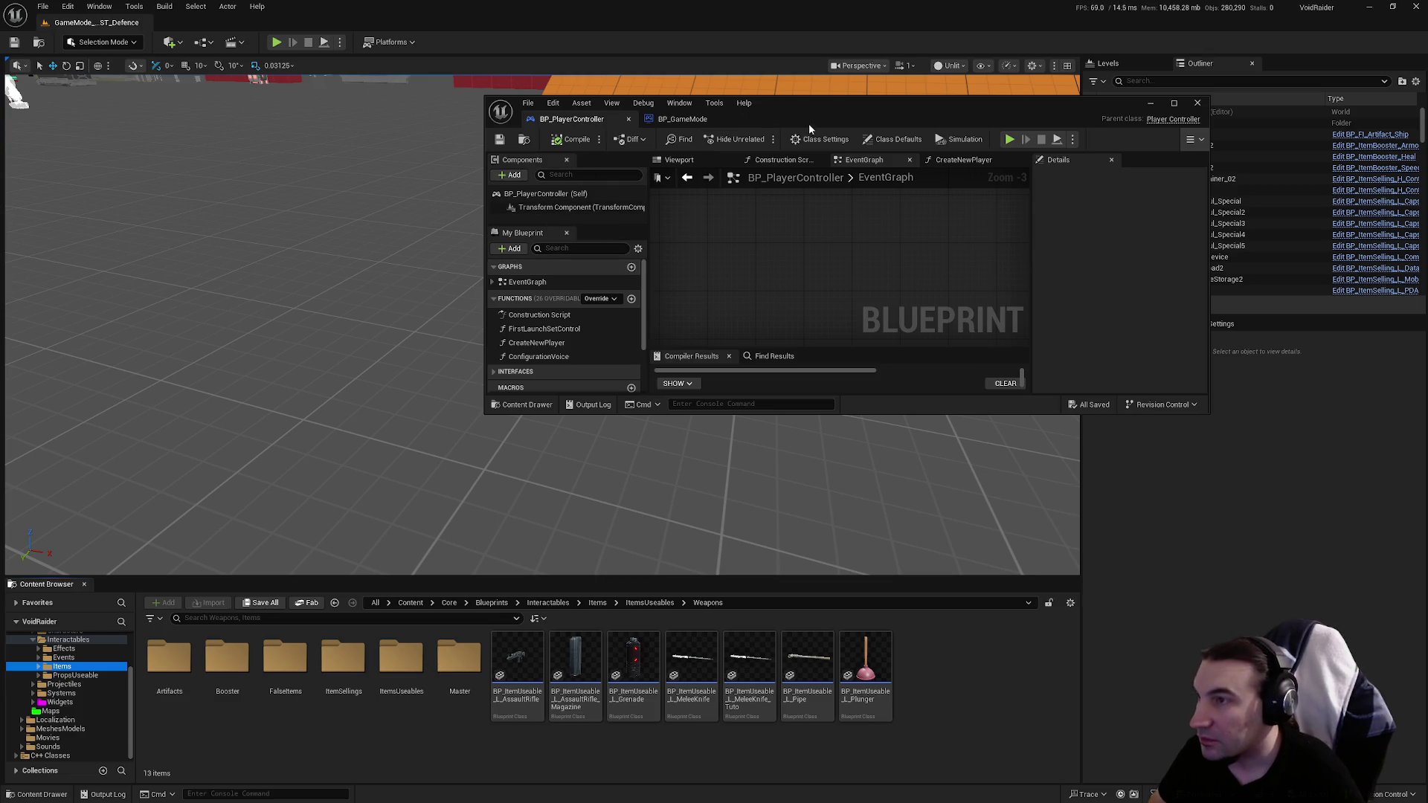
pyautogui.scroll(5, 48, 744)
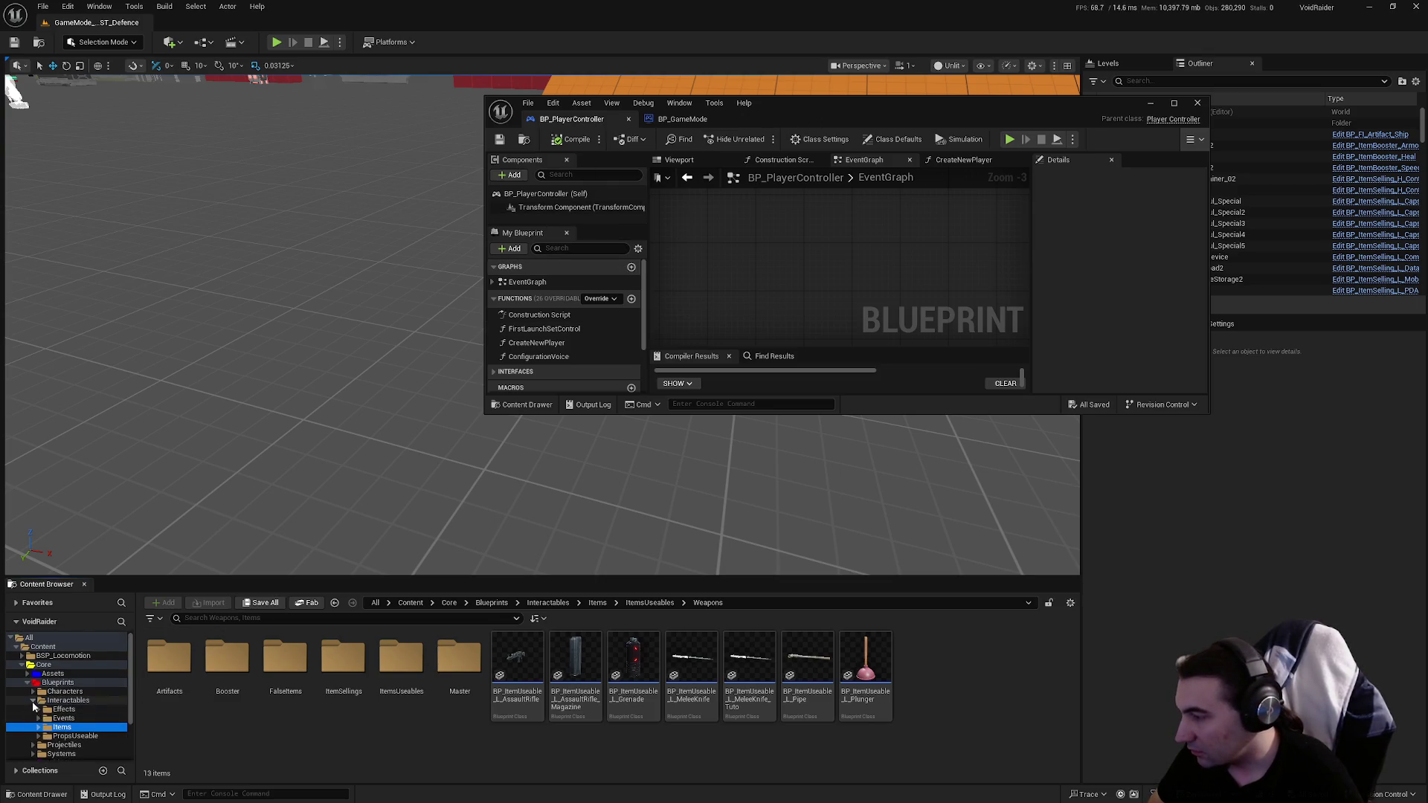
pyautogui.click(65, 691)
pyautogui.doubleClick(342, 658)
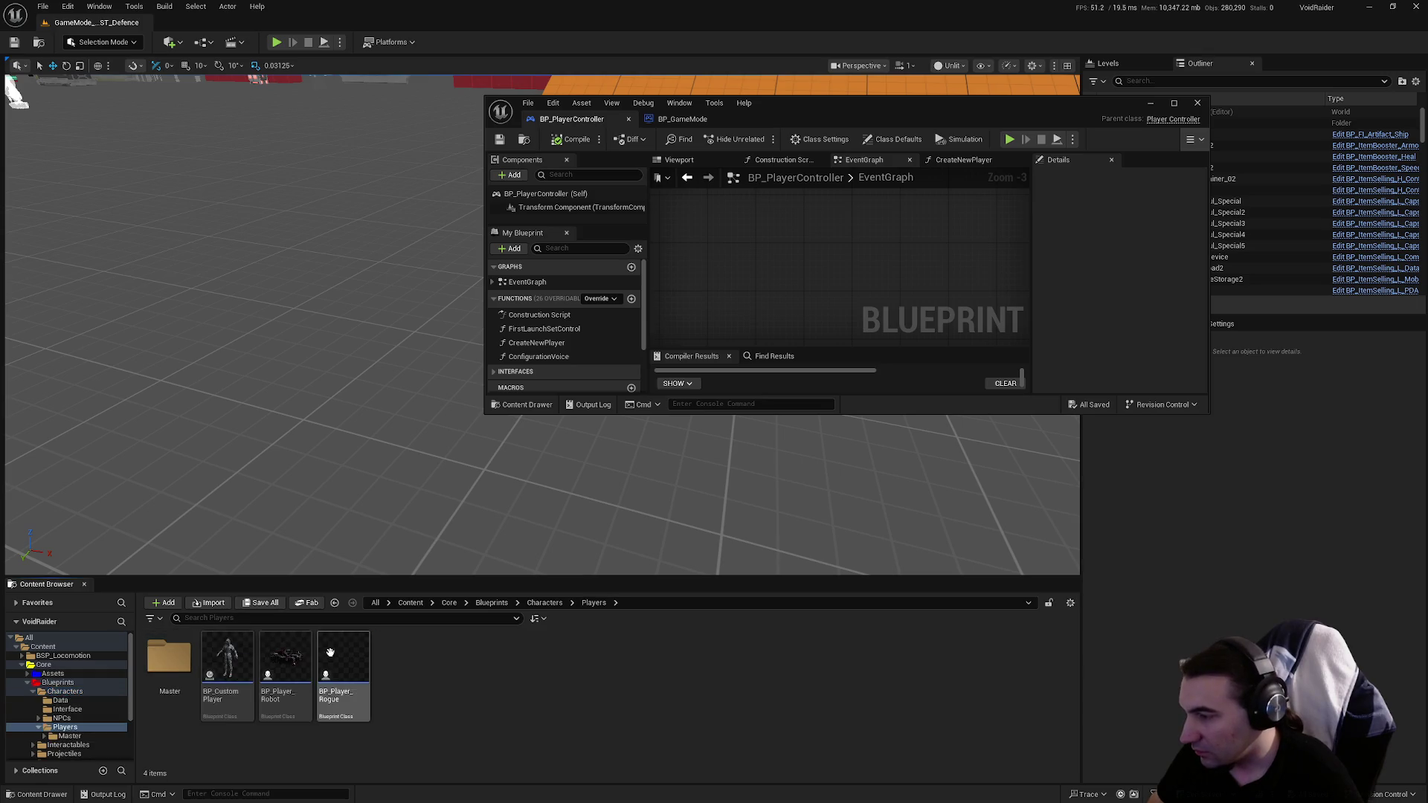
pyautogui.doubleClick(169, 658)
pyautogui.doubleClick(343, 658)
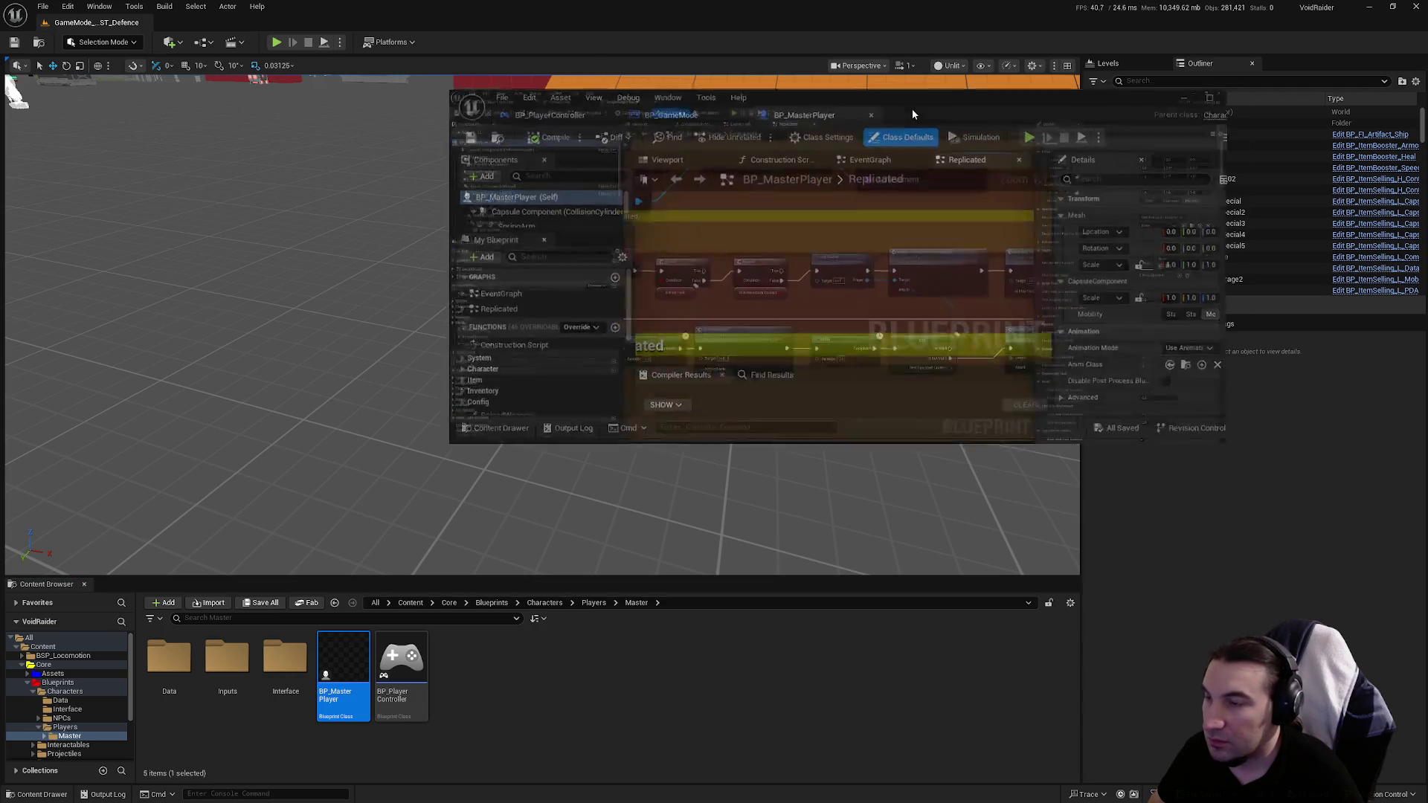
pyautogui.doubleClick(912, 109)
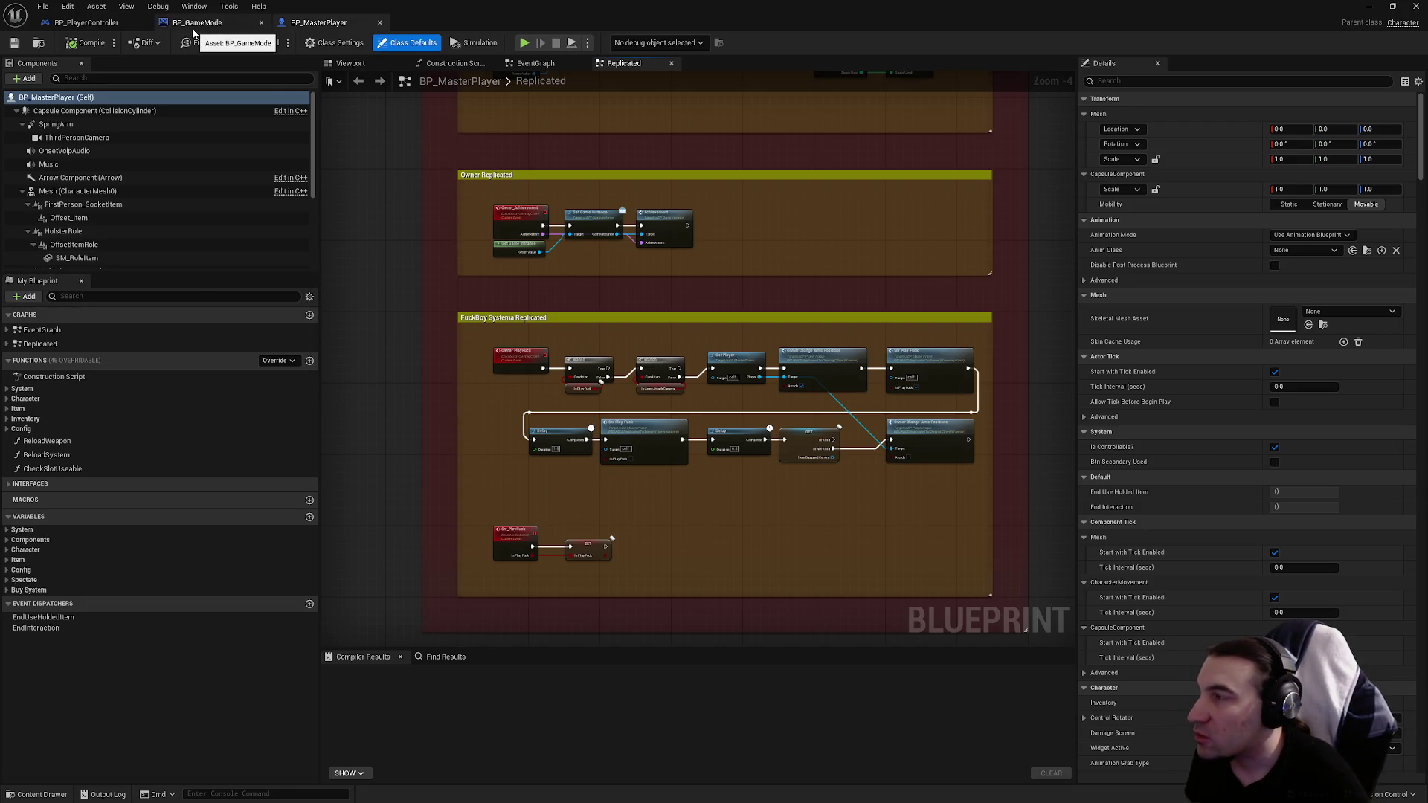
pyautogui.doubleClick(596, 7)
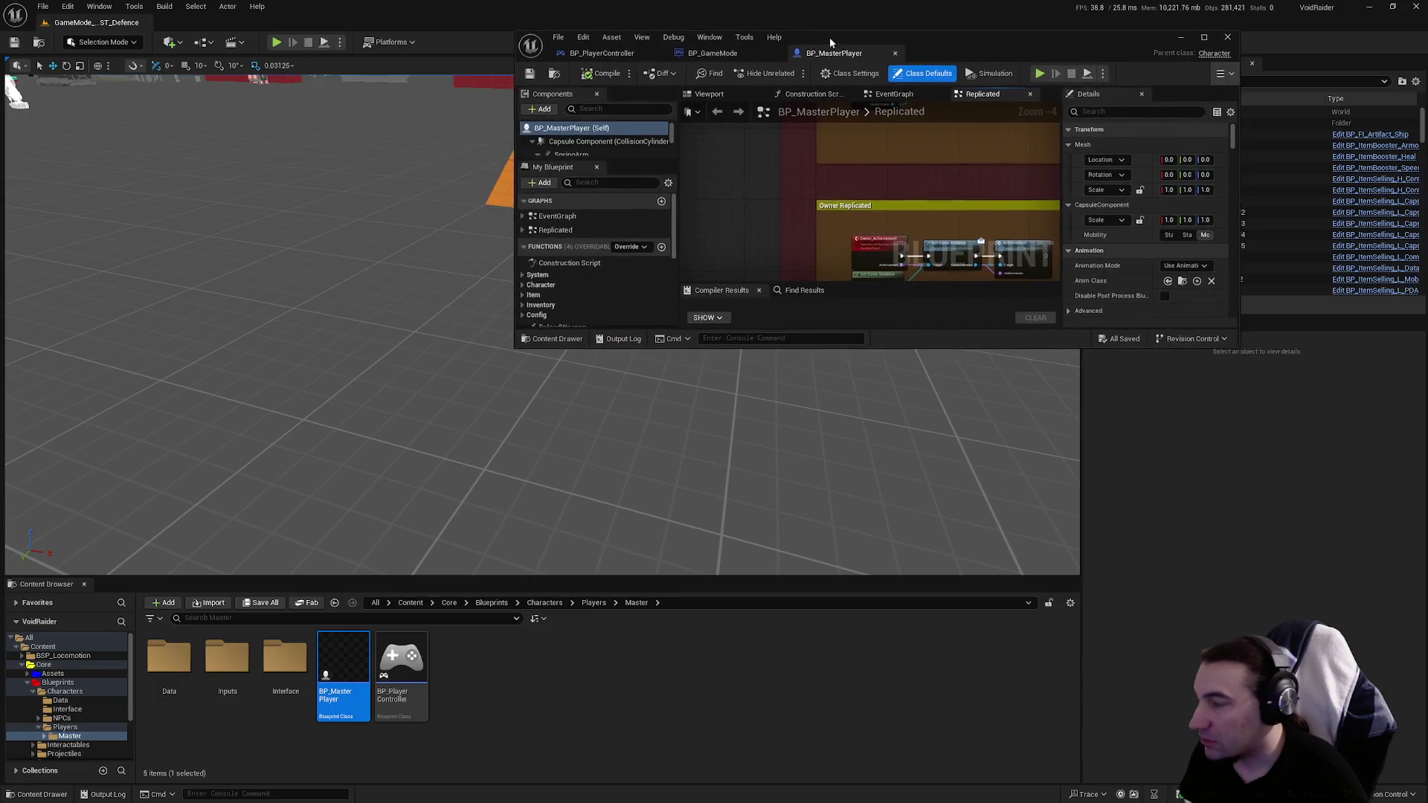
# Step: Browse the Widgets subfolders Player, Presets, Data, DataTable and Materials
pyautogui.click(27, 683)
pyautogui.doubleClick(574, 656)
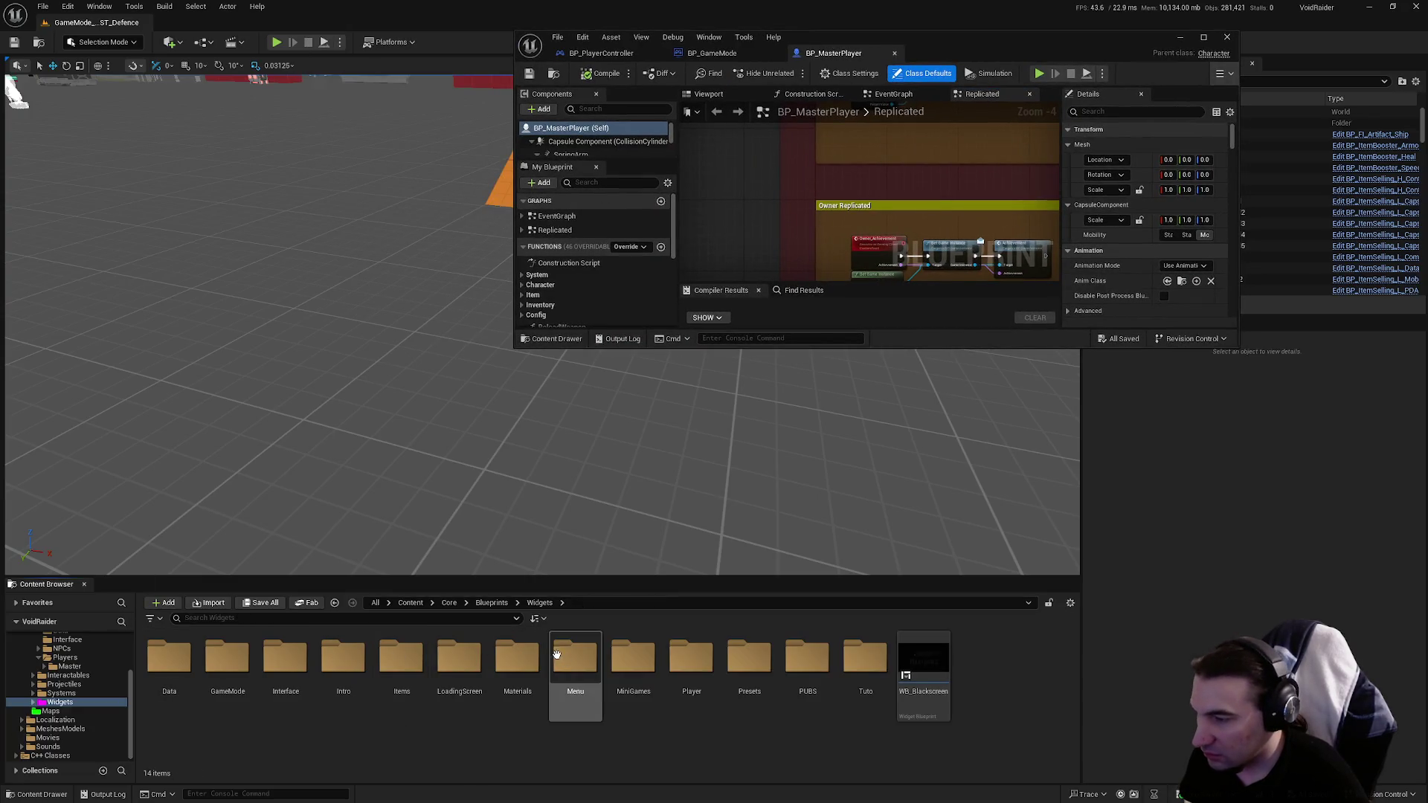
pyautogui.doubleClick(717, 673)
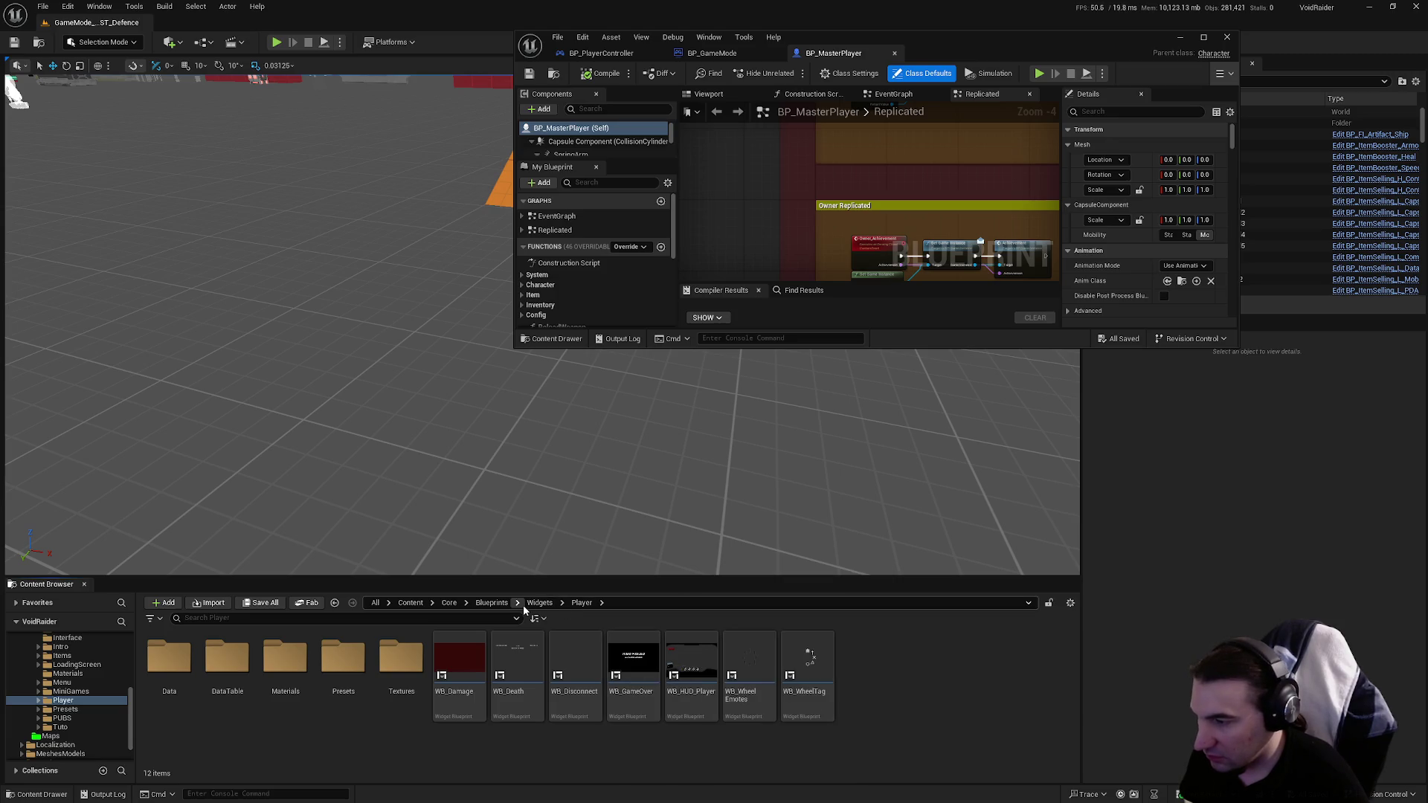
pyautogui.doubleClick(325, 661)
pyautogui.hotkey('alt', 'Left')
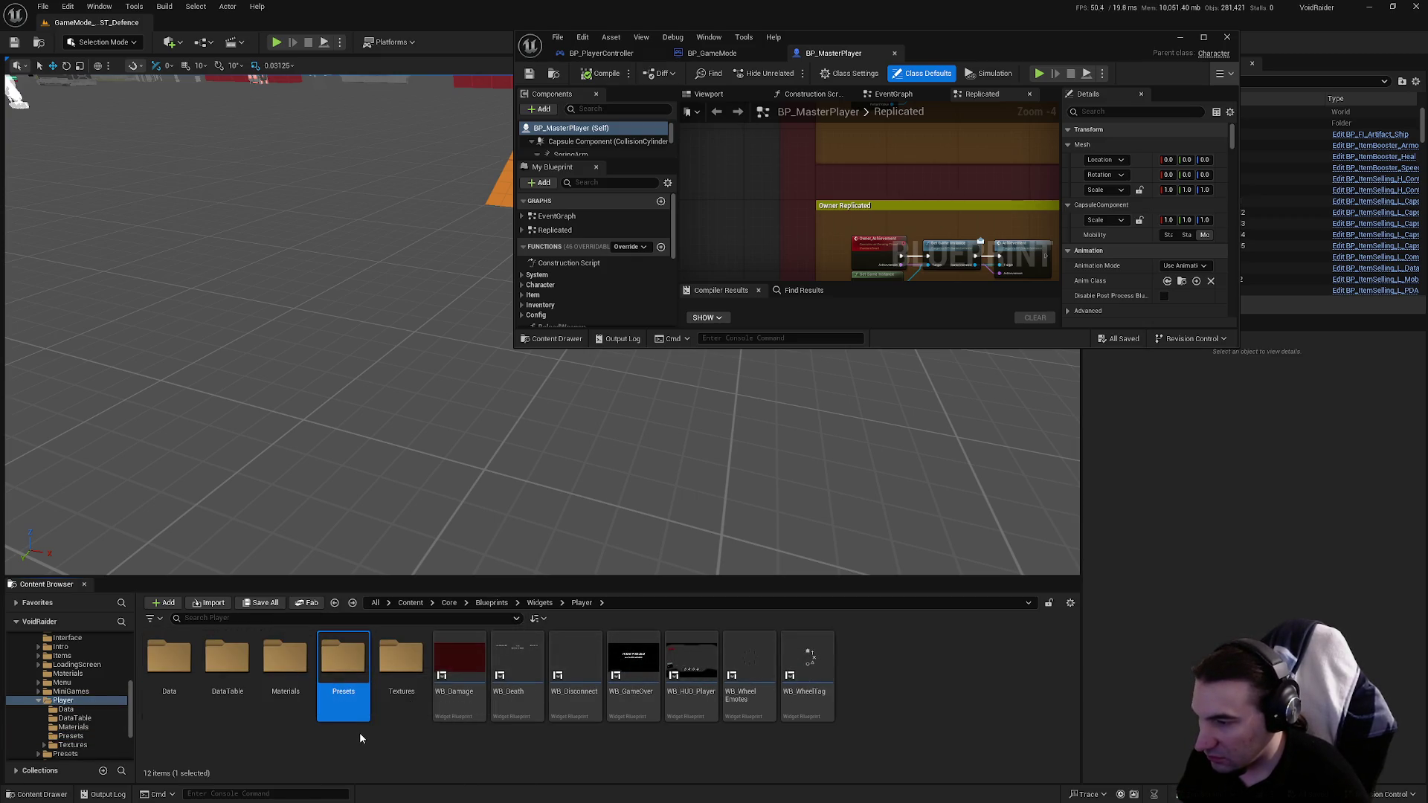
pyautogui.click(160, 672)
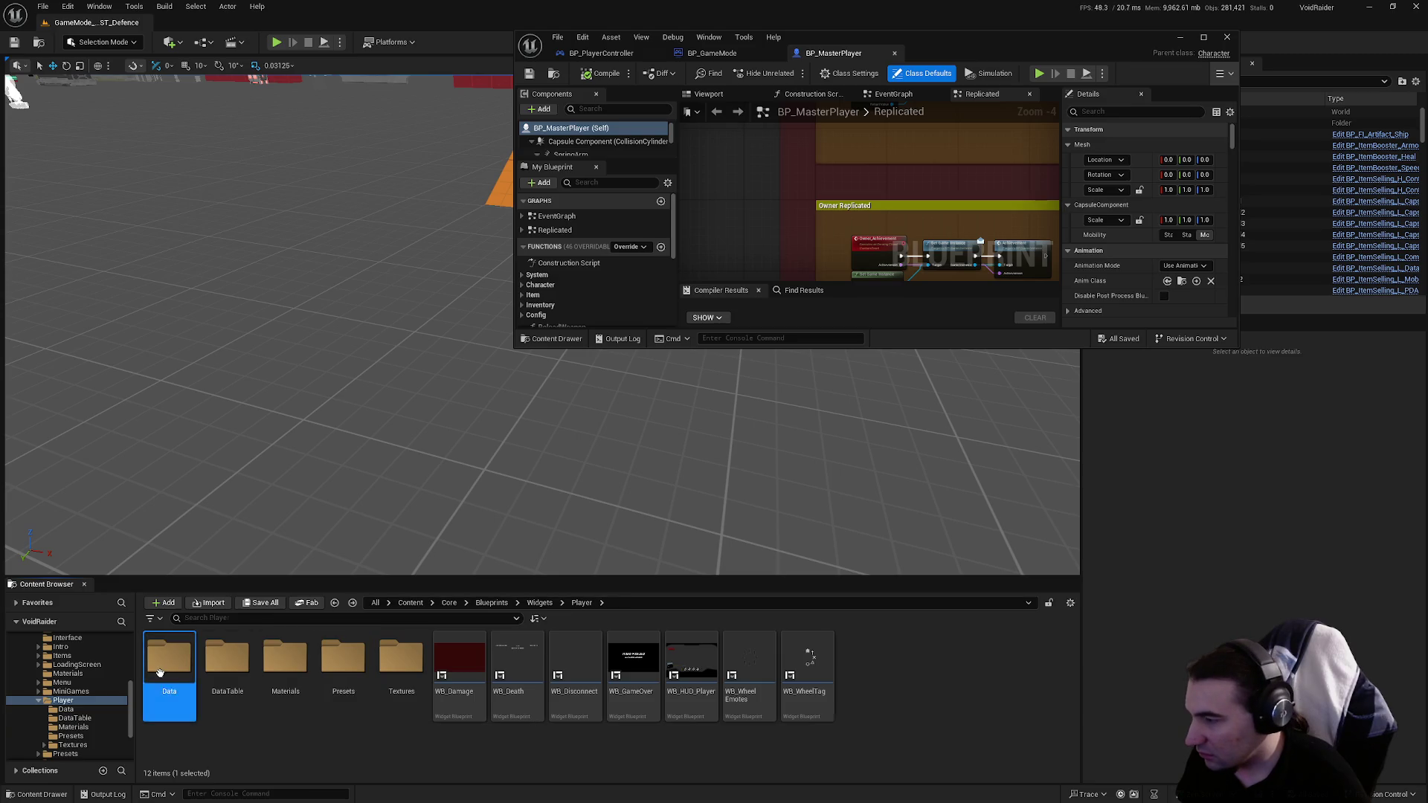
pyautogui.click(227, 664)
pyautogui.click(276, 667)
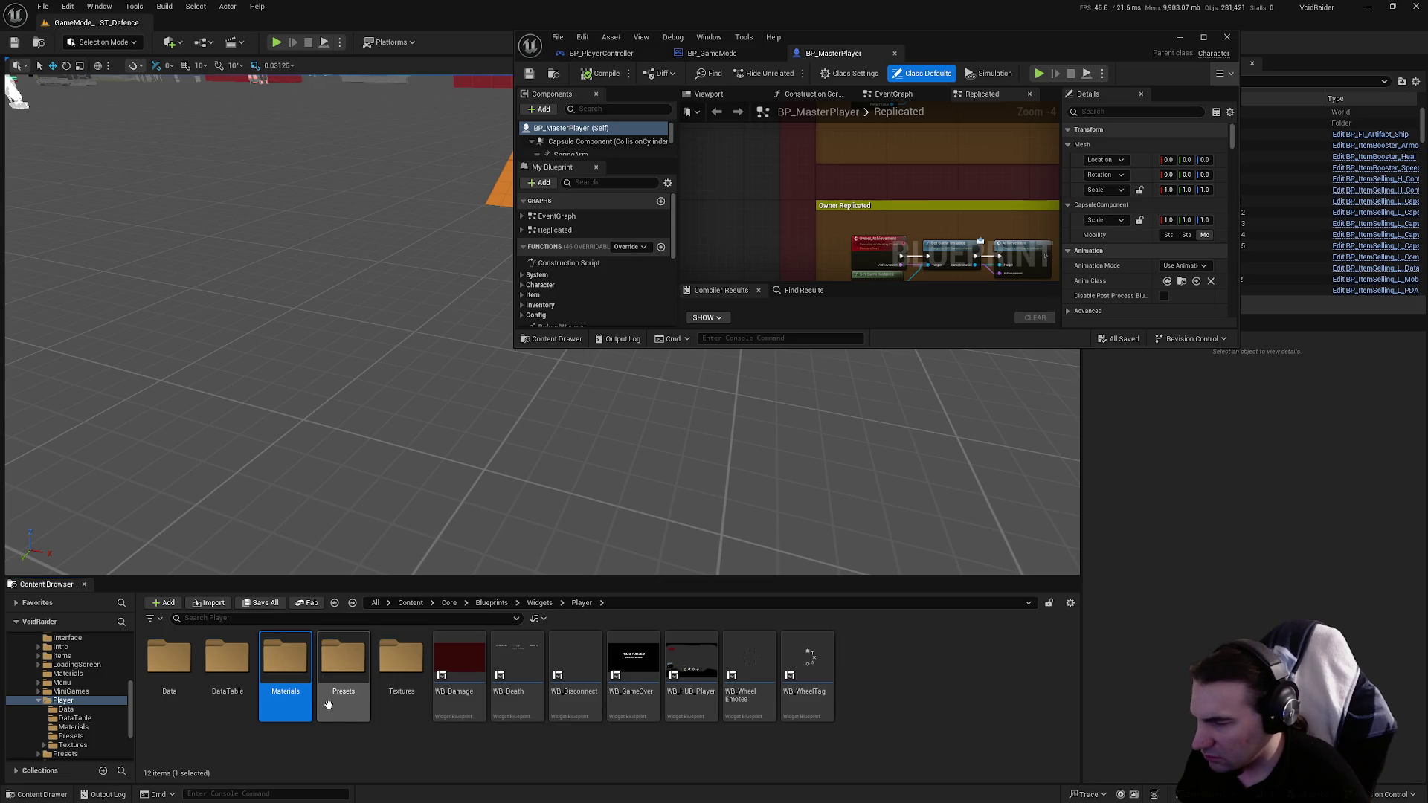
pyautogui.hotkey('alt', 'Left')
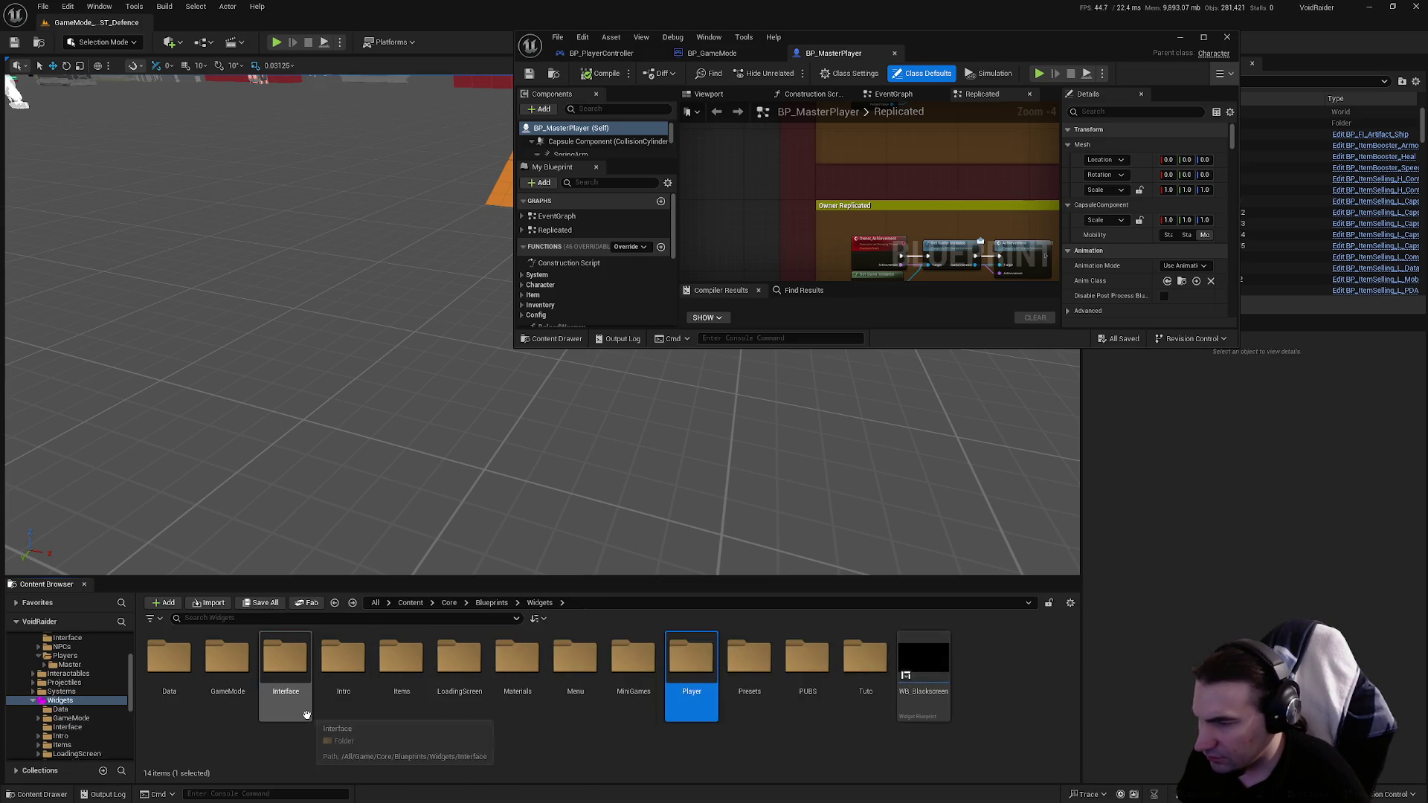
# Step: Locate WB_LoadingScreen by search, then open it from Widgets > LoadingScreen
pyautogui.click(388, 618)
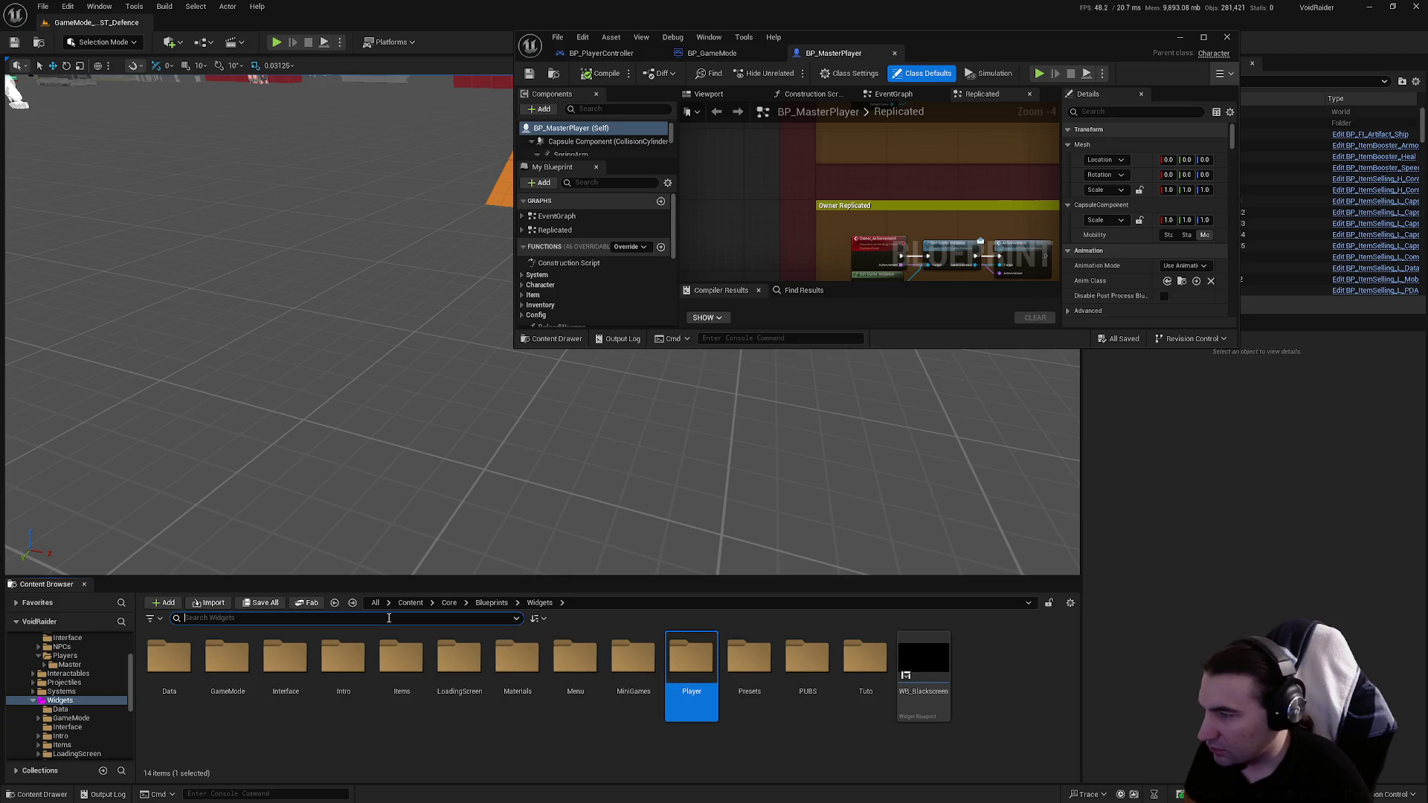
pyautogui.write('loadin')
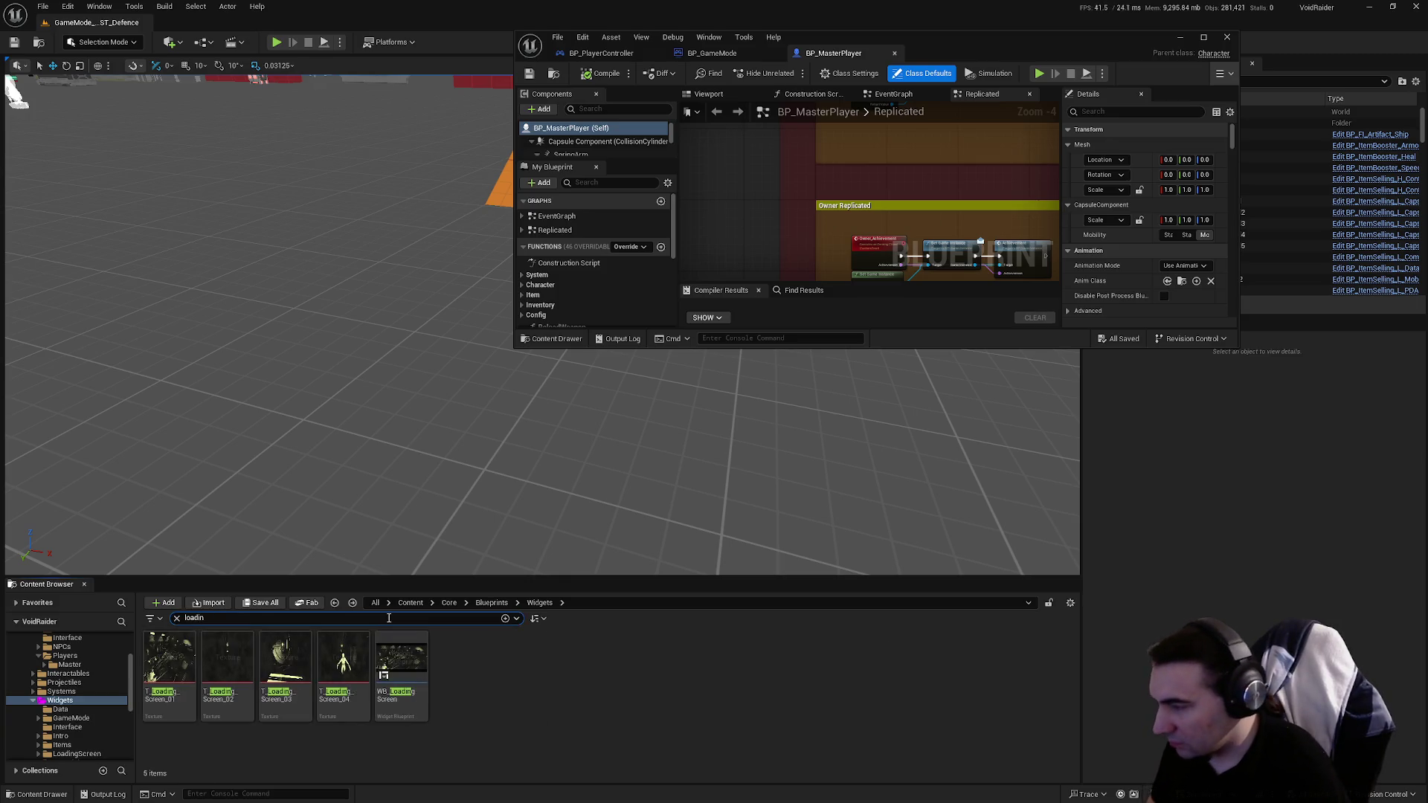
pyautogui.click(398, 673)
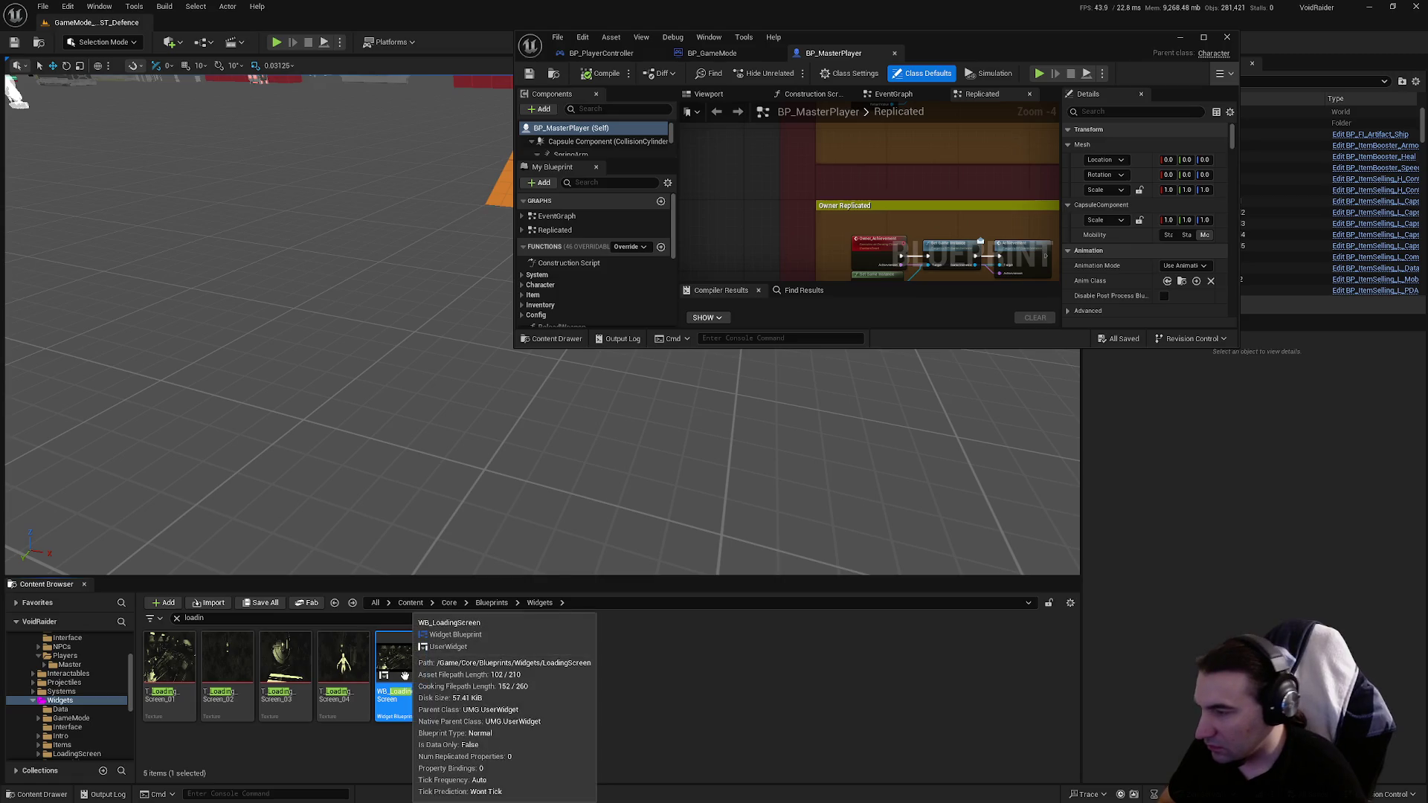
pyautogui.rightClick(403, 675)
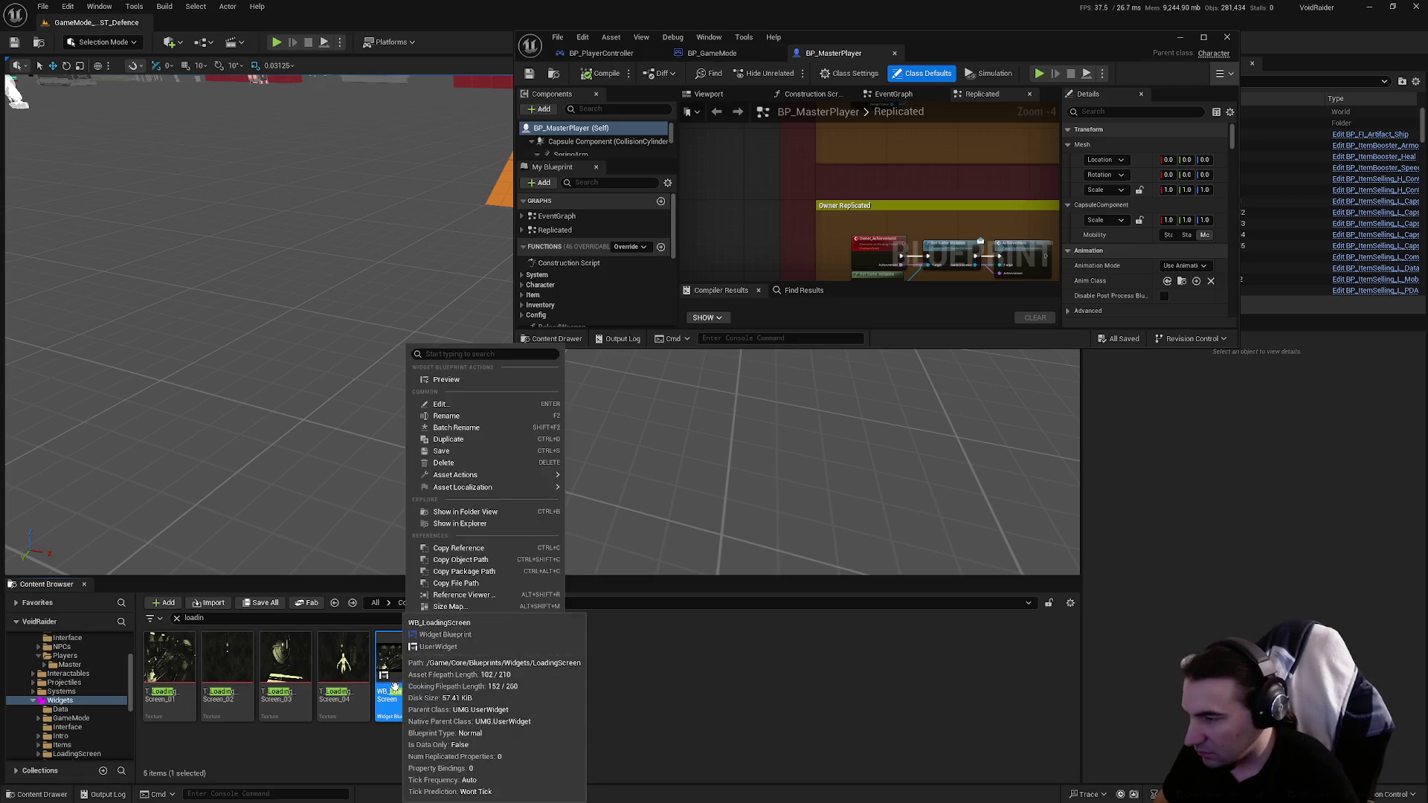
pyautogui.click(606, 709)
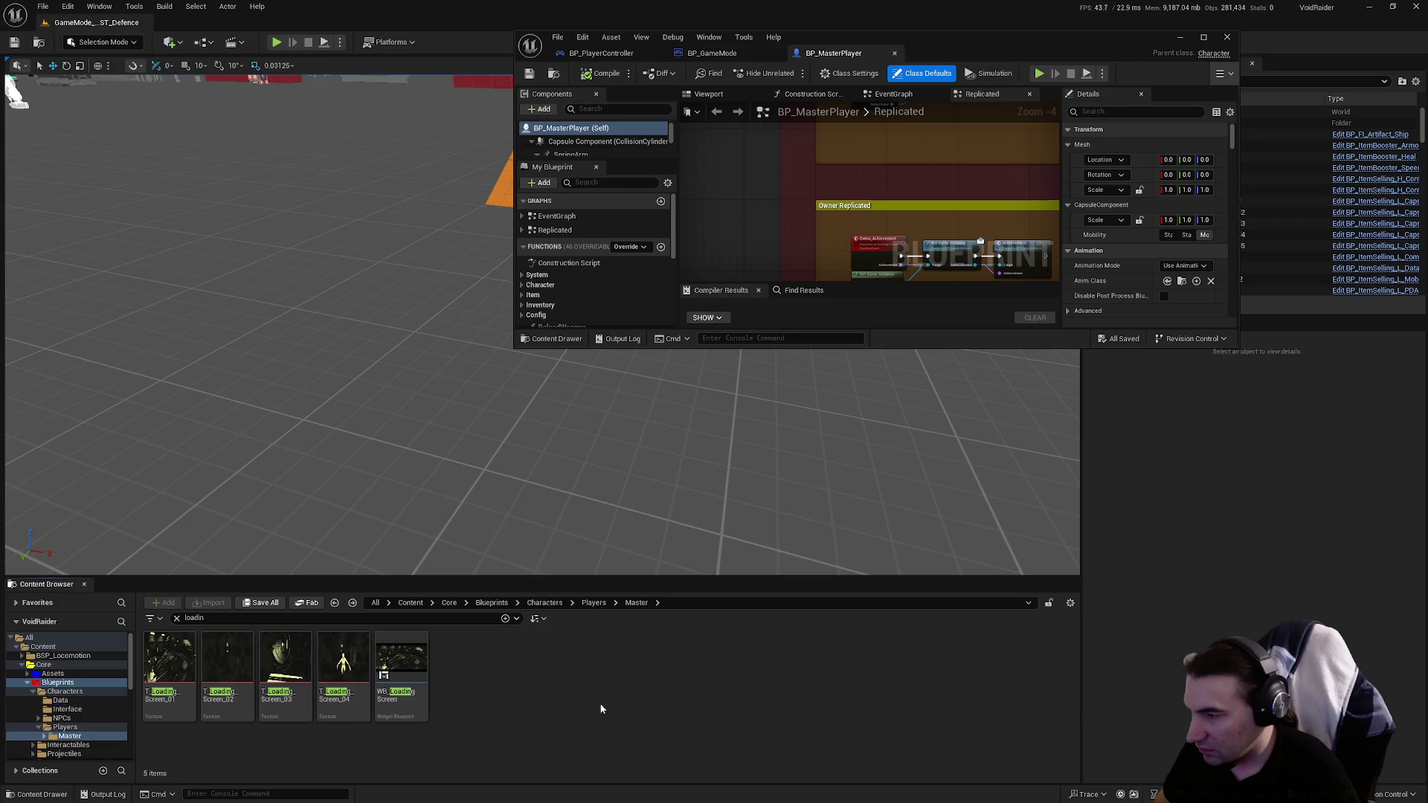
pyautogui.click(177, 618)
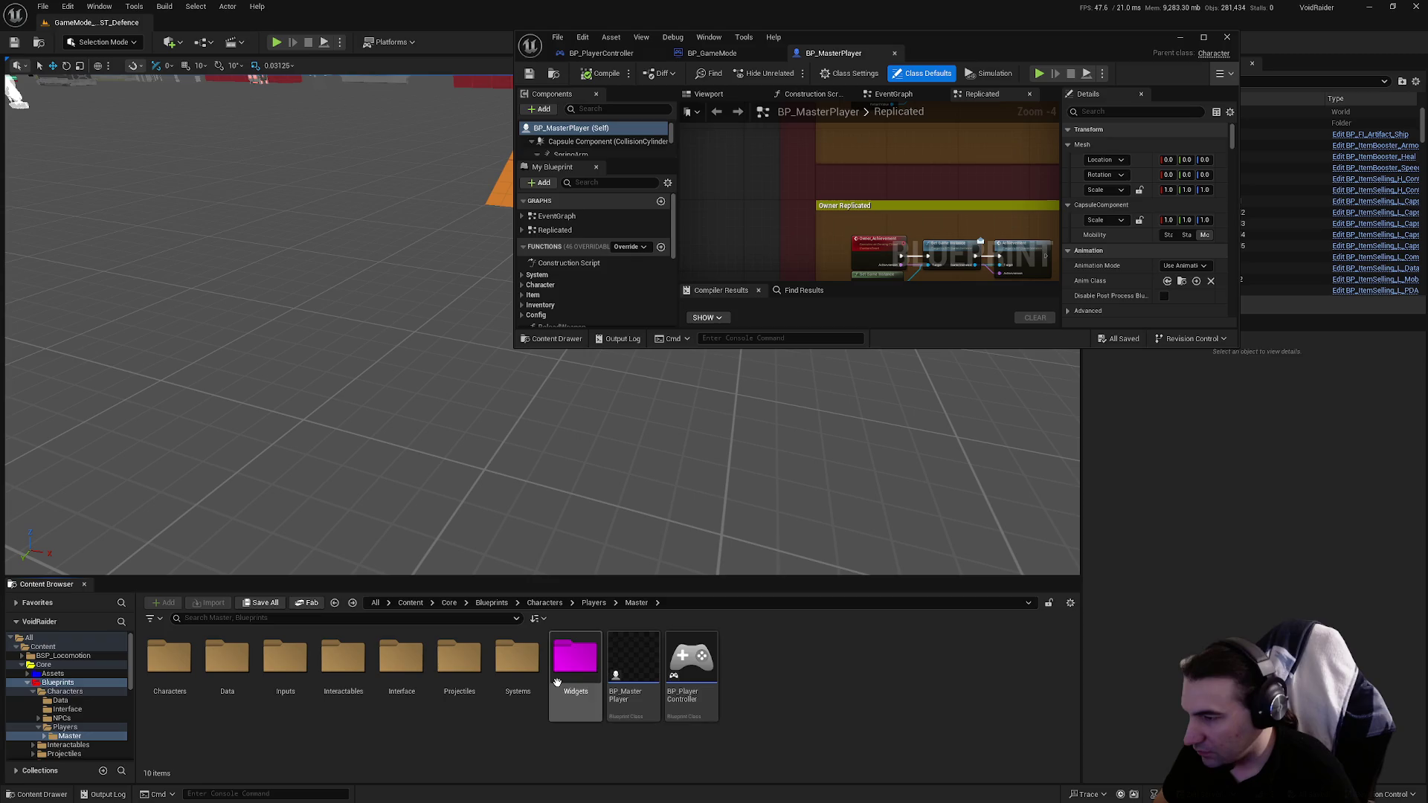
pyautogui.doubleClick(575, 660)
pyautogui.doubleClick(468, 681)
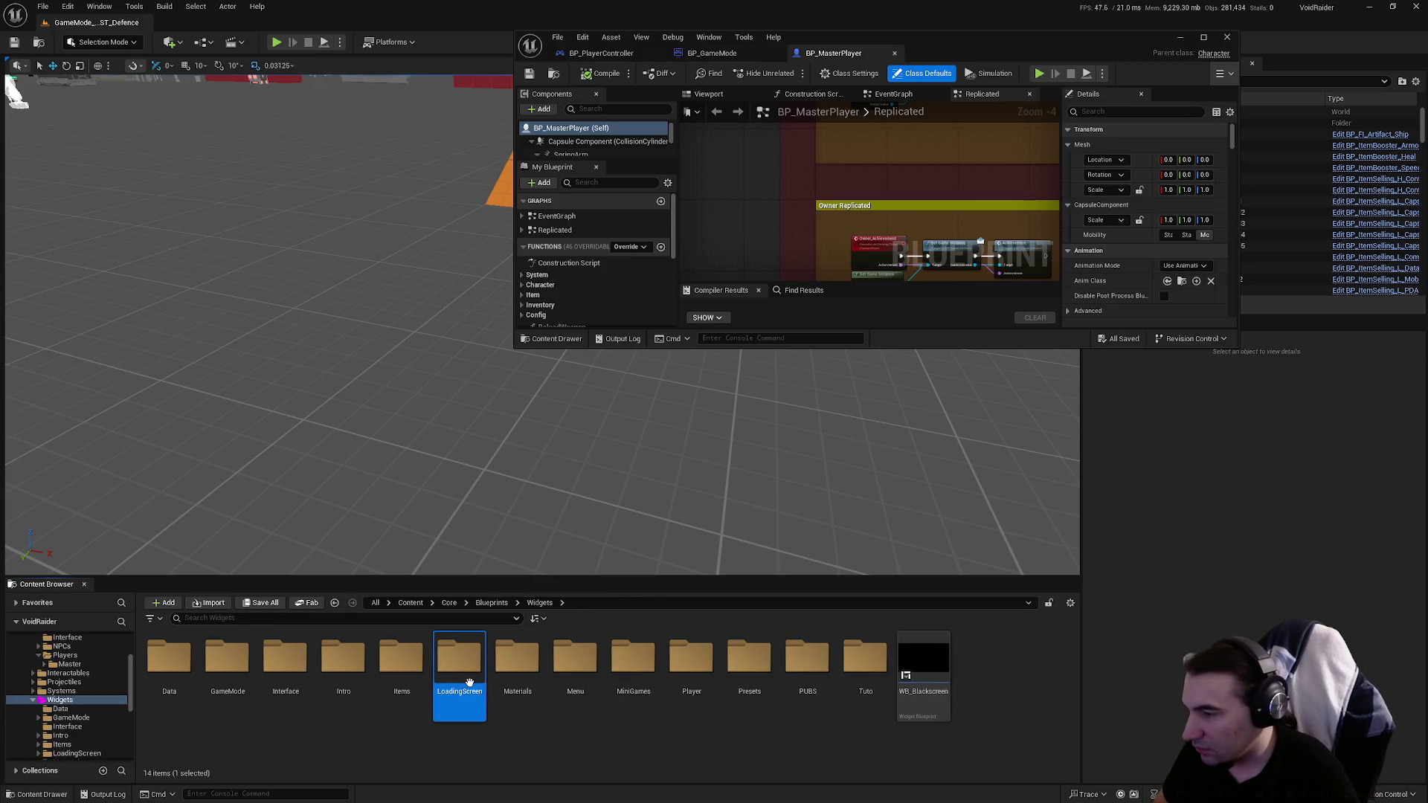
pyautogui.doubleClick(238, 677)
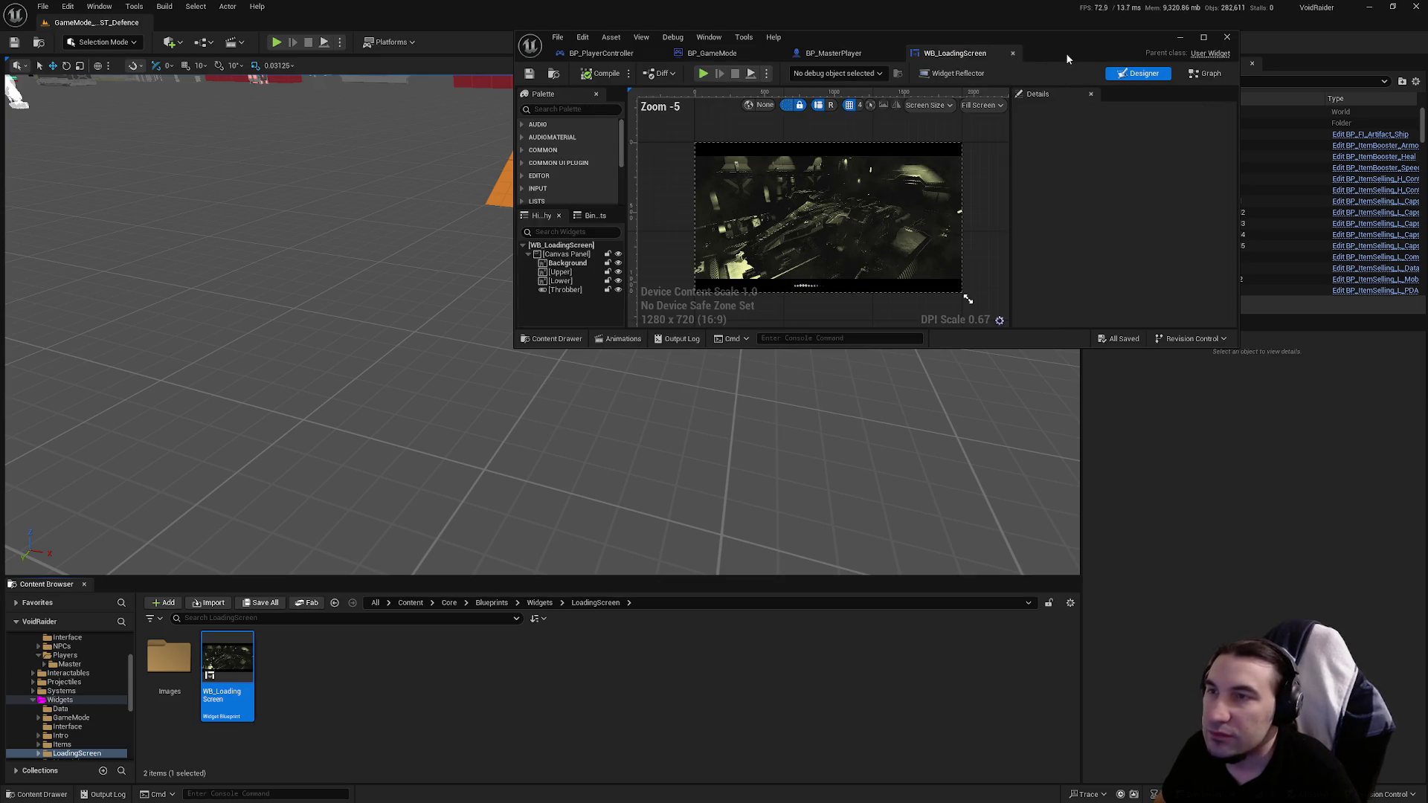
# Step: In the maximized widget's event graph, add a Get Player Controller node
pyautogui.doubleClick(1069, 54)
pyautogui.click(1395, 43)
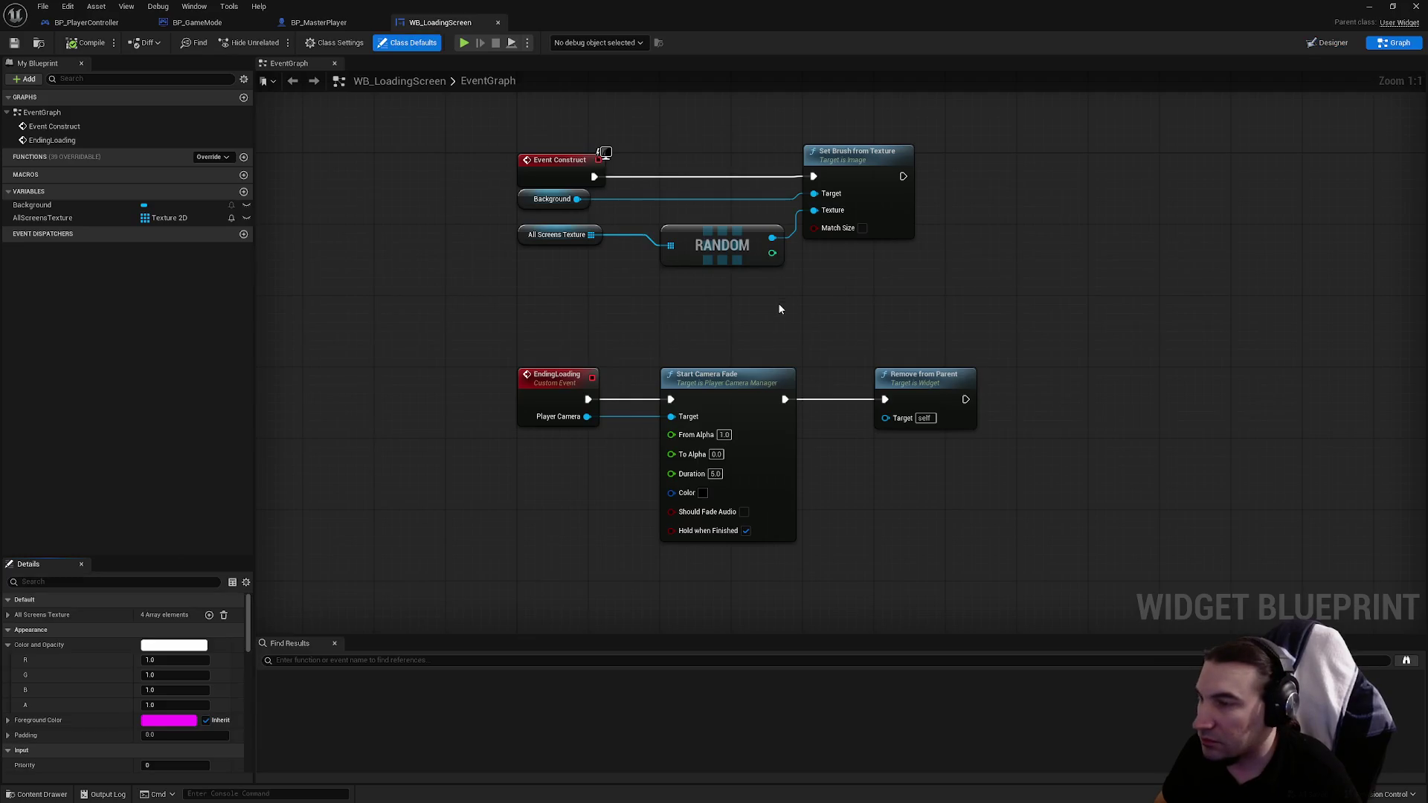
pyautogui.moveTo(773, 311); pyautogui.dragTo(729, 398)
pyautogui.rightClick(969, 301)
pyautogui.write('get player controller')
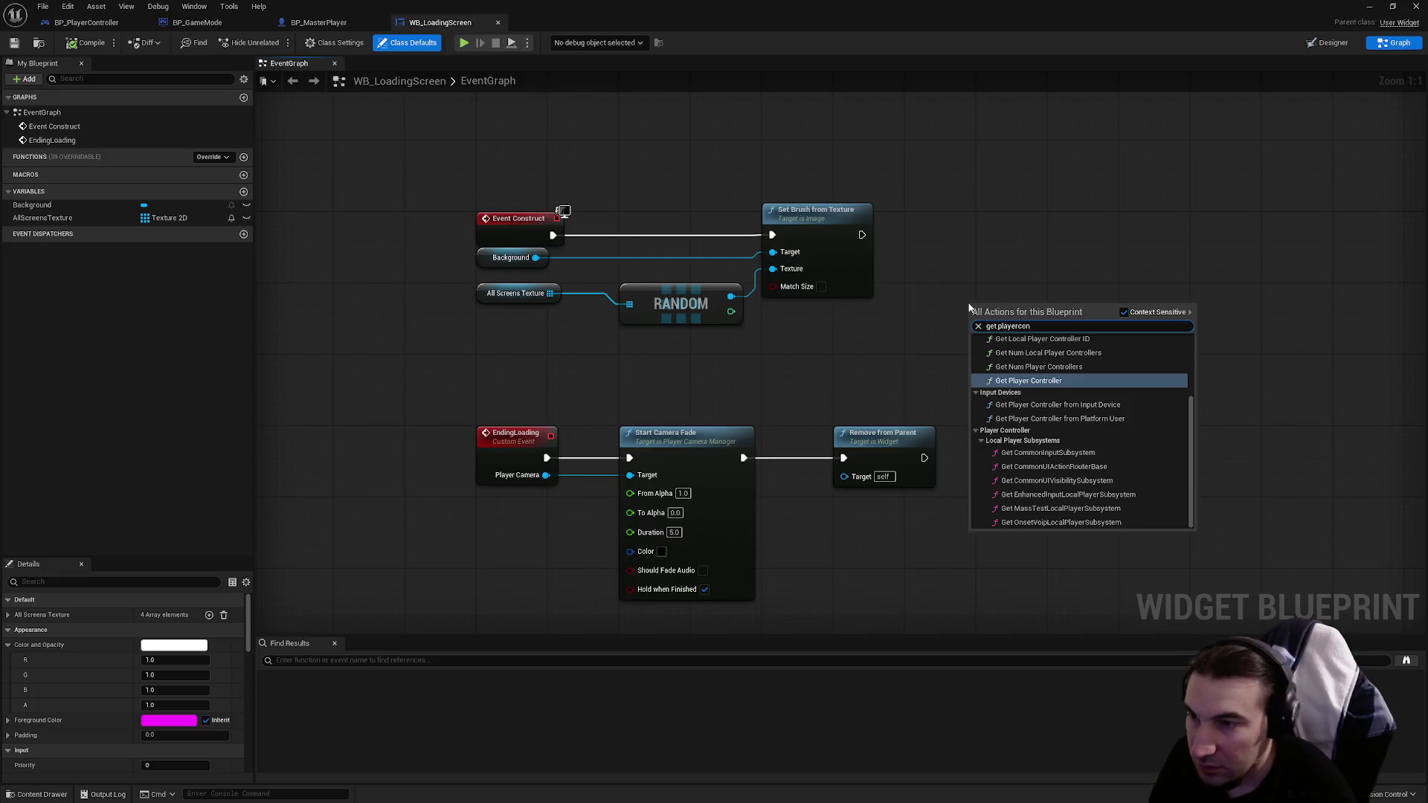
pyautogui.press('Return')
pyautogui.moveTo(997, 312)
pyautogui.mouseDown()
pyautogui.moveTo(935, 292)
pyautogui.moveTo(726, 371)
pyautogui.mouseUp()
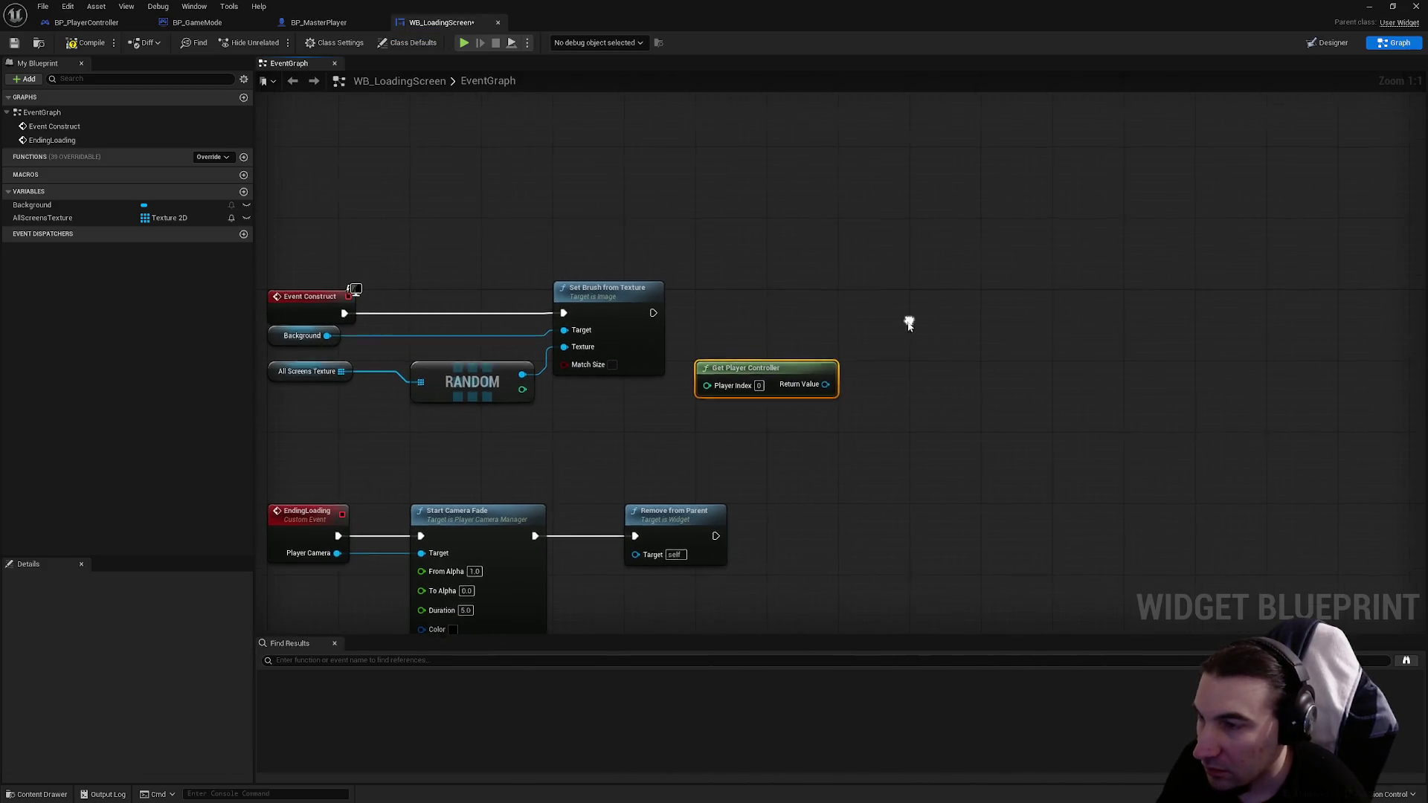
# Step: From its Return Value, add a BPI Get Player Controller call beside Set Brush from Texture
pyautogui.moveTo(824, 384); pyautogui.dragTo(939, 393)
pyautogui.write('disable')
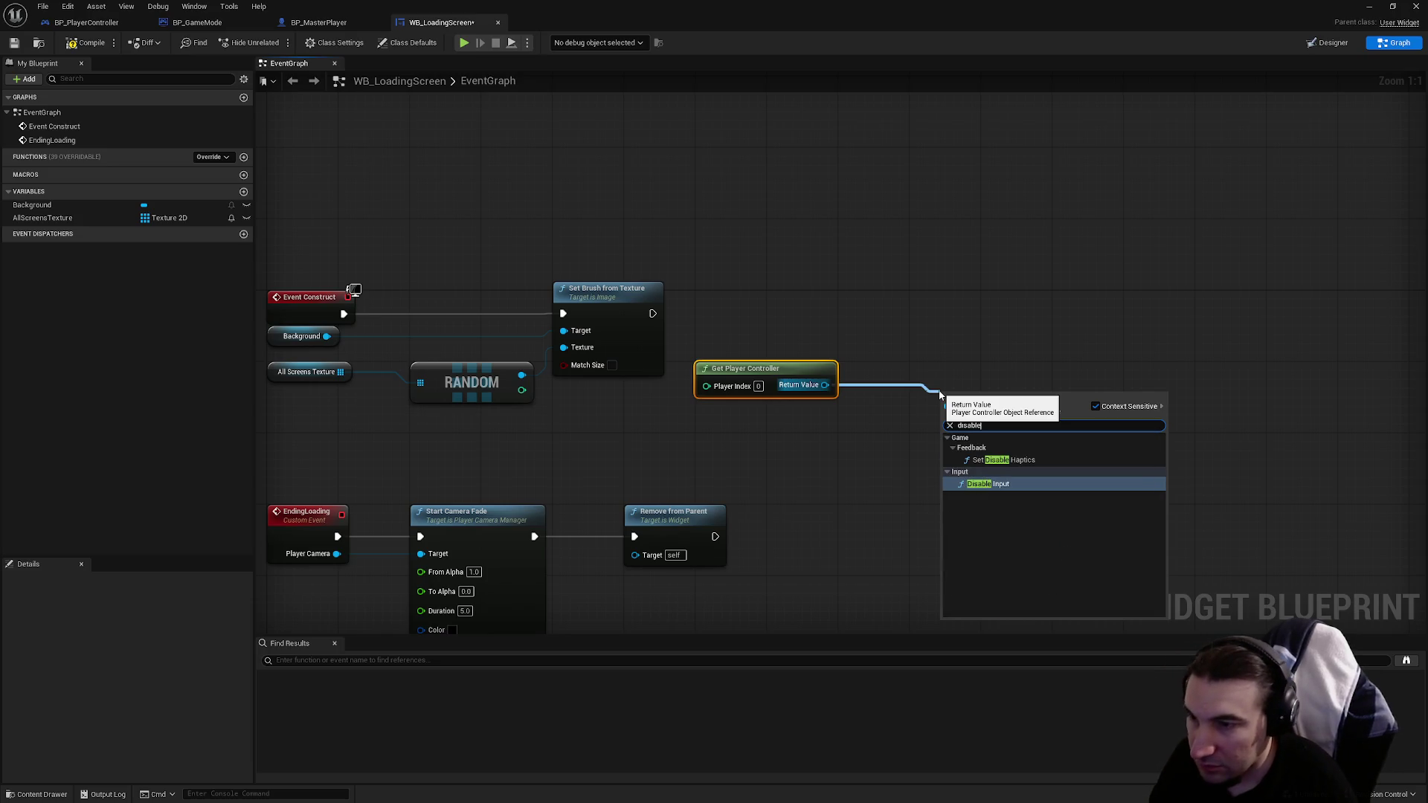
pyautogui.click(922, 394)
pyautogui.moveTo(824, 385); pyautogui.dragTo(895, 392)
pyautogui.write('get player controller')
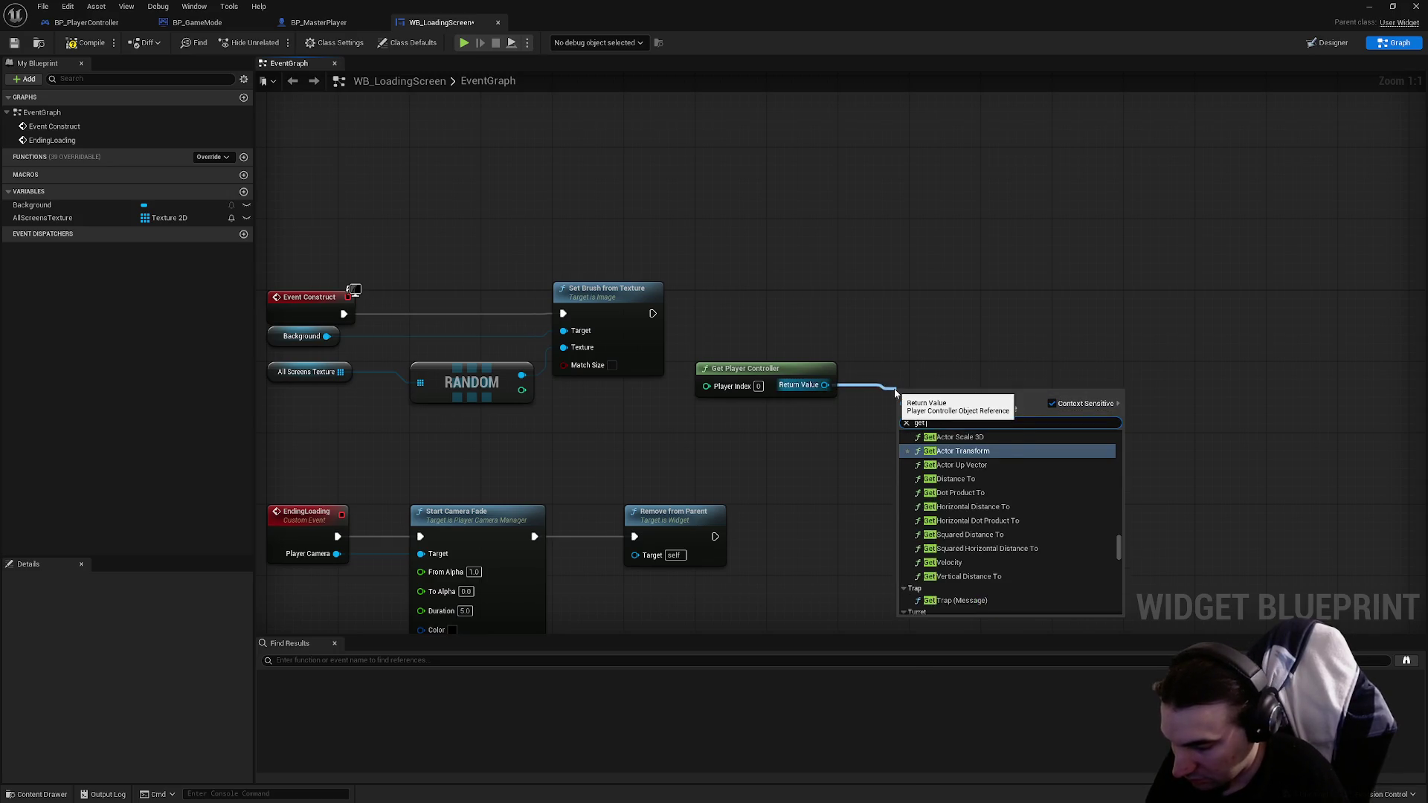
pyautogui.press('Return')
pyautogui.moveTo(894, 389)
pyautogui.mouseDown()
pyautogui.moveTo(912, 293)
pyautogui.moveTo(653, 313)
pyautogui.mouseUp()
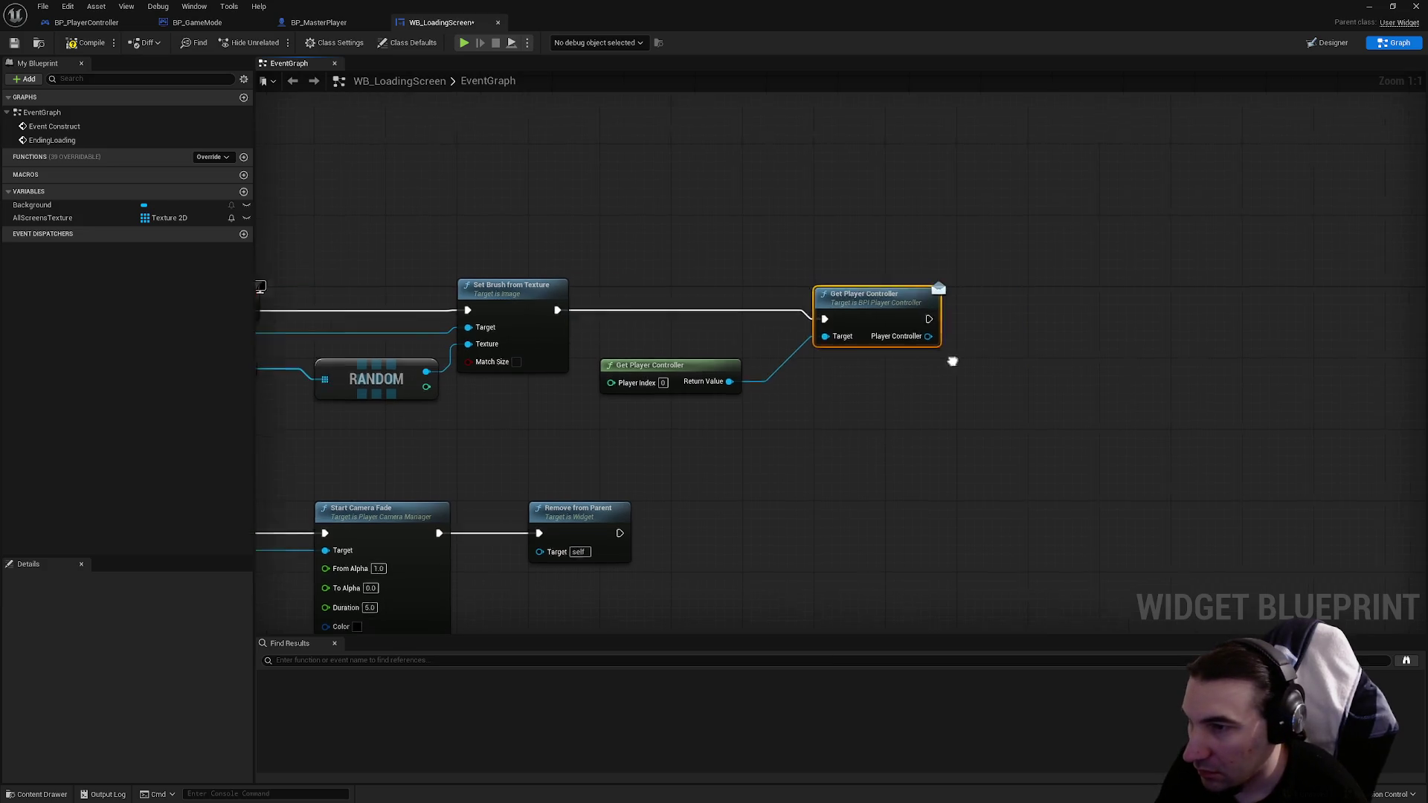
# Step: Chain the interface call after Set Brush from Texture, add Control Player, and compile
pyautogui.moveTo(864, 334); pyautogui.dragTo(993, 338)
pyautogui.write('con')
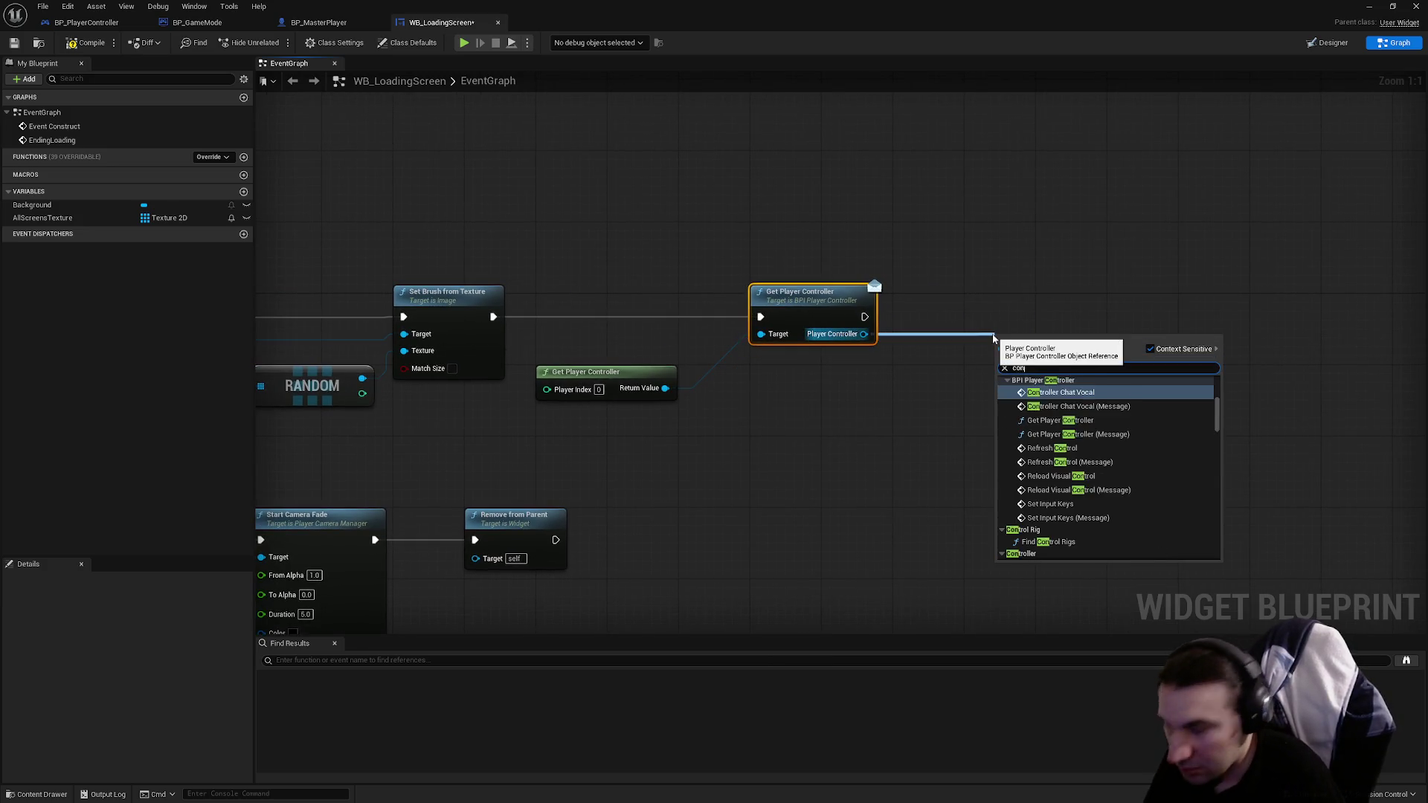
pyautogui.write('trolp')
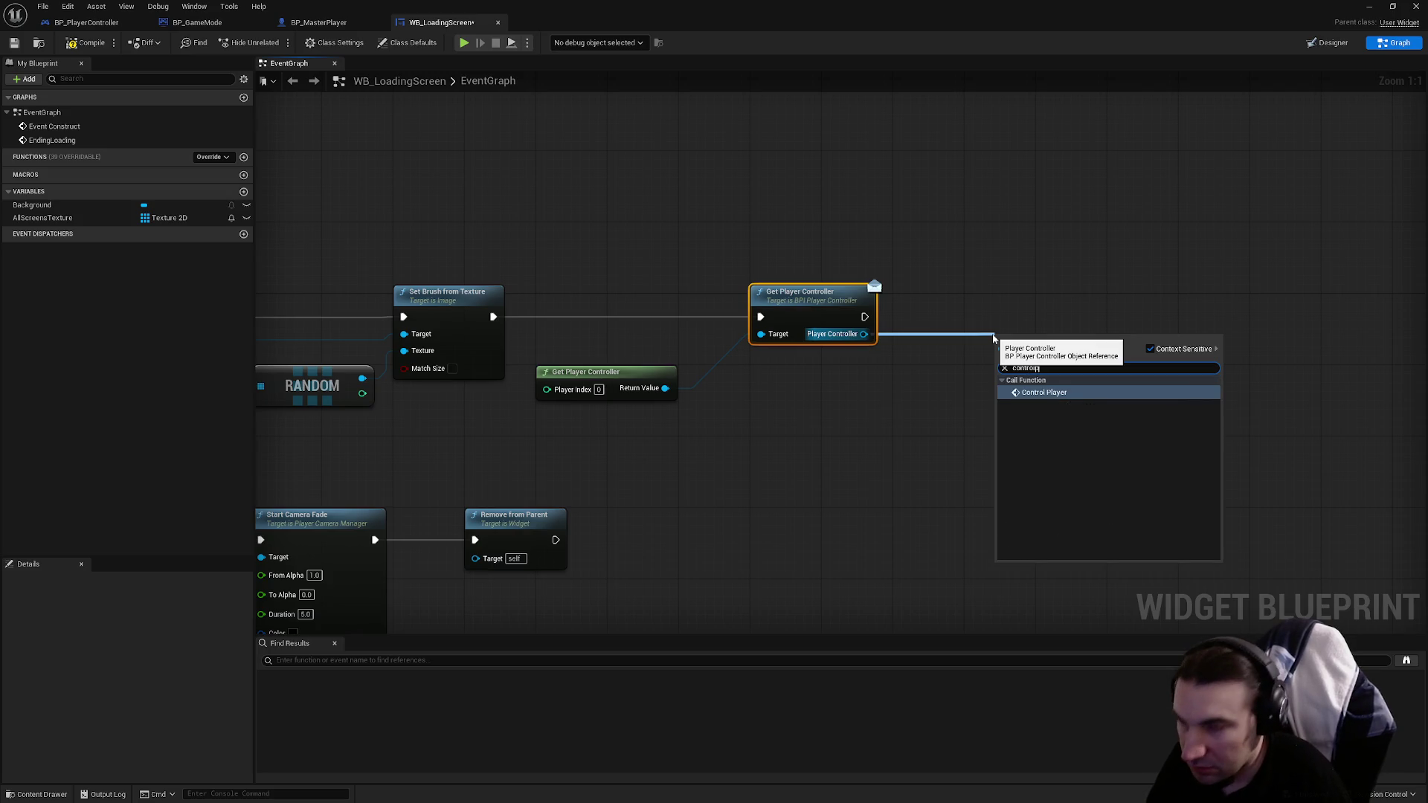
pyautogui.press('Return')
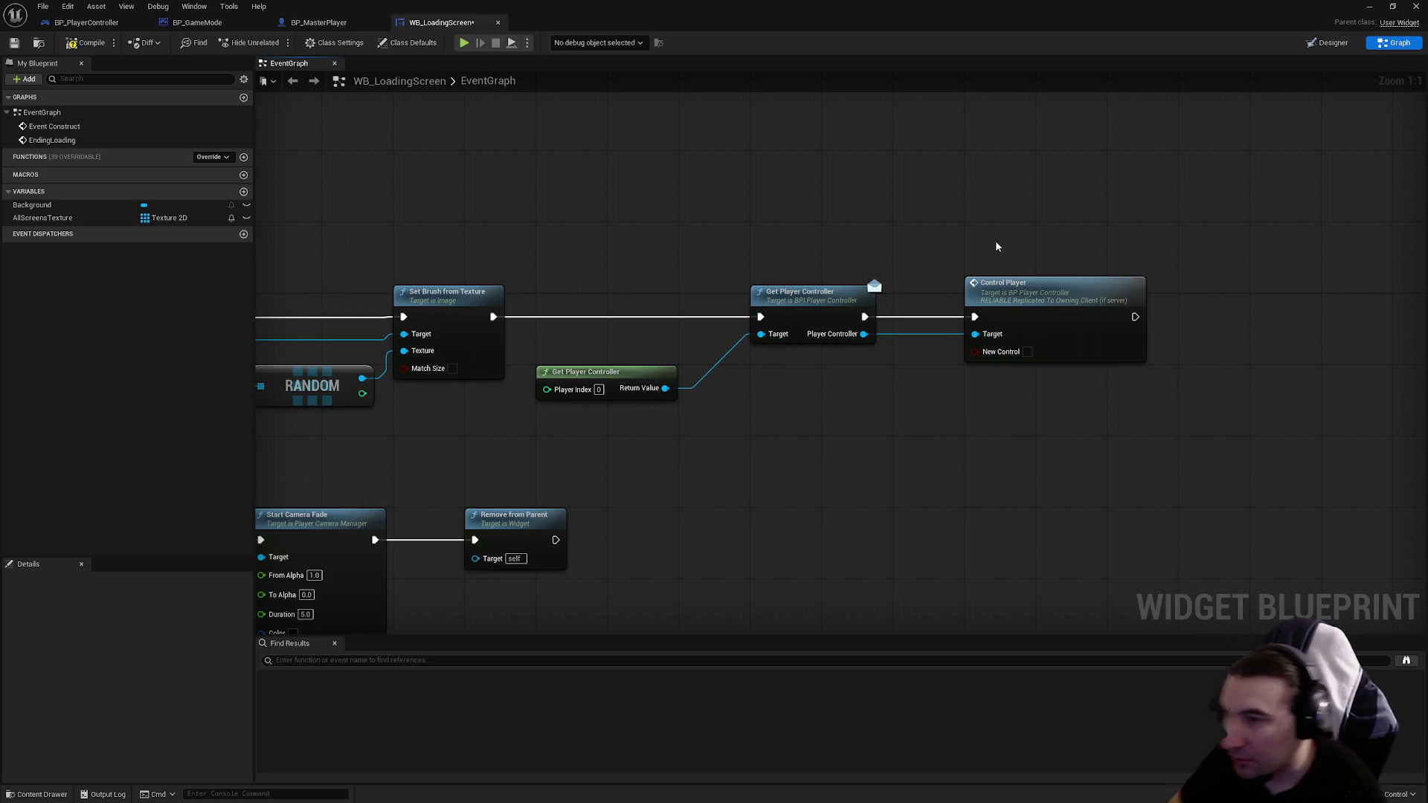
pyautogui.click(82, 47)
pyautogui.moveTo(459, 5)
pyautogui.mouseDown()
pyautogui.moveTo(711, 672)
pyautogui.moveTo(691, 697)
pyautogui.mouseUp()
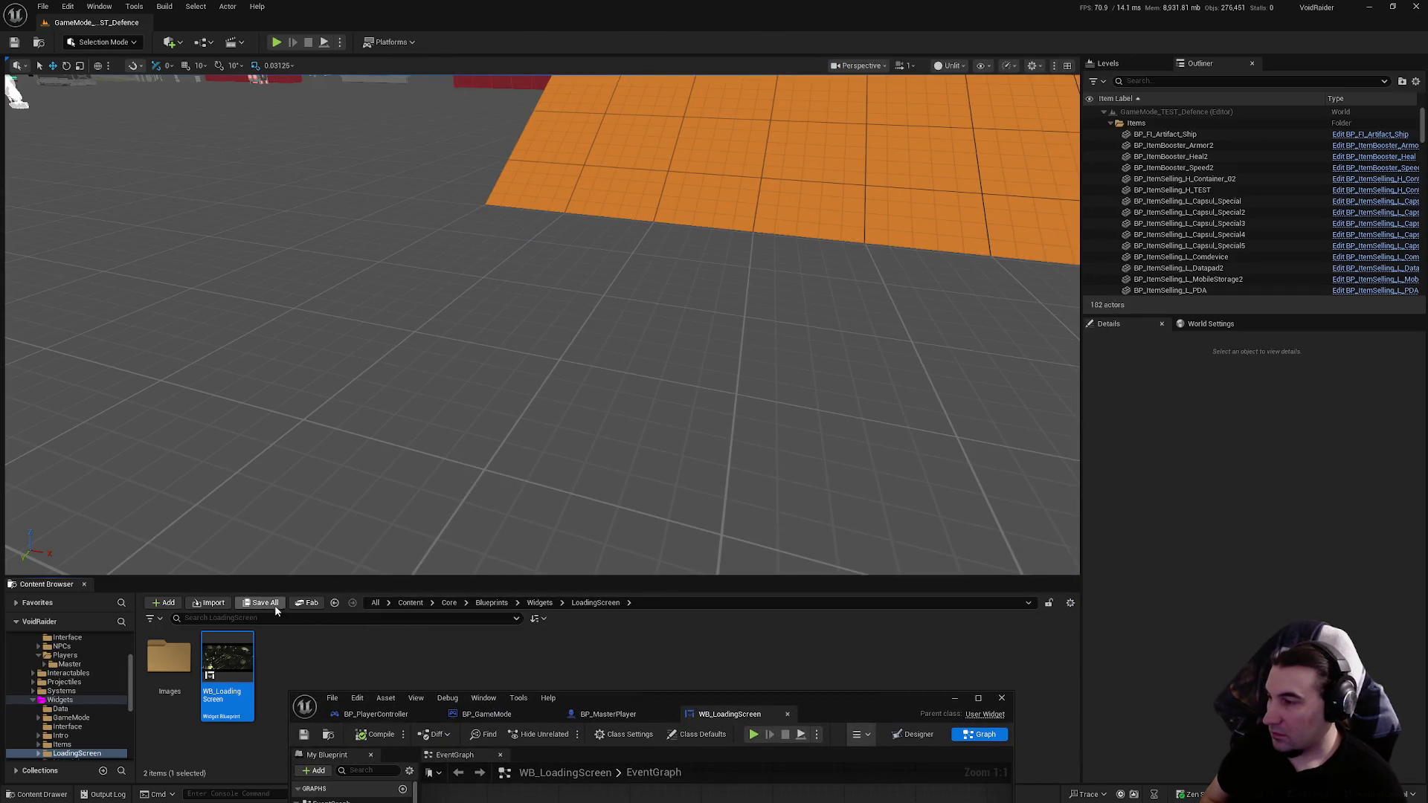
pyautogui.click(276, 42)
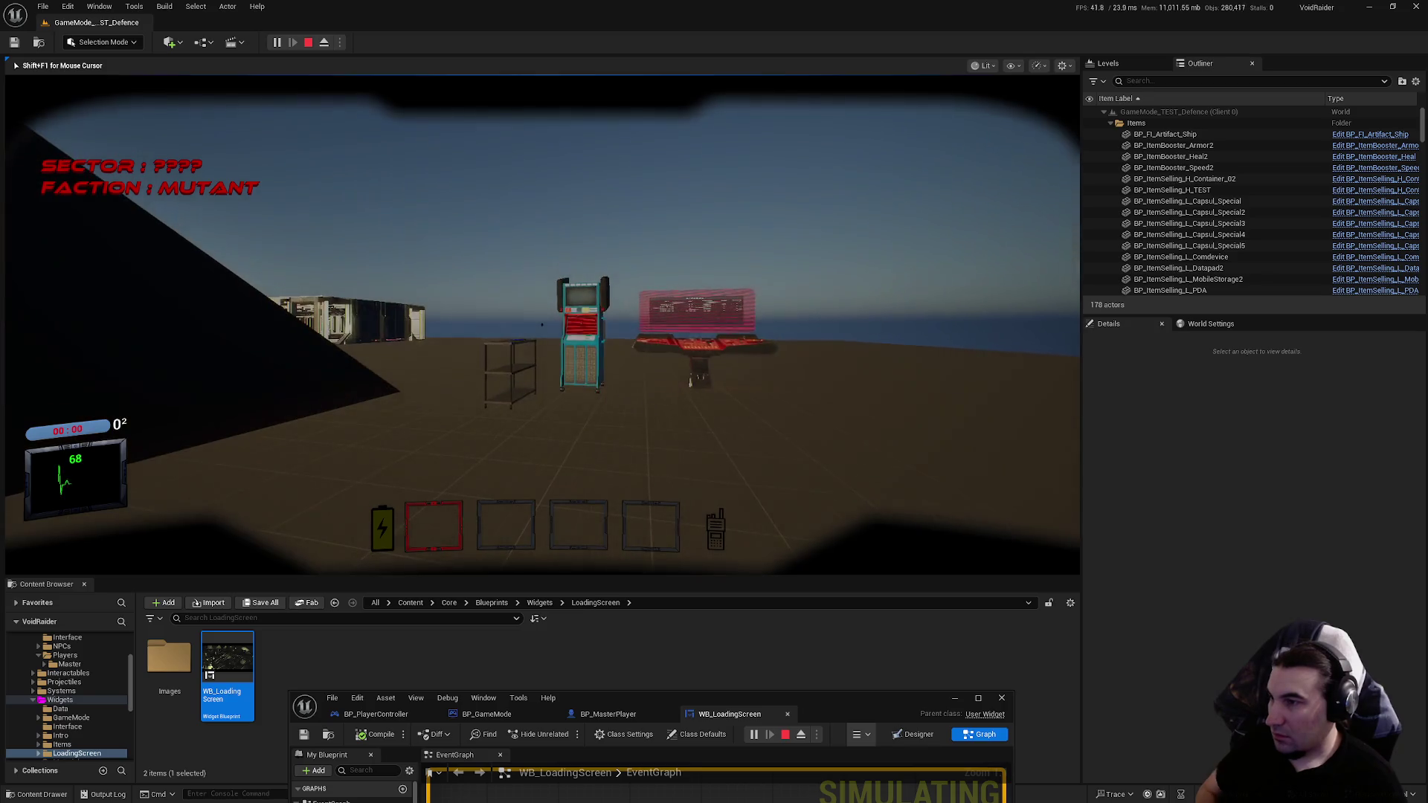
pyautogui.press('Escape')
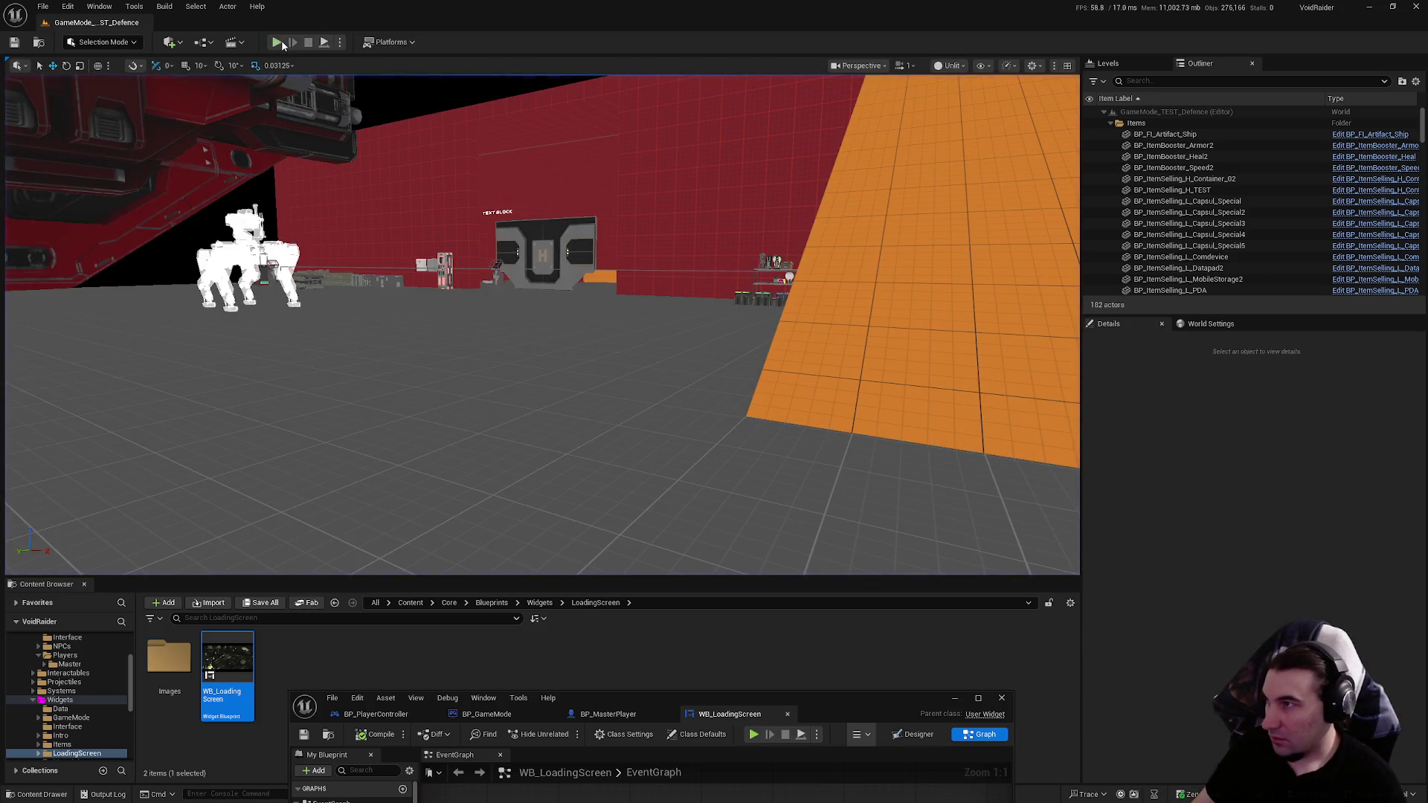
pyautogui.click(283, 44)
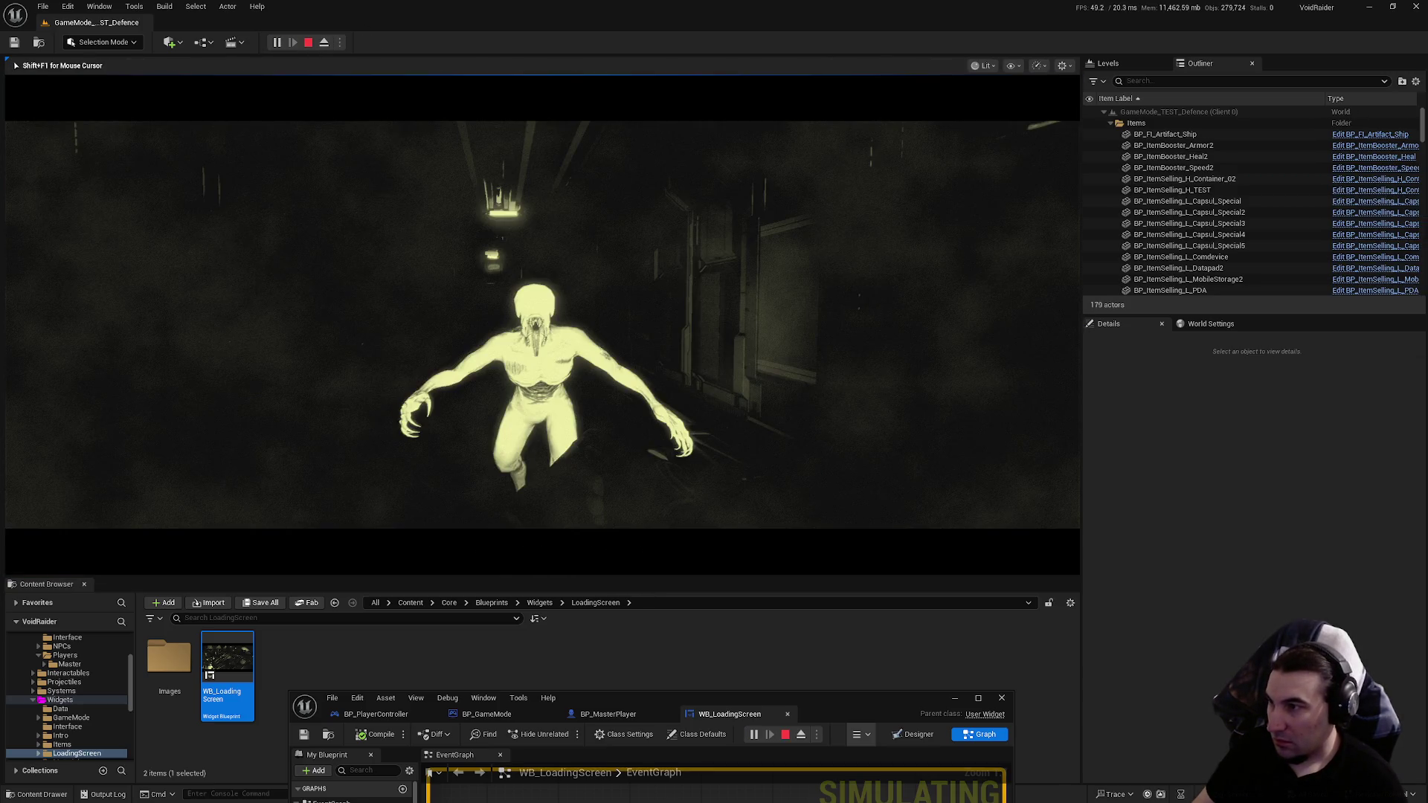
pyautogui.press('Escape')
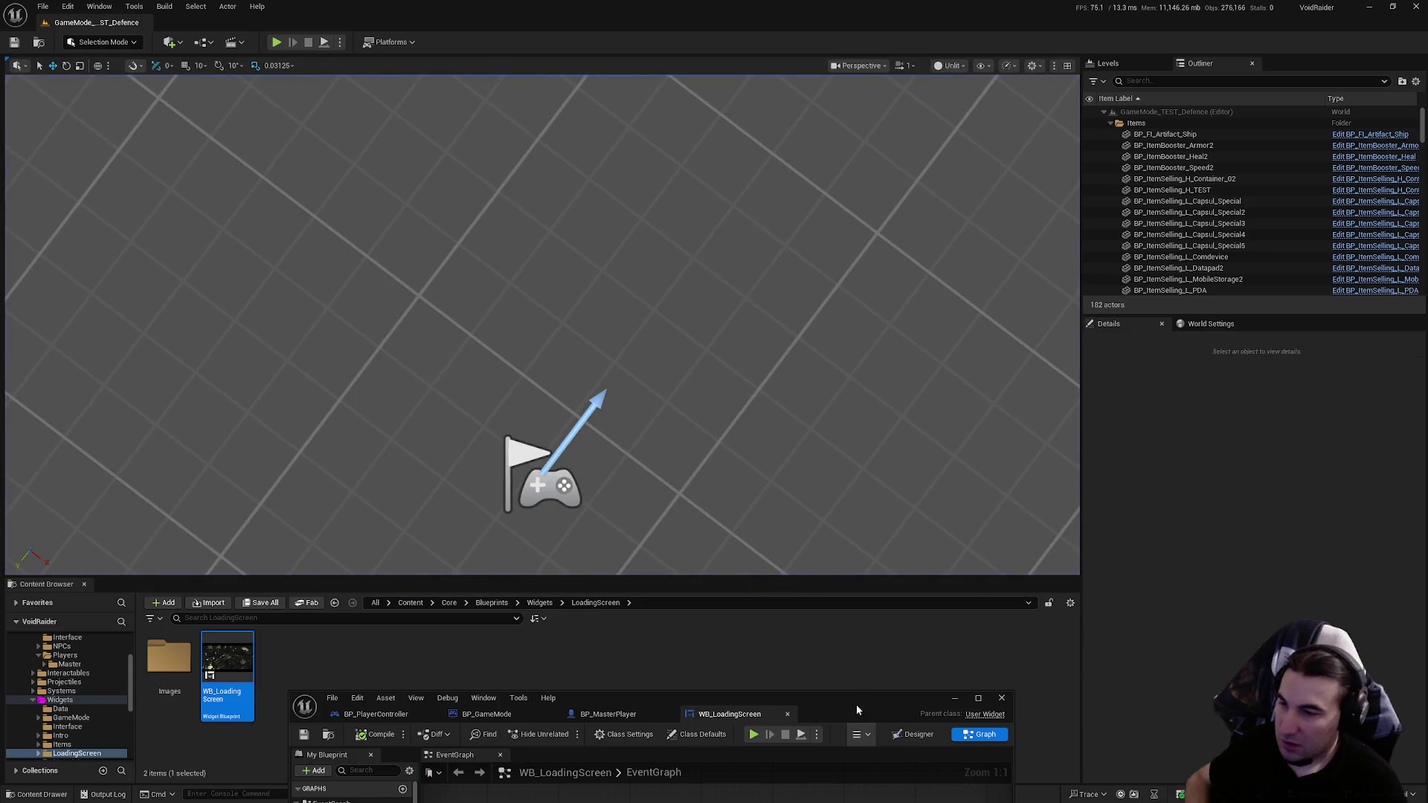
pyautogui.moveTo(859, 712); pyautogui.dragTo(858, 342)
pyautogui.doubleClick(859, 342)
# Step: Go to the ControlPlayer event and duplicate its Print String node
pyautogui.doubleClick(989, 299)
pyautogui.moveTo(953, 327)
pyautogui.mouseDown()
pyautogui.moveTo(542, 287)
pyautogui.moveTo(523, 301)
pyautogui.moveTo(658, 289)
pyautogui.moveTo(881, 313)
pyautogui.moveTo(463, 415)
pyautogui.moveTo(445, 405)
pyautogui.mouseUp()
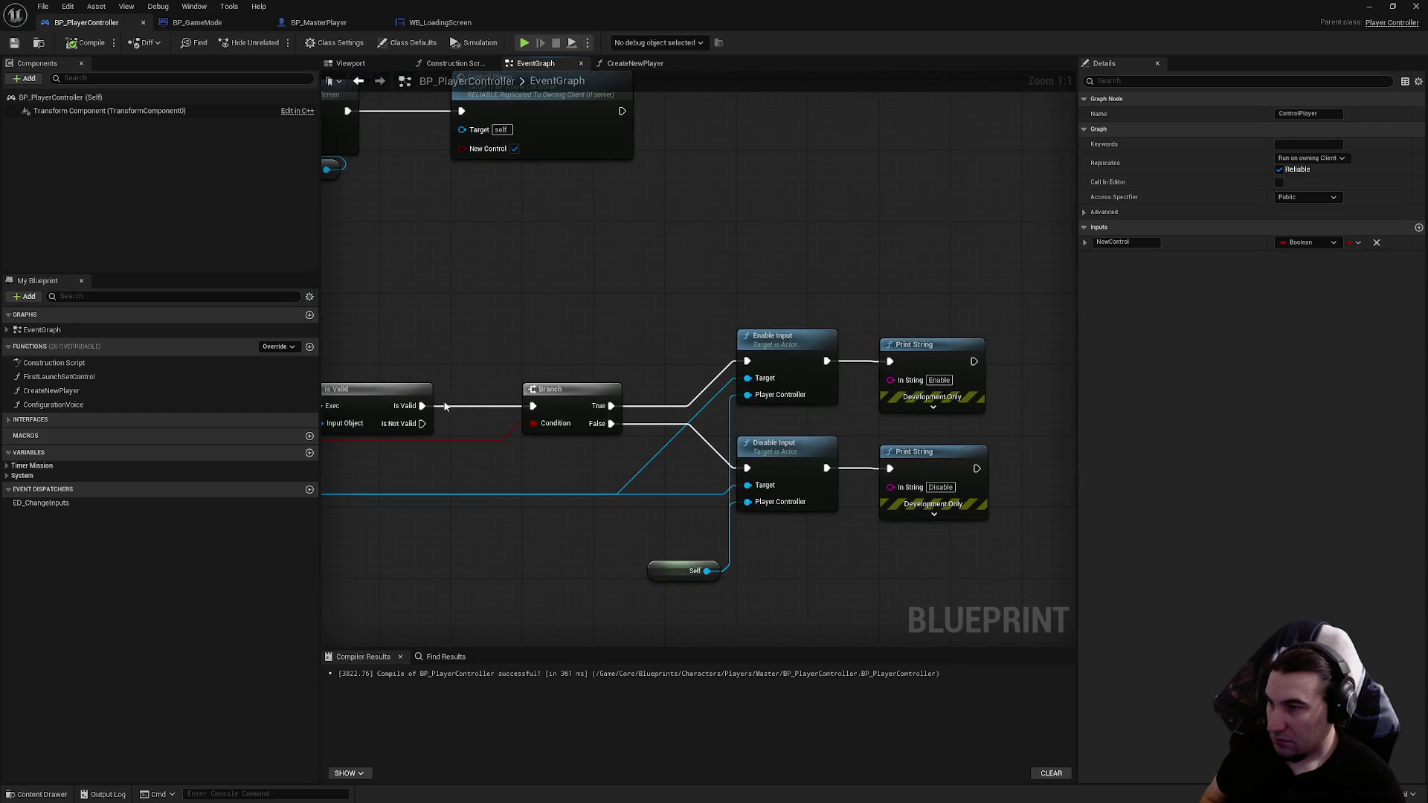
pyautogui.click(942, 370)
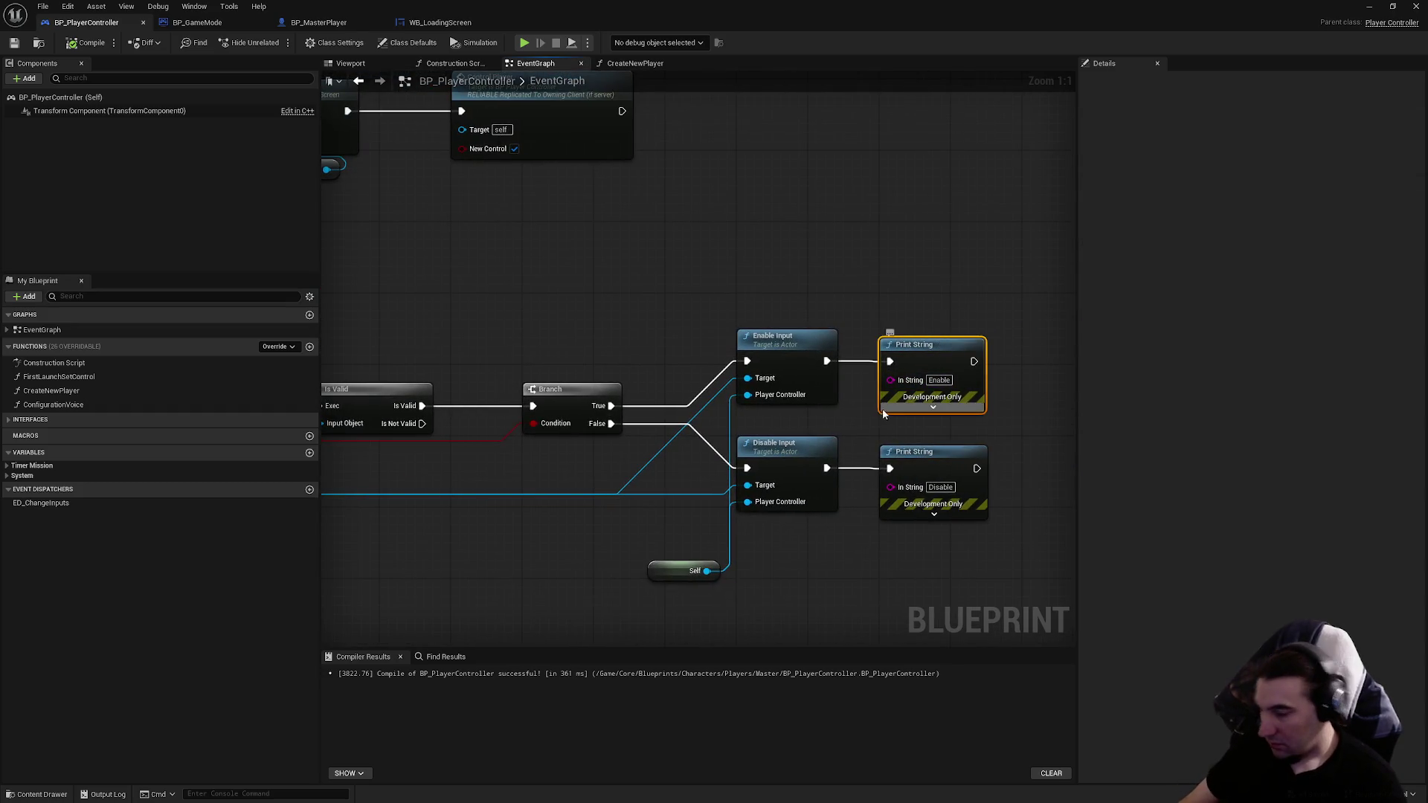
pyautogui.hotkey('ctrl', 'c')
pyautogui.moveTo(676, 441); pyautogui.dragTo(891, 283)
pyautogui.hotkey('ctrl', 'v')
# Step: Wire Is Not Valid to the copy, set its text to 'Not Valid', and compile
pyautogui.moveTo(637, 266); pyautogui.dragTo(663, 462)
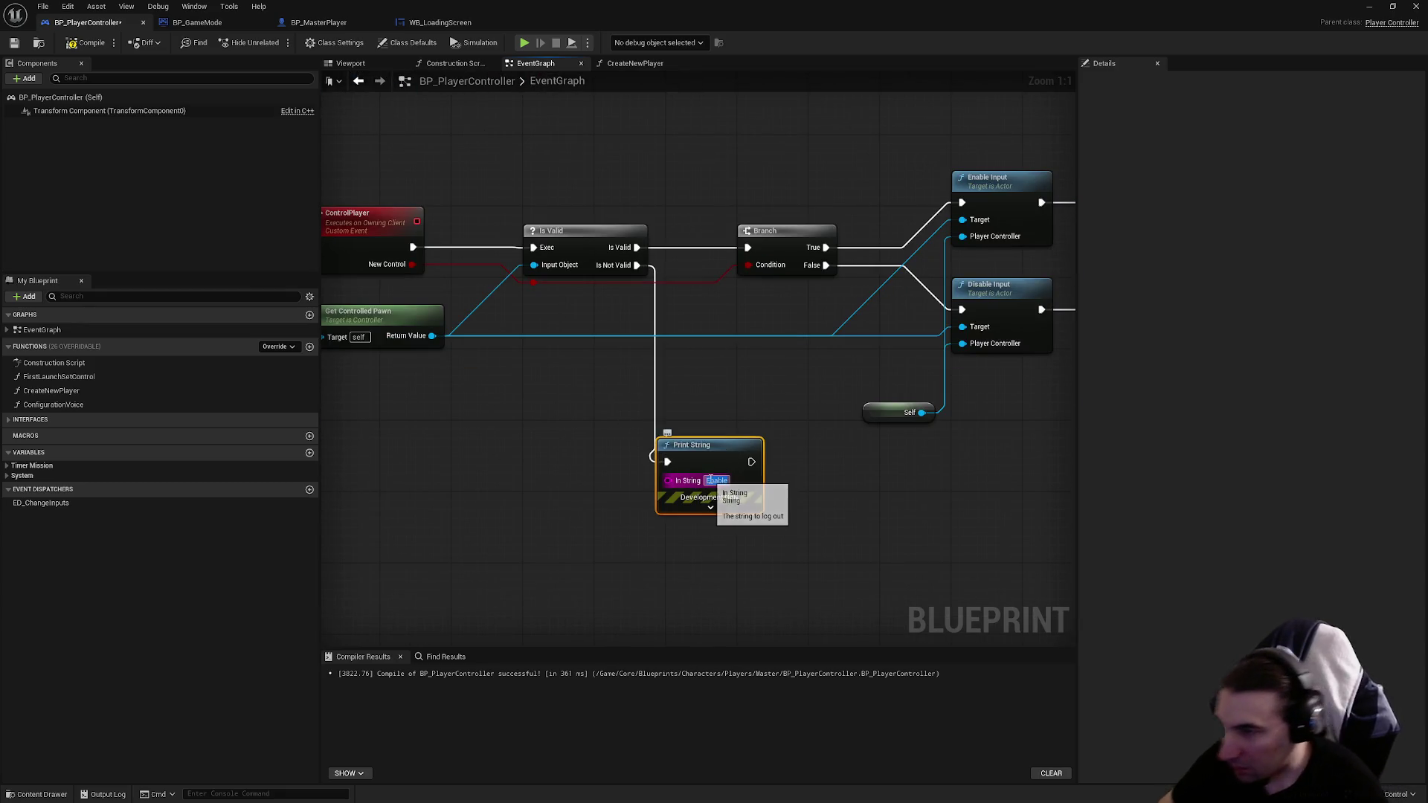
pyautogui.doubleClick(710, 479)
pyautogui.write('Not Valid')
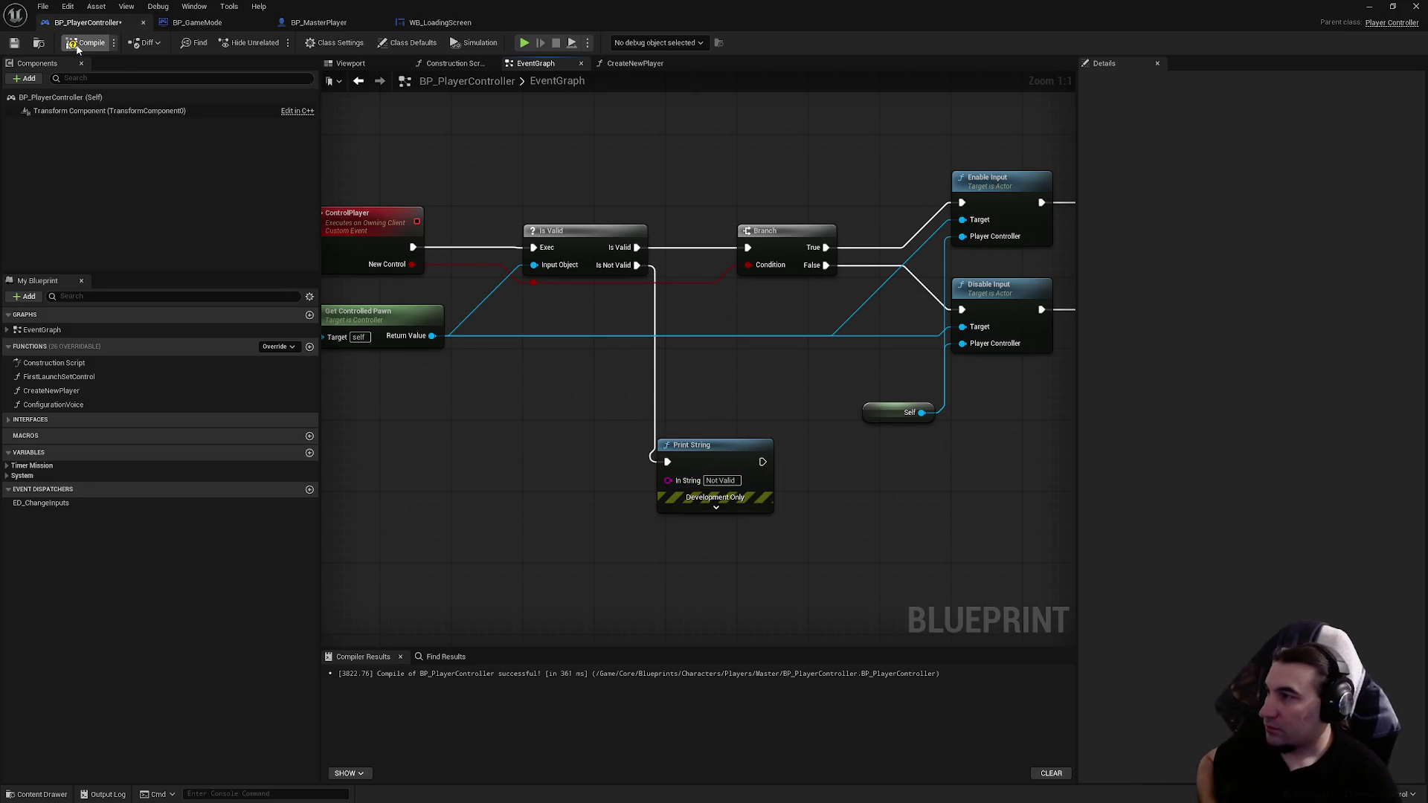
pyautogui.click(14, 43)
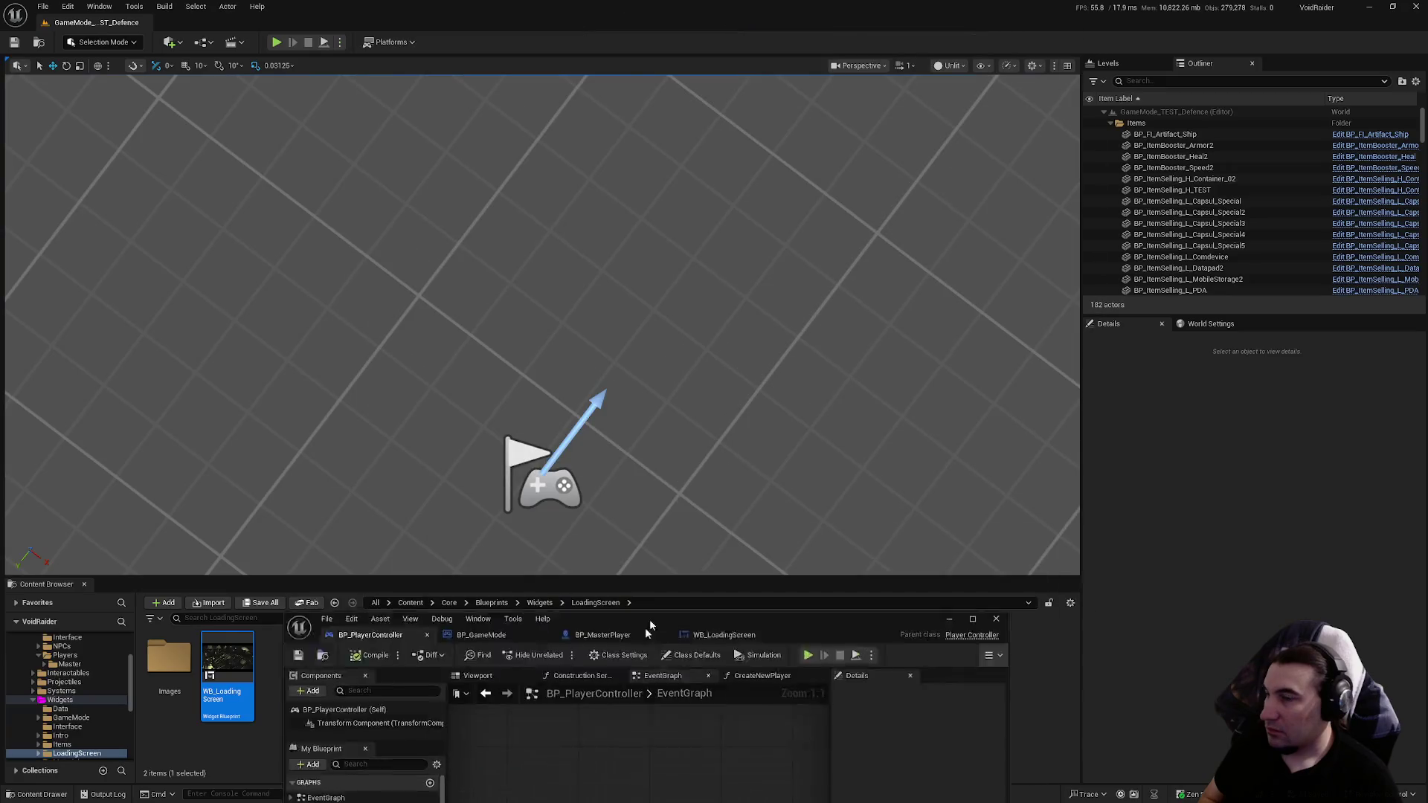
# Step: Play-test the level, then set ControlPlayer's replication to Run on Server
pyautogui.click(276, 42)
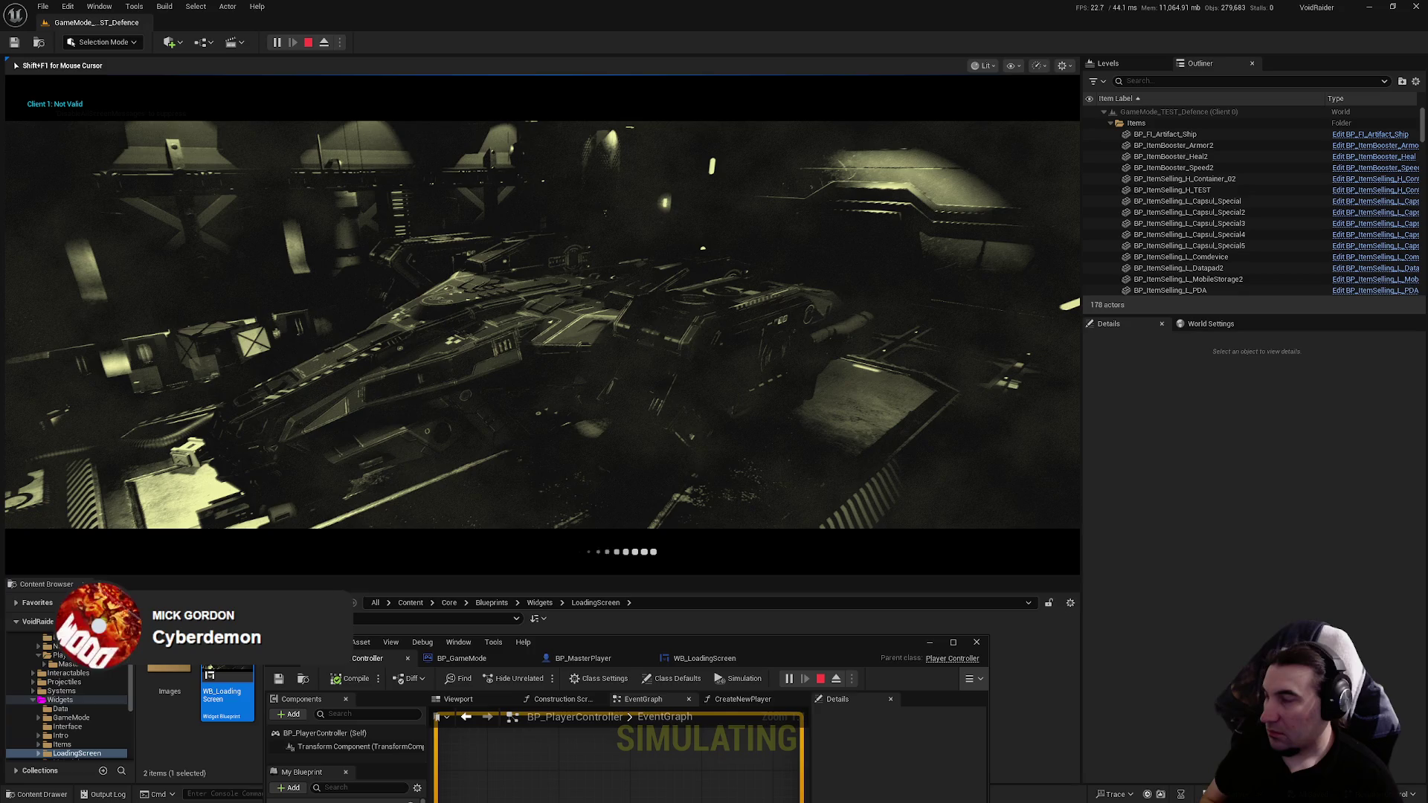
pyautogui.press('Escape')
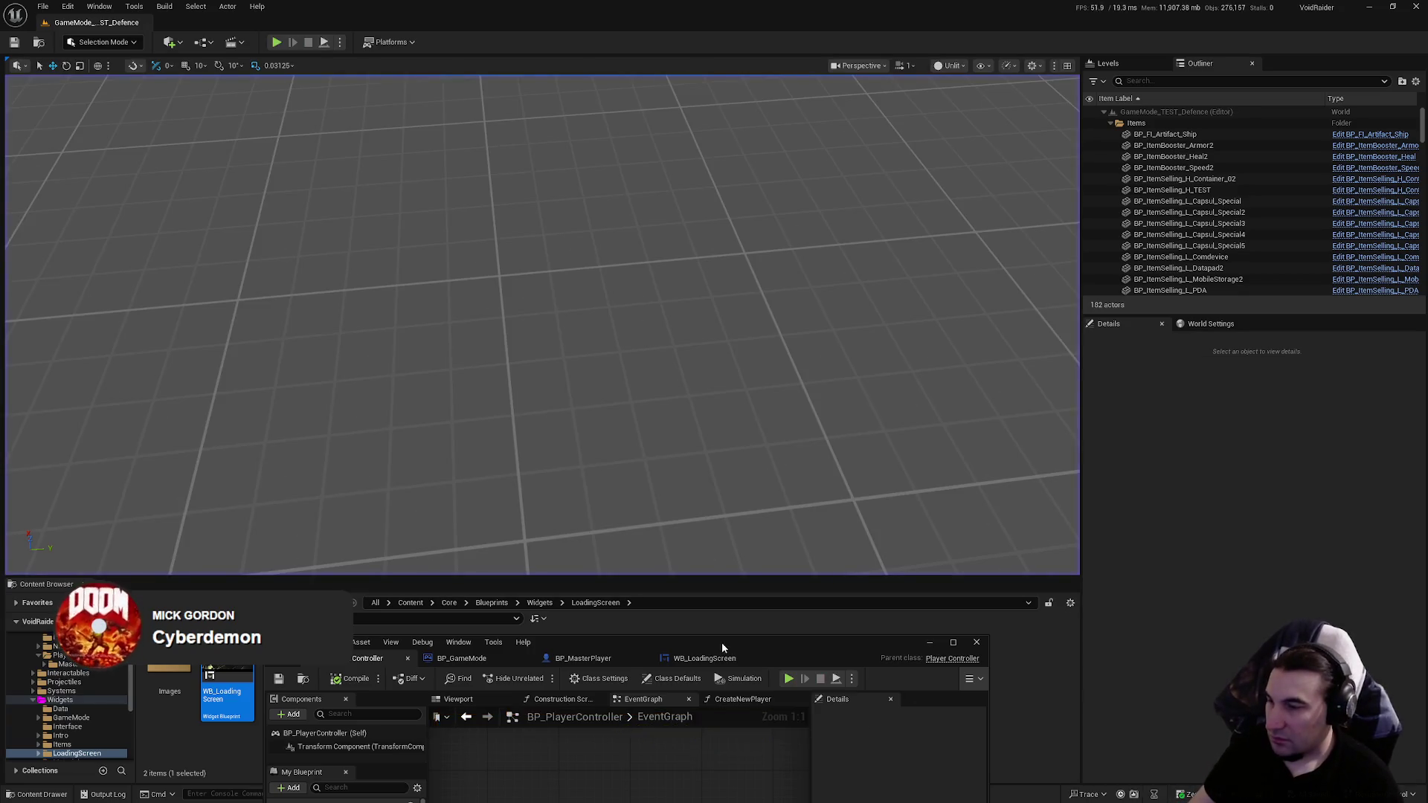
pyautogui.doubleClick(722, 641)
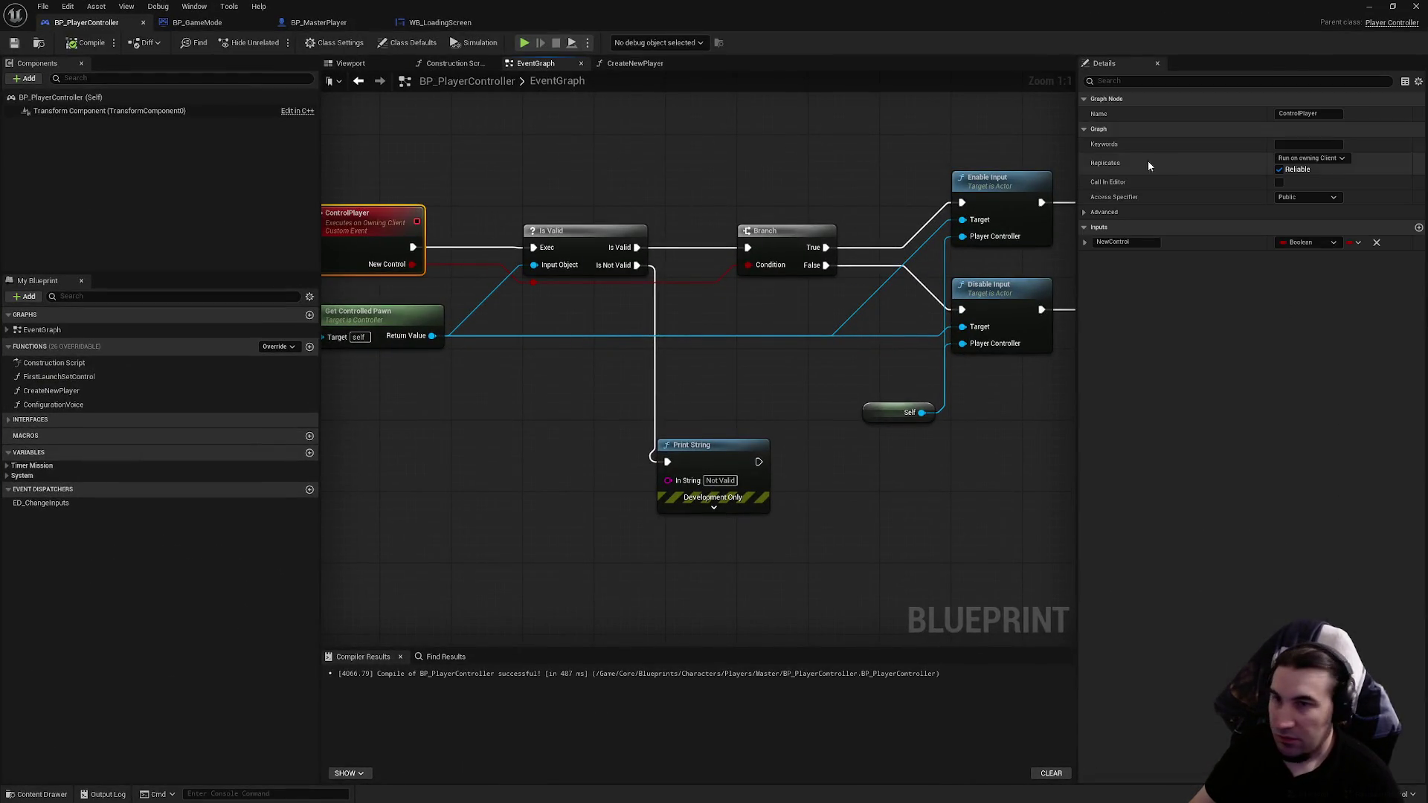
pyautogui.click(1295, 158)
pyautogui.click(1321, 199)
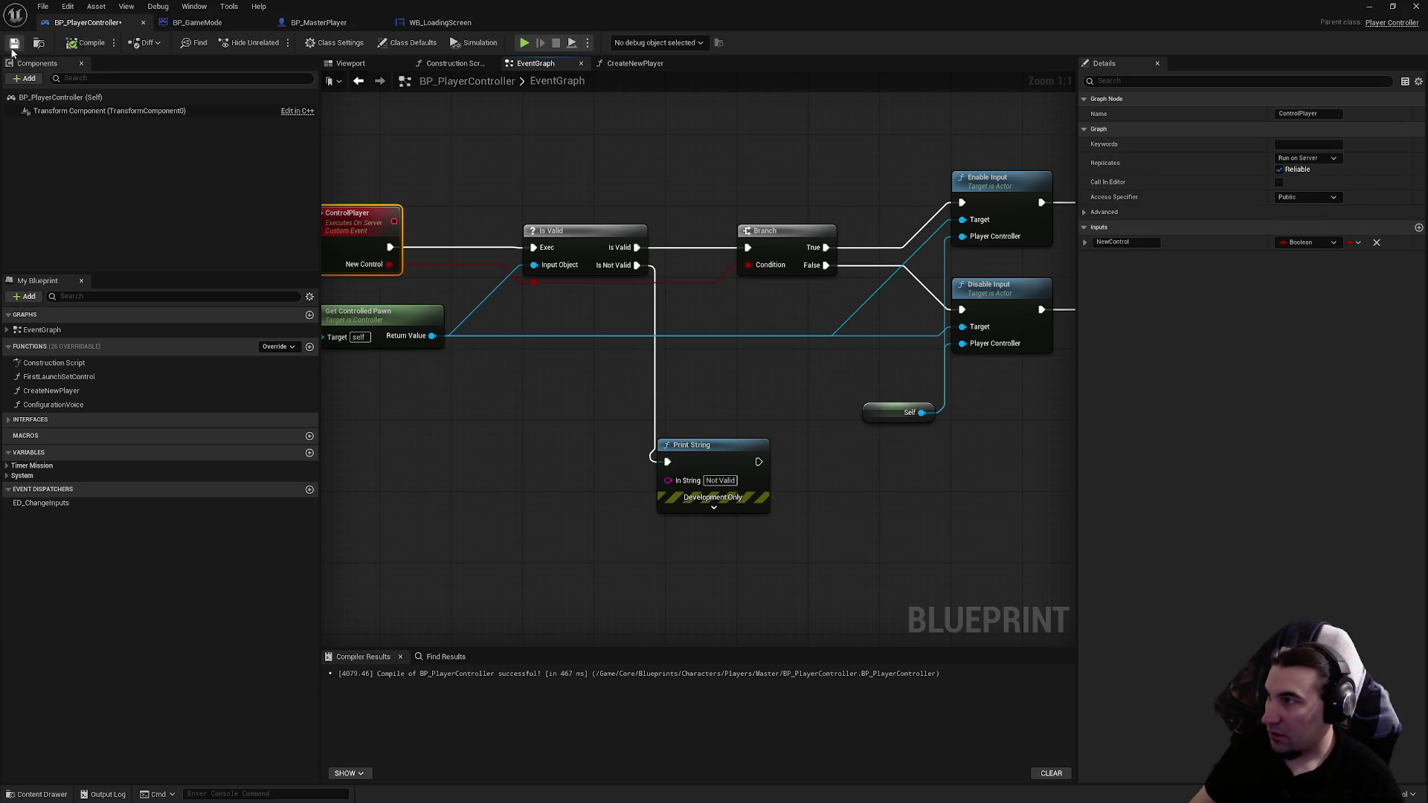
# Step: Play-test the level again and return to the player controller Blueprint
pyautogui.press('super+Down')
pyautogui.press('super+Down')
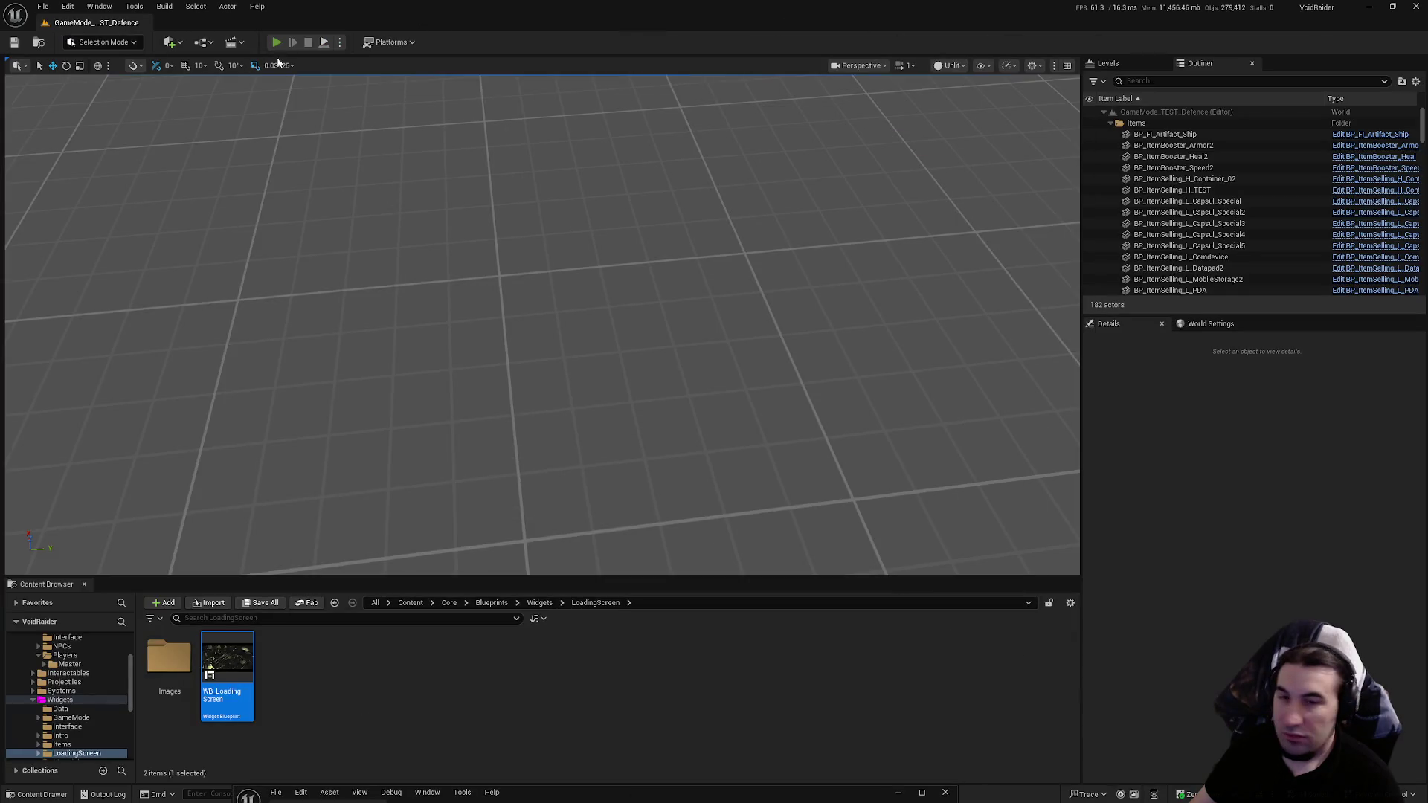
pyautogui.click(276, 42)
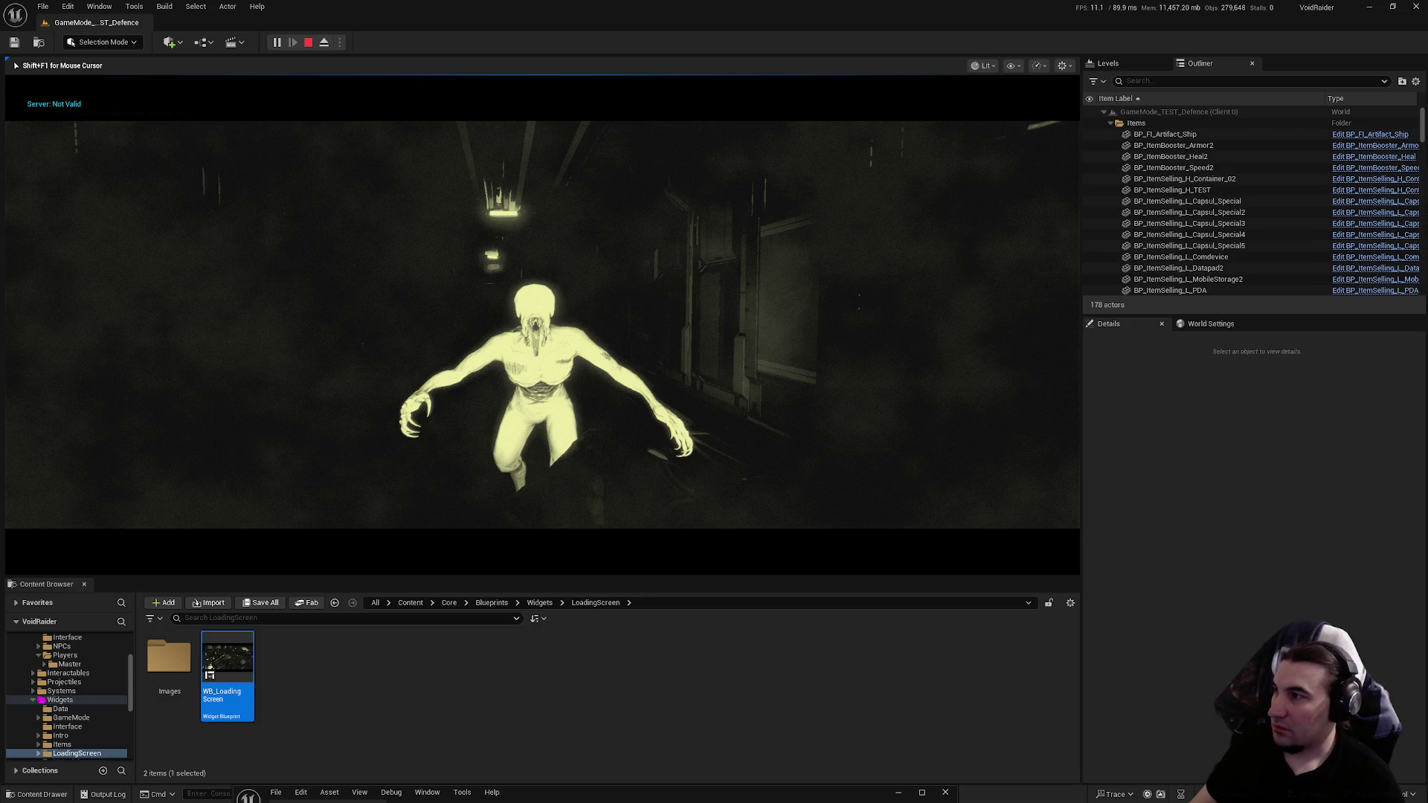
pyautogui.press('Escape')
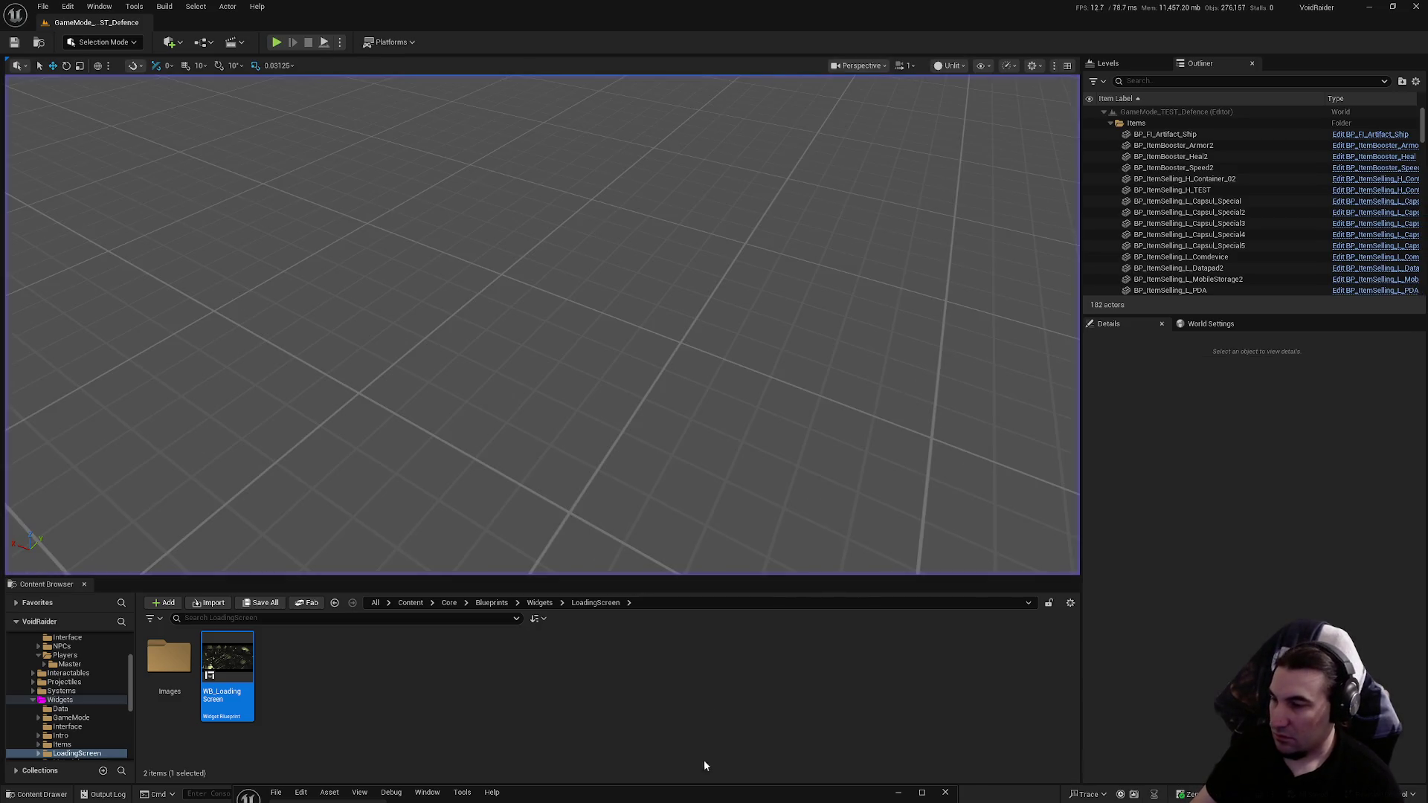
pyautogui.click(702, 781)
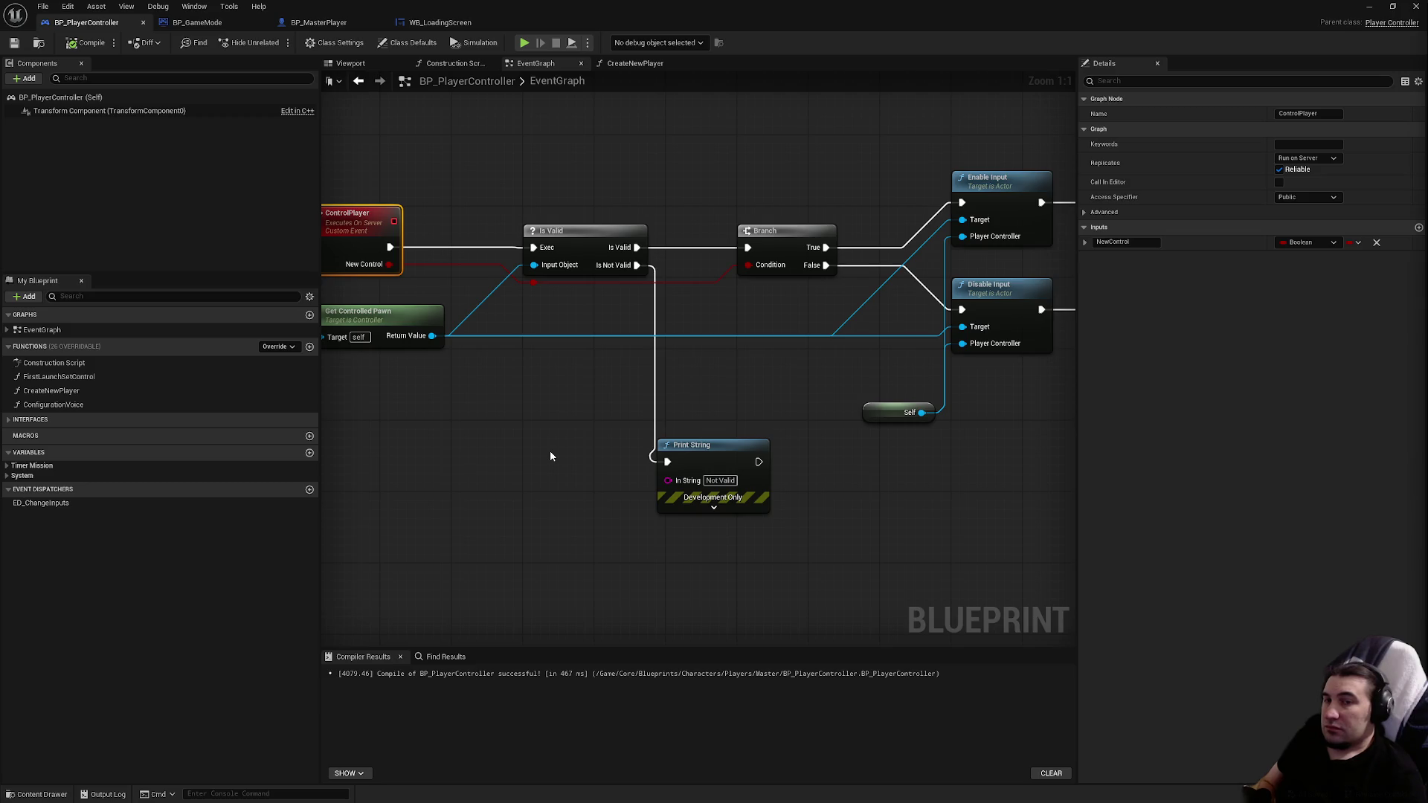
# Step: Set ControlPlayer's replication to Run on owning Client
pyautogui.moveTo(548, 458)
pyautogui.mouseDown()
pyautogui.moveTo(475, 354)
pyautogui.moveTo(486, 340)
pyautogui.moveTo(736, 341)
pyautogui.moveTo(967, 589)
pyautogui.mouseUp()
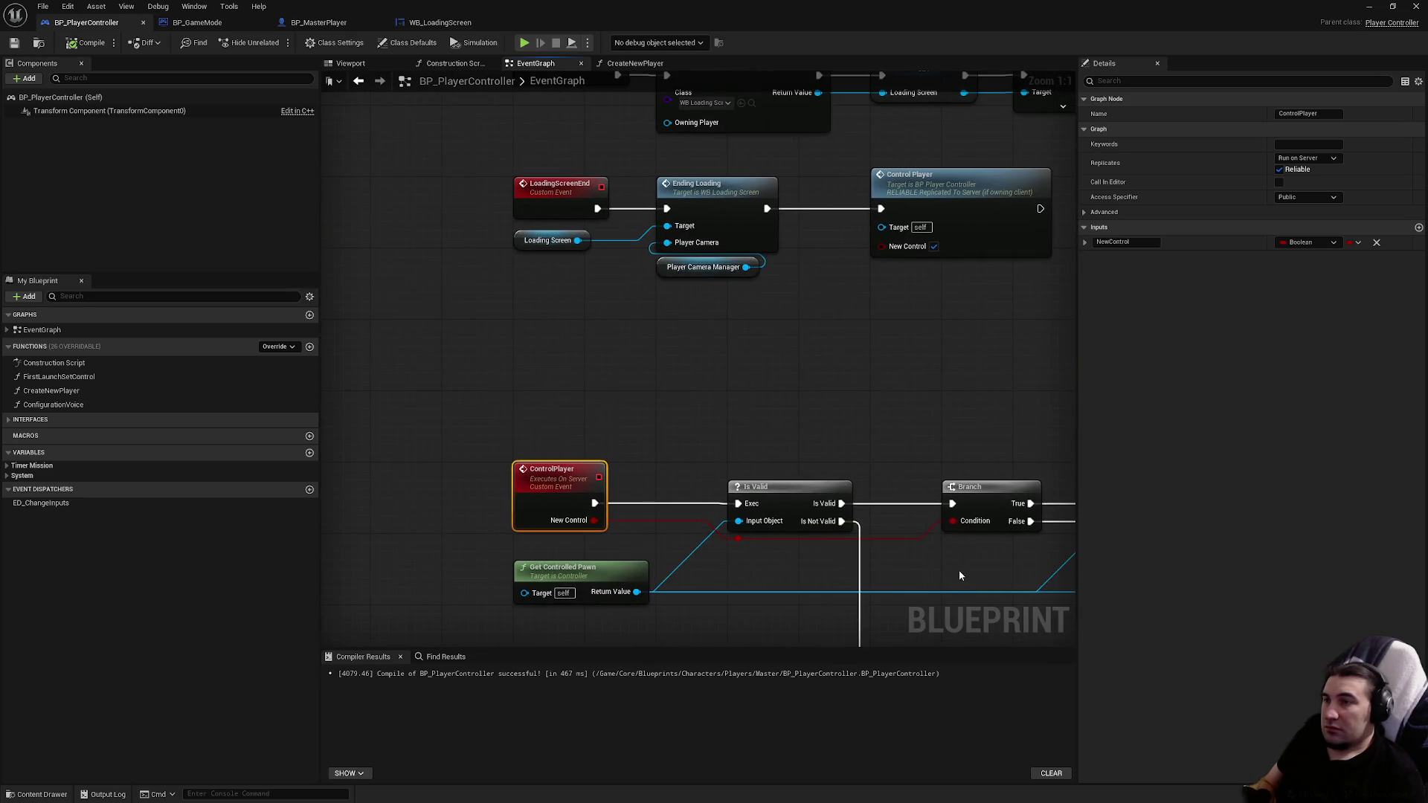
pyautogui.moveTo(878, 531); pyautogui.dragTo(764, 412)
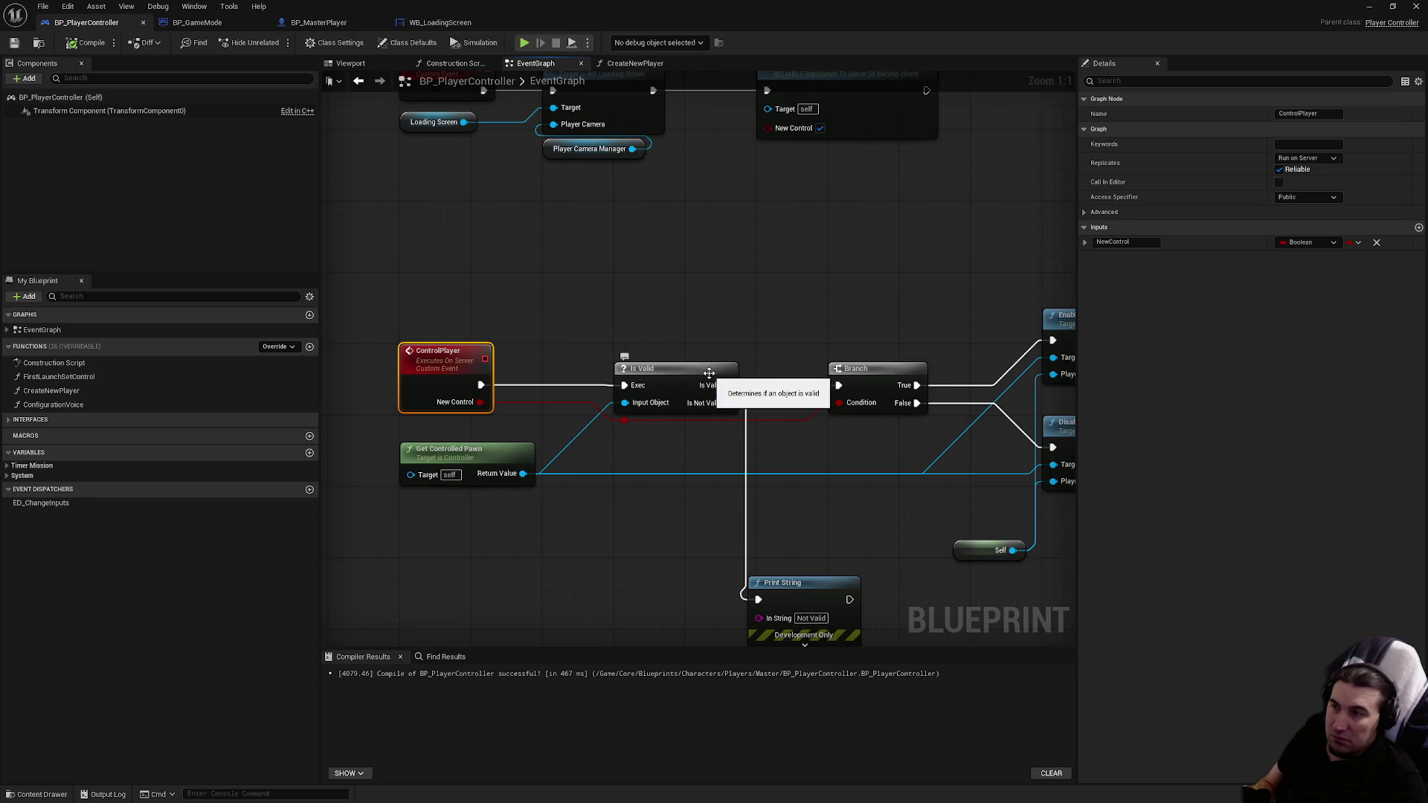
pyautogui.click(1307, 158)
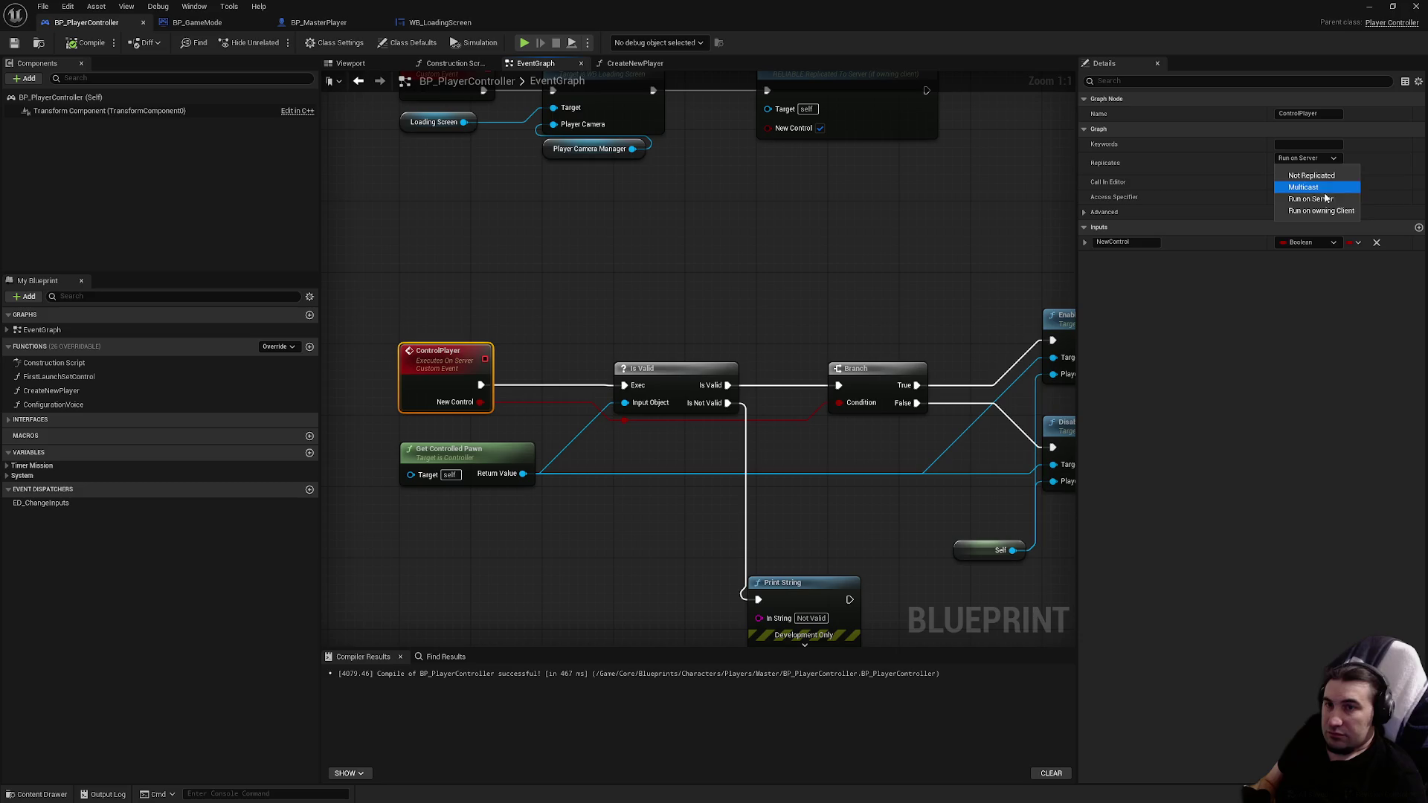
pyautogui.click(1321, 212)
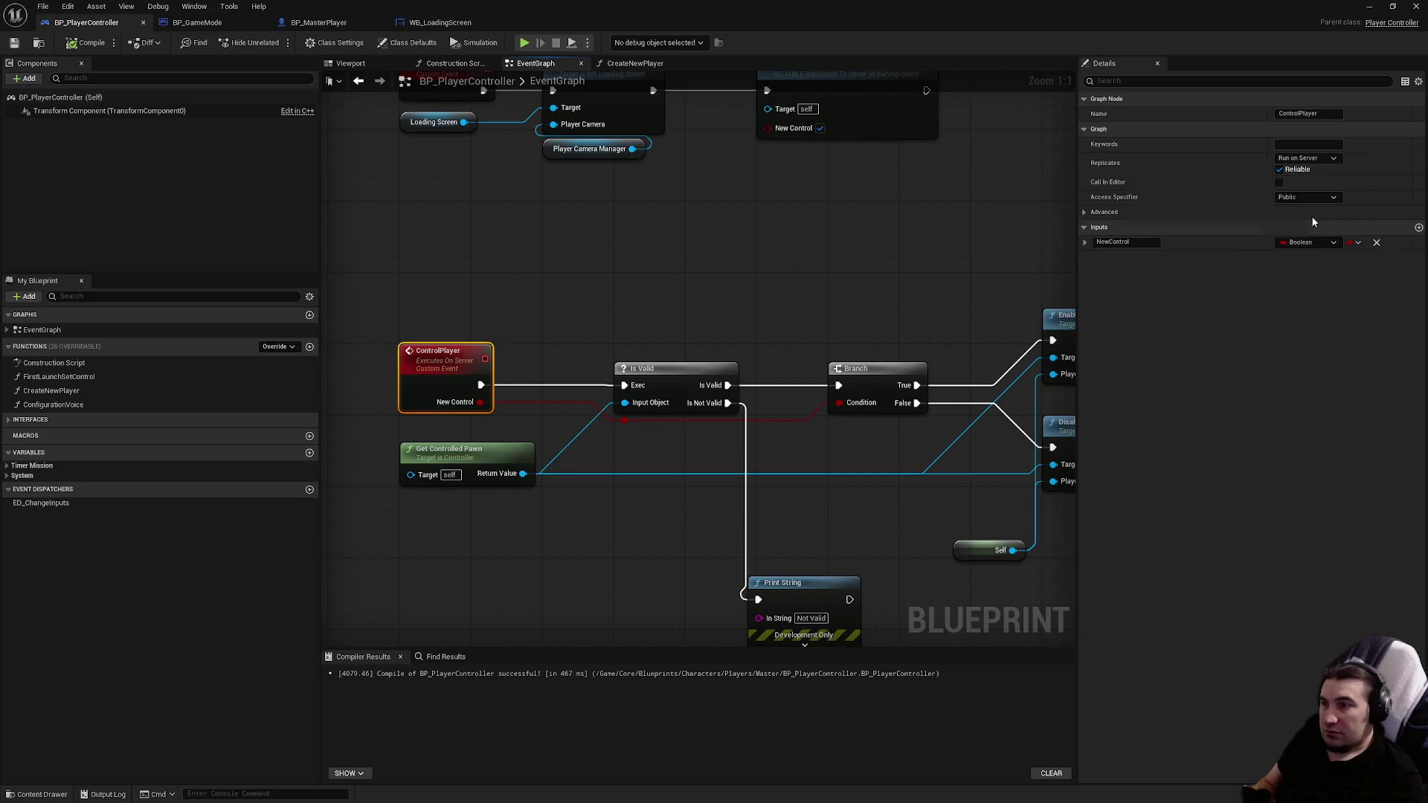
# Step: Add a 0.2-second Delay looping Is Not Valid back into Is Valid, and compile
pyautogui.rightClick(736, 307)
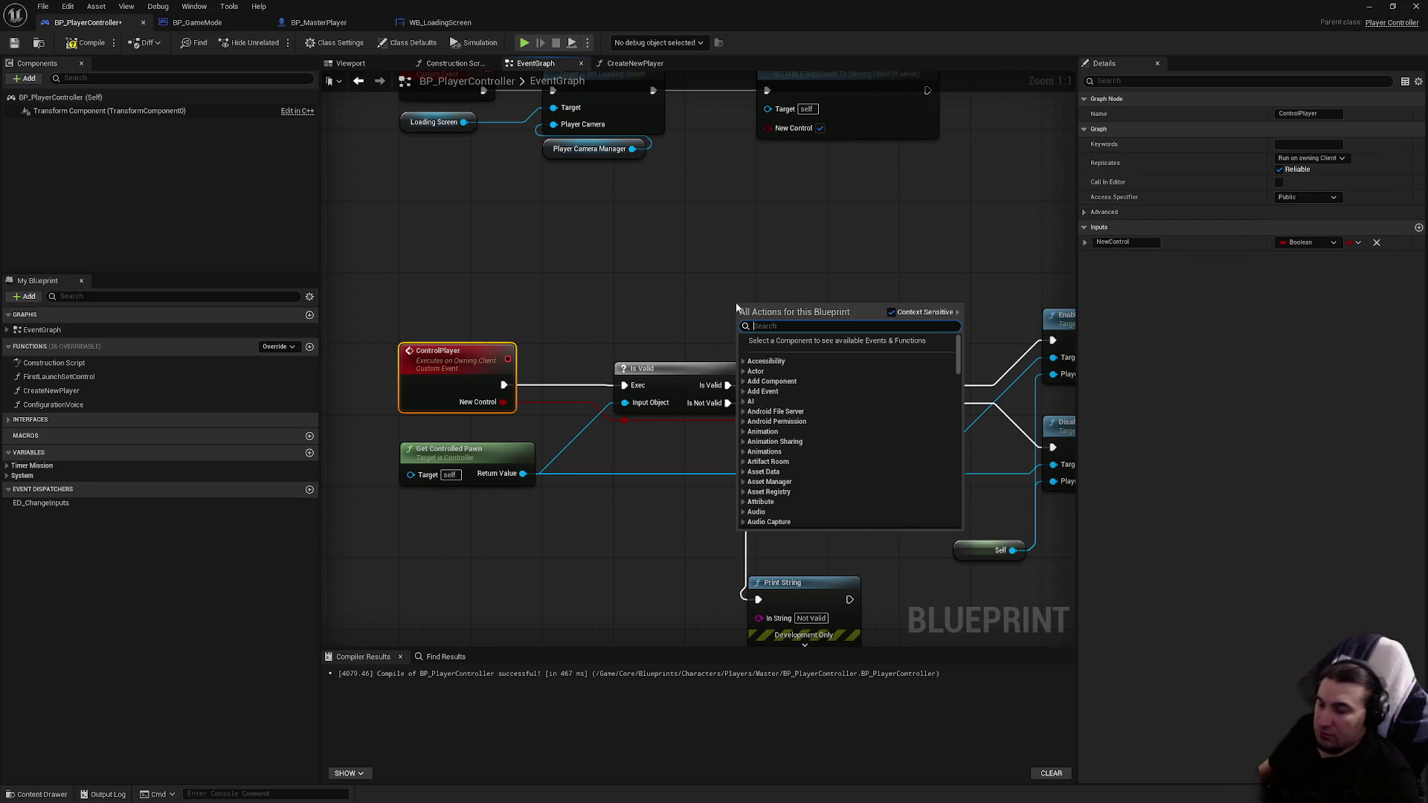
pyautogui.write('delay')
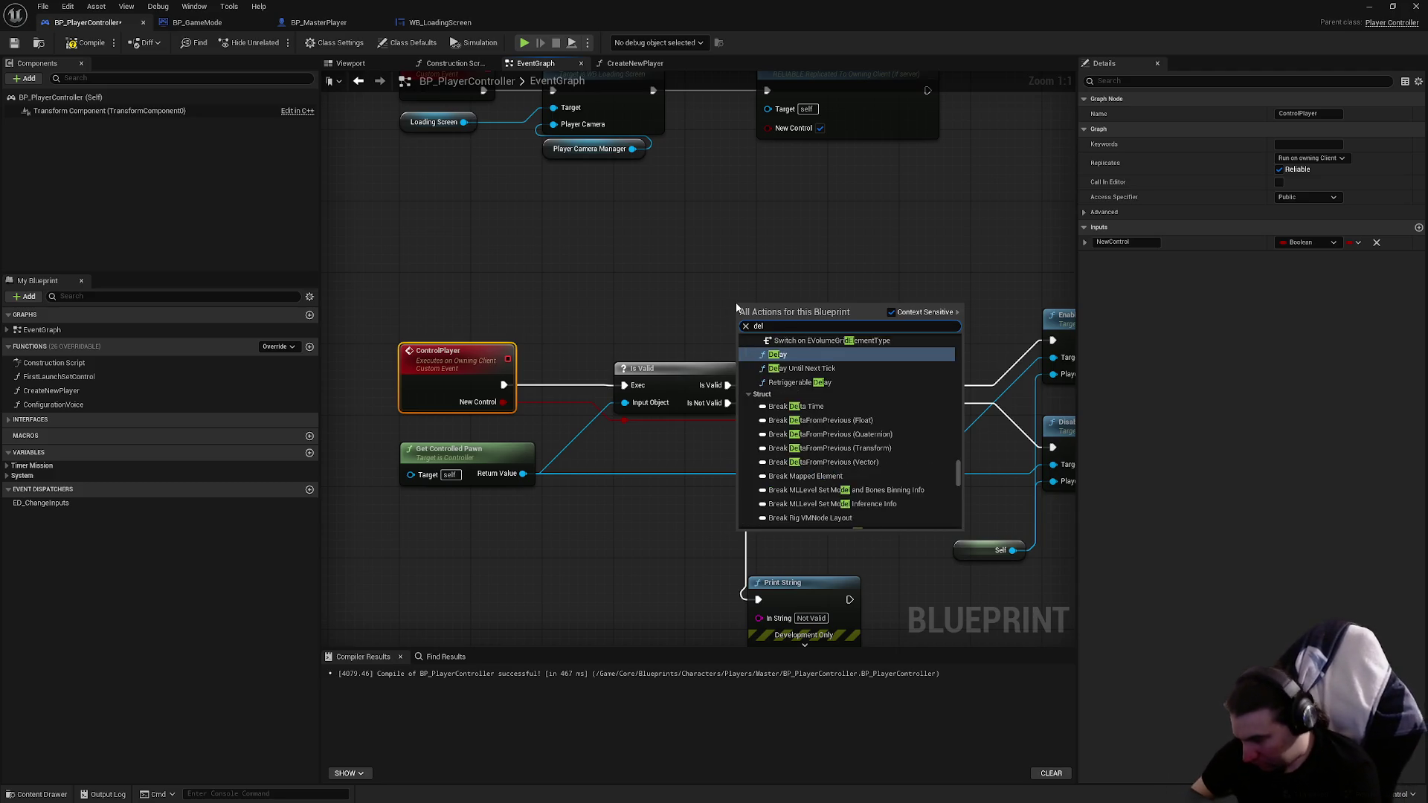
pyautogui.press('Return')
pyautogui.moveTo(785, 329); pyautogui.dragTo(659, 293)
pyautogui.moveTo(718, 403); pyautogui.dragTo(625, 297)
pyautogui.moveTo(731, 296)
pyautogui.mouseDown()
pyautogui.moveTo(696, 350)
pyautogui.moveTo(624, 385)
pyautogui.mouseUp()
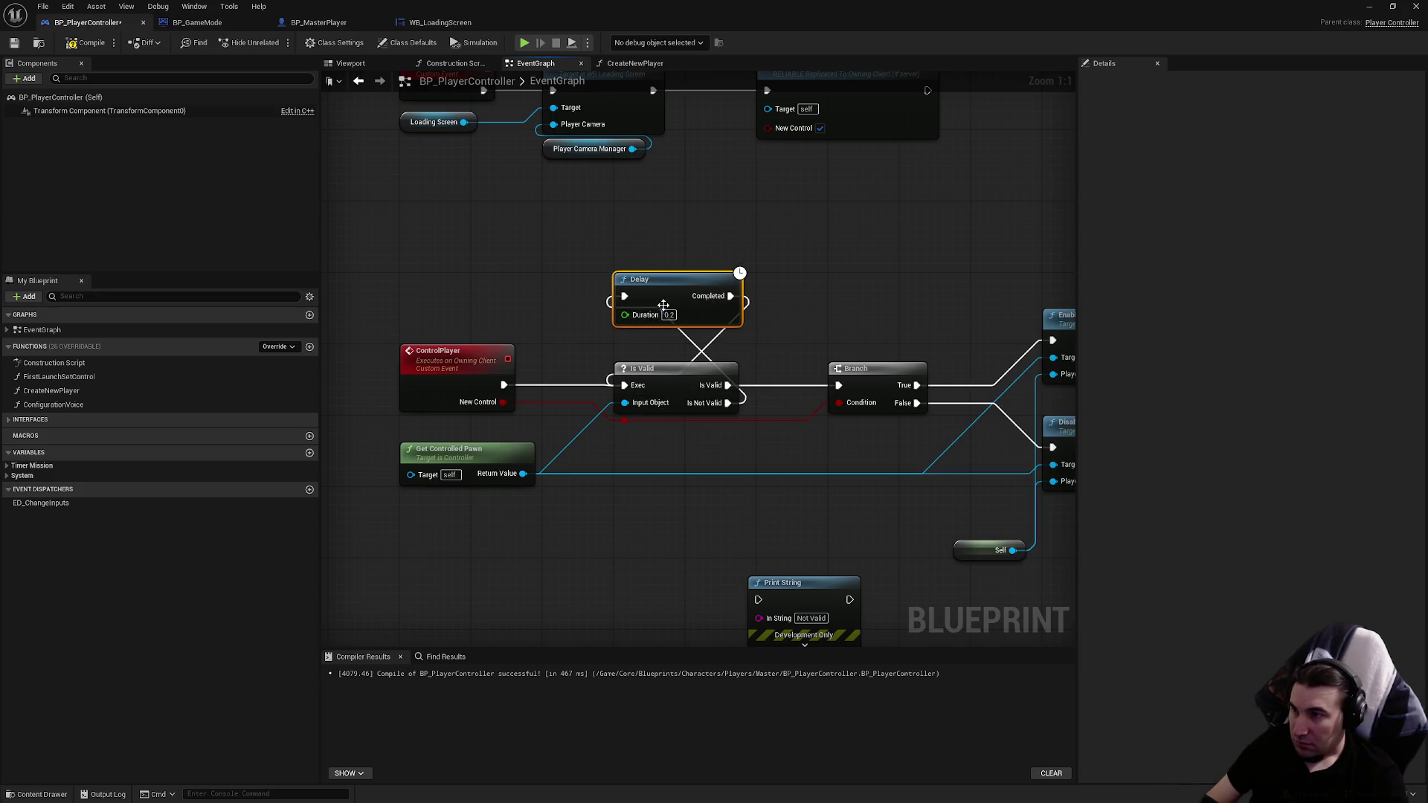
pyautogui.click(670, 316)
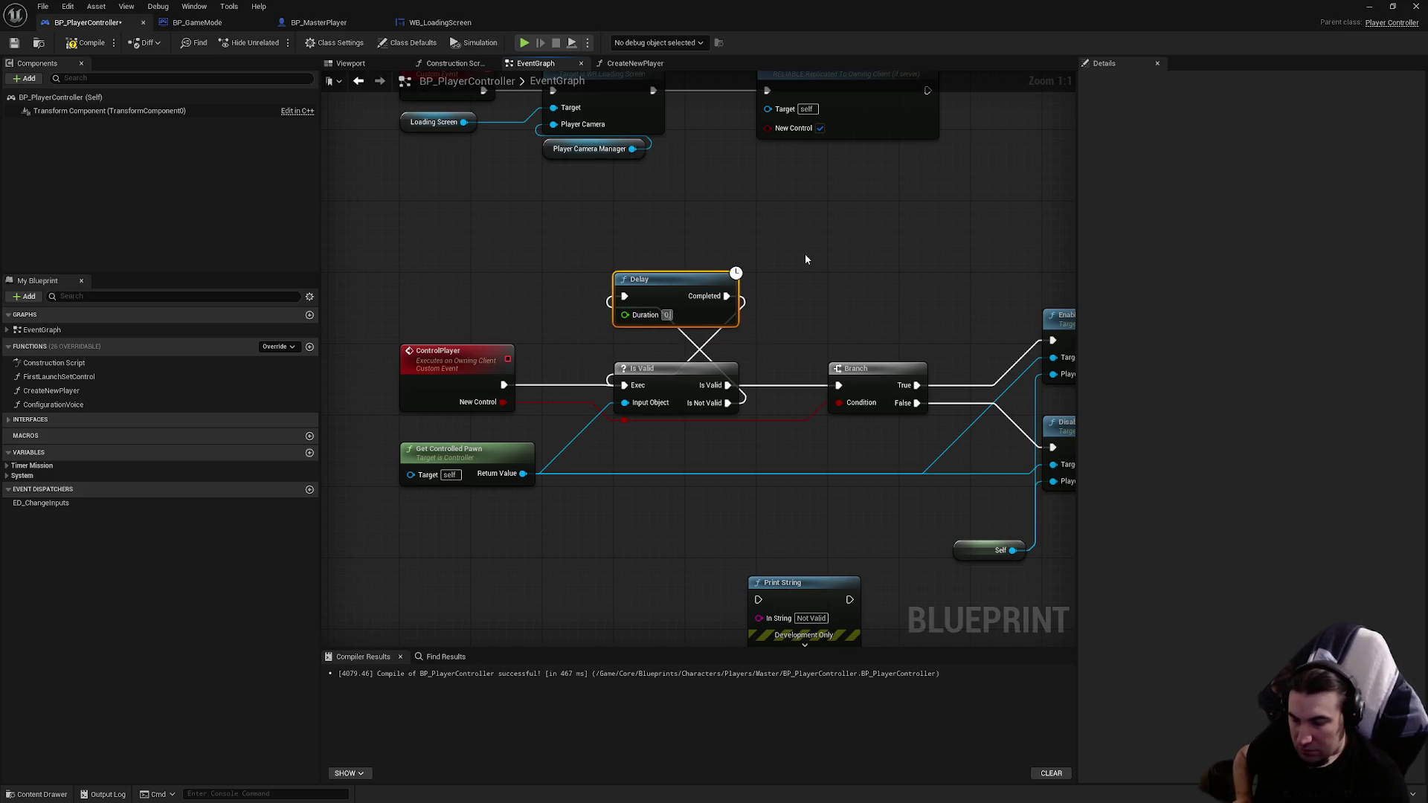
pyautogui.write('0.2')
pyautogui.press('Return')
pyautogui.click(835, 244)
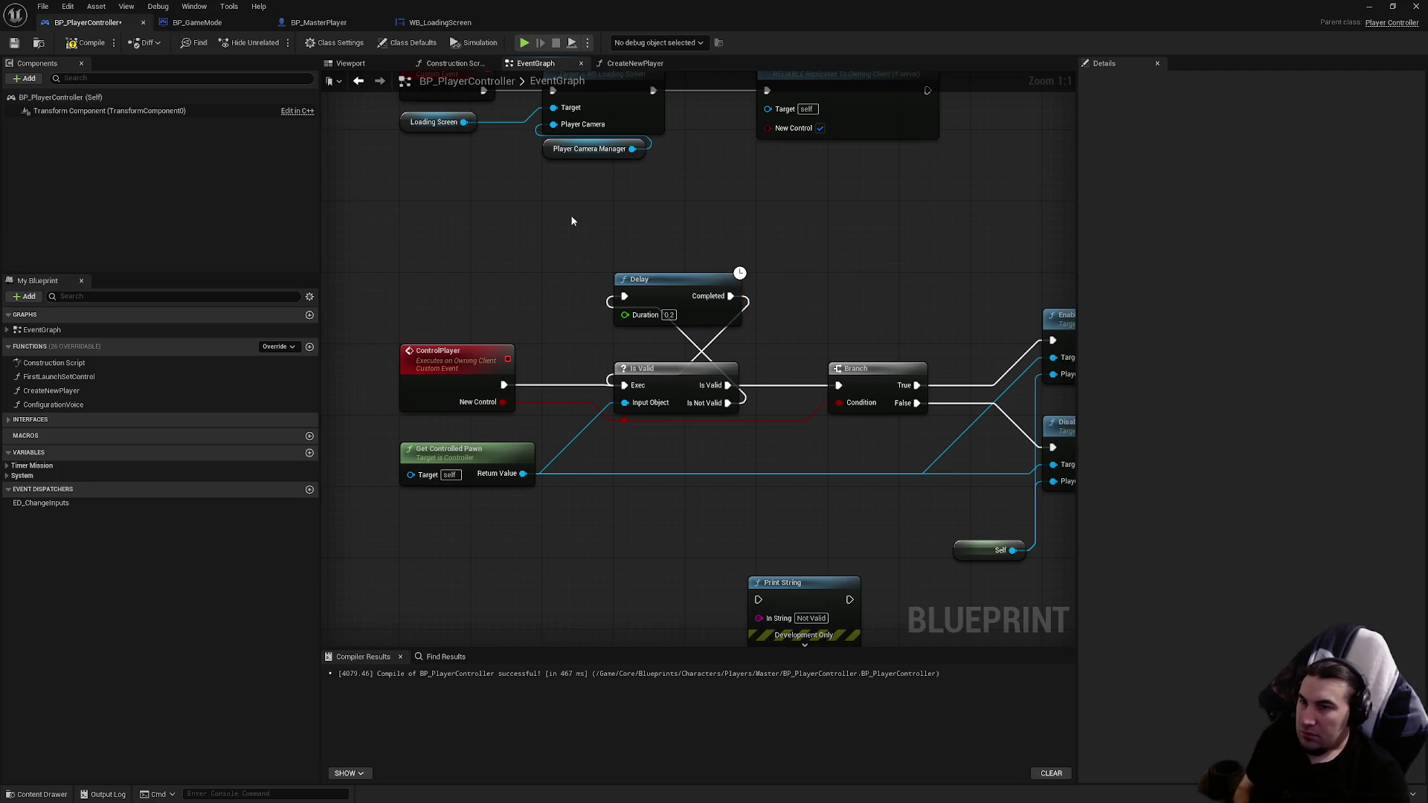
pyautogui.click(16, 44)
pyautogui.moveTo(509, 5)
pyautogui.mouseDown()
pyautogui.moveTo(599, 552)
pyautogui.moveTo(564, 646)
pyautogui.mouseUp()
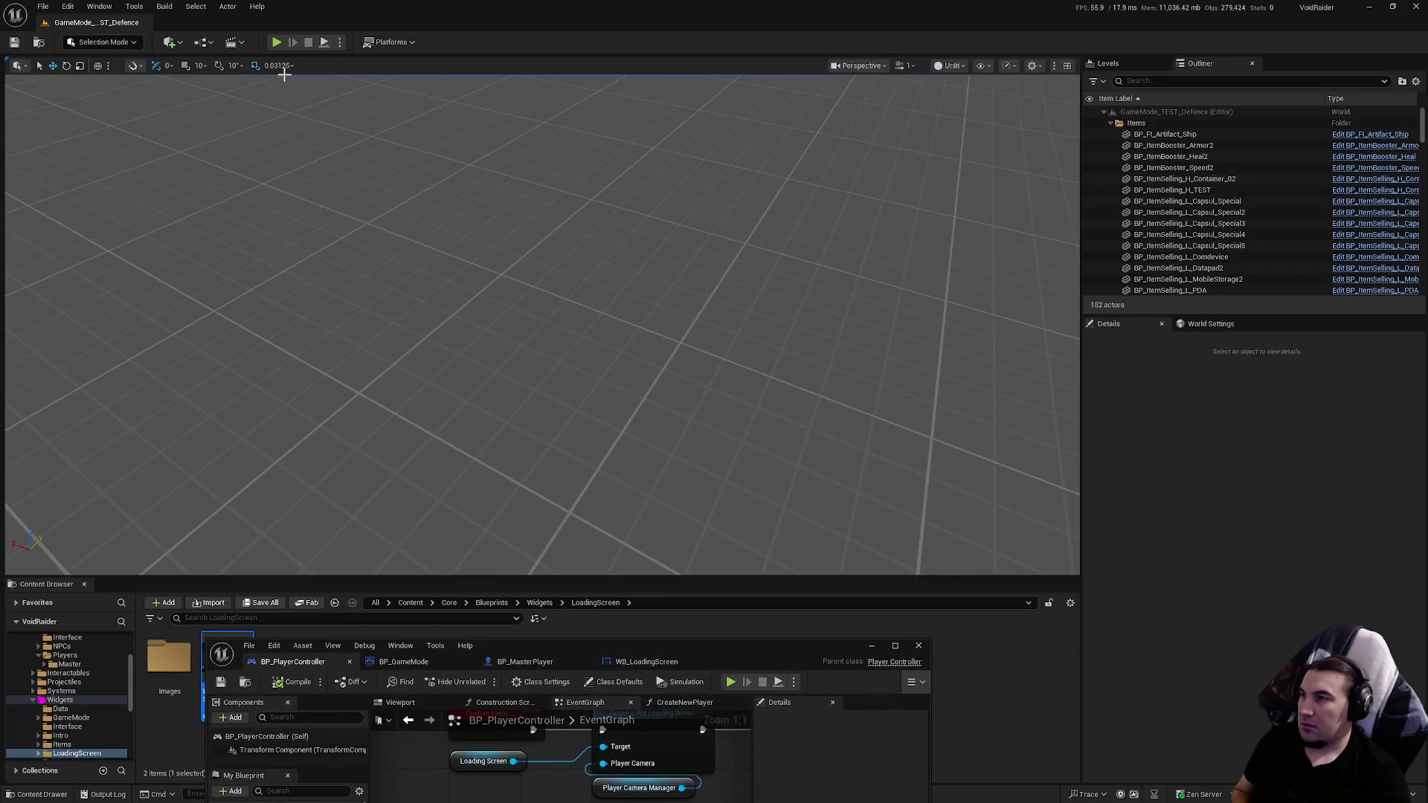
pyautogui.click(272, 46)
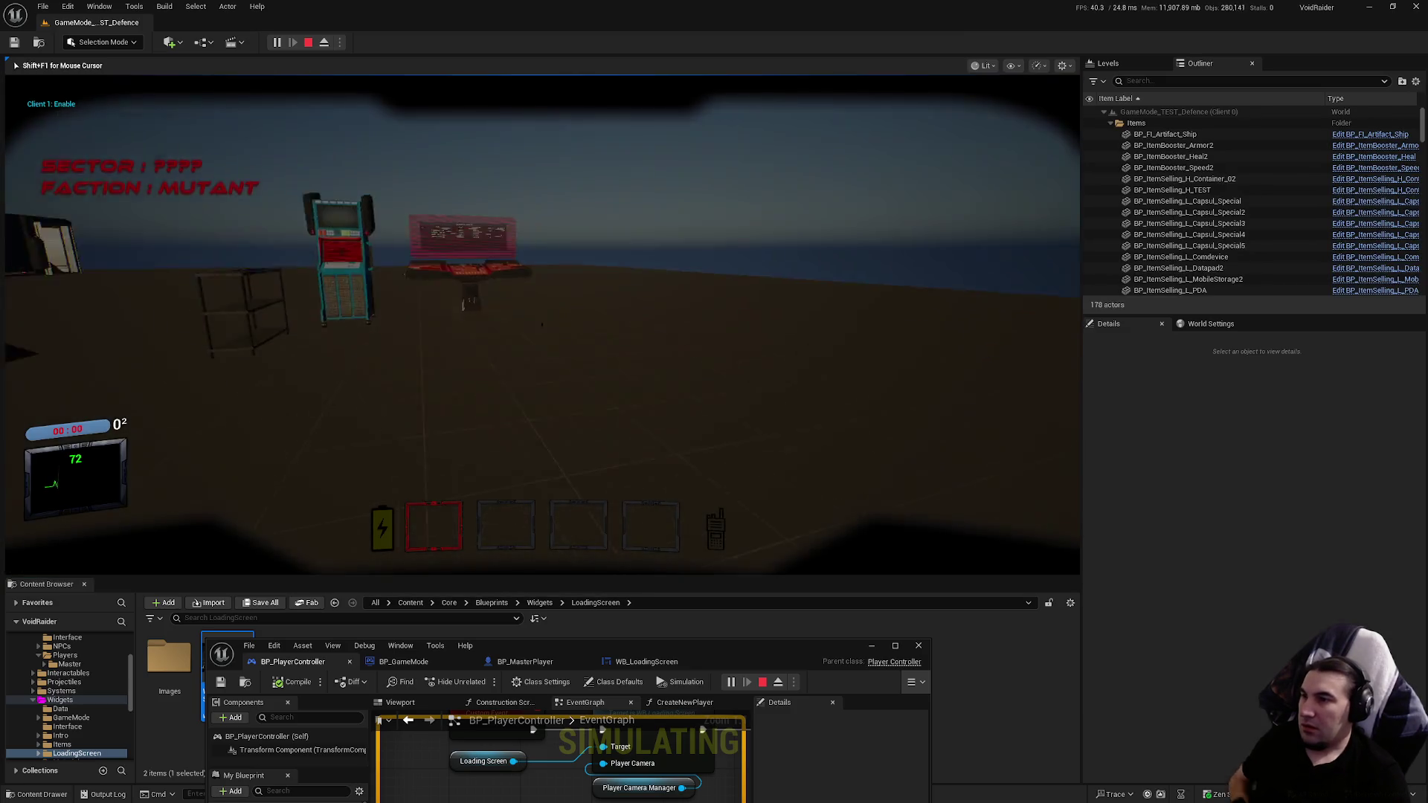
pyautogui.press('Escape')
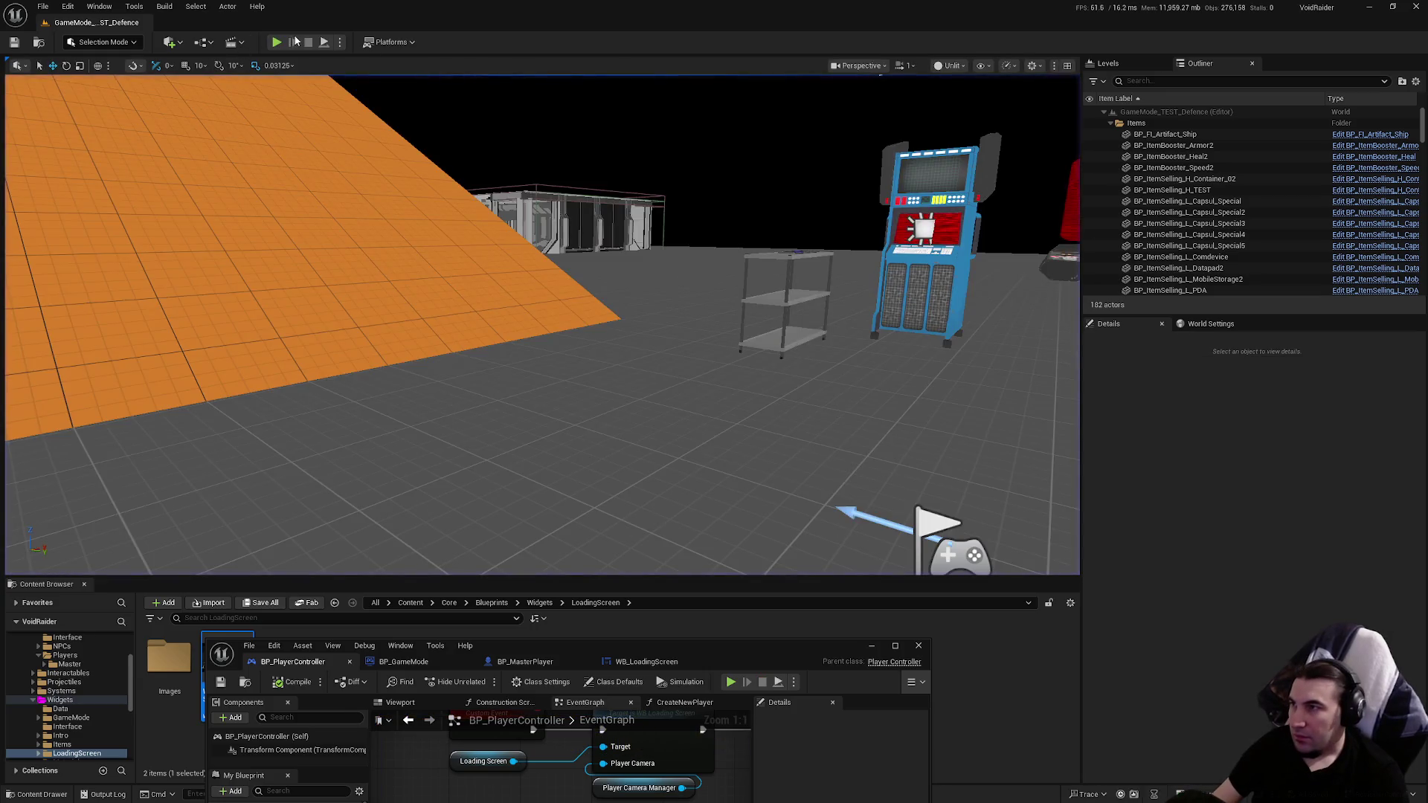
pyautogui.click(277, 42)
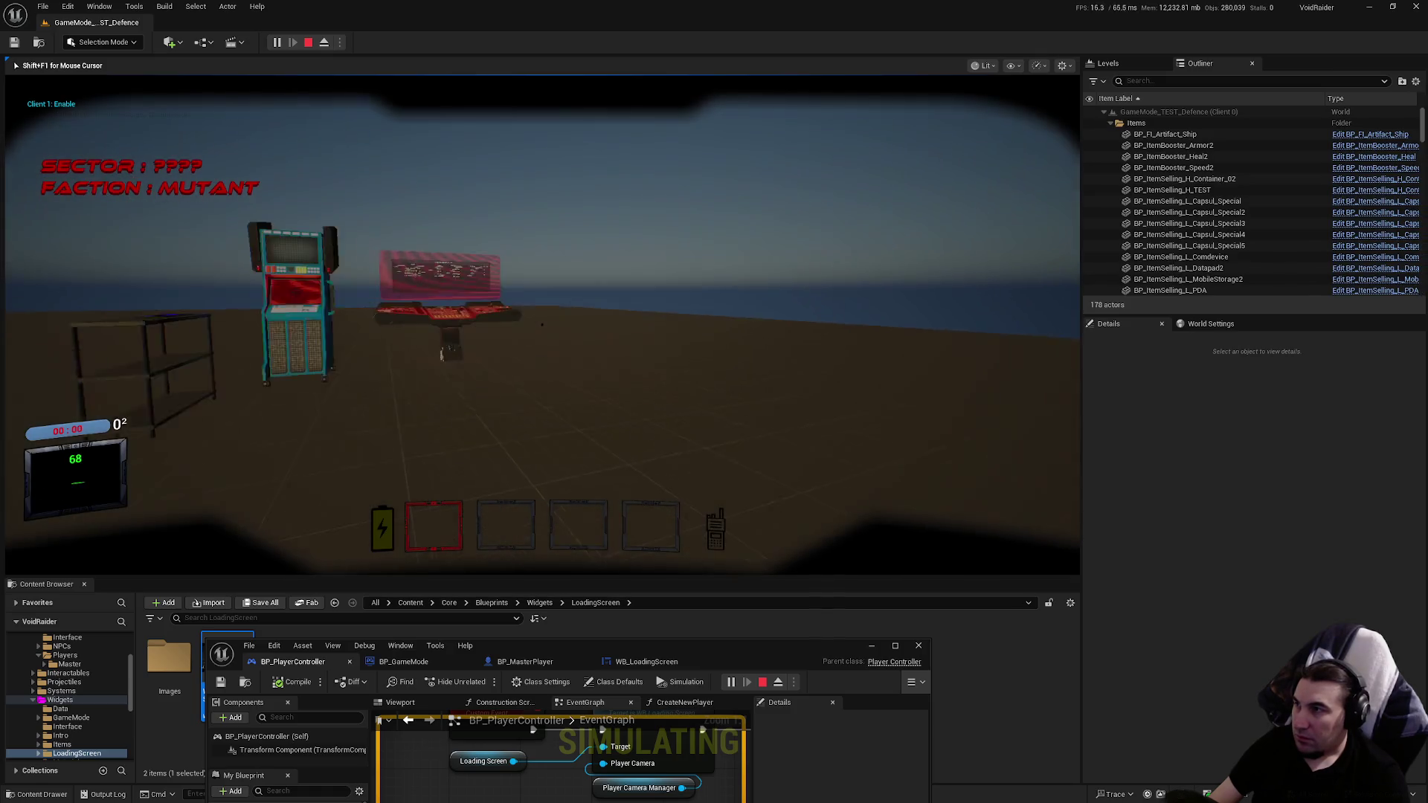
pyautogui.press('Escape')
pyautogui.click(274, 42)
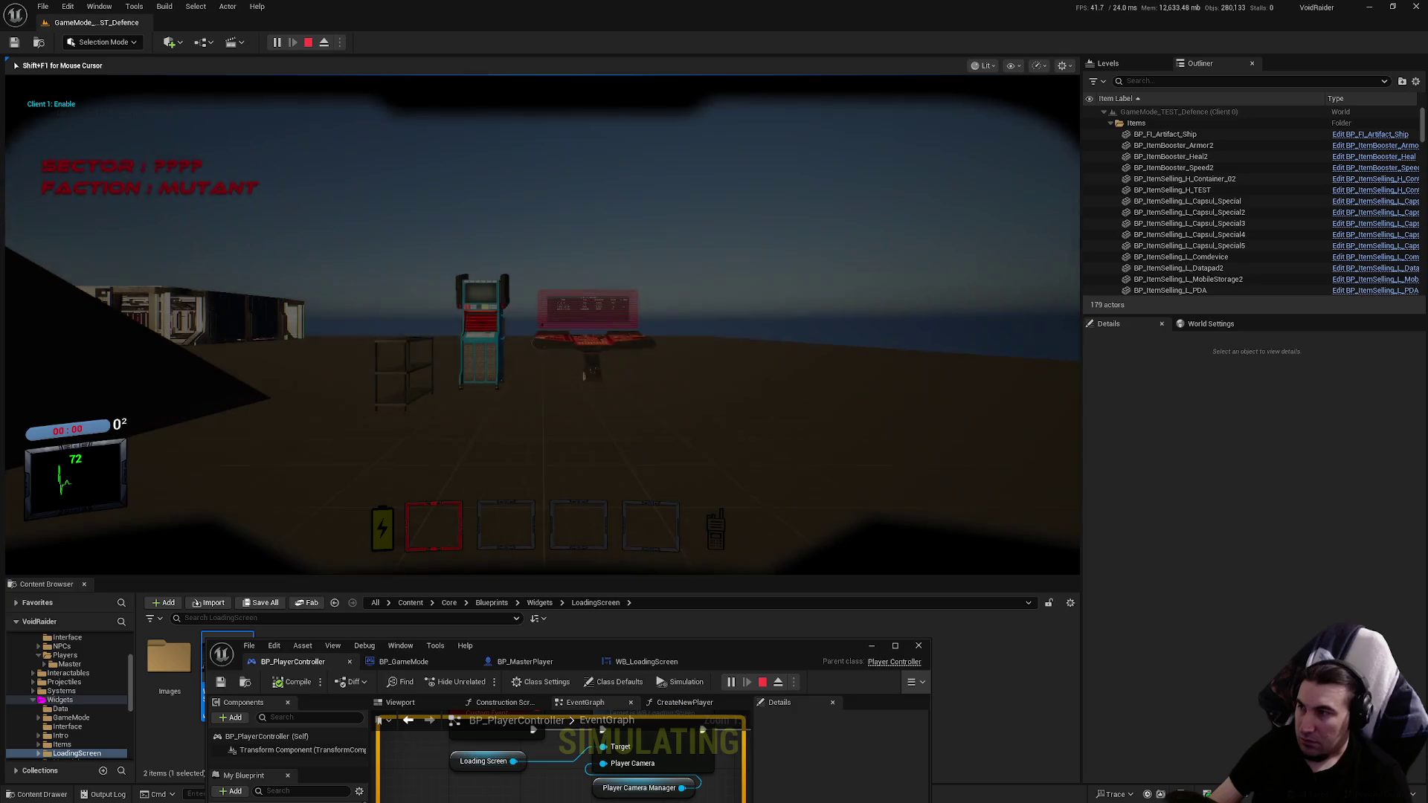
pyautogui.press('Escape')
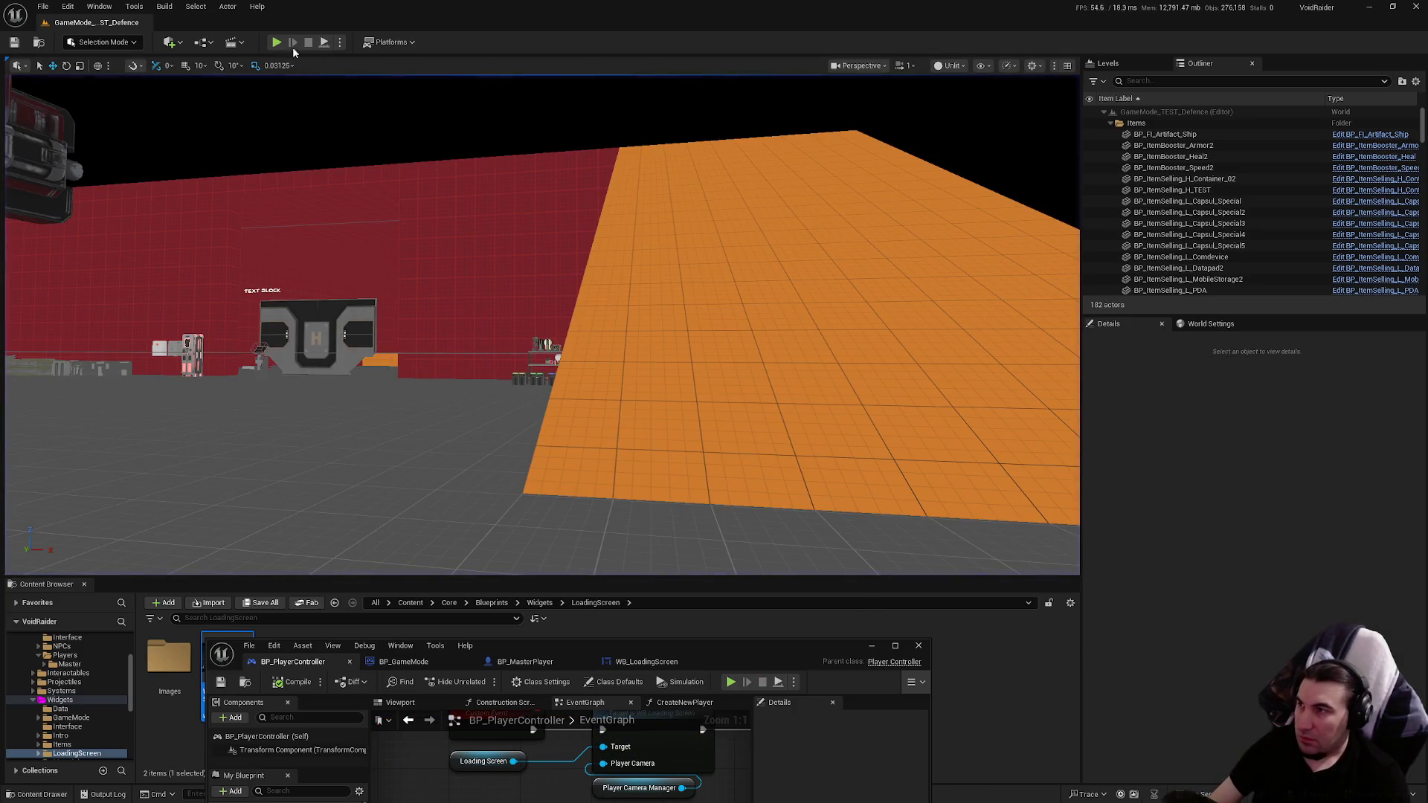
pyautogui.click(276, 42)
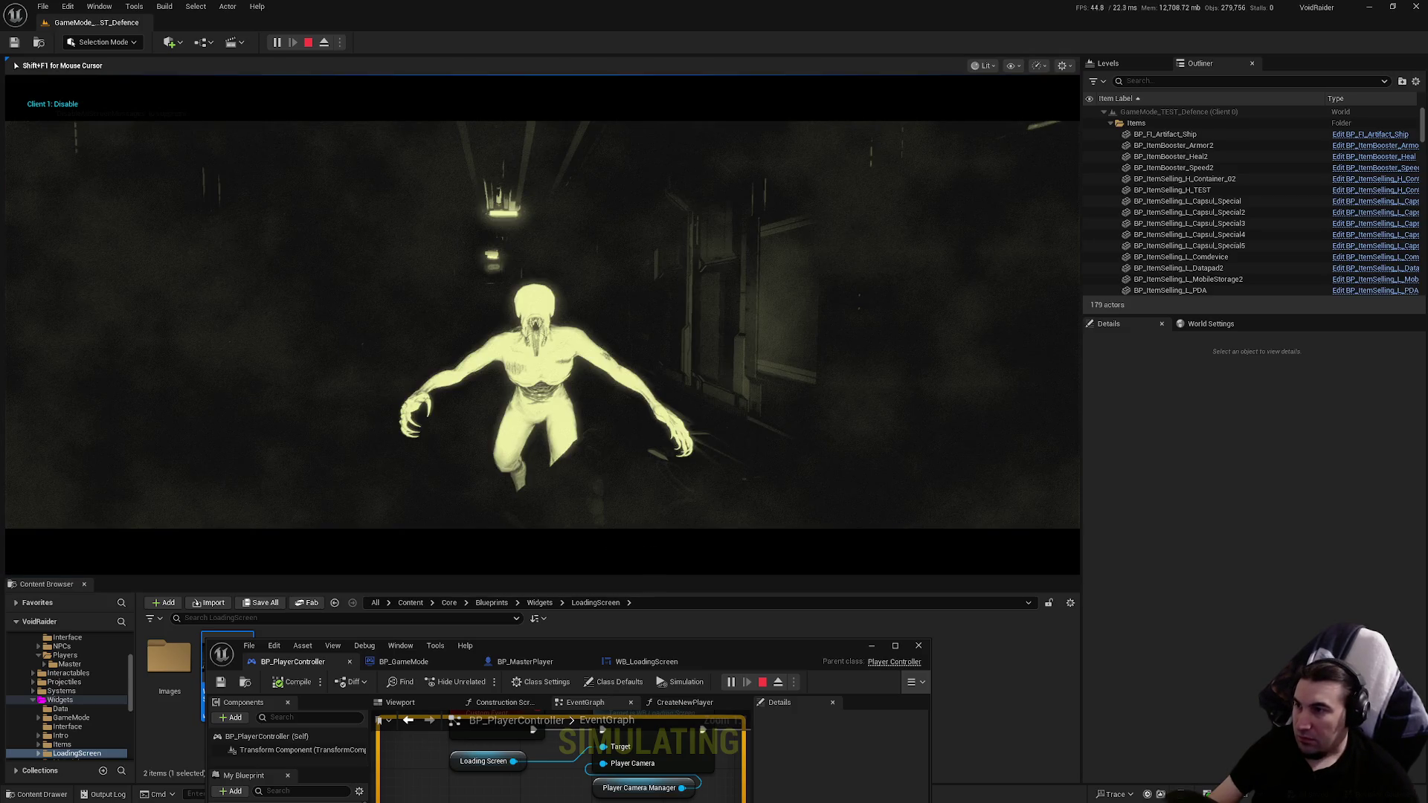
pyautogui.press('Escape')
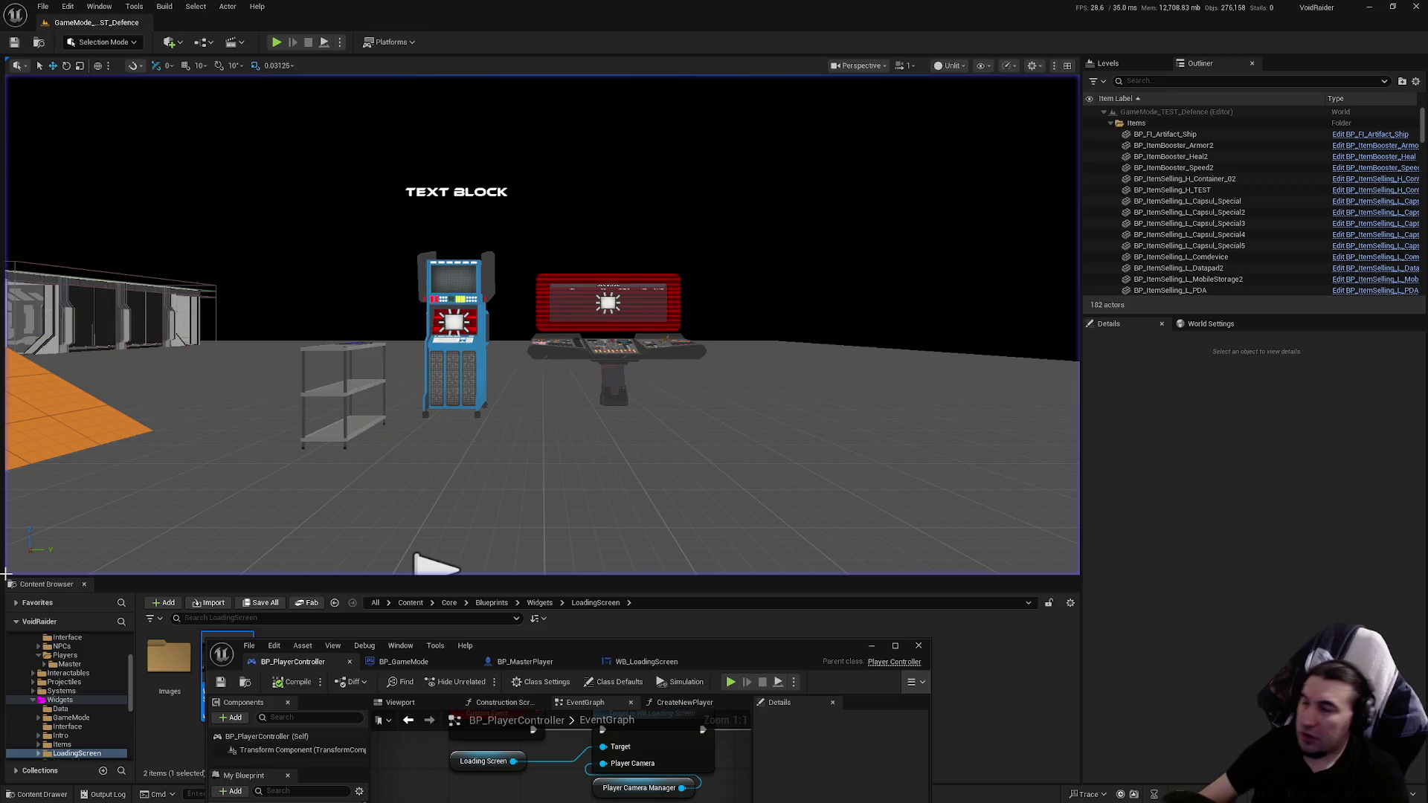
pyautogui.moveTo(627, 647); pyautogui.dragTo(666, 526)
pyautogui.doubleClick(666, 526)
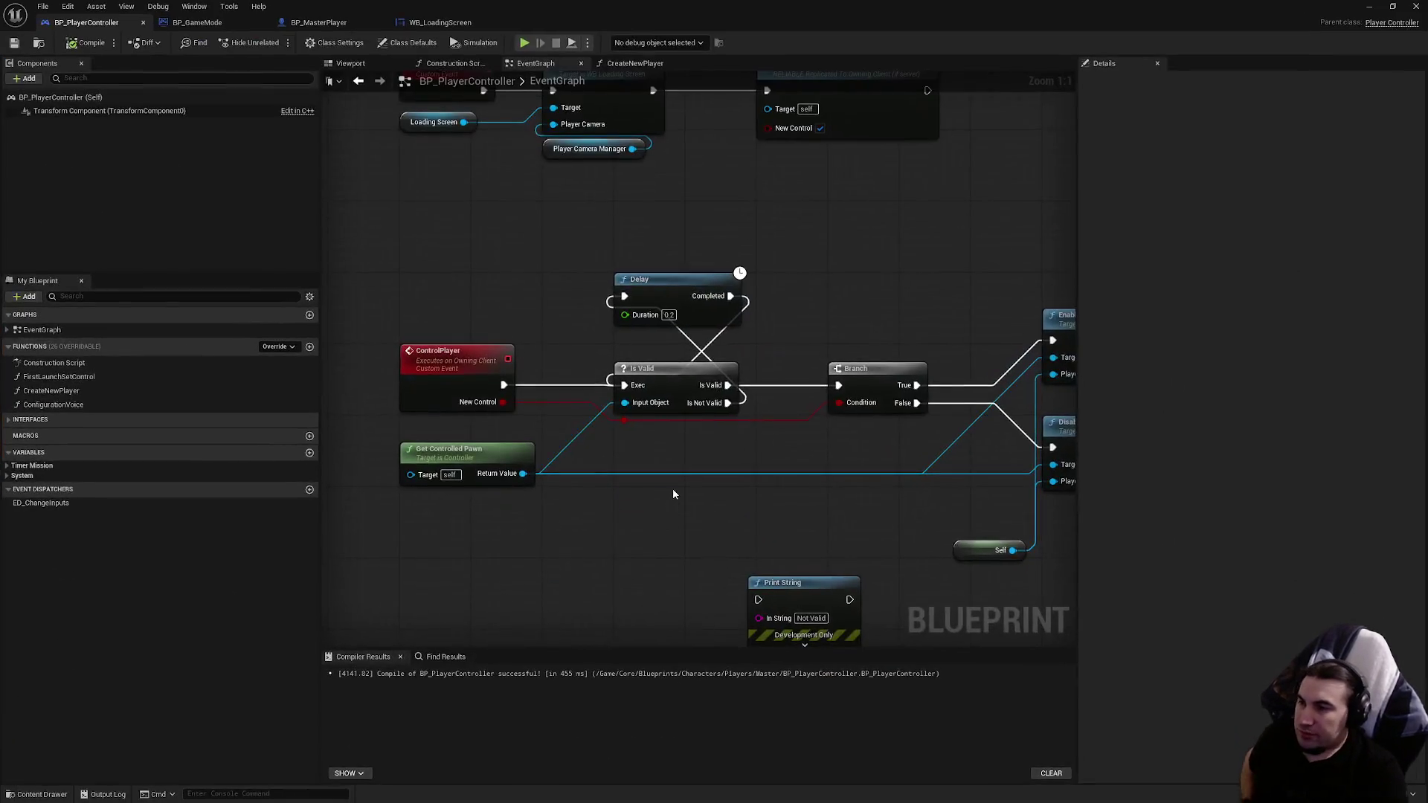
# Step: Move the Delay beside Is Valid, delete the Print String node, save and close the editor
pyautogui.moveTo(685, 279); pyautogui.dragTo(683, 315)
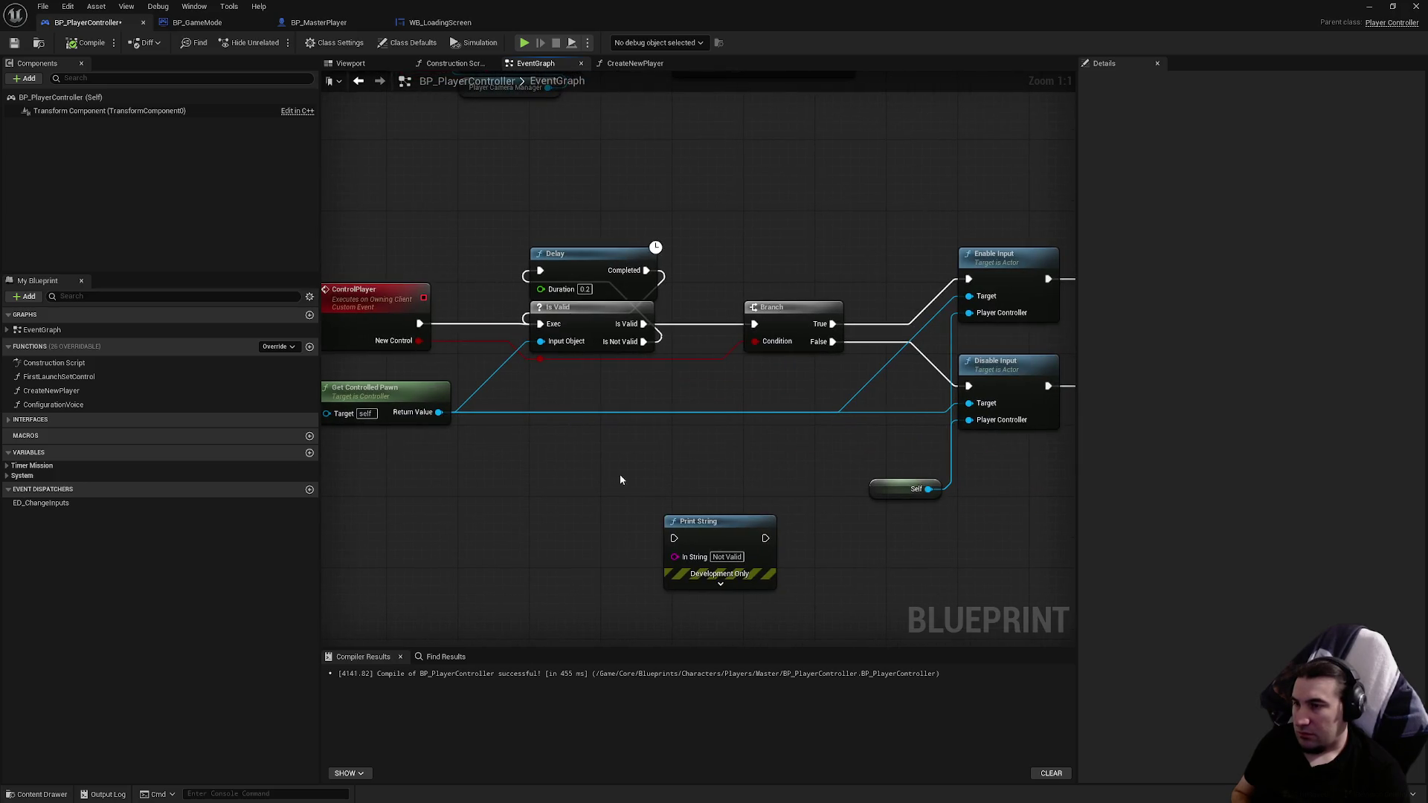
pyautogui.moveTo(615, 458); pyautogui.dragTo(742, 547)
pyautogui.press('Delete')
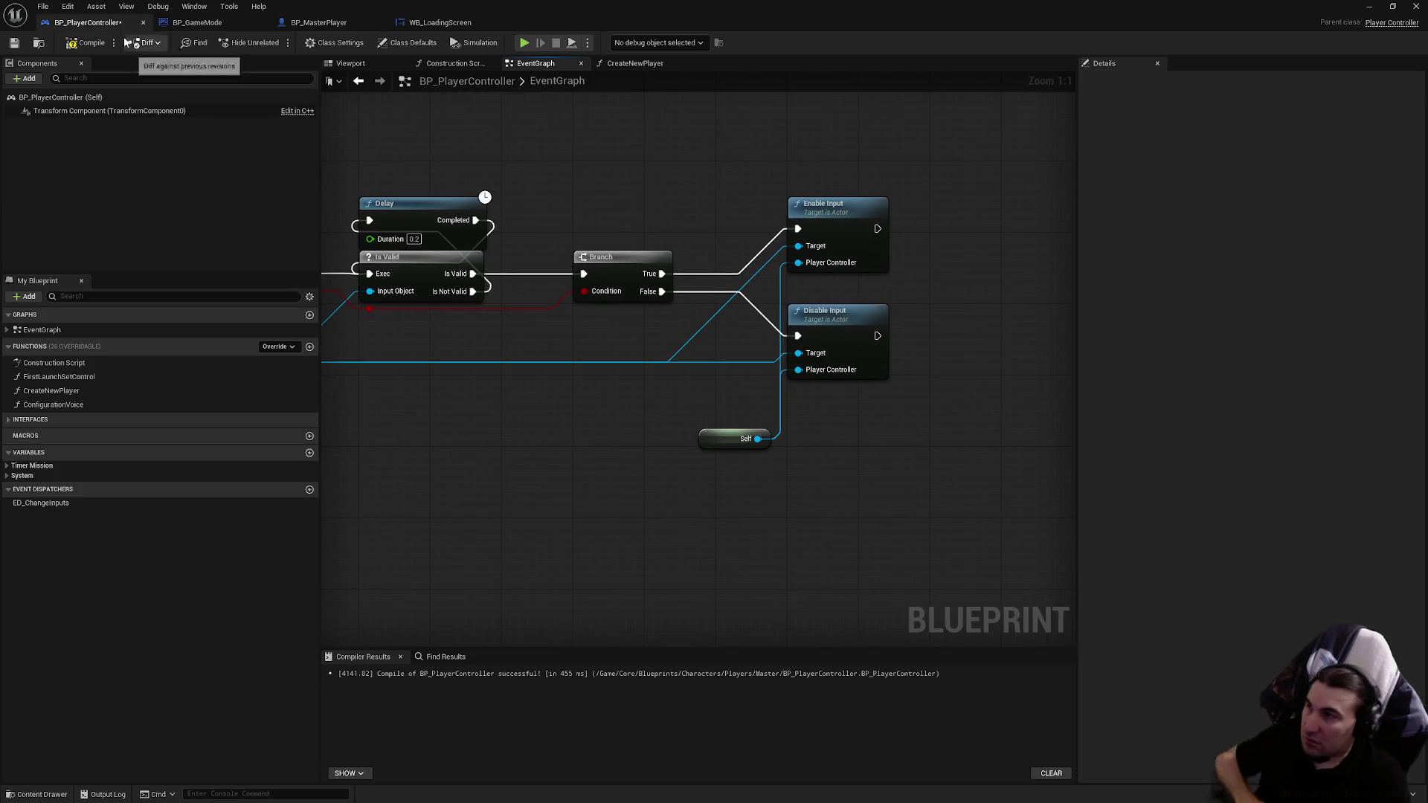
pyautogui.click(14, 42)
pyautogui.click(1411, 6)
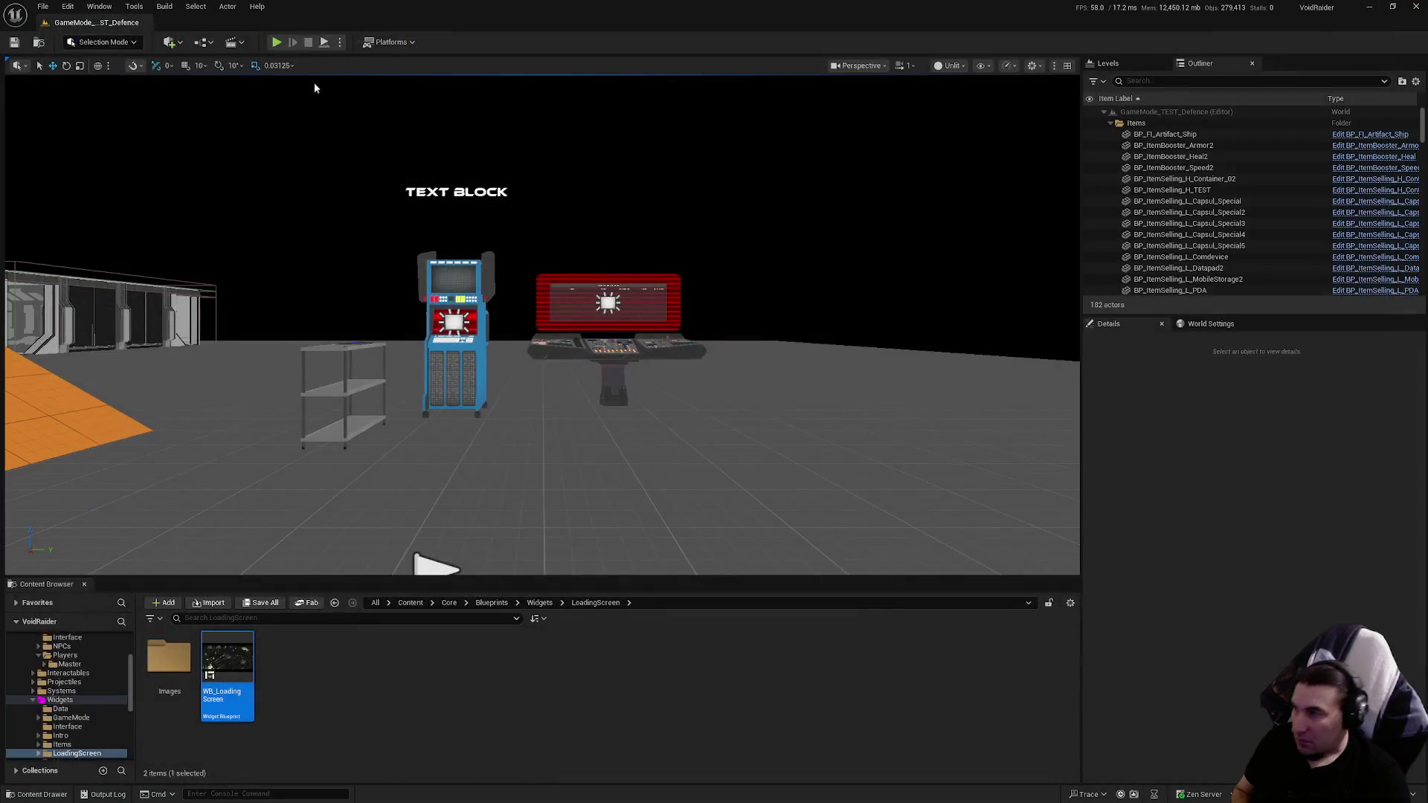
# Step: Check the play net mode, then browse the Widgets, Interactables, Characters and NPCs folders
pyautogui.click(340, 42)
pyautogui.moveTo(477, 296)
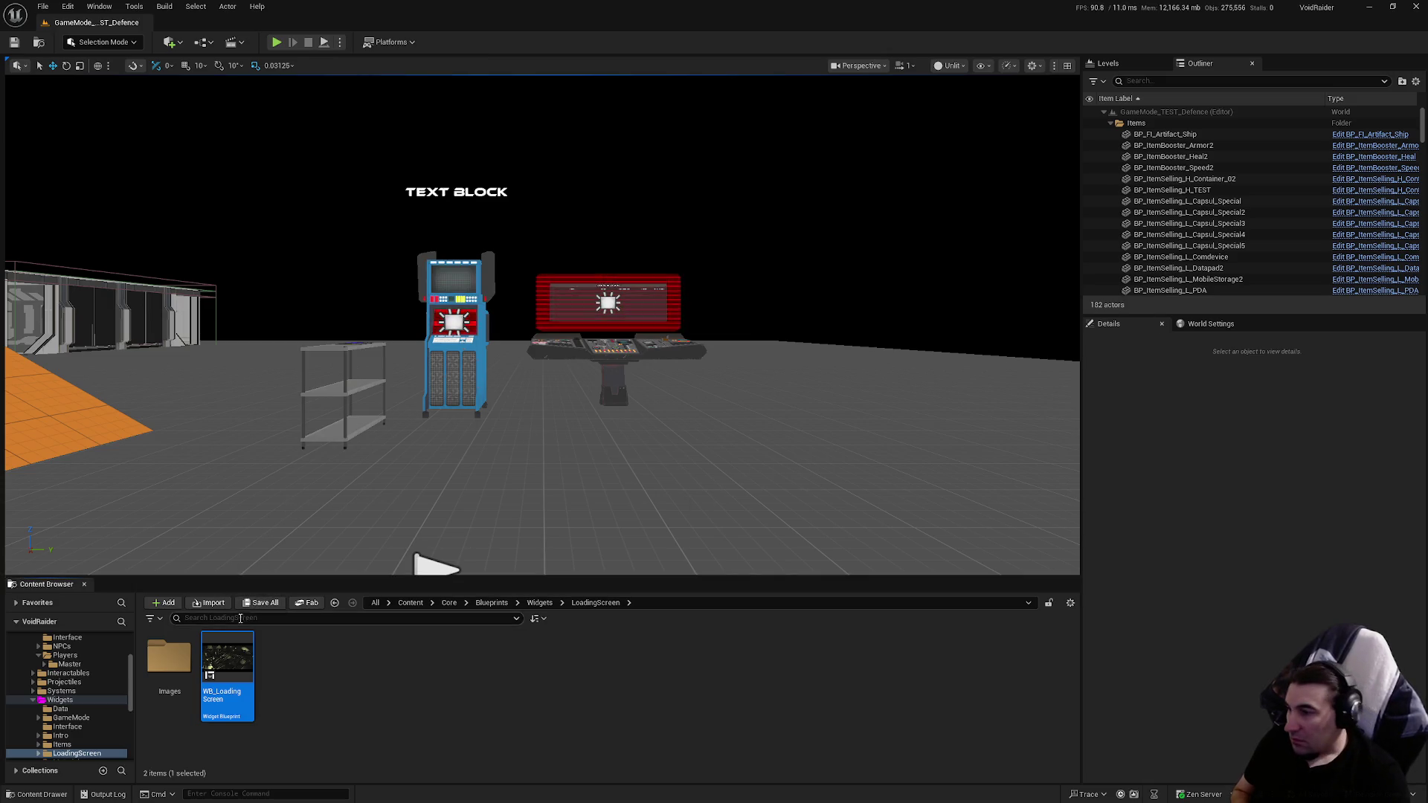
pyautogui.keyDown('ctrl'); pyautogui.click(46, 701); pyautogui.keyUp('ctrl')
pyautogui.scroll(3, 43, 709)
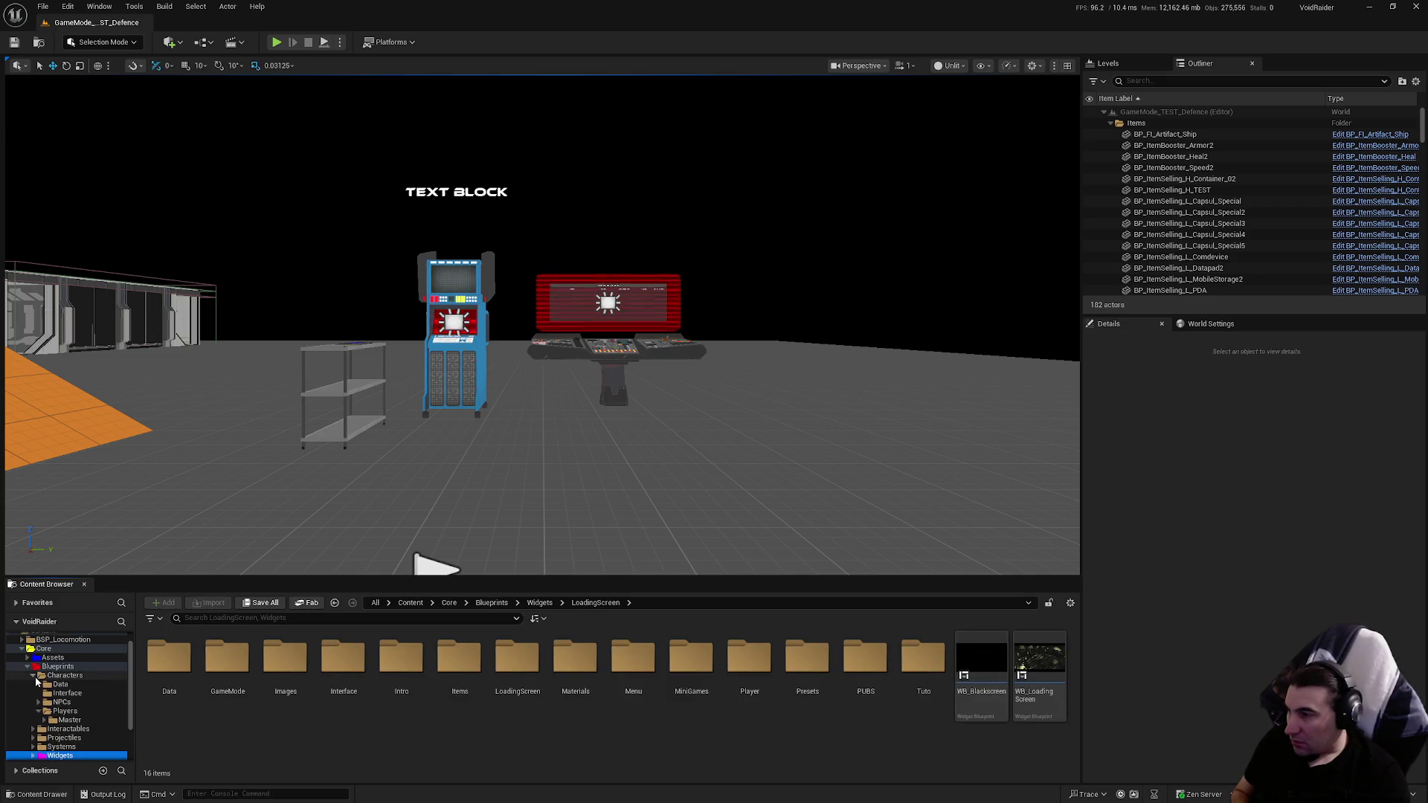
pyautogui.click(33, 675)
pyautogui.click(73, 684)
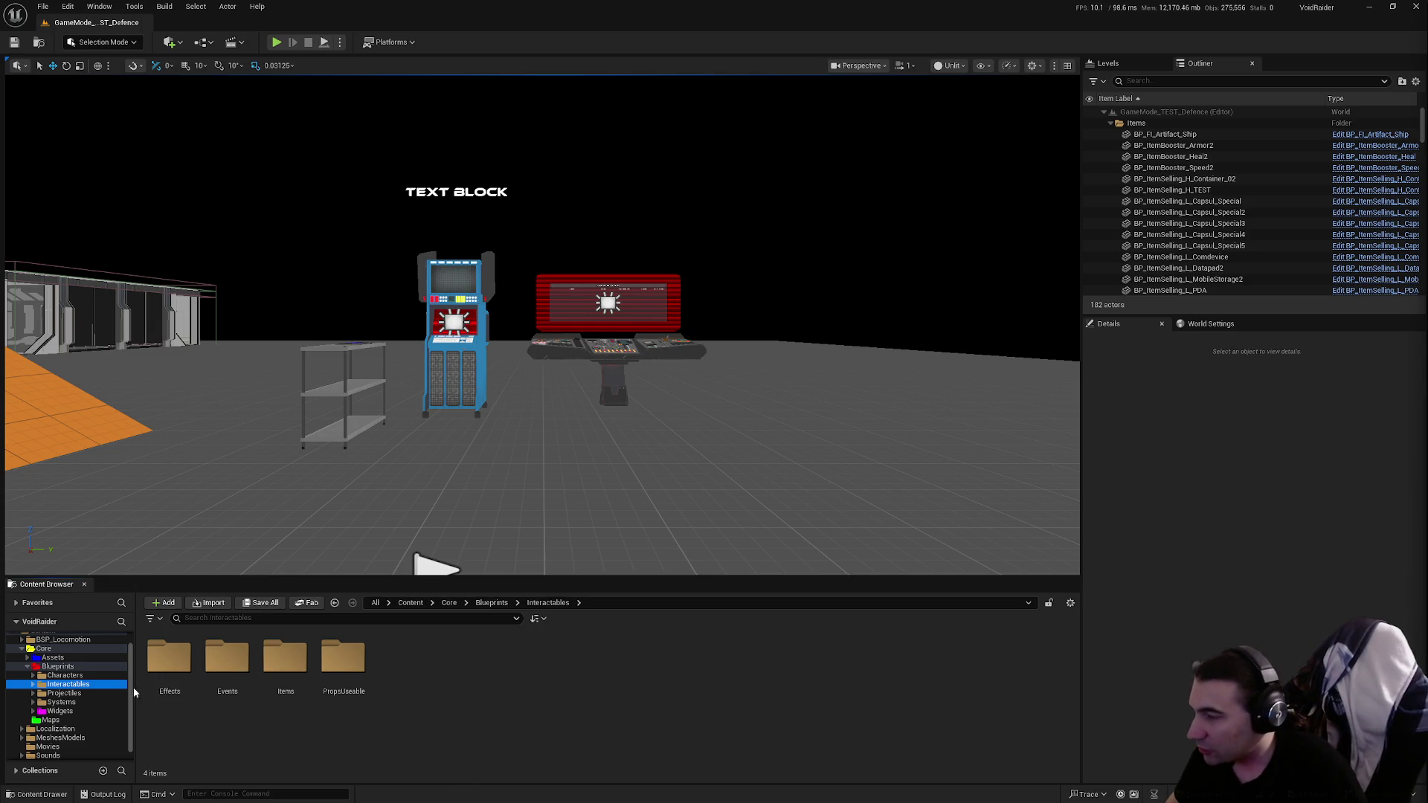
pyautogui.click(96, 674)
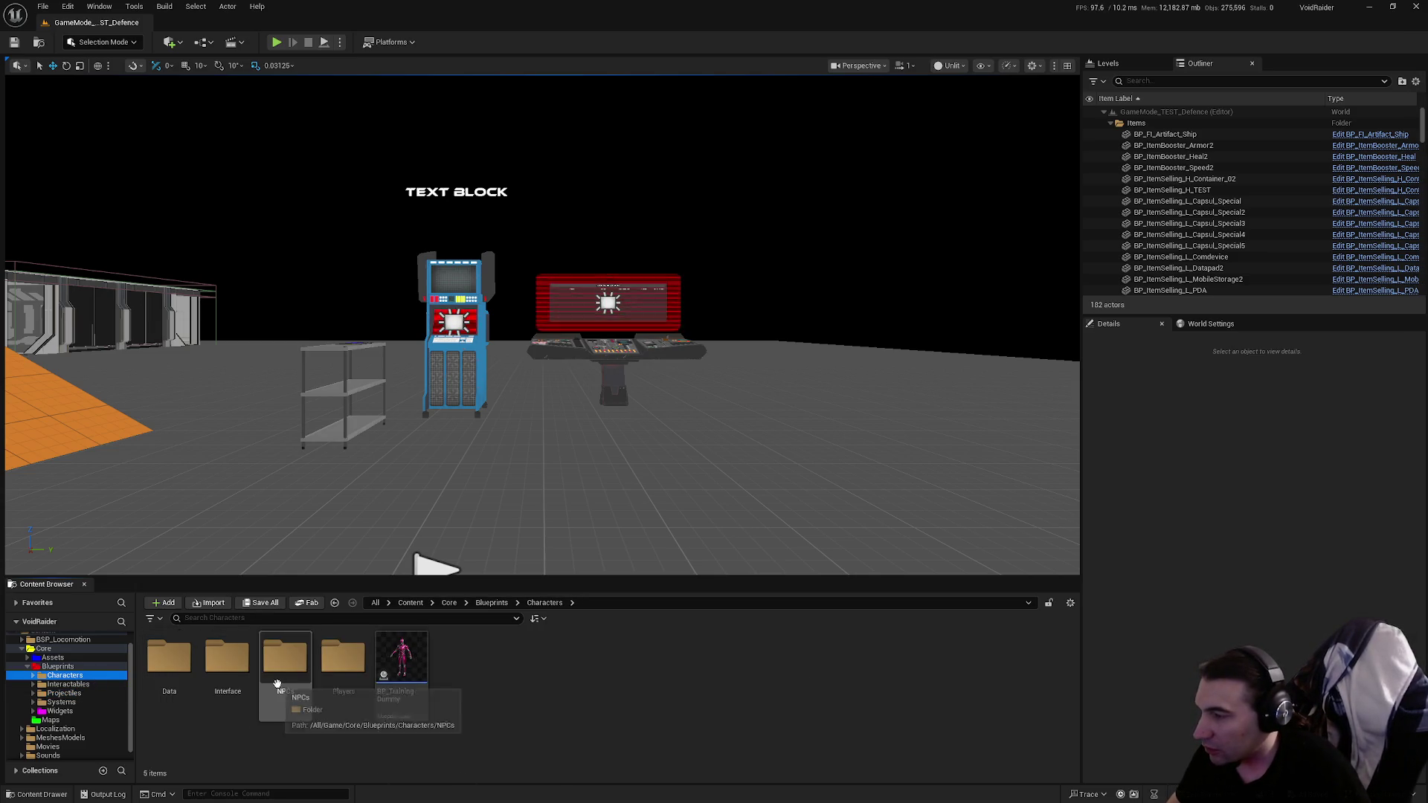
pyautogui.doubleClick(296, 700)
pyautogui.keyDown('ctrl'); pyautogui.click(65, 674); pyautogui.keyUp('ctrl')
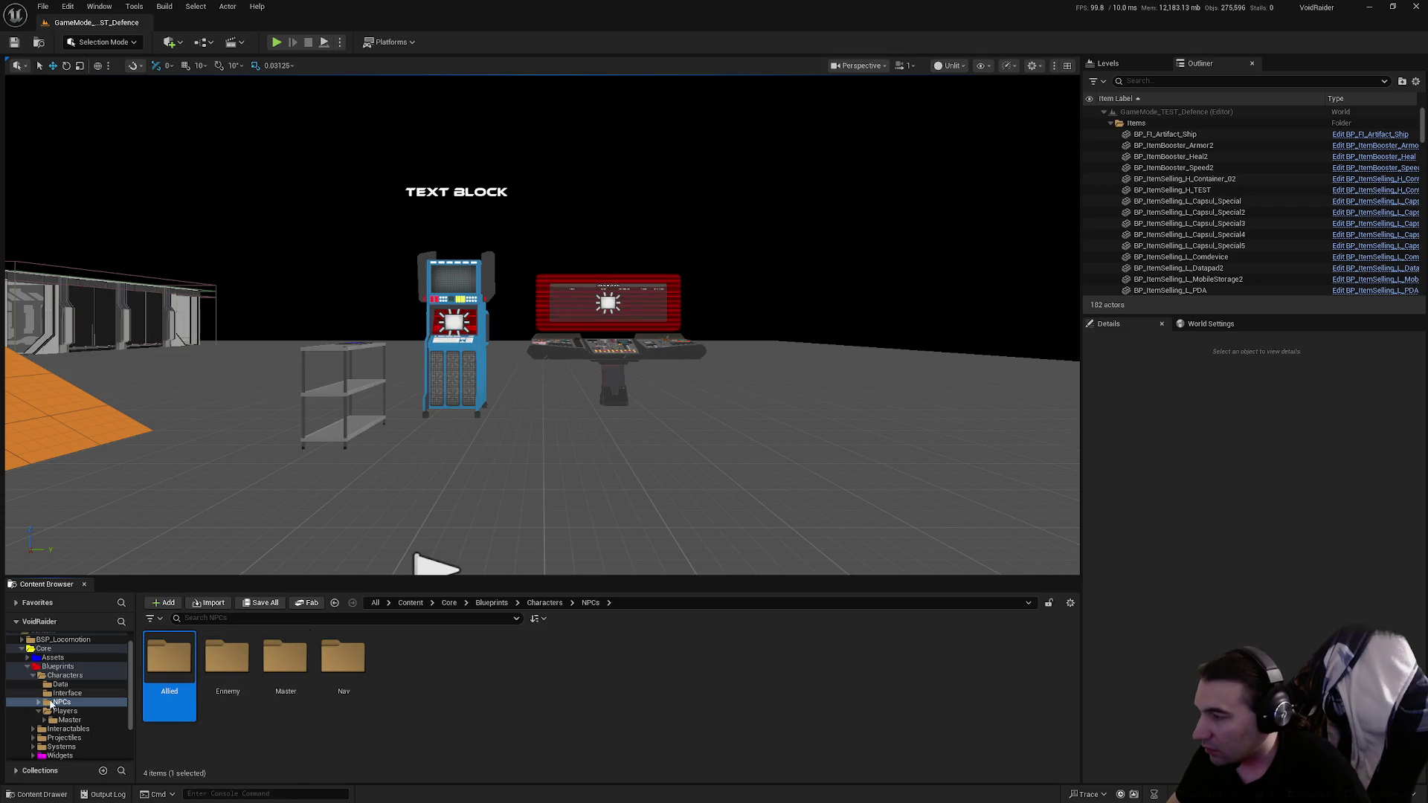
# Step: Navigate to Characters > Players > Master and open BP_MasterPlayer
pyautogui.click(32, 676)
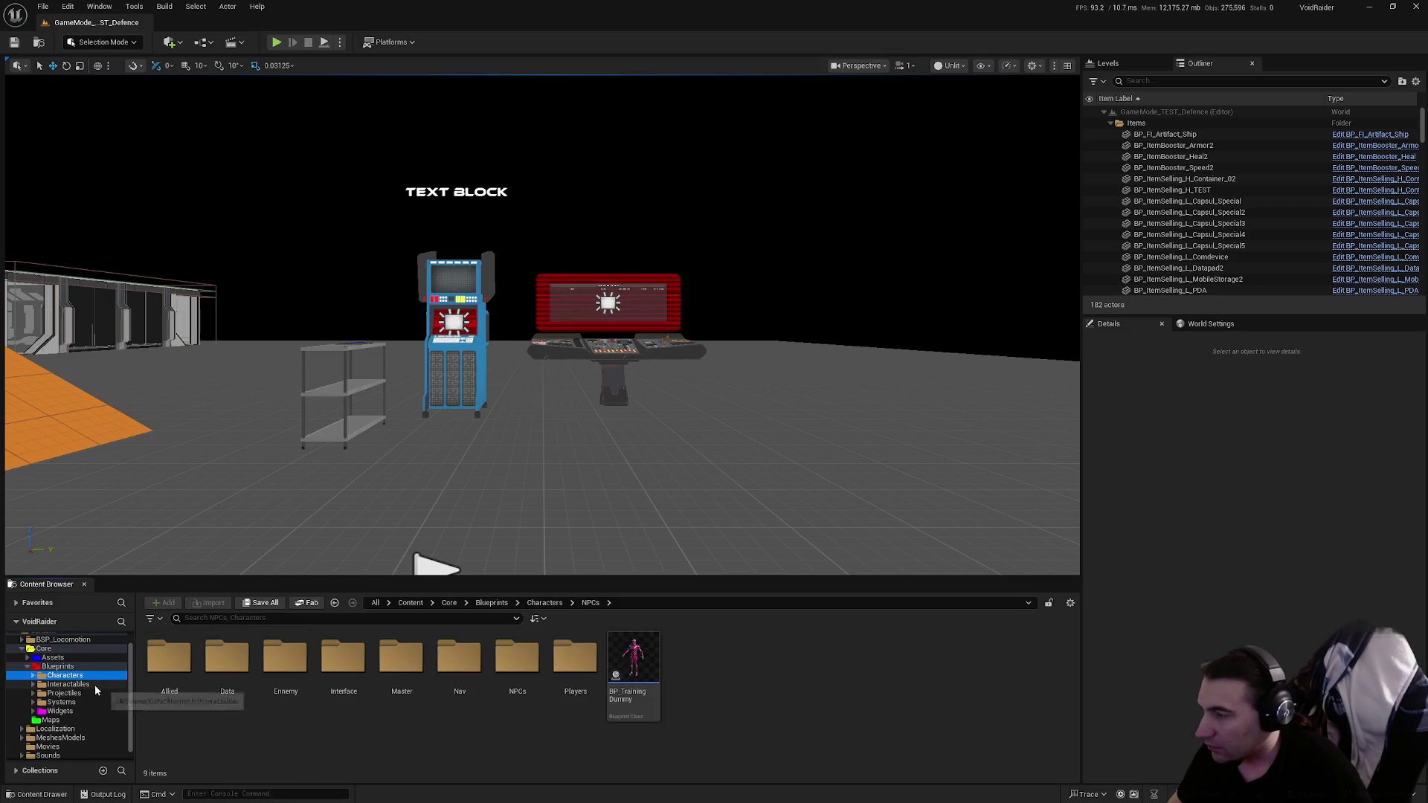
pyautogui.click(92, 685)
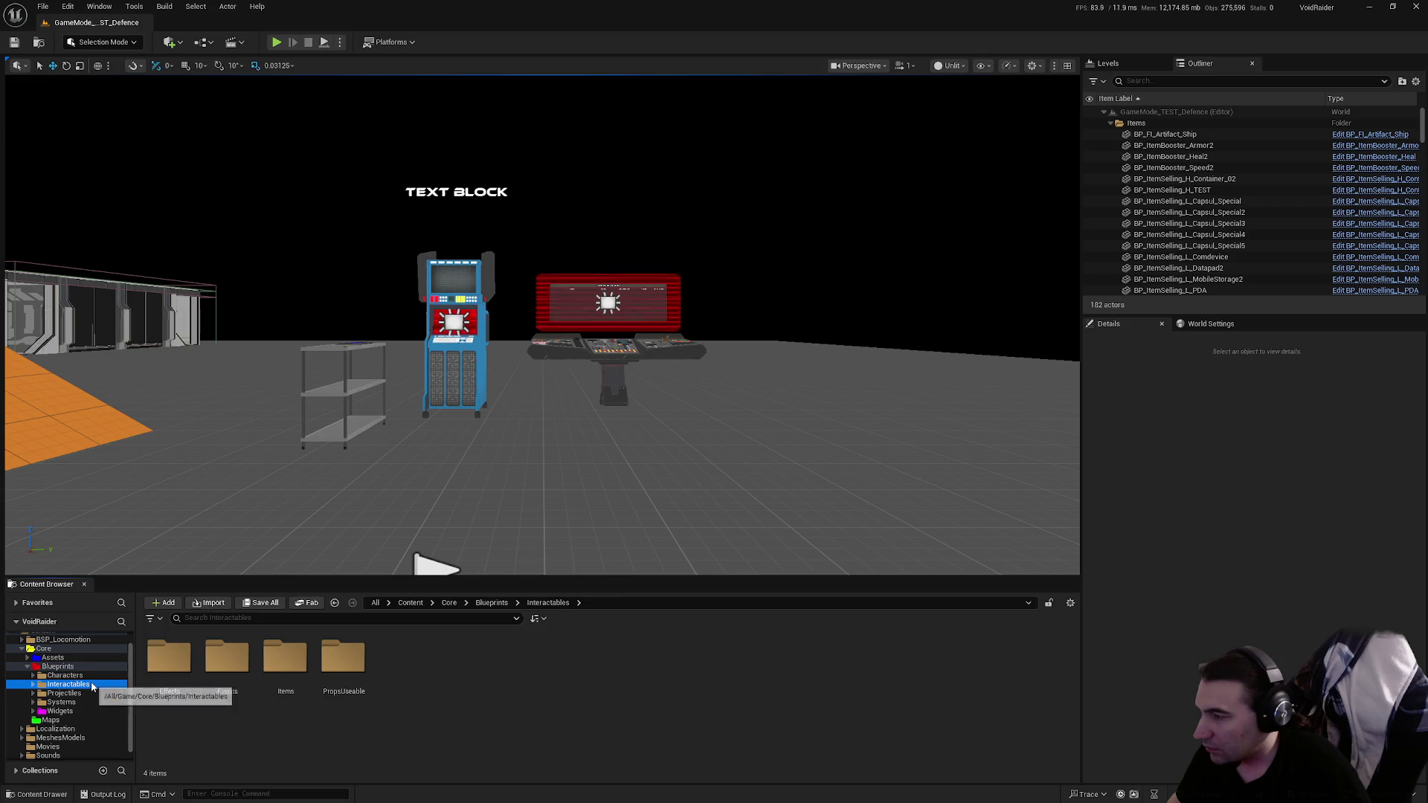
pyautogui.click(119, 702)
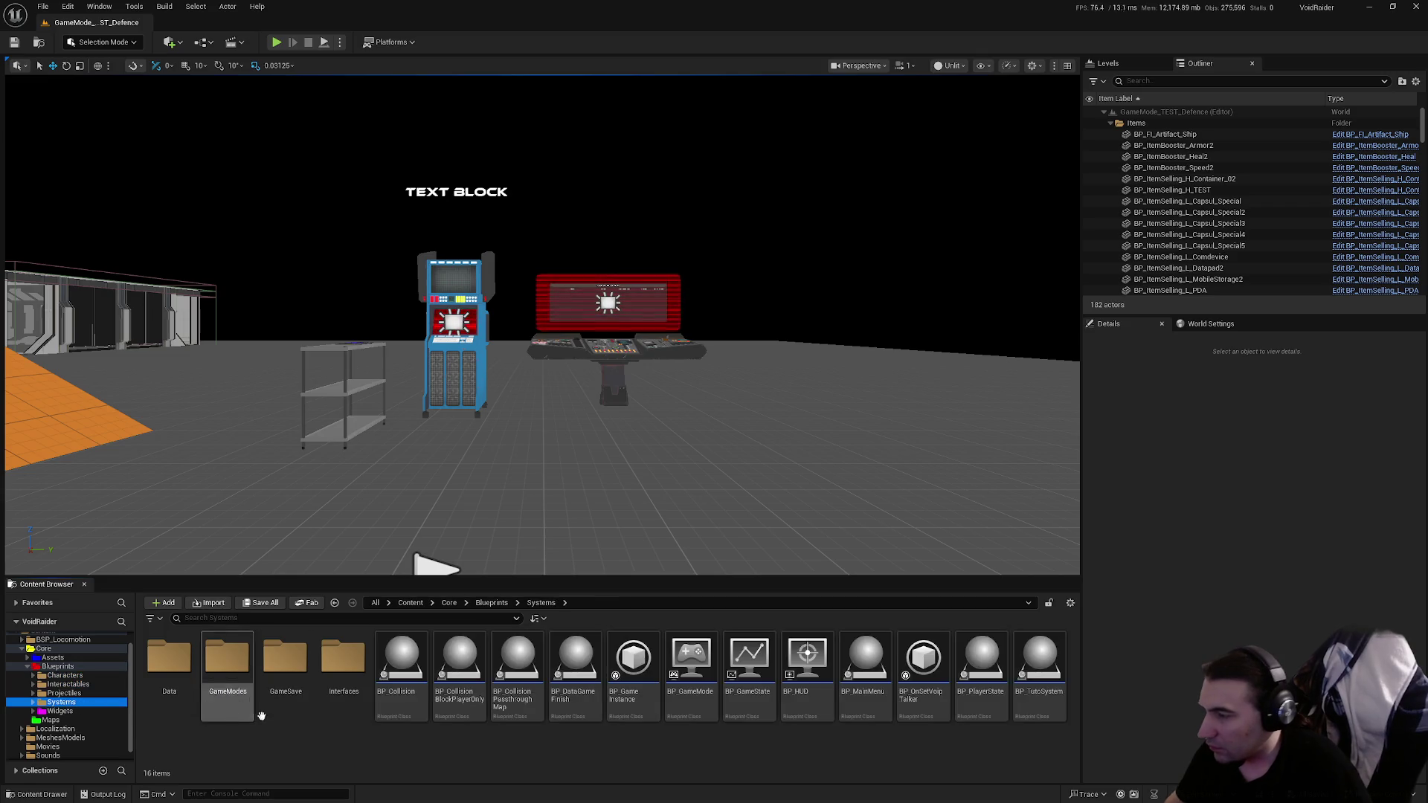
pyautogui.click(65, 675)
pyautogui.click(332, 675)
pyautogui.doubleClick(332, 675)
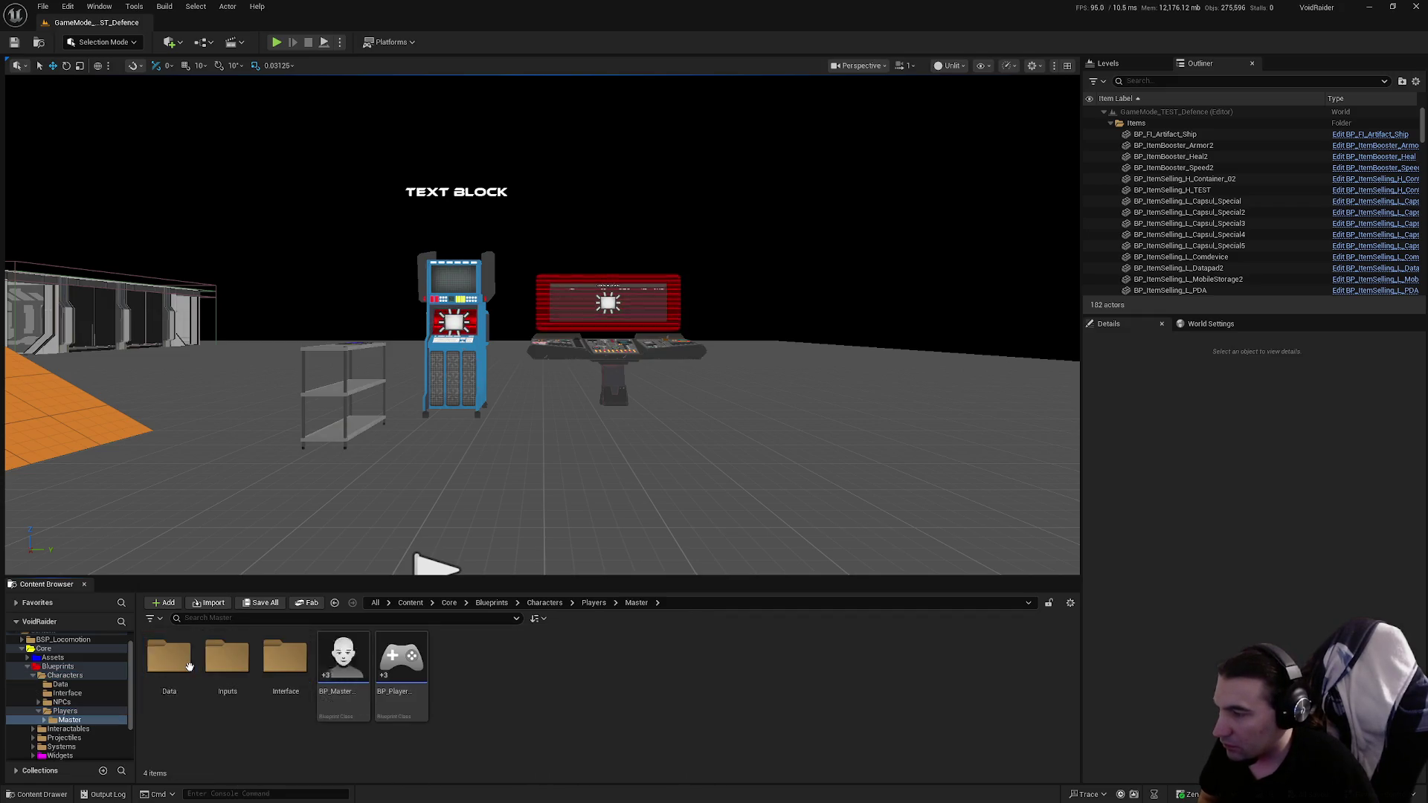
pyautogui.doubleClick(356, 662)
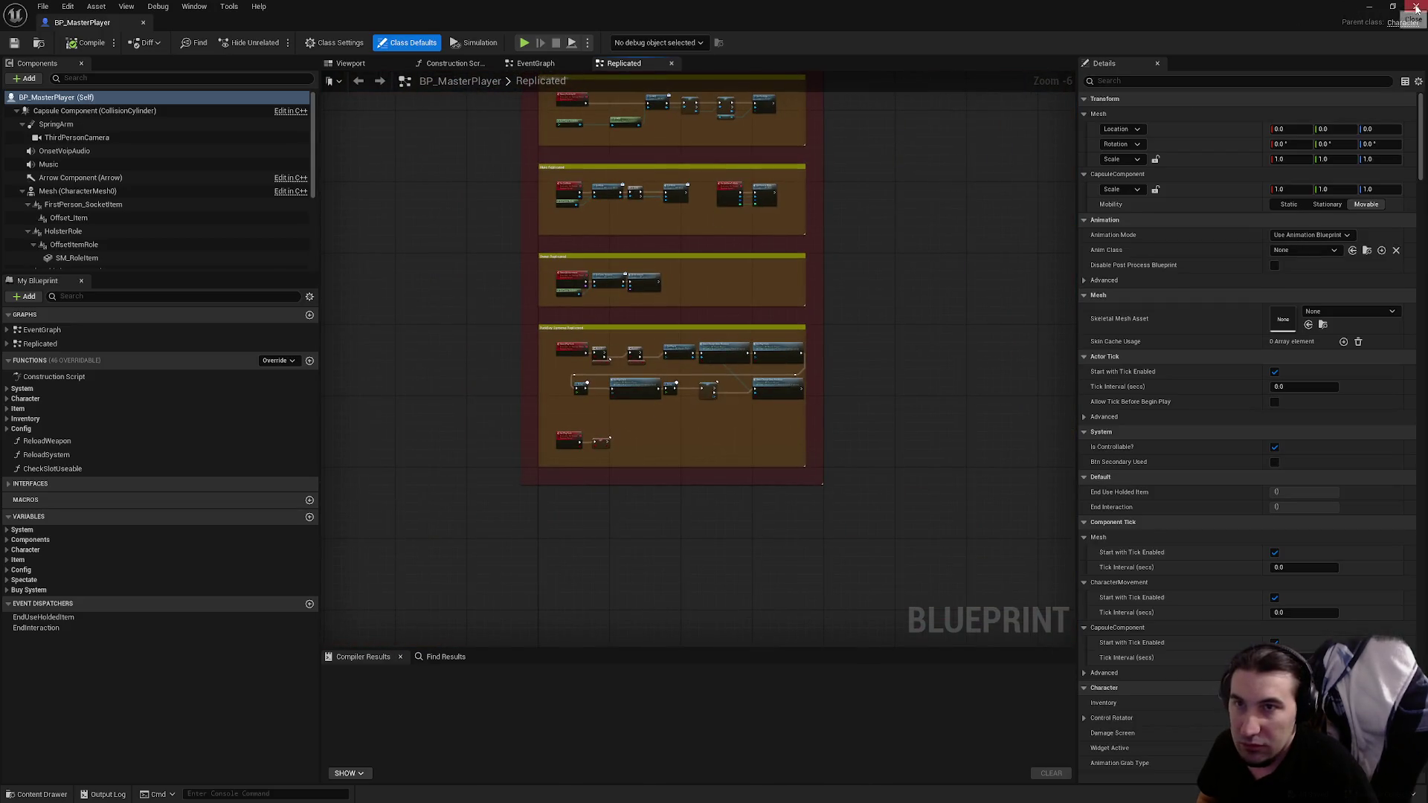
# Step: Change the Delay duration from 0.2 to 0.05, then compile, save and close BP_PlayerController
pyautogui.click(1416, 6)
pyautogui.doubleClick(405, 675)
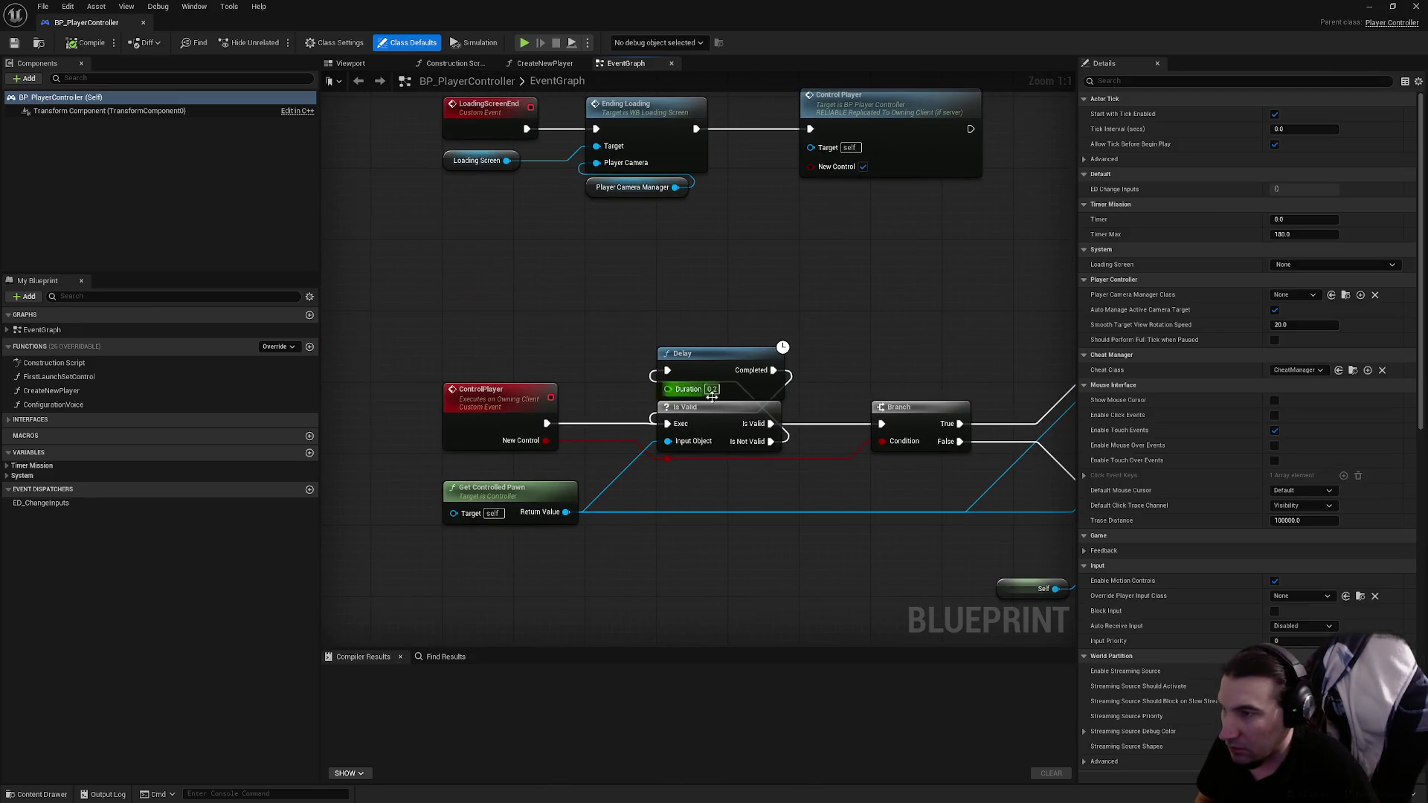
pyautogui.click(712, 389)
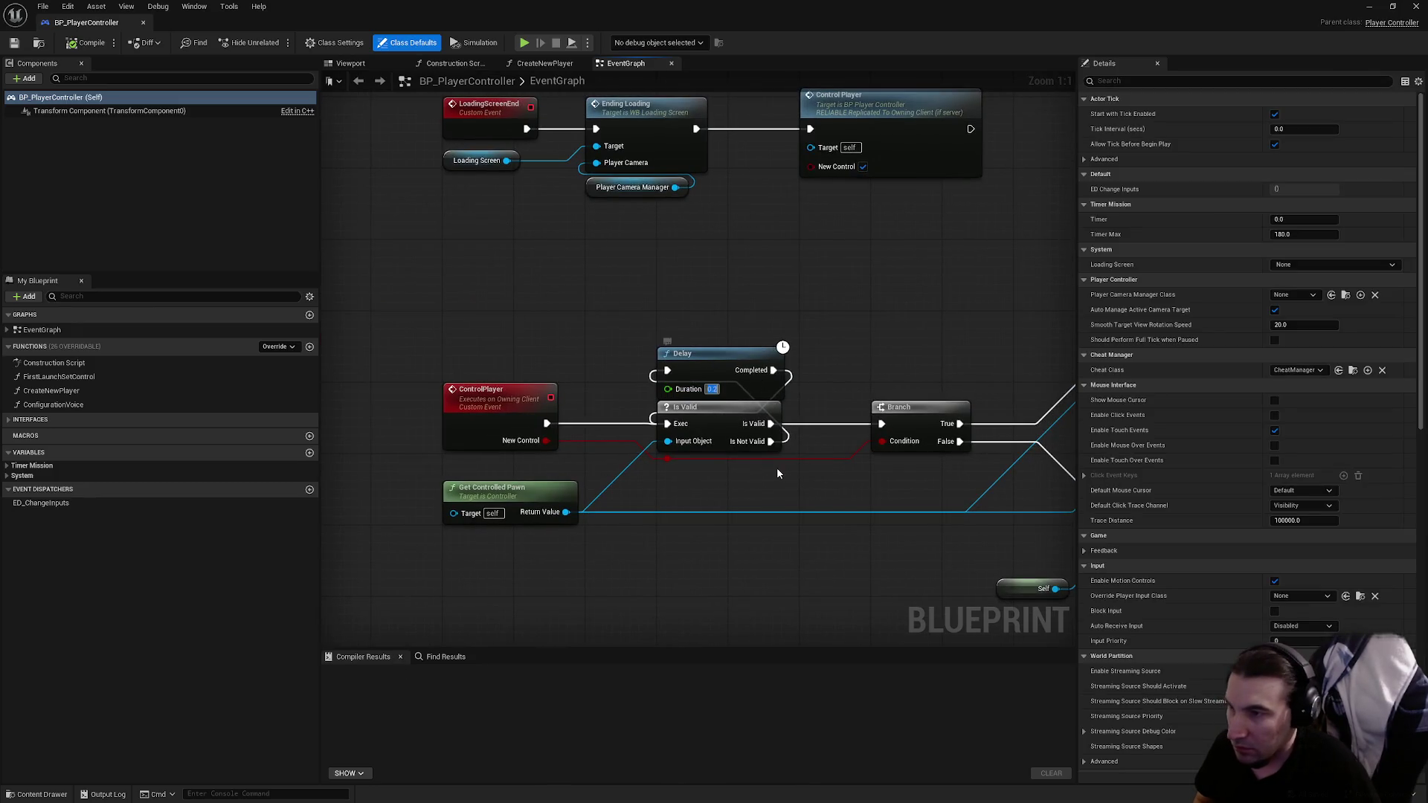
pyautogui.write('0.05')
pyautogui.press('Return')
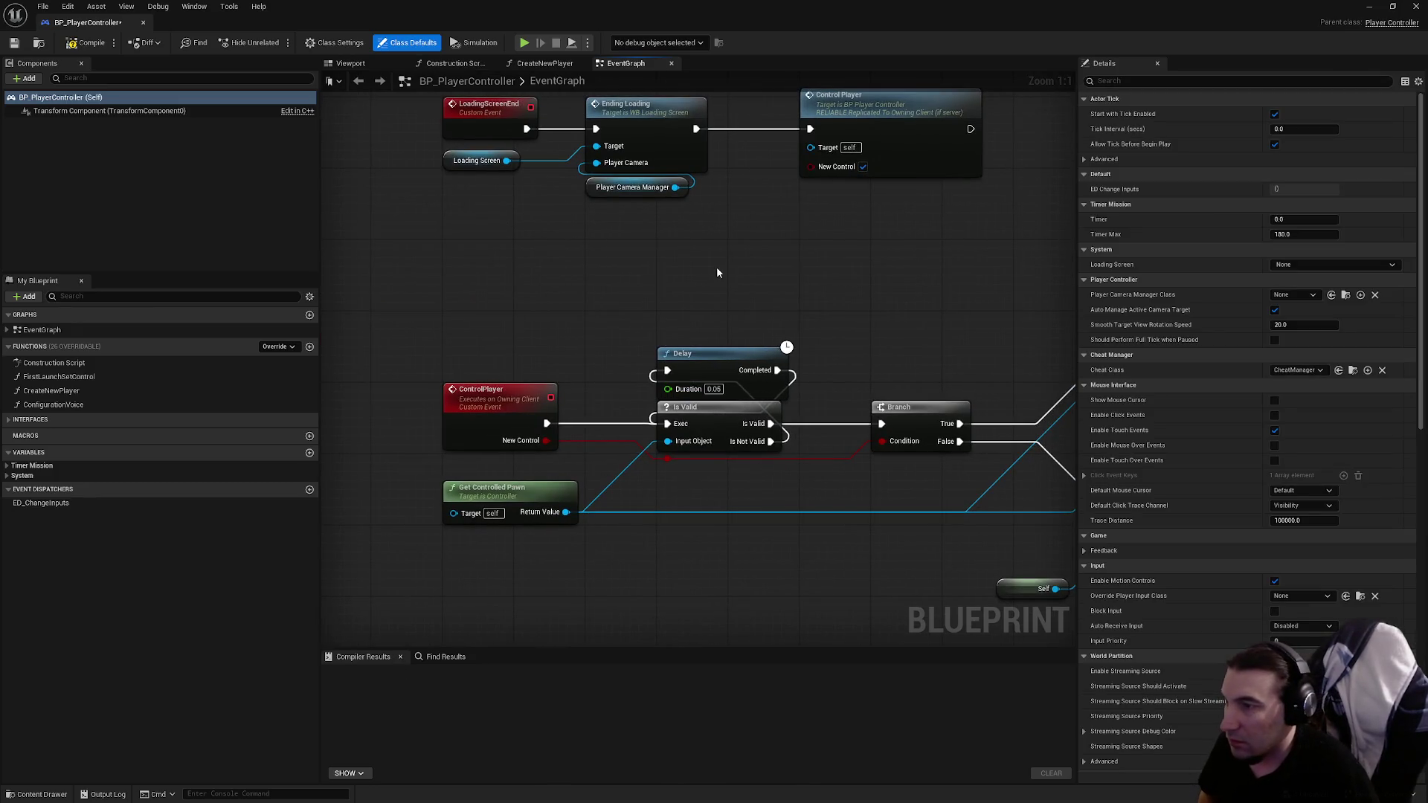
pyautogui.click(87, 43)
pyautogui.click(14, 42)
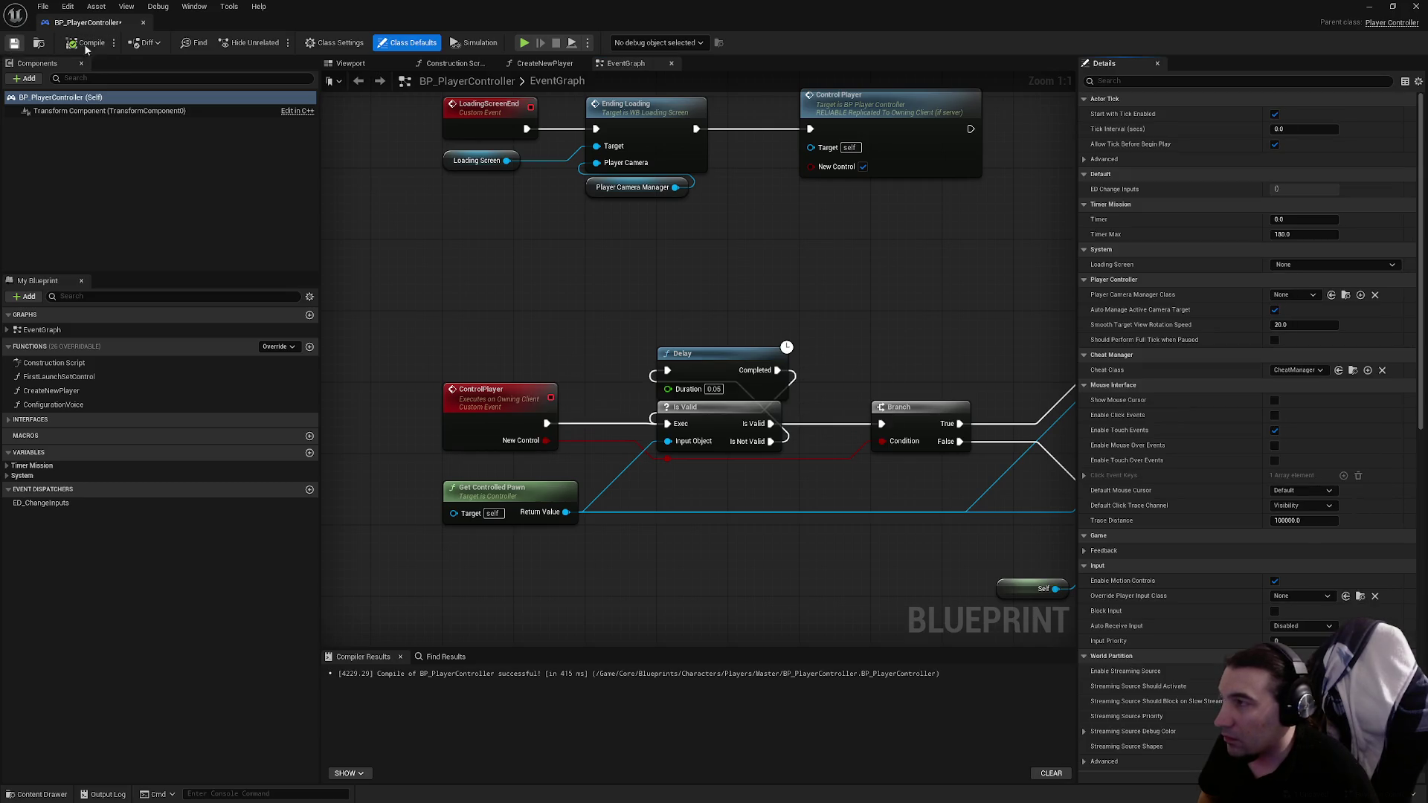
pyautogui.click(1416, 6)
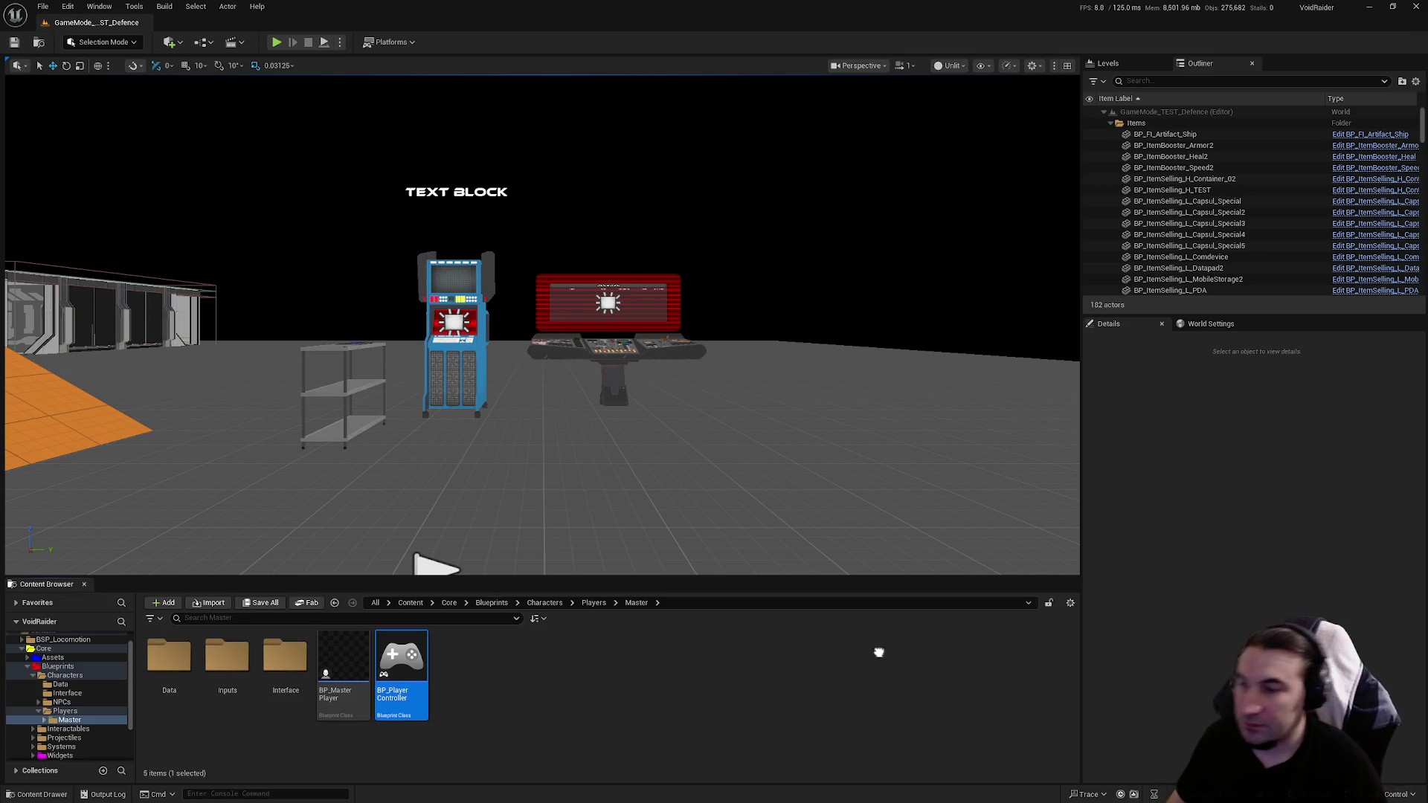
# Step: Pan the view over the orange platform, red wall and TEXT BLOCK door, then show the Blueprints folder
pyautogui.moveTo(731, 480); pyautogui.dragTo(521, 476)
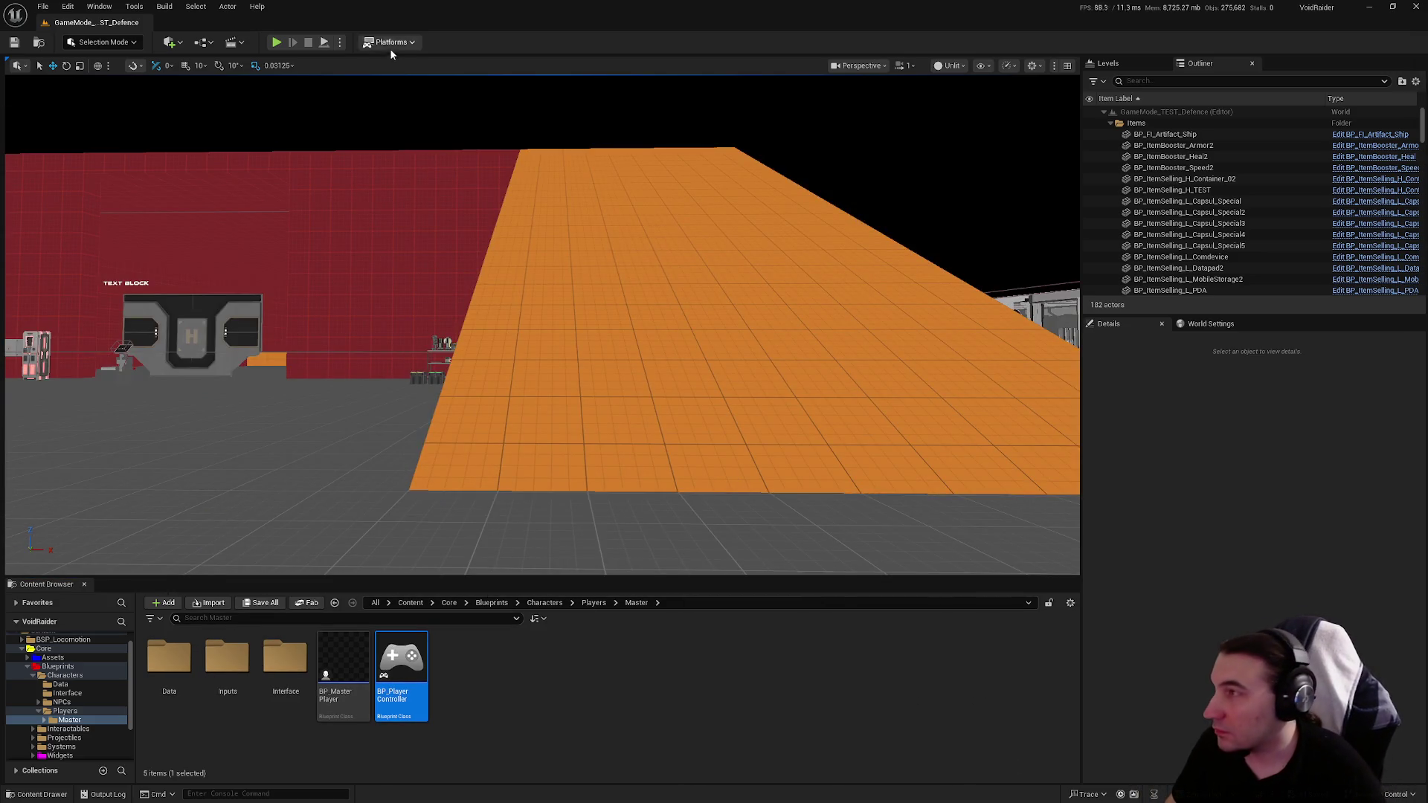
pyautogui.click(340, 42)
pyautogui.moveTo(402, 290)
pyautogui.click(535, 293)
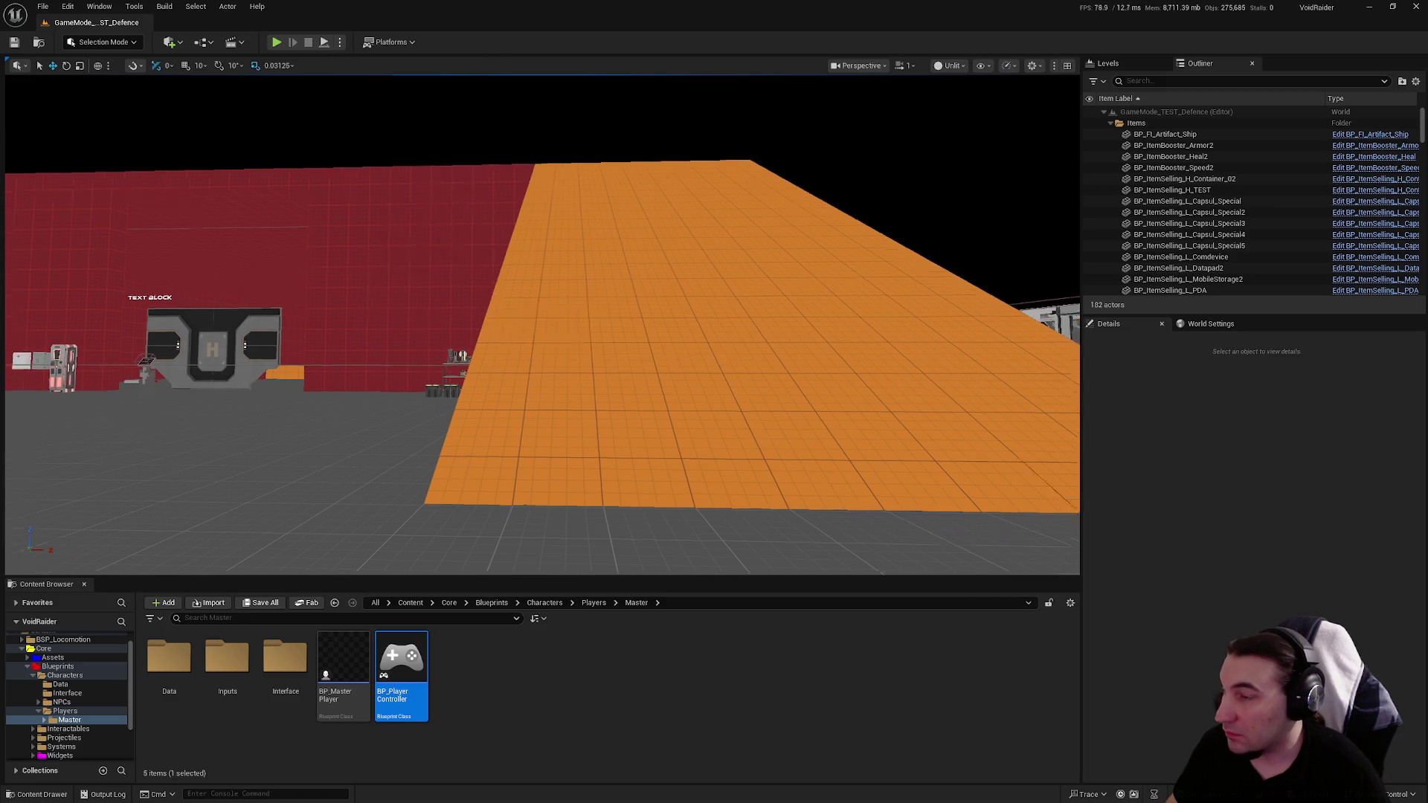
pyautogui.moveTo(535, 293); pyautogui.dragTo(506, 223)
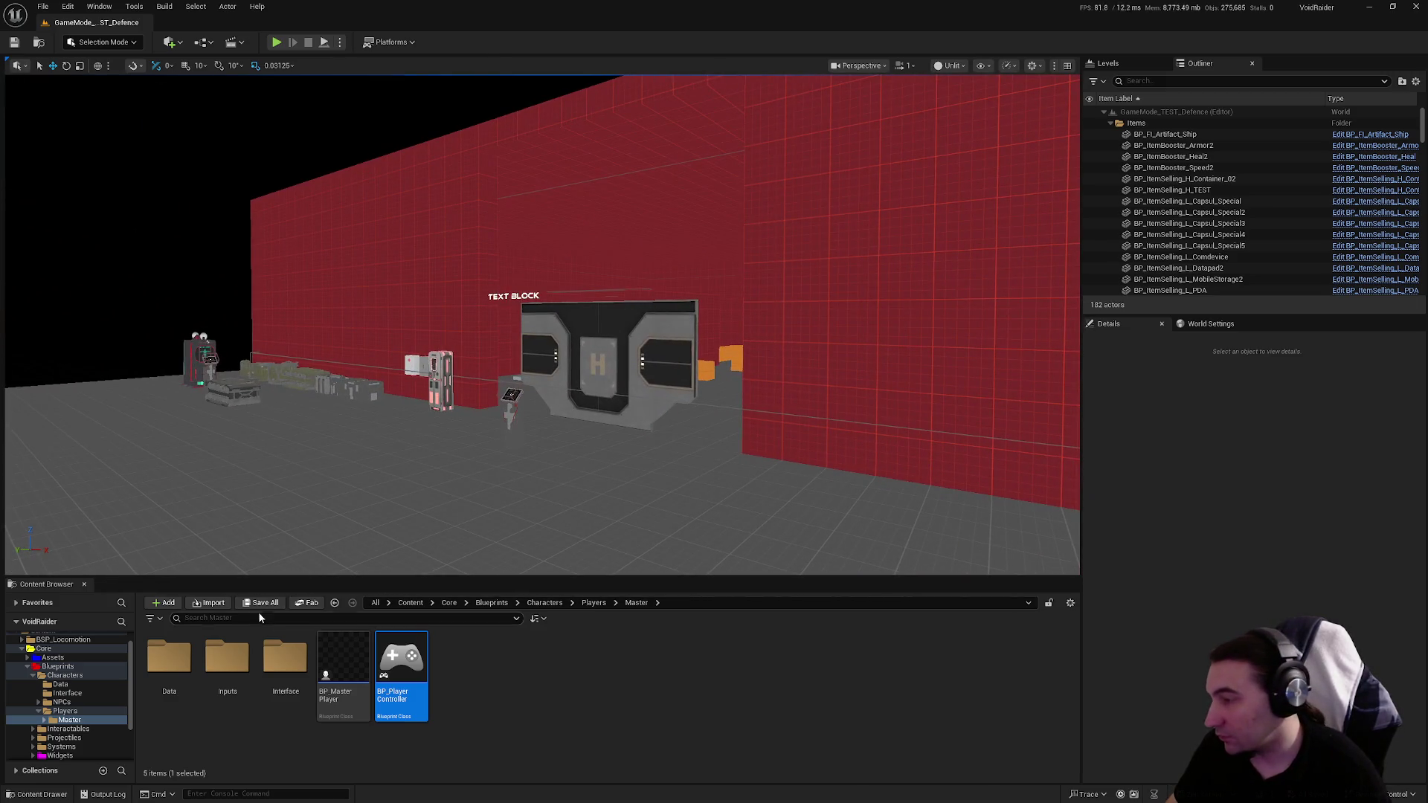
pyautogui.click(58, 666)
pyautogui.click(591, 790)
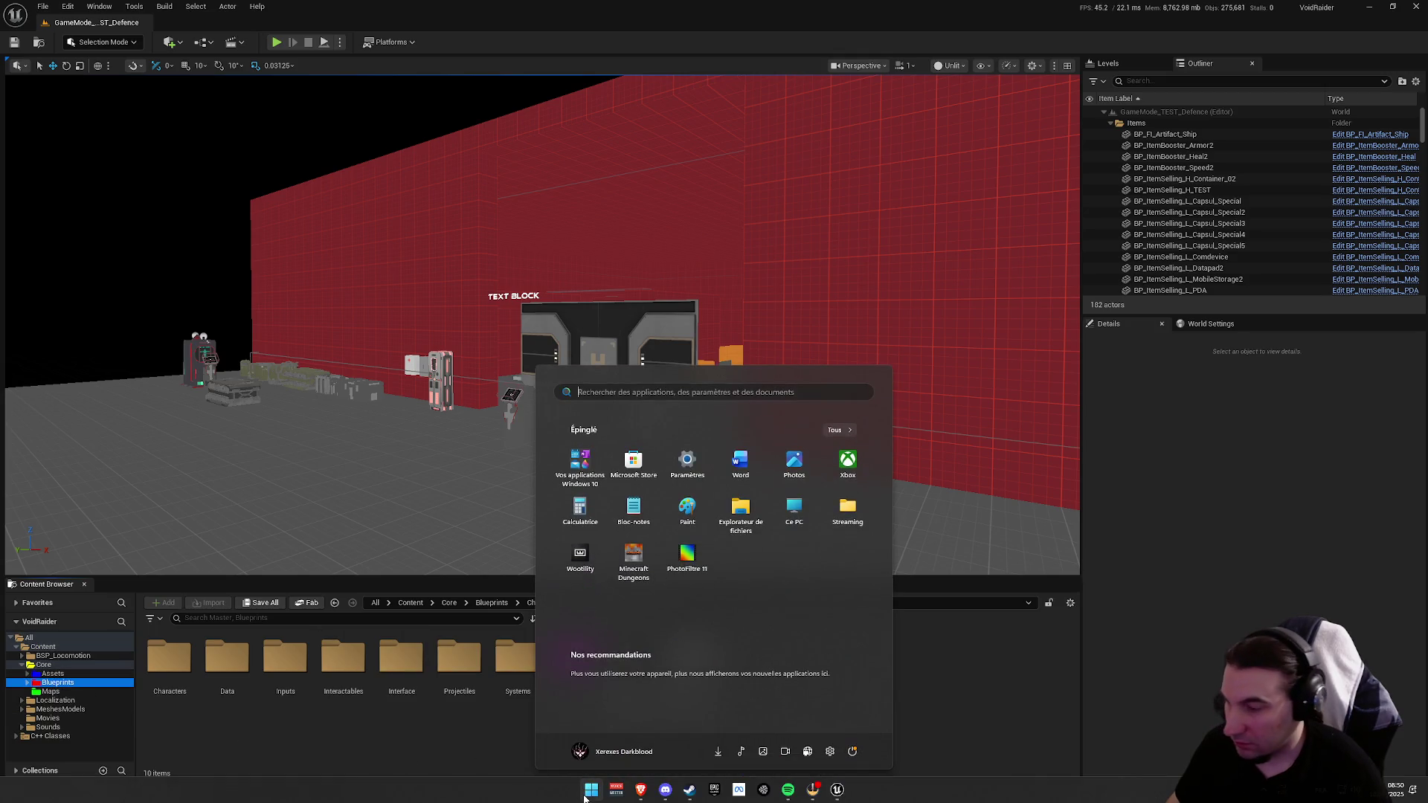
# Step: Dismiss the Windows Start menu with Escape
pyautogui.press('Escape')
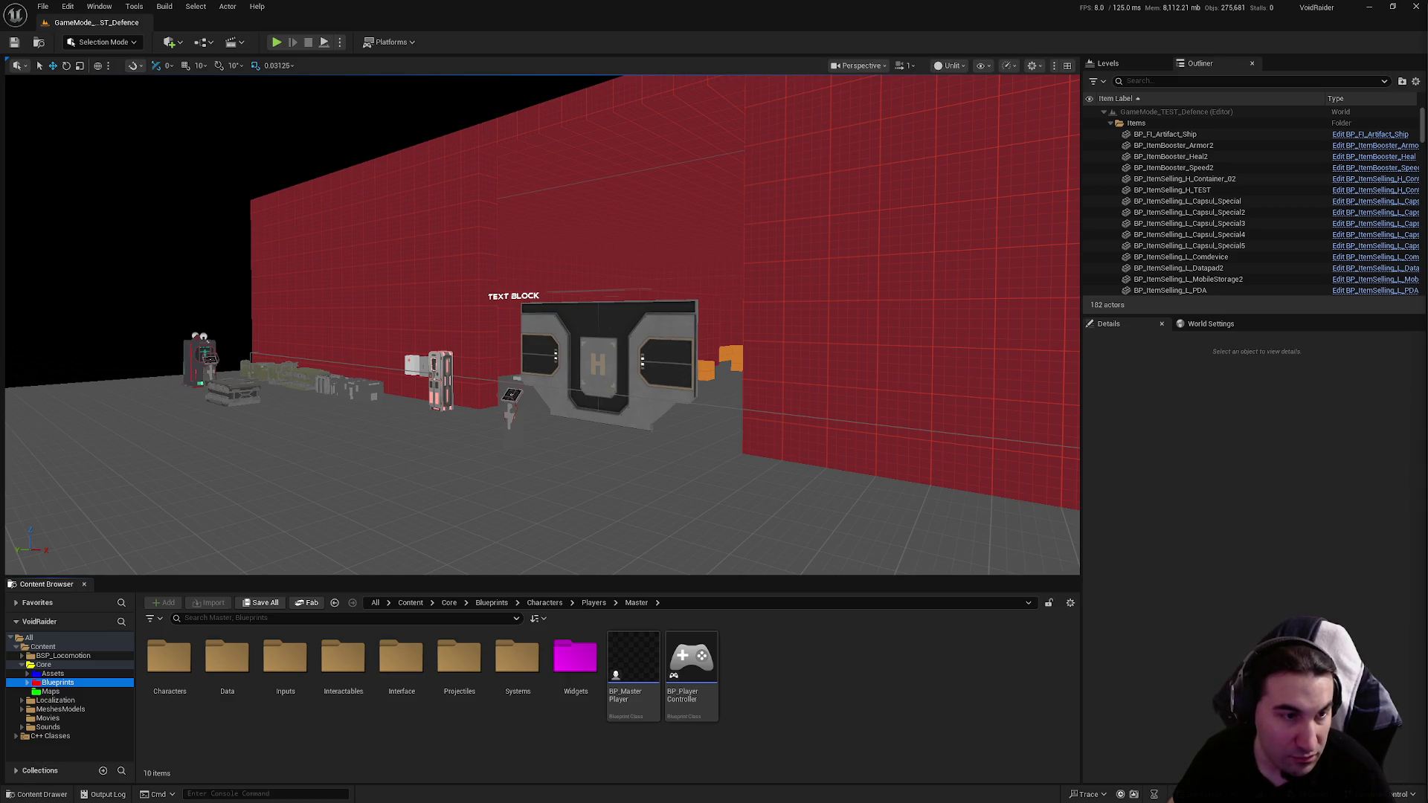
# Step: Look along the item shelves by the red wall and toward the dark-armoured character
pyautogui.moveTo(541, 324)
pyautogui.mouseDown()
pyautogui.moveTo(520, 335)
pyautogui.moveTo(588, 324)
pyautogui.moveTo(588, 279)
pyautogui.moveTo(588, 297)
pyautogui.moveTo(513, 316)
pyautogui.mouseUp()
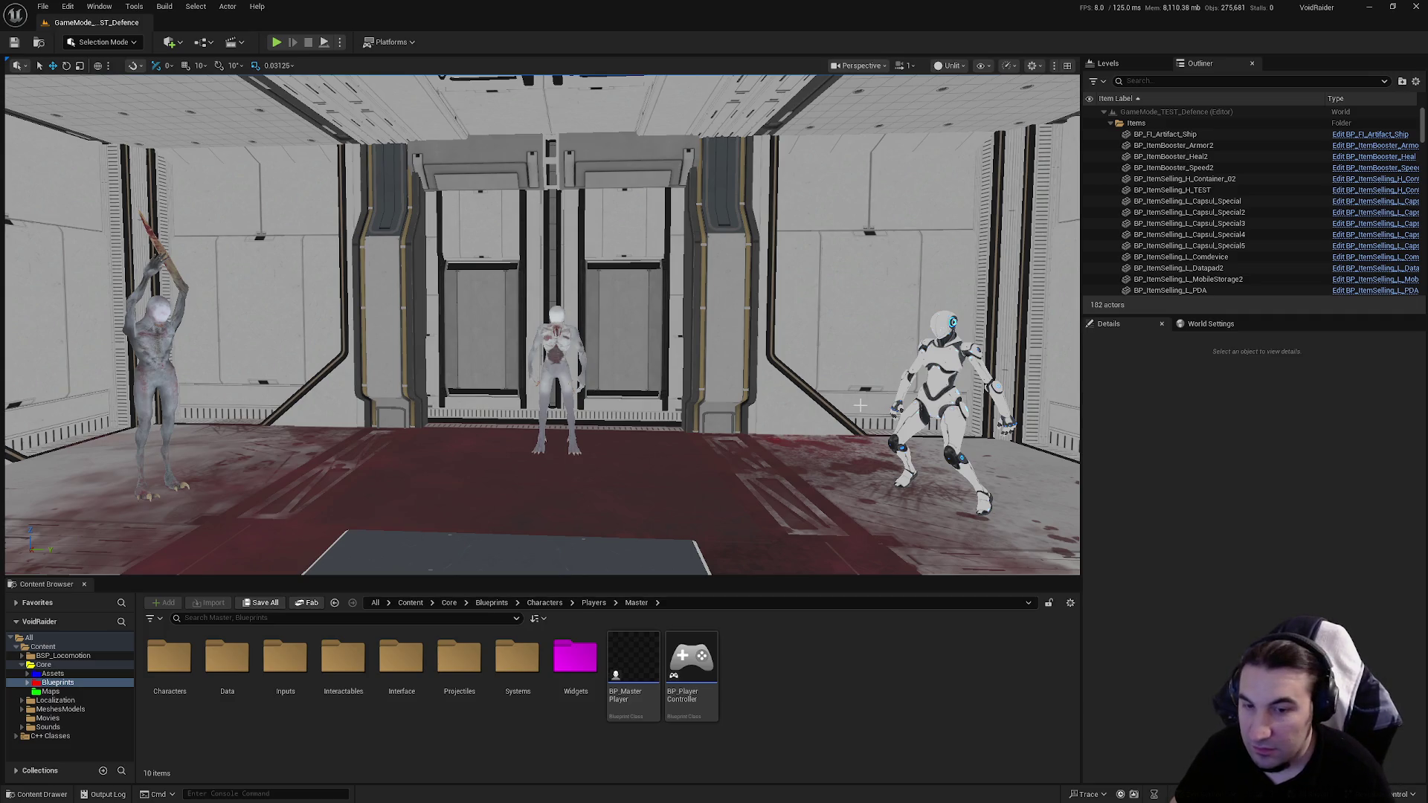
pyautogui.moveTo(984, 284); pyautogui.dragTo(968, 278)
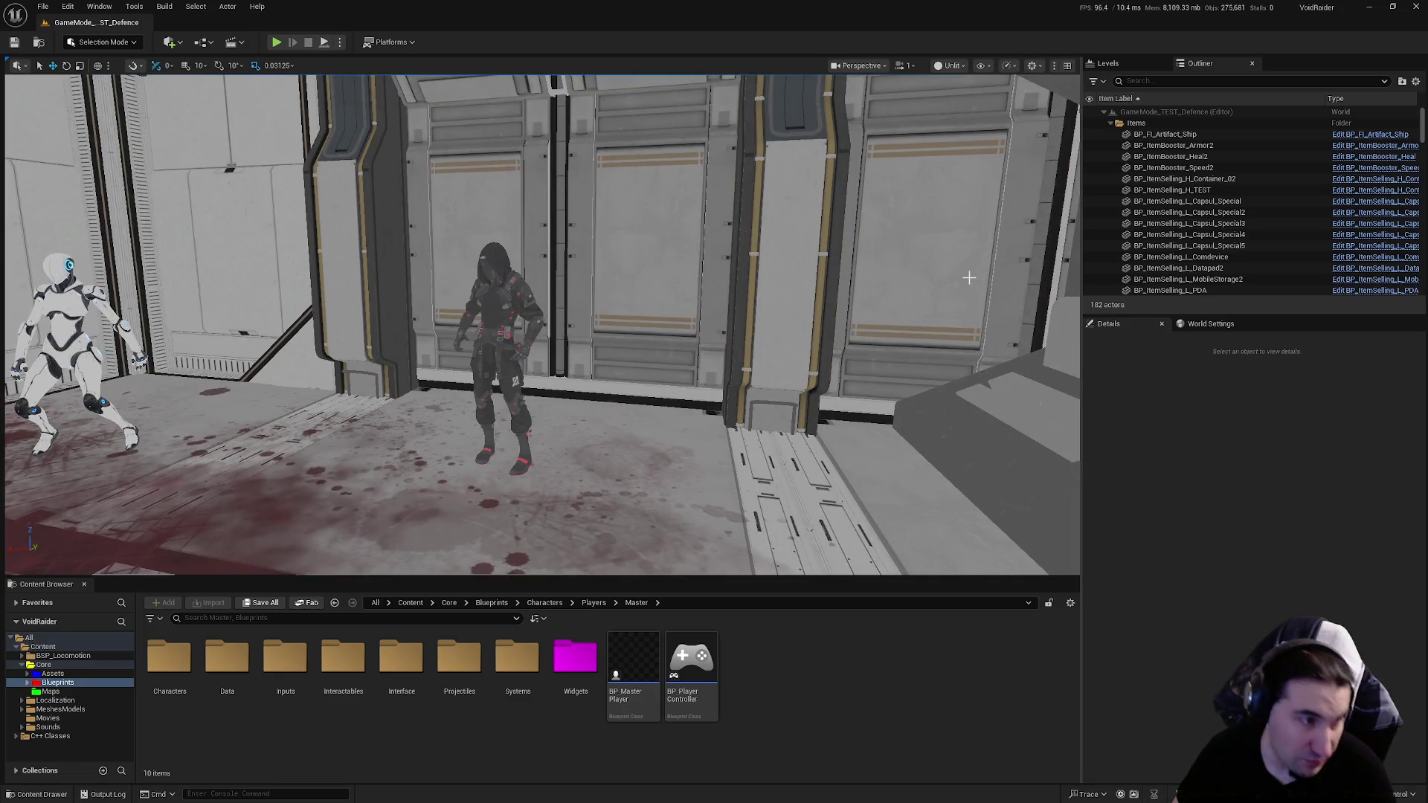
# Step: Fly the camera from the character lineup into the red arena, showing the NEXT WAVE IN timer text
pyautogui.moveTo(643, 293); pyautogui.dragTo(565, 298)
pyautogui.moveTo(359, 290); pyautogui.dragTo(358, 290)
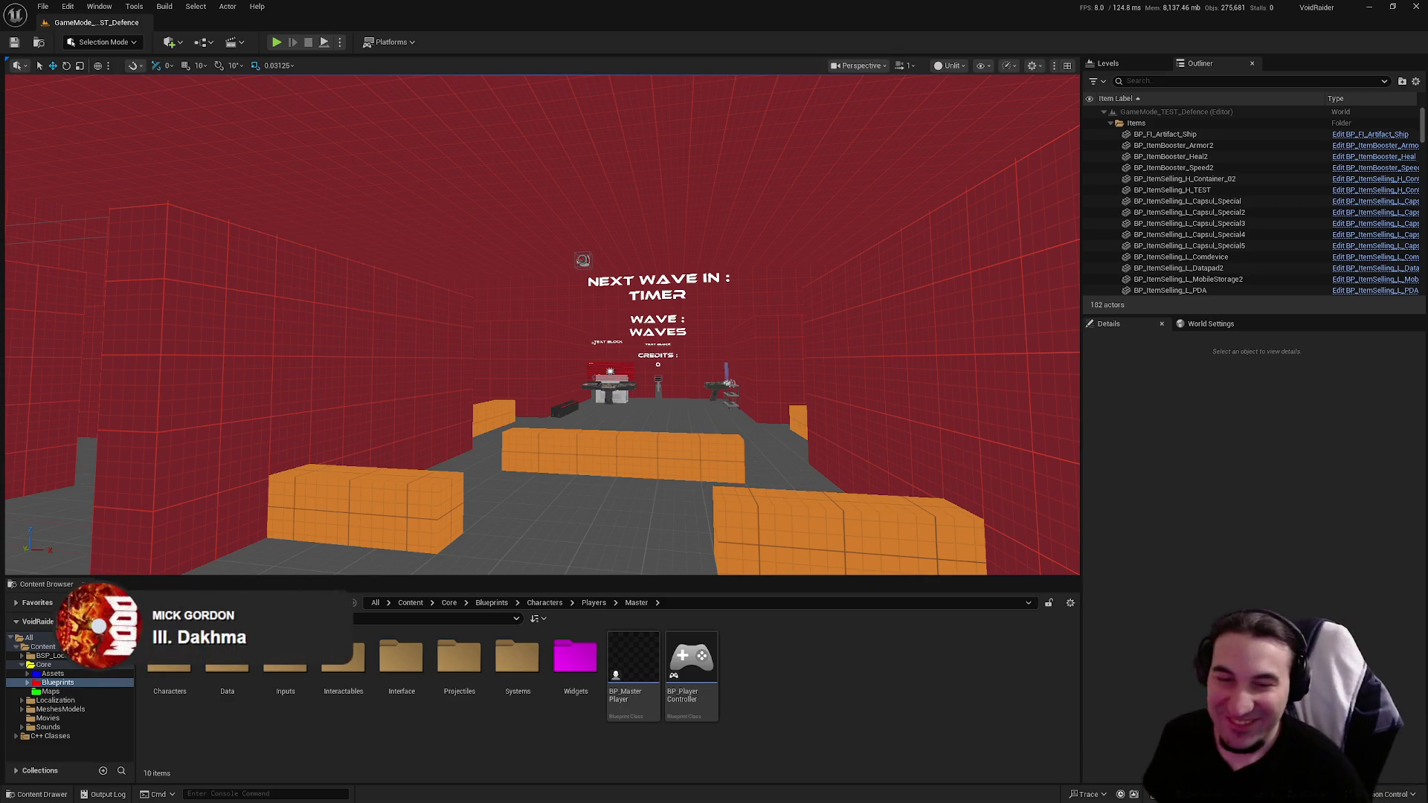
pyautogui.moveTo(542, 325)
pyautogui.mouseDown()
pyautogui.moveTo(572, 313)
pyautogui.moveTo(572, 282)
pyautogui.moveTo(566, 312)
pyautogui.moveTo(744, 320)
pyautogui.moveTo(670, 320)
pyautogui.moveTo(655, 298)
pyautogui.moveTo(617, 298)
pyautogui.moveTo(914, 333)
pyautogui.mouseUp()
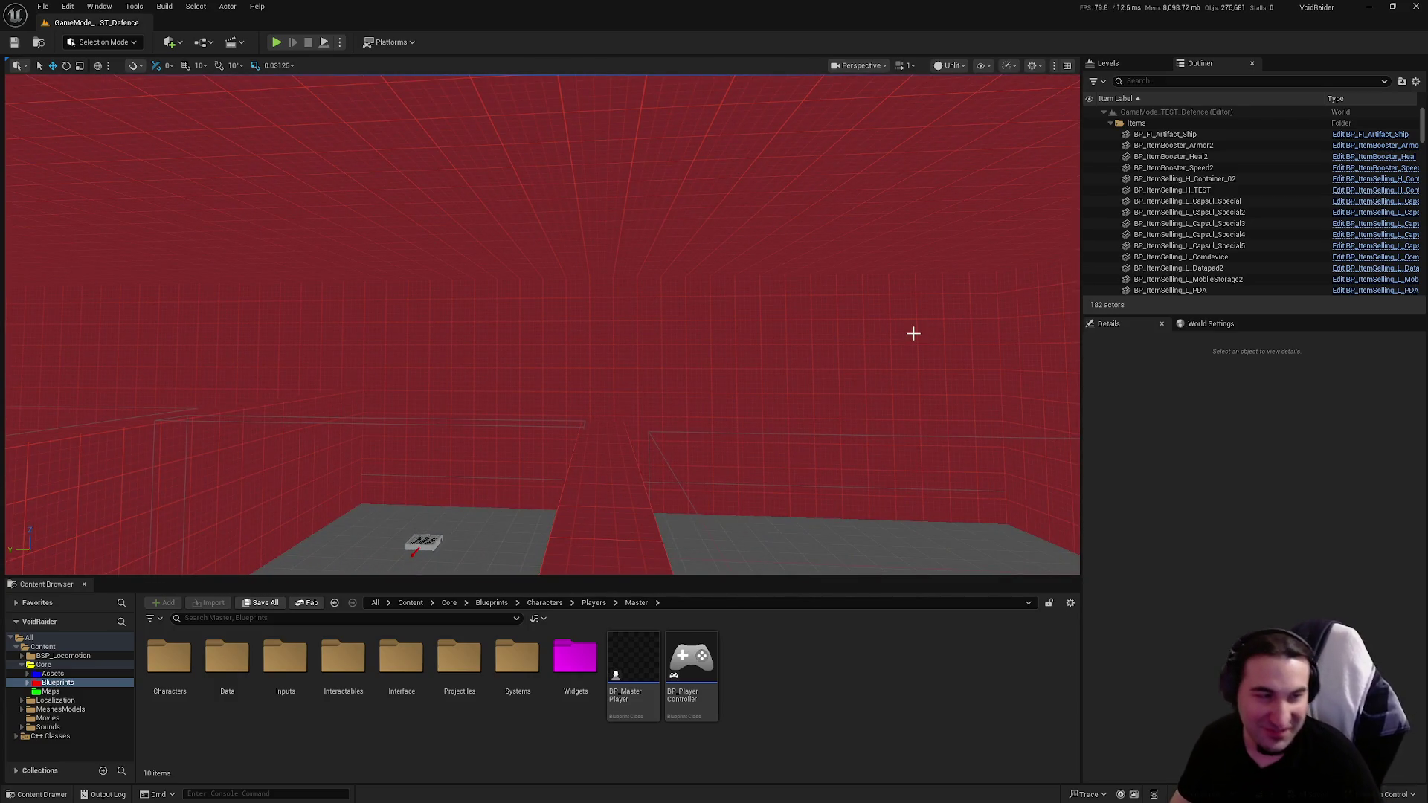
# Step: Fly over the red and grey floors, past the orange blocks, to the large red ship
pyautogui.moveTo(823, 342)
pyautogui.mouseDown()
pyautogui.moveTo(744, 335)
pyautogui.moveTo(774, 327)
pyautogui.moveTo(770, 345)
pyautogui.mouseUp()
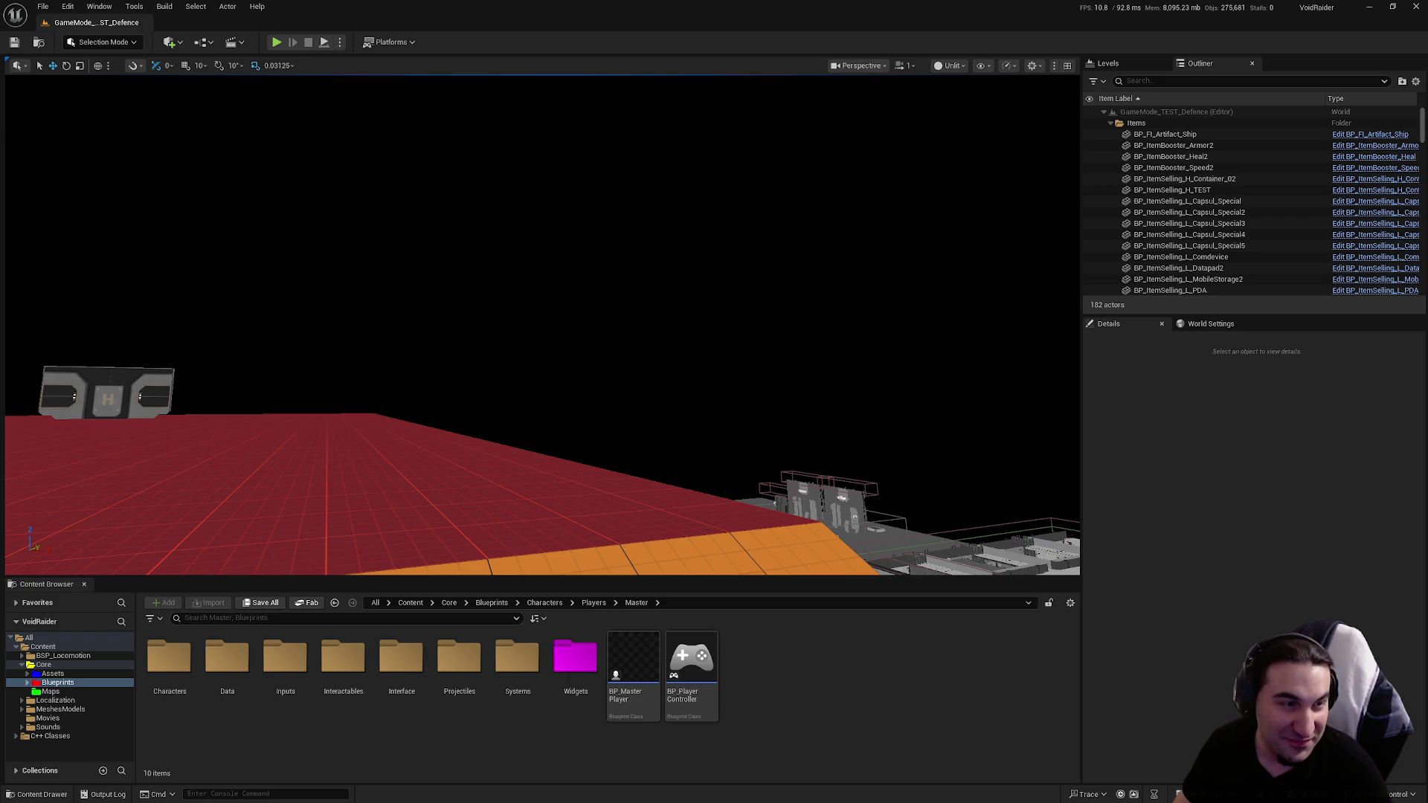
pyautogui.moveTo(424, 229); pyautogui.dragTo(331, 206)
pyautogui.moveTo(407, 232); pyautogui.dragTo(411, 234)
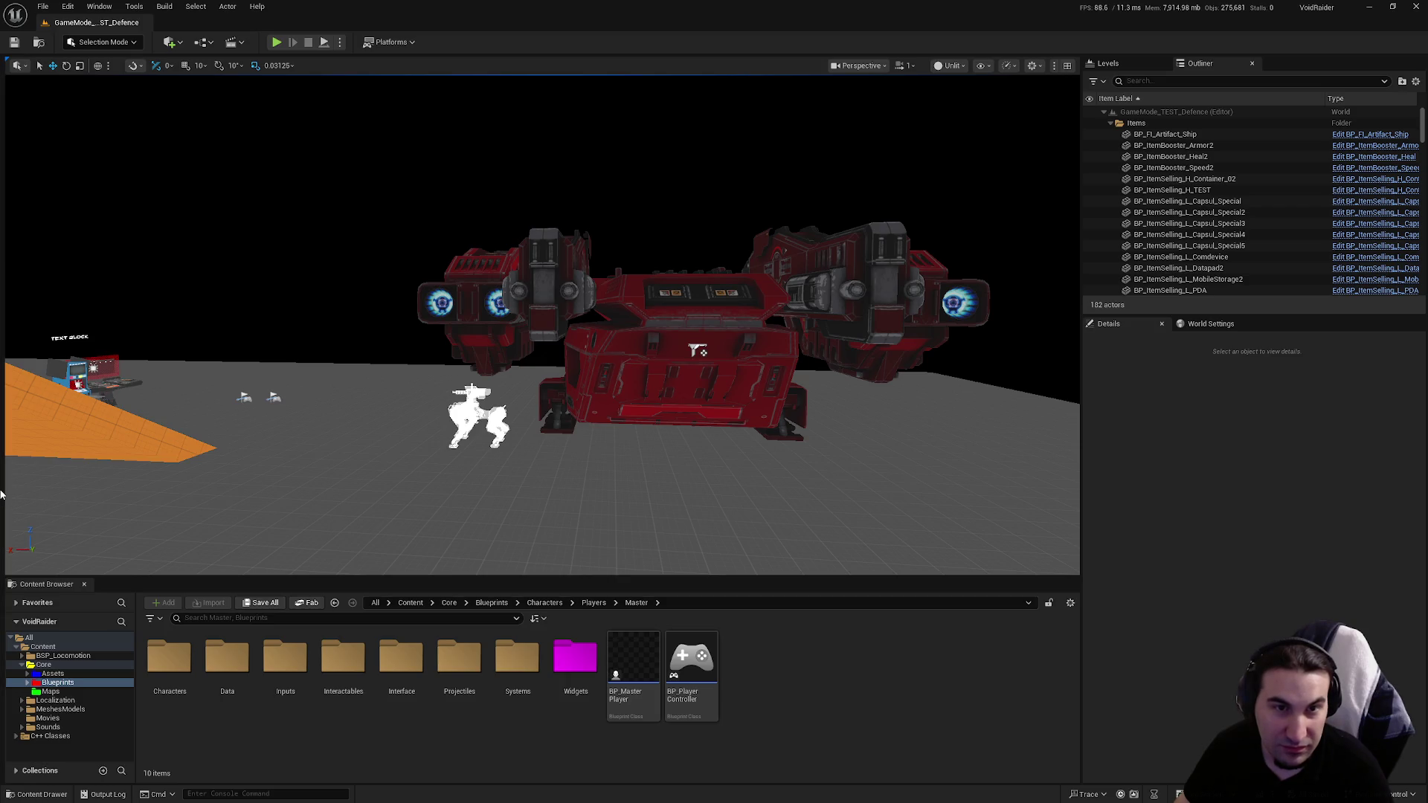
# Step: Fly past the TEXT BLOCK wall back to the corridor with the cymbal-holding monkey
pyautogui.moveTo(2, 405); pyautogui.dragTo(2, 380)
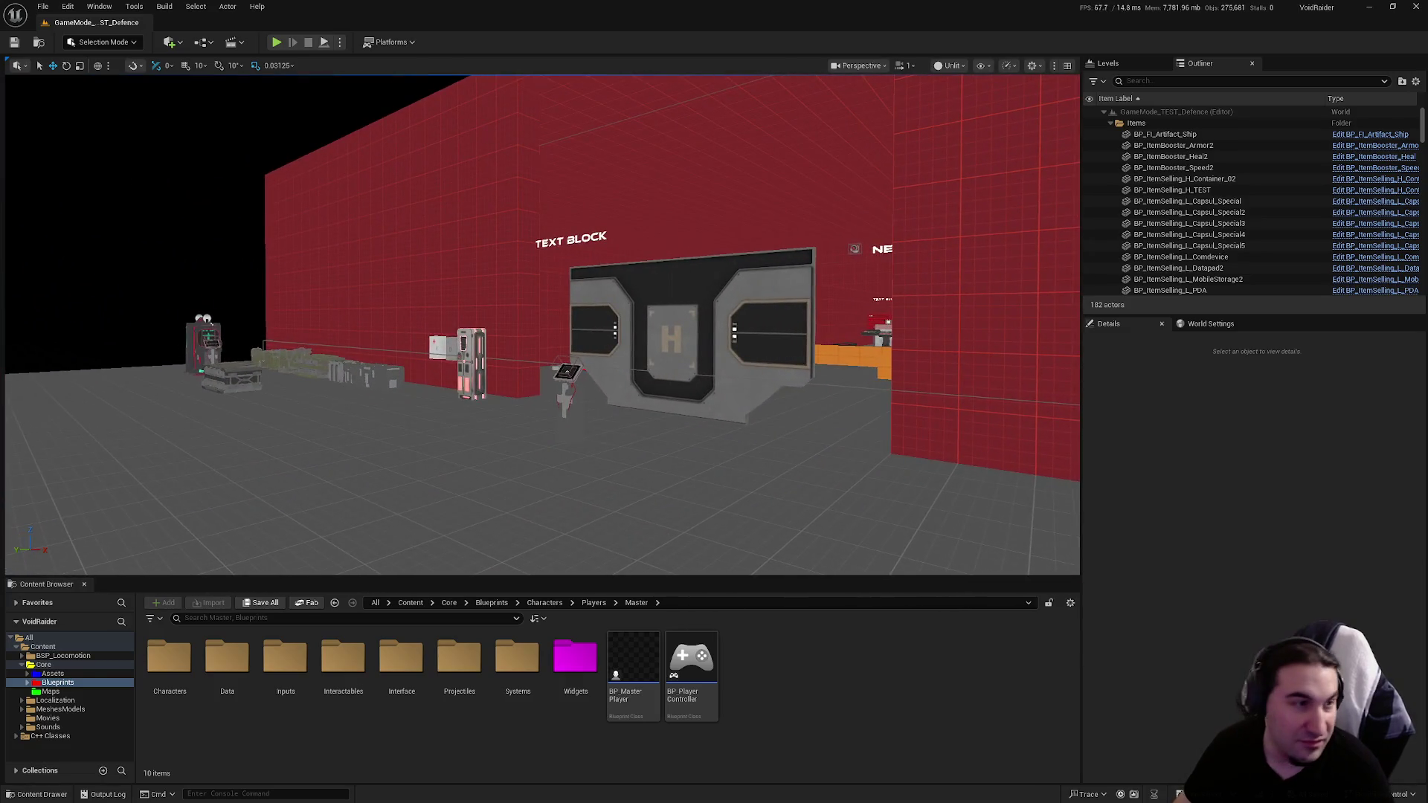
pyautogui.moveTo(777, 481)
pyautogui.mouseDown()
pyautogui.moveTo(776, 444)
pyautogui.moveTo(239, 448)
pyautogui.mouseUp()
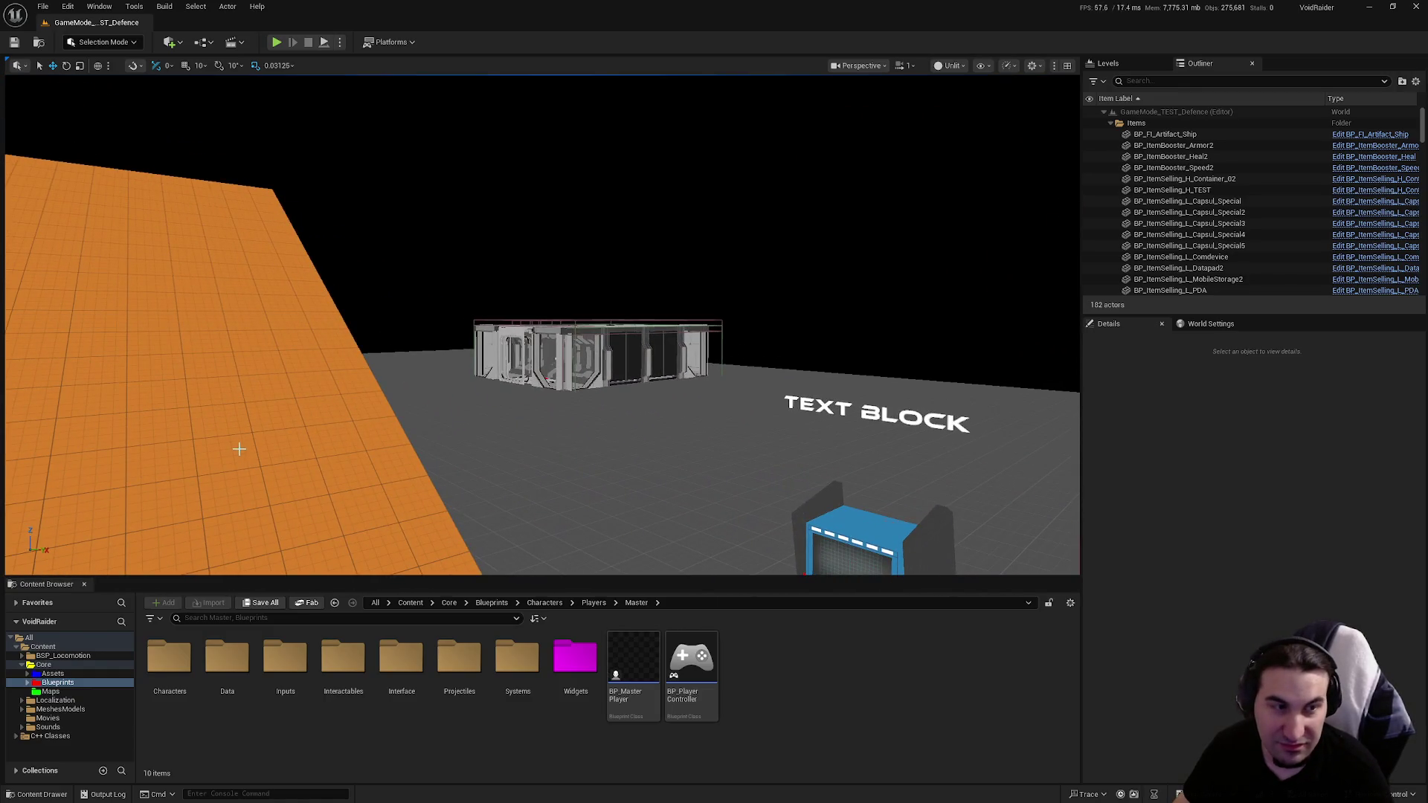
pyautogui.moveTo(415, 306)
pyautogui.mouseDown()
pyautogui.moveTo(398, 306)
pyautogui.moveTo(610, 366)
pyautogui.mouseUp()
pyautogui.scroll(5, 610, 366)
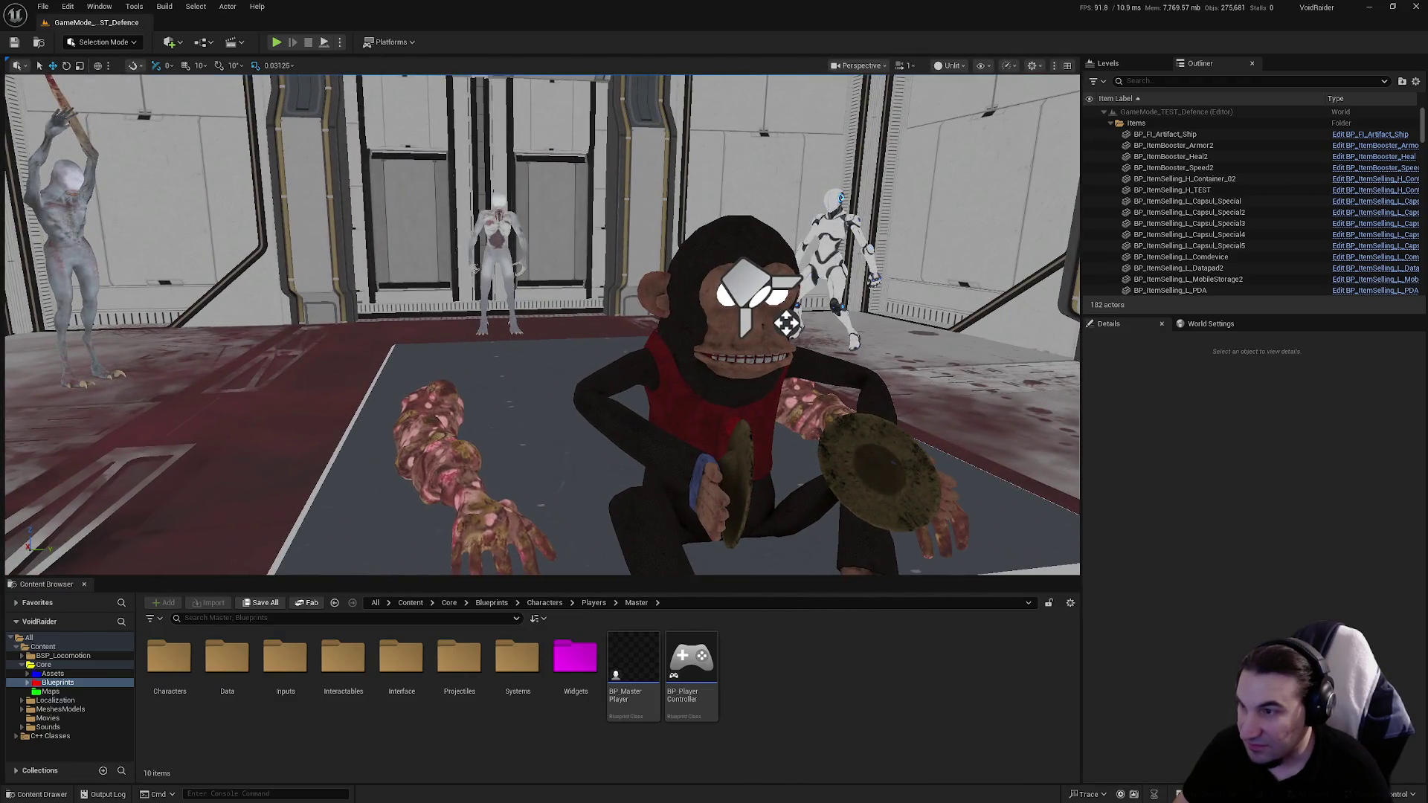
pyautogui.moveTo(382, 336); pyautogui.dragTo(387, 336)
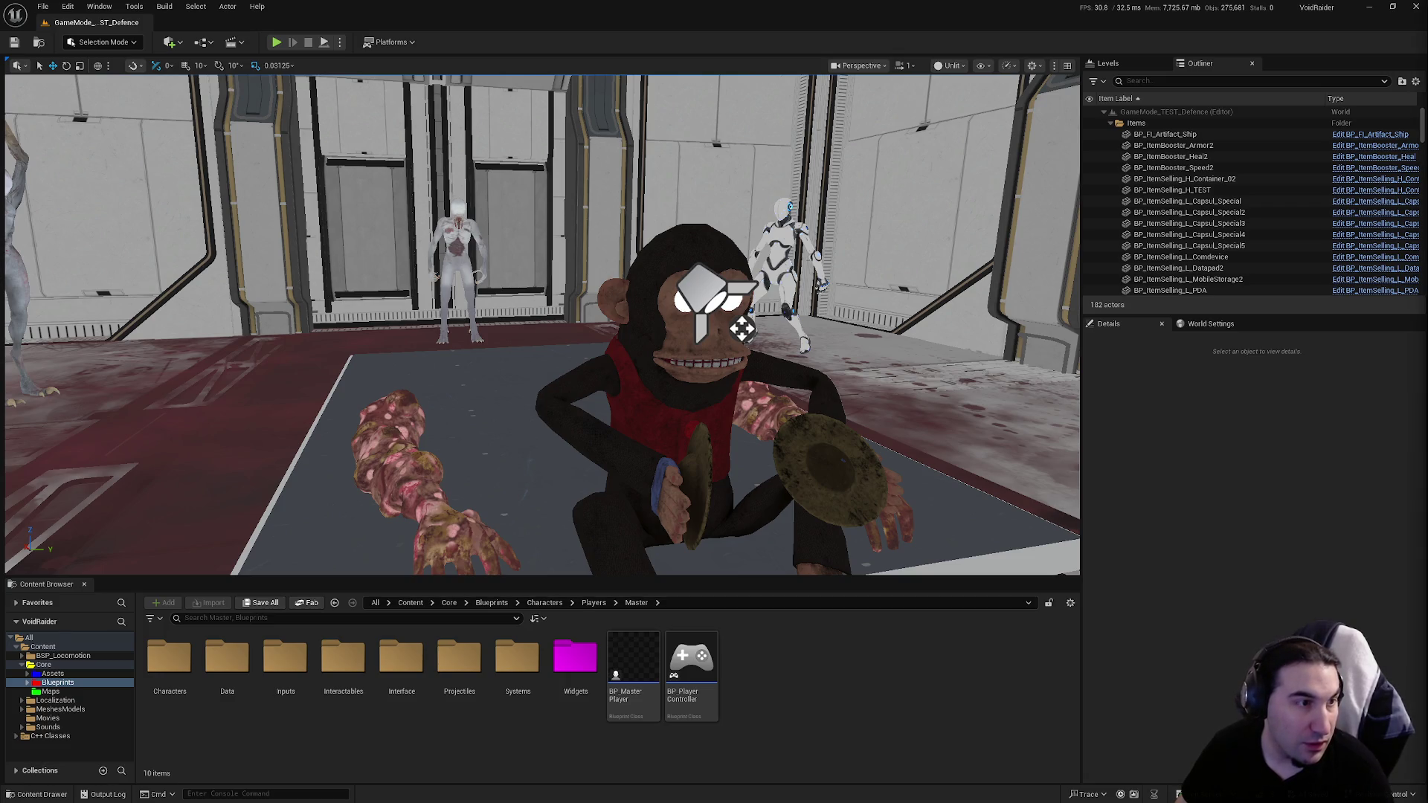
pyautogui.press('super')
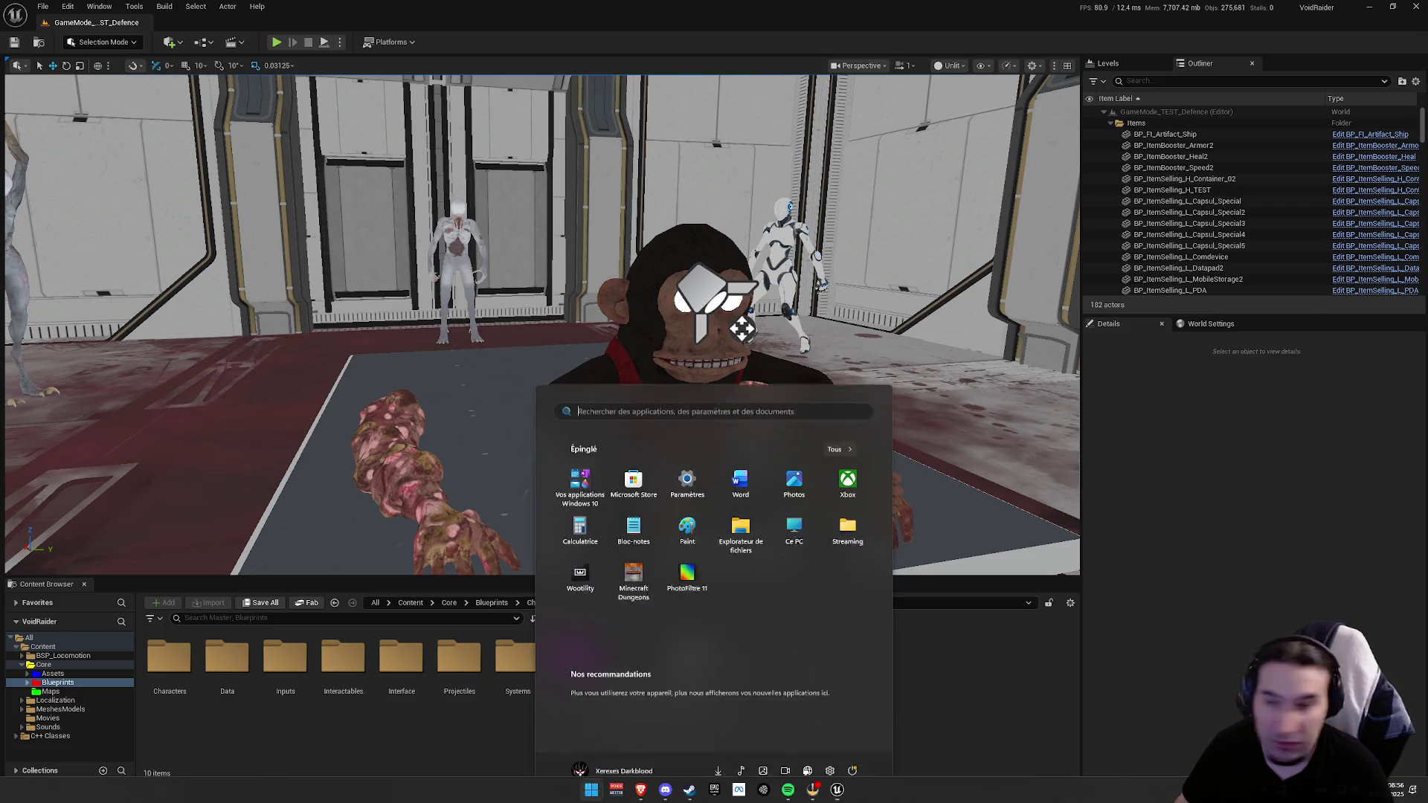
# Step: Dismiss the Start menu and turn the view to the doorway facing the red arena wall
pyautogui.moveTo(690, 790)
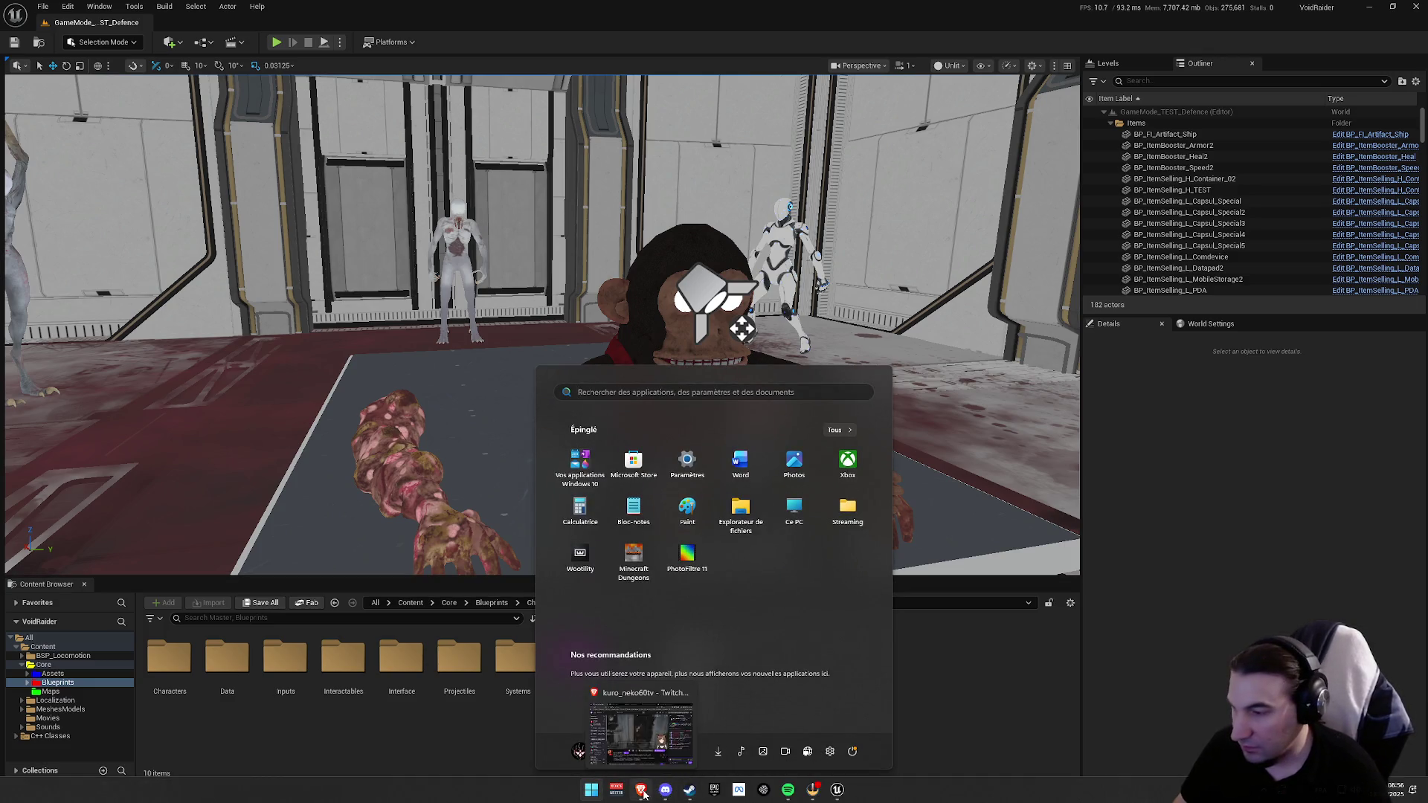
pyautogui.press('Escape')
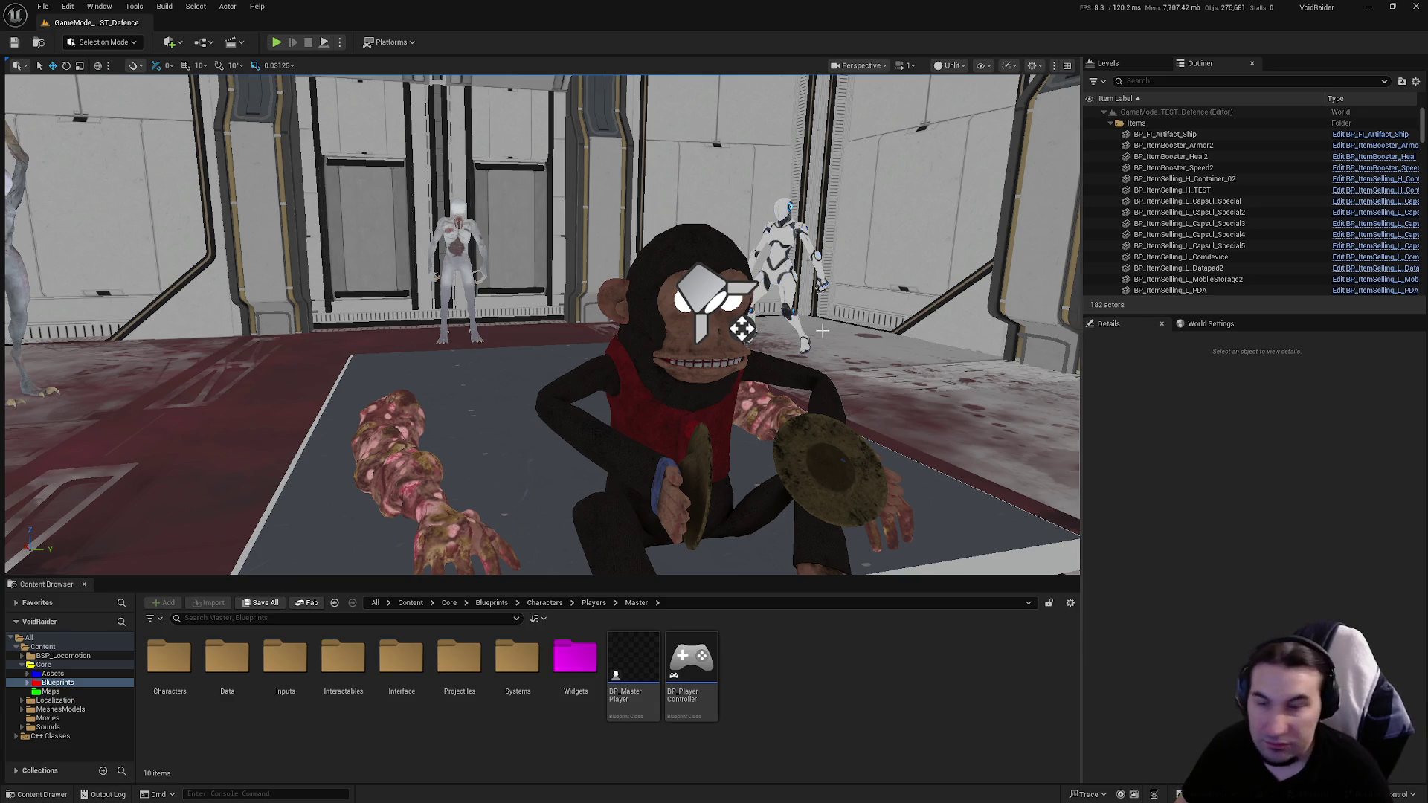
pyautogui.moveTo(824, 331); pyautogui.dragTo(863, 320)
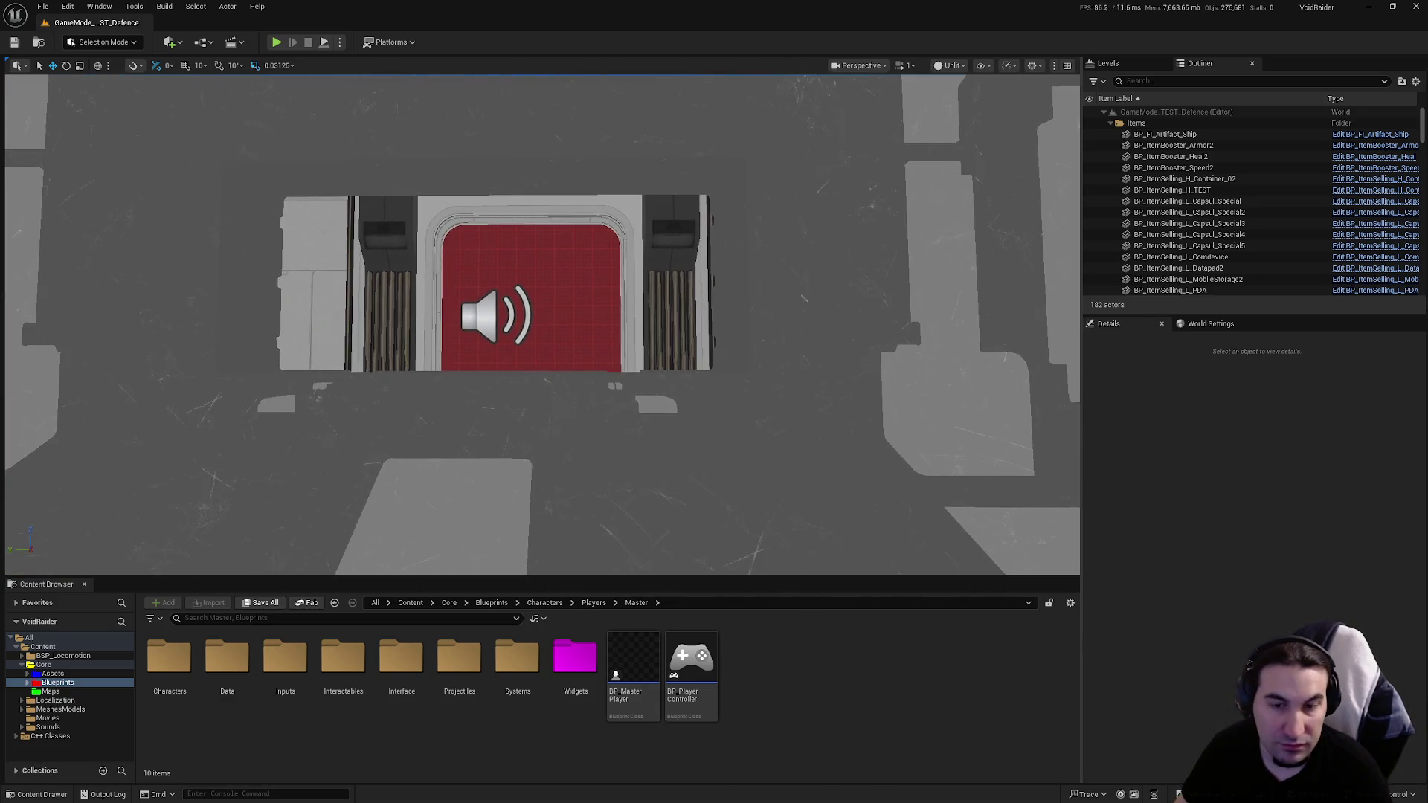